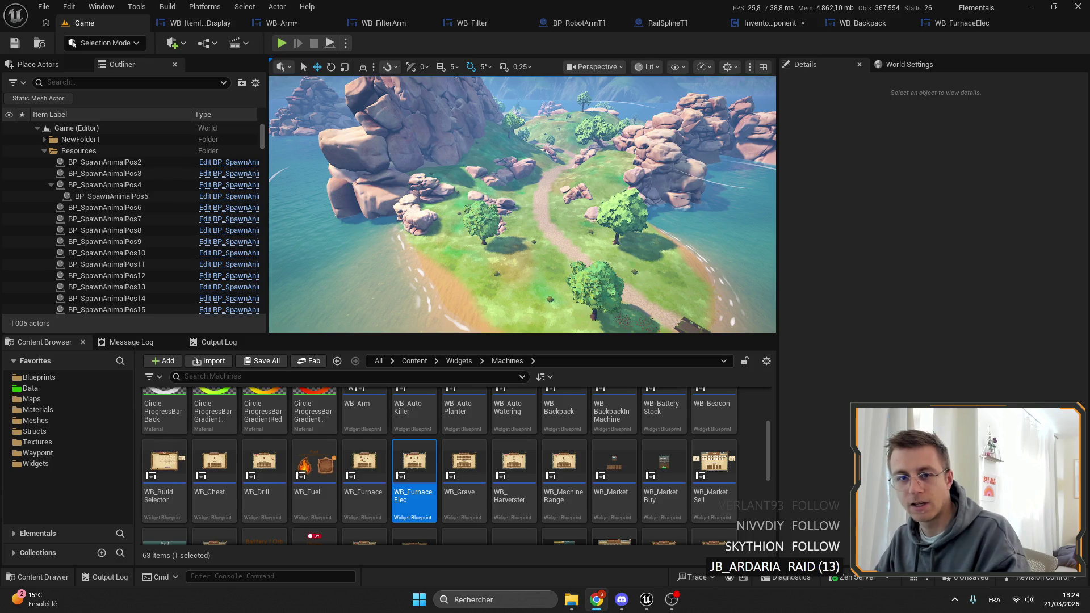
Step: View the third and fifth Elemency Island screenshots on the Steam page, then close Chrome
{"action": "key", "text": "alt+Tab"}
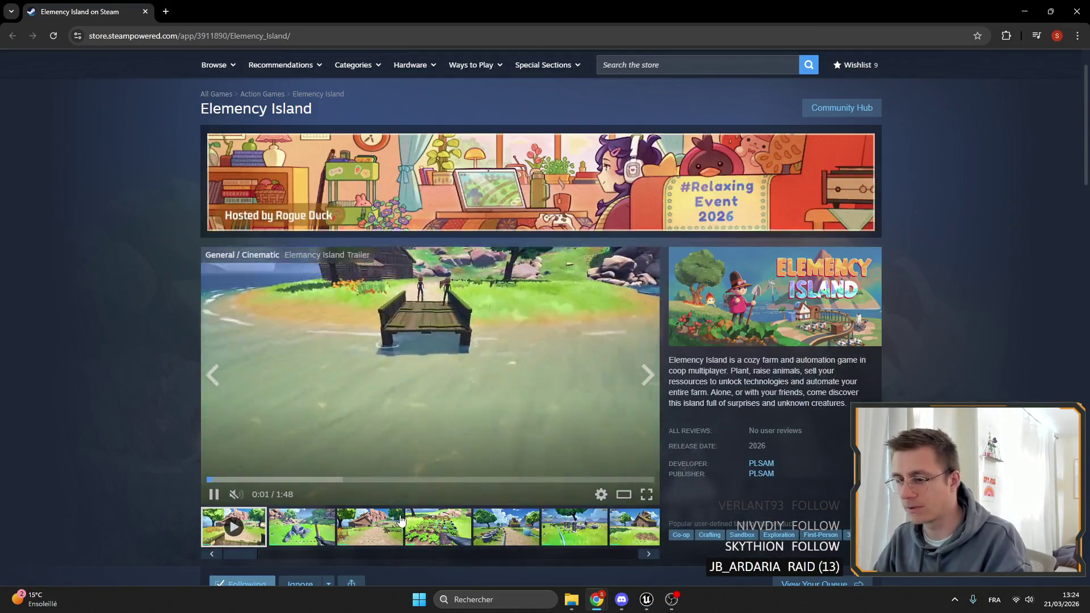
{"action": "left_click", "coordinate": [370, 526]}
{"action": "scroll", "coordinate": [413, 444], "scroll_direction": "down", "scroll_amount": 4}
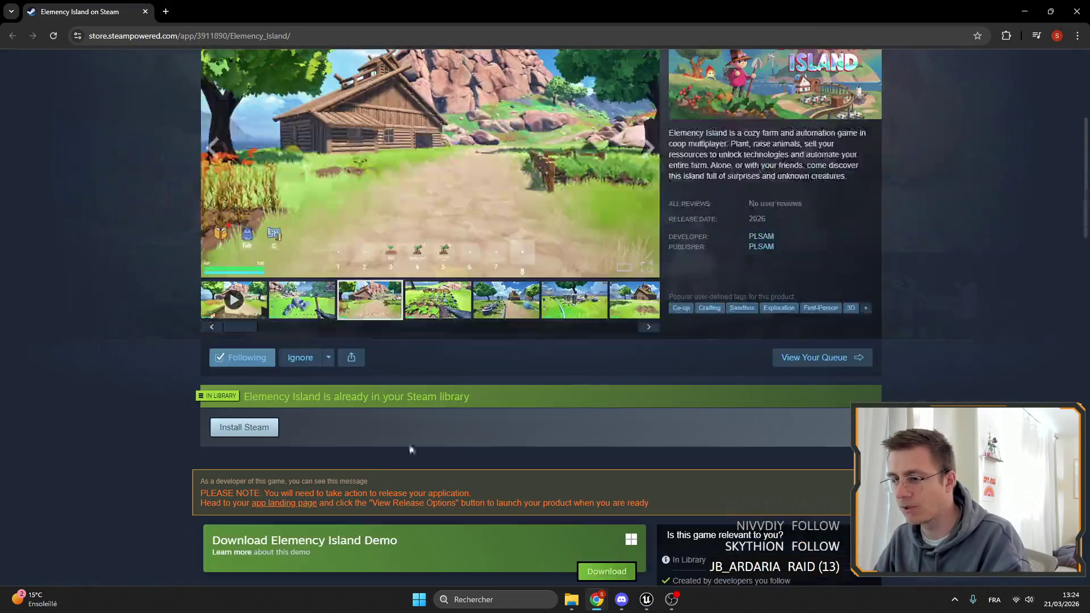
{"action": "scroll", "coordinate": [365, 493], "scroll_direction": "down", "scroll_amount": 4}
{"action": "scroll", "coordinate": [493, 471], "scroll_direction": "up", "scroll_amount": 7}
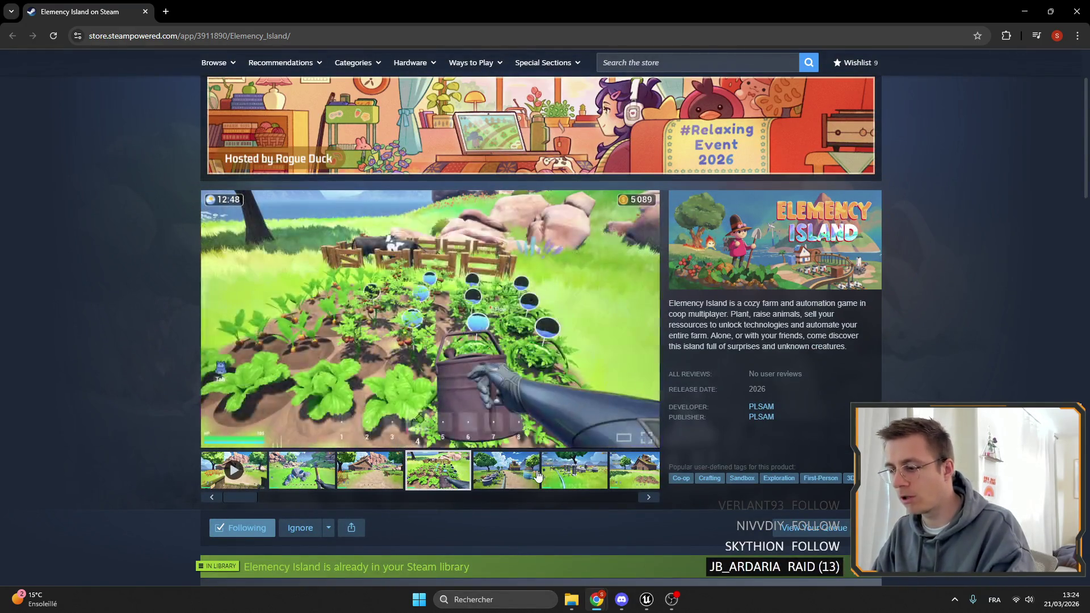
{"action": "left_click", "coordinate": [502, 475]}
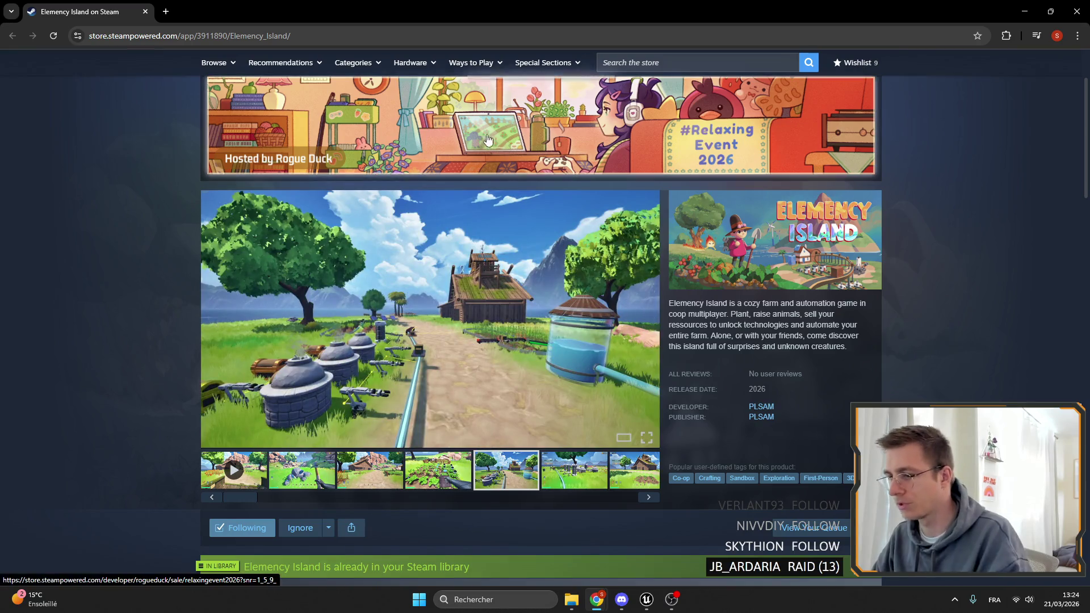
{"action": "left_click", "coordinate": [1077, 11]}
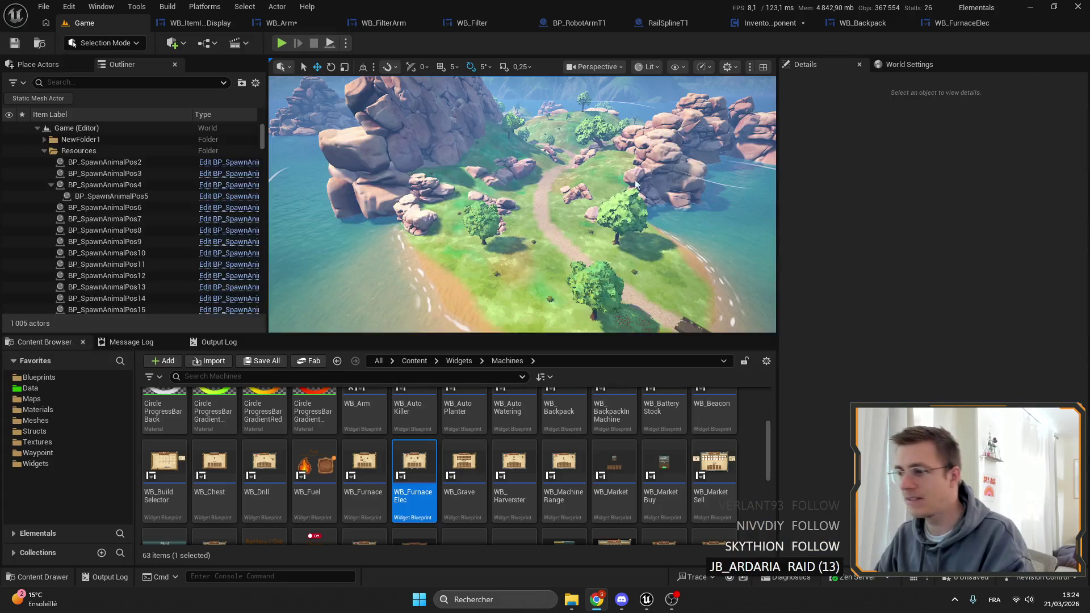
Step: Switch from the InventoryComponent and WB_Arm tabs to the BP_RobotArmT1 blueprint graph
{"action": "left_click", "coordinate": [769, 23]}
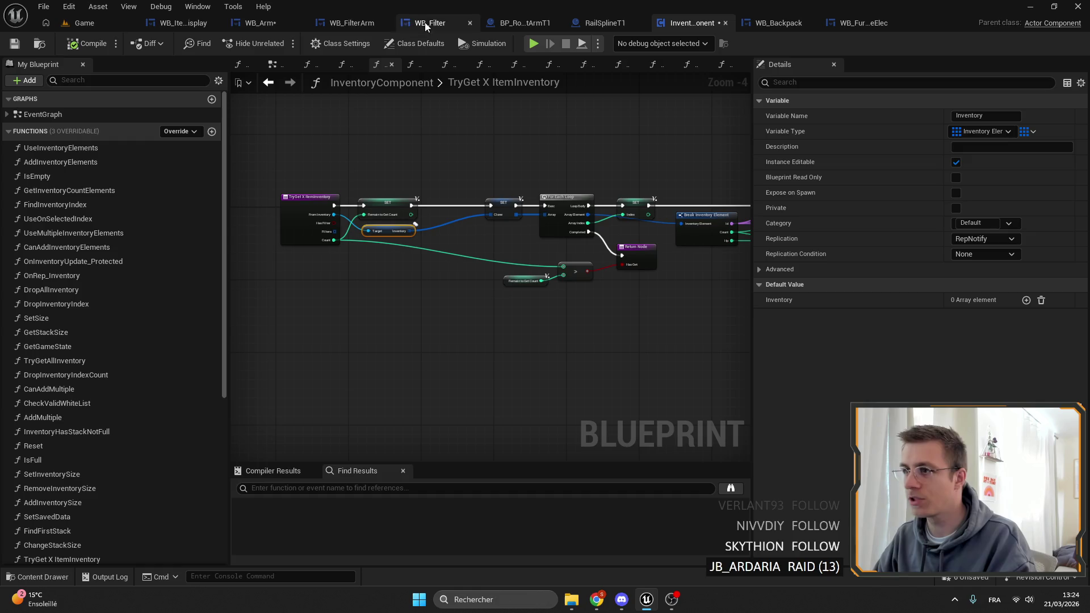
{"action": "left_click", "coordinate": [267, 23]}
{"action": "left_click", "coordinate": [536, 22]}
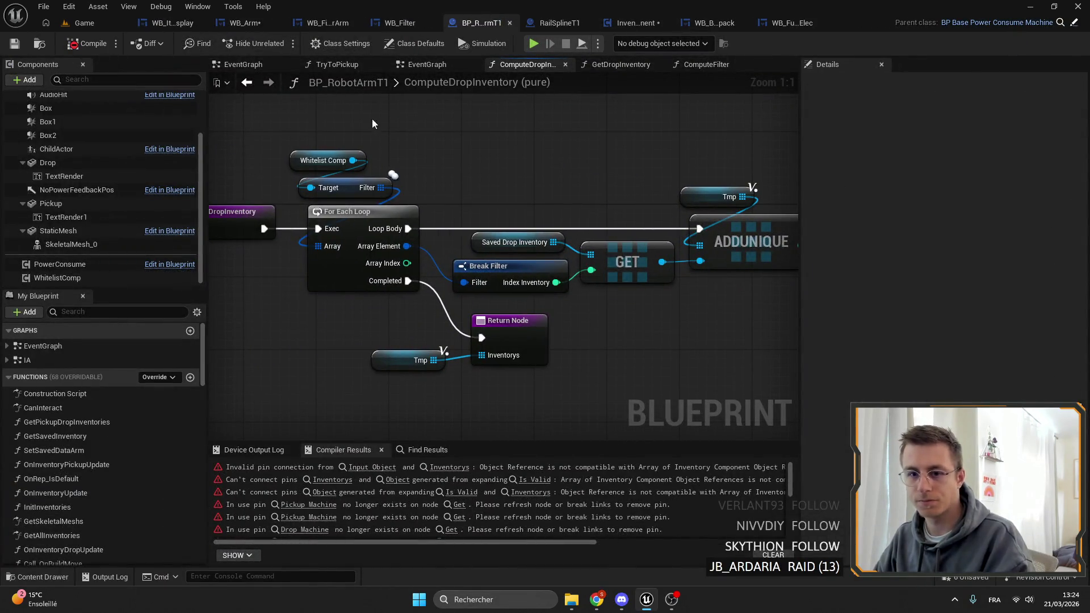
{"action": "scroll", "coordinate": [418, 159], "scroll_direction": "down", "scroll_amount": 2}
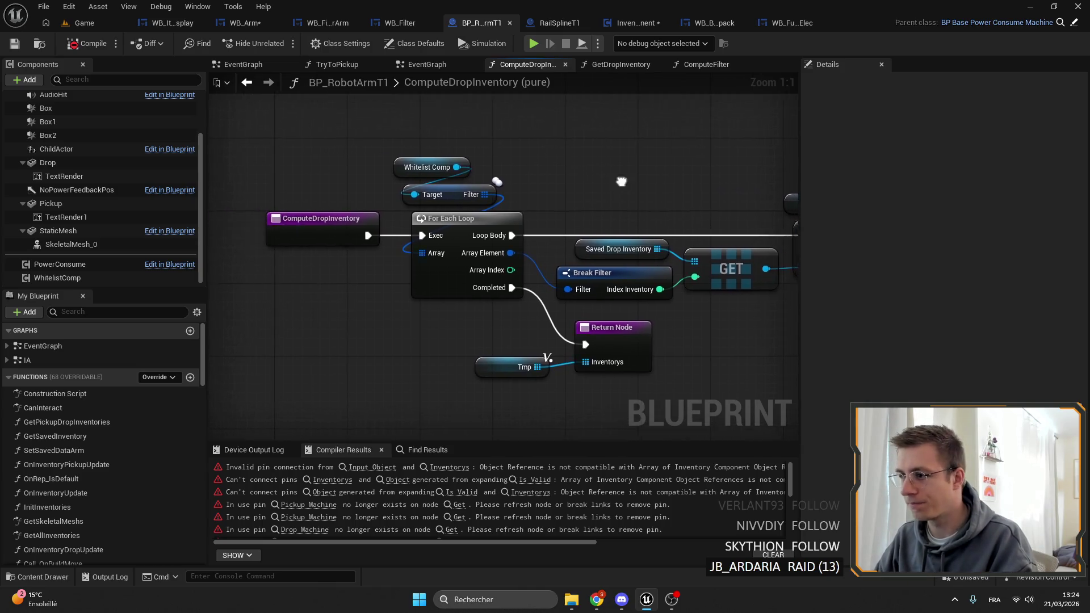
{"action": "left_click", "coordinate": [363, 467]}
Step: Open the ComputeFilter function graph and pan between its ADDUNIQUE node and entry node
{"action": "left_click", "coordinate": [704, 65]}
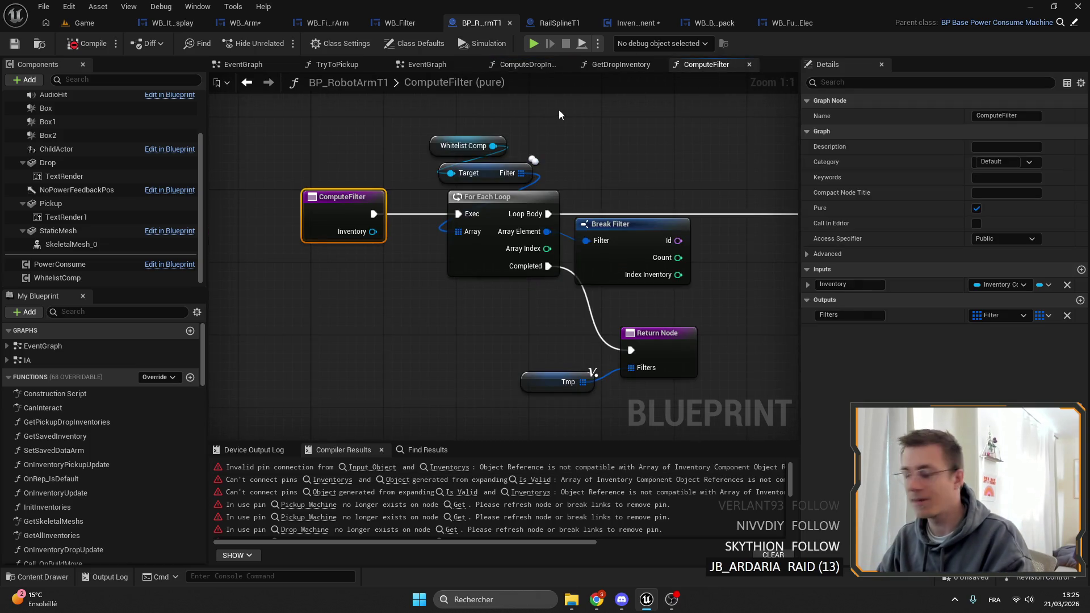
{"action": "mouse_move", "coordinate": [568, 114]}
{"action": "left_mouse_down"}
{"action": "mouse_move", "coordinate": [789, 227]}
{"action": "mouse_move", "coordinate": [786, 252]}
{"action": "left_mouse_up"}
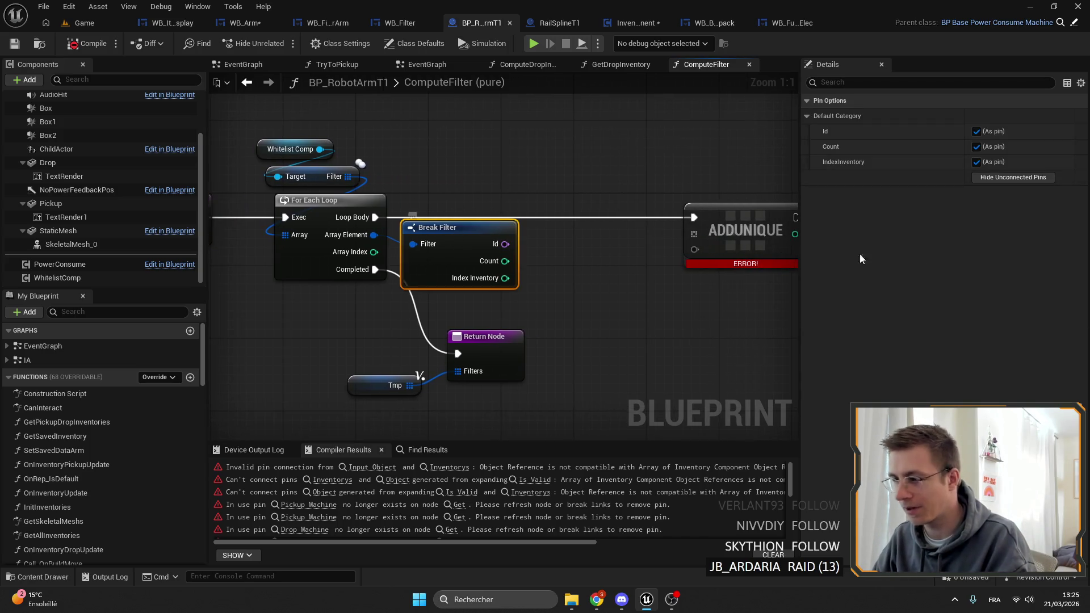
{"action": "mouse_move", "coordinate": [585, 179]}
{"action": "left_mouse_down"}
{"action": "mouse_move", "coordinate": [452, 176]}
{"action": "mouse_move", "coordinate": [657, 181]}
{"action": "left_mouse_up"}
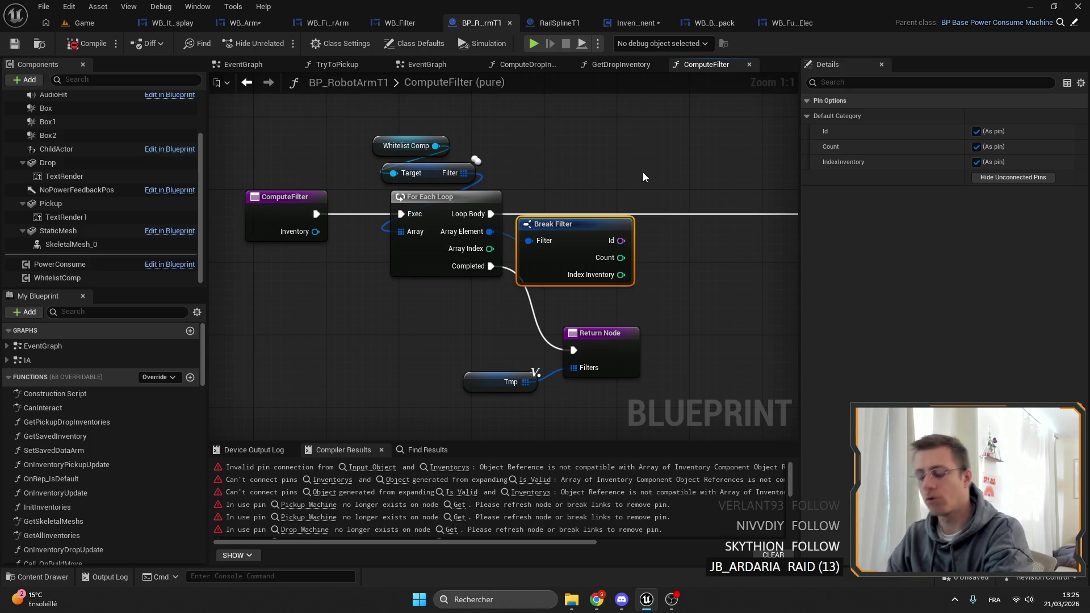
{"action": "scroll", "coordinate": [141, 424], "scroll_direction": "down", "scroll_amount": 10}
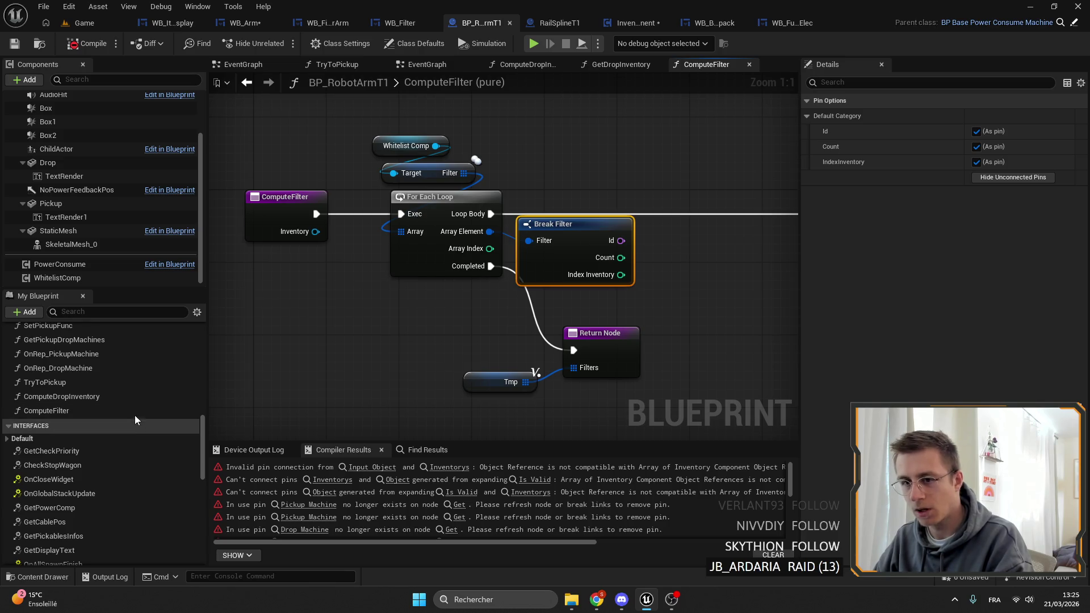
Step: Select WhitelistComp in the Components panel to view its properties and open its context menu
{"action": "left_click", "coordinate": [65, 278]}
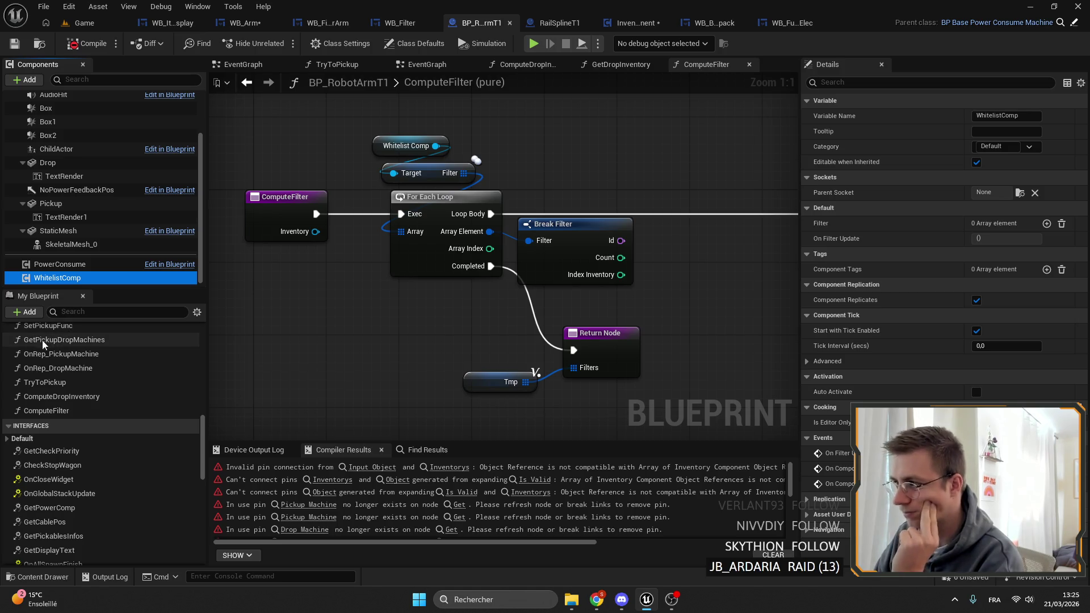
{"action": "scroll", "coordinate": [89, 419], "scroll_direction": "up", "scroll_amount": 5}
{"action": "scroll", "coordinate": [90, 419], "scroll_direction": "up", "scroll_amount": 10}
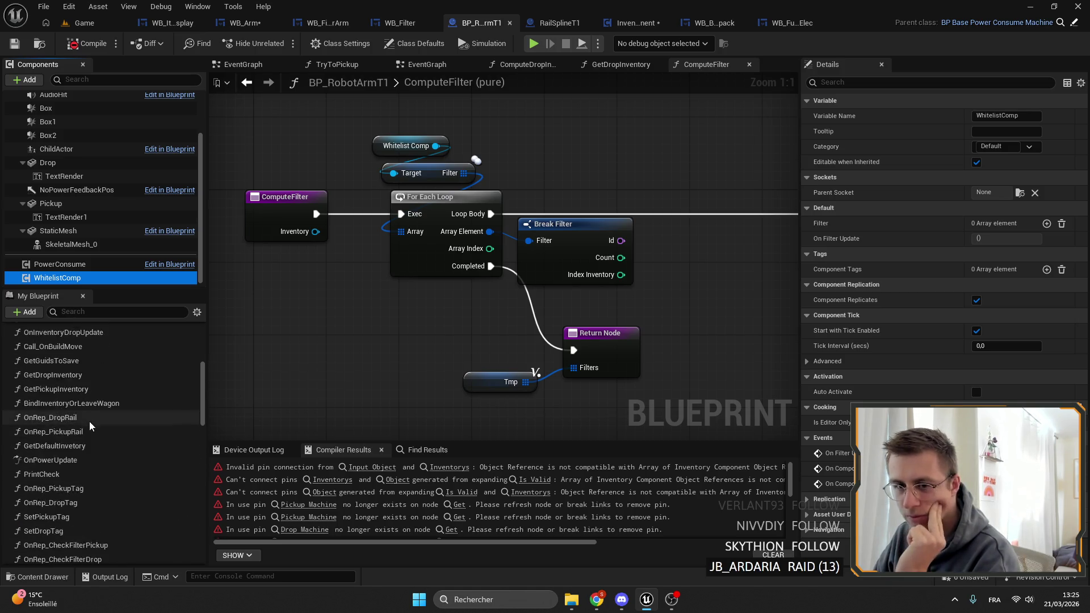
{"action": "right_click", "coordinate": [57, 286]}
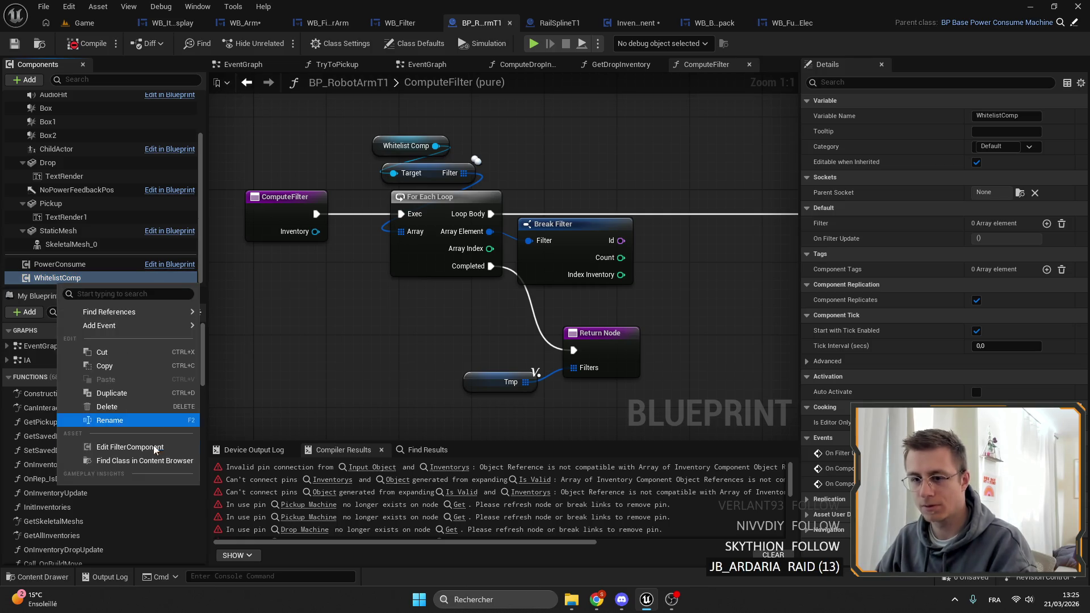
Step: Open the Reference Viewer for the Filter Component asset from the Content Browser
{"action": "left_click", "coordinate": [138, 448]}
{"action": "left_click", "coordinate": [44, 47]}
{"action": "right_click", "coordinate": [227, 471]}
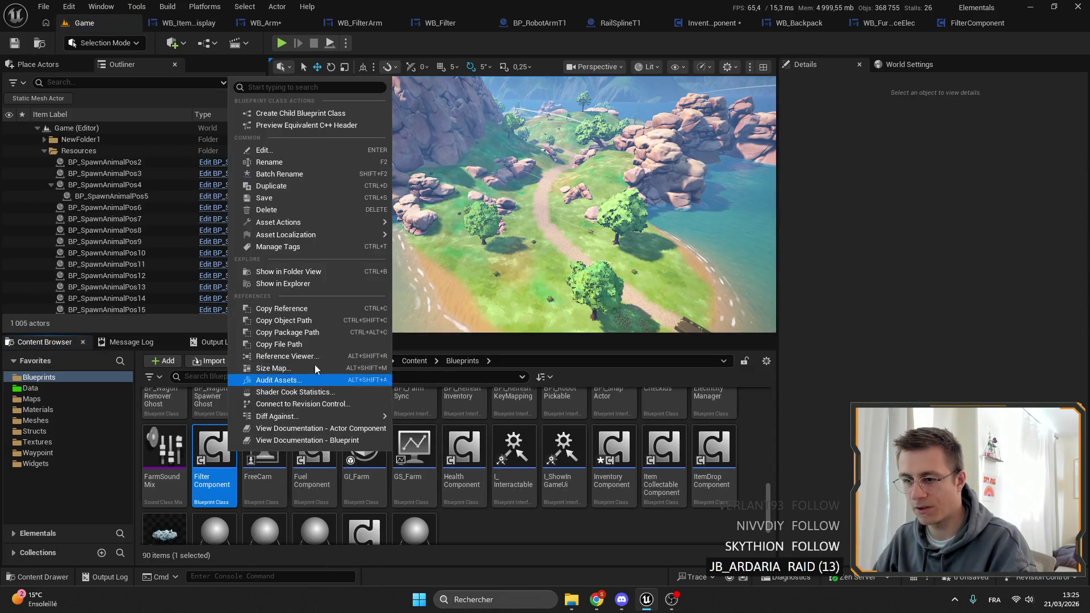
{"action": "left_click", "coordinate": [318, 356]}
Step: Maximize the Reference Viewer, pan through FilterComponent's referencers, then close it
{"action": "left_click_drag", "start_coordinate": [300, 341], "coordinate": [661, 248]}
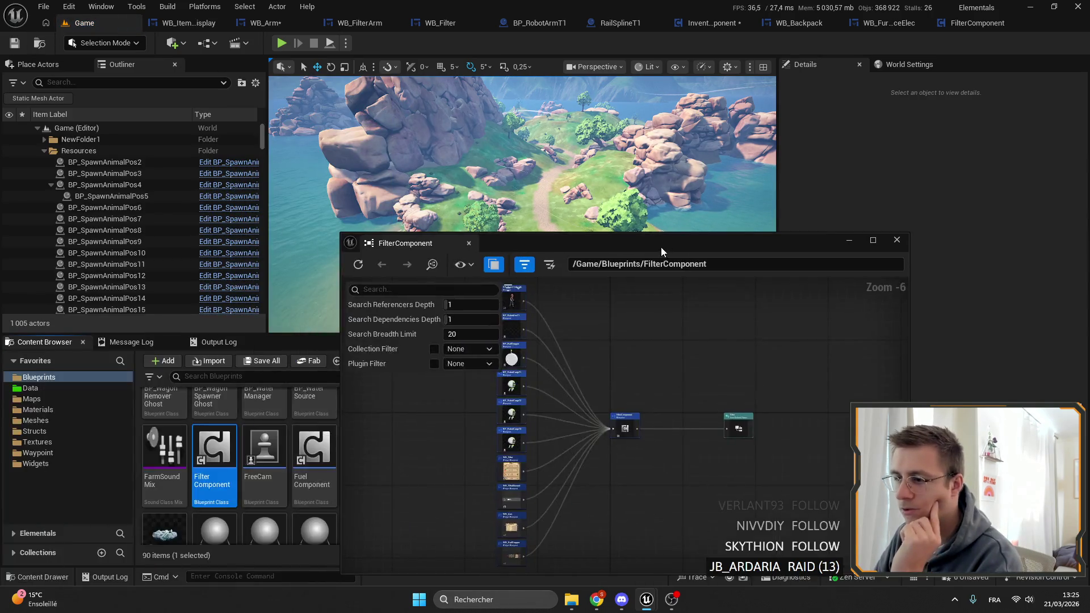
{"action": "double_click", "coordinate": [661, 248]}
{"action": "scroll", "coordinate": [402, 182], "scroll_direction": "up", "scroll_amount": 7}
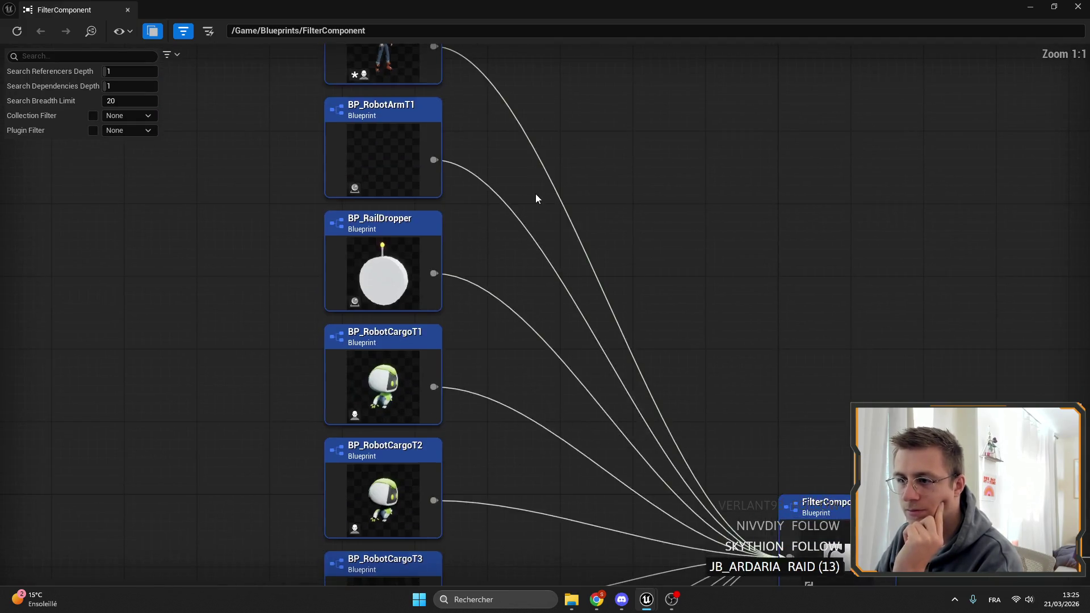
{"action": "scroll", "coordinate": [545, 244], "scroll_direction": "down", "scroll_amount": 2}
{"action": "left_click_drag", "start_coordinate": [565, 368], "coordinate": [535, 246]}
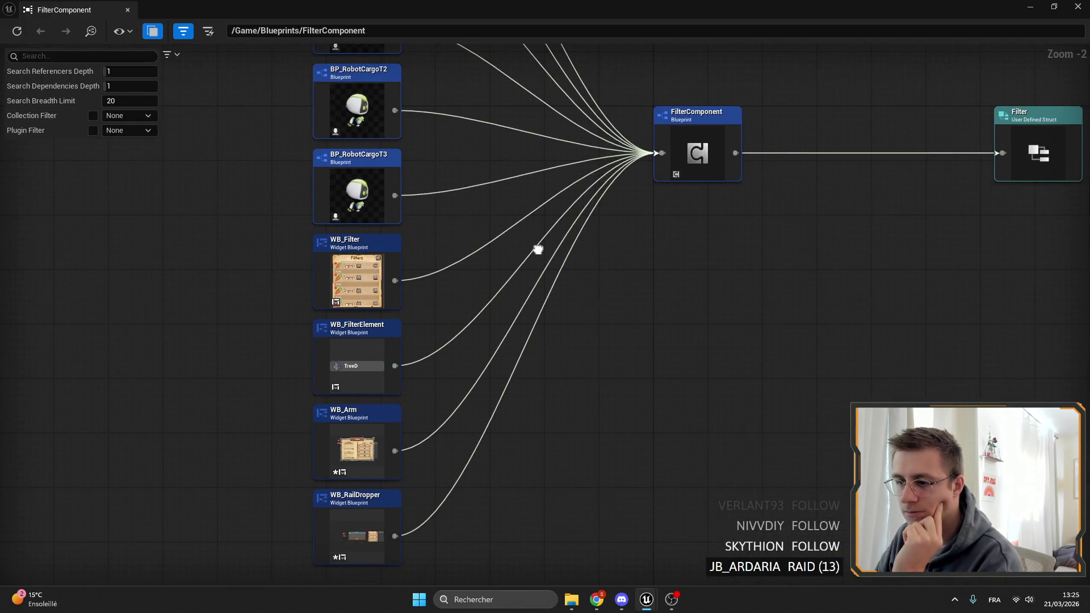
{"action": "mouse_move", "coordinate": [563, 411]}
{"action": "left_mouse_down"}
{"action": "mouse_move", "coordinate": [576, 536]}
{"action": "mouse_move", "coordinate": [546, 363]}
{"action": "mouse_move", "coordinate": [549, 563]}
{"action": "mouse_move", "coordinate": [523, 409]}
{"action": "mouse_move", "coordinate": [530, 335]}
{"action": "mouse_move", "coordinate": [530, 422]}
{"action": "left_mouse_up"}
{"action": "left_click_drag", "start_coordinate": [588, 252], "coordinate": [590, 300]}
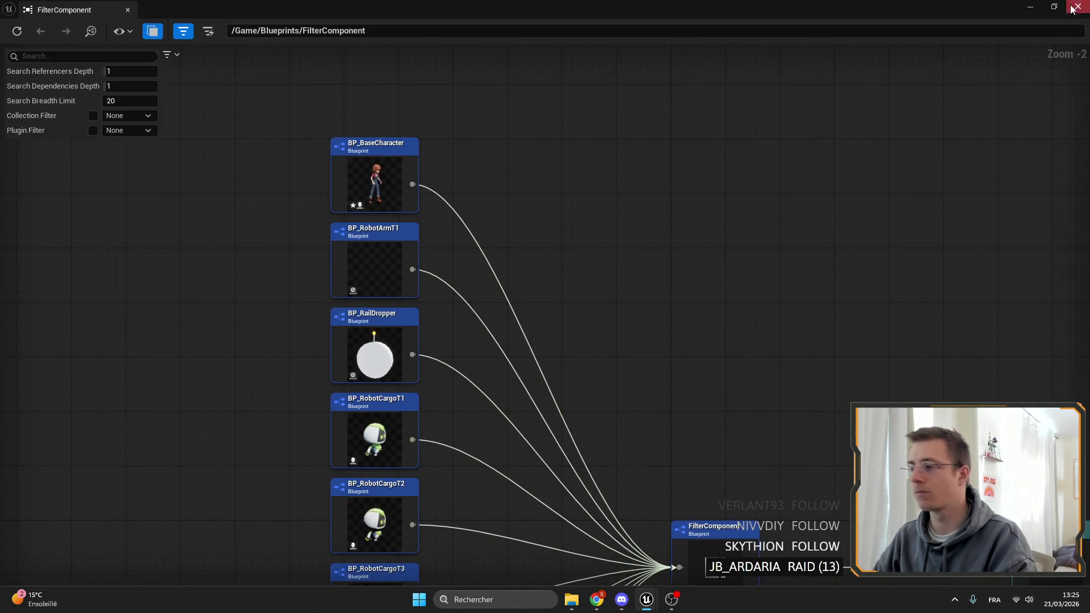
{"action": "left_click", "coordinate": [1077, 6]}
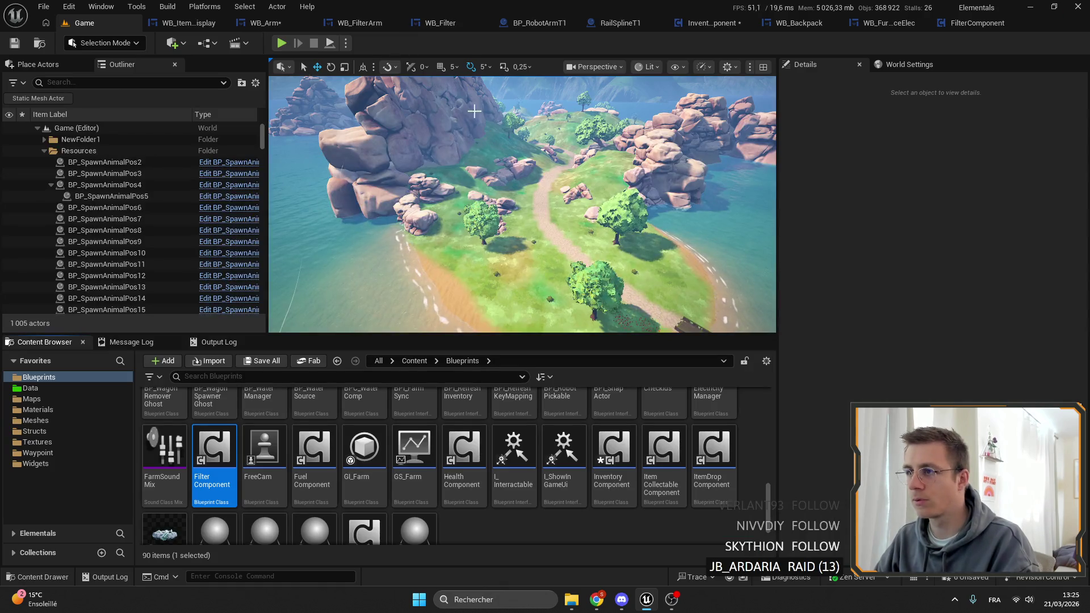
{"action": "left_click", "coordinate": [263, 23]}
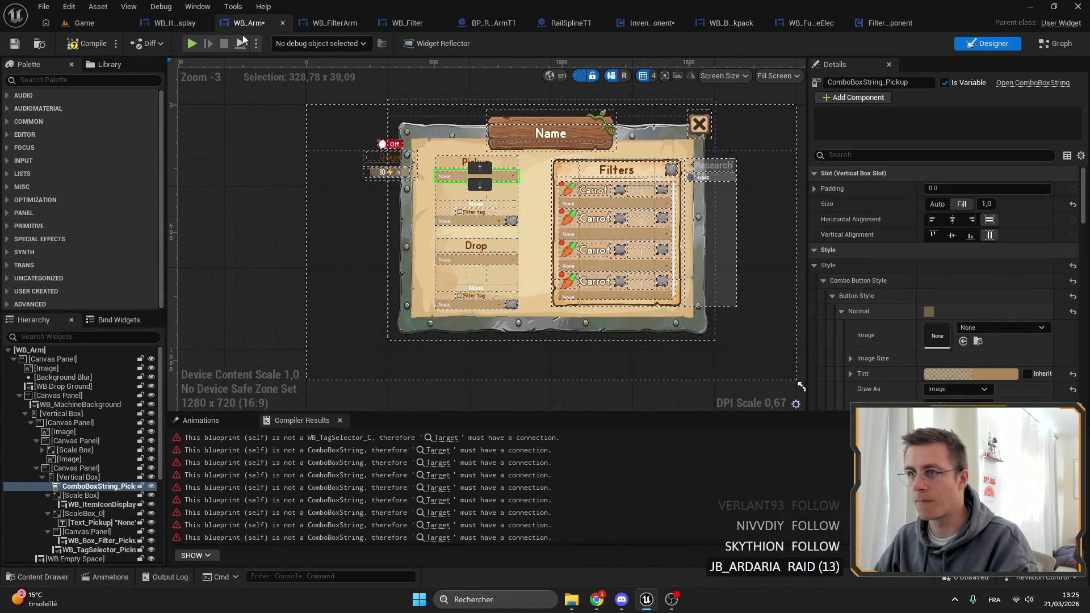
Step: Save WB_Arm, then return to BP_RobotArmT1 and pan to the ComputeFilter entry node
{"action": "left_click", "coordinate": [15, 46]}
{"action": "left_click", "coordinate": [488, 23]}
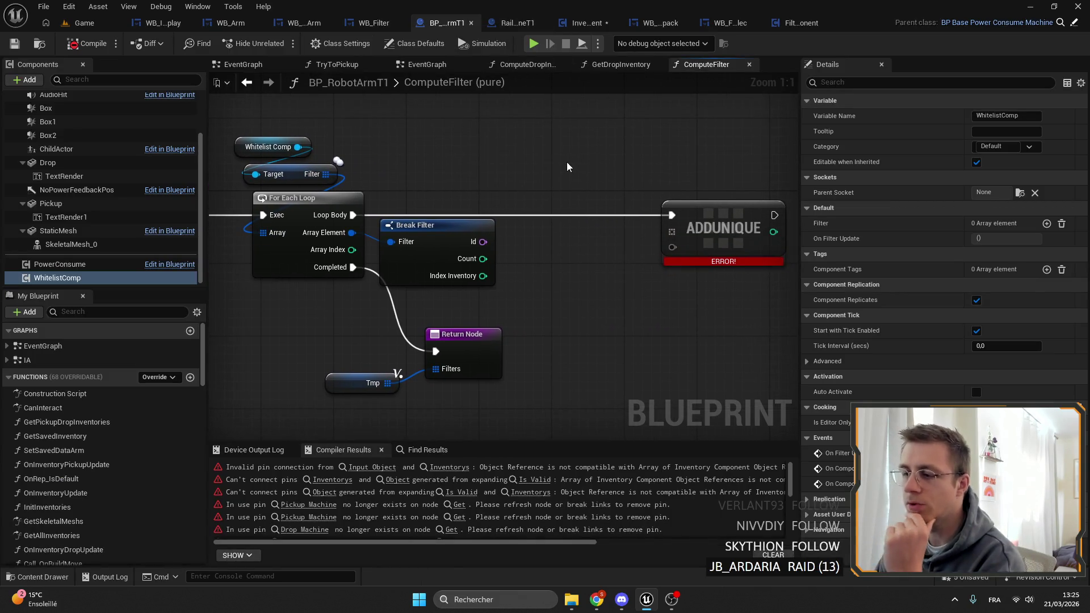
{"action": "scroll", "coordinate": [130, 405], "scroll_direction": "down", "scroll_amount": 10}
{"action": "scroll", "coordinate": [127, 405], "scroll_direction": "up", "scroll_amount": 5}
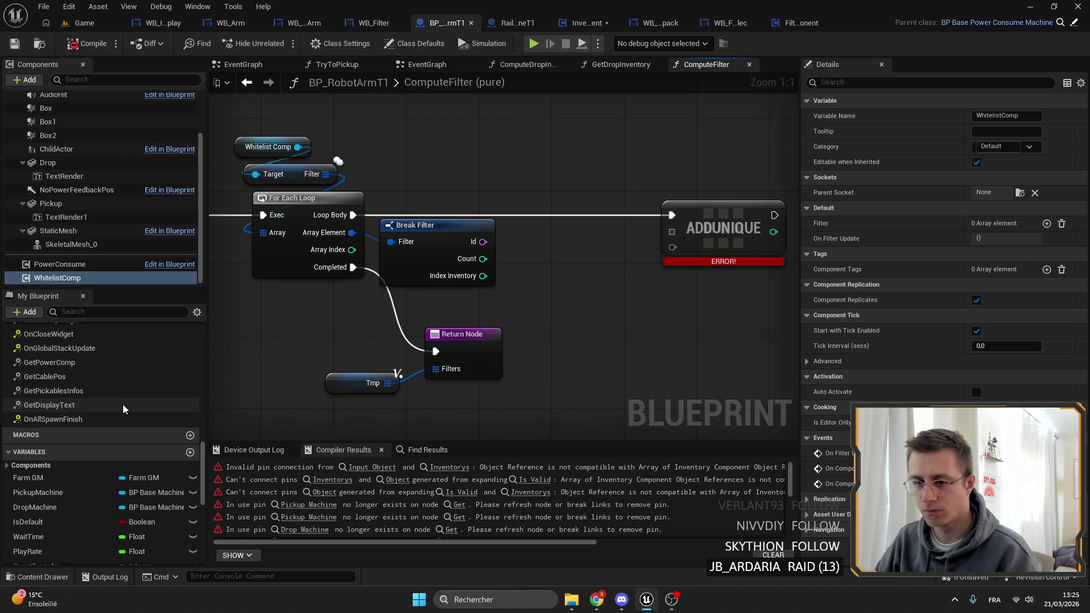
{"action": "scroll", "coordinate": [7, 540], "scroll_direction": "up", "scroll_amount": 6}
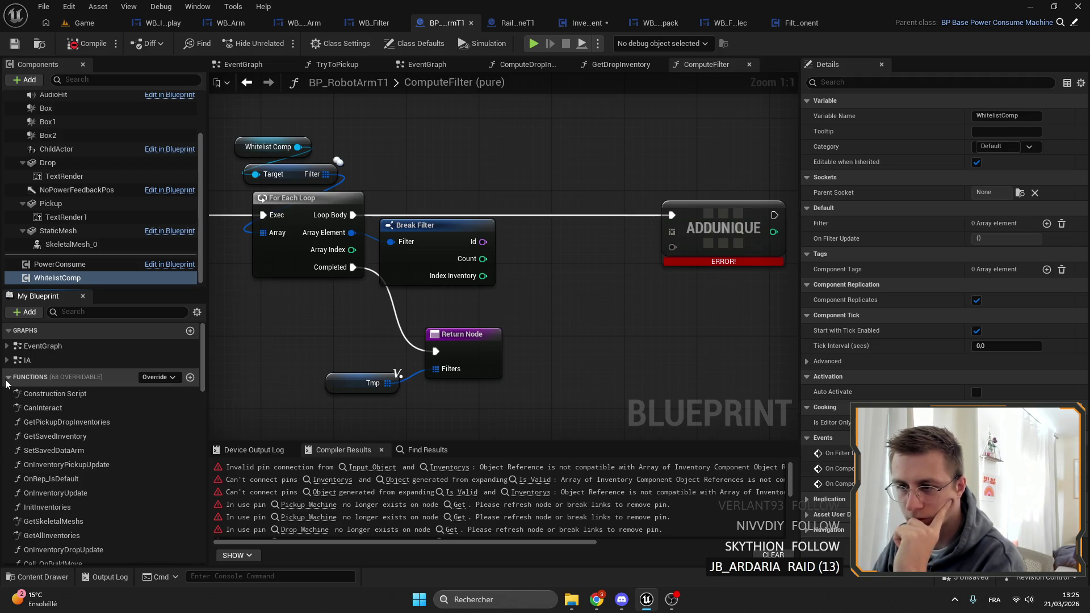
{"action": "left_click_drag", "start_coordinate": [507, 253], "coordinate": [606, 227]}
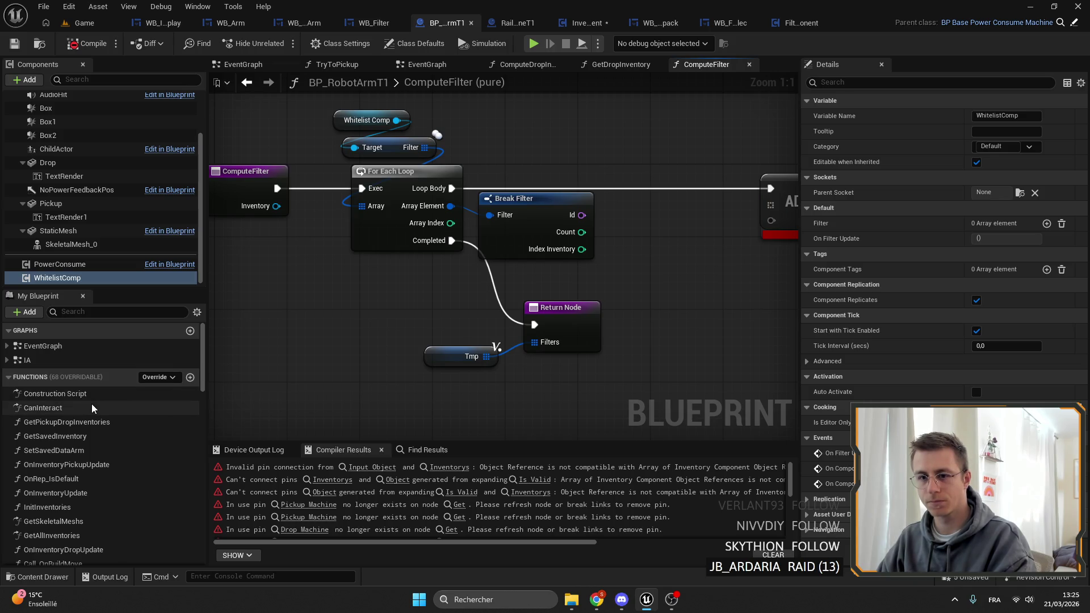
{"action": "left_click", "coordinate": [8, 377]}
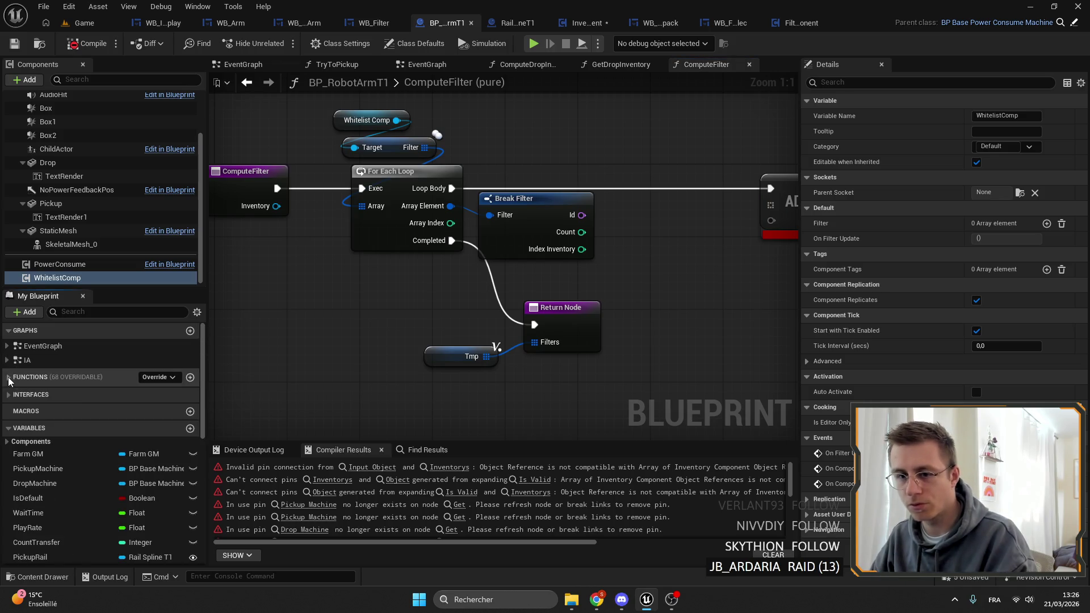
Step: Add a new variable, then pan to and select the ComputeFilter function's entry node
{"action": "scroll", "coordinate": [123, 412], "scroll_direction": "down", "scroll_amount": 1}
{"action": "left_click", "coordinate": [190, 411]}
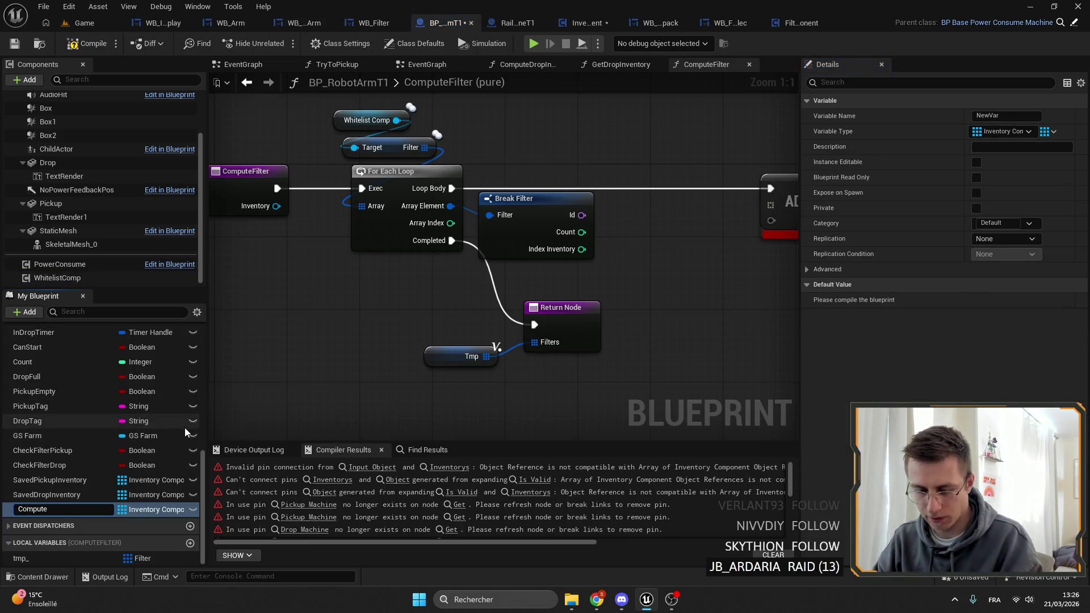
{"action": "type", "text": "ComputeFilter"}
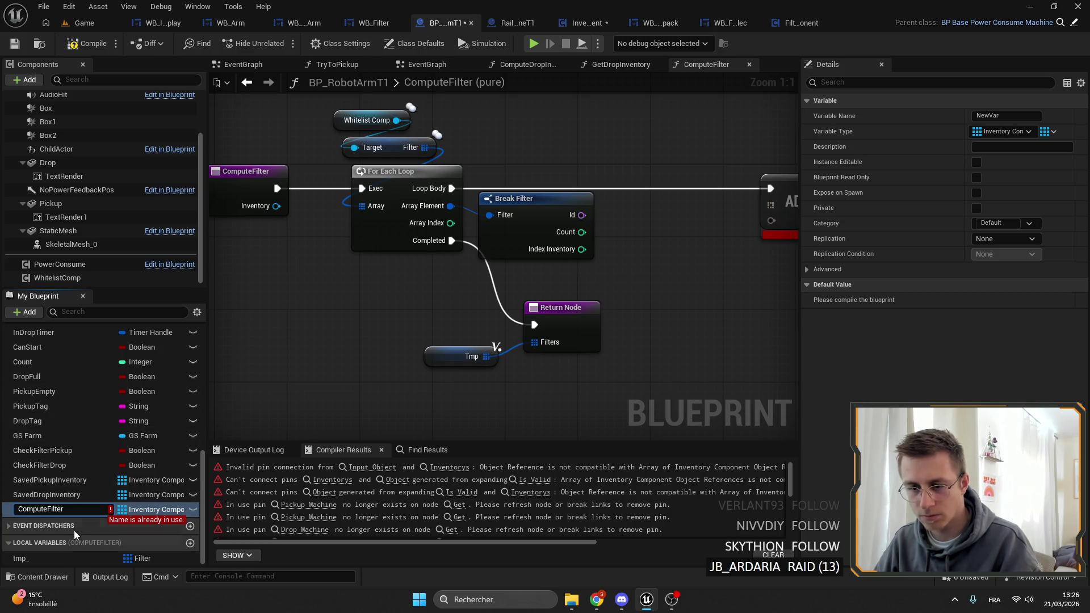
{"action": "mouse_move", "coordinate": [287, 390]}
{"action": "left_mouse_down"}
{"action": "mouse_move", "coordinate": [418, 343]}
{"action": "mouse_move", "coordinate": [290, 338]}
{"action": "left_mouse_up"}
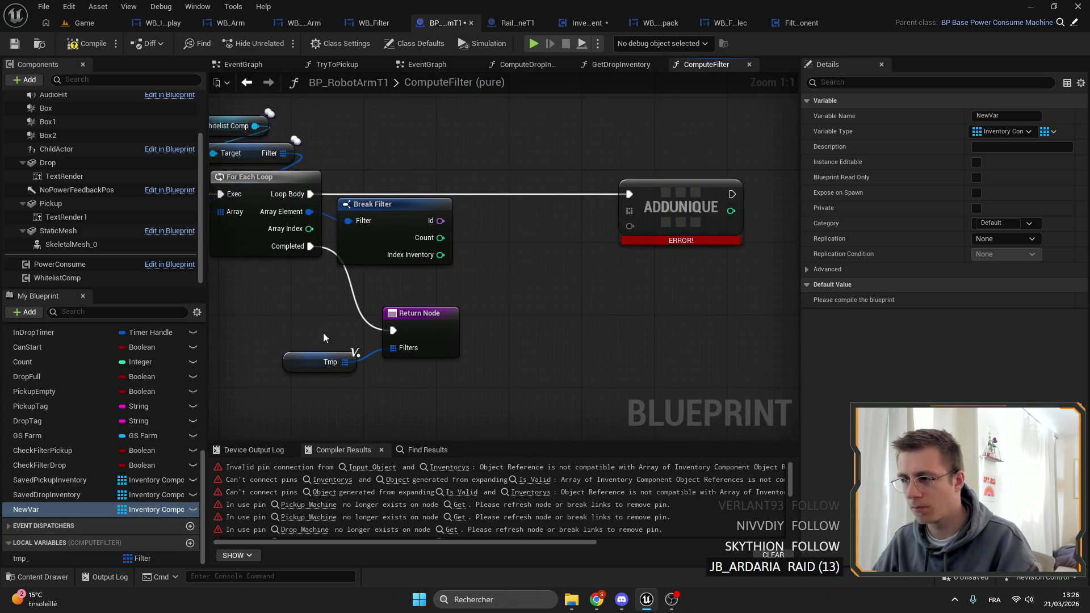
{"action": "left_click_drag", "start_coordinate": [358, 145], "coordinate": [604, 156]}
{"action": "left_click", "coordinate": [350, 196]}
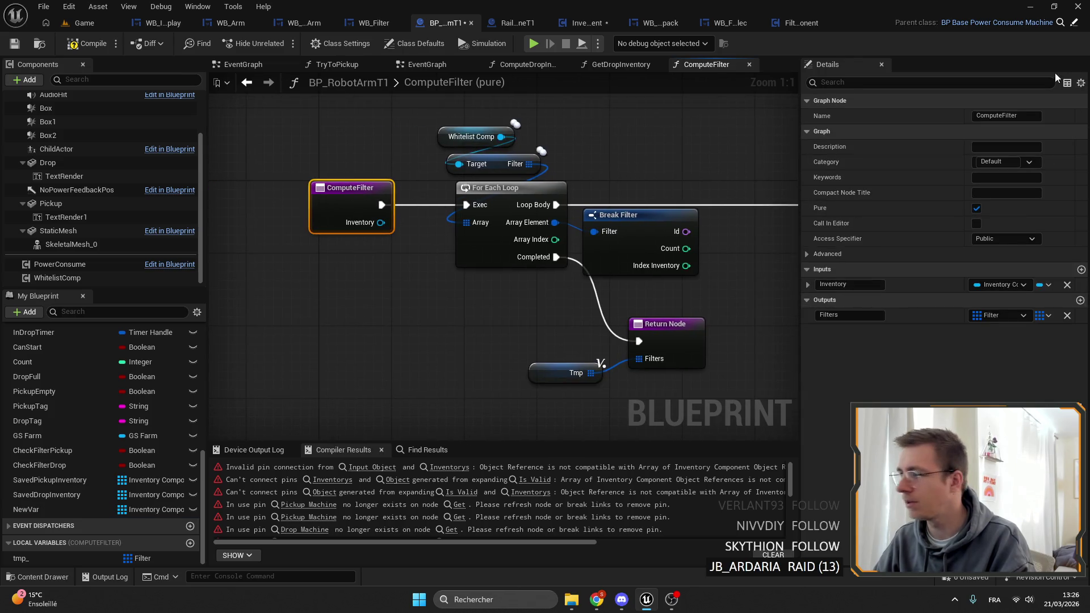
{"action": "scroll", "coordinate": [65, 473], "scroll_direction": "up", "scroll_amount": 3}
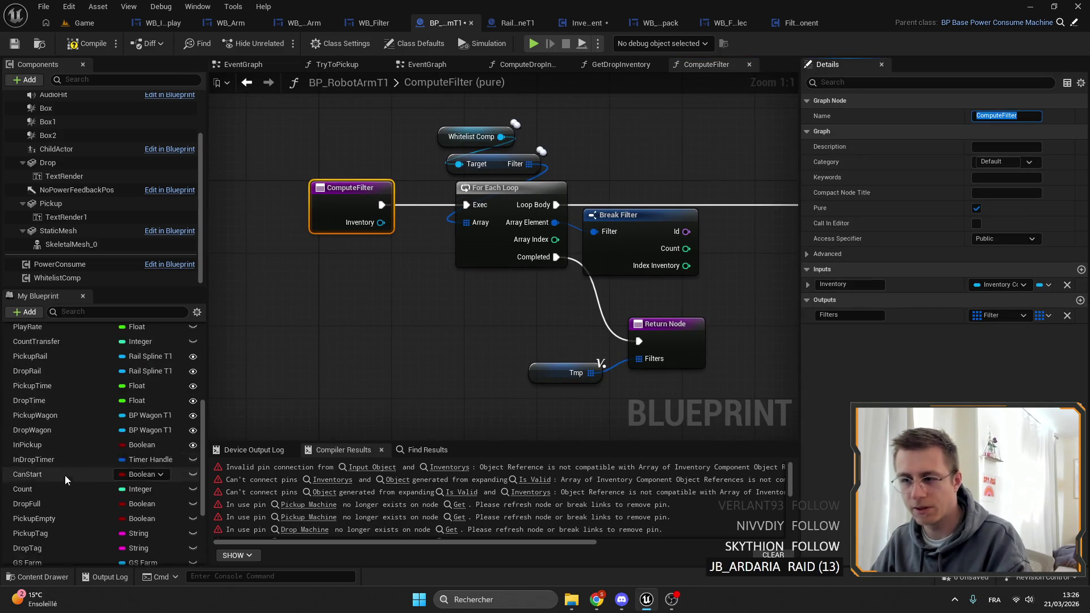
{"action": "scroll", "coordinate": [49, 473], "scroll_direction": "down", "scroll_amount": 3}
{"action": "scroll", "coordinate": [69, 483], "scroll_direction": "up", "scroll_amount": 10}
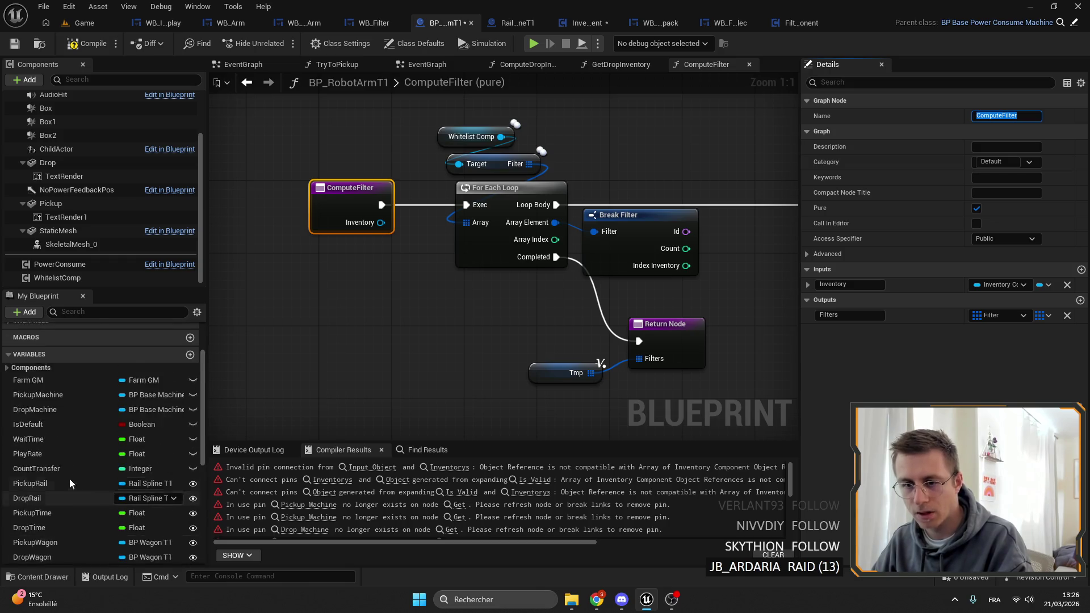
Step: Delete the ComputeFilter function from the Functions list
{"action": "left_click", "coordinate": [30, 393]}
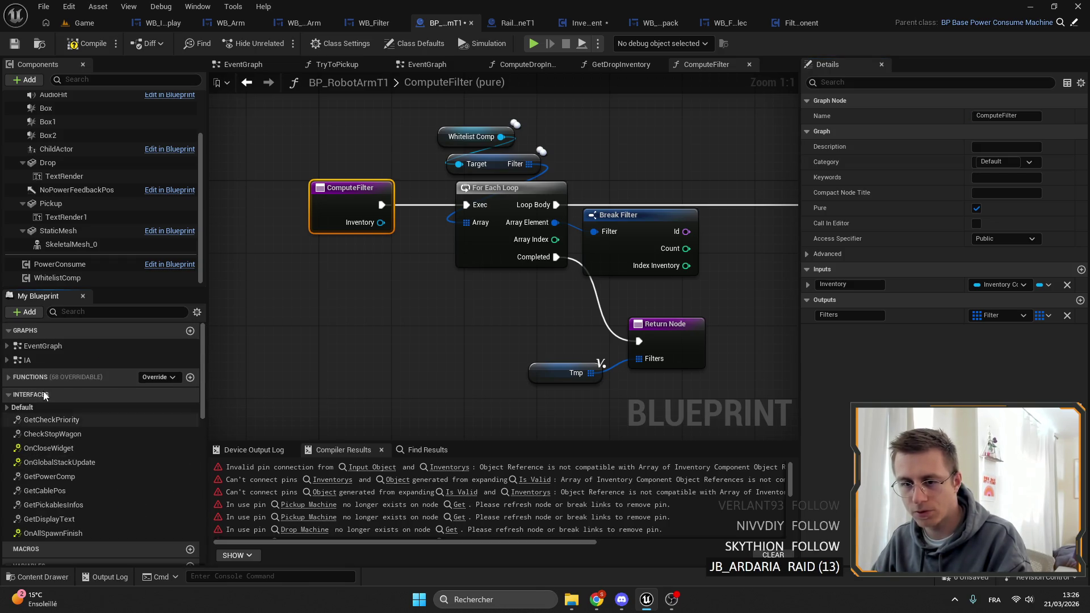
{"action": "left_click", "coordinate": [16, 396]}
{"action": "left_click", "coordinate": [31, 379]}
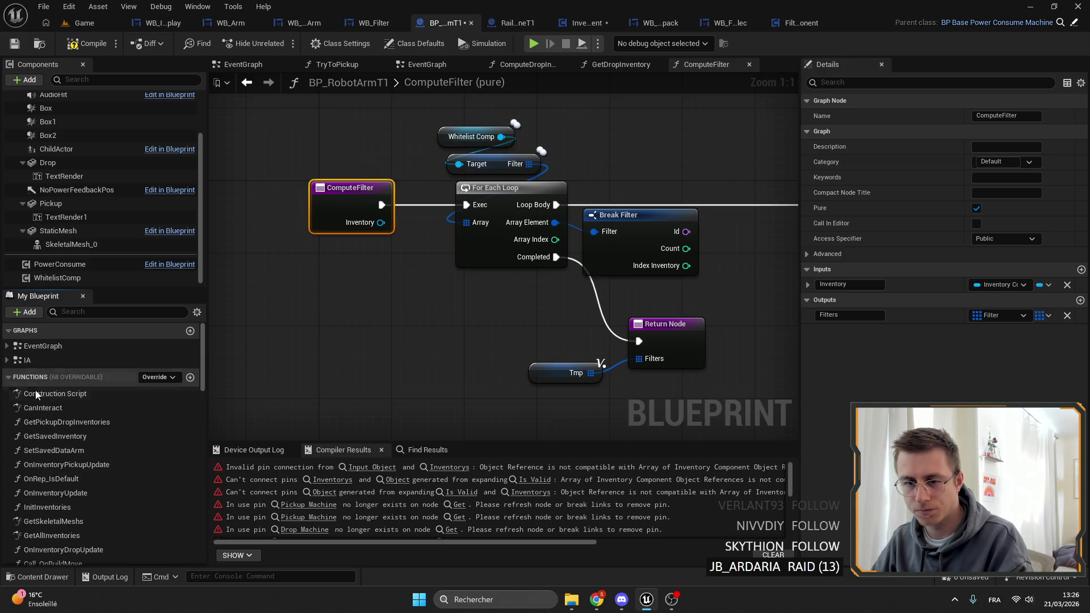
{"action": "scroll", "coordinate": [56, 443], "scroll_direction": "down", "scroll_amount": 10}
{"action": "key", "text": "Delete"}
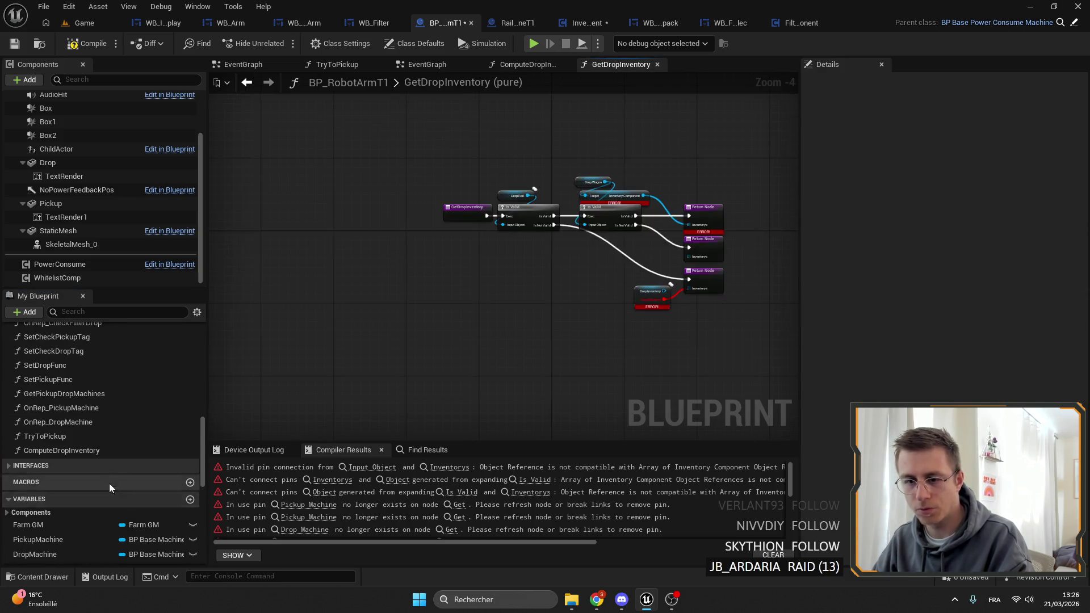
Step: Rename the NewVar variable to ComputeFilter
{"action": "scroll", "coordinate": [87, 460], "scroll_direction": "down", "scroll_amount": 10}
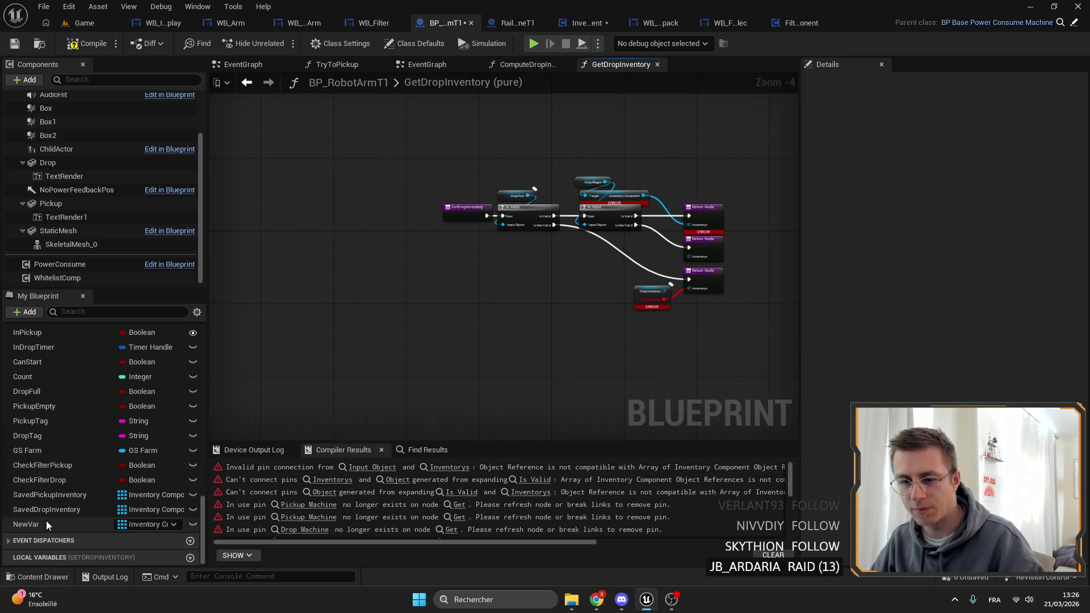
{"action": "left_click", "coordinate": [47, 523]}
{"action": "type", "text": "ComputeFilter"}
{"action": "key", "text": "Return"}
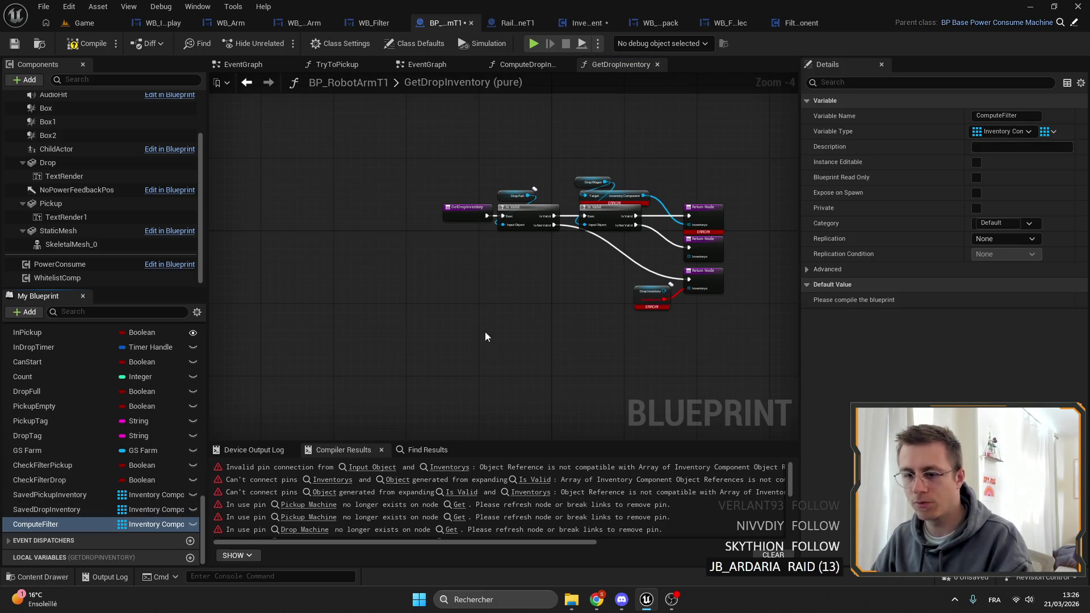
Step: Make ComputeFilter a Map whose value type is the Filter structure
{"action": "left_click", "coordinate": [1048, 131]}
{"action": "left_click", "coordinate": [1048, 198]}
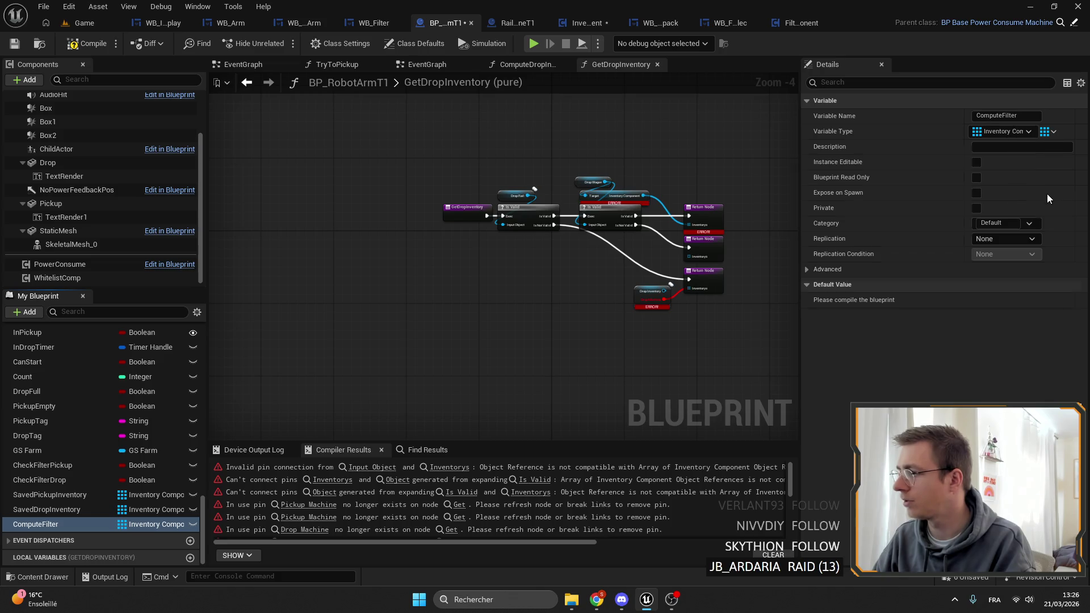
{"action": "left_click", "coordinate": [987, 131]}
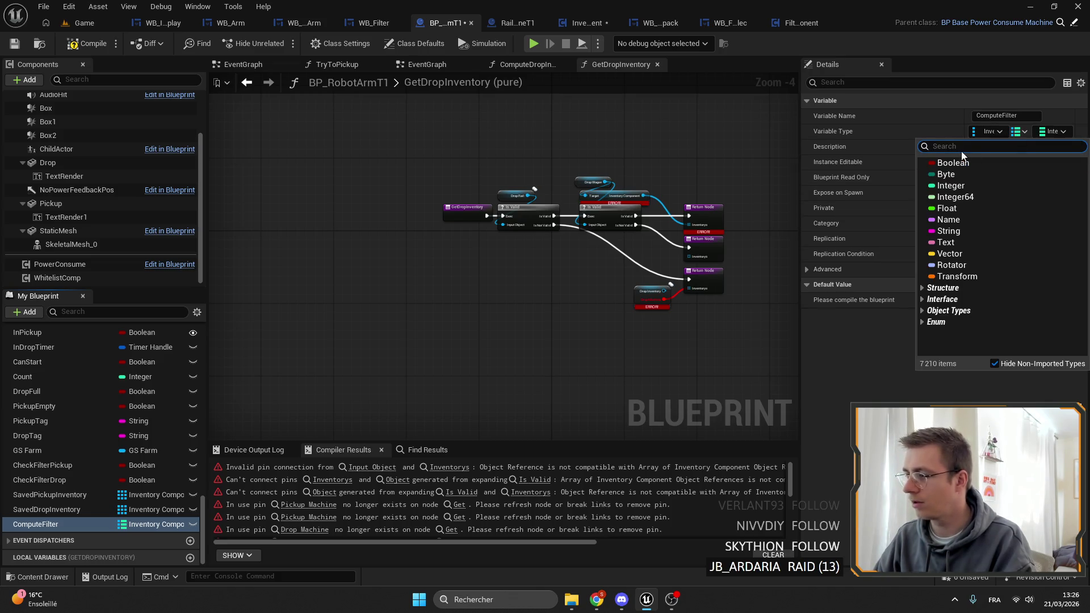
{"action": "type", "text": "fiter"}
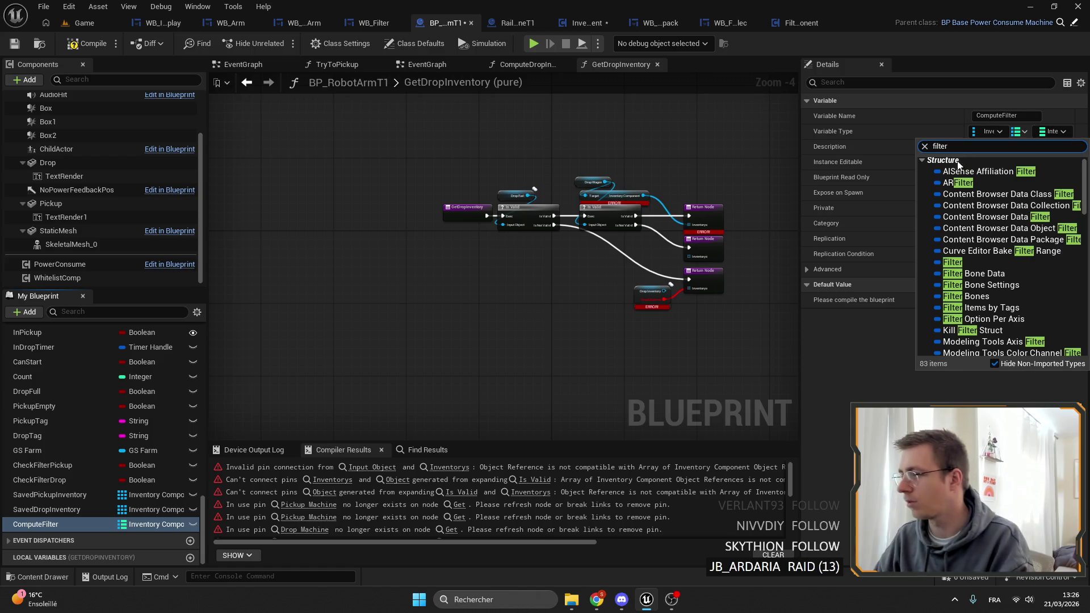
{"action": "left_click", "coordinate": [969, 262]}
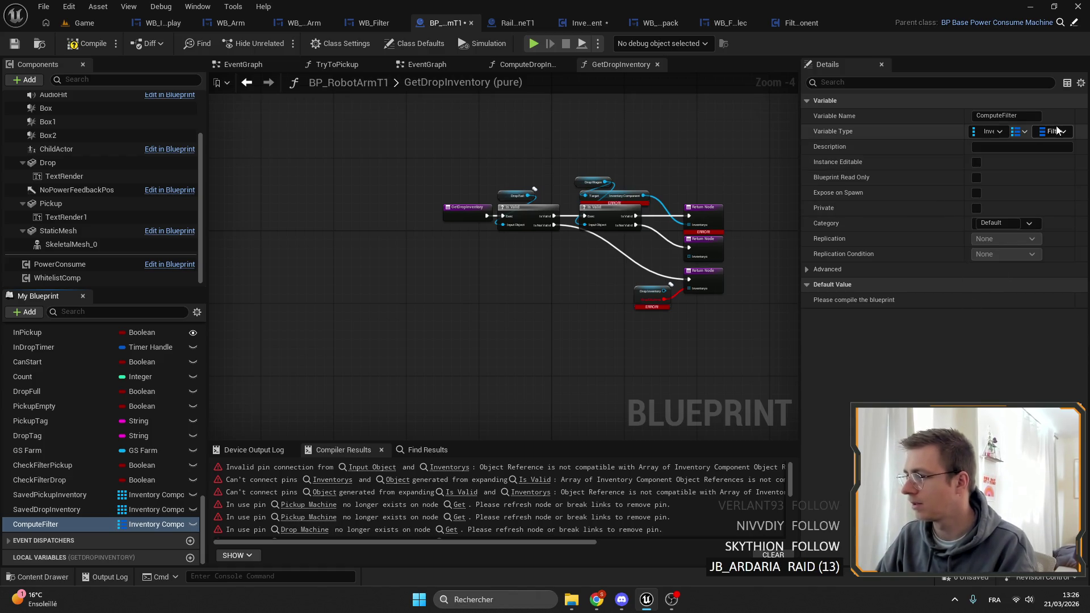
{"action": "left_click", "coordinate": [84, 23]}
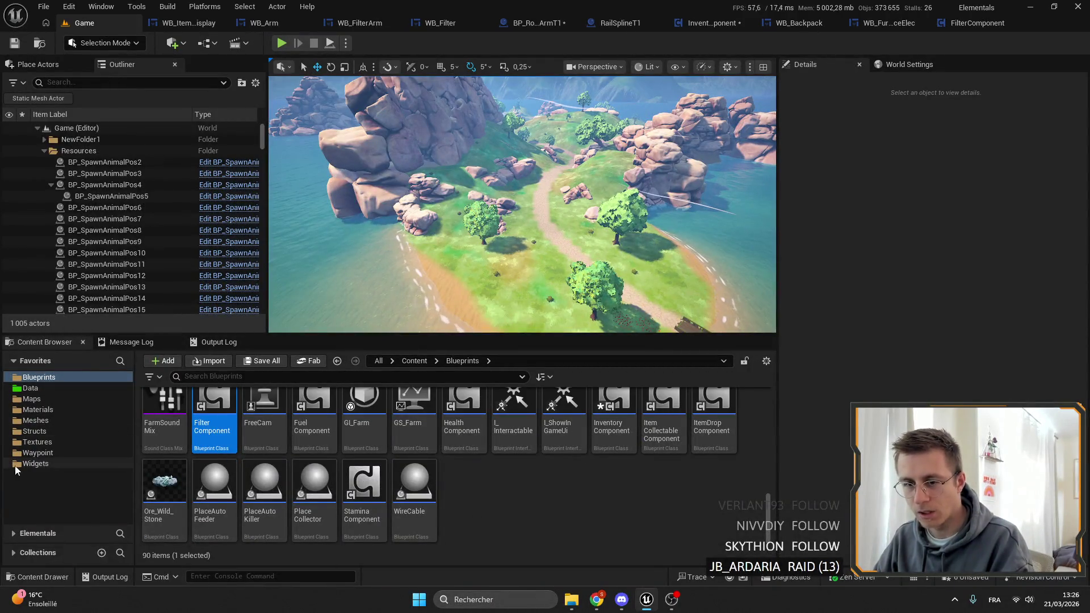
Step: Search the Structs folder for 'filter' and open the Filter structure
{"action": "left_click", "coordinate": [39, 430]}
{"action": "scroll", "coordinate": [353, 492], "scroll_direction": "up", "scroll_amount": 3}
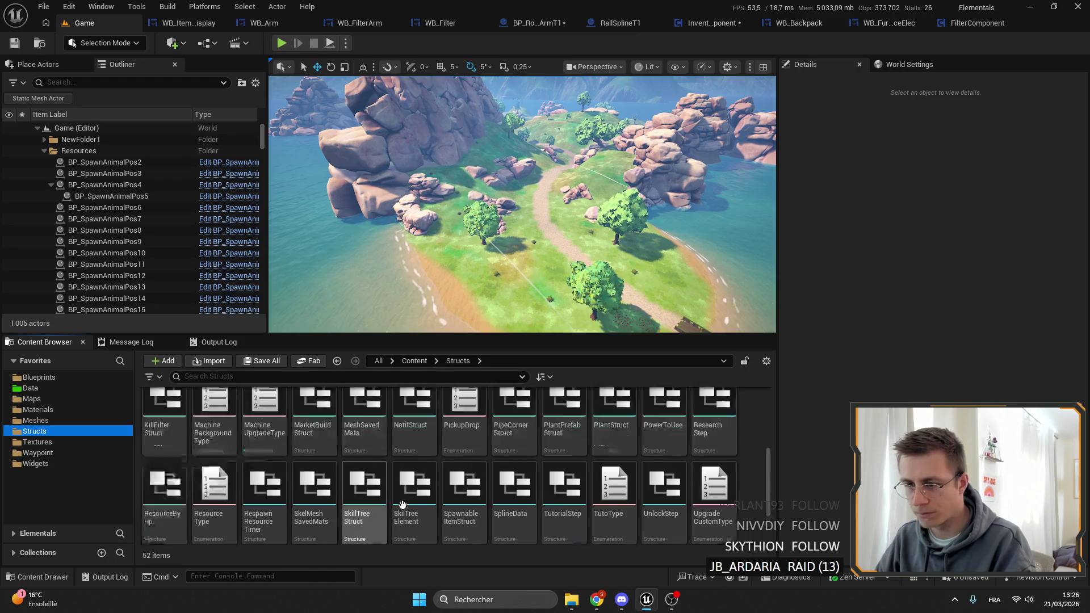
{"action": "left_click", "coordinate": [273, 376]}
{"action": "type", "text": "lter"}
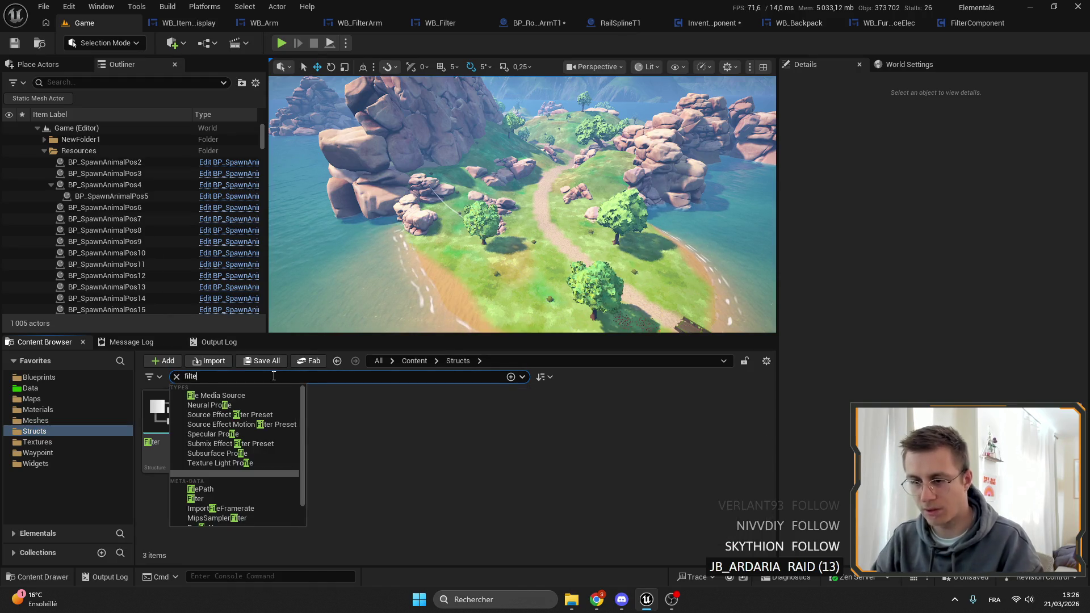
{"action": "left_click", "coordinate": [165, 404]}
{"action": "double_click", "coordinate": [165, 404]}
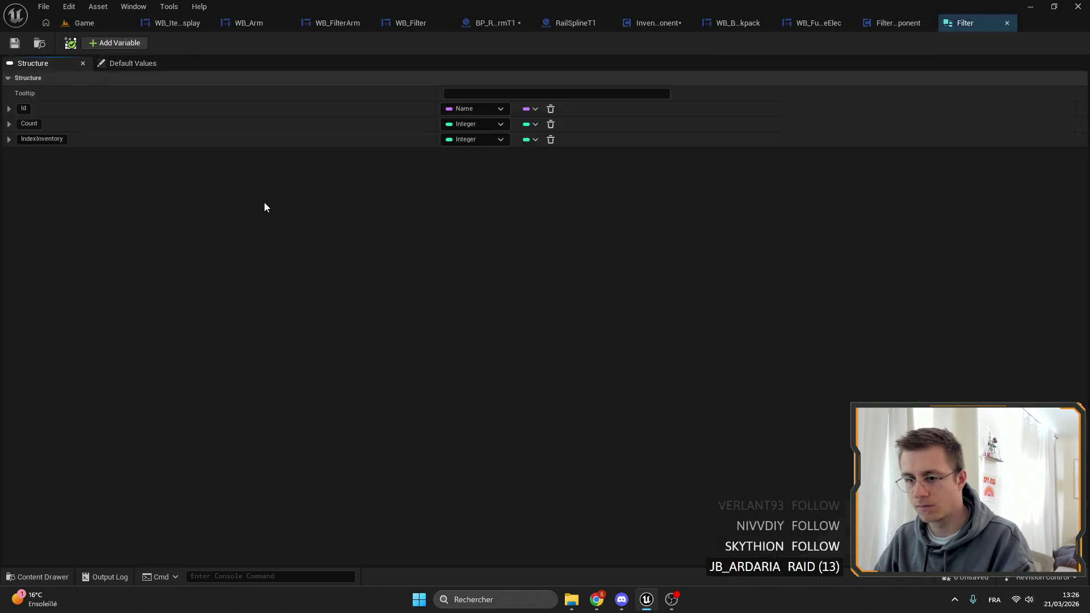
Step: Locate the Filter struct's folder in the Content Browser and go back up to Structs
{"action": "left_click", "coordinate": [41, 44]}
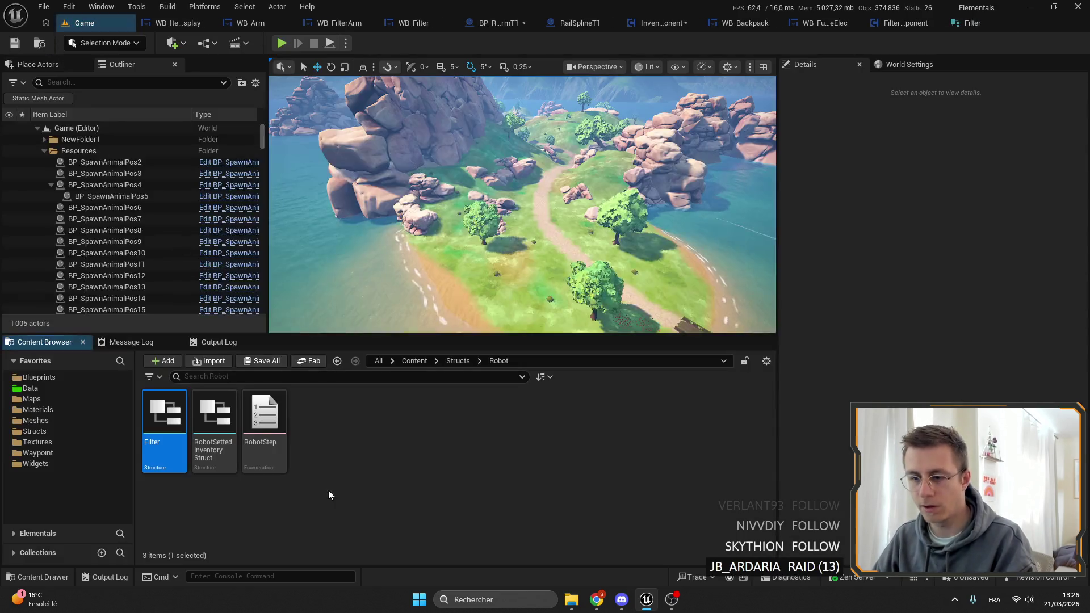
{"action": "double_click", "coordinate": [176, 402]}
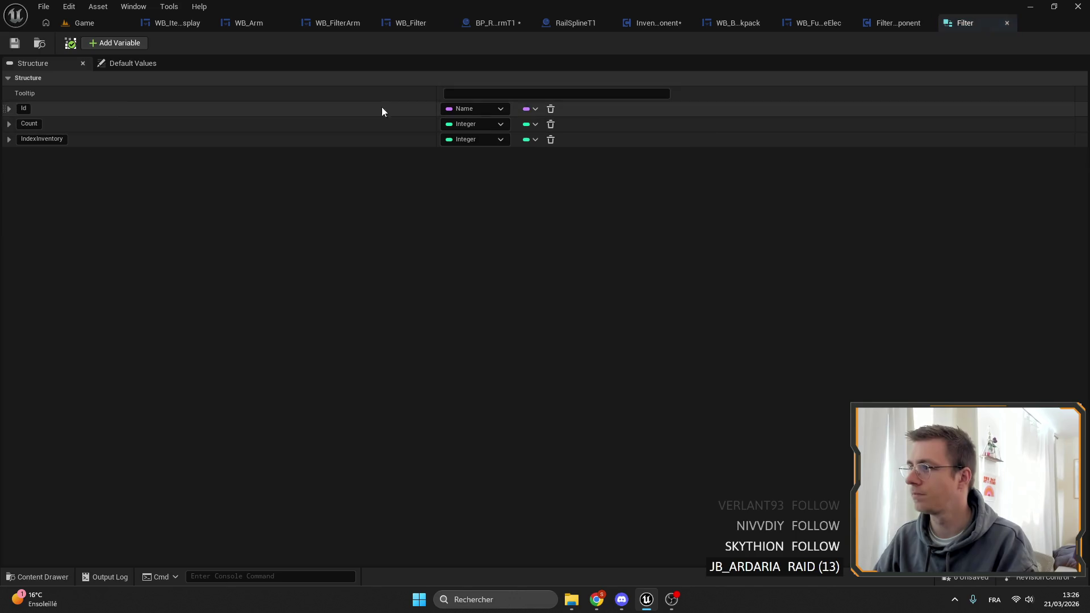
{"action": "left_click", "coordinate": [41, 44]}
{"action": "left_click", "coordinate": [330, 440]}
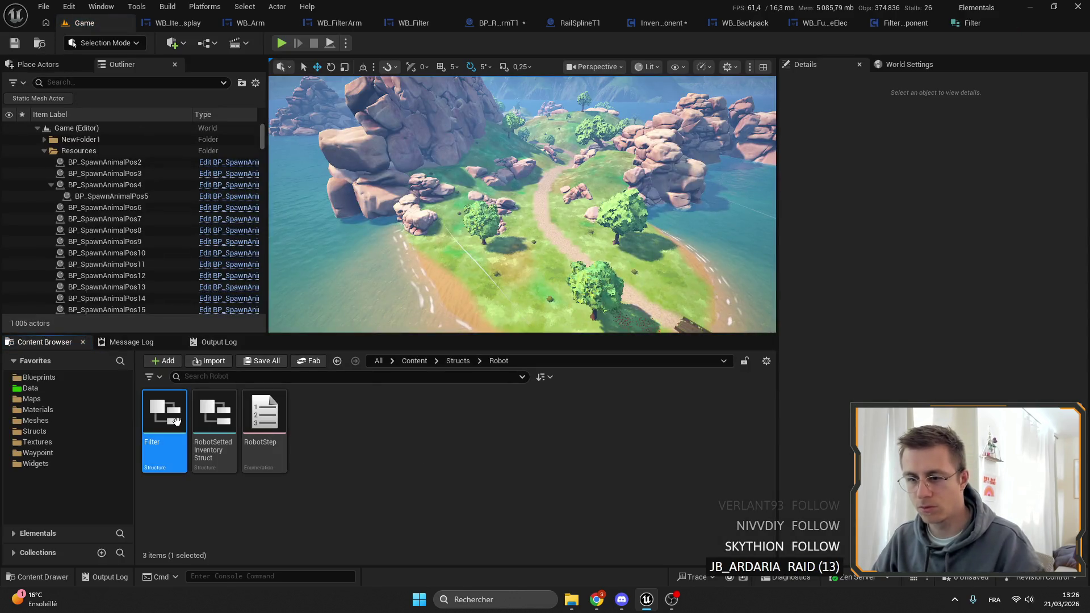
{"action": "left_click", "coordinate": [451, 360]}
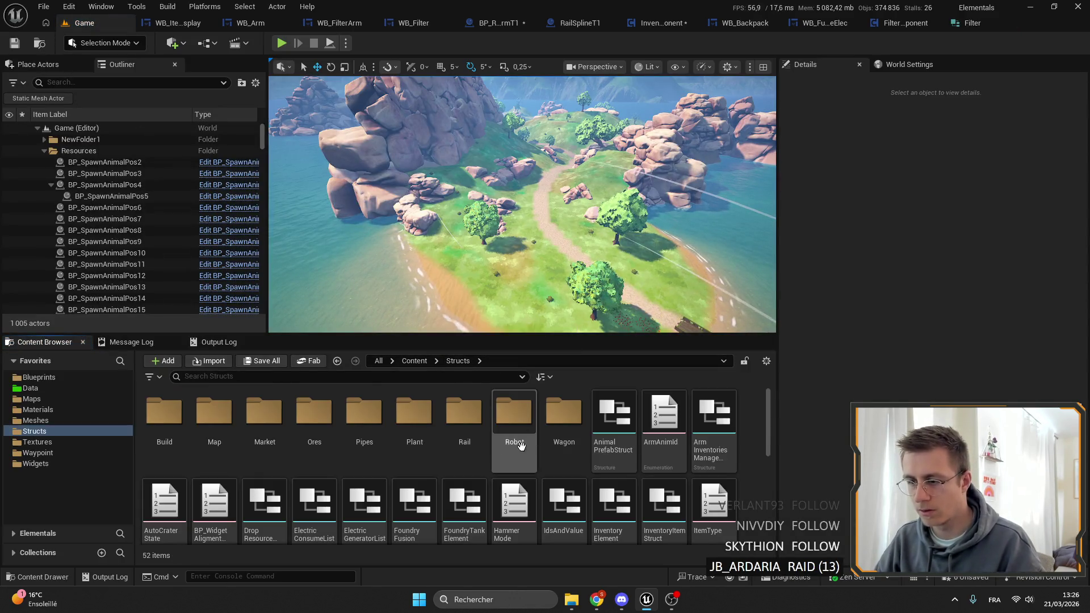
Step: Rename the Robot folder to Arm, open it, and duplicate Filter as Filter1
{"action": "left_click", "coordinate": [511, 441]}
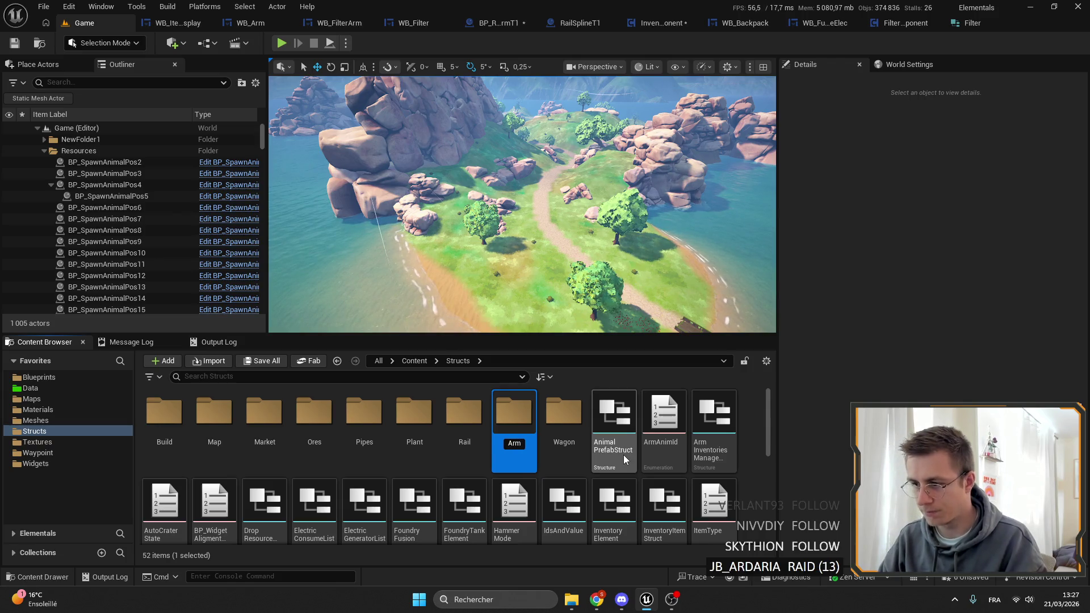
{"action": "key", "text": "Return"}
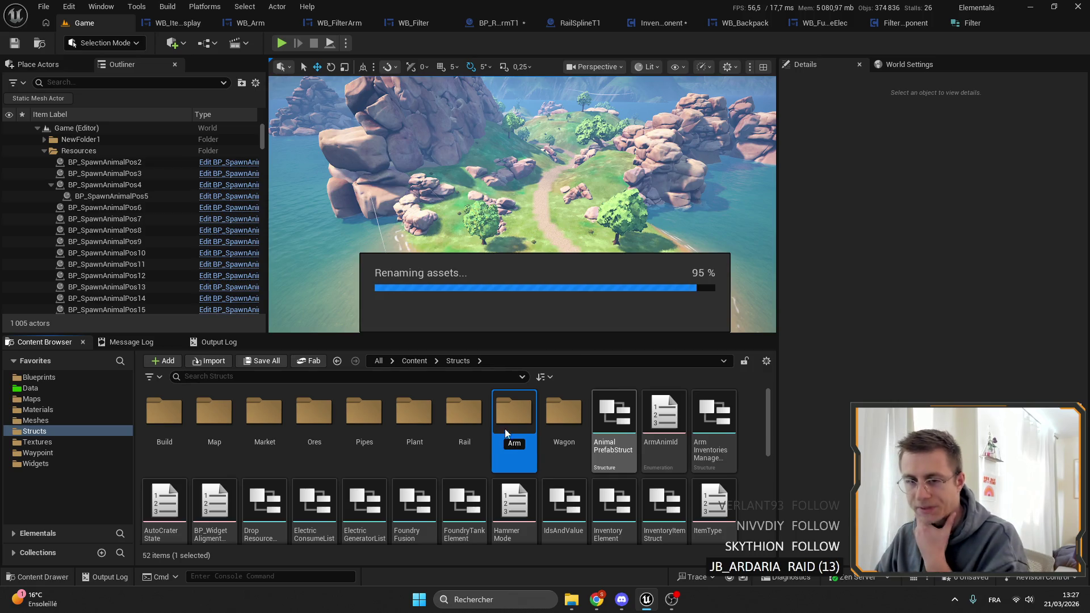
{"action": "double_click", "coordinate": [175, 420]}
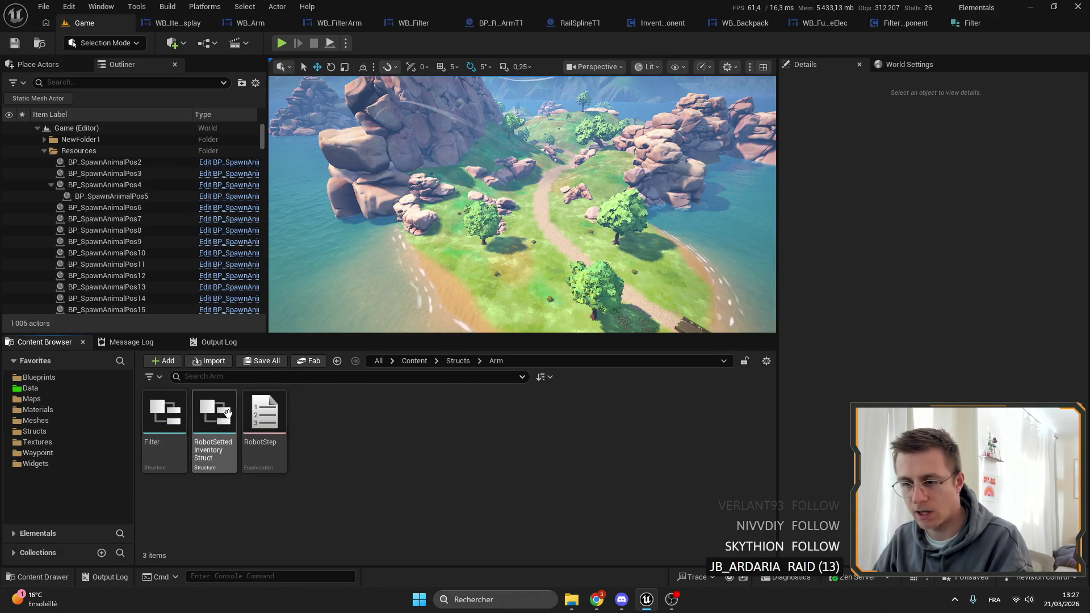
{"action": "left_click", "coordinate": [180, 420]}
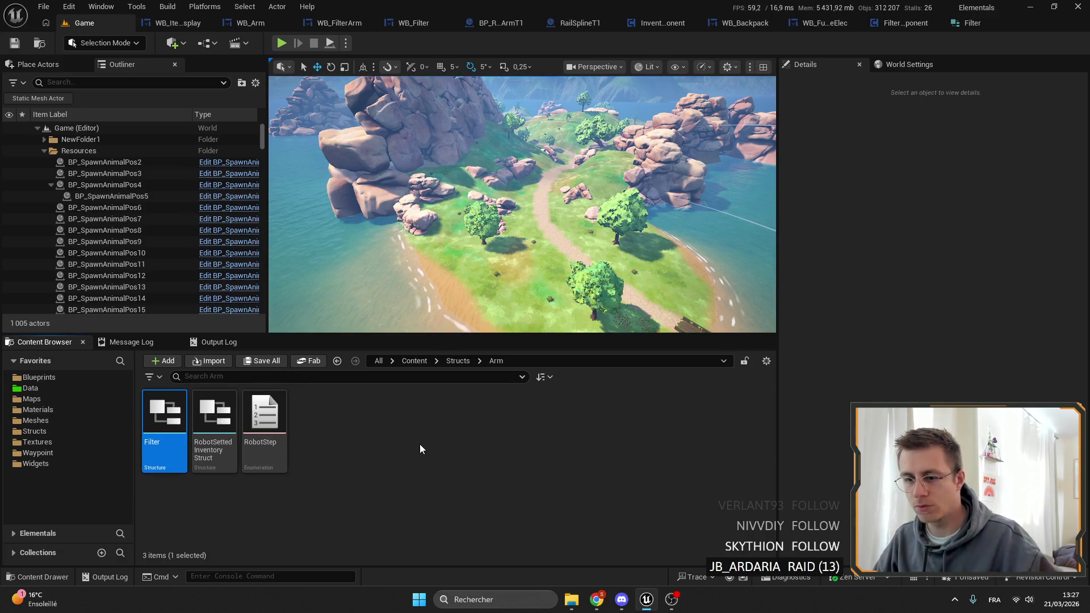
{"action": "key", "text": "ctrl+d"}
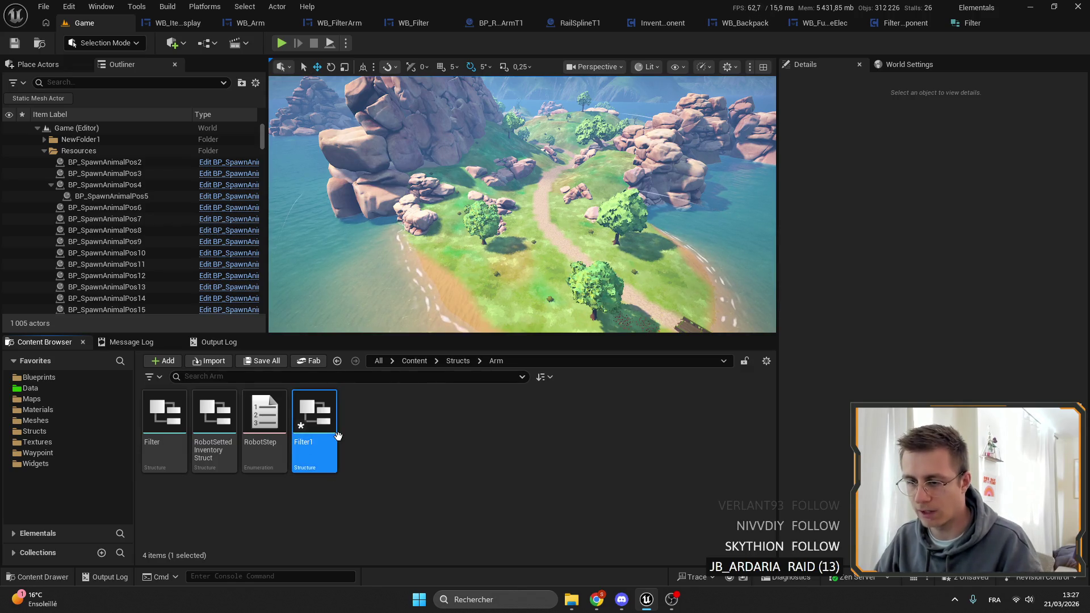
Step: Rename the Filter1 copy to Filters, open it, and rename its first member to Filters
{"action": "key", "text": "BackSpace"}
{"action": "type", "text": "s"}
{"action": "key", "text": "Return"}
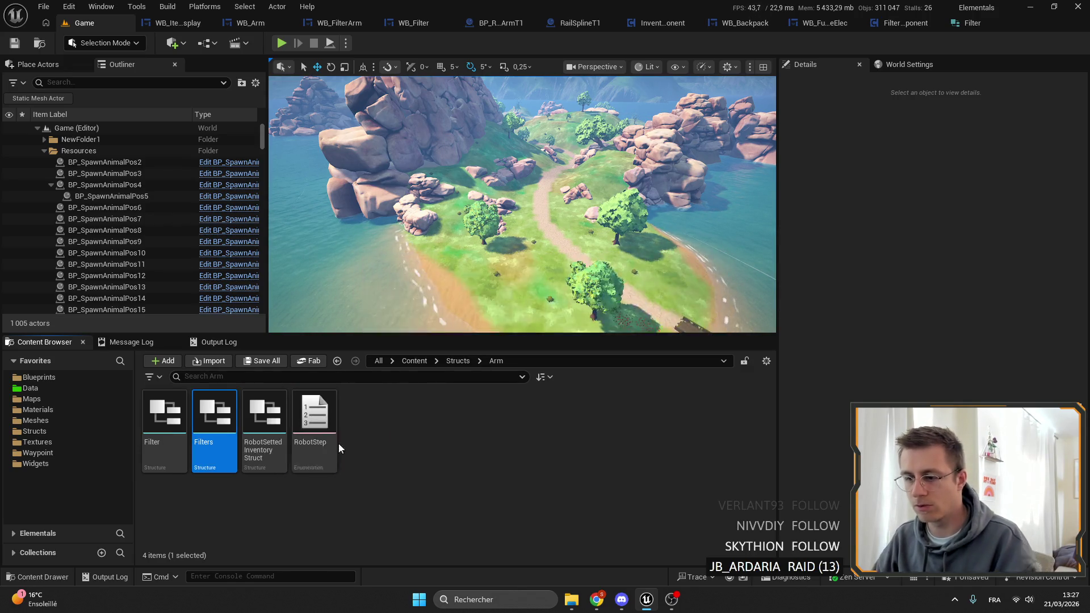
{"action": "key", "text": "Return"}
{"action": "type", "text": "F"}
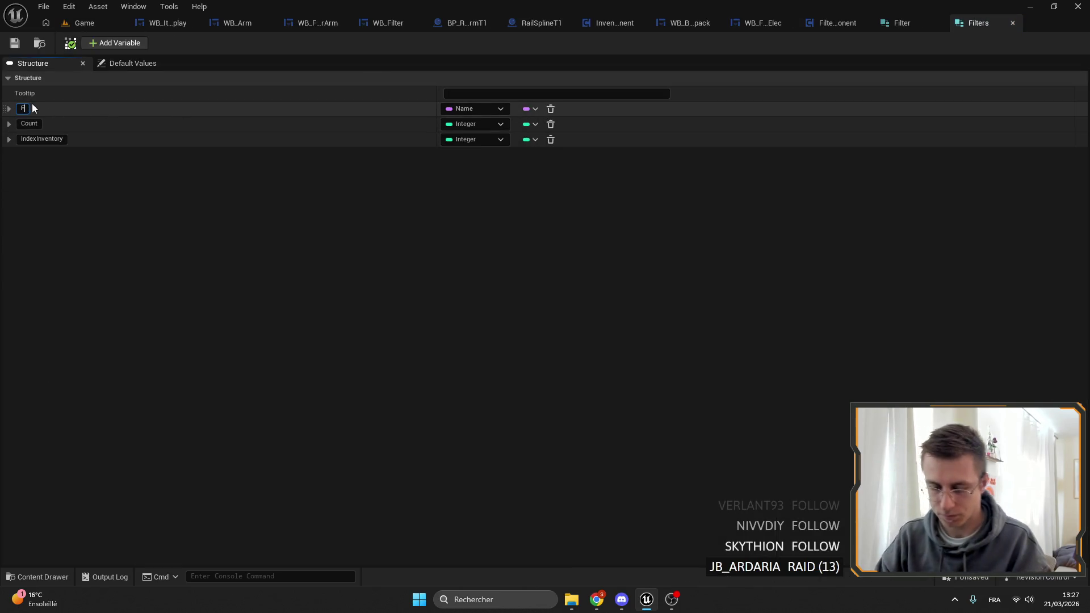
{"action": "type", "text": "ilters"}
{"action": "key", "text": "Return"}
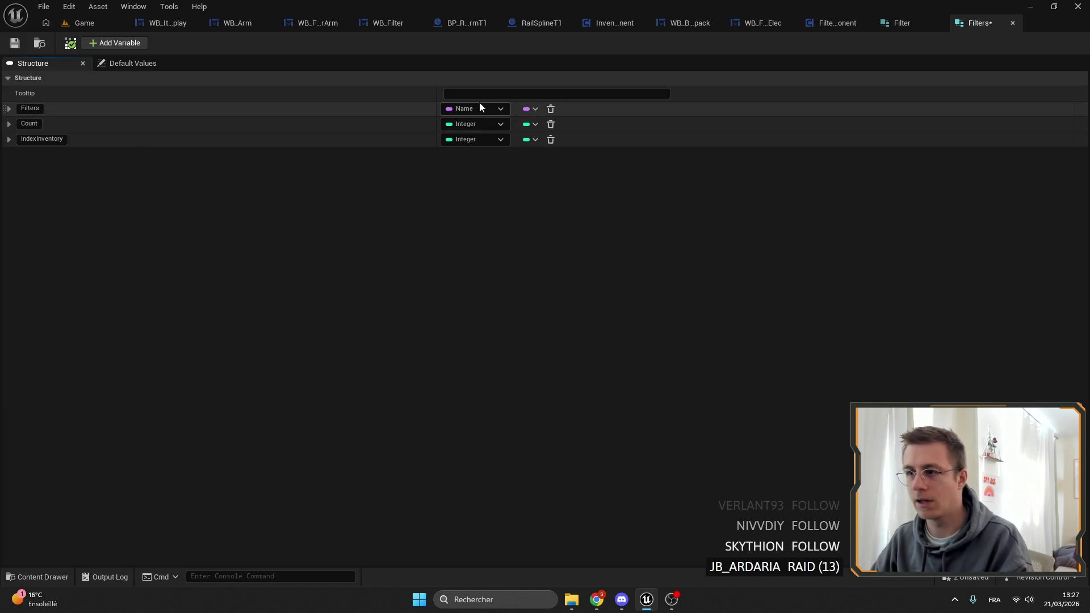
Step: Make the Filters member an array of Filter and delete Count and IndexInventory
{"action": "left_click", "coordinate": [479, 108]}
{"action": "type", "text": "ilter"}
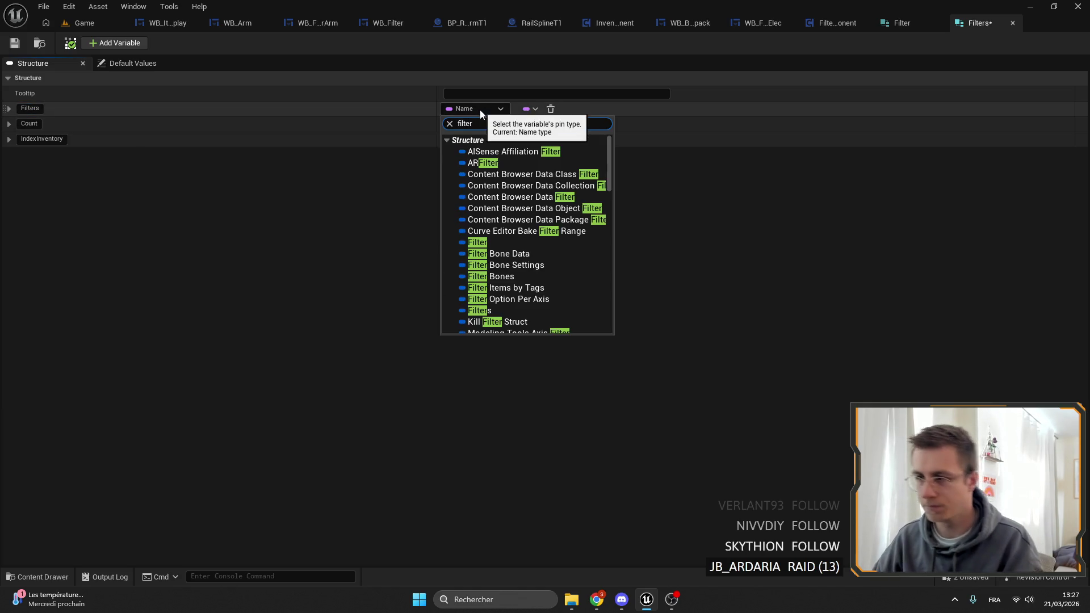
{"action": "key", "text": "Escape"}
{"action": "left_click", "coordinate": [531, 108]}
{"action": "left_click", "coordinate": [534, 138]}
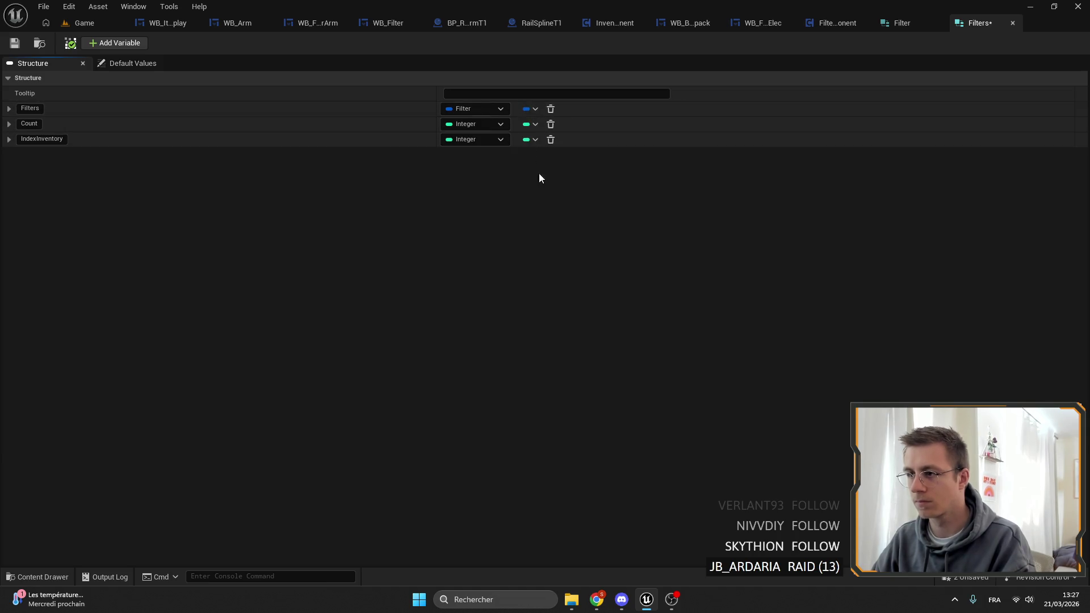
{"action": "left_click", "coordinate": [551, 125]}
{"action": "left_click", "coordinate": [550, 125]}
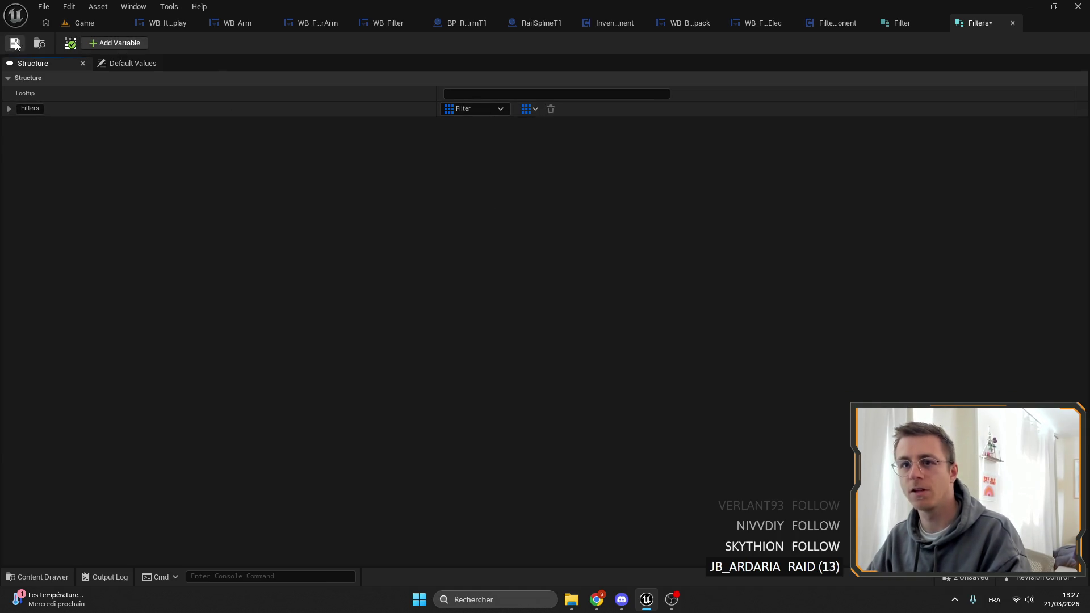
Step: Close the Filters and Filter struct editors and return to BP_RobotArmT1
{"action": "left_click", "coordinate": [1012, 22]}
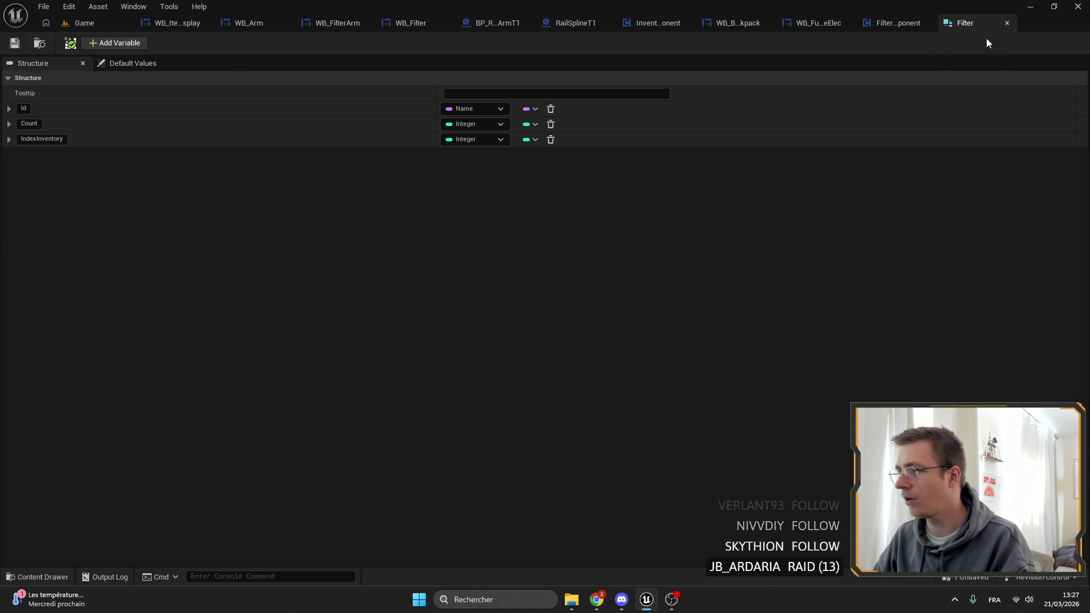
{"action": "left_click", "coordinate": [1007, 23]}
{"action": "left_click", "coordinate": [499, 23]}
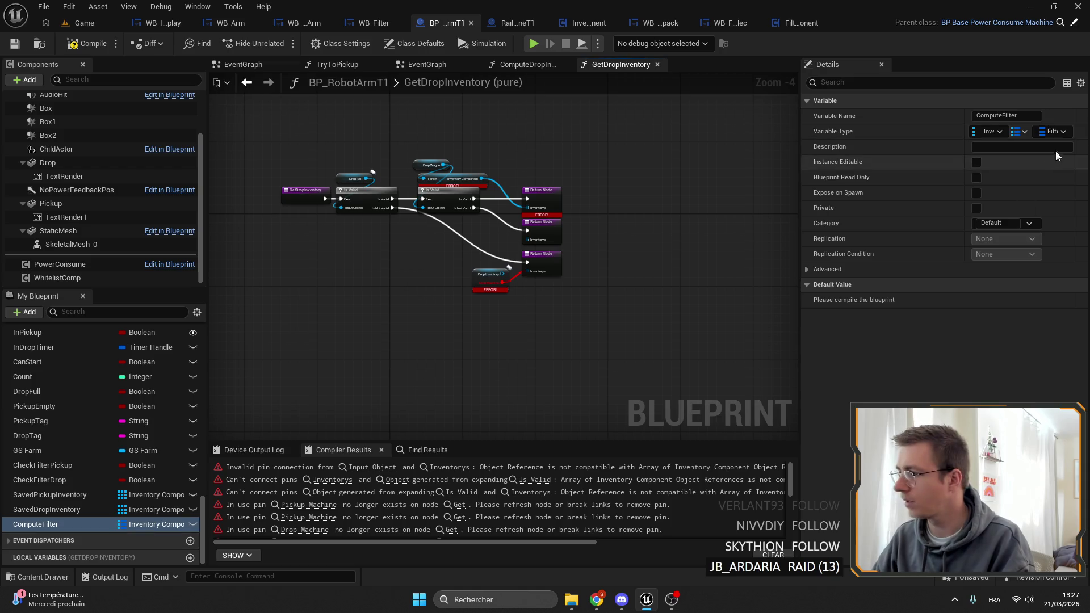
Step: Set the ComputeFilter map's value type to the Filter struct
{"action": "left_click", "coordinate": [1057, 135]}
{"action": "type", "text": "filters"}
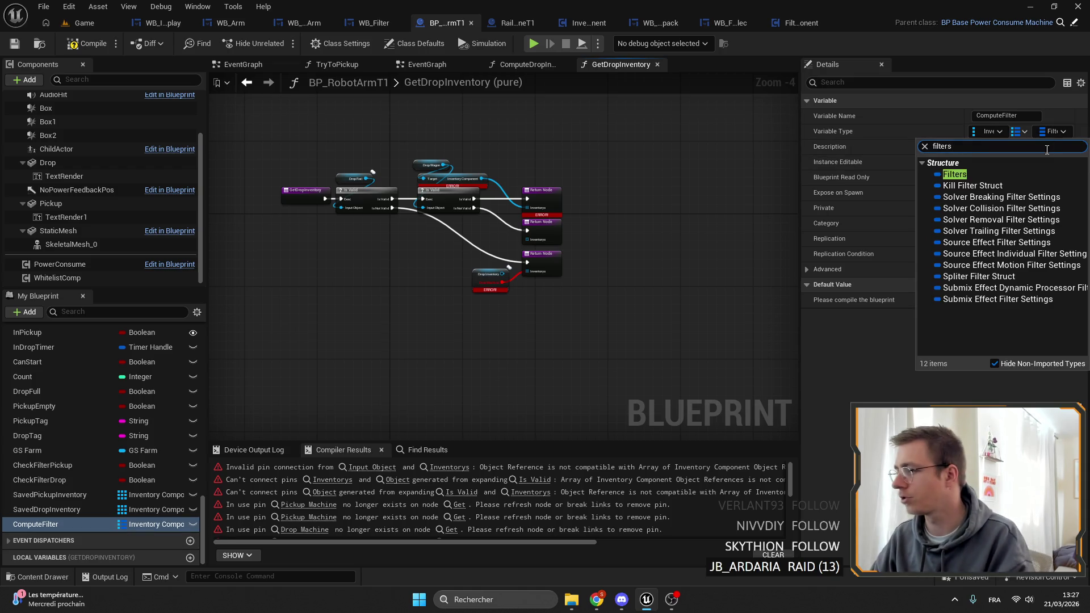
{"action": "left_click", "coordinate": [993, 174]}
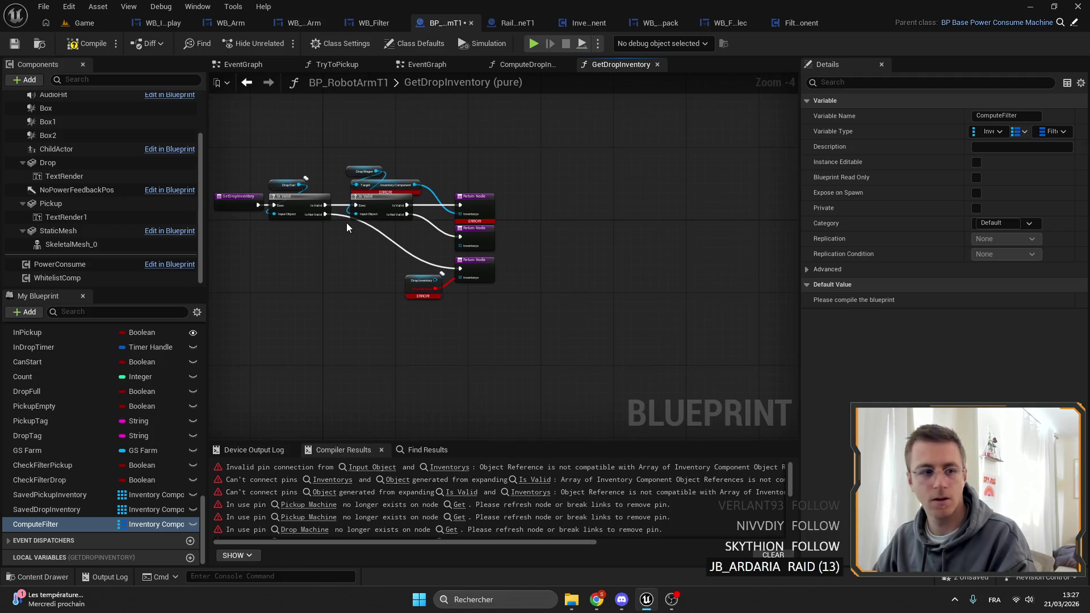
Step: Show Find Results for TryToPickup across the BP_RobotArmT1 graphs
{"action": "scroll", "coordinate": [347, 227], "scroll_direction": "up", "scroll_amount": 5}
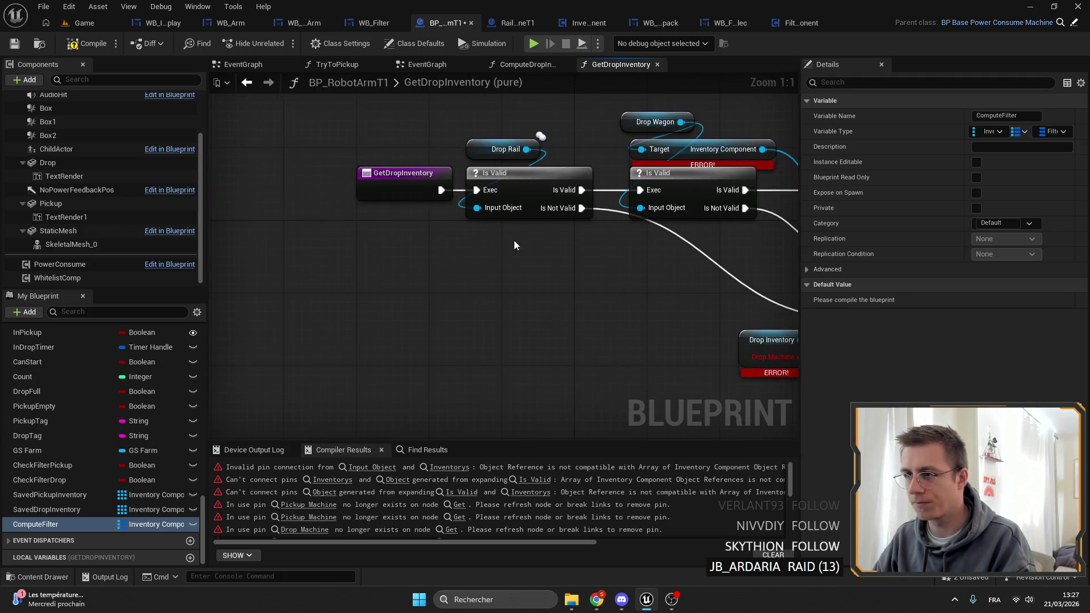
{"action": "scroll", "coordinate": [86, 476], "scroll_direction": "up", "scroll_amount": 5}
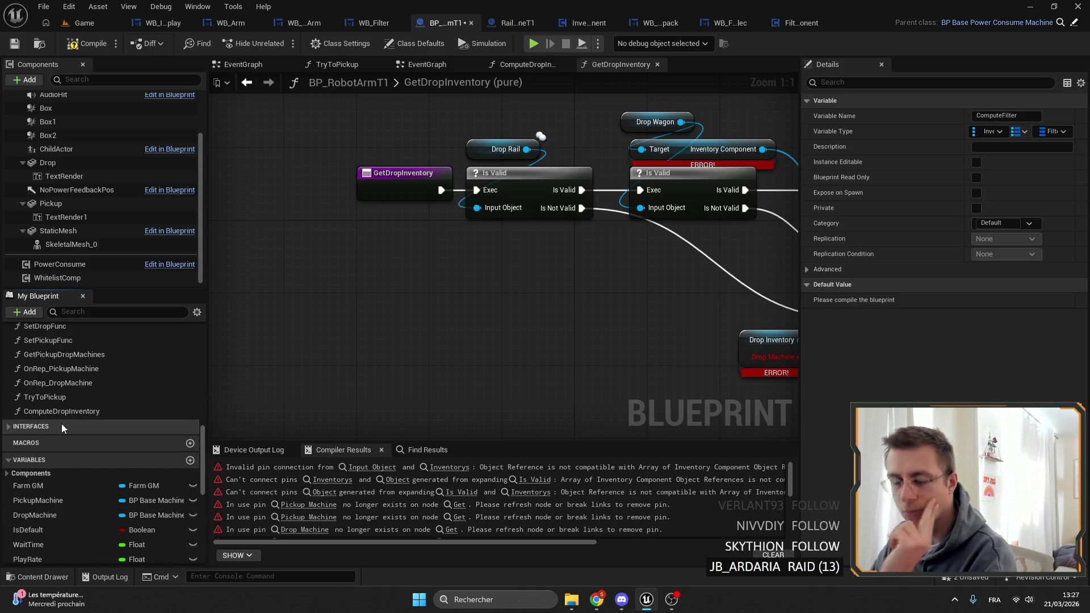
{"action": "scroll", "coordinate": [60, 427], "scroll_direction": "up", "scroll_amount": 10}
{"action": "scroll", "coordinate": [94, 340], "scroll_direction": "up", "scroll_amount": 5}
{"action": "left_click", "coordinate": [432, 449]}
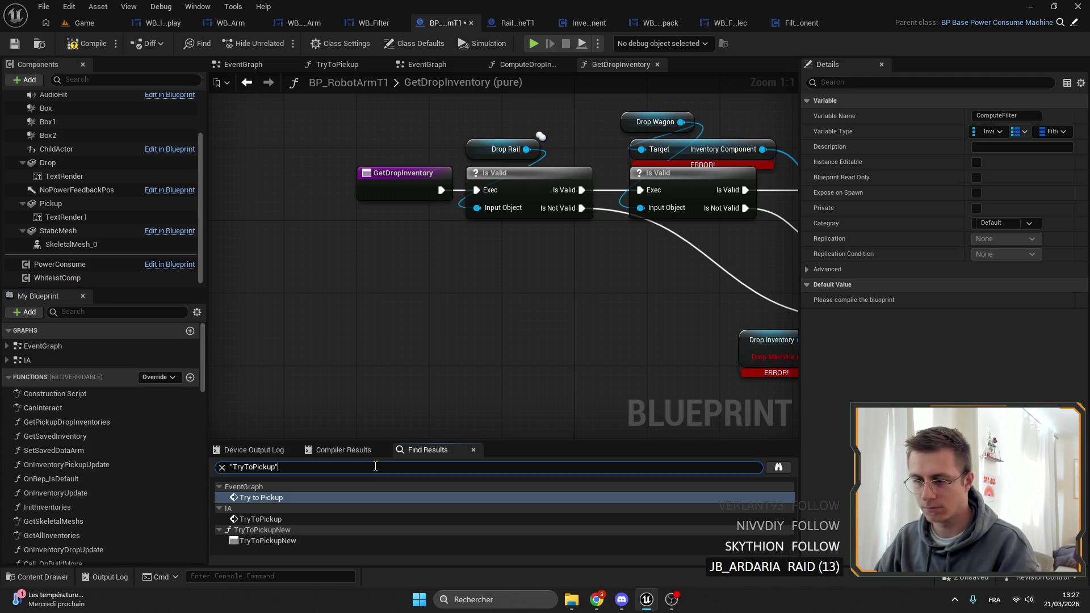
Step: Search for 'set filter' and jump to the Set with Notify Filter node in SetSavedDataArm
{"action": "type", "text": "set filter"}
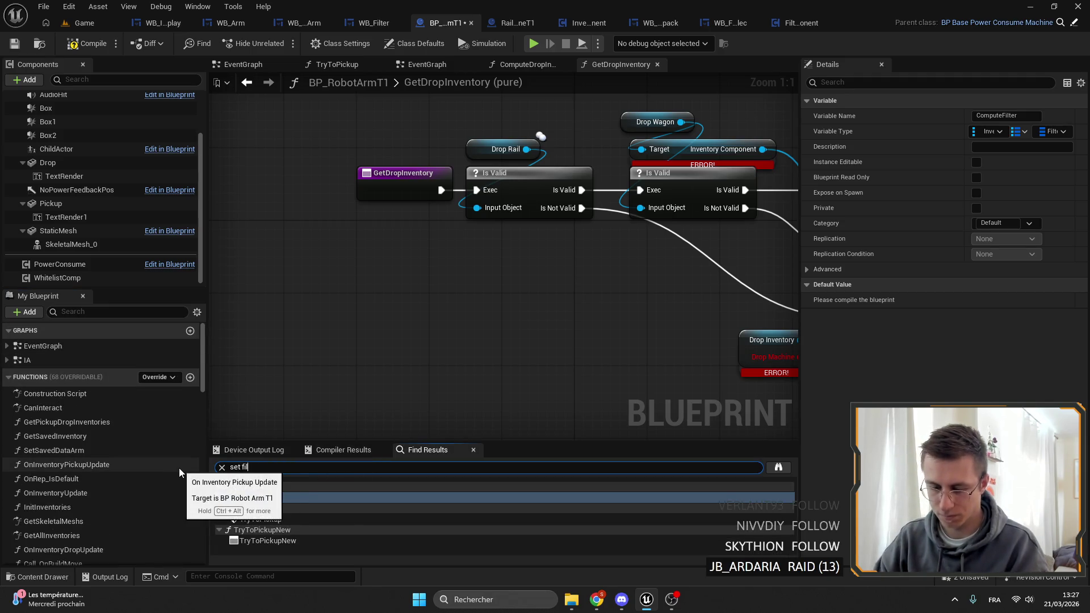
{"action": "key", "text": "Return"}
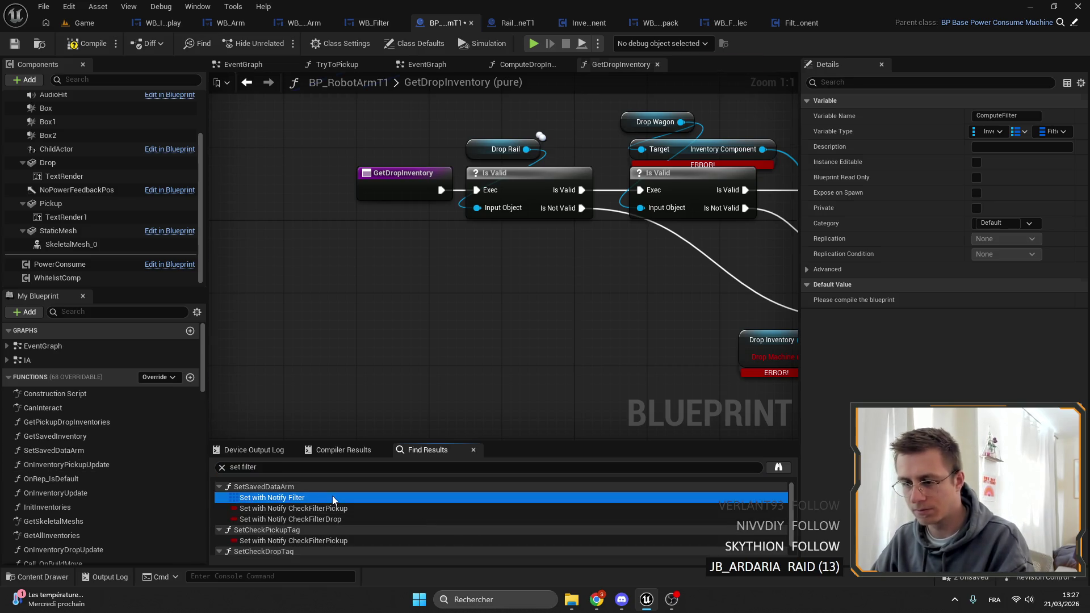
{"action": "left_click", "coordinate": [332, 496]}
Step: Marquee-select the For Each Loop and Break Filter nodes after it and delete them
{"action": "left_click_drag", "start_coordinate": [454, 315], "coordinate": [313, 291]}
{"action": "left_click_drag", "start_coordinate": [459, 256], "coordinate": [467, 234]}
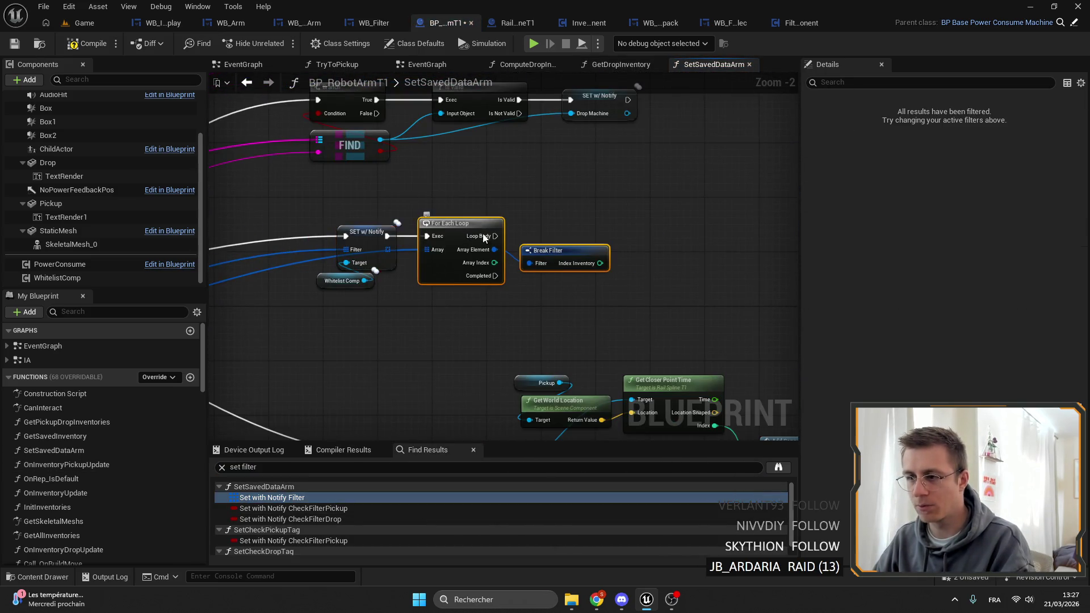
{"action": "scroll", "coordinate": [330, 498], "scroll_direction": "down", "scroll_amount": 1}
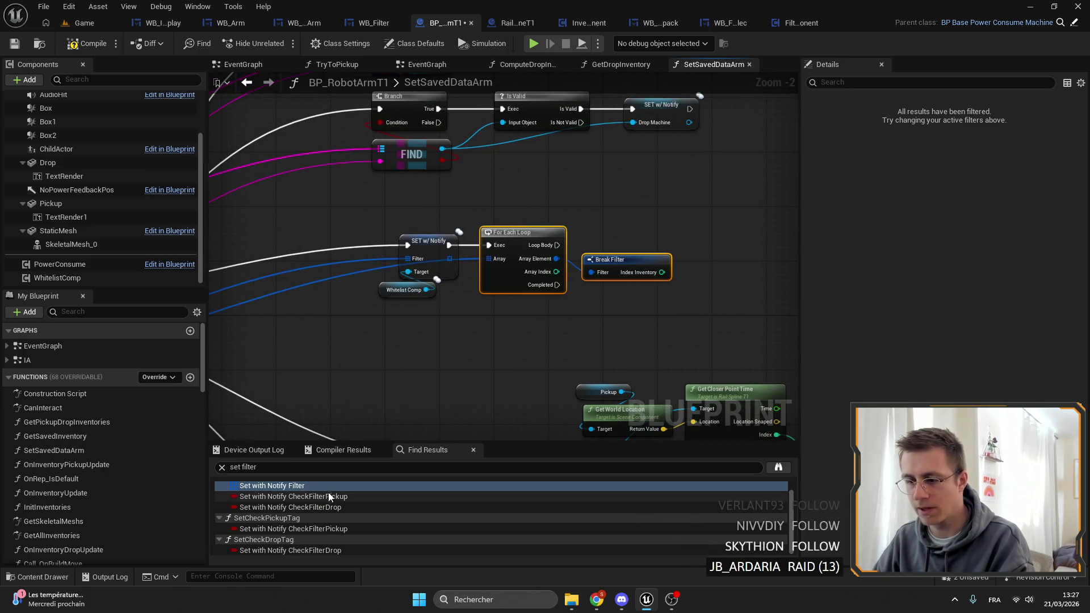
{"action": "scroll", "coordinate": [532, 329], "scroll_direction": "down", "scroll_amount": 1}
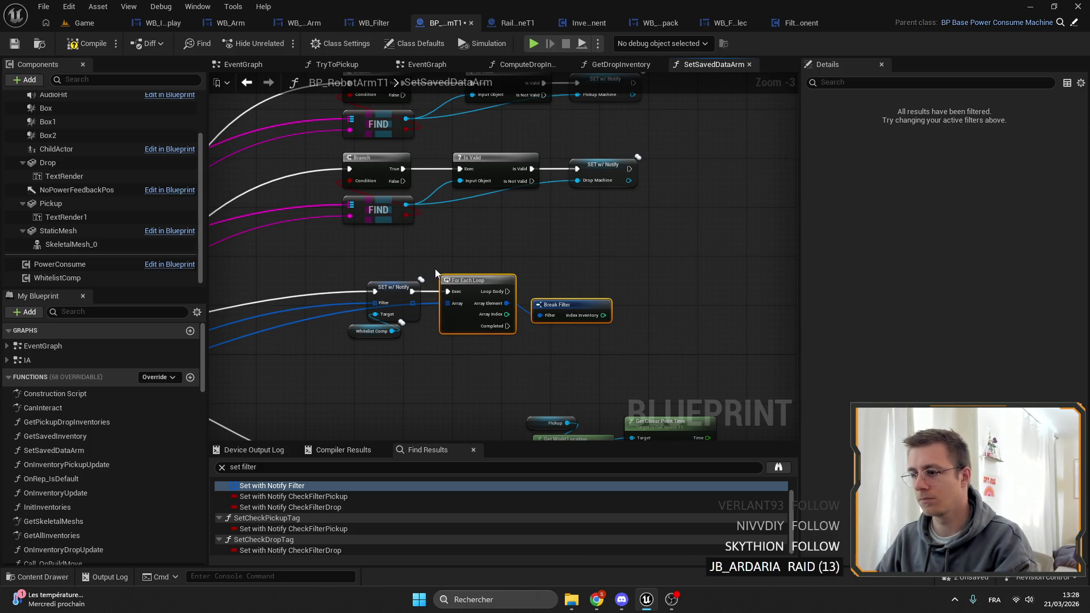
{"action": "key", "text": "Delete"}
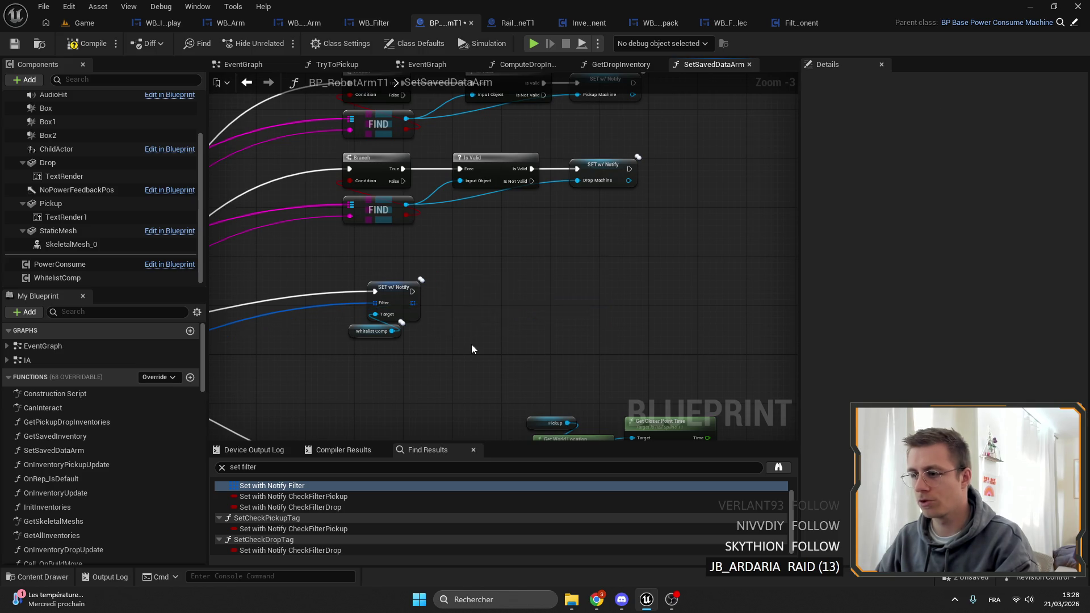
{"action": "scroll", "coordinate": [473, 345], "scroll_direction": "up", "scroll_amount": 2}
{"action": "key", "text": "ctrl+z"}
{"action": "key", "text": "ctrl+z"}
{"action": "key", "text": "ctrl+z"}
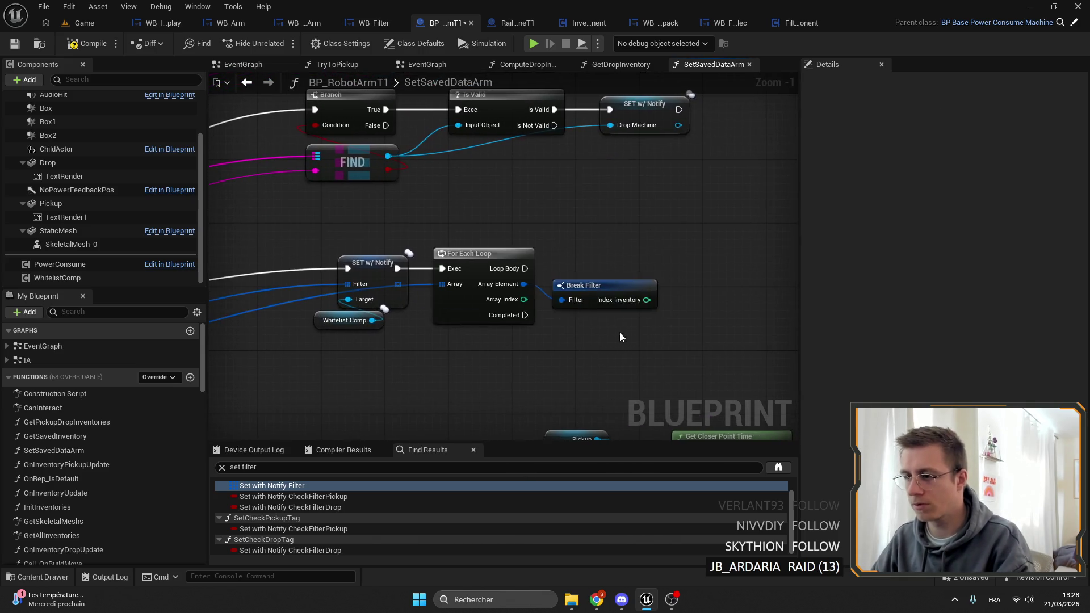
{"action": "scroll", "coordinate": [111, 461], "scroll_direction": "down", "scroll_amount": 10}
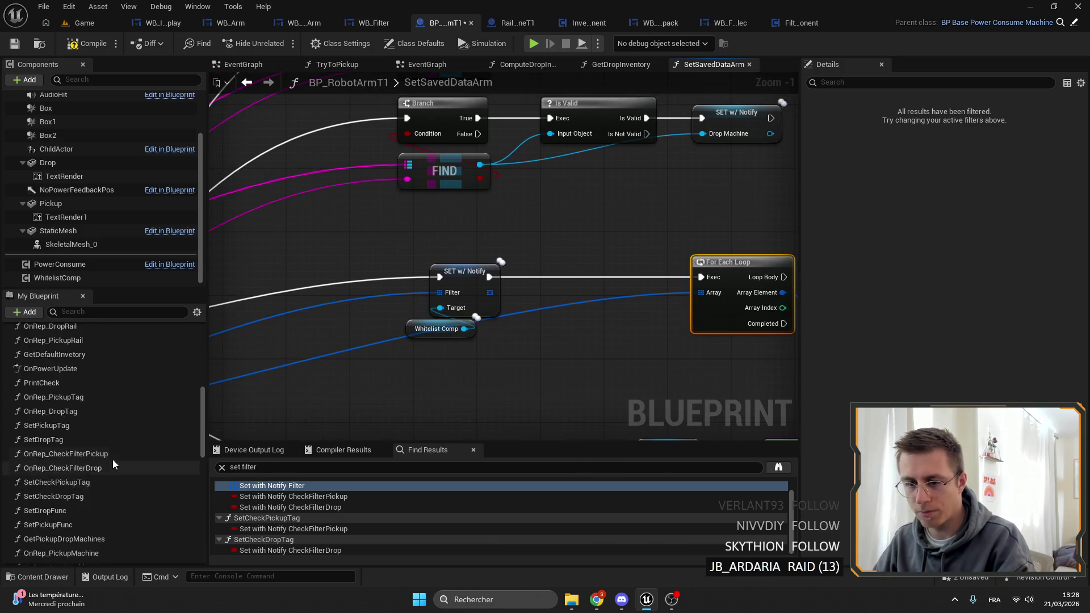
{"action": "scroll", "coordinate": [91, 475], "scroll_direction": "up", "scroll_amount": 5}
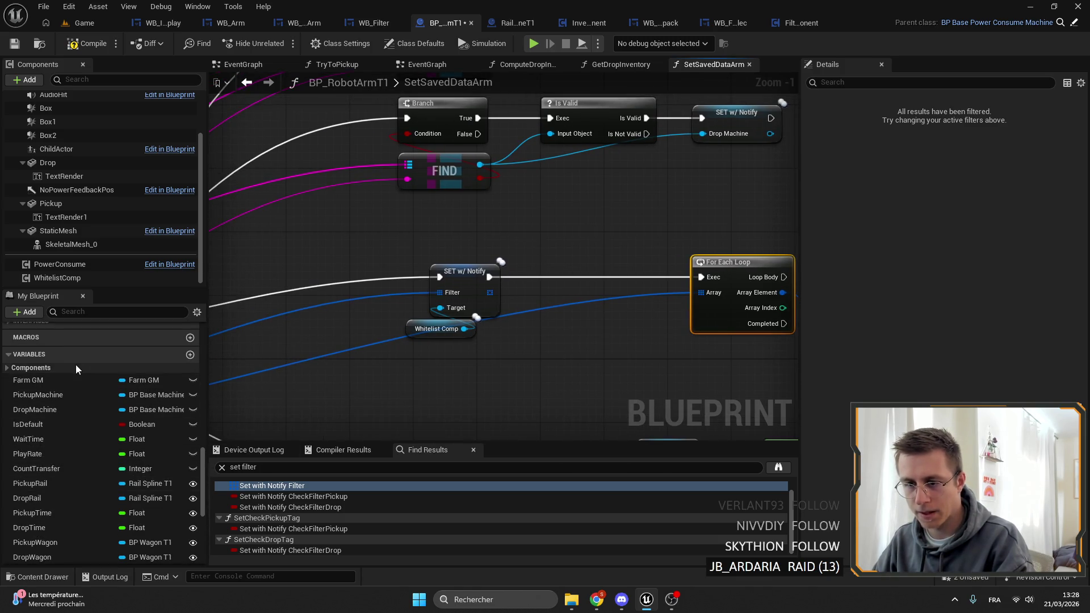
{"action": "scroll", "coordinate": [632, 380], "scroll_direction": "down", "scroll_amount": 1}
{"action": "key", "text": "Delete"}
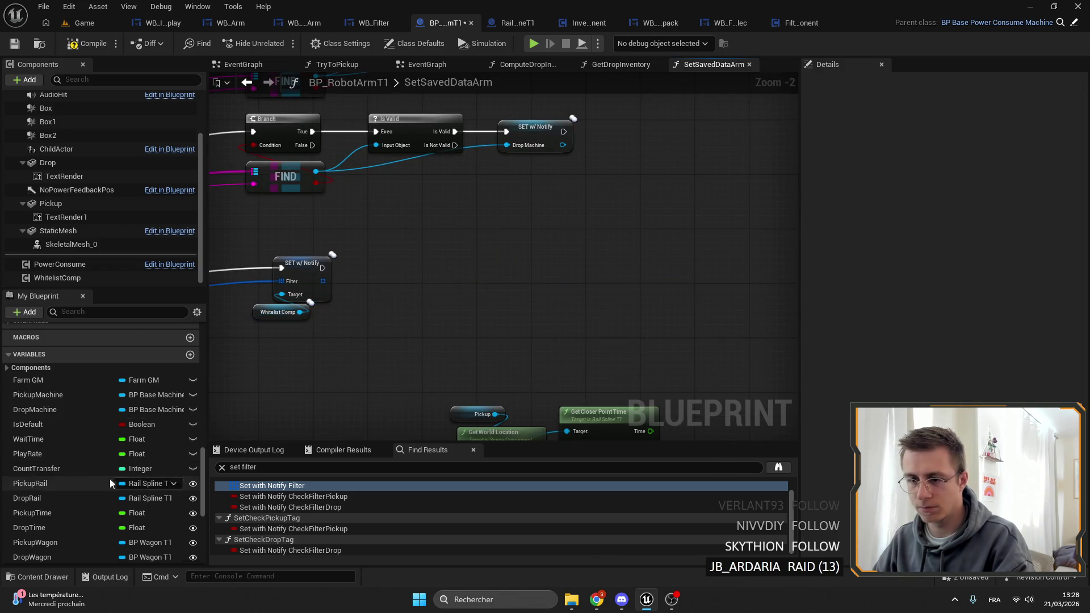
{"action": "scroll", "coordinate": [107, 478], "scroll_direction": "up", "scroll_amount": 8}
{"action": "scroll", "coordinate": [131, 465], "scroll_direction": "up", "scroll_amount": 2}
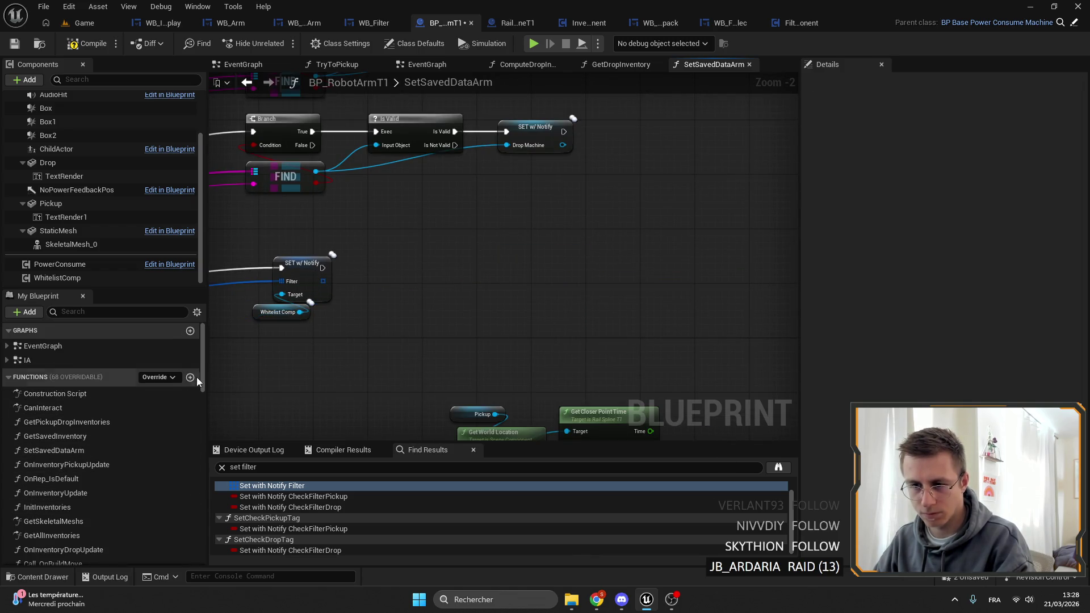
Step: Create a new blueprint function named ReComputeFilter
{"action": "left_click", "coordinate": [197, 377]}
{"action": "type", "text": "ReCom"}
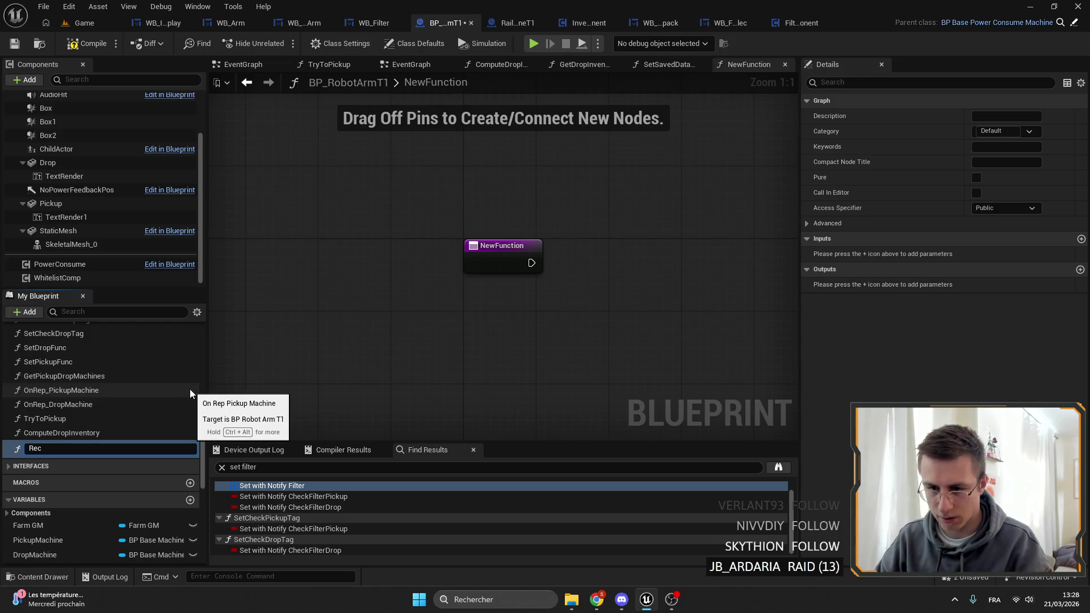
{"action": "type", "text": "pute"}
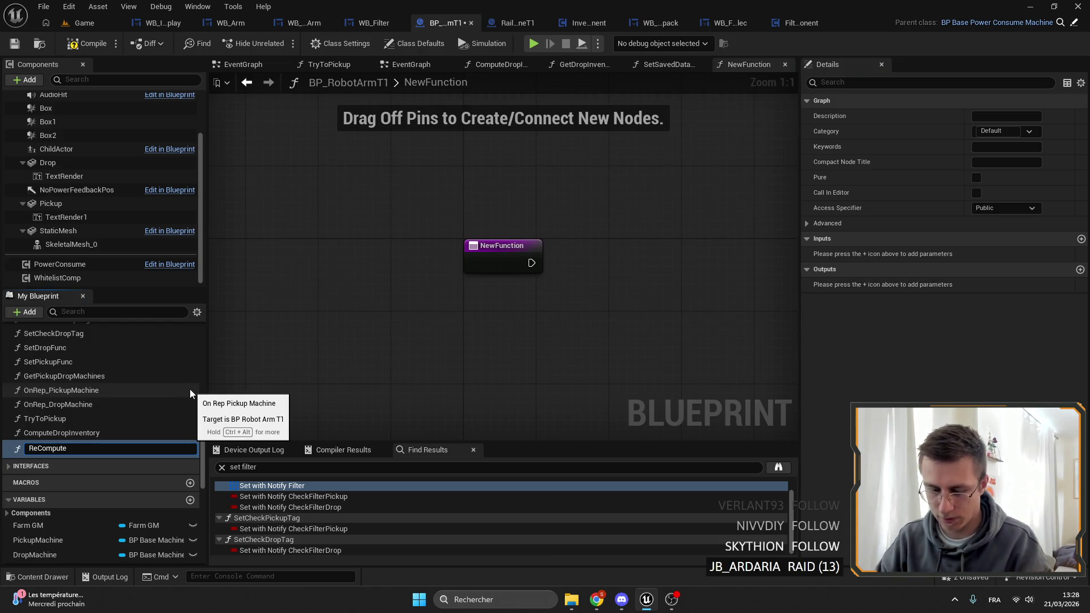
{"action": "type", "text": "Filter"}
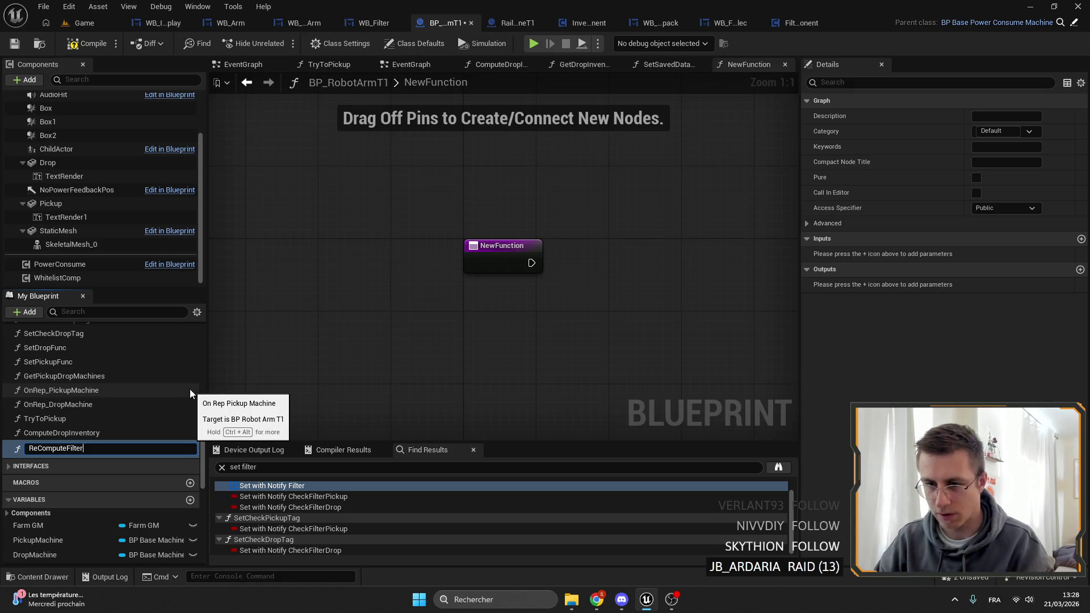
{"action": "key", "text": "Return"}
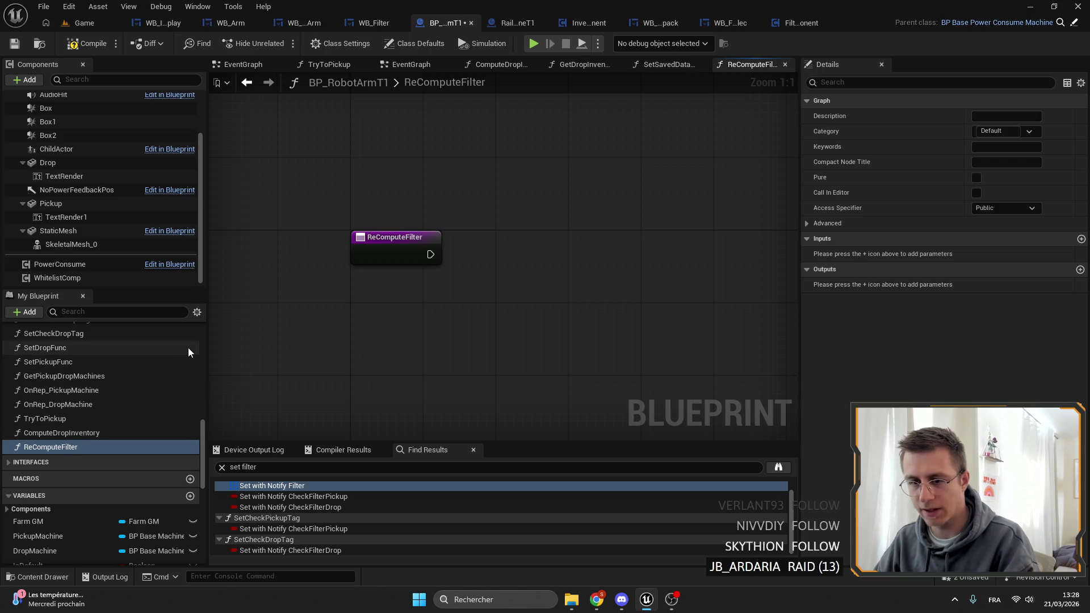
Step: Add a Drop Machine getter with an Is Valid check and arrange them
{"action": "scroll", "coordinate": [100, 525], "scroll_direction": "down", "scroll_amount": 3}
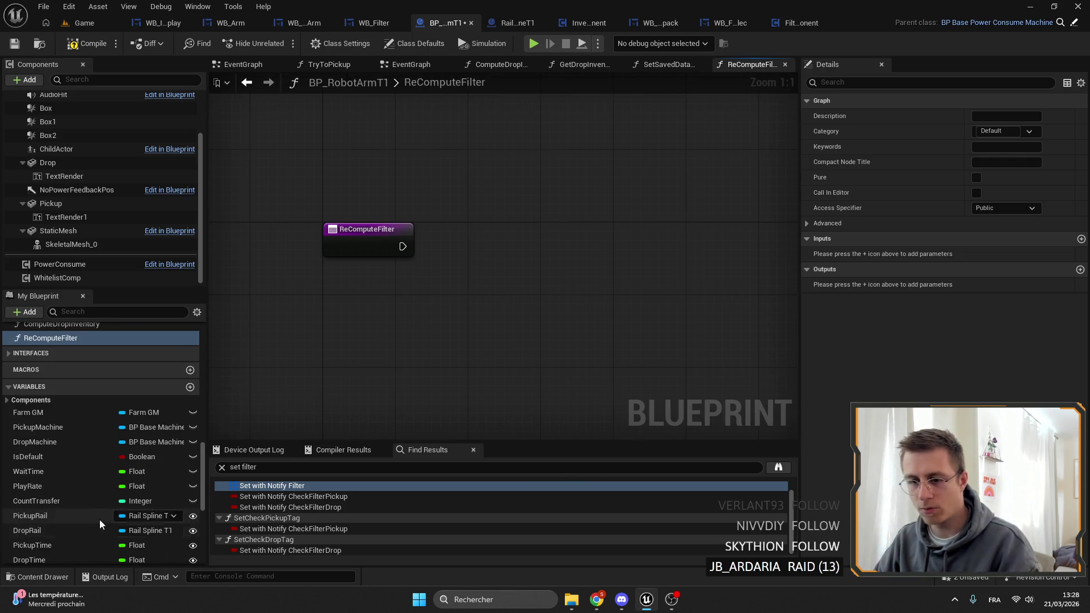
{"action": "mouse_move", "coordinate": [43, 442]}
{"action": "left_mouse_down"}
{"action": "mouse_move", "coordinate": [344, 292]}
{"action": "mouse_move", "coordinate": [434, 309]}
{"action": "mouse_move", "coordinate": [423, 314]}
{"action": "left_mouse_up"}
{"action": "left_click", "coordinate": [368, 313]}
{"action": "type", "text": "for"}
{"action": "left_click", "coordinate": [425, 328]}
{"action": "type", "text": "is valid"}
{"action": "key", "text": "Return"}
{"action": "mouse_move", "coordinate": [493, 314]}
{"action": "left_mouse_down"}
{"action": "mouse_move", "coordinate": [430, 314]}
{"action": "mouse_move", "coordinate": [467, 314]}
{"action": "mouse_move", "coordinate": [575, 233]}
{"action": "left_mouse_up"}
{"action": "left_click_drag", "start_coordinate": [352, 297], "coordinate": [516, 207]}
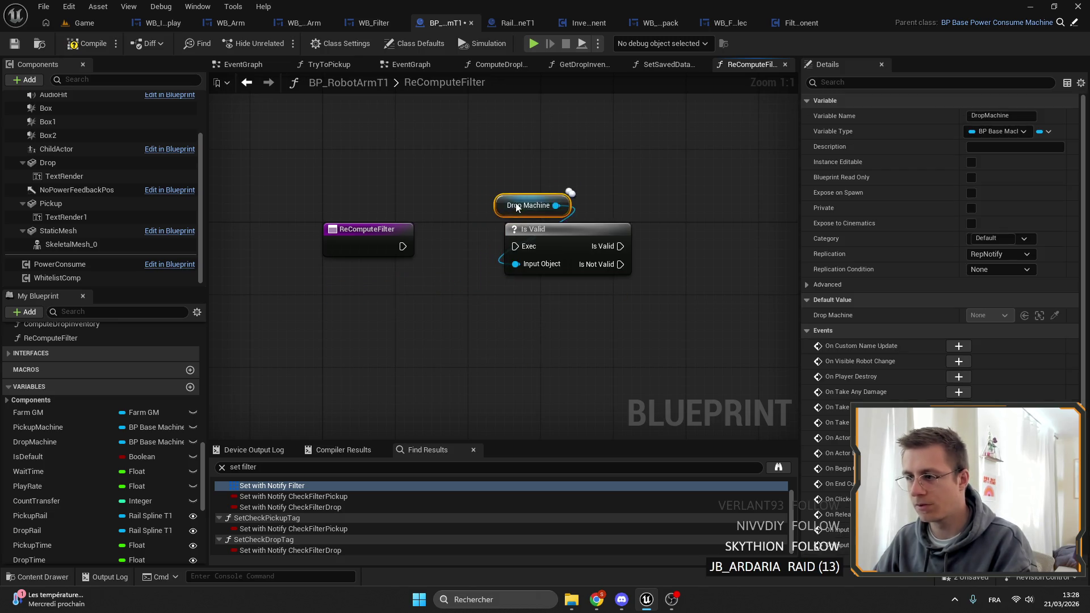
{"action": "left_click_drag", "start_coordinate": [367, 228], "coordinate": [448, 233]}
Step: Add a Clear node on the ComputeFilter map beside the function entry
{"action": "scroll", "coordinate": [107, 384], "scroll_direction": "down", "scroll_amount": 5}
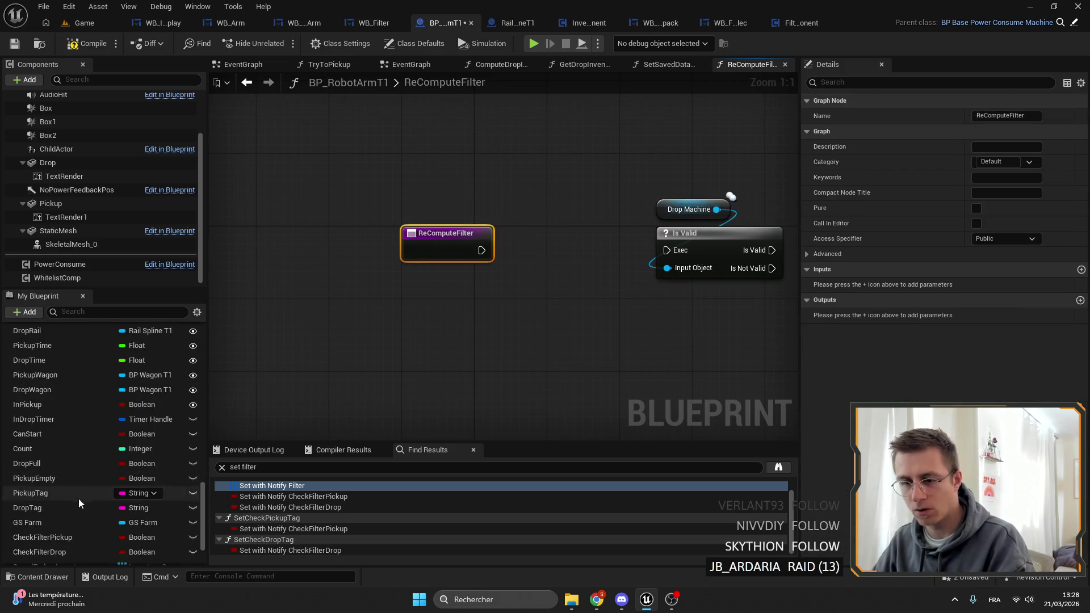
{"action": "scroll", "coordinate": [82, 497], "scroll_direction": "down", "scroll_amount": 3}
{"action": "left_click_drag", "start_coordinate": [60, 522], "coordinate": [403, 292]}
{"action": "left_click_drag", "start_coordinate": [472, 315], "coordinate": [558, 247]}
{"action": "type", "text": "clear"}
{"action": "key", "text": "Return"}
{"action": "left_click_drag", "start_coordinate": [437, 292], "coordinate": [567, 215]}
{"action": "left_click_drag", "start_coordinate": [618, 253], "coordinate": [465, 263]}
{"action": "left_click_drag", "start_coordinate": [405, 227], "coordinate": [397, 236]}
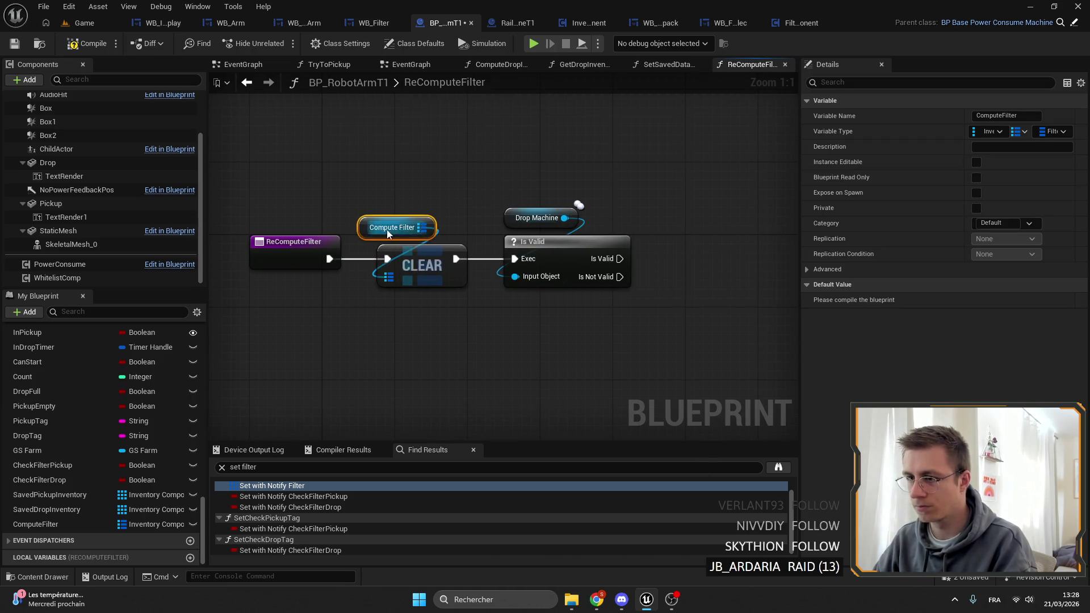
Step: Call Get All Inventories on Drop Machine and drag off its Inventories pin
{"action": "left_click_drag", "start_coordinate": [603, 207], "coordinate": [492, 224]}
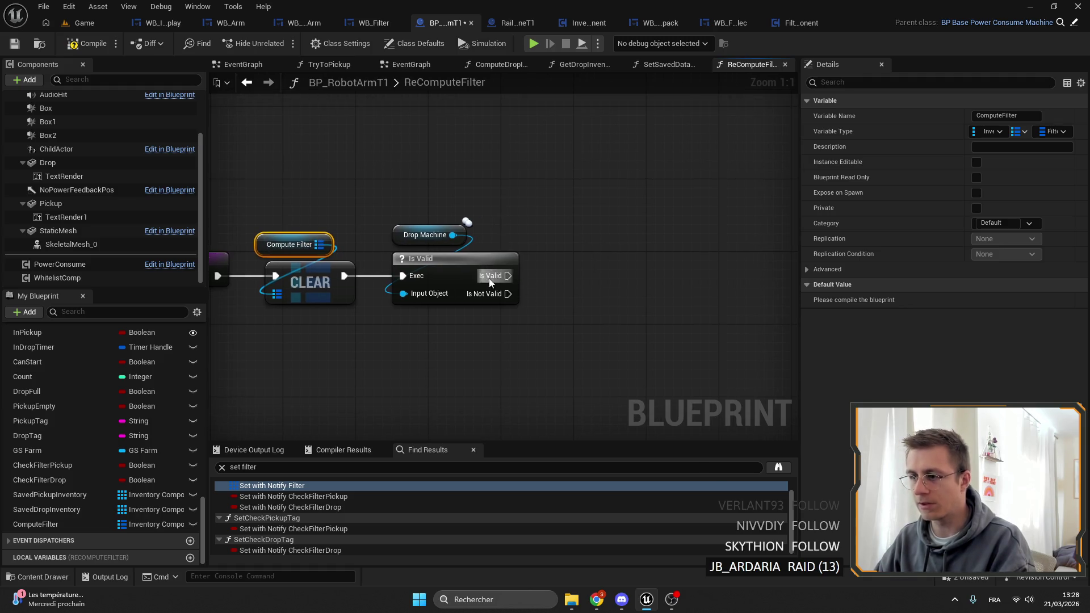
{"action": "left_click_drag", "start_coordinate": [481, 278], "coordinate": [451, 271]}
{"action": "left_click_drag", "start_coordinate": [421, 228], "coordinate": [513, 231]}
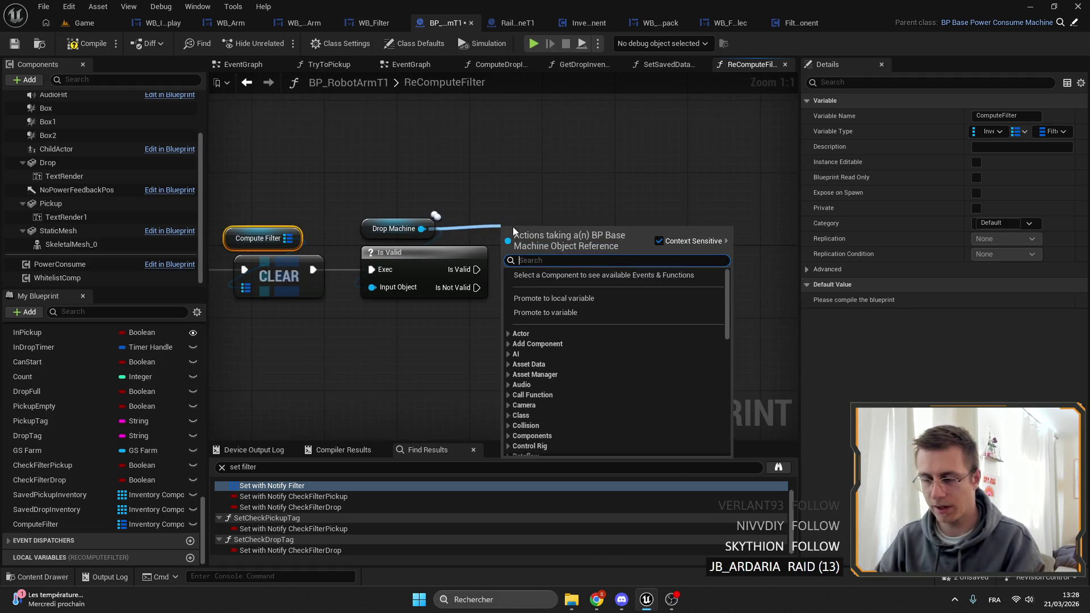
{"action": "type", "text": "get"}
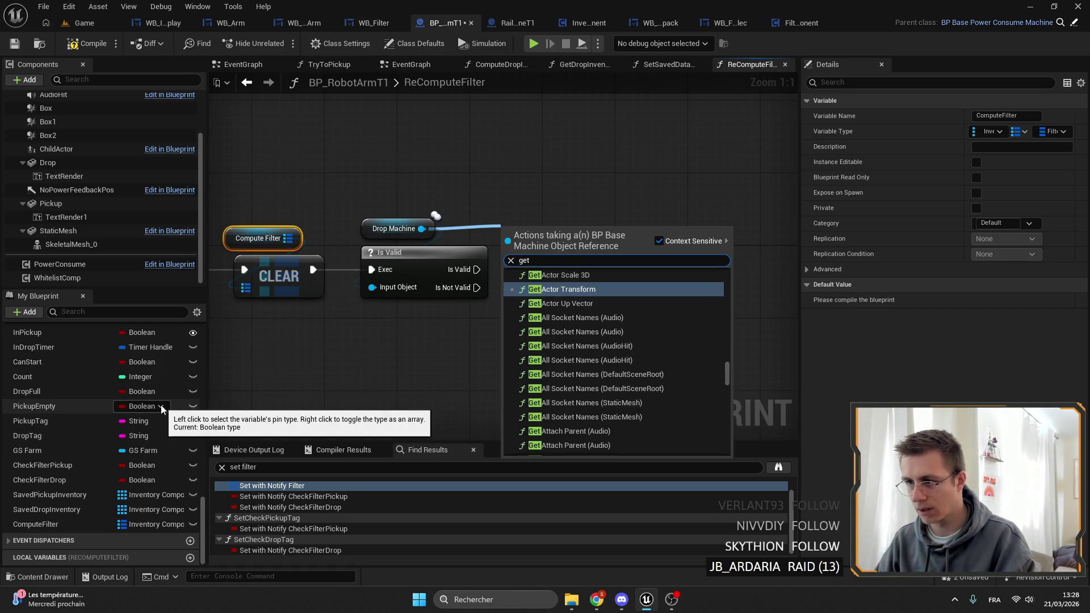
{"action": "type", "text": " all inv"}
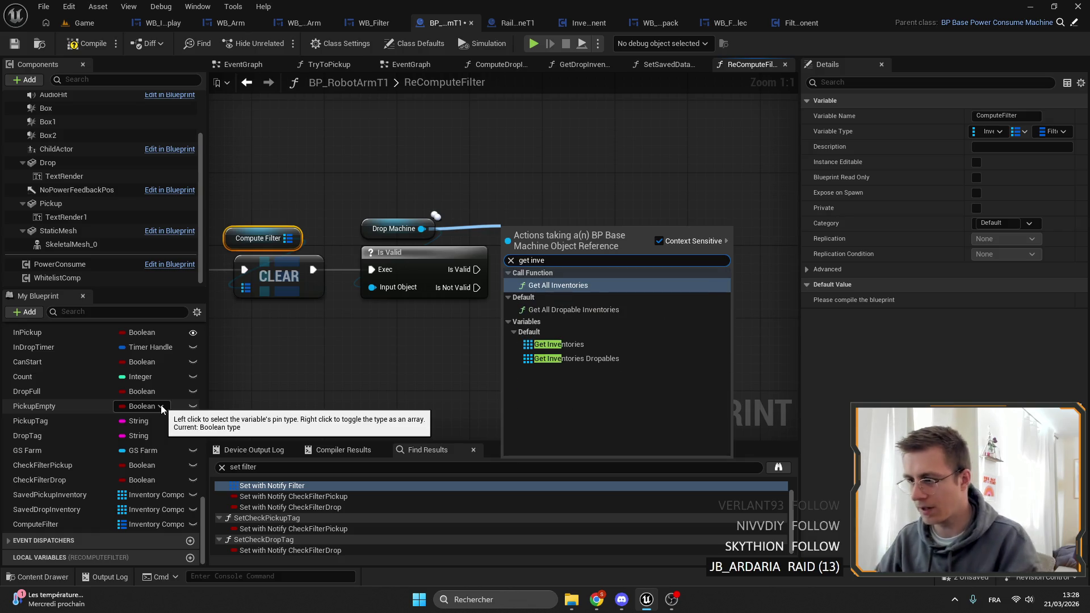
{"action": "key", "text": "Return"}
{"action": "left_click_drag", "start_coordinate": [628, 260], "coordinate": [621, 258]}
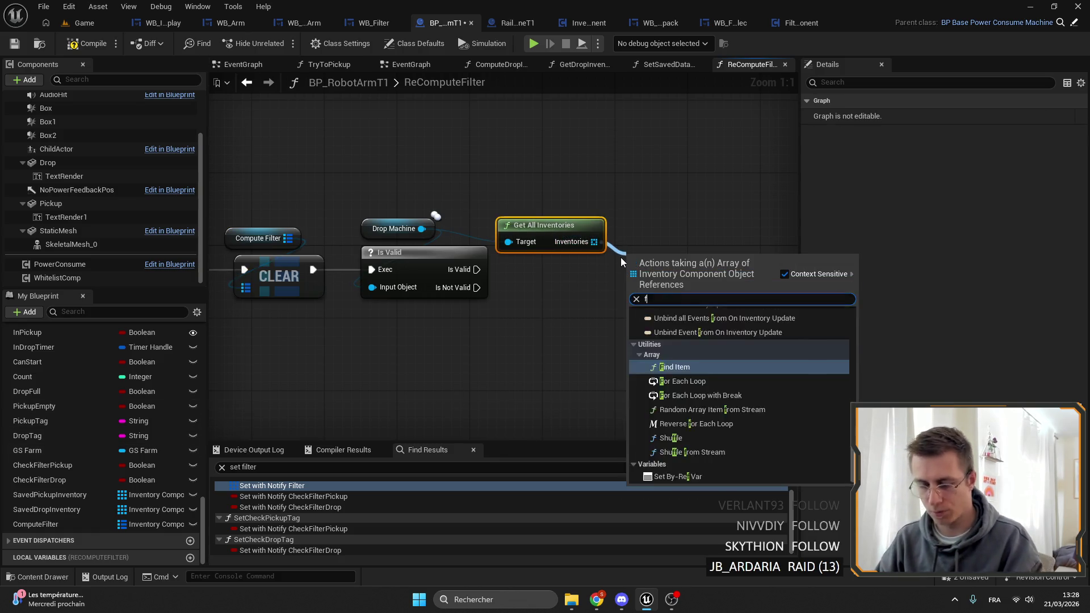
Step: Add a For Each Loop over the inventories, executed from Is Valid
{"action": "type", "text": "for each"}
{"action": "key", "text": "Return"}
{"action": "left_click_drag", "start_coordinate": [477, 269], "coordinate": [625, 270]}
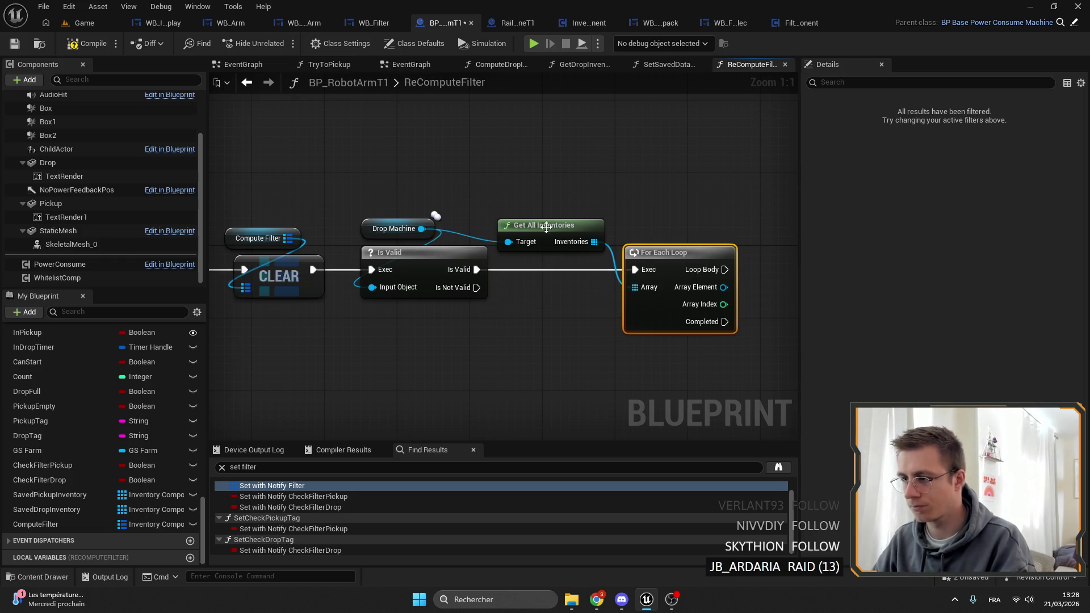
{"action": "left_click_drag", "start_coordinate": [545, 225], "coordinate": [634, 208]}
{"action": "left_click", "coordinate": [691, 259], "text": "ctrl"}
{"action": "mouse_move", "coordinate": [692, 259]}
{"action": "left_mouse_down"}
{"action": "mouse_move", "coordinate": [597, 259]}
{"action": "mouse_move", "coordinate": [528, 274]}
{"action": "left_mouse_up"}
{"action": "left_click", "coordinate": [552, 263]}
Step: Add a Map Add on Compute Filter from the loop body, keyed by each inventory
{"action": "mouse_move", "coordinate": [35, 524]}
{"action": "left_mouse_down"}
{"action": "mouse_move", "coordinate": [587, 241]}
{"action": "mouse_move", "coordinate": [679, 245]}
{"action": "left_mouse_up"}
{"action": "left_click", "coordinate": [619, 245]}
{"action": "type", "text": "ad"}
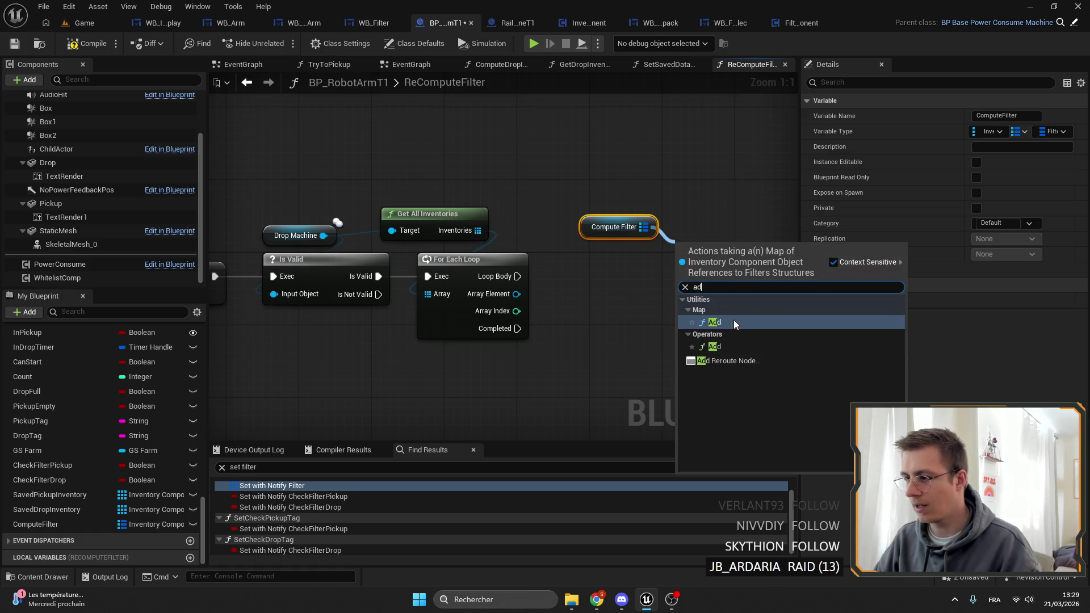
{"action": "left_click", "coordinate": [733, 319]}
{"action": "mouse_move", "coordinate": [440, 275]}
{"action": "left_mouse_down"}
{"action": "mouse_move", "coordinate": [603, 248]}
{"action": "mouse_move", "coordinate": [584, 265]}
{"action": "left_mouse_up"}
{"action": "left_click_drag", "start_coordinate": [526, 230], "coordinate": [554, 251]}
{"action": "mouse_move", "coordinate": [597, 296]}
{"action": "left_mouse_down"}
{"action": "mouse_move", "coordinate": [642, 296]}
{"action": "mouse_move", "coordinate": [595, 310]}
{"action": "left_mouse_up"}
{"action": "left_click_drag", "start_coordinate": [611, 274], "coordinate": [521, 273]}
{"action": "left_click", "coordinate": [586, 356]}
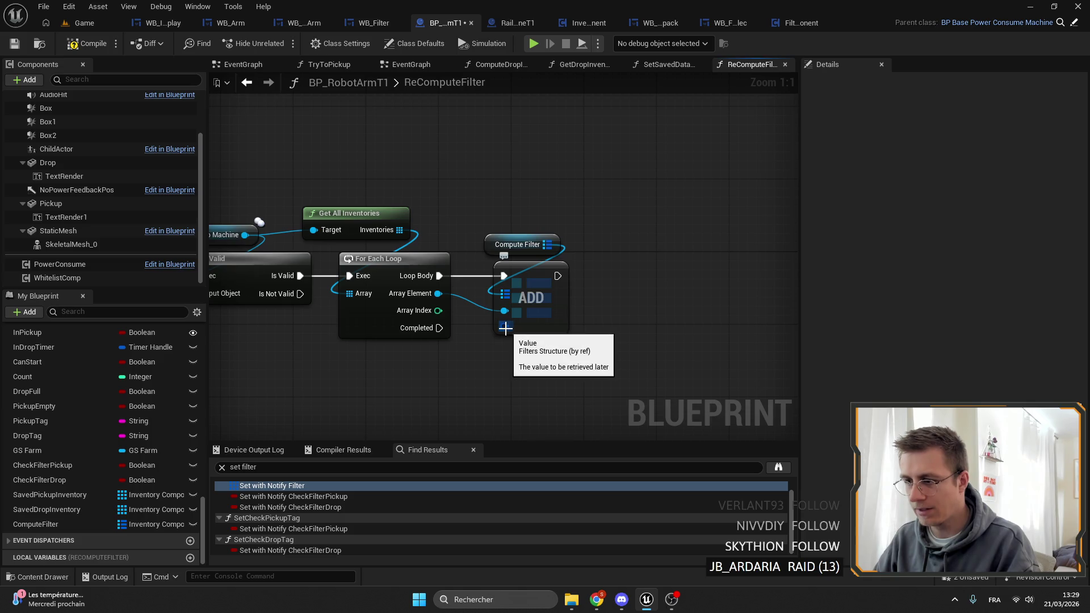
Step: Feed a Make Filters node into the map value and tidy the layout
{"action": "left_click_drag", "start_coordinate": [506, 327], "coordinate": [498, 349]}
{"action": "type", "text": "mak"}
{"action": "key", "text": "Return"}
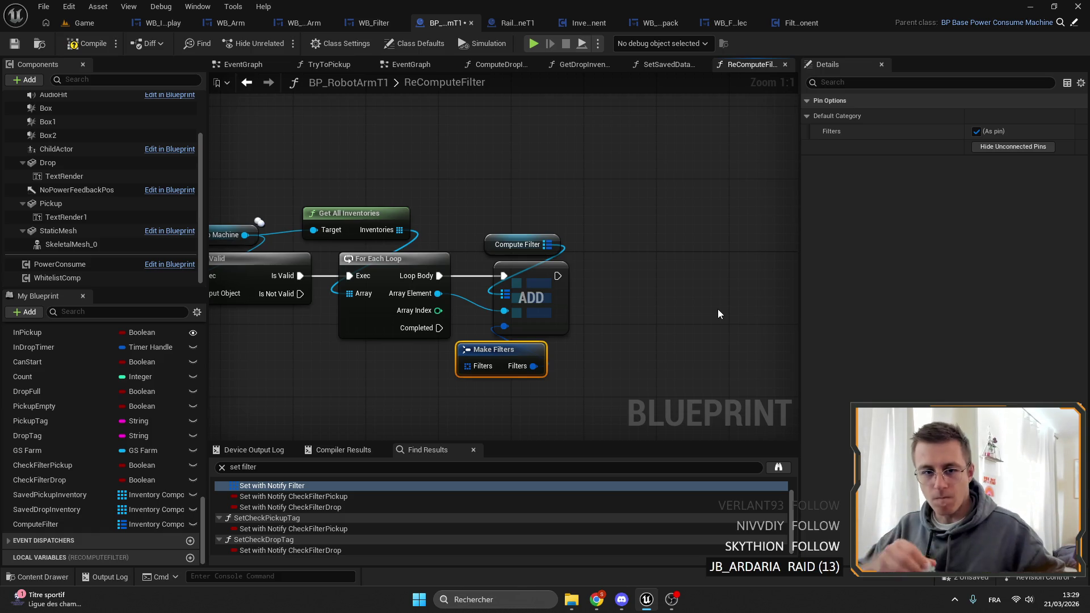
{"action": "left_click_drag", "start_coordinate": [522, 369], "coordinate": [628, 341]}
{"action": "mouse_move", "coordinate": [489, 304]}
{"action": "left_mouse_down"}
{"action": "mouse_move", "coordinate": [550, 297]}
{"action": "mouse_move", "coordinate": [503, 236]}
{"action": "mouse_move", "coordinate": [598, 240]}
{"action": "mouse_move", "coordinate": [559, 121]}
{"action": "left_mouse_up"}
{"action": "left_click", "coordinate": [577, 230], "text": "ctrl"}
{"action": "mouse_move", "coordinate": [579, 227]}
{"action": "left_mouse_down"}
{"action": "mouse_move", "coordinate": [700, 289]}
{"action": "mouse_move", "coordinate": [645, 242]}
{"action": "mouse_move", "coordinate": [526, 246]}
{"action": "mouse_move", "coordinate": [532, 258]}
{"action": "left_mouse_up"}
{"action": "left_click", "coordinate": [525, 246]}
{"action": "scroll", "coordinate": [53, 490], "scroll_direction": "up", "scroll_amount": 10}
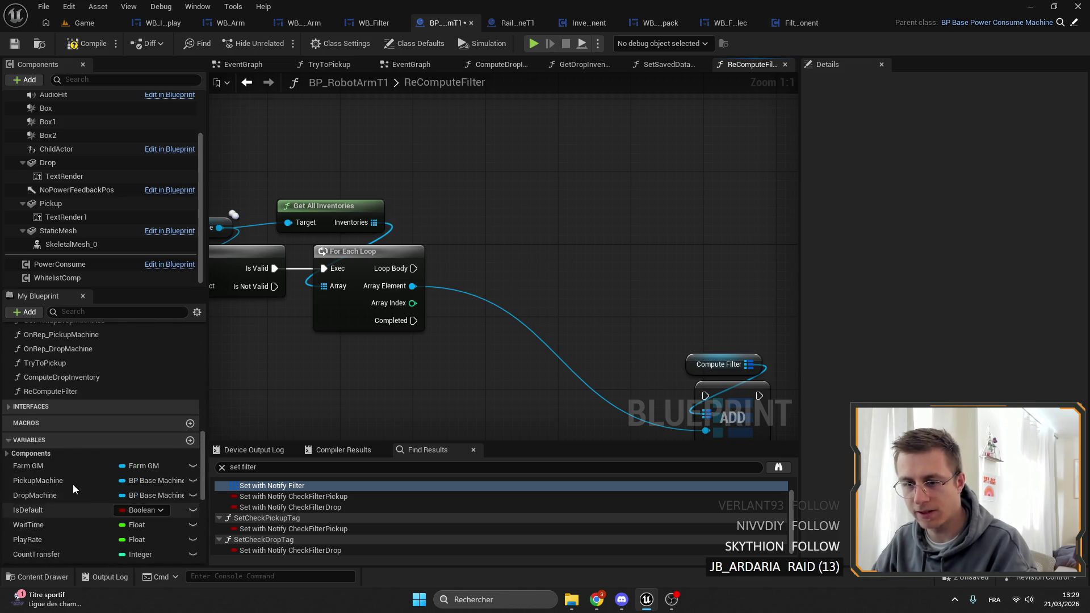
Step: Bring in Whitelist Comp and get its Filter list, discarding a stray Shuffle node
{"action": "left_click", "coordinate": [57, 278]}
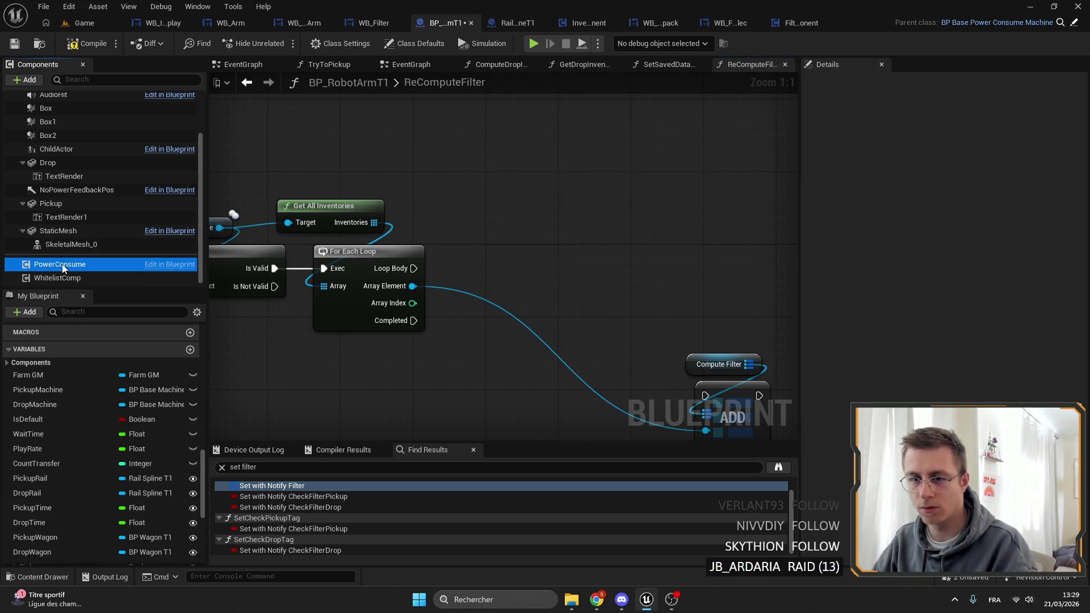
{"action": "left_click_drag", "start_coordinate": [85, 278], "coordinate": [494, 176]}
{"action": "left_click_drag", "start_coordinate": [549, 182], "coordinate": [611, 186]}
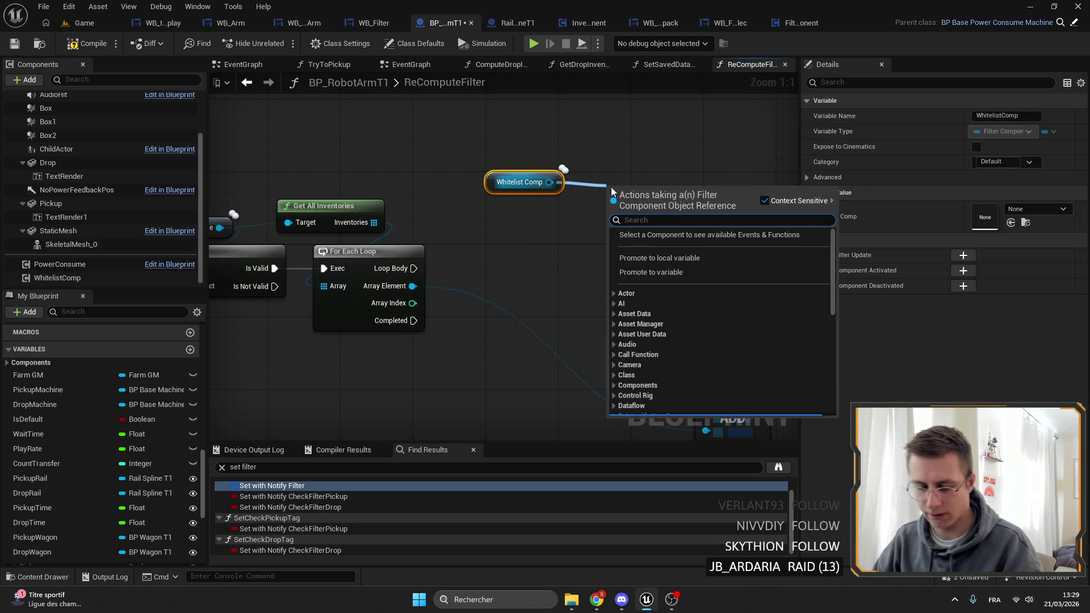
{"action": "type", "text": "filter"}
{"action": "left_click", "coordinate": [683, 379]}
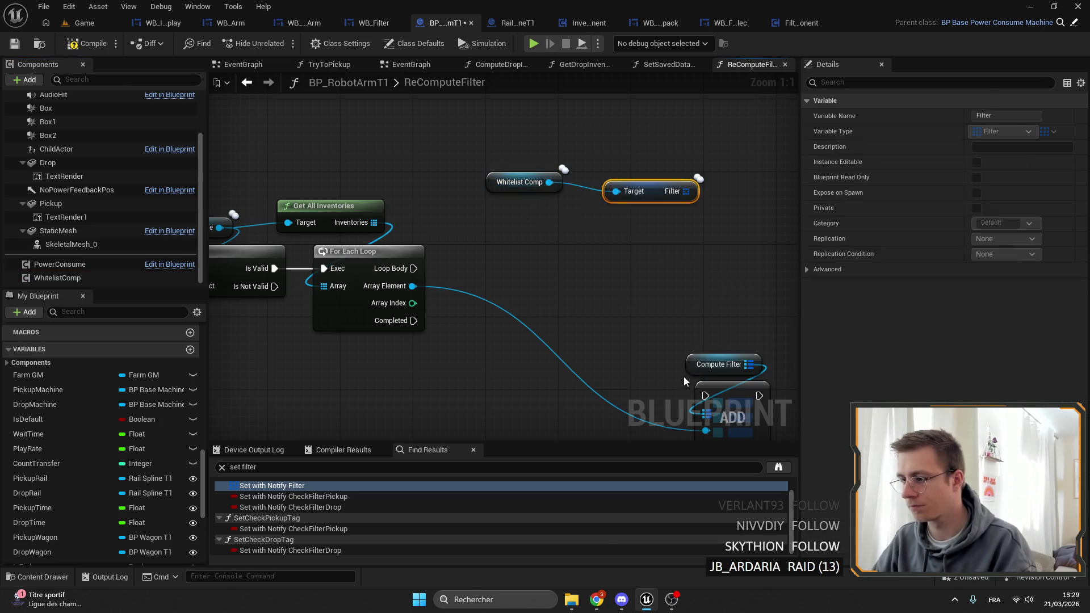
{"action": "left_click_drag", "start_coordinate": [645, 198], "coordinate": [552, 213]}
{"action": "left_click_drag", "start_coordinate": [528, 154], "coordinate": [593, 224]}
{"action": "mouse_move", "coordinate": [573, 216]}
{"action": "left_mouse_down"}
{"action": "mouse_move", "coordinate": [520, 197]}
{"action": "mouse_move", "coordinate": [548, 205]}
{"action": "left_mouse_up"}
{"action": "type", "text": "shuffle"}
{"action": "key", "text": "Return"}
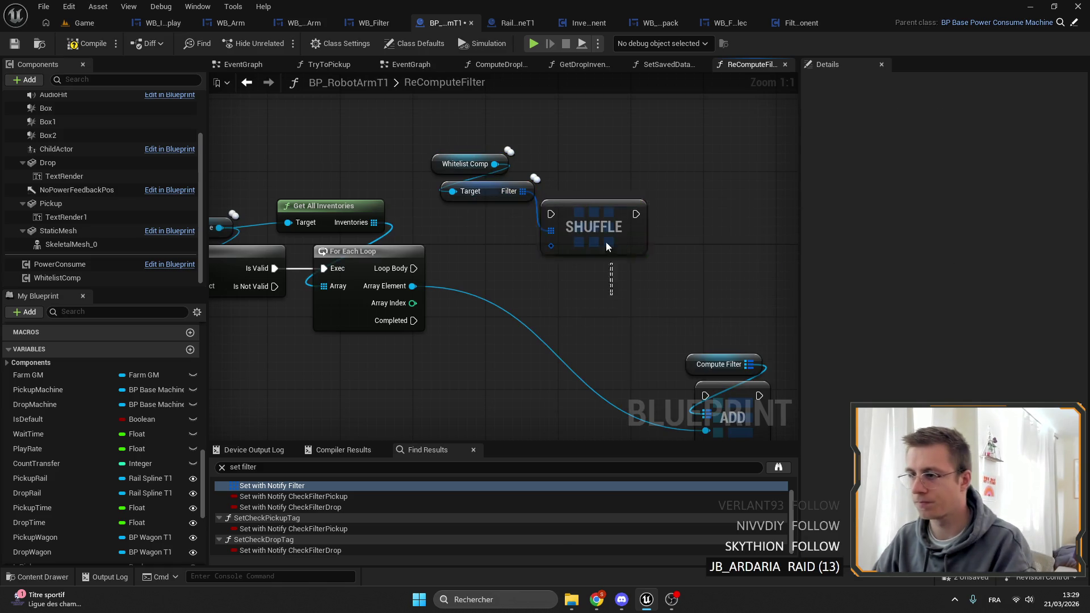
{"action": "key", "text": "Delete"}
{"action": "left_click", "coordinate": [495, 186]}
Step: Add an inner For Each Loop over the whitelist filters, run from the outer loop body
{"action": "left_click_drag", "start_coordinate": [550, 189], "coordinate": [571, 192]}
{"action": "type", "text": "for"}
{"action": "key", "text": "Return"}
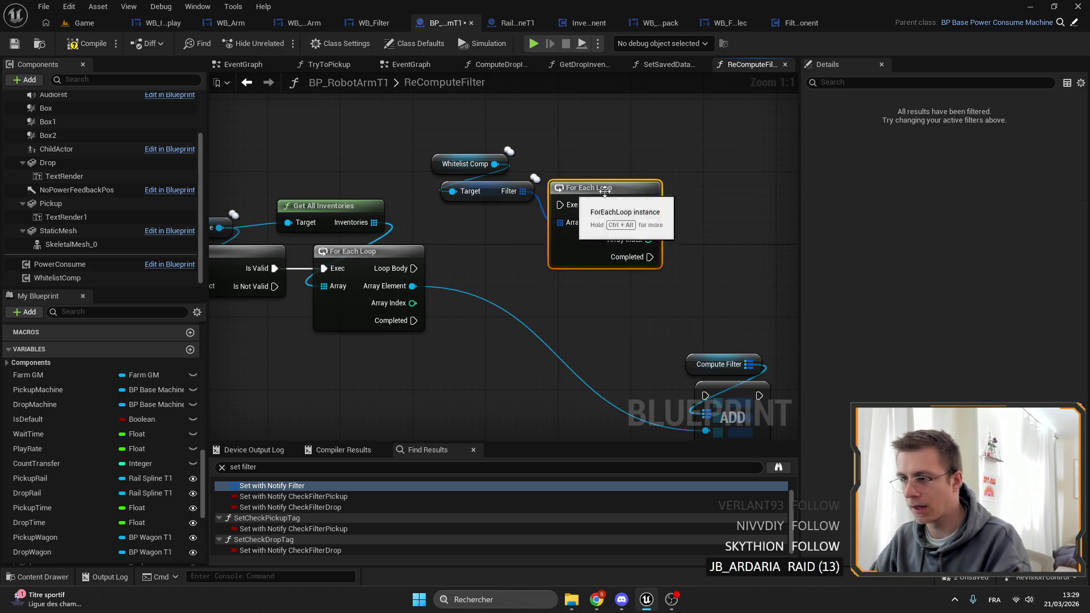
{"action": "mouse_move", "coordinate": [414, 268]}
{"action": "left_mouse_down"}
{"action": "mouse_move", "coordinate": [566, 202]}
{"action": "mouse_move", "coordinate": [554, 255]}
{"action": "left_mouse_up"}
{"action": "mouse_move", "coordinate": [458, 118]}
{"action": "left_mouse_down"}
{"action": "mouse_move", "coordinate": [485, 186]}
{"action": "mouse_move", "coordinate": [550, 213]}
{"action": "mouse_move", "coordinate": [564, 242]}
{"action": "mouse_move", "coordinate": [557, 236]}
{"action": "left_mouse_up"}
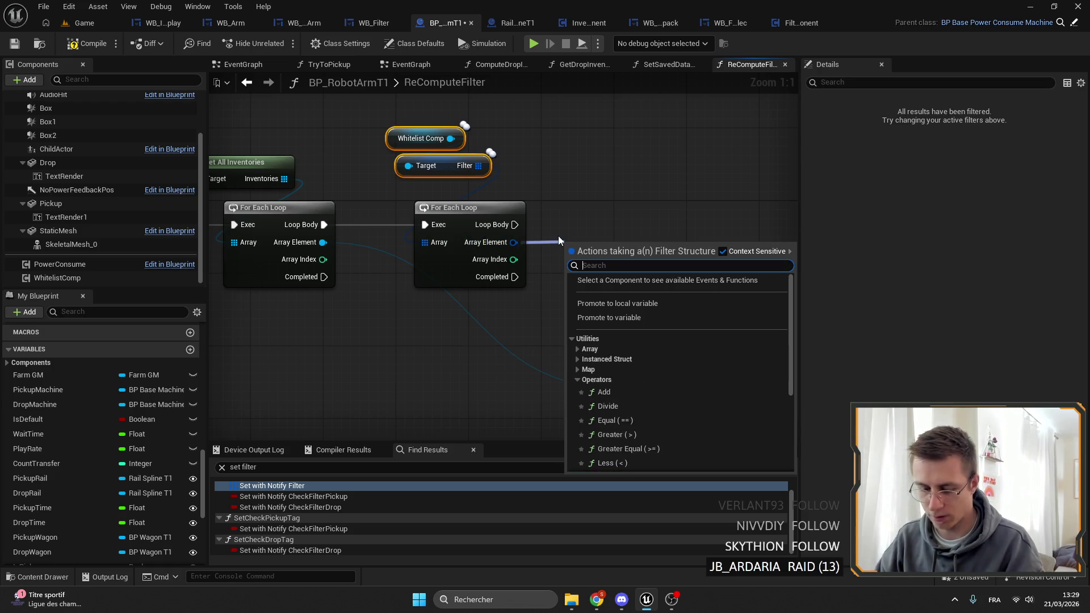
Step: Break each filter, hiding Id and Count, and compare Index Inventory == outer Array Index
{"action": "type", "text": "break"}
{"action": "key", "text": "Return"}
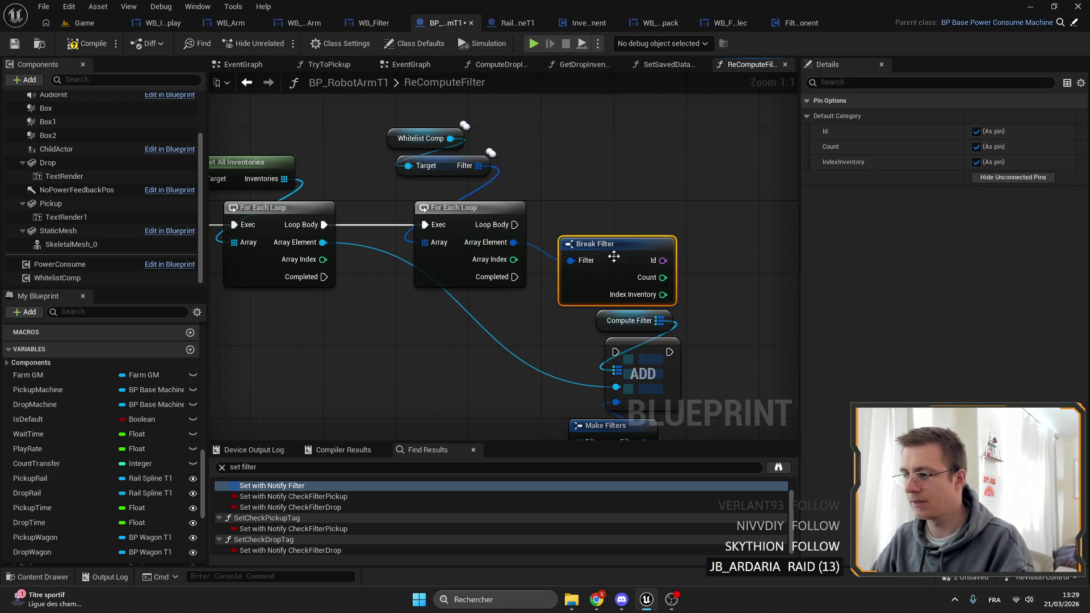
{"action": "left_click", "coordinate": [977, 132]}
{"action": "left_click", "coordinate": [977, 147]}
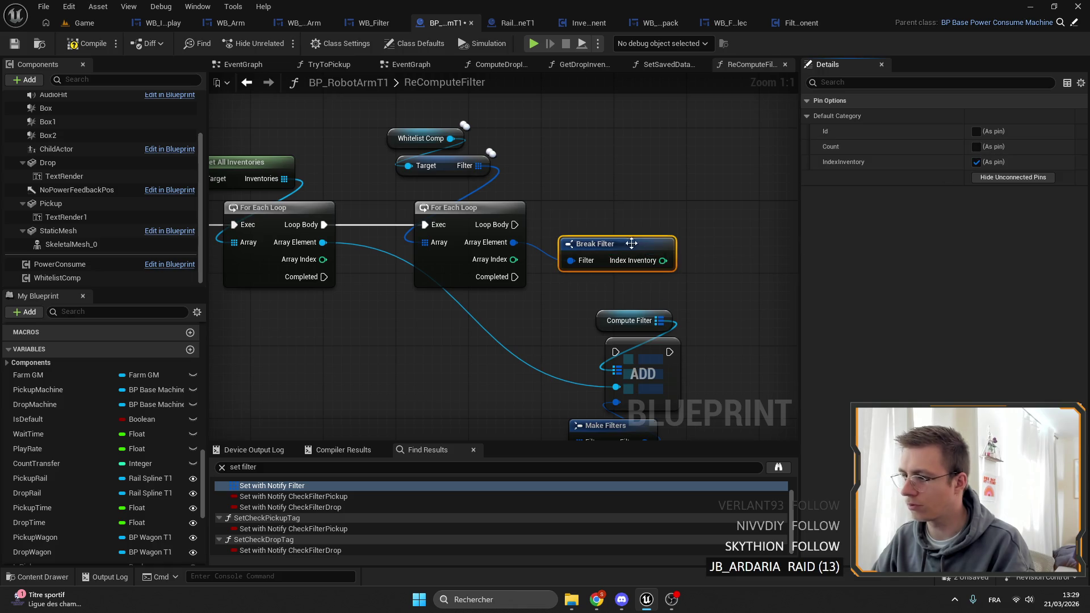
{"action": "left_click_drag", "start_coordinate": [592, 230], "coordinate": [628, 241]}
{"action": "type", "text": "=="}
{"action": "key", "text": "Return"}
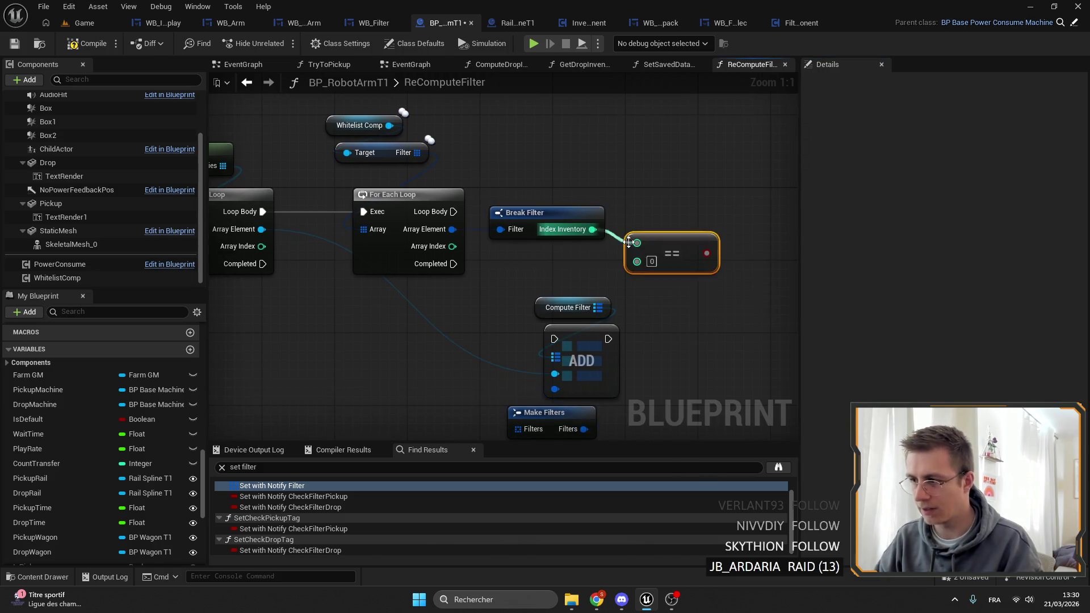
{"action": "mouse_move", "coordinate": [262, 246]}
{"action": "left_mouse_down"}
{"action": "mouse_move", "coordinate": [642, 267]}
{"action": "mouse_move", "coordinate": [564, 261]}
{"action": "left_mouse_up"}
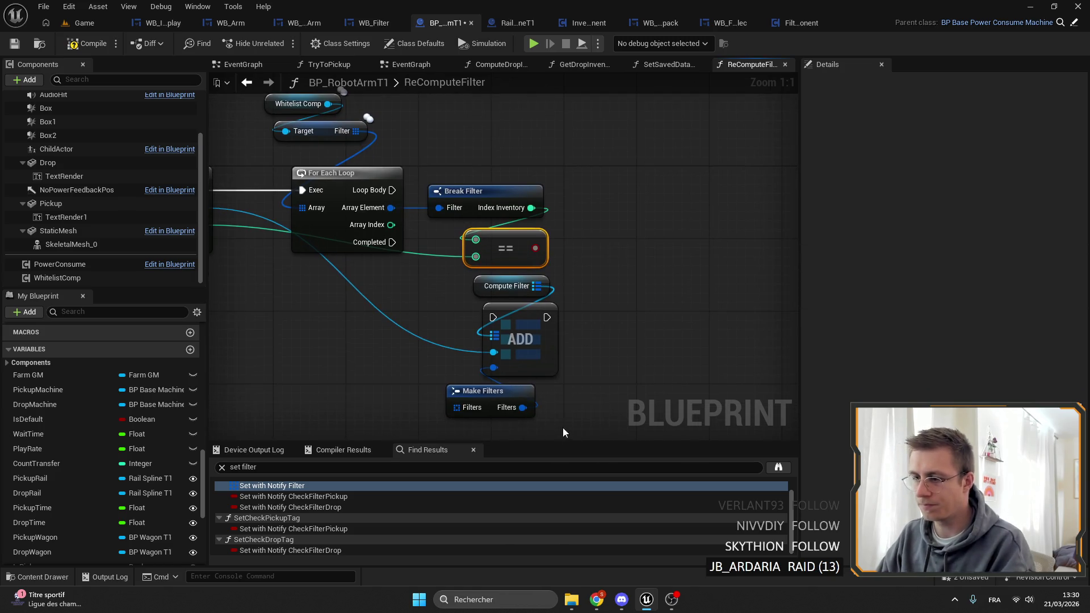
Step: Regroup the map add nodes and add a Branch on the equality result
{"action": "left_click_drag", "start_coordinate": [558, 425], "coordinate": [471, 271]}
{"action": "left_click_drag", "start_coordinate": [520, 332], "coordinate": [683, 205]}
{"action": "mouse_move", "coordinate": [391, 183]}
{"action": "left_mouse_down"}
{"action": "mouse_move", "coordinate": [681, 188]}
{"action": "mouse_move", "coordinate": [621, 182]}
{"action": "left_mouse_up"}
{"action": "left_click", "coordinate": [590, 258]}
{"action": "left_click_drag", "start_coordinate": [489, 303], "coordinate": [608, 308]}
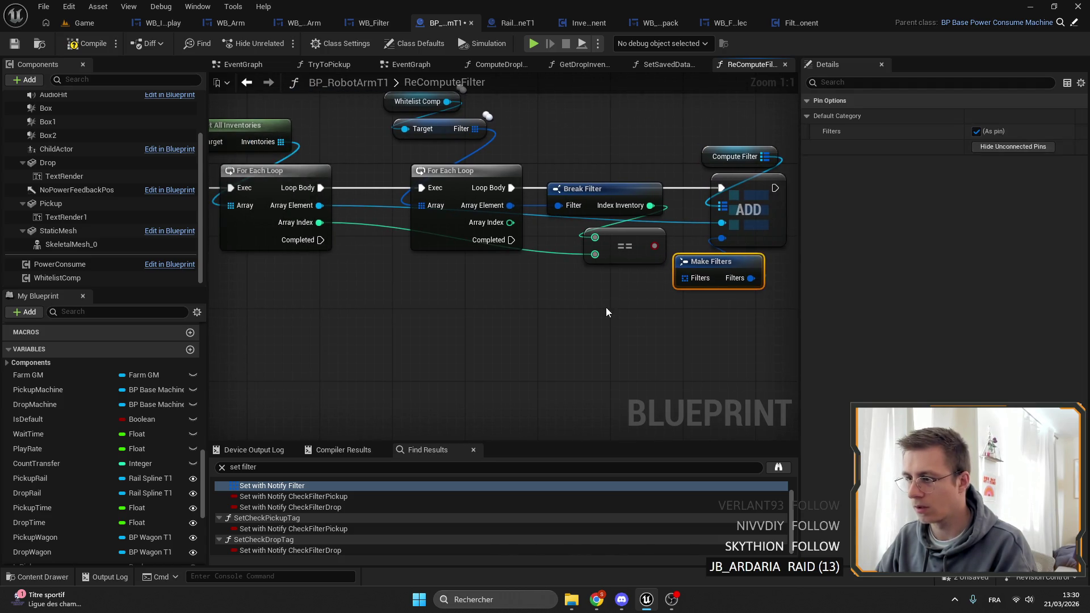
{"action": "left_click_drag", "start_coordinate": [515, 248], "coordinate": [541, 234]}
{"action": "type", "text": "branch"}
{"action": "key", "text": "Return"}
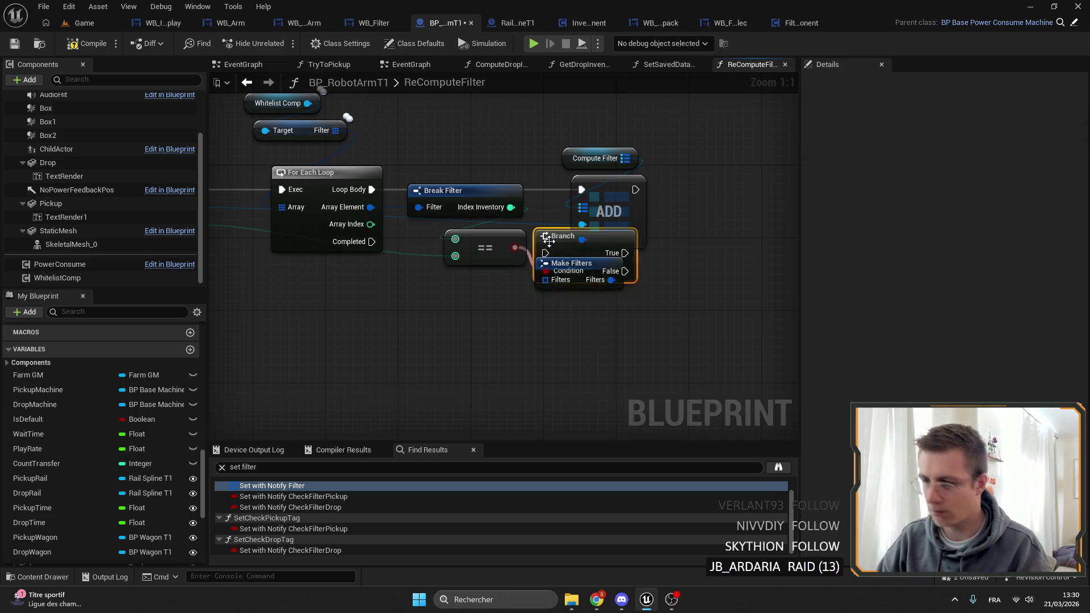
Step: Run the map add on outer loop Completed and the Branch from the inner loop body
{"action": "left_click", "coordinate": [595, 157]}
{"action": "left_click_drag", "start_coordinate": [635, 189], "coordinate": [601, 172]}
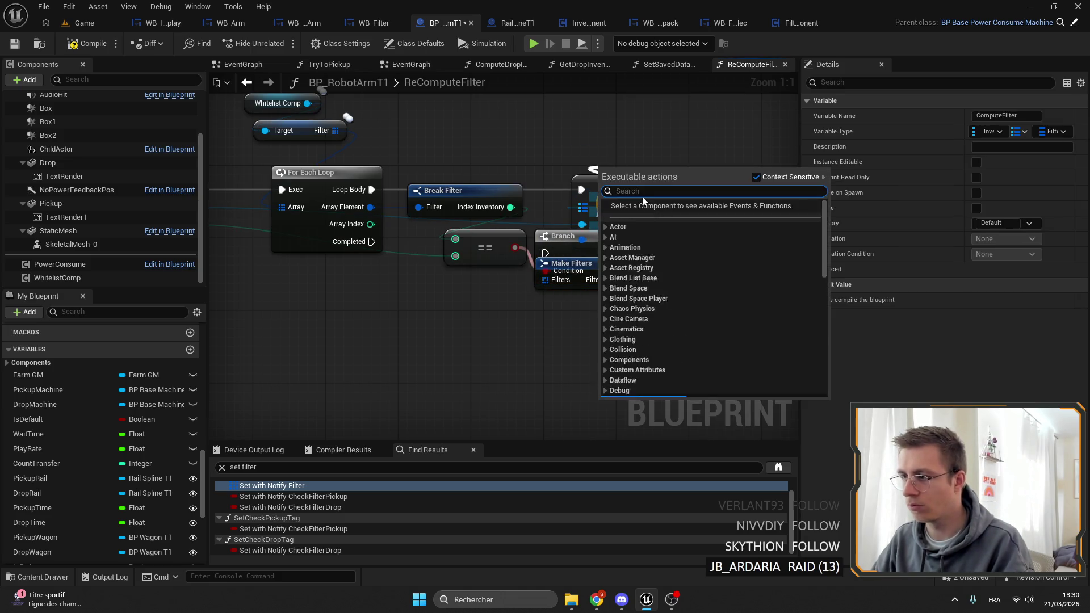
{"action": "key", "text": "Escape"}
{"action": "mouse_move", "coordinate": [372, 189]}
{"action": "left_mouse_down"}
{"action": "mouse_move", "coordinate": [577, 185]}
{"action": "mouse_move", "coordinate": [533, 363]}
{"action": "mouse_move", "coordinate": [461, 341]}
{"action": "left_mouse_up"}
{"action": "left_click_drag", "start_coordinate": [374, 247], "coordinate": [450, 368]}
{"action": "left_click_drag", "start_coordinate": [568, 236], "coordinate": [585, 163]}
{"action": "left_click_drag", "start_coordinate": [372, 189], "coordinate": [564, 181]}
{"action": "left_click_drag", "start_coordinate": [573, 171], "coordinate": [573, 181]}
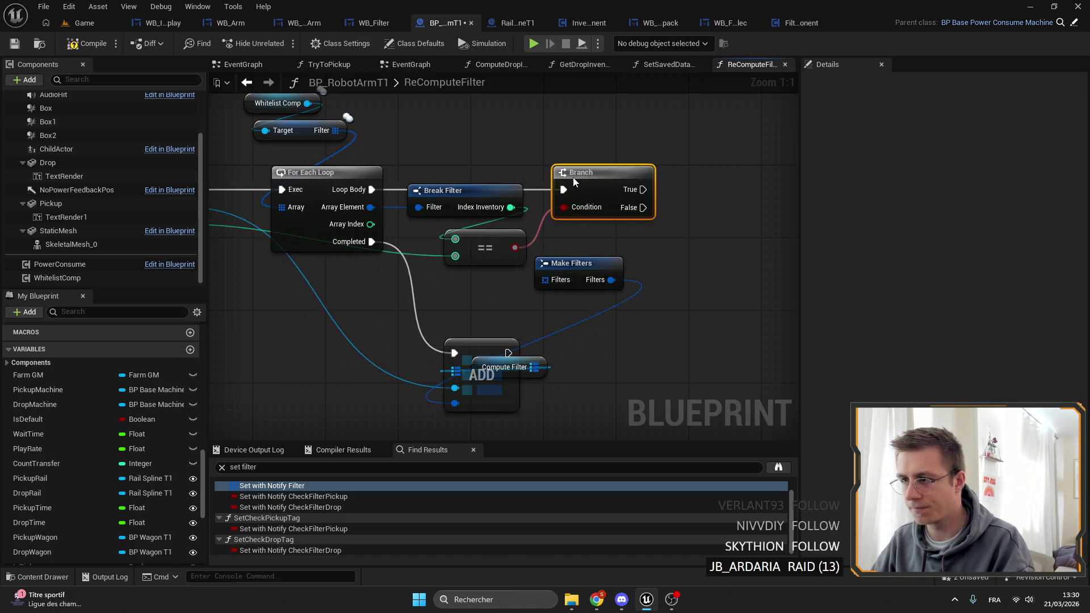
Step: Promote the Make Filters input to a new local variable
{"action": "left_click_drag", "start_coordinate": [590, 263], "coordinate": [397, 343]}
{"action": "key", "text": "Delete"}
{"action": "mouse_move", "coordinate": [382, 388]}
{"action": "left_mouse_down"}
{"action": "mouse_move", "coordinate": [469, 270]}
{"action": "mouse_move", "coordinate": [515, 318]}
{"action": "mouse_move", "coordinate": [438, 311]}
{"action": "left_mouse_up"}
{"action": "key", "text": "ctrl+z"}
{"action": "left_click", "coordinate": [500, 384]}
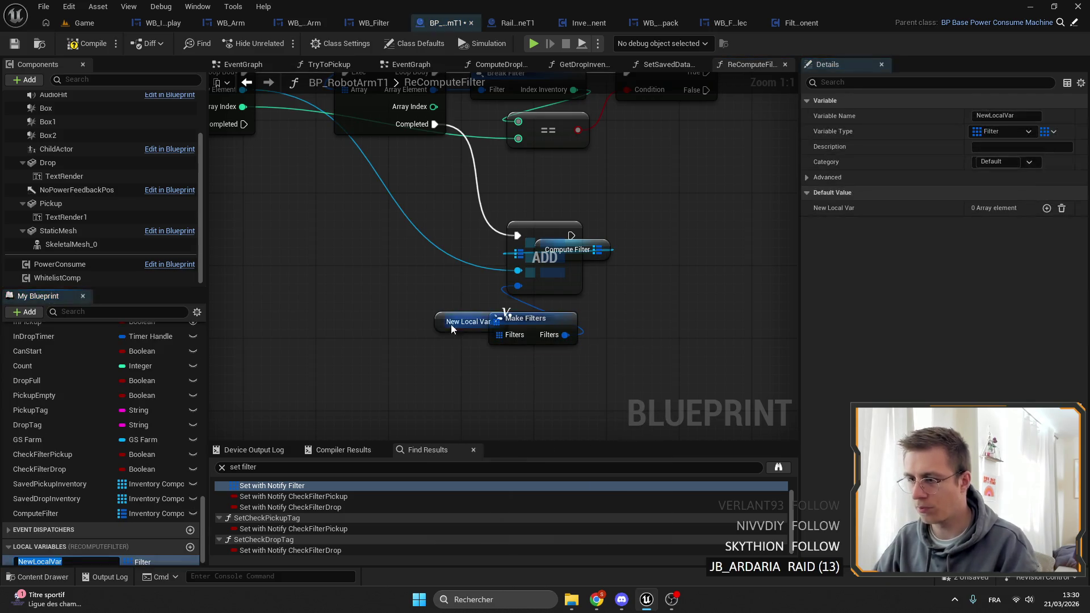
Step: Rename the new local variable to FilterTmp
{"action": "left_click", "coordinate": [982, 116]}
{"action": "type", "text": "tm"}
{"action": "key", "text": "Escape"}
{"action": "left_click", "coordinate": [1000, 117]}
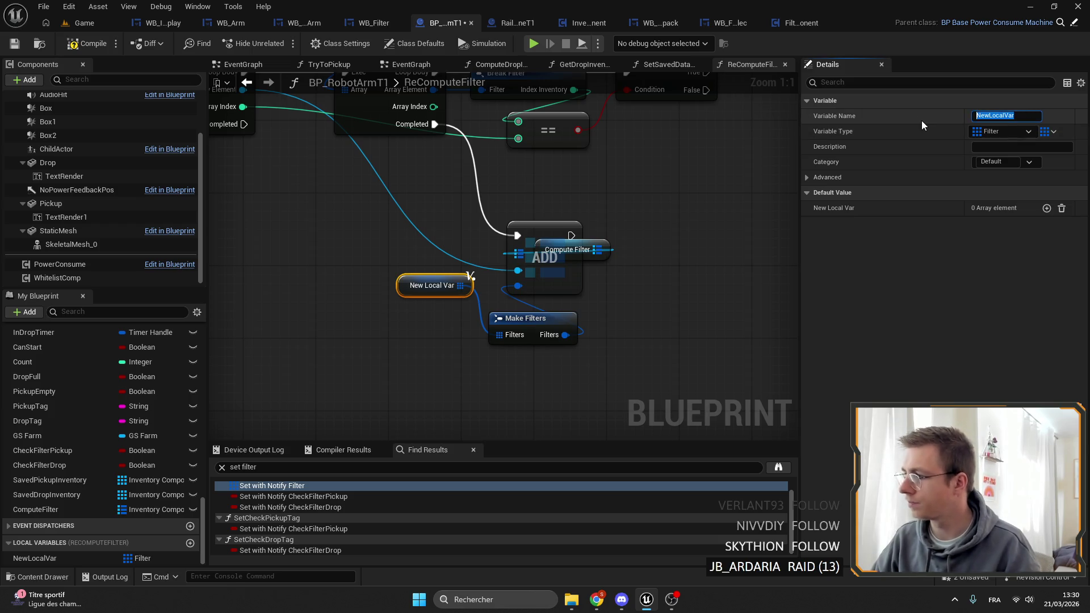
{"action": "type", "text": "FilterTe"}
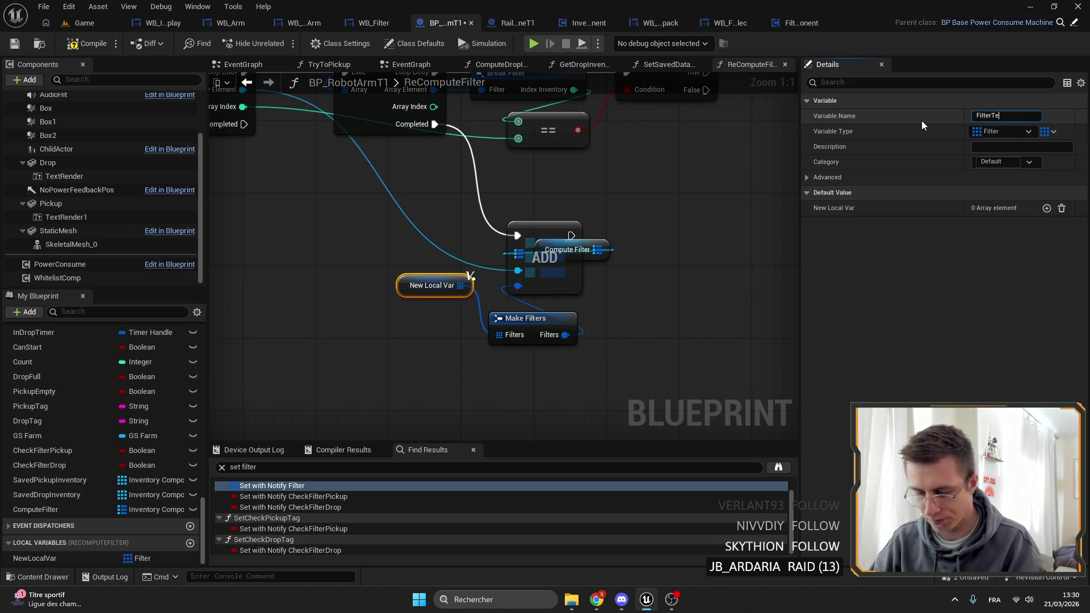
{"action": "key", "text": "BackSpace"}
{"action": "type", "text": "mp"}
{"action": "key", "text": "Return"}
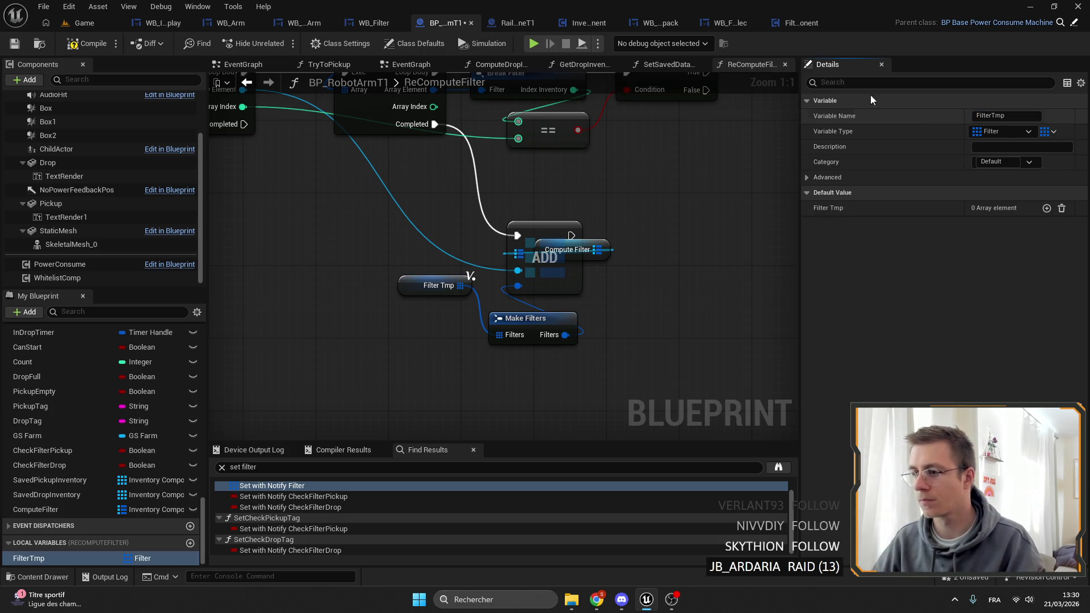
Step: Place Make Filters under Filter Tmp and move Compute Filter aside
{"action": "left_click_drag", "start_coordinate": [552, 317], "coordinate": [475, 316]}
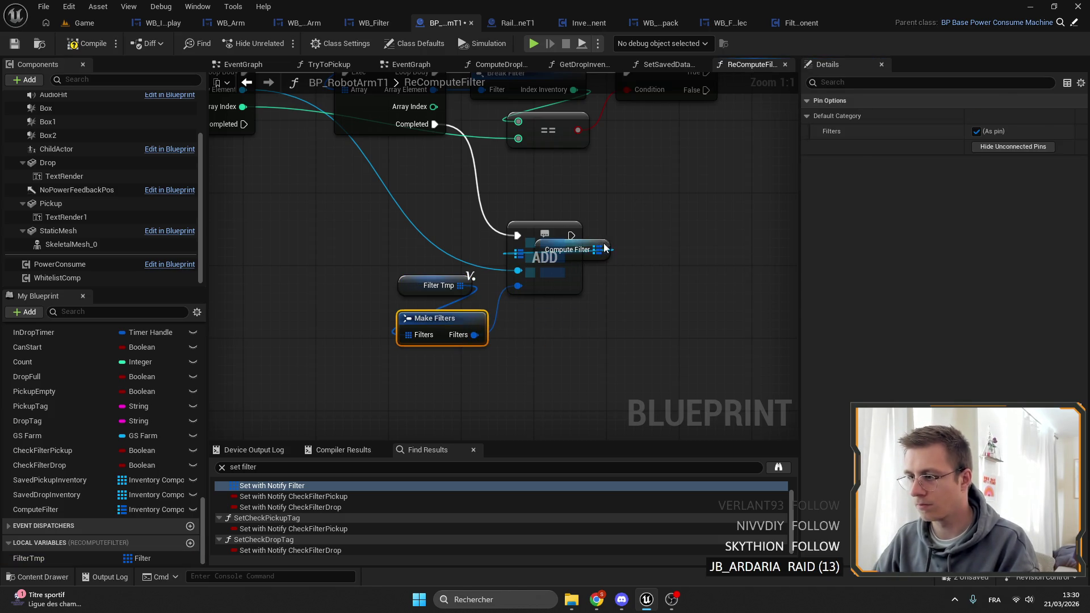
{"action": "left_click_drag", "start_coordinate": [605, 248], "coordinate": [467, 244]}
{"action": "left_click_drag", "start_coordinate": [439, 330], "coordinate": [448, 312]}
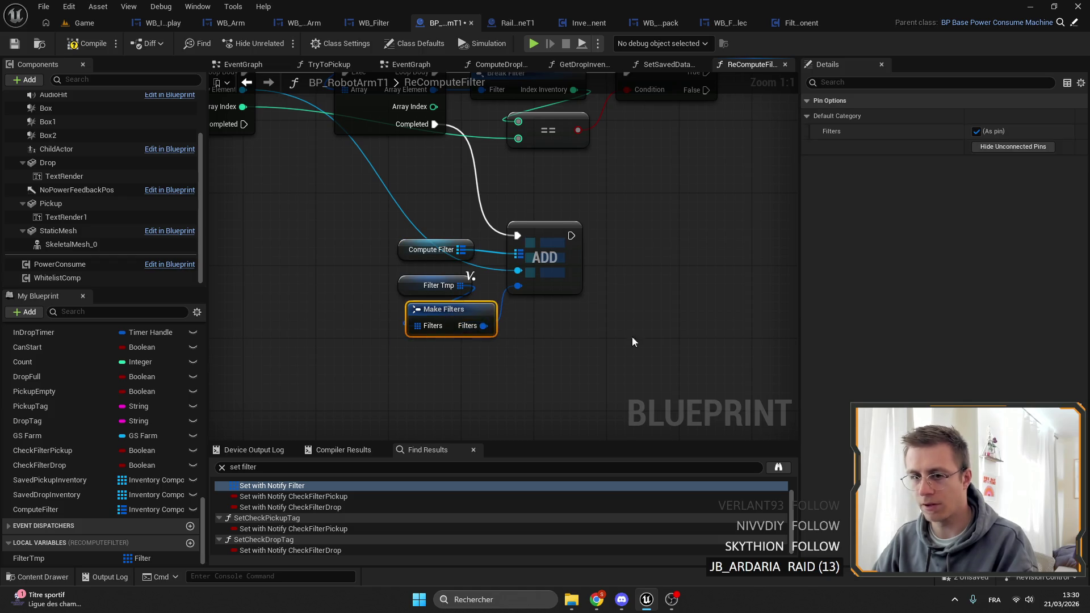
{"action": "left_click", "coordinate": [560, 230]}
{"action": "mouse_move", "coordinate": [561, 231]}
{"action": "left_mouse_down"}
{"action": "mouse_move", "coordinate": [479, 362]}
{"action": "mouse_move", "coordinate": [461, 258]}
{"action": "left_mouse_up"}
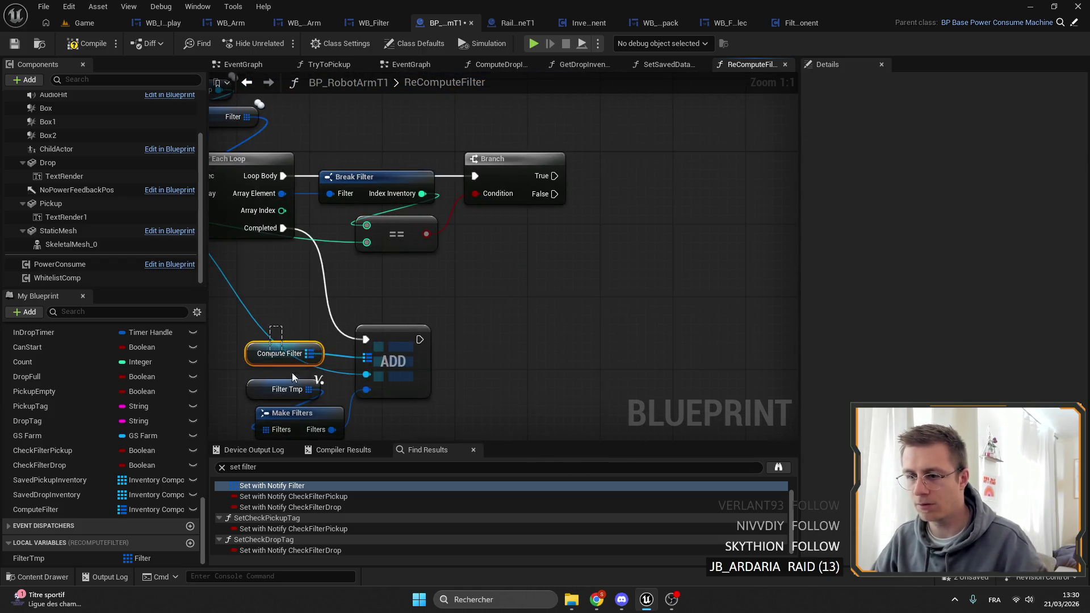
Step: Add an array Add on Filter Tmp, triggered by the Branch's True output
{"action": "left_click", "coordinate": [268, 393]}
{"action": "left_click_drag", "start_coordinate": [689, 117], "coordinate": [747, 138]}
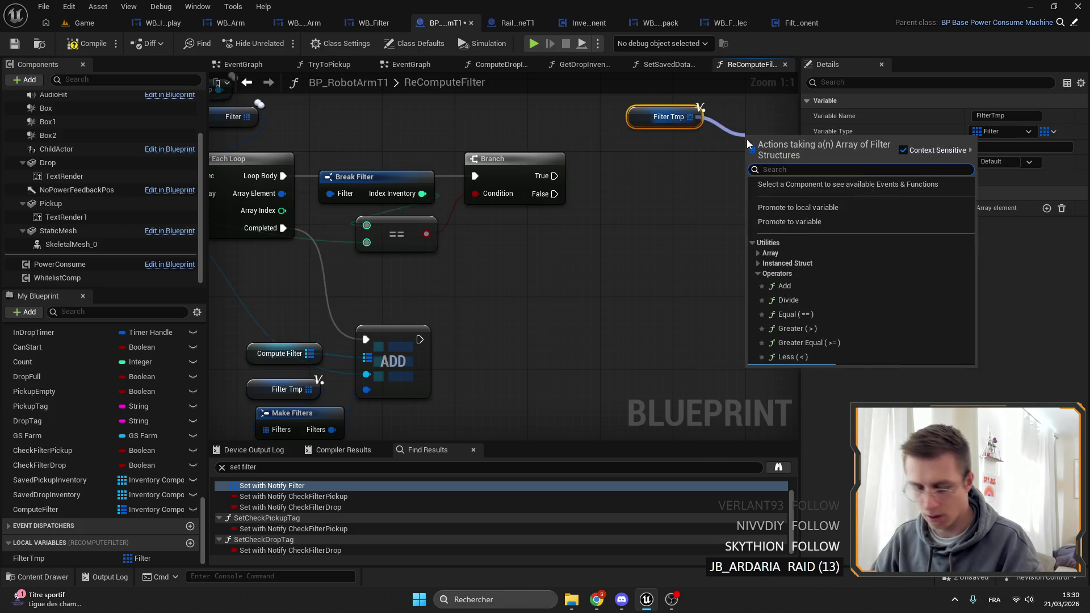
{"action": "type", "text": "a"}
{"action": "key", "text": "Return"}
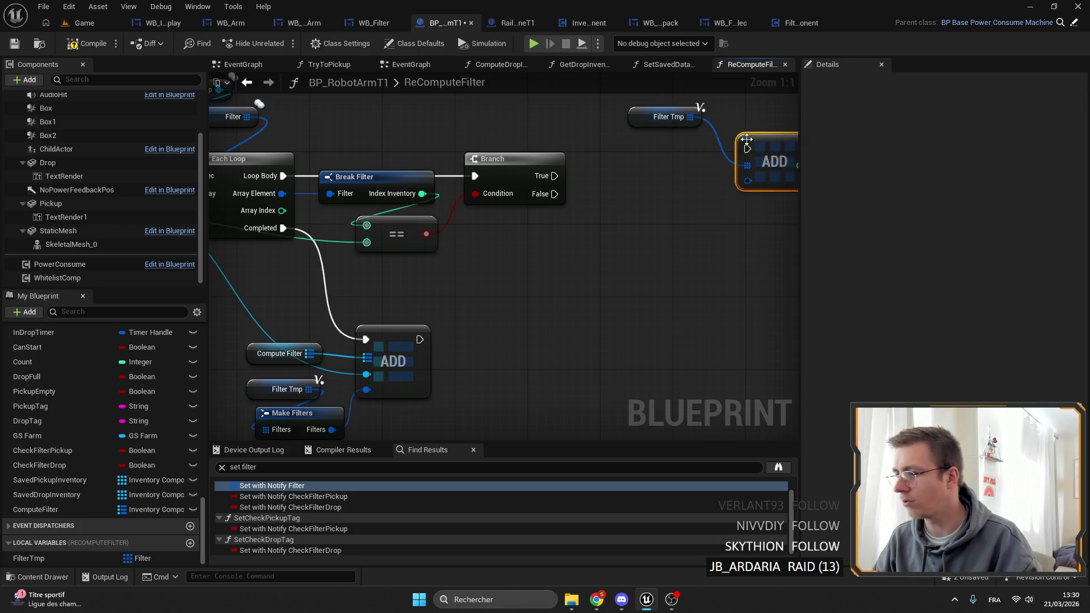
{"action": "mouse_move", "coordinate": [559, 178]}
{"action": "left_mouse_down"}
{"action": "mouse_move", "coordinate": [432, 198]}
{"action": "mouse_move", "coordinate": [583, 169]}
{"action": "mouse_move", "coordinate": [528, 220]}
{"action": "left_mouse_up"}
{"action": "mouse_move", "coordinate": [527, 138]}
{"action": "left_mouse_down"}
{"action": "mouse_move", "coordinate": [499, 175]}
{"action": "mouse_move", "coordinate": [575, 132]}
{"action": "left_mouse_up"}
{"action": "left_click_drag", "start_coordinate": [567, 208], "coordinate": [703, 208]}
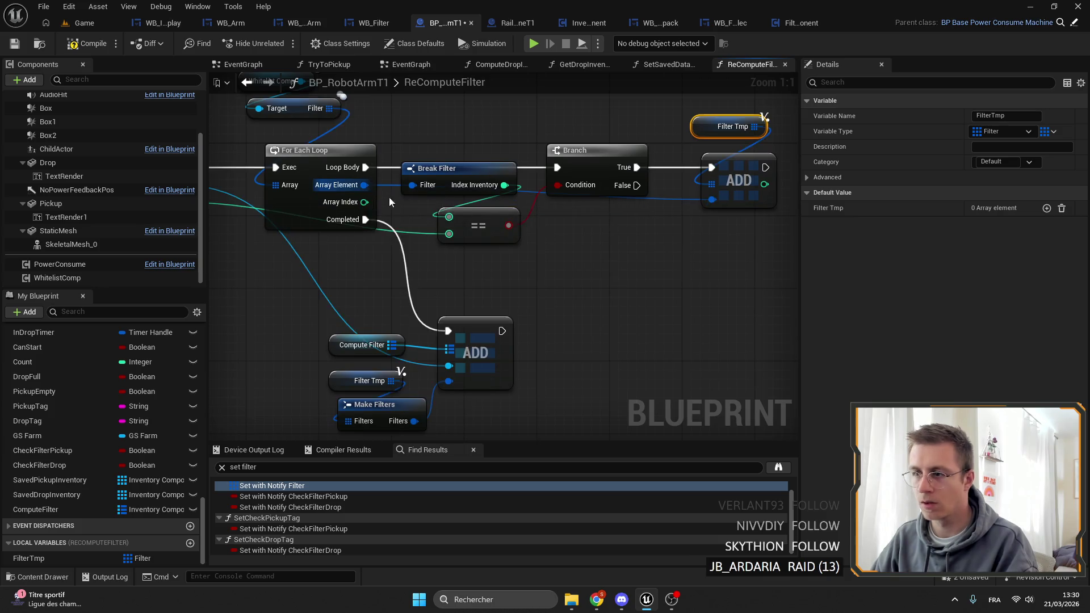
{"action": "left_click_drag", "start_coordinate": [382, 192], "coordinate": [361, 230]}
Step: Add a Clear node on Filter Tmp
{"action": "left_click", "coordinate": [717, 201], "text": "ctrl"}
{"action": "left_click", "coordinate": [704, 158]}
{"action": "left_click_drag", "start_coordinate": [463, 202], "coordinate": [775, 243]}
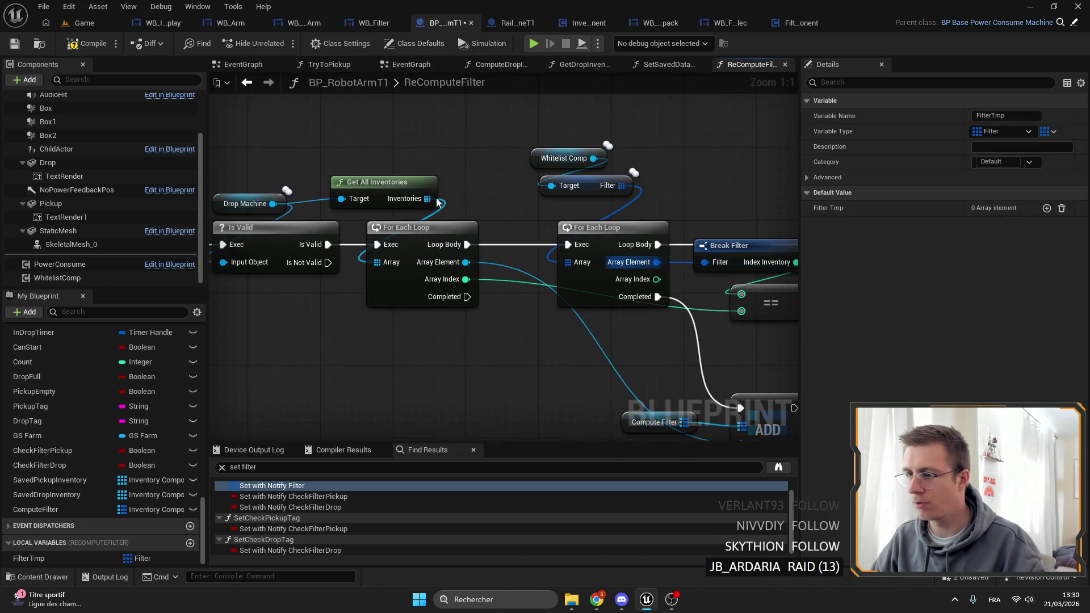
{"action": "left_click_drag", "start_coordinate": [482, 149], "coordinate": [508, 193]}
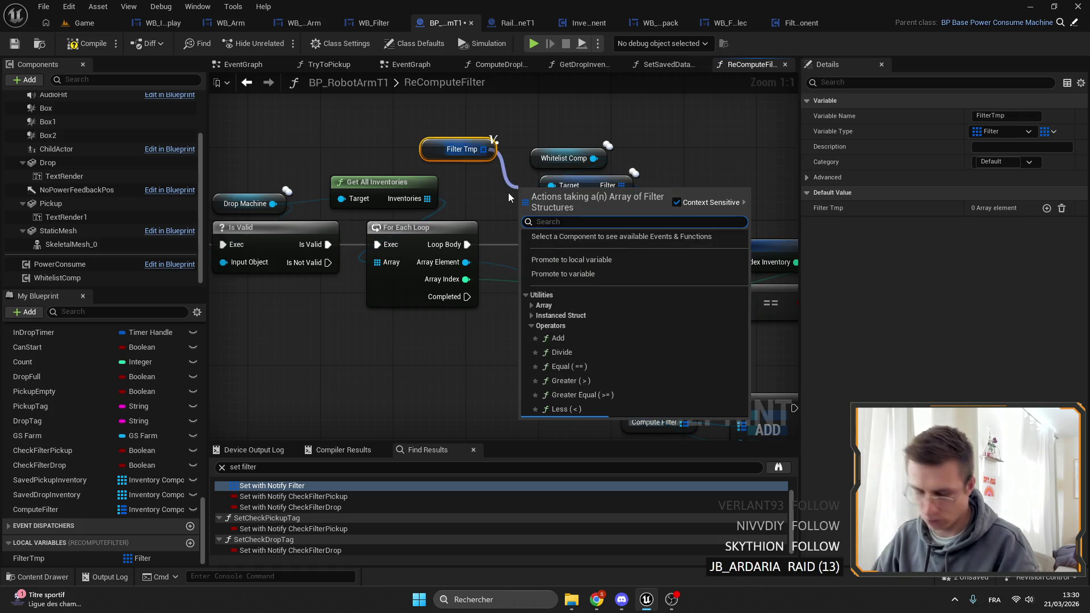
{"action": "type", "text": "clear"}
{"action": "key", "text": "Return"}
Step: Shift the loop, Branch and Add nodes right and place the Clear between the two loops
{"action": "scroll", "coordinate": [509, 197], "scroll_direction": "down", "scroll_amount": 3}
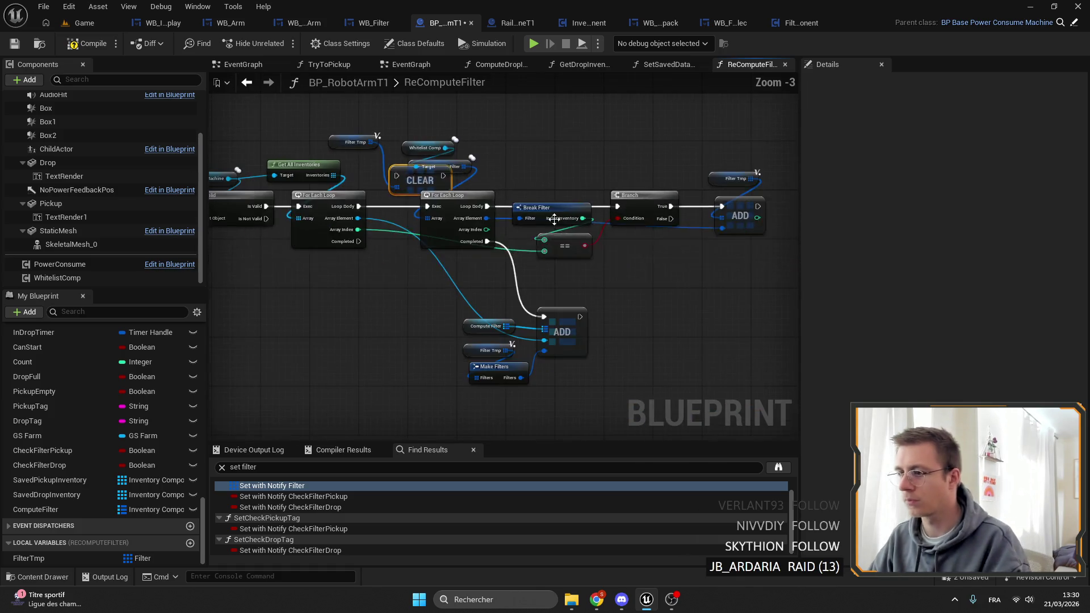
{"action": "mouse_move", "coordinate": [719, 359]}
{"action": "left_mouse_down"}
{"action": "mouse_move", "coordinate": [473, 143]}
{"action": "mouse_move", "coordinate": [386, 91]}
{"action": "left_mouse_up"}
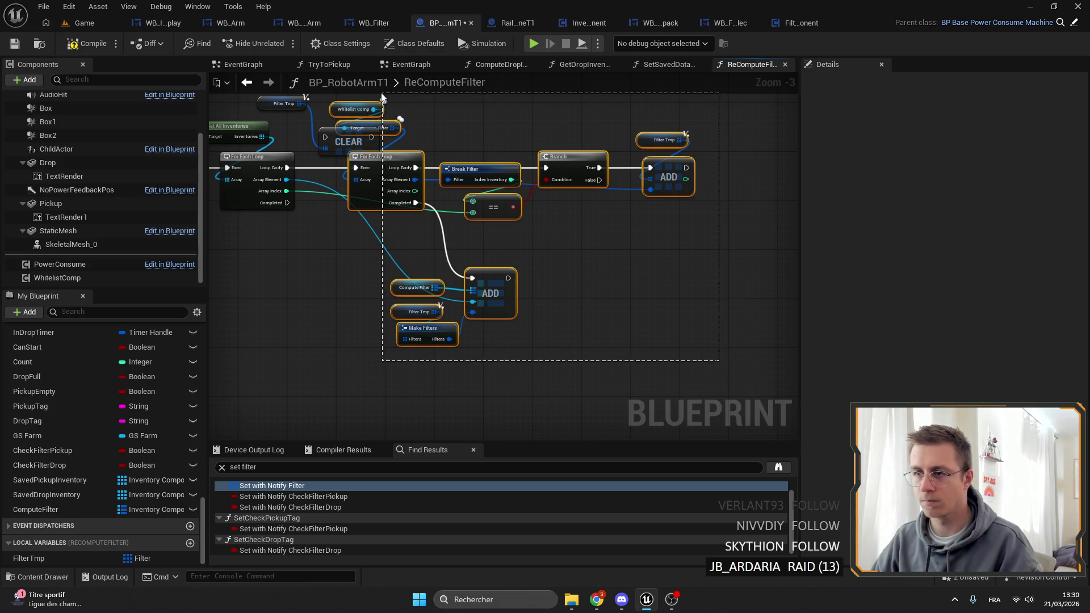
{"action": "left_click_drag", "start_coordinate": [384, 169], "coordinate": [483, 170]}
{"action": "scroll", "coordinate": [449, 150], "scroll_direction": "up", "scroll_amount": 4}
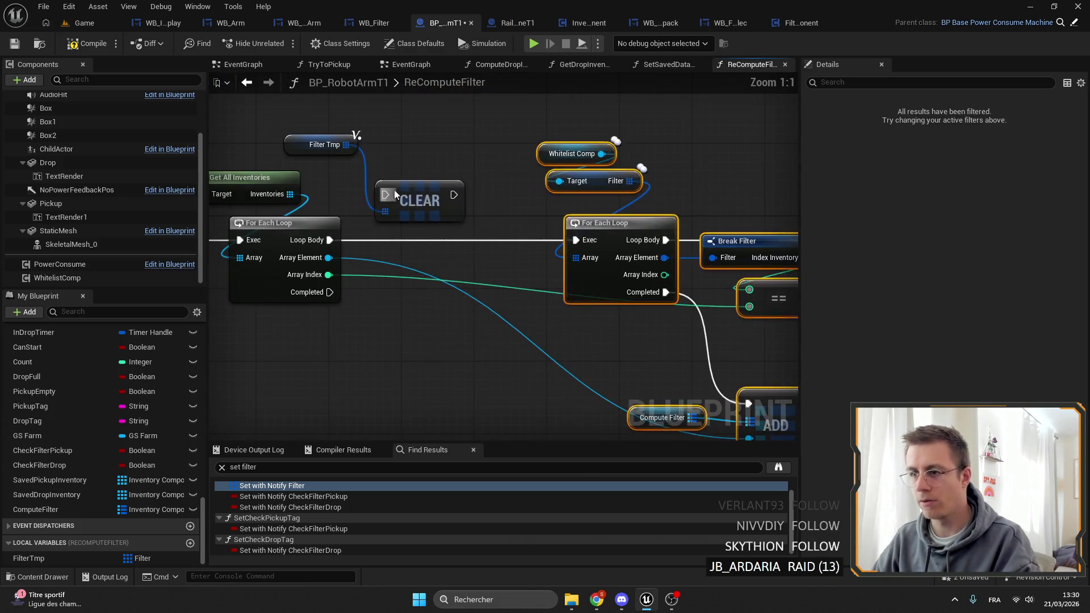
{"action": "left_click_drag", "start_coordinate": [415, 192], "coordinate": [456, 234]}
{"action": "mouse_move", "coordinate": [327, 144]}
{"action": "left_mouse_down"}
{"action": "mouse_move", "coordinate": [436, 190]}
{"action": "mouse_move", "coordinate": [311, 160]}
{"action": "left_mouse_up"}
{"action": "mouse_move", "coordinate": [515, 318]}
{"action": "left_mouse_down"}
{"action": "mouse_move", "coordinate": [490, 242]}
{"action": "mouse_move", "coordinate": [693, 271]}
{"action": "mouse_move", "coordinate": [500, 142]}
{"action": "left_mouse_up"}
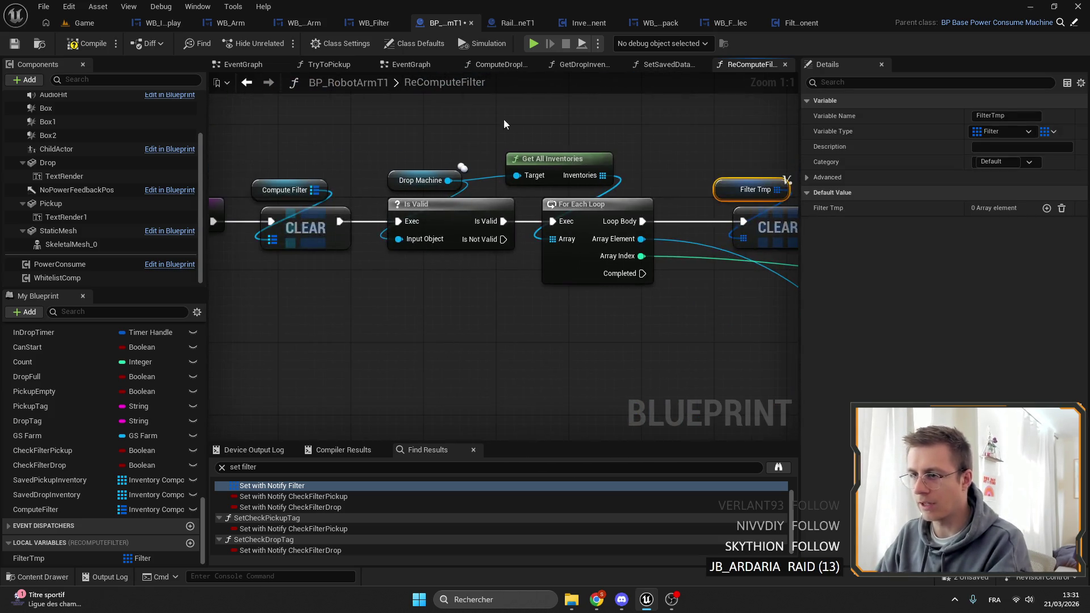
{"action": "mouse_move", "coordinate": [310, 192]}
{"action": "left_mouse_down"}
{"action": "mouse_move", "coordinate": [310, 140]}
{"action": "mouse_move", "coordinate": [104, 139]}
{"action": "left_mouse_up"}
{"action": "scroll", "coordinate": [499, 277], "scroll_direction": "down", "scroll_amount": 1}
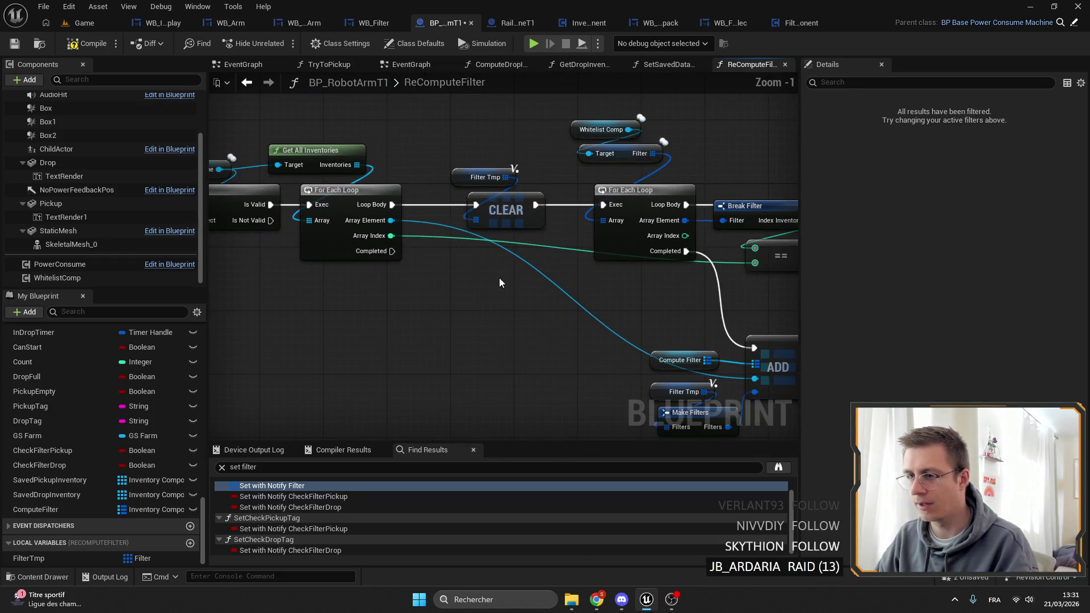
Step: In SetSavedDataArm, chain a ReComputeFilter call right after the Filter SET node
{"action": "left_click", "coordinate": [679, 67]}
{"action": "scroll", "coordinate": [604, 138], "scroll_direction": "down", "scroll_amount": 1}
{"action": "scroll", "coordinate": [103, 434], "scroll_direction": "up", "scroll_amount": 3}
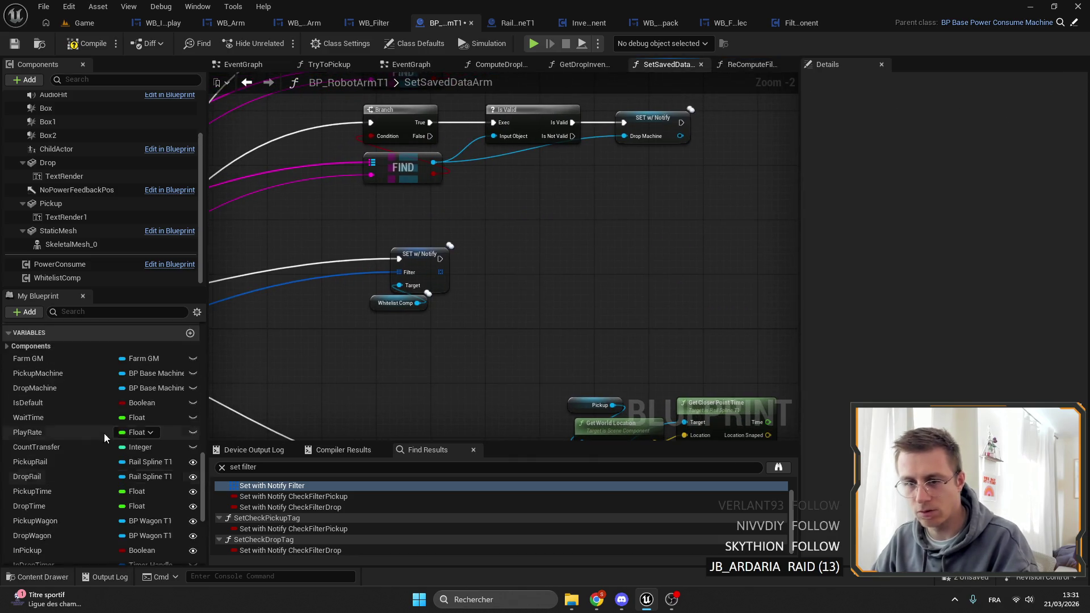
{"action": "scroll", "coordinate": [104, 434], "scroll_direction": "up", "scroll_amount": 5}
{"action": "left_click_drag", "start_coordinate": [494, 337], "coordinate": [514, 250]}
{"action": "scroll", "coordinate": [514, 249], "scroll_direction": "up", "scroll_amount": 2}
{"action": "mouse_move", "coordinate": [435, 254]}
{"action": "left_mouse_down"}
{"action": "mouse_move", "coordinate": [523, 274]}
{"action": "mouse_move", "coordinate": [502, 236]}
{"action": "left_mouse_up"}
Step: Compile the BP_RobotArmT1 blueprint, then bring the browser to the front
{"action": "left_click_drag", "start_coordinate": [486, 312], "coordinate": [646, 288]}
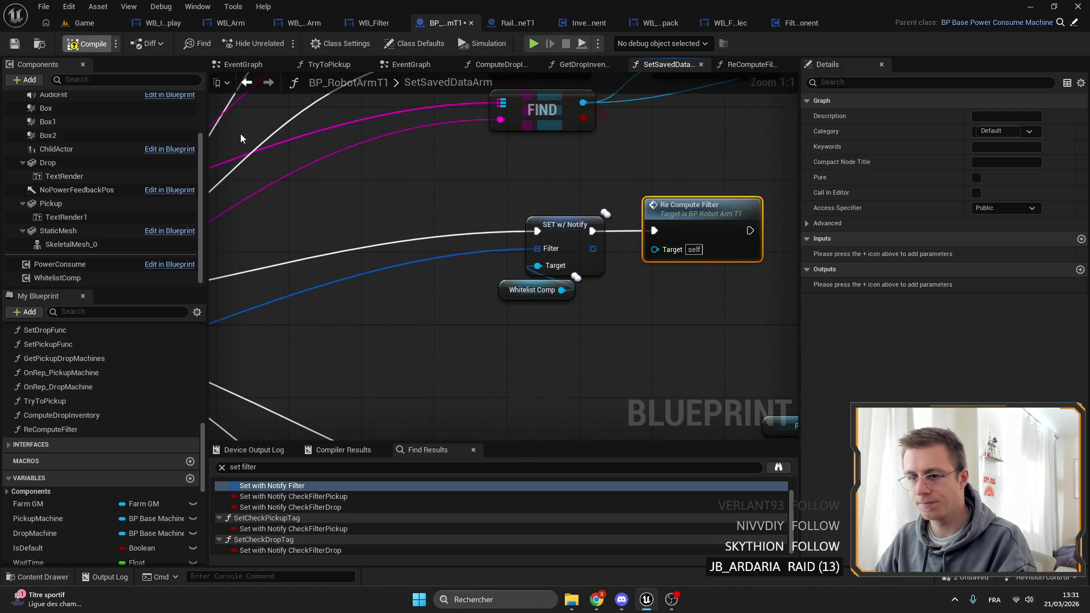
{"action": "key", "text": "ctrl+s"}
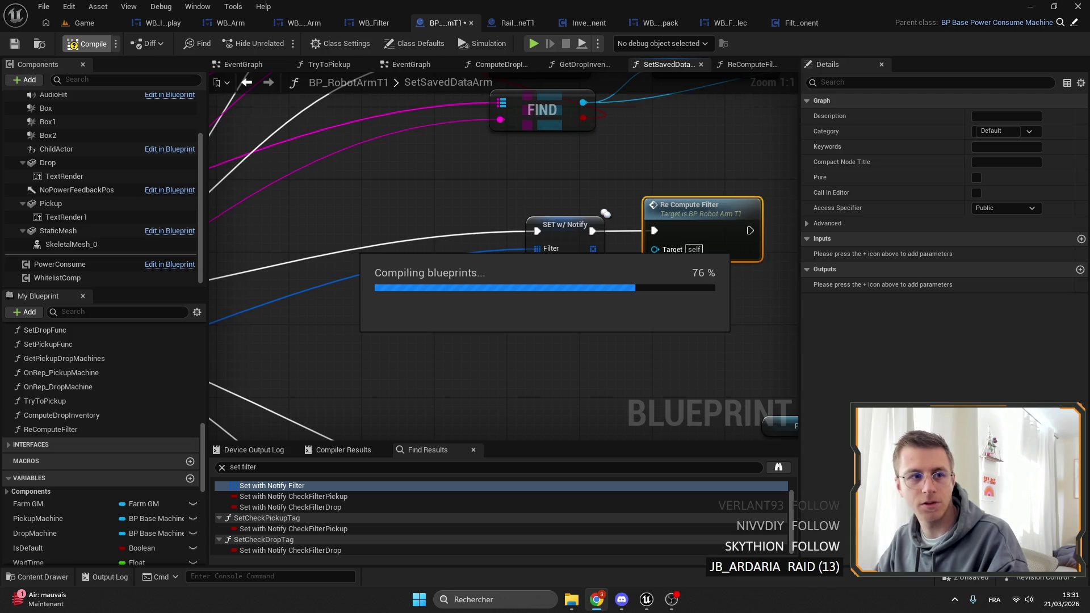
{"action": "left_click", "coordinate": [596, 599]}
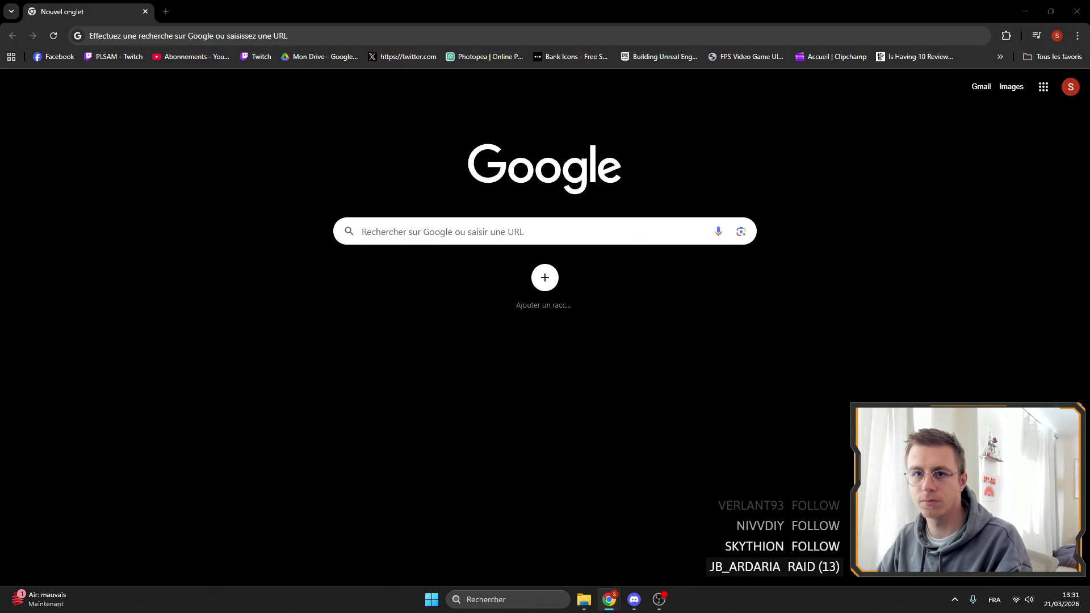
Step: Open the Wishlist Actions and SteamDB charts bookmarks in new tabs and view the player chart
{"action": "left_click", "coordinate": [999, 57]}
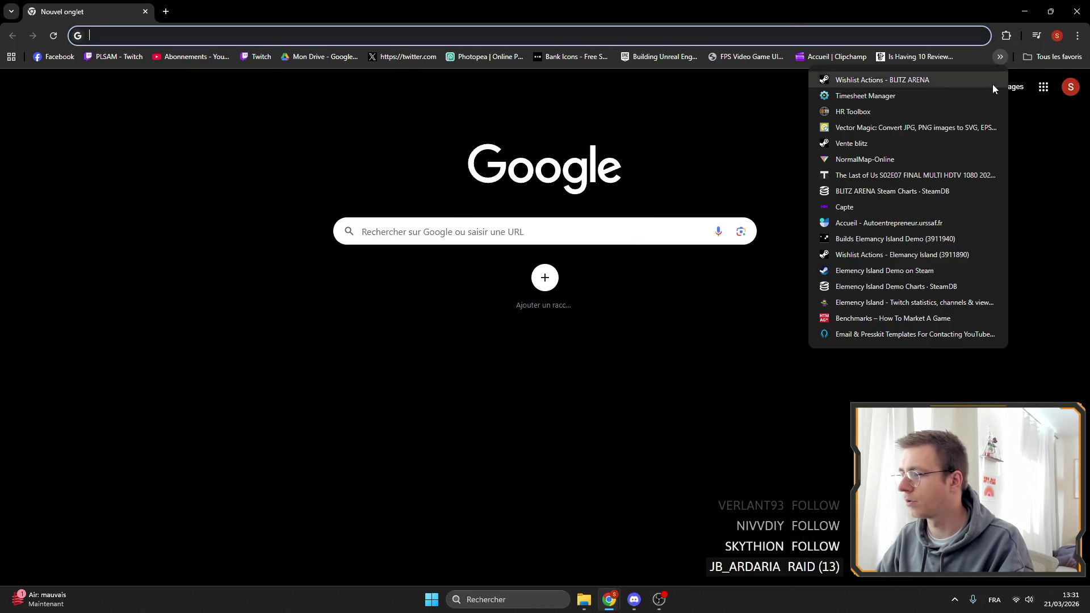
{"action": "middle_click", "coordinate": [858, 255]}
{"action": "middle_click", "coordinate": [865, 287]}
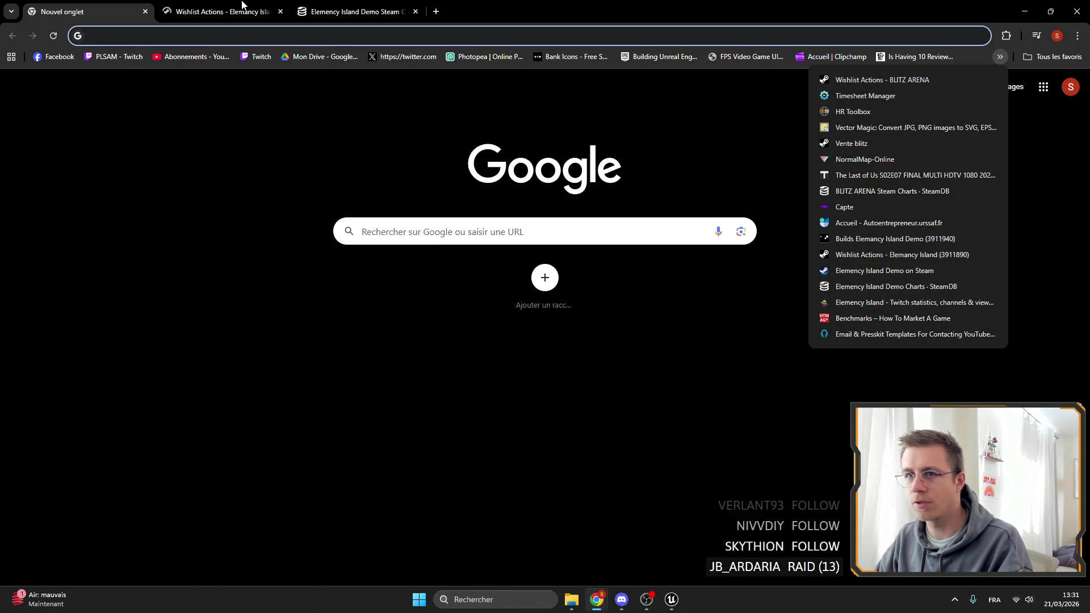
{"action": "left_click", "coordinate": [355, 11]}
{"action": "scroll", "coordinate": [837, 275], "scroll_direction": "down", "scroll_amount": 5}
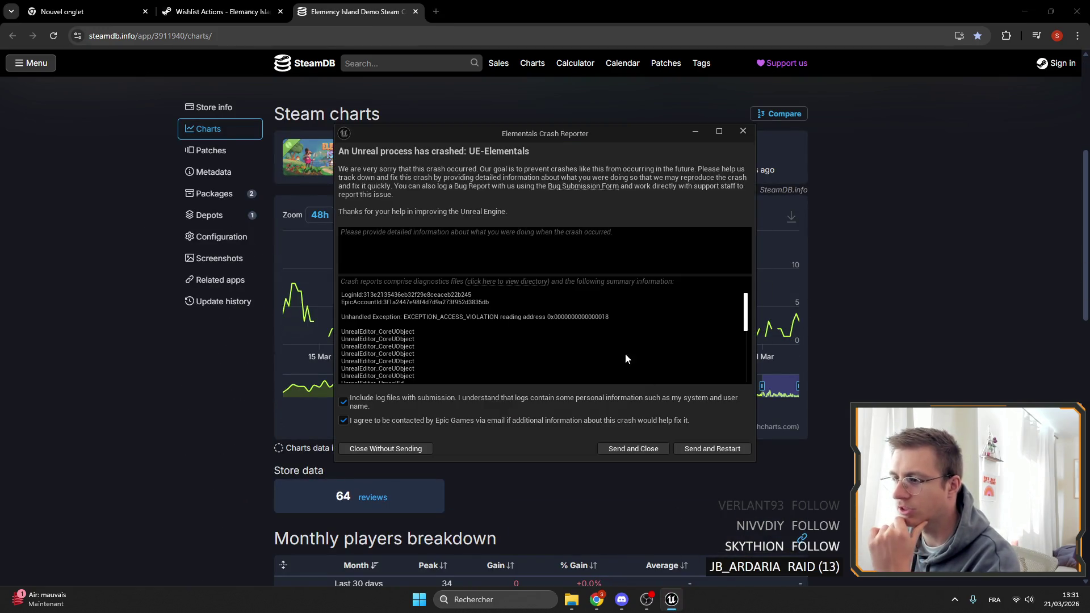
Step: Send the Unreal crash report and restart, then view all-history wishlist actions (3,870 outstanding)
{"action": "left_click", "coordinate": [711, 448]}
{"action": "left_click", "coordinate": [221, 11]}
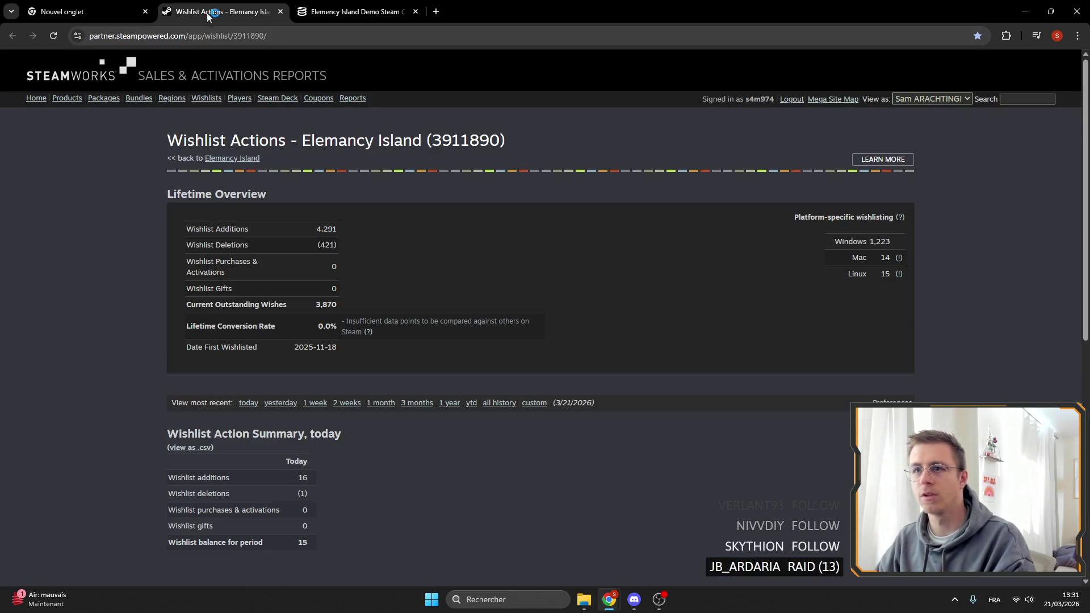
{"action": "scroll", "coordinate": [490, 194], "scroll_direction": "down", "scroll_amount": 2}
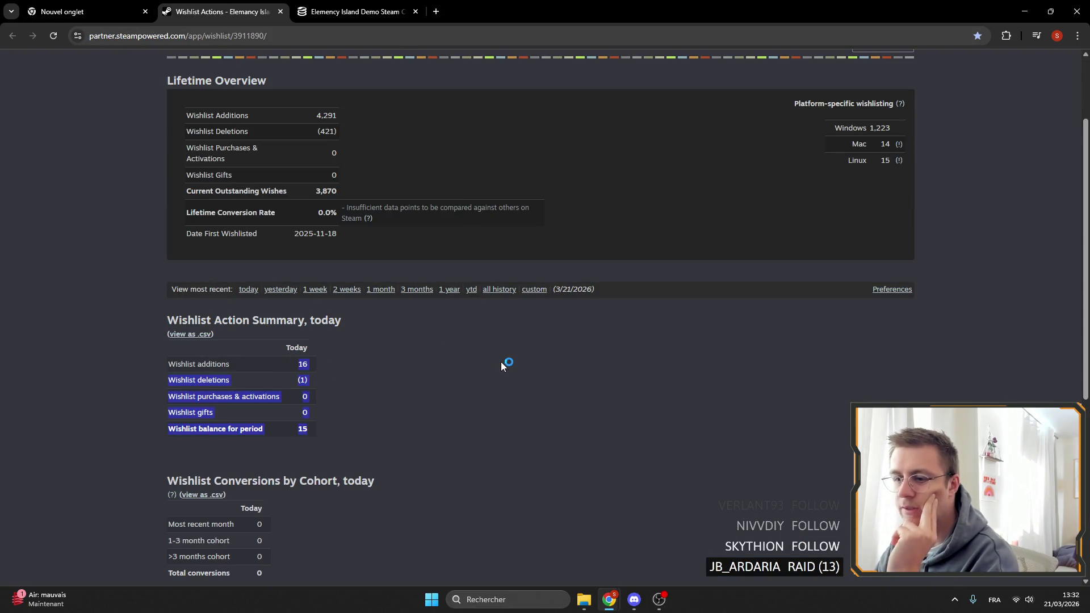
{"action": "scroll", "coordinate": [504, 353], "scroll_direction": "down", "scroll_amount": 6}
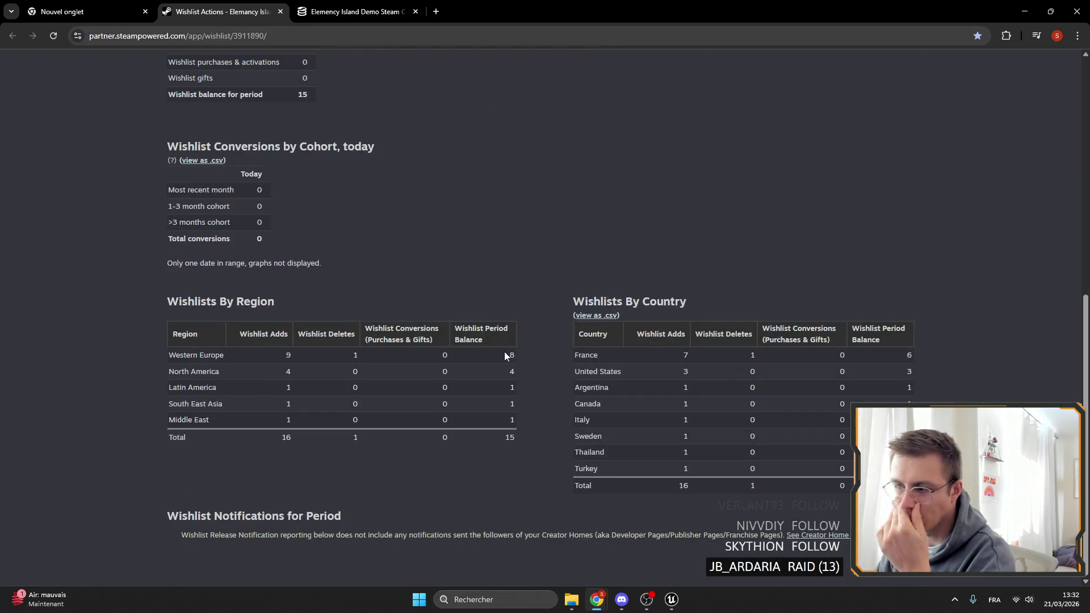
{"action": "scroll", "coordinate": [509, 356], "scroll_direction": "up", "scroll_amount": 6}
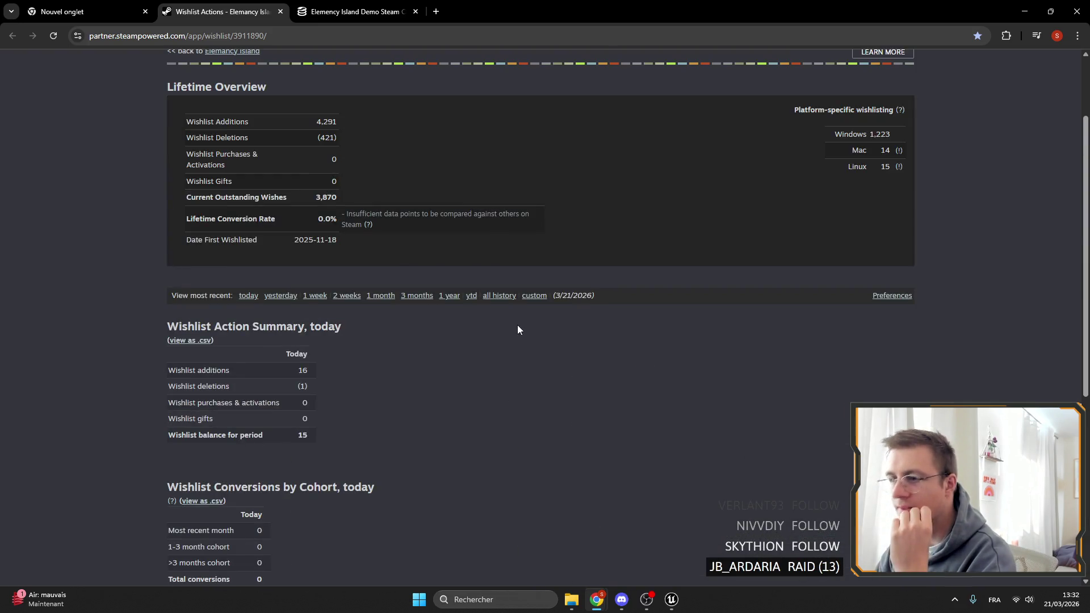
{"action": "left_click", "coordinate": [497, 296]}
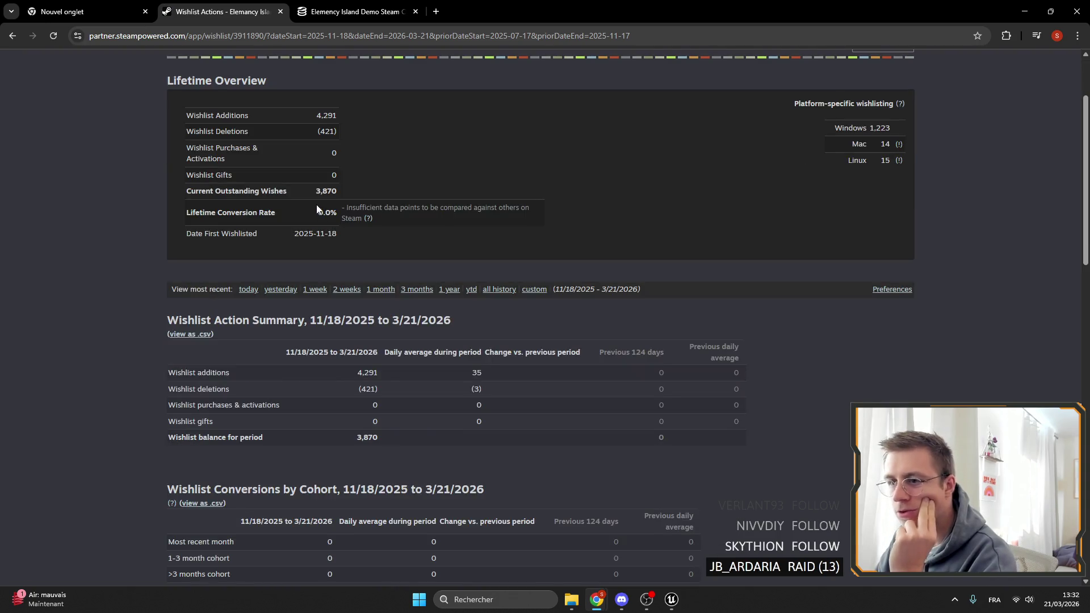
{"action": "left_click_drag", "start_coordinate": [314, 192], "coordinate": [355, 195]}
{"action": "left_click", "coordinate": [355, 195]}
{"action": "scroll", "coordinate": [693, 342], "scroll_direction": "down", "scroll_amount": 6}
{"action": "mouse_move", "coordinate": [592, 434]}
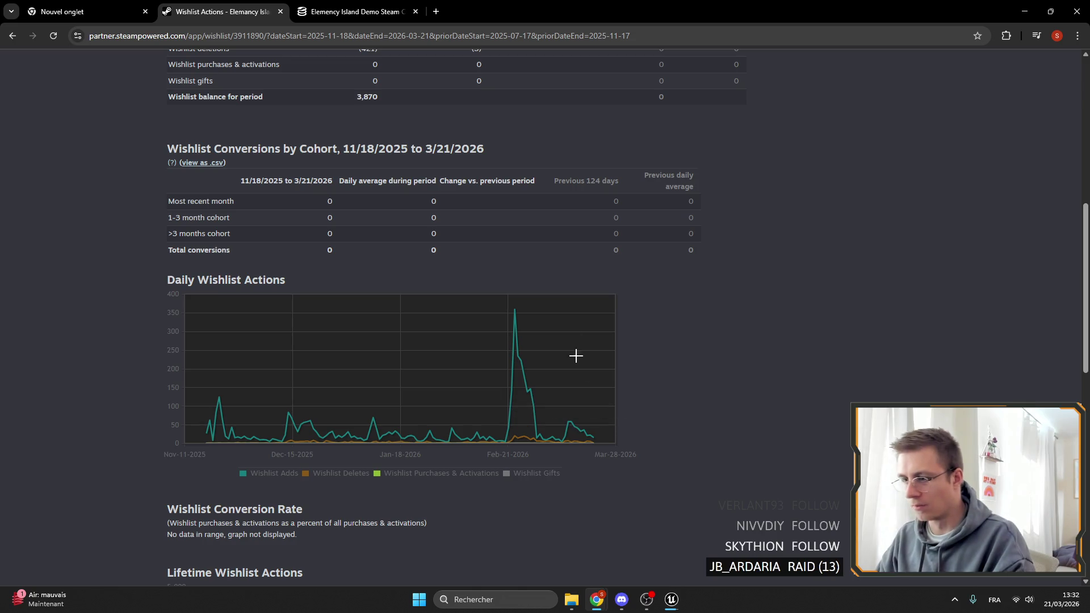
Step: Close the wishlist and SteamDB tabs and the Chrome window
{"action": "left_click", "coordinate": [281, 11]}
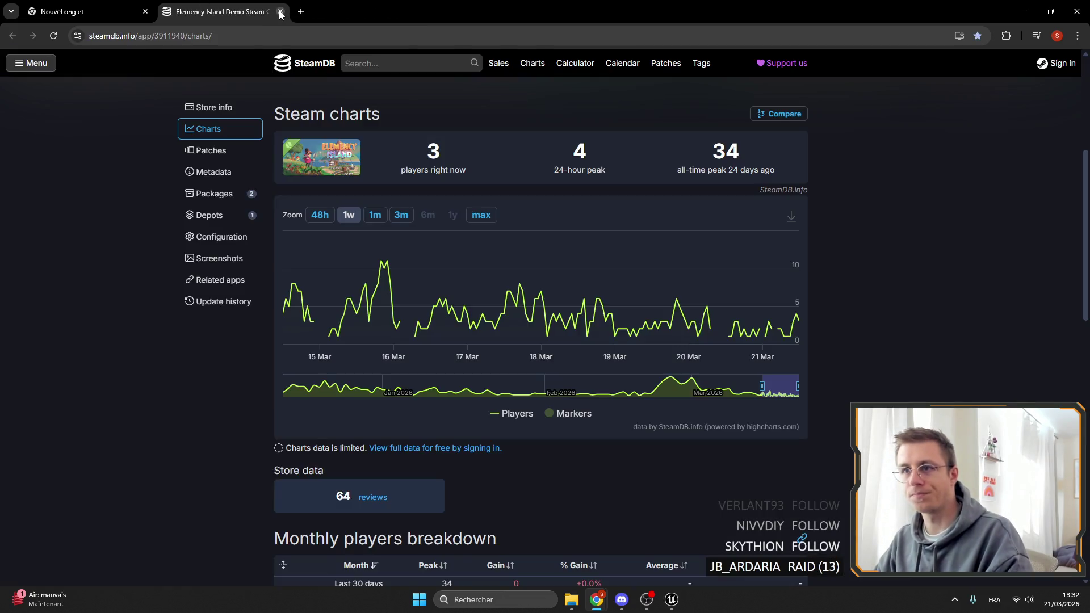
{"action": "left_click", "coordinate": [280, 11]}
{"action": "left_click", "coordinate": [1077, 11]}
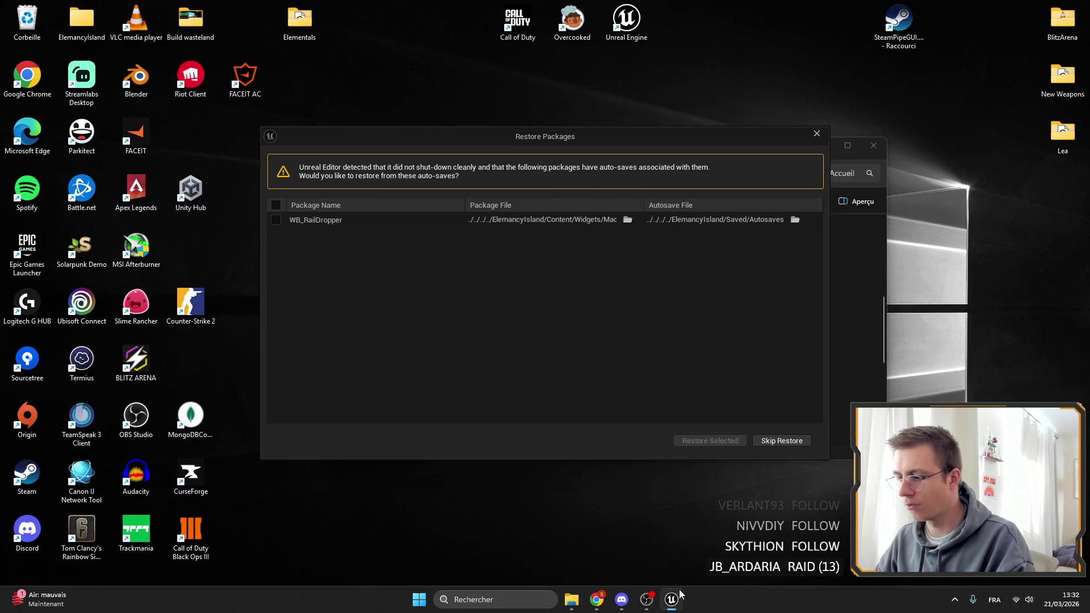
Step: Skip restoring auto-saved packages, dismiss the check-out failure message, and let the editor load
{"action": "left_click", "coordinate": [710, 441]}
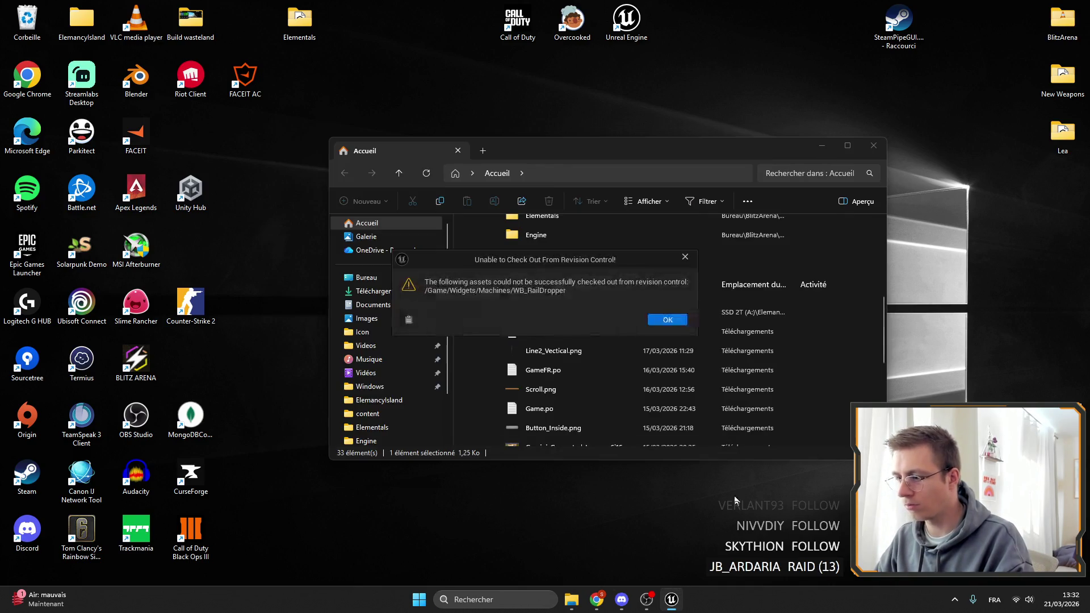
{"action": "left_click", "coordinate": [661, 318]}
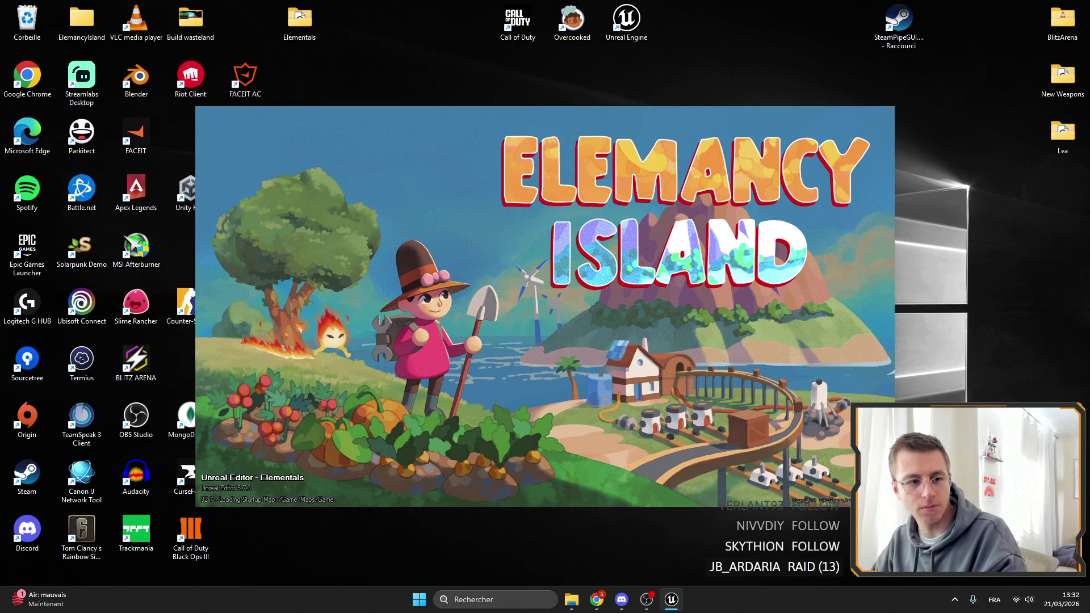
{"action": "left_click", "coordinate": [646, 600]}
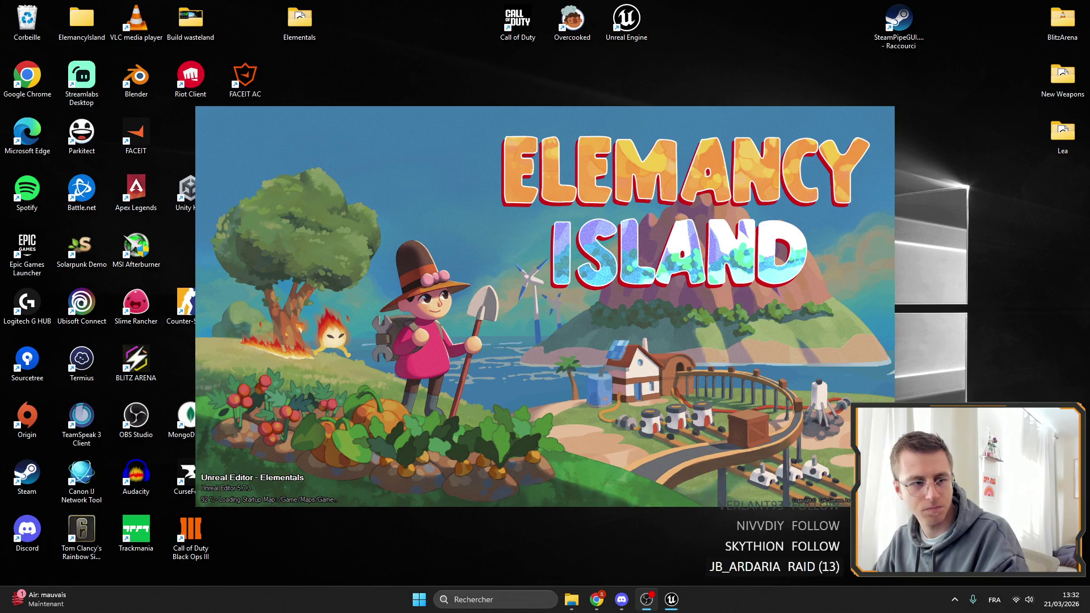
{"action": "mouse_move", "coordinate": [421, 307]}
{"action": "left_mouse_down"}
{"action": "mouse_move", "coordinate": [453, 314]}
{"action": "mouse_move", "coordinate": [457, 290]}
{"action": "mouse_move", "coordinate": [421, 288]}
{"action": "mouse_move", "coordinate": [425, 296]}
{"action": "left_mouse_up"}
{"action": "left_click_drag", "start_coordinate": [580, 316], "coordinate": [570, 332]}
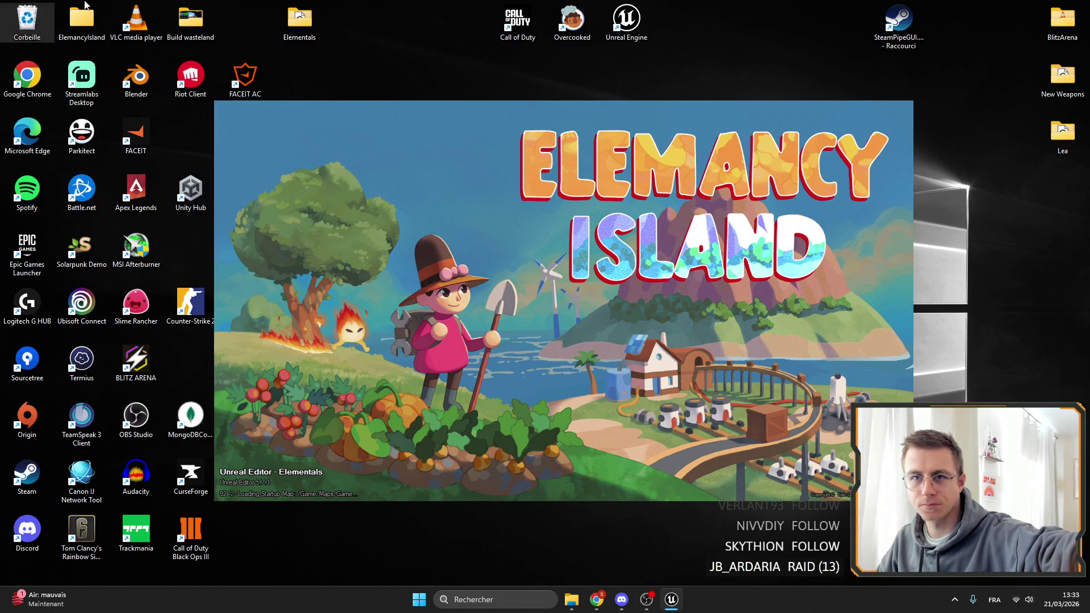
Step: Empty the Recycle Bin and confirm the deletion
{"action": "right_click", "coordinate": [41, 16]}
{"action": "left_click", "coordinate": [93, 79]}
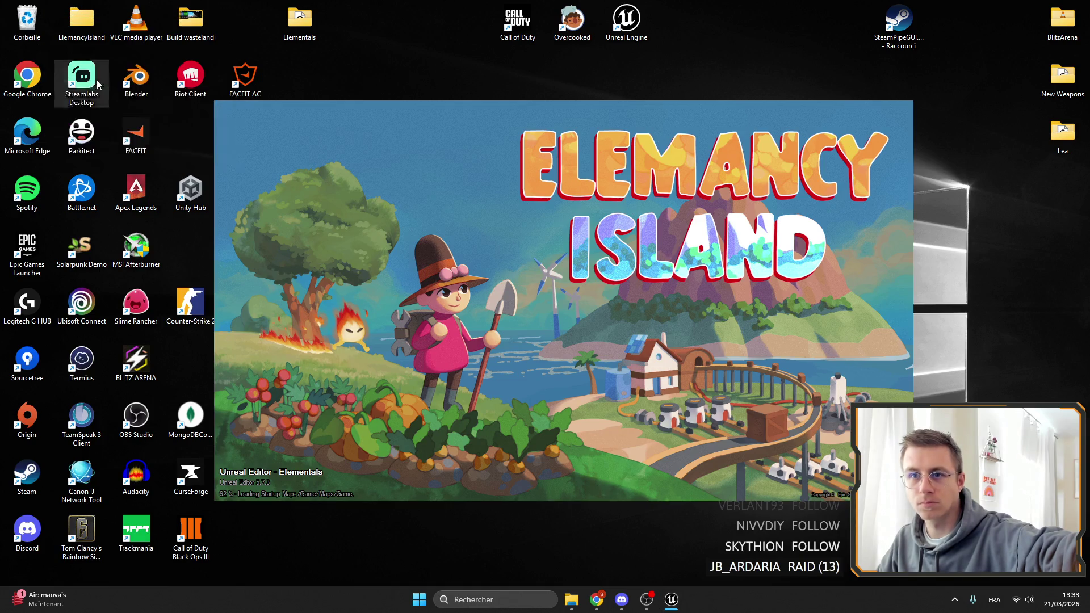
{"action": "left_click", "coordinate": [590, 334]}
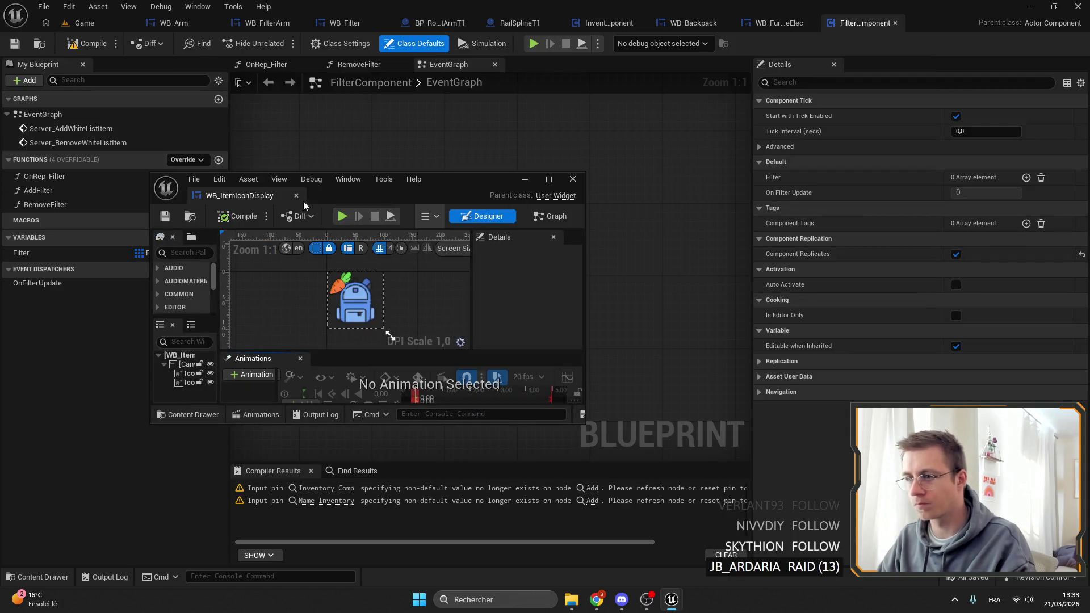
Step: Close WB_ItemIconDisplay, FilterComponent, furnace widget, WB_Backpack, InventoryComponent and RailSplineT1 editors
{"action": "left_click", "coordinate": [572, 179]}
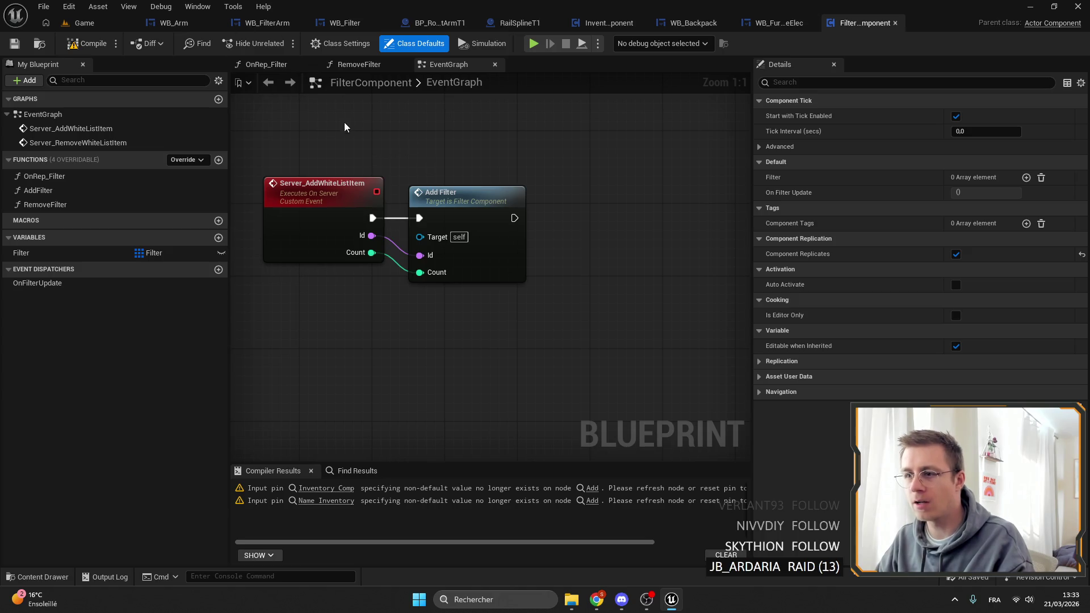
{"action": "left_click", "coordinate": [896, 23]}
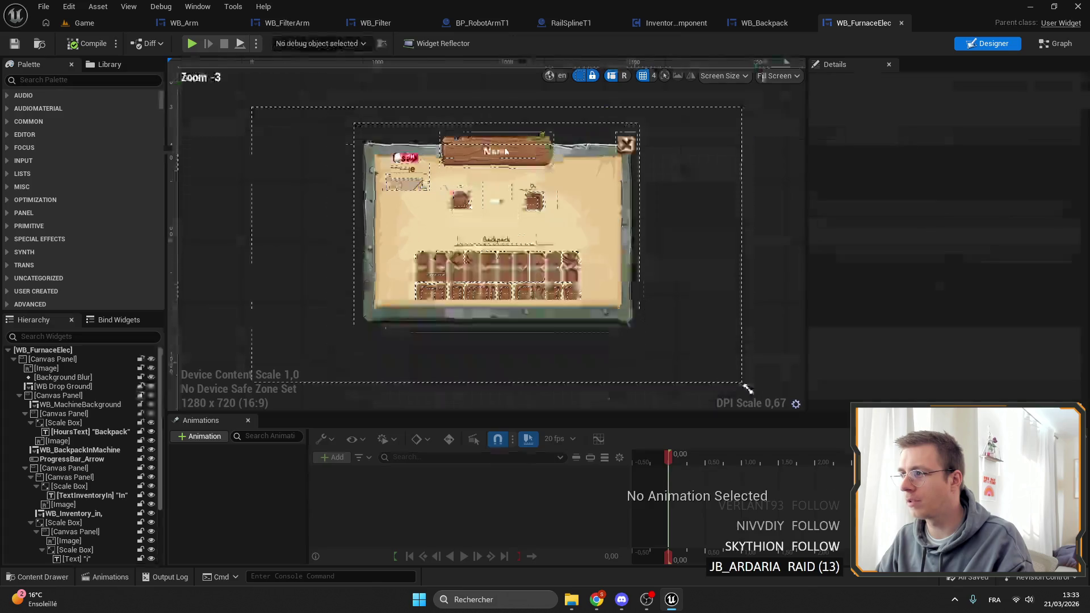
{"action": "left_click", "coordinate": [900, 24]}
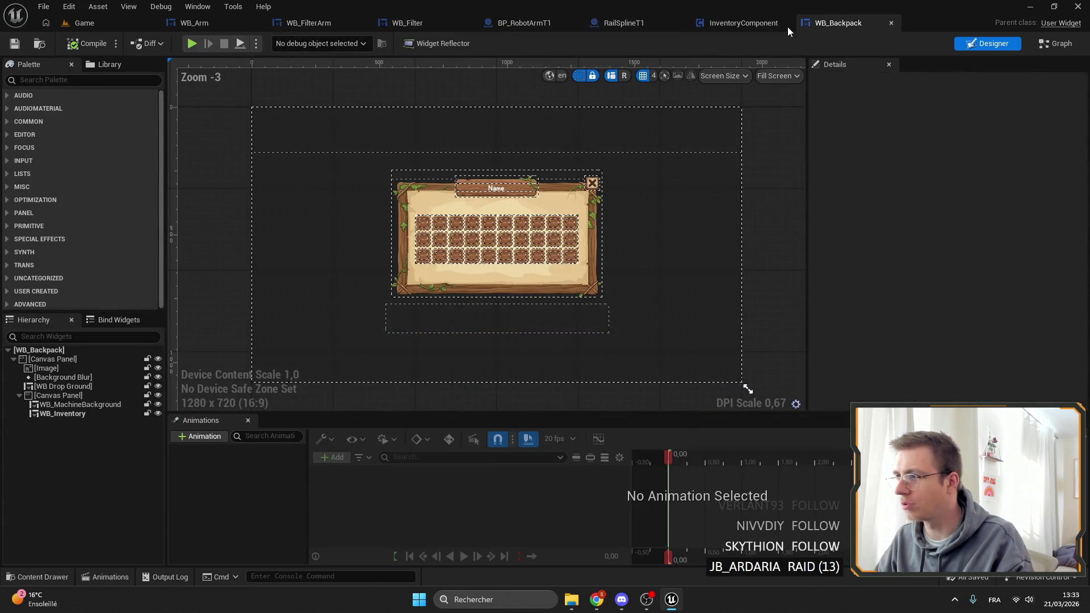
{"action": "left_click", "coordinate": [891, 23]}
{"action": "middle_click", "coordinate": [777, 27]}
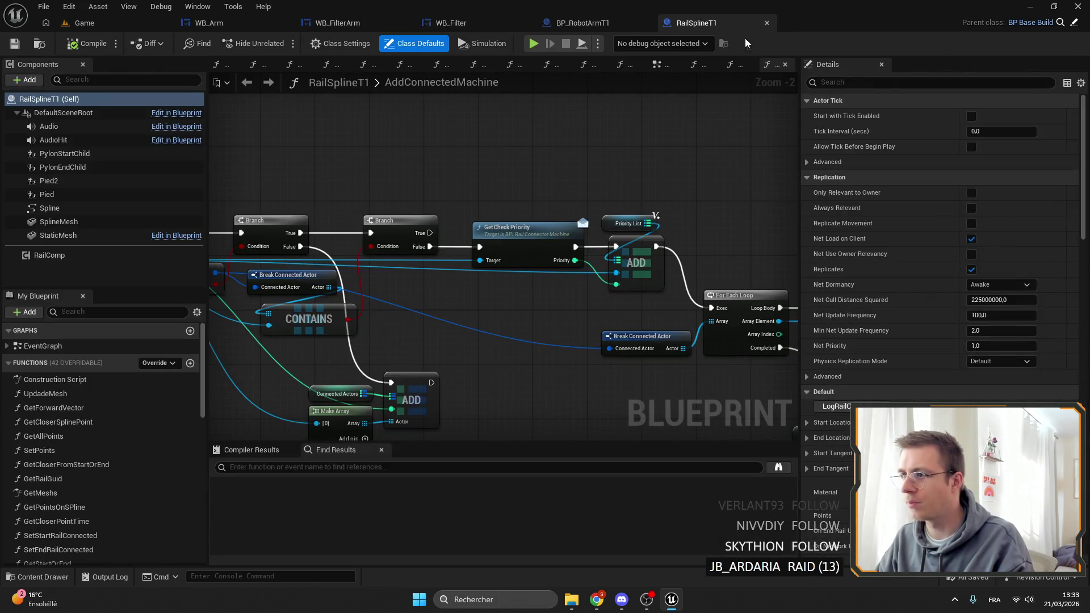
{"action": "left_click", "coordinate": [766, 23]}
Step: Open the ComputeDropInventory function graph in BP_RobotArmT1 and glance at GetDropInventory
{"action": "scroll", "coordinate": [486, 399], "scroll_direction": "up", "scroll_amount": 4}
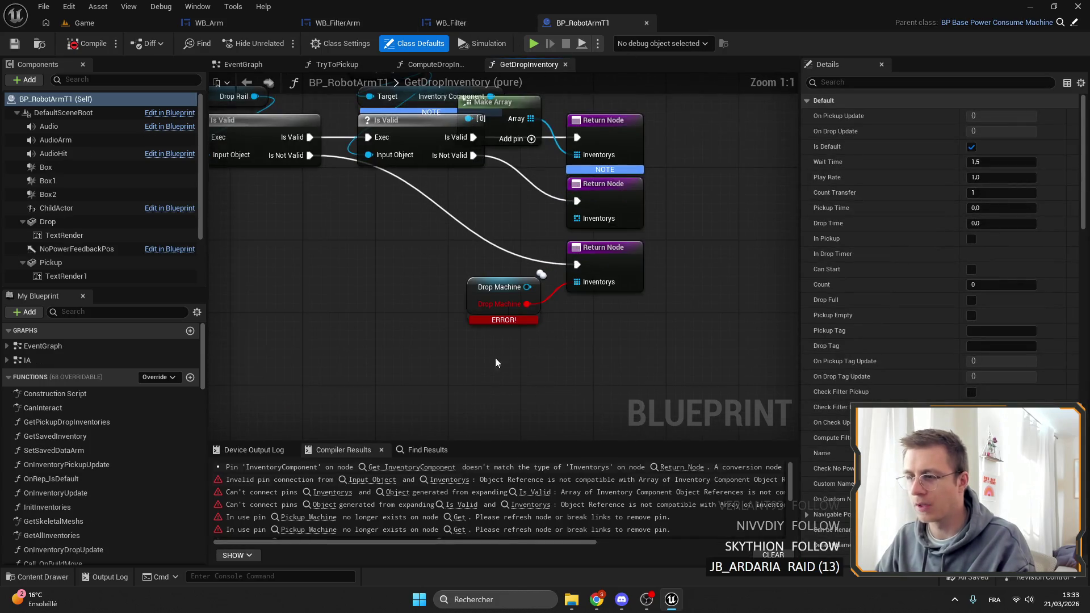
{"action": "scroll", "coordinate": [108, 426], "scroll_direction": "down", "scroll_amount": 10}
{"action": "left_click", "coordinate": [96, 417]}
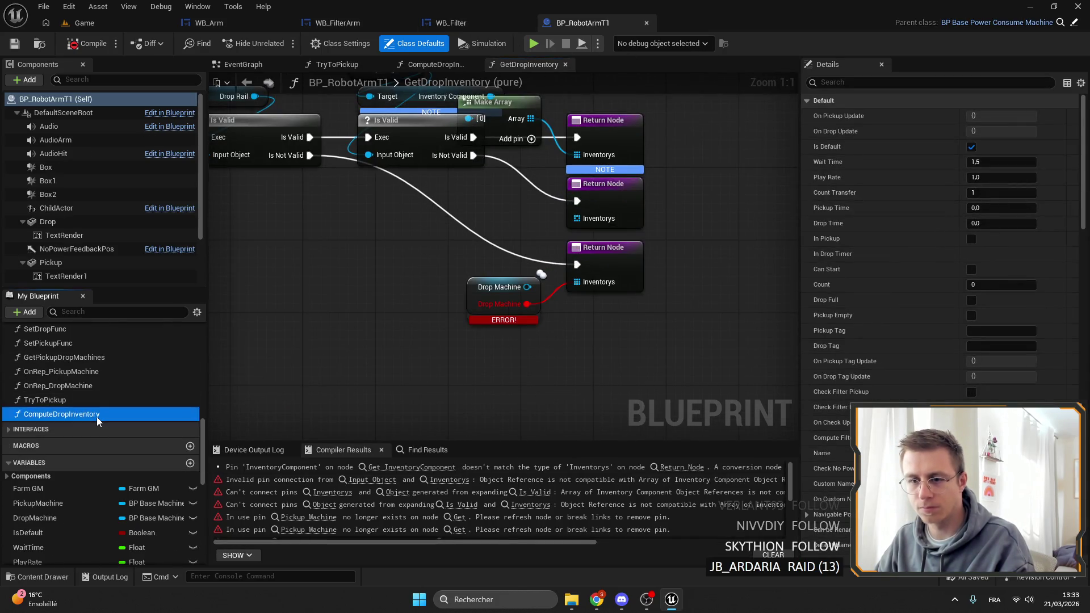
{"action": "double_click", "coordinate": [97, 417]}
{"action": "scroll", "coordinate": [101, 410], "scroll_direction": "up", "scroll_amount": 2}
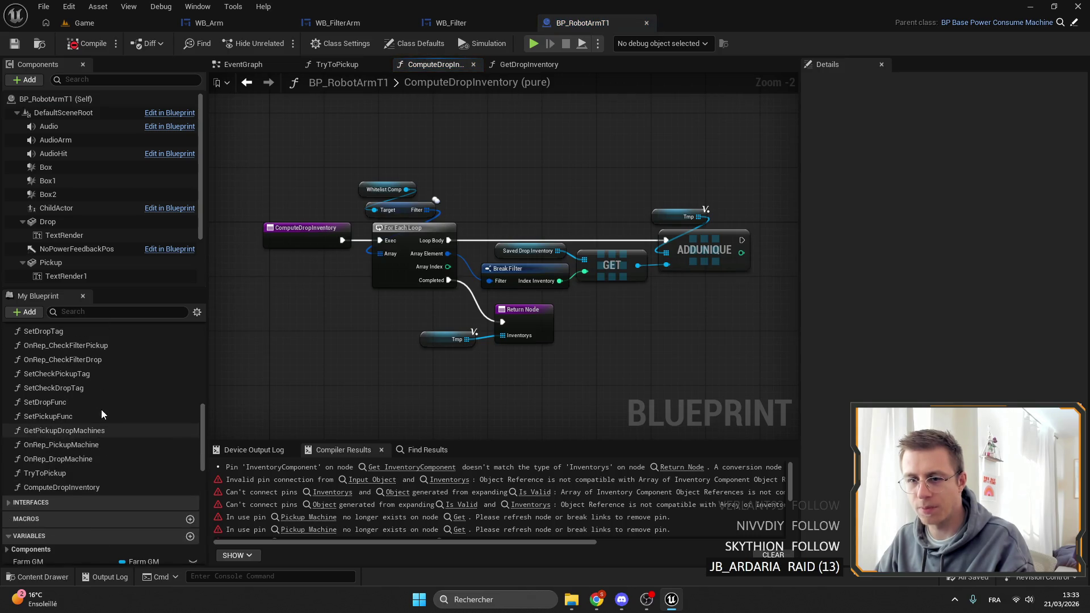
{"action": "scroll", "coordinate": [101, 412], "scroll_direction": "up", "scroll_amount": 15}
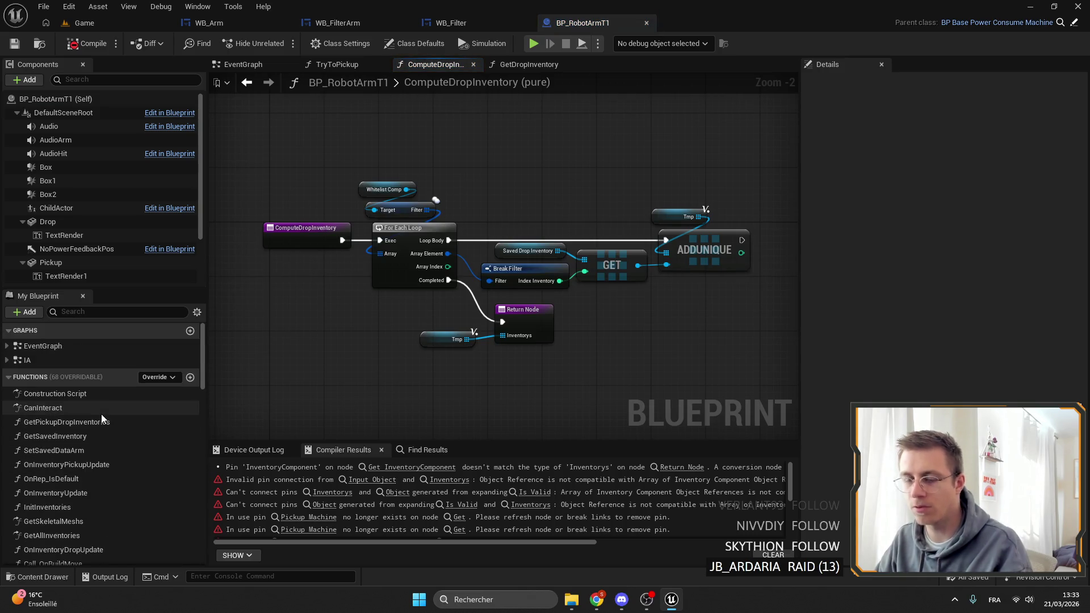
{"action": "left_click", "coordinate": [490, 69]}
{"action": "scroll", "coordinate": [409, 179], "scroll_direction": "down", "scroll_amount": 2}
Step: Review the TryToPickup graph and ComputeFilter variable settings, then add a new function
{"action": "left_click", "coordinate": [316, 63]}
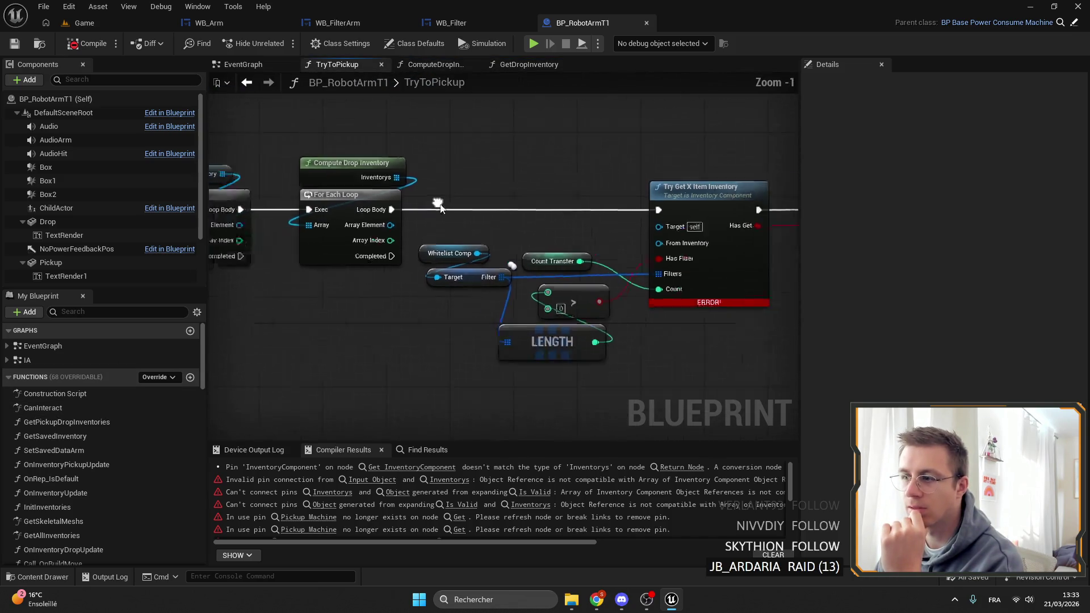
{"action": "scroll", "coordinate": [437, 203], "scroll_direction": "down", "scroll_amount": 4}
{"action": "scroll", "coordinate": [480, 180], "scroll_direction": "up", "scroll_amount": 3}
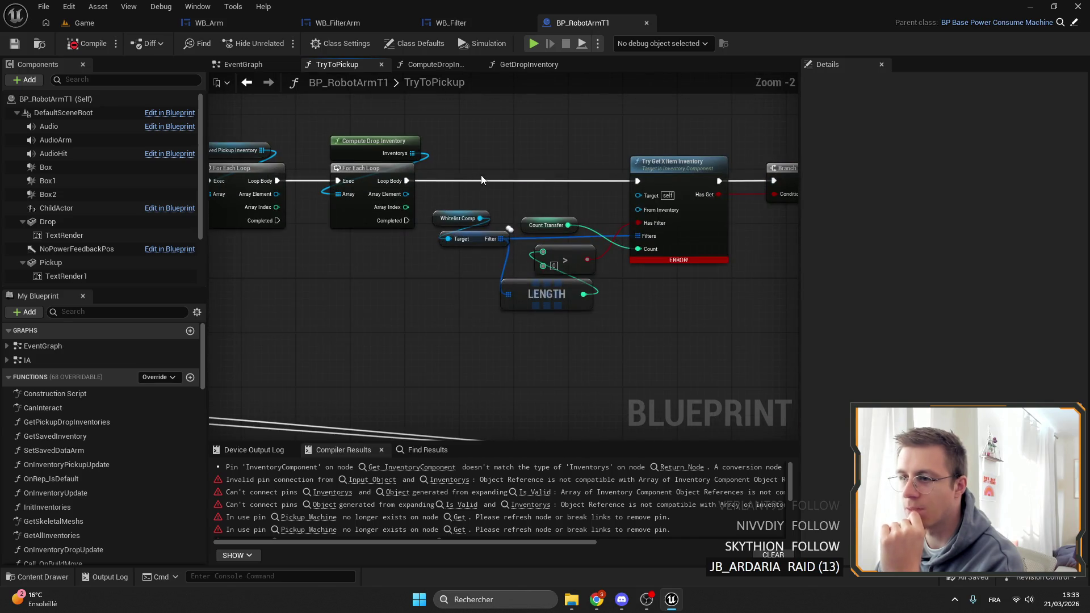
{"action": "left_click_drag", "start_coordinate": [488, 173], "coordinate": [387, 199]}
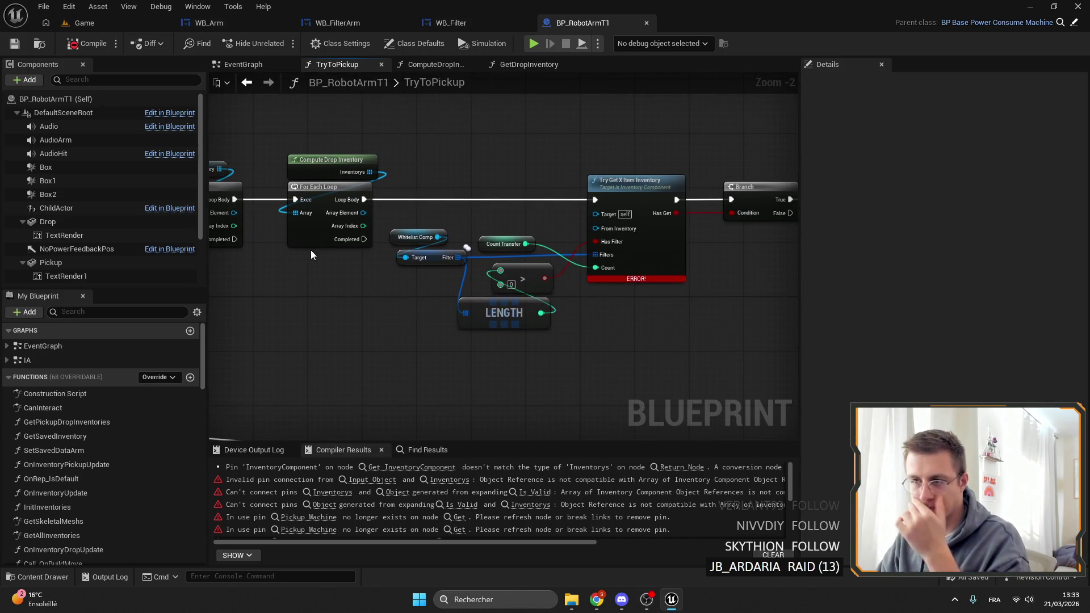
{"action": "scroll", "coordinate": [127, 455], "scroll_direction": "down", "scroll_amount": 10}
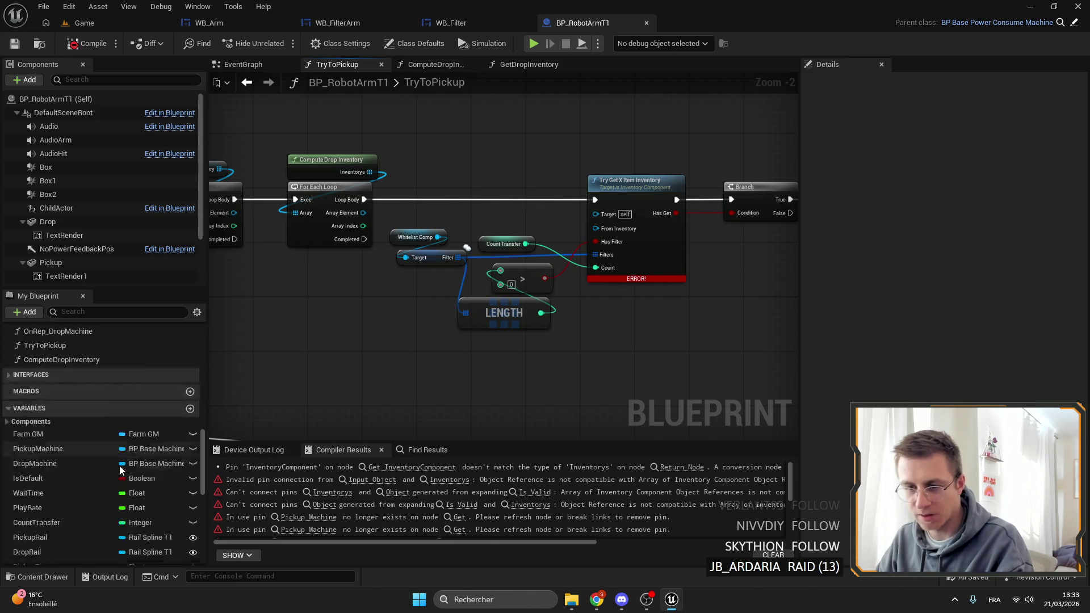
{"action": "left_click", "coordinate": [41, 489]}
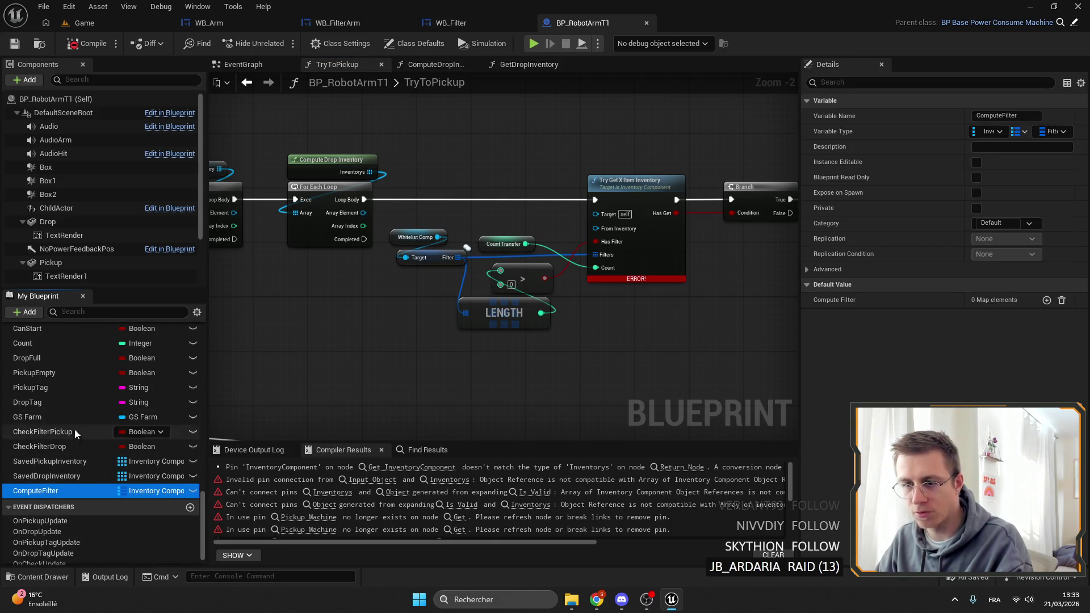
{"action": "scroll", "coordinate": [110, 421], "scroll_direction": "up", "scroll_amount": 5}
{"action": "scroll", "coordinate": [145, 418], "scroll_direction": "up", "scroll_amount": 2}
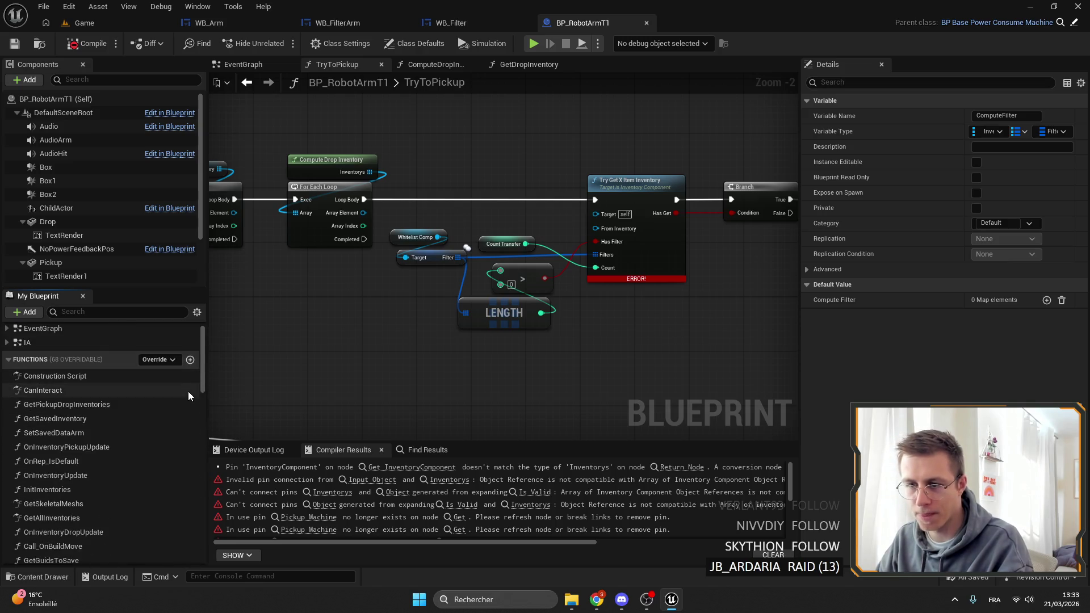
{"action": "left_click", "coordinate": [193, 362]}
Step: Name the function ReComputeFilter and make it first clear the Compute Filter map
{"action": "type", "text": "ReC"}
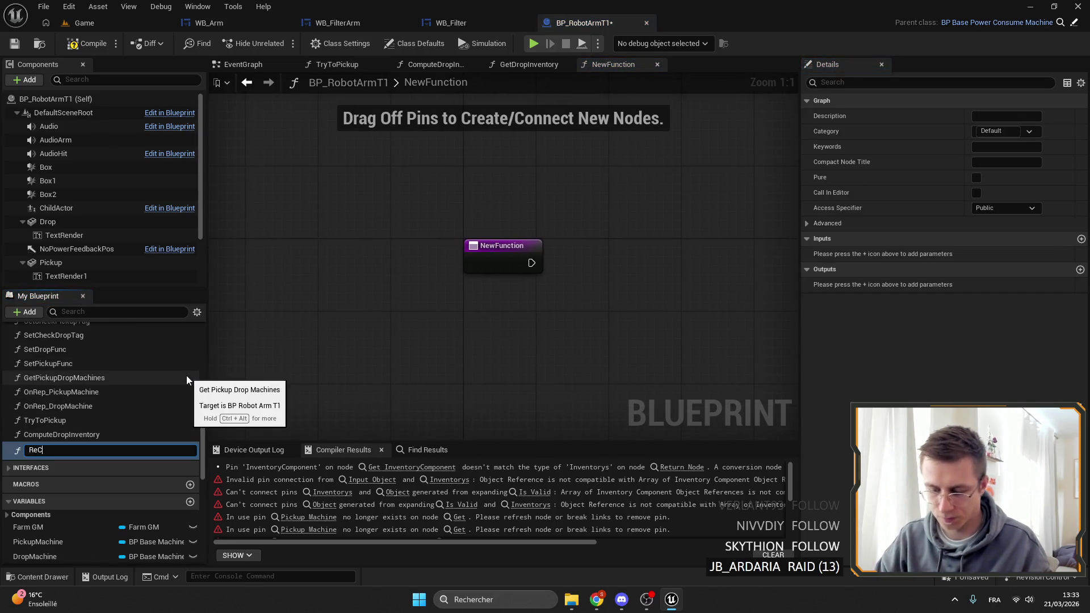
{"action": "type", "text": "omputeFilter"}
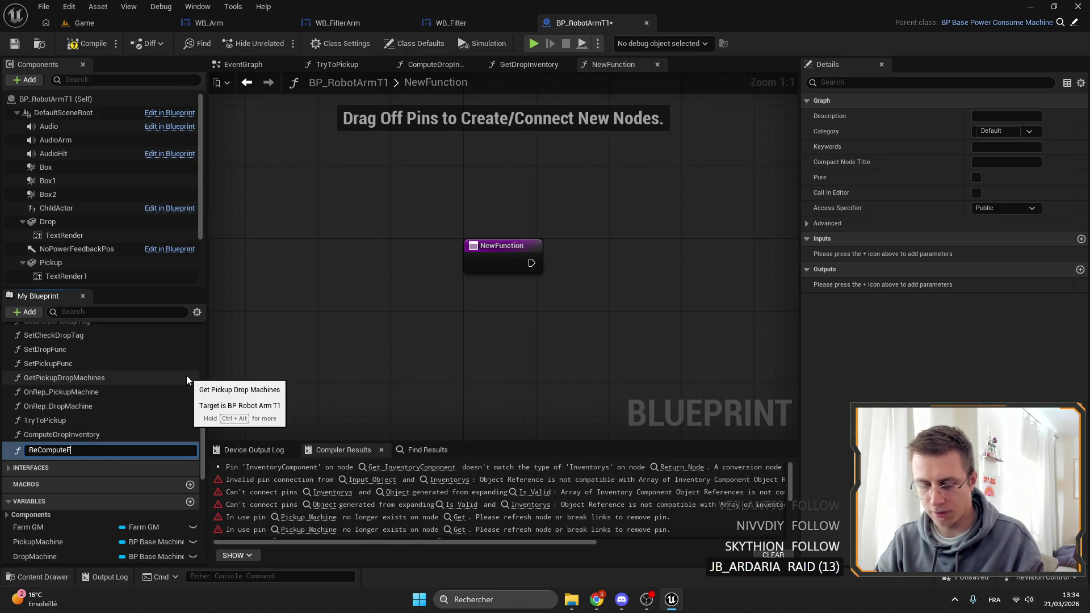
{"action": "key", "text": "Return"}
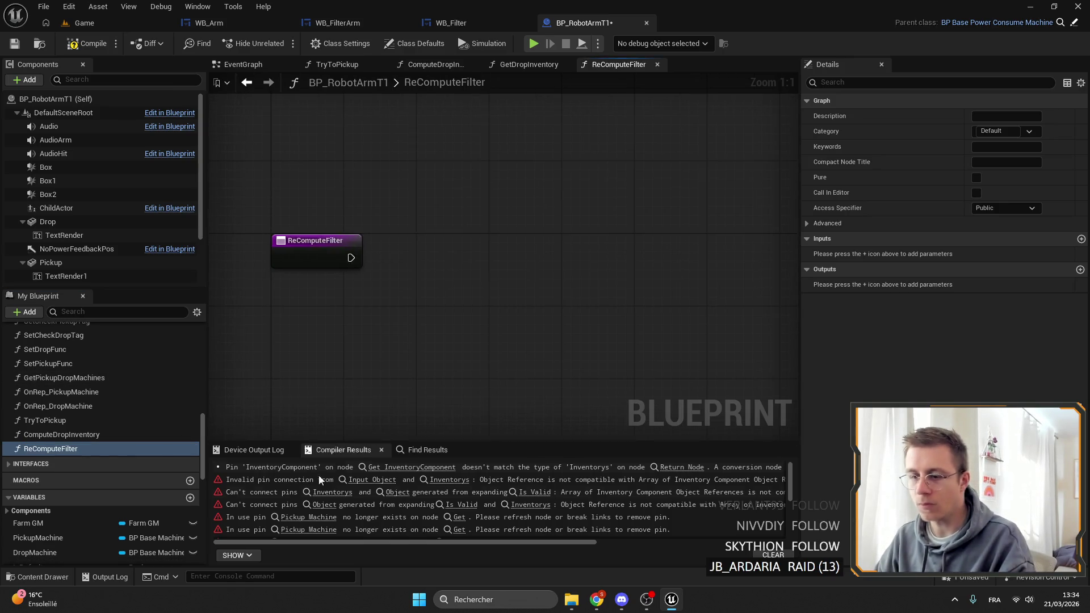
{"action": "scroll", "coordinate": [56, 454], "scroll_direction": "down", "scroll_amount": 4}
{"action": "scroll", "coordinate": [108, 488], "scroll_direction": "down", "scroll_amount": 5}
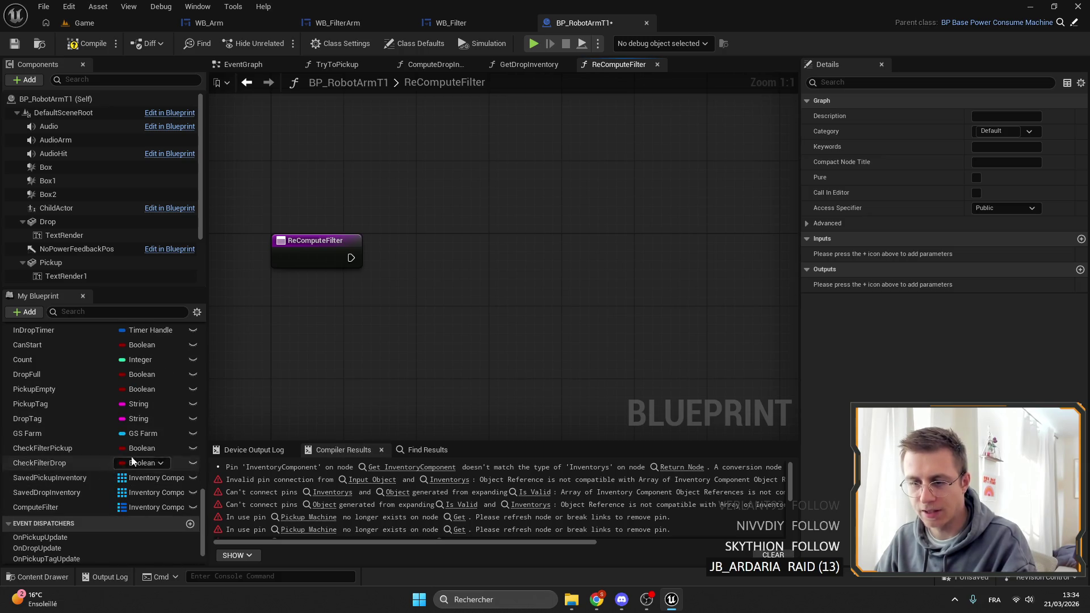
{"action": "mouse_move", "coordinate": [35, 507]}
{"action": "left_mouse_down"}
{"action": "mouse_move", "coordinate": [419, 349]}
{"action": "mouse_move", "coordinate": [516, 345]}
{"action": "mouse_move", "coordinate": [469, 259]}
{"action": "mouse_move", "coordinate": [417, 274]}
{"action": "left_mouse_up"}
{"action": "left_click", "coordinate": [457, 358]}
{"action": "type", "text": "clear"}
{"action": "key", "text": "Return"}
{"action": "key", "text": "q"}
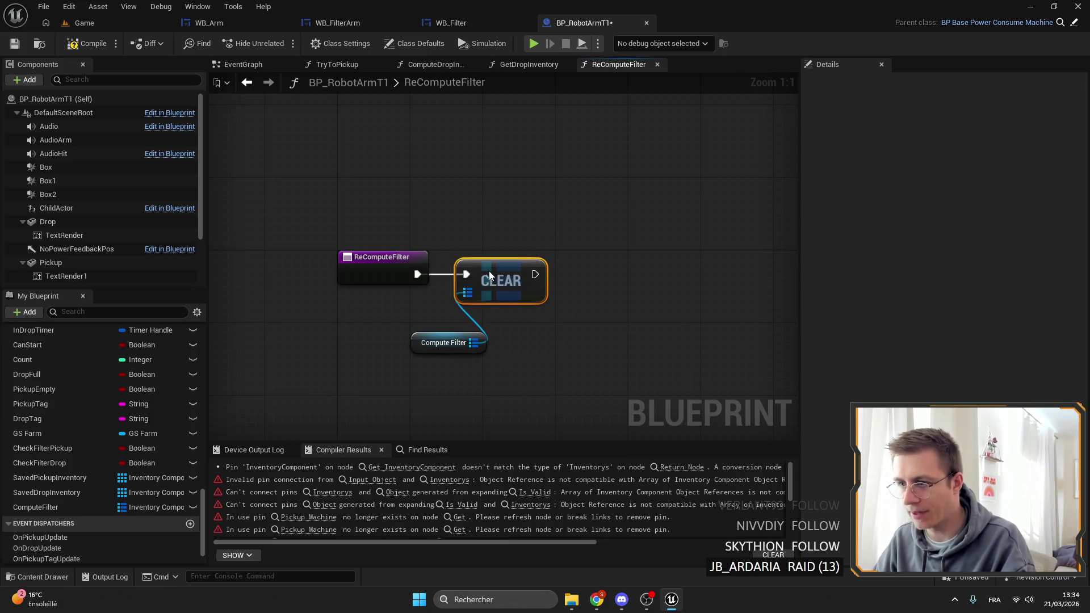
{"action": "left_click_drag", "start_coordinate": [407, 353], "coordinate": [454, 273]}
{"action": "left_click_drag", "start_coordinate": [448, 343], "coordinate": [484, 241]}
{"action": "scroll", "coordinate": [76, 397], "scroll_direction": "up", "scroll_amount": 10}
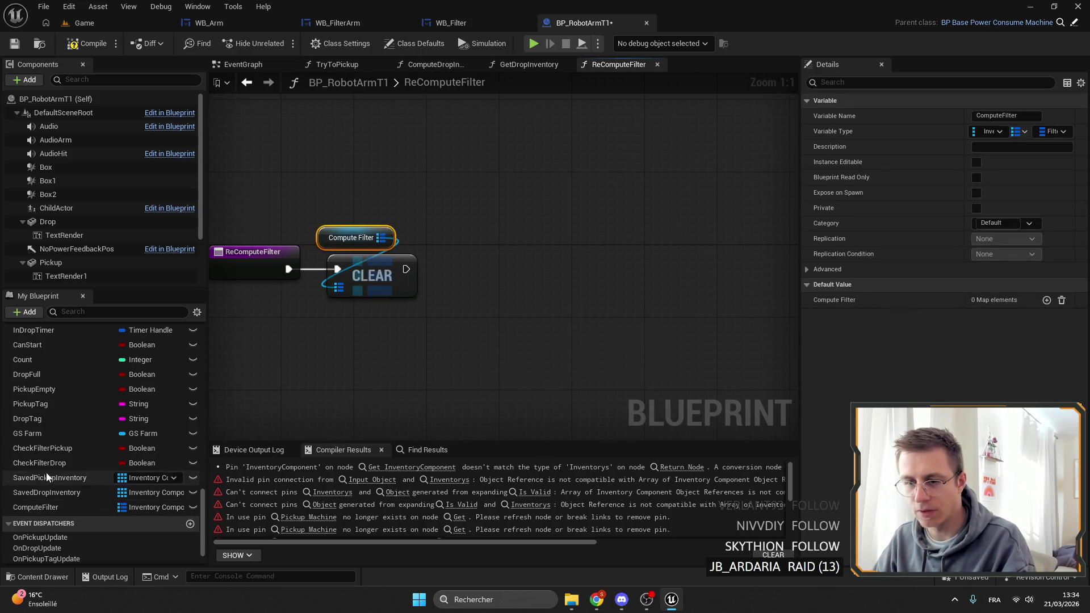
Step: Check Drop Machine with Is Valid and add a For Each Loop over its Inventories
{"action": "mouse_move", "coordinate": [35, 476]}
{"action": "left_mouse_down"}
{"action": "mouse_move", "coordinate": [486, 254]}
{"action": "mouse_move", "coordinate": [535, 270]}
{"action": "mouse_move", "coordinate": [477, 250]}
{"action": "left_mouse_up"}
{"action": "left_click_drag", "start_coordinate": [532, 255], "coordinate": [584, 264]}
{"action": "type", "text": "is valid"}
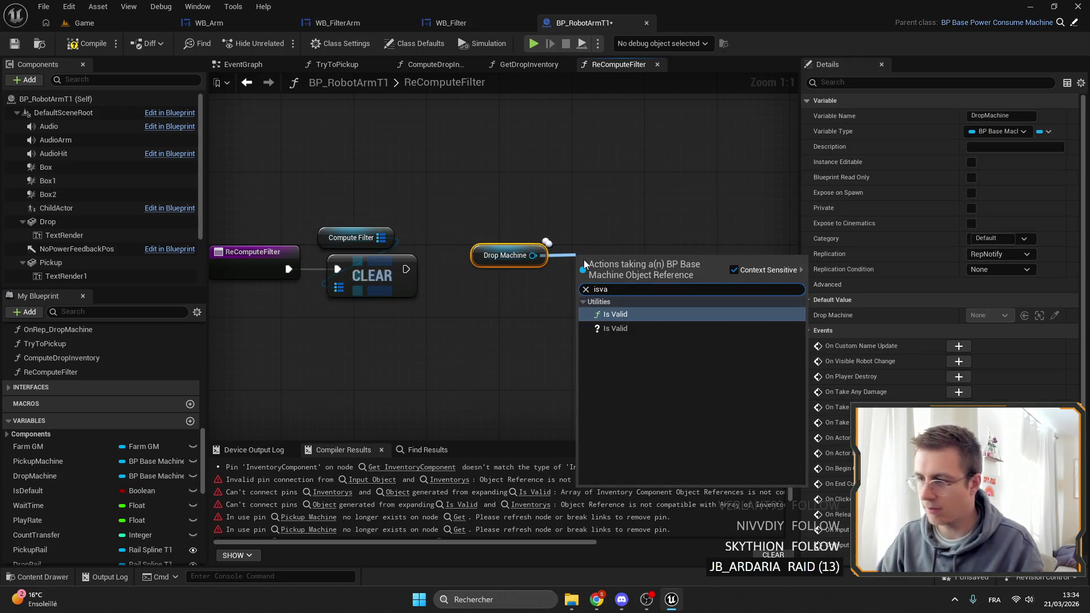
{"action": "key", "text": "Return"}
{"action": "left_click_drag", "start_coordinate": [303, 245], "coordinate": [426, 208]}
{"action": "type", "text": "get inv"}
{"action": "key", "text": "Return"}
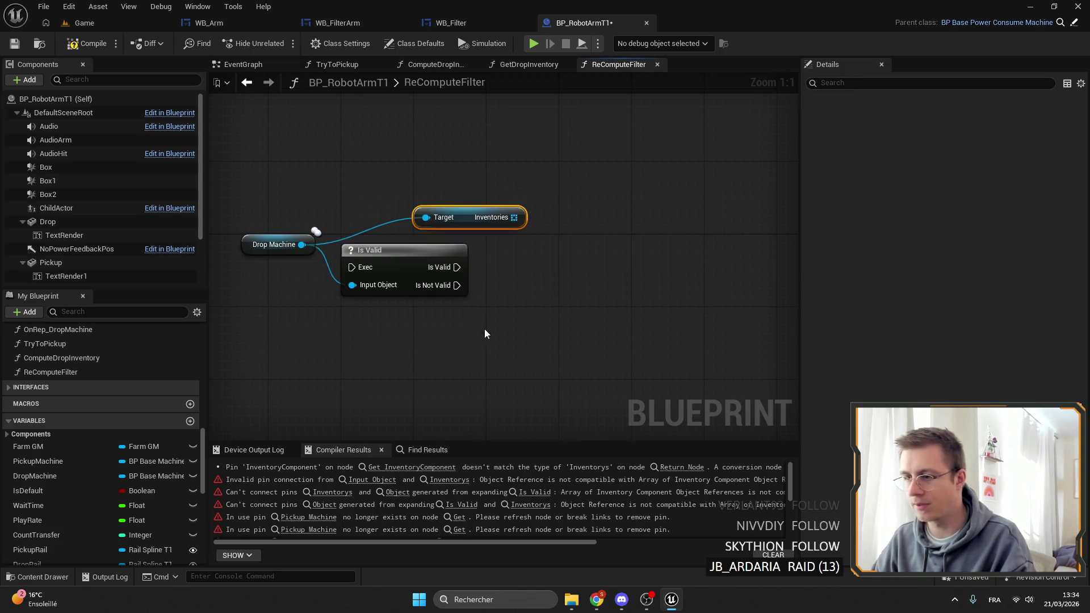
{"action": "mouse_move", "coordinate": [472, 228]}
{"action": "left_mouse_down"}
{"action": "mouse_move", "coordinate": [554, 234]}
{"action": "mouse_move", "coordinate": [342, 259]}
{"action": "left_mouse_up"}
{"action": "type", "text": "for each"}
{"action": "key", "text": "Return"}
{"action": "scroll", "coordinate": [80, 551], "scroll_direction": "up", "scroll_amount": 4}
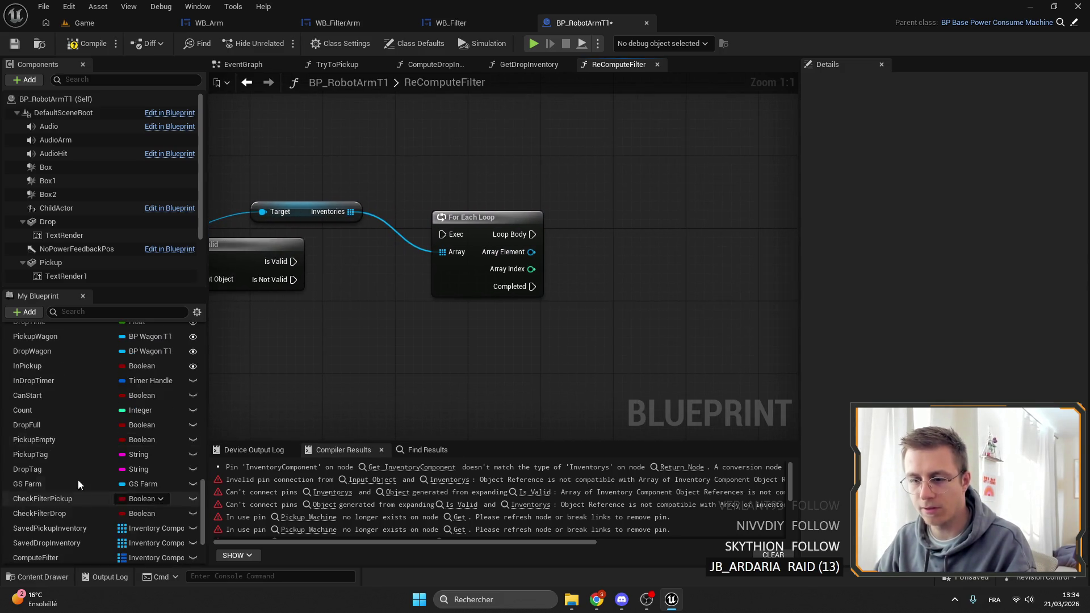
{"action": "scroll", "coordinate": [93, 398], "scroll_direction": "down", "scroll_amount": 3}
{"action": "scroll", "coordinate": [94, 425], "scroll_direction": "up", "scroll_amount": 10}
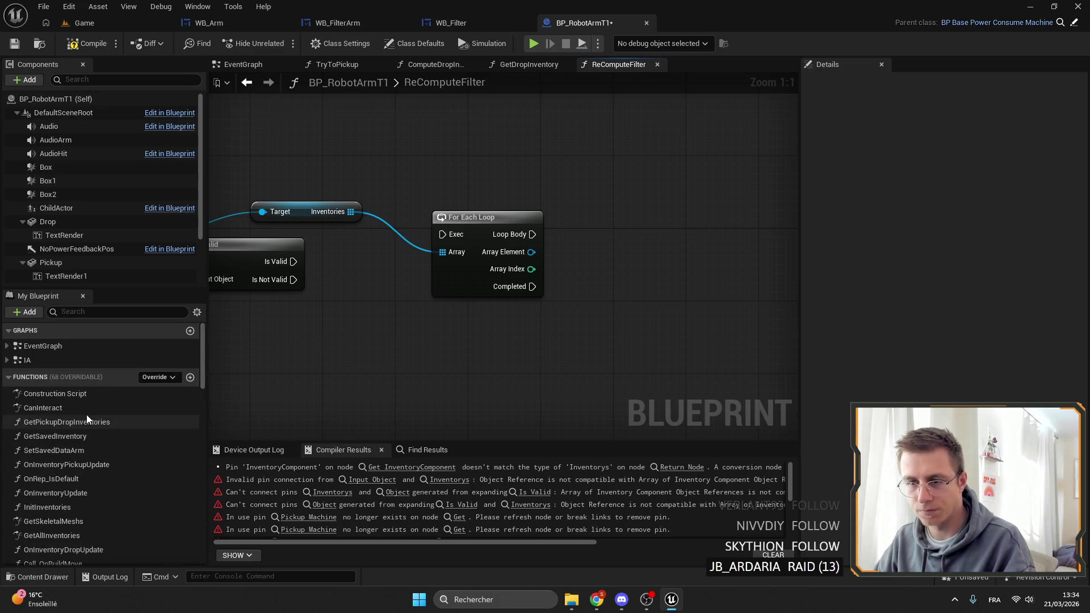
Step: Add Whitelist Comp's Get Filter and a For Each Loop over the filters
{"action": "scroll", "coordinate": [53, 264], "scroll_direction": "down", "scroll_amount": 2}
{"action": "mouse_move", "coordinate": [57, 277]}
{"action": "left_mouse_down"}
{"action": "mouse_move", "coordinate": [542, 152]}
{"action": "mouse_move", "coordinate": [641, 151]}
{"action": "left_mouse_up"}
{"action": "type", "text": "filter"}
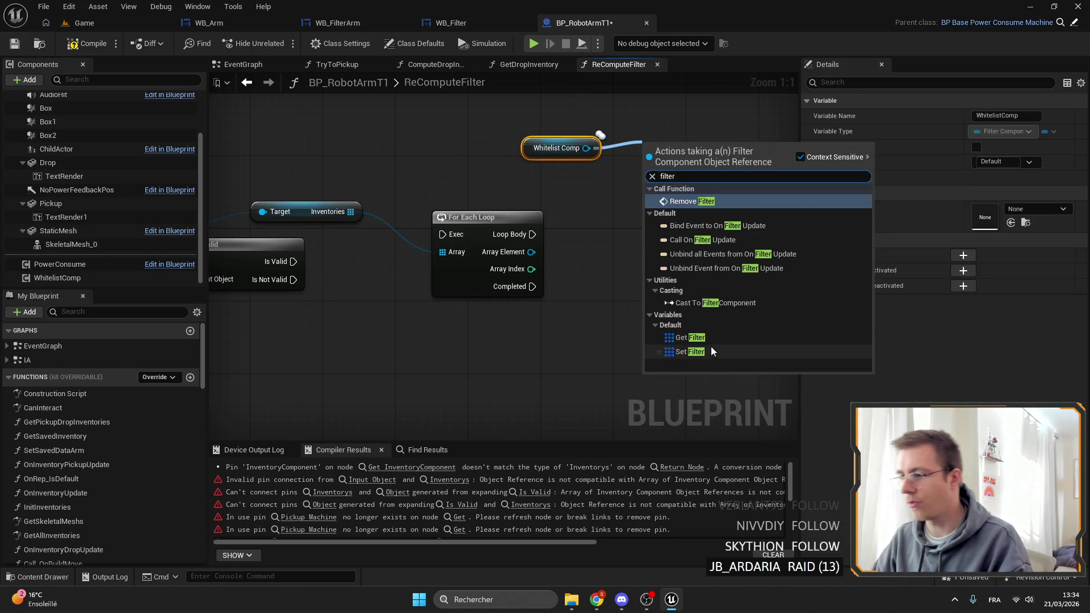
{"action": "left_click", "coordinate": [707, 337]}
{"action": "left_click_drag", "start_coordinate": [764, 172], "coordinate": [762, 172]}
{"action": "left_click", "coordinate": [806, 254]}
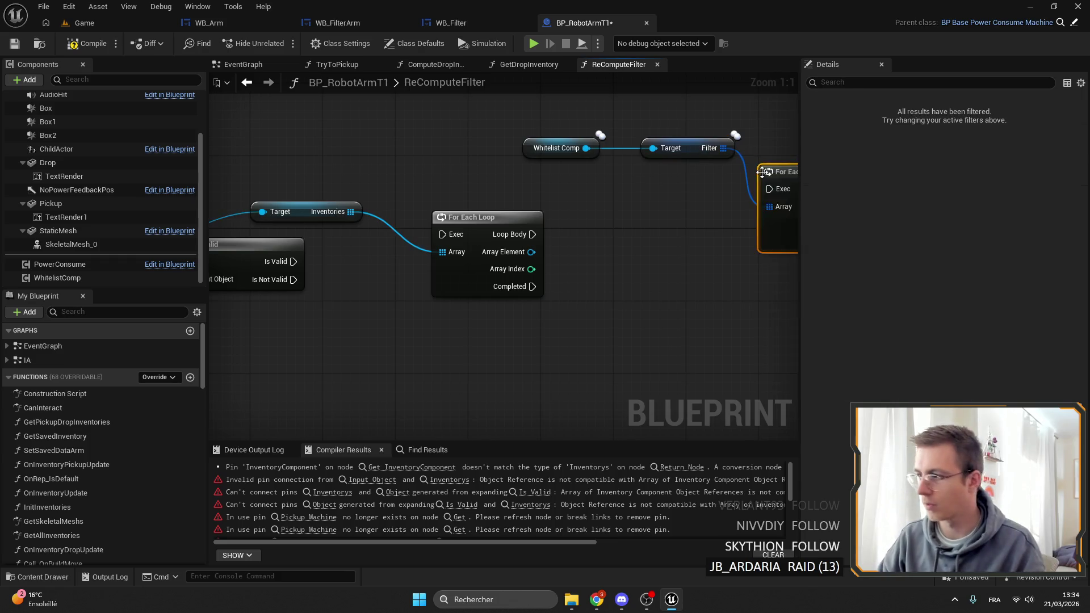
{"action": "mouse_move", "coordinate": [474, 211]}
{"action": "left_mouse_down"}
{"action": "mouse_move", "coordinate": [459, 224]}
{"action": "mouse_move", "coordinate": [363, 207]}
{"action": "mouse_move", "coordinate": [486, 183]}
{"action": "mouse_move", "coordinate": [419, 226]}
{"action": "mouse_move", "coordinate": [522, 216]}
{"action": "left_mouse_up"}
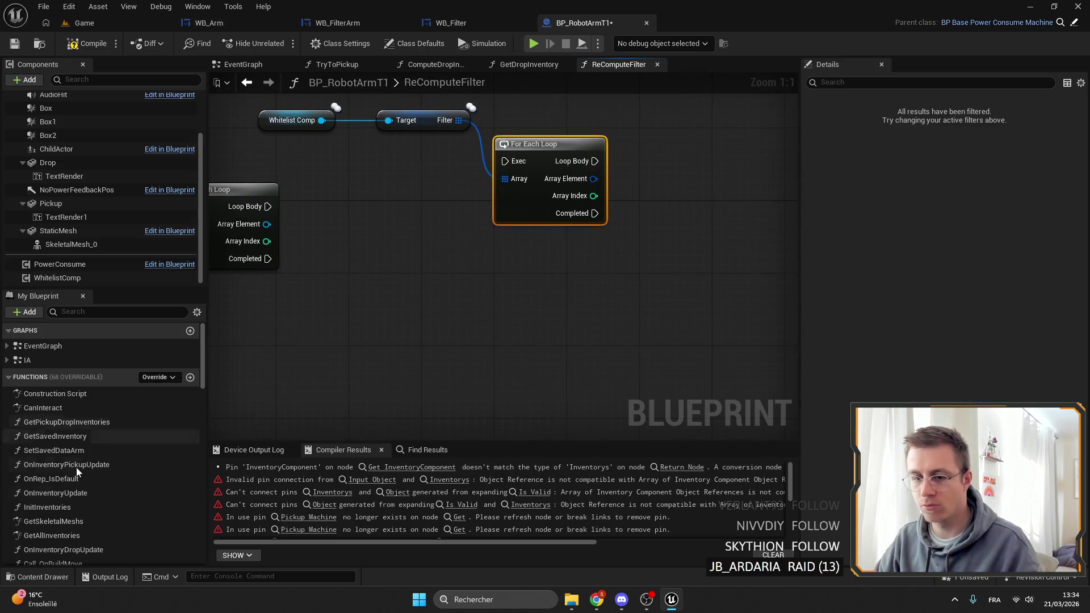
{"action": "scroll", "coordinate": [85, 483], "scroll_direction": "down", "scroll_amount": 10}
Step: Add a map Add node on Compute Filter fed by the inventories loop's Array Element
{"action": "mouse_move", "coordinate": [36, 523]}
{"action": "left_mouse_down"}
{"action": "mouse_move", "coordinate": [420, 425]}
{"action": "mouse_move", "coordinate": [554, 249]}
{"action": "mouse_move", "coordinate": [676, 279]}
{"action": "mouse_move", "coordinate": [669, 271]}
{"action": "left_mouse_up"}
{"action": "left_click", "coordinate": [583, 259]}
{"action": "type", "text": "ad"}
{"action": "left_click", "coordinate": [693, 349]}
{"action": "left_click_drag", "start_coordinate": [694, 347], "coordinate": [571, 344]}
{"action": "left_click_drag", "start_coordinate": [472, 192], "coordinate": [653, 197]}
{"action": "mouse_move", "coordinate": [330, 227]}
{"action": "left_mouse_down"}
{"action": "mouse_move", "coordinate": [735, 292]}
{"action": "mouse_move", "coordinate": [714, 314]}
{"action": "left_mouse_up"}
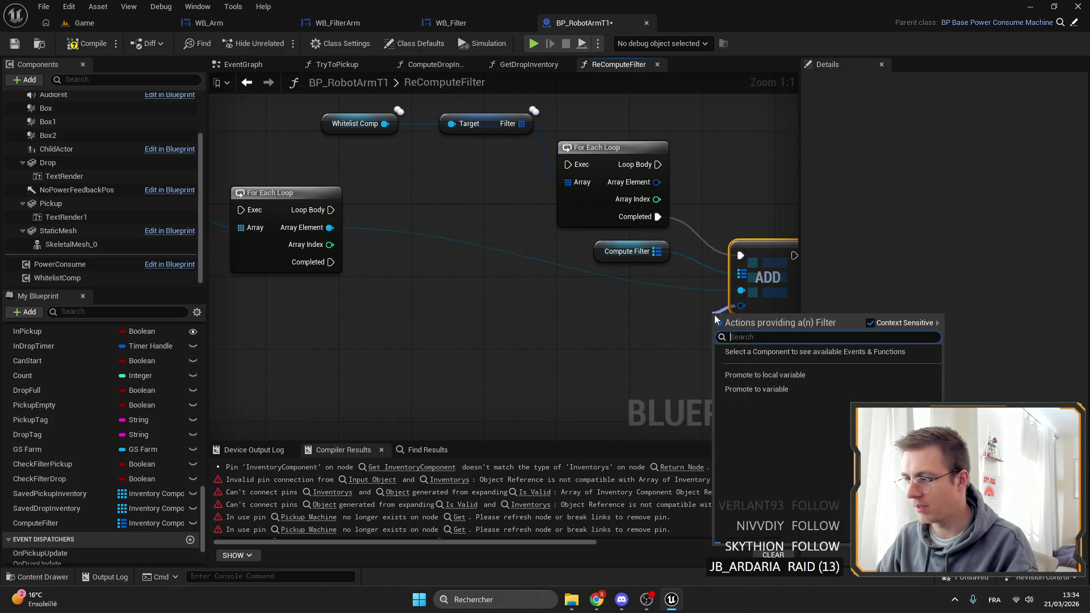
Step: Change the ComputeFilter variable into a map whose values are the Filter struct
{"action": "type", "text": "b"}
{"action": "key", "text": "Escape"}
{"action": "right_click", "coordinate": [758, 302]}
{"action": "left_click", "coordinate": [818, 359]}
{"action": "key", "text": "ctrl+z"}
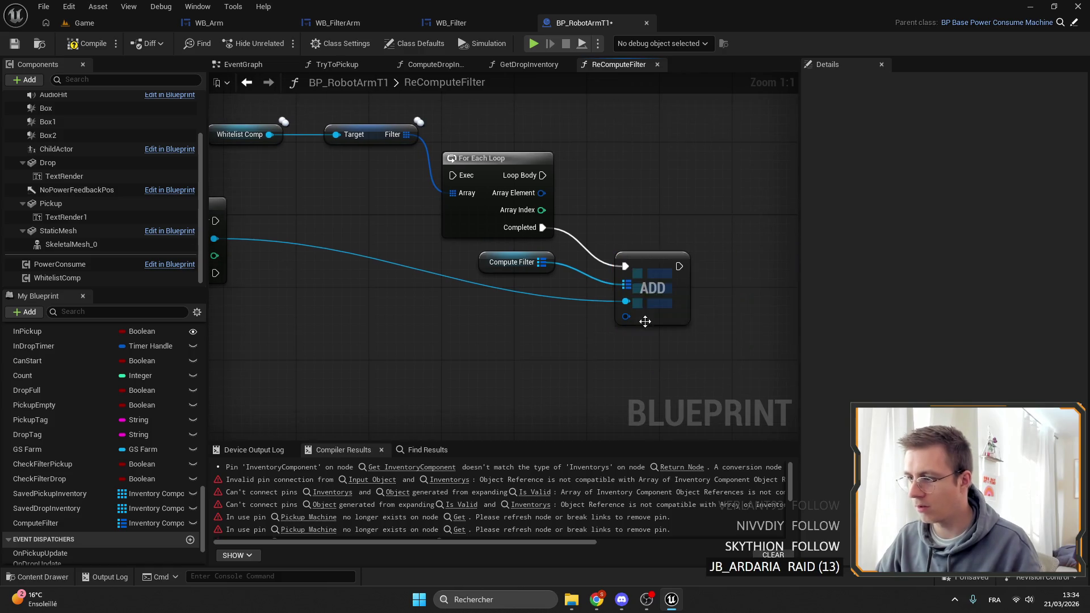
{"action": "left_click", "coordinate": [482, 265]}
{"action": "scroll", "coordinate": [85, 476], "scroll_direction": "down", "scroll_amount": 3}
{"action": "left_click", "coordinate": [84, 474]}
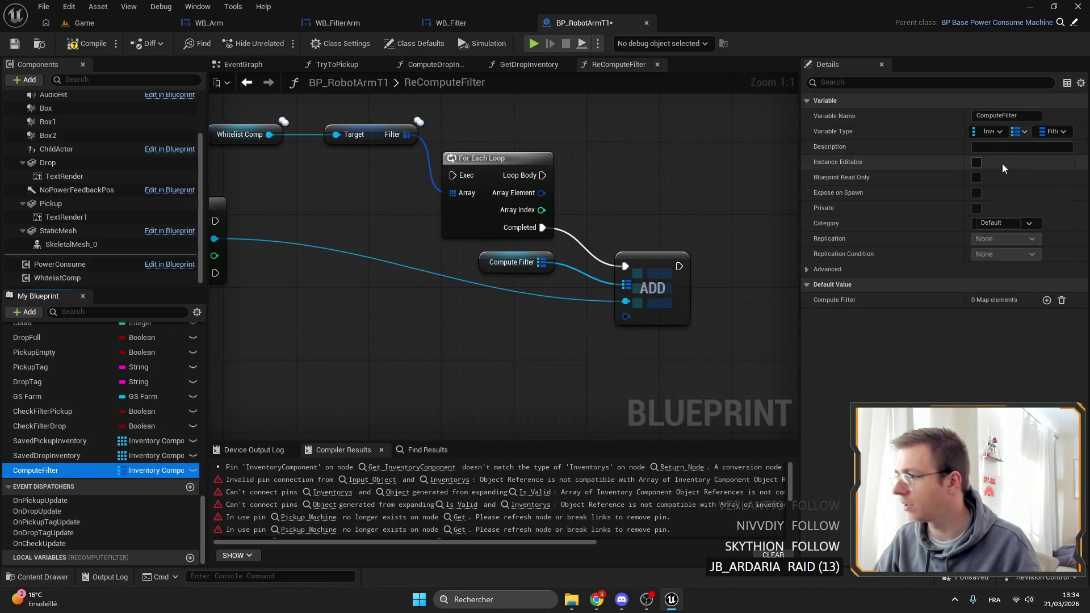
{"action": "left_click", "coordinate": [1053, 131]}
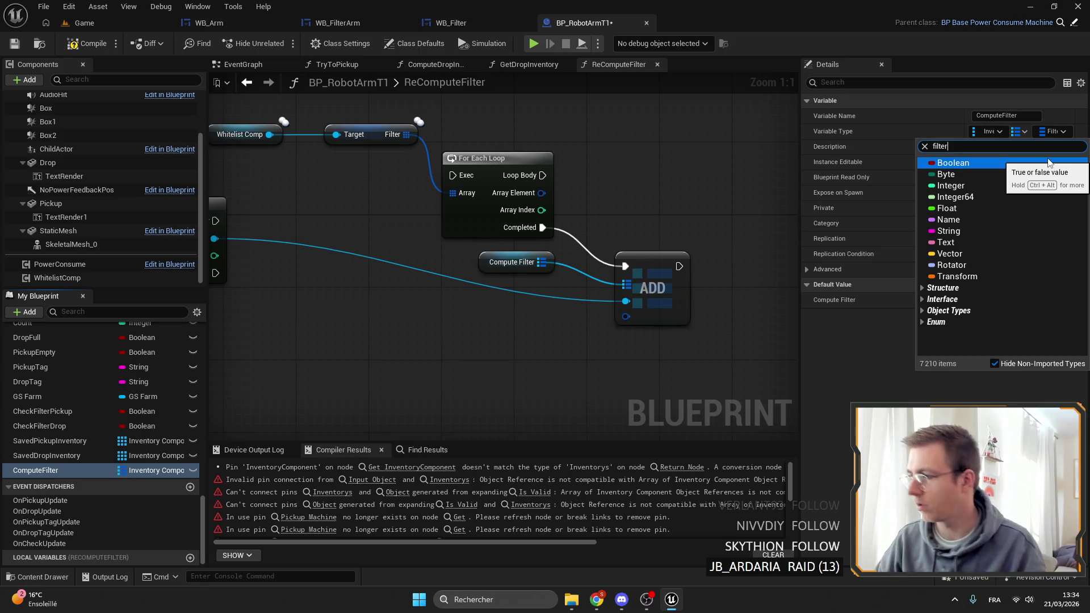
{"action": "left_click", "coordinate": [993, 232]}
{"action": "left_click", "coordinate": [587, 317]}
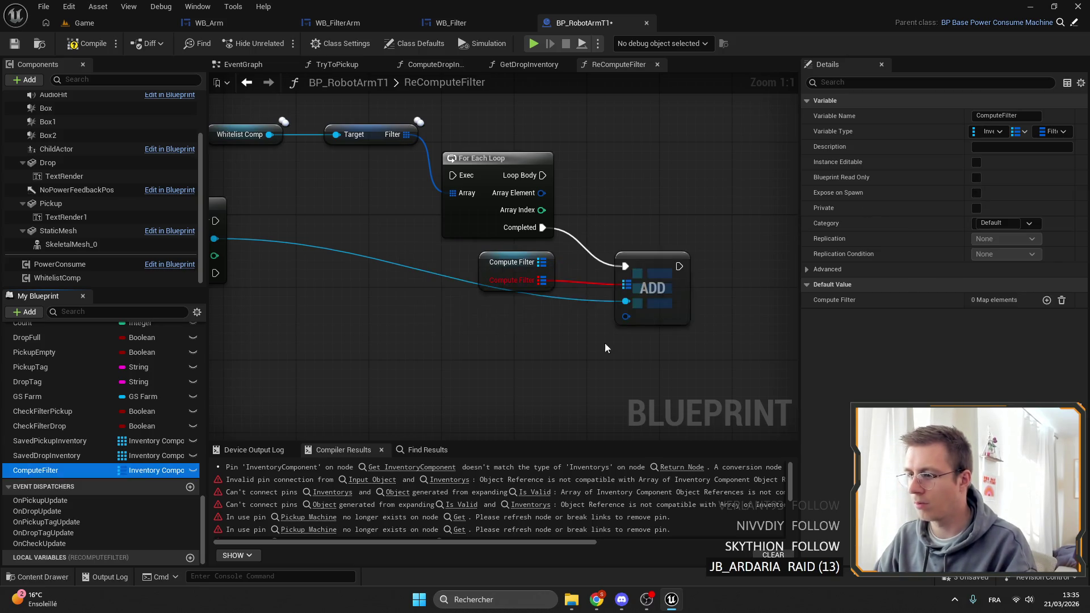
Step: Replace the old array ADD node with a map Add node on Compute Filter
{"action": "left_click", "coordinate": [658, 306]}
{"action": "key", "text": "Delete"}
{"action": "mouse_move", "coordinate": [541, 262]}
{"action": "left_mouse_down"}
{"action": "mouse_move", "coordinate": [584, 281]}
{"action": "mouse_move", "coordinate": [631, 250]}
{"action": "left_mouse_up"}
{"action": "type", "text": "add"}
{"action": "left_click", "coordinate": [656, 353]}
Step: Promote the map Add's Filters input to a local variable named FiltersTmp
{"action": "right_click", "coordinate": [618, 307]}
{"action": "key", "text": "Escape"}
{"action": "left_click_drag", "start_coordinate": [618, 307], "coordinate": [581, 356]}
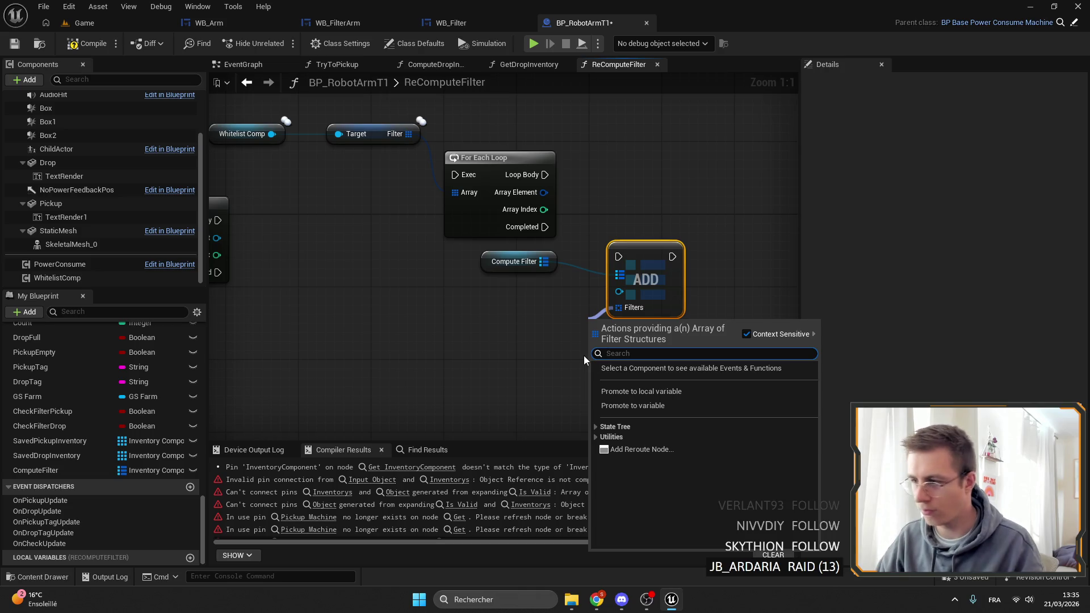
{"action": "left_click", "coordinate": [665, 388]}
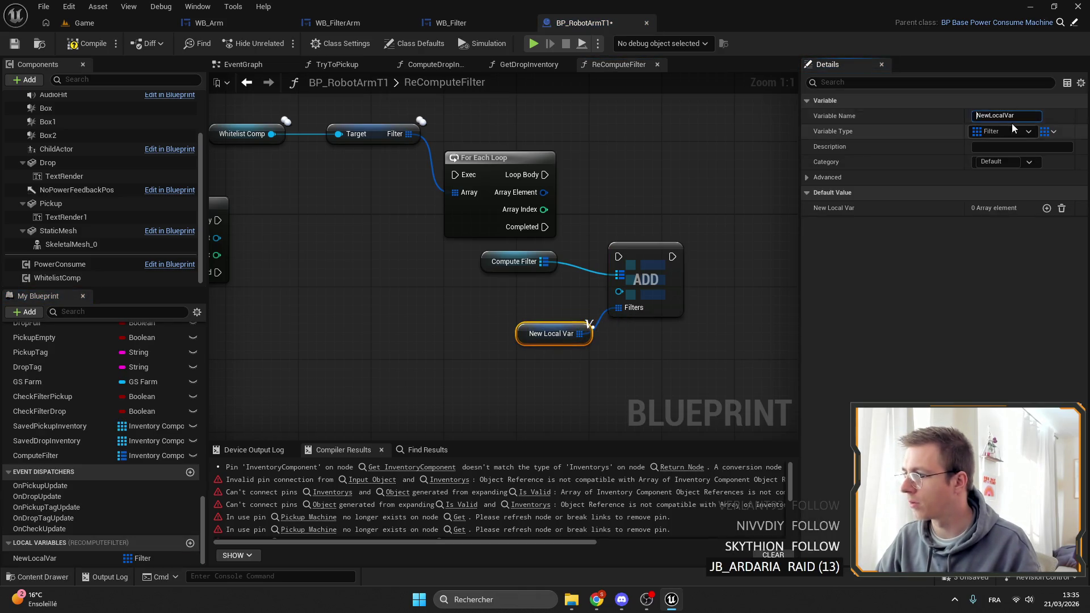
{"action": "type", "text": "Filter"}
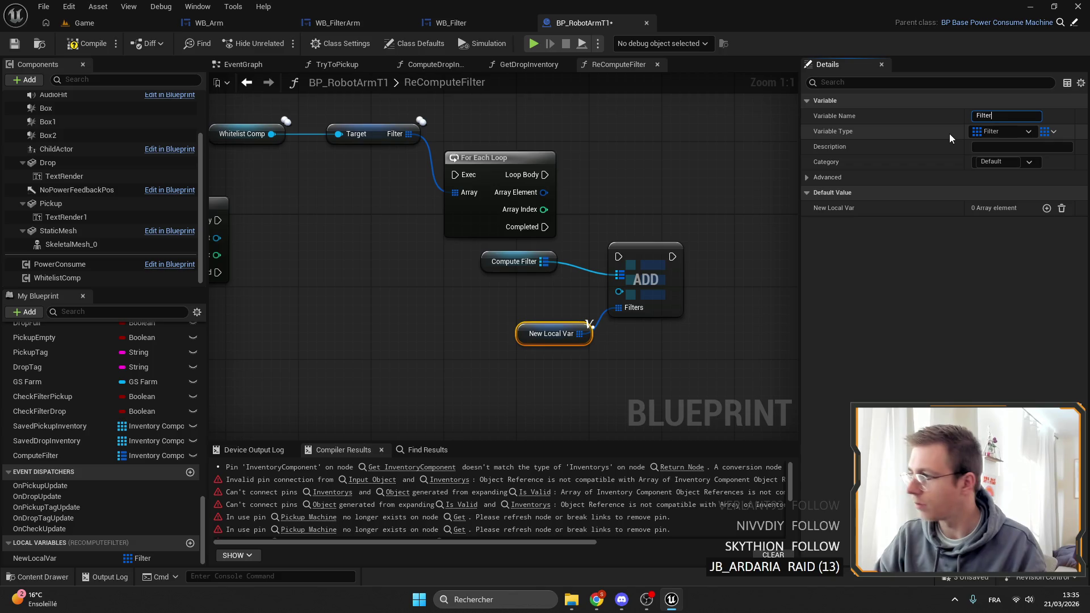
{"action": "type", "text": "sTmp"}
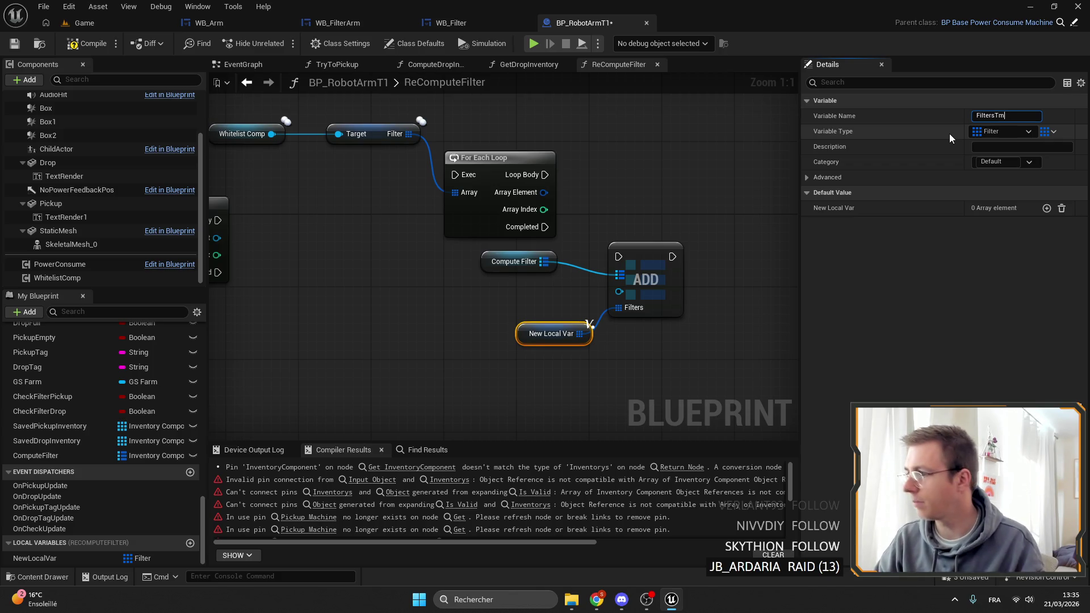
{"action": "key", "text": "Return"}
Step: Add a Filters Tmp Add node and break its element with Break Filter showing only Index Inventory
{"action": "left_click_drag", "start_coordinate": [795, 168], "coordinate": [639, 187]}
{"action": "left_click_drag", "start_coordinate": [715, 217], "coordinate": [716, 218]}
{"action": "left_click", "coordinate": [766, 299]}
{"action": "mouse_move", "coordinate": [761, 276]}
{"action": "left_mouse_down"}
{"action": "mouse_move", "coordinate": [489, 243]}
{"action": "mouse_move", "coordinate": [342, 249]}
{"action": "mouse_move", "coordinate": [408, 240]}
{"action": "left_mouse_up"}
{"action": "type", "text": "break"}
{"action": "key", "text": "Return"}
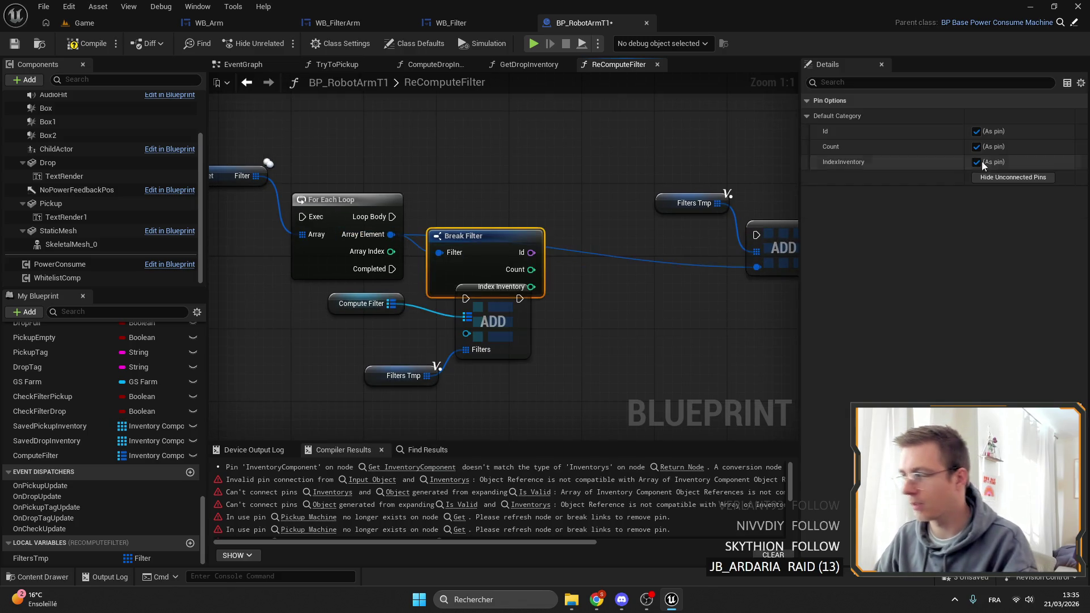
{"action": "left_click", "coordinate": [977, 146]}
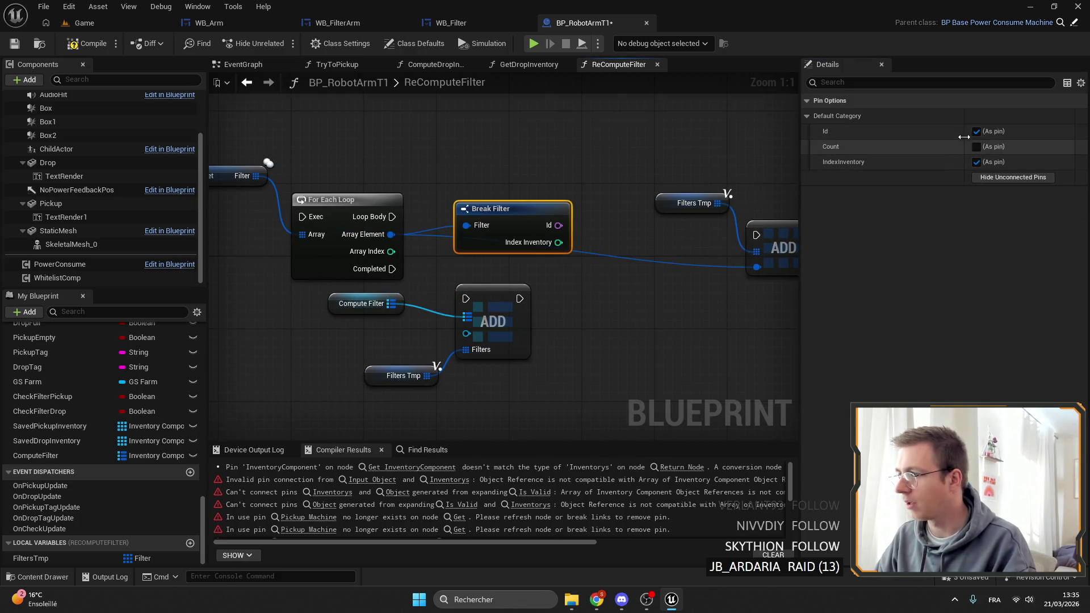
{"action": "left_click", "coordinate": [976, 131]}
Step: Add an == comparison on the Index Inventory output
{"action": "left_click_drag", "start_coordinate": [606, 237], "coordinate": [606, 237]}
{"action": "type", "text": "=="}
{"action": "key", "text": "Return"}
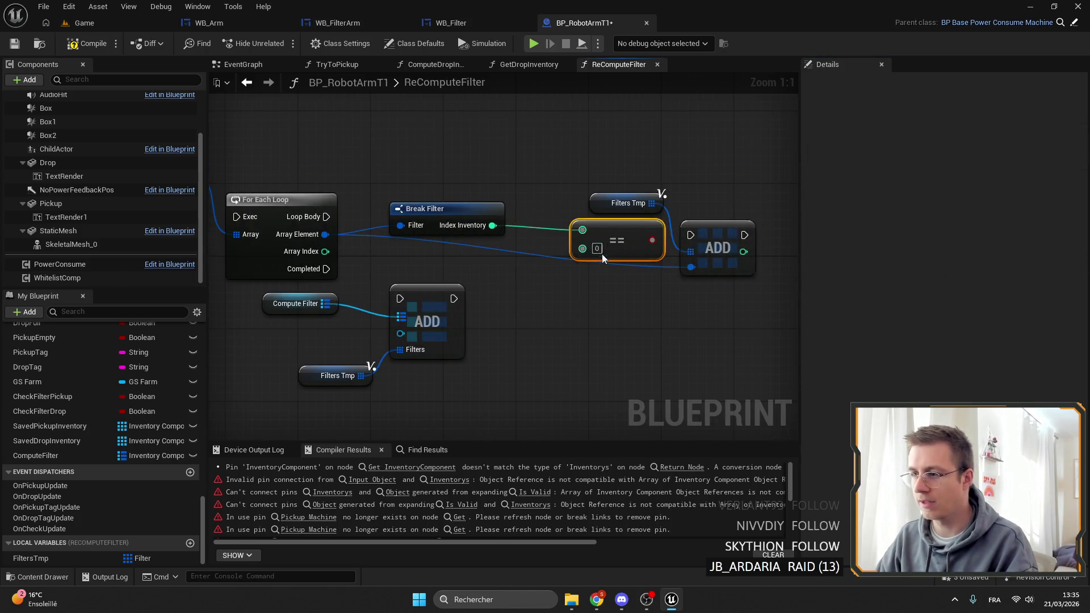
{"action": "left_click_drag", "start_coordinate": [600, 254], "coordinate": [890, 254]}
{"action": "mouse_move", "coordinate": [17, 322]}
{"action": "left_mouse_down"}
{"action": "mouse_move", "coordinate": [277, 322]}
{"action": "mouse_move", "coordinate": [18, 318]}
{"action": "left_mouse_up"}
{"action": "mouse_move", "coordinate": [365, 247]}
{"action": "left_mouse_down"}
{"action": "mouse_move", "coordinate": [553, 250]}
{"action": "mouse_move", "coordinate": [450, 255]}
{"action": "mouse_move", "coordinate": [433, 304]}
{"action": "left_mouse_up"}
Step: Clear Filters Tmp on each loop pass and connect Is Valid to the For Each Loop
{"action": "mouse_move", "coordinate": [32, 558]}
{"action": "left_mouse_down"}
{"action": "mouse_move", "coordinate": [419, 421]}
{"action": "mouse_move", "coordinate": [491, 291]}
{"action": "mouse_move", "coordinate": [550, 297]}
{"action": "left_mouse_up"}
{"action": "left_click", "coordinate": [492, 287]}
{"action": "type", "text": "add"}
{"action": "key", "text": "Escape"}
{"action": "left_click_drag", "start_coordinate": [379, 309], "coordinate": [520, 311]}
{"action": "mouse_move", "coordinate": [238, 343]}
{"action": "left_mouse_down"}
{"action": "mouse_move", "coordinate": [507, 308]}
{"action": "mouse_move", "coordinate": [559, 275]}
{"action": "left_mouse_up"}
{"action": "left_click_drag", "start_coordinate": [237, 292], "coordinate": [363, 282]}
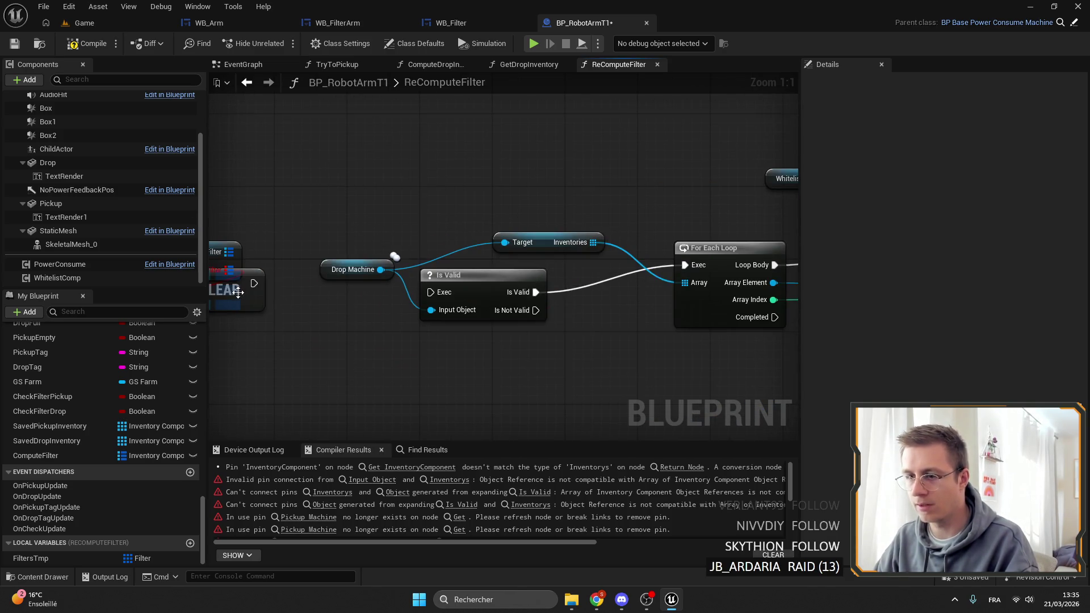
Step: Add a map Clear node on Compute Filter at the start of ReComputeFilter
{"action": "left_click_drag", "start_coordinate": [458, 299], "coordinate": [457, 299]}
{"action": "left_click_drag", "start_coordinate": [217, 305], "coordinate": [510, 284]}
{"action": "right_click", "coordinate": [557, 266]}
{"action": "right_click", "coordinate": [513, 268]}
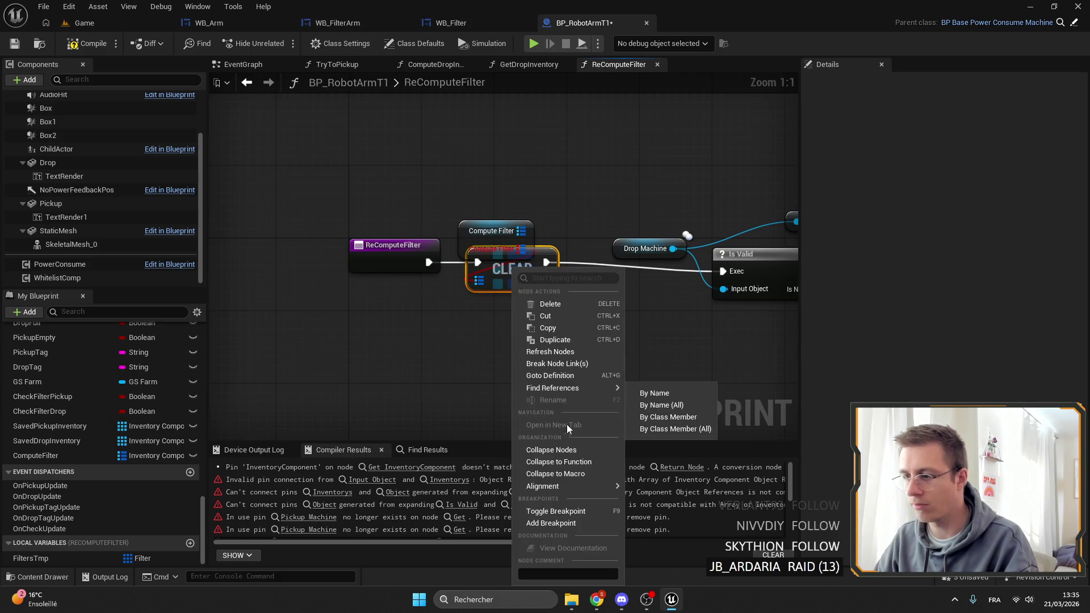
{"action": "left_click", "coordinate": [536, 340]}
{"action": "left_click", "coordinate": [468, 230]}
{"action": "left_click_drag", "start_coordinate": [529, 231], "coordinate": [584, 210]}
{"action": "type", "text": "clre"}
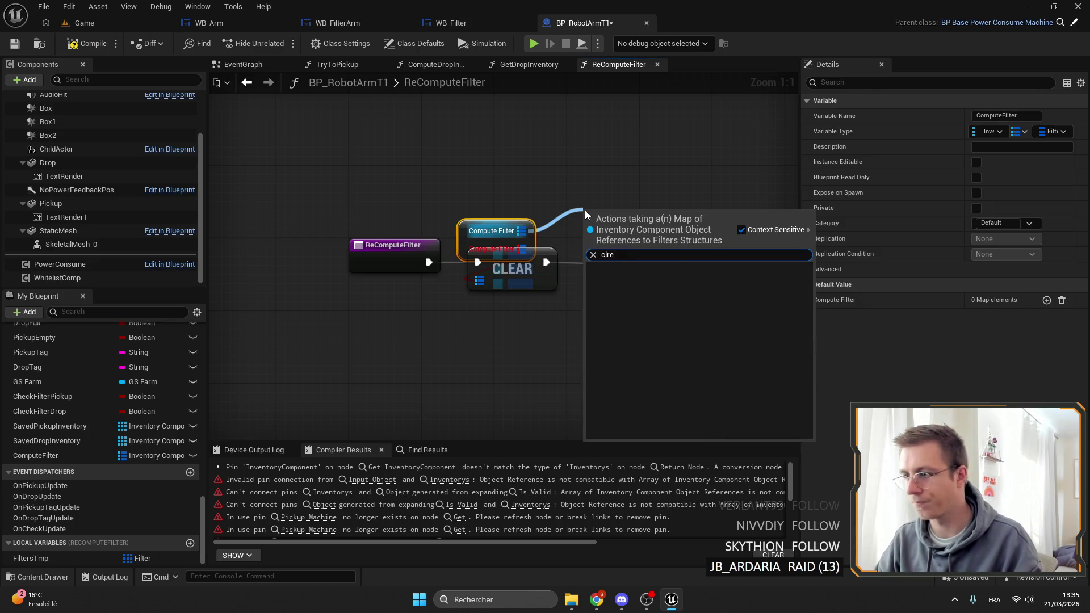
{"action": "key", "text": "BackSpace"}
{"action": "key", "text": "BackSpace"}
{"action": "type", "text": "ear"}
{"action": "key", "text": "Return"}
Step: Delete the old CLEAR, wire the entry into the new Clear, and realign Is Valid and the loops
{"action": "left_click", "coordinate": [511, 269]}
{"action": "key", "text": "Delete"}
{"action": "mouse_move", "coordinate": [428, 262]}
{"action": "left_mouse_down"}
{"action": "mouse_move", "coordinate": [608, 211]}
{"action": "mouse_move", "coordinate": [517, 266]}
{"action": "left_mouse_up"}
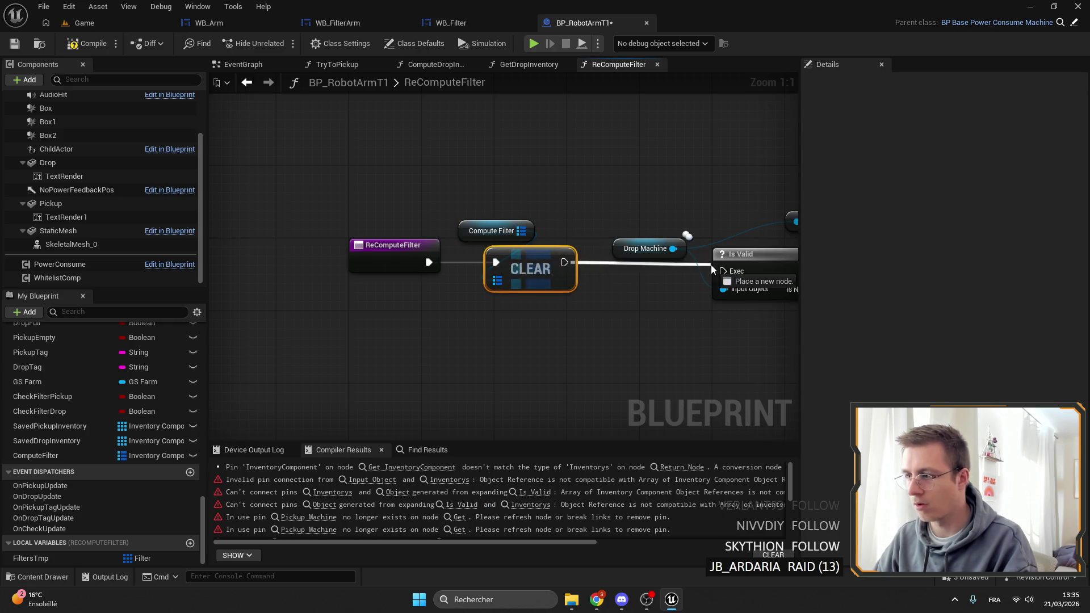
{"action": "mouse_move", "coordinate": [734, 271]}
{"action": "left_mouse_down"}
{"action": "mouse_move", "coordinate": [636, 249]}
{"action": "mouse_move", "coordinate": [629, 220]}
{"action": "left_mouse_up"}
{"action": "left_click_drag", "start_coordinate": [605, 269], "coordinate": [452, 261]}
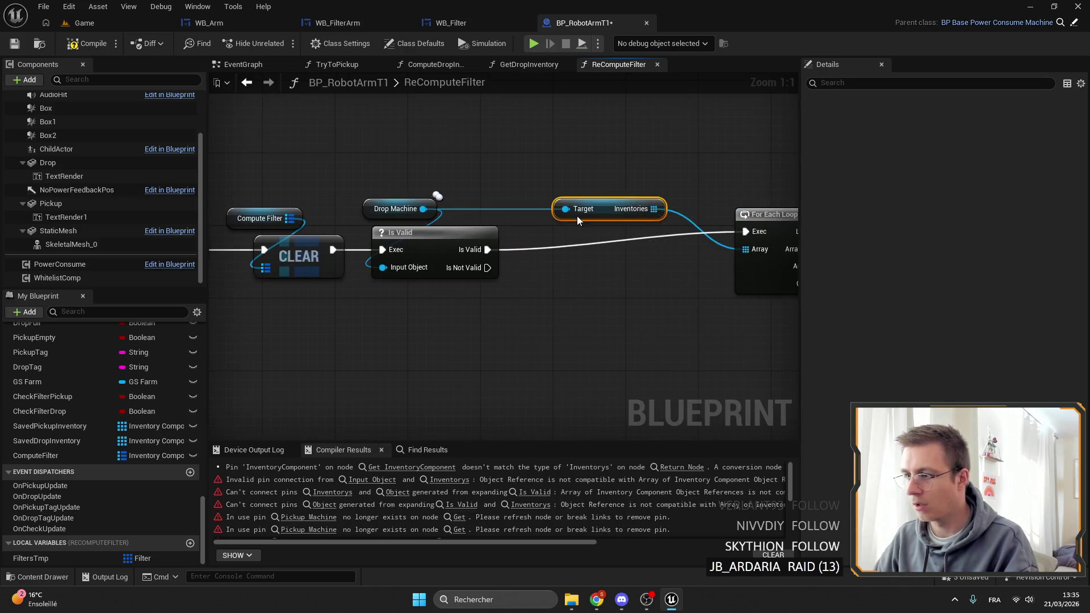
{"action": "left_click_drag", "start_coordinate": [602, 209], "coordinate": [483, 178]}
{"action": "mouse_move", "coordinate": [778, 235]}
{"action": "left_mouse_down"}
{"action": "mouse_move", "coordinate": [615, 252]}
{"action": "mouse_move", "coordinate": [325, 223]}
{"action": "left_mouse_up"}
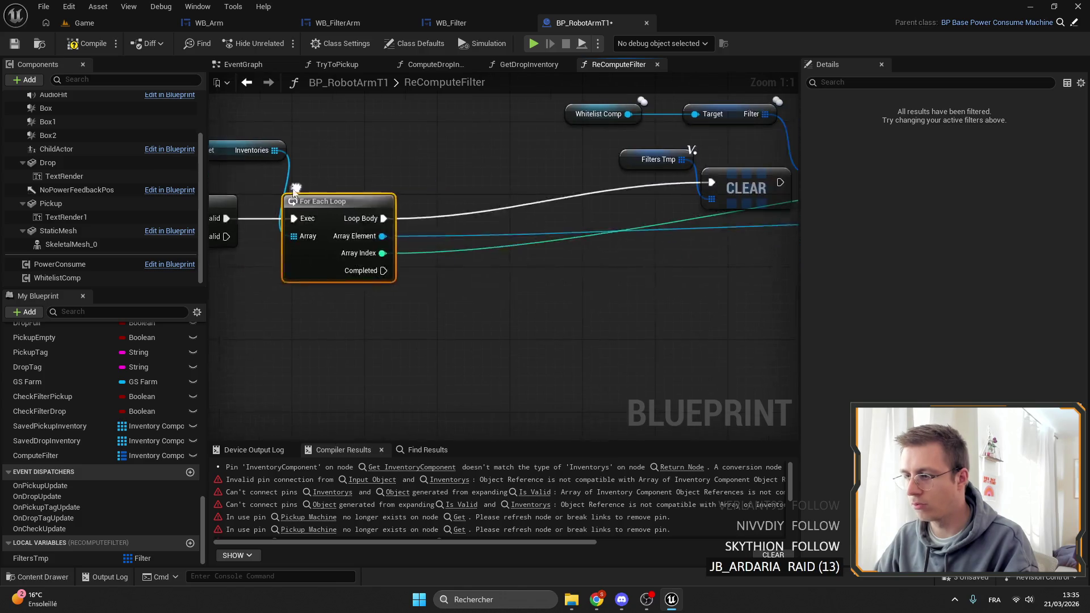
{"action": "scroll", "coordinate": [510, 239], "scroll_direction": "down", "scroll_amount": 2}
{"action": "left_click_drag", "start_coordinate": [576, 256], "coordinate": [522, 256]}
{"action": "left_click", "coordinate": [511, 214], "text": "ctrl"}
{"action": "mouse_move", "coordinate": [510, 214]}
{"action": "left_mouse_down"}
{"action": "mouse_move", "coordinate": [361, 240]}
{"action": "mouse_move", "coordinate": [620, 226]}
{"action": "mouse_move", "coordinate": [624, 210]}
{"action": "mouse_move", "coordinate": [471, 246]}
{"action": "left_mouse_up"}
{"action": "left_click_drag", "start_coordinate": [561, 177], "coordinate": [520, 211]}
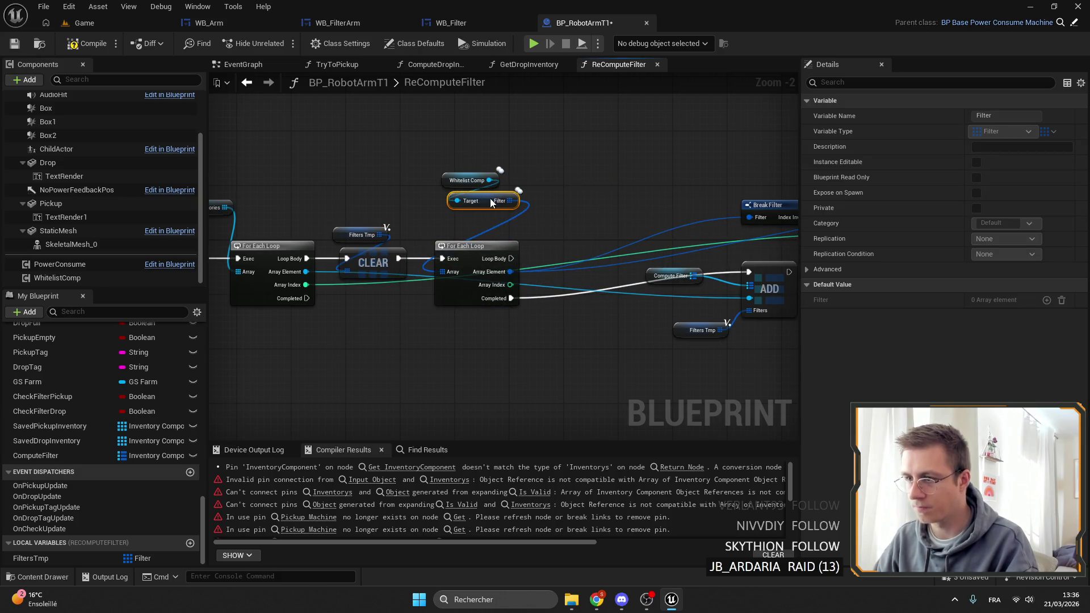
Step: Move the Compute Filter map Add group beneath the loop
{"action": "left_click", "coordinate": [471, 180], "text": "ctrl"}
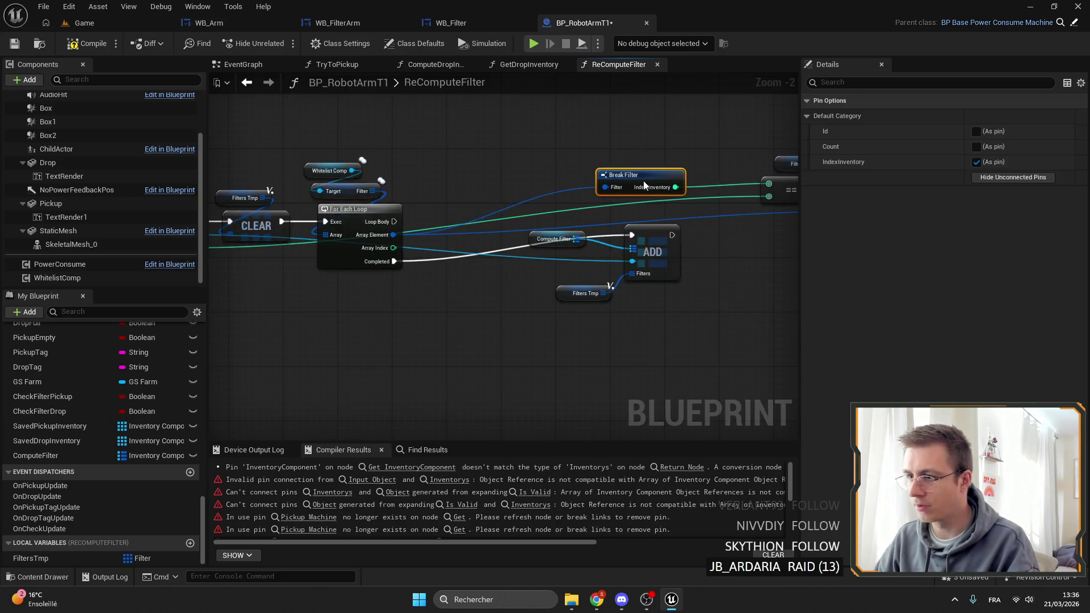
{"action": "mouse_move", "coordinate": [482, 312]}
{"action": "left_mouse_down"}
{"action": "mouse_move", "coordinate": [614, 231]}
{"action": "mouse_move", "coordinate": [406, 318]}
{"action": "mouse_move", "coordinate": [427, 291]}
{"action": "left_mouse_up"}
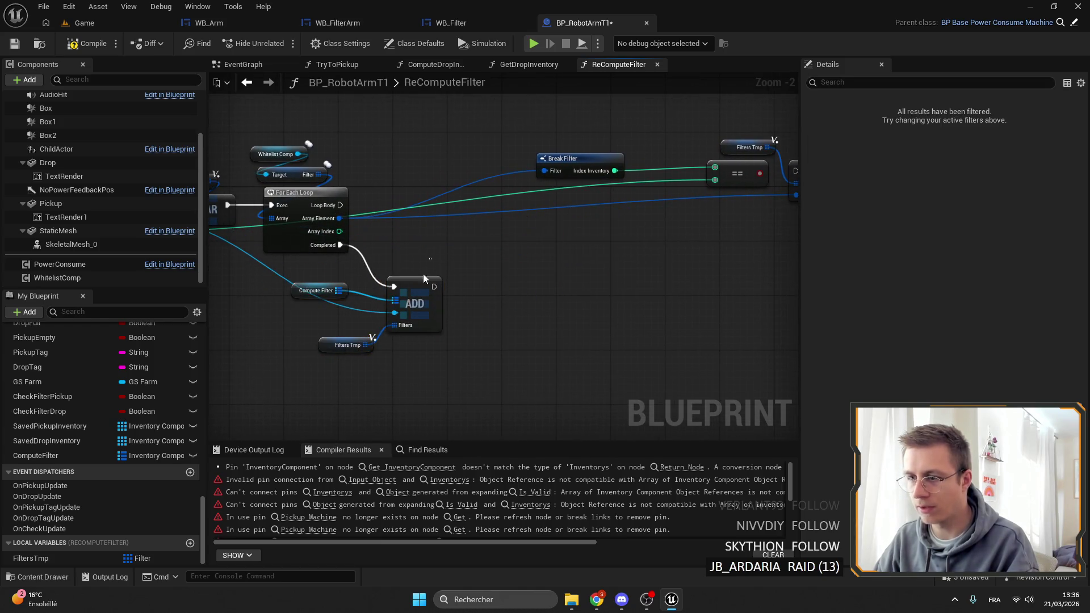
{"action": "left_click", "coordinate": [306, 326]}
{"action": "left_click", "coordinate": [315, 291]}
{"action": "left_click", "coordinate": [503, 205]}
{"action": "mouse_move", "coordinate": [443, 225]}
{"action": "left_mouse_down"}
{"action": "mouse_move", "coordinate": [620, 195]}
{"action": "mouse_move", "coordinate": [519, 221]}
{"action": "left_mouse_up"}
Step: Branch on the Index Inventory comparison, reposition the Filters Tmp add, and save the blueprint
{"action": "mouse_move", "coordinate": [565, 256]}
{"action": "left_mouse_down"}
{"action": "mouse_move", "coordinate": [607, 244]}
{"action": "mouse_move", "coordinate": [634, 211]}
{"action": "left_mouse_up"}
{"action": "type", "text": "branch"}
{"action": "key", "text": "Return"}
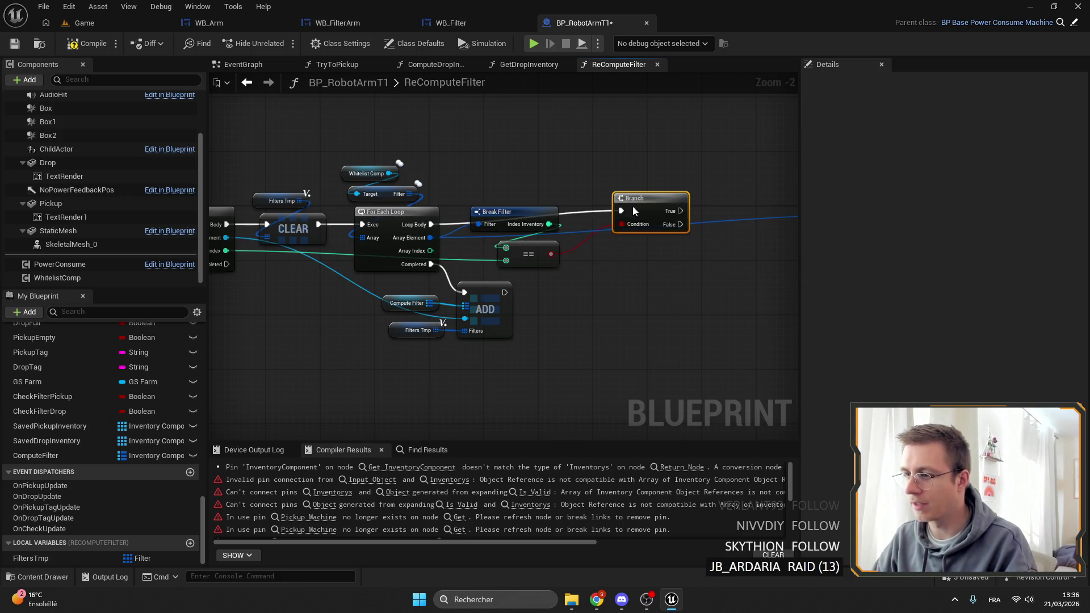
{"action": "left_click_drag", "start_coordinate": [630, 267], "coordinate": [542, 224]}
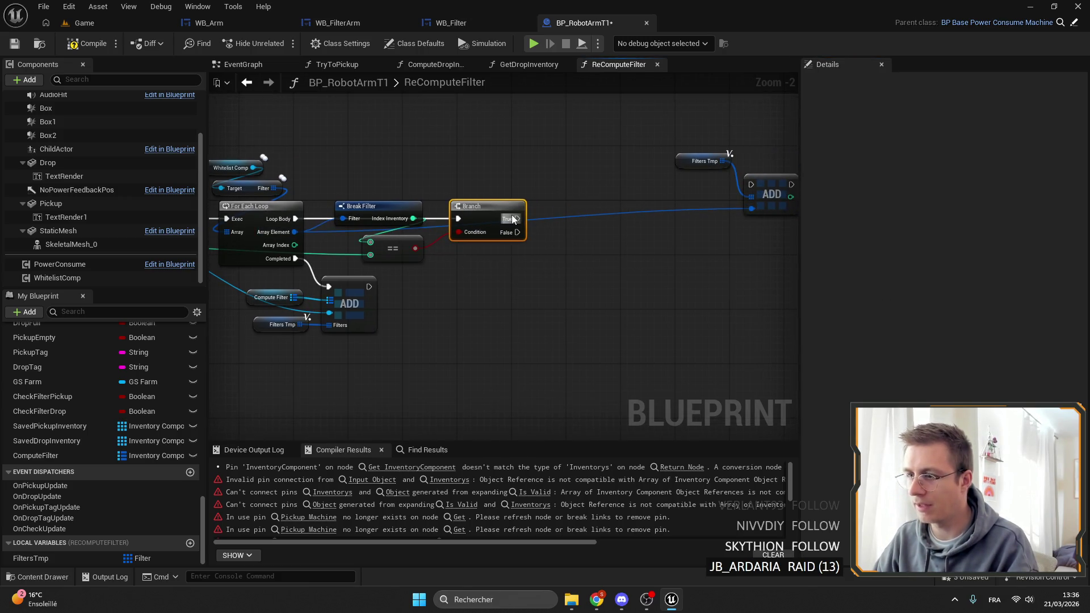
{"action": "left_click_drag", "start_coordinate": [722, 183], "coordinate": [581, 219]}
{"action": "left_click_drag", "start_coordinate": [317, 340], "coordinate": [642, 326]}
{"action": "left_click_drag", "start_coordinate": [439, 330], "coordinate": [508, 315]}
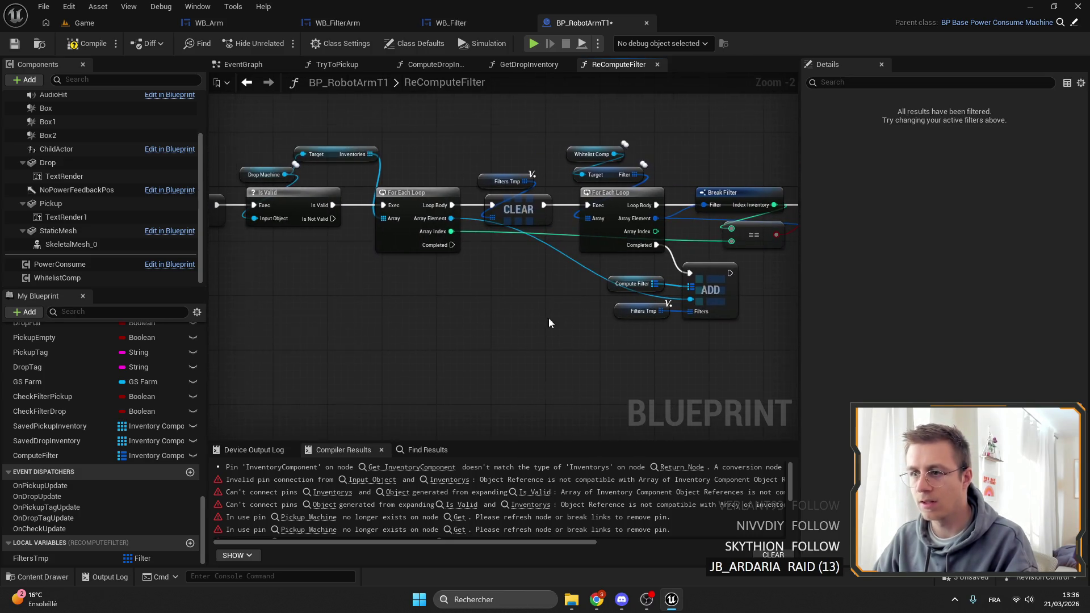
{"action": "key", "text": "ctrl+s"}
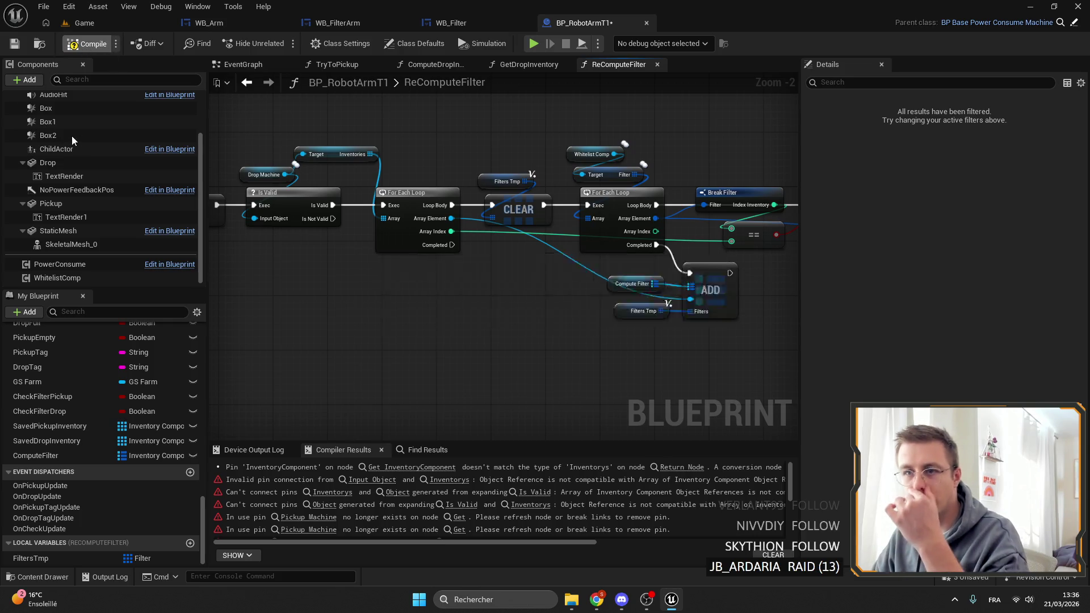
Step: Search the blueprint for 'saved data' and open the SetSavedDataArm function graph
{"action": "left_click_drag", "start_coordinate": [310, 113], "coordinate": [394, 138]}
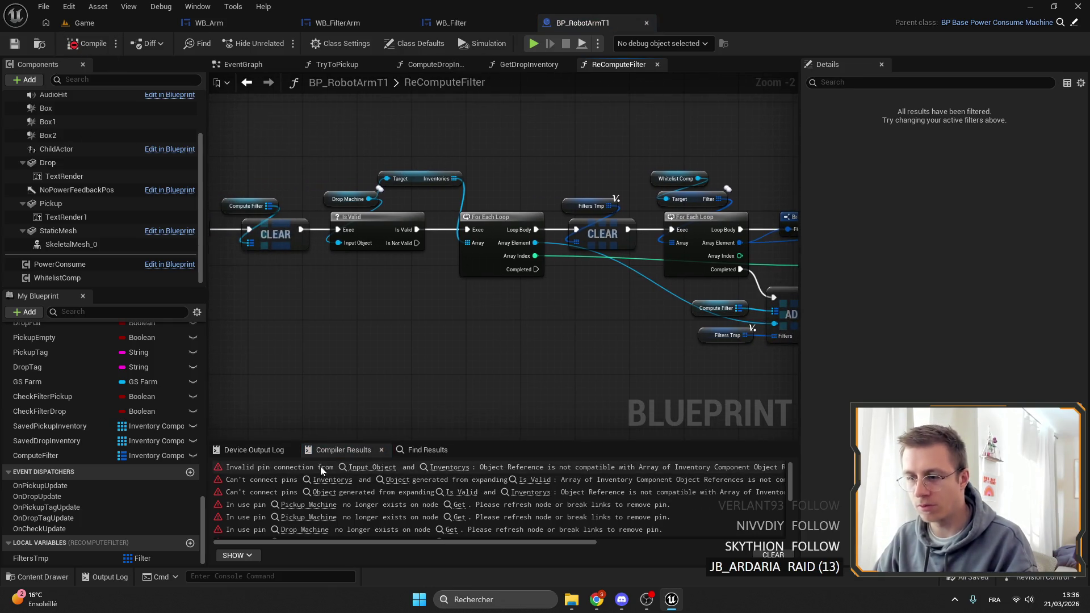
{"action": "key", "text": "ctrl+f"}
{"action": "type", "text": "setdata"}
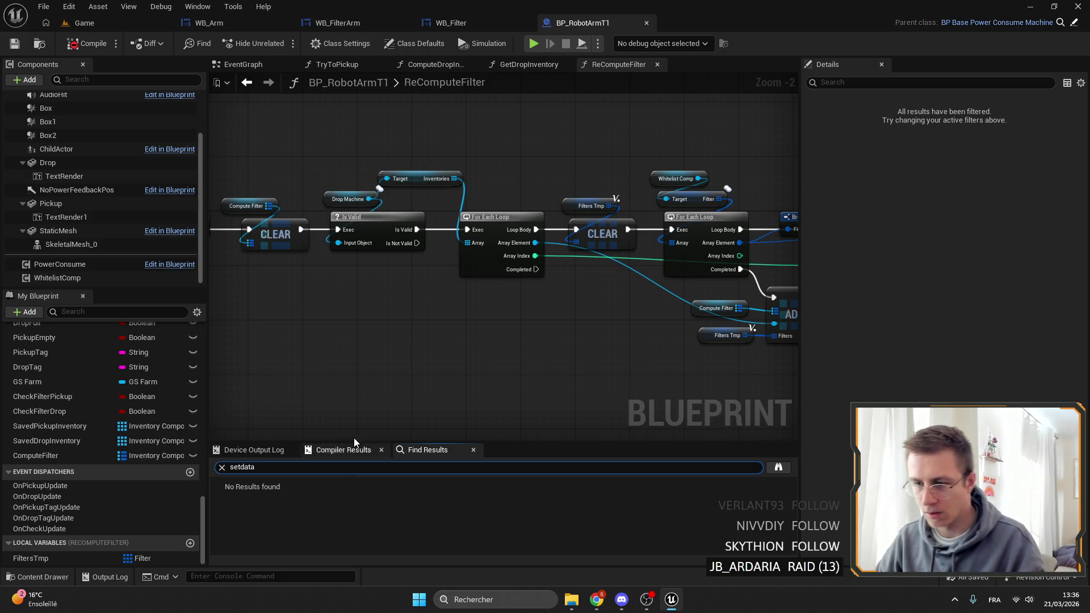
{"action": "type", "text": "saved"}
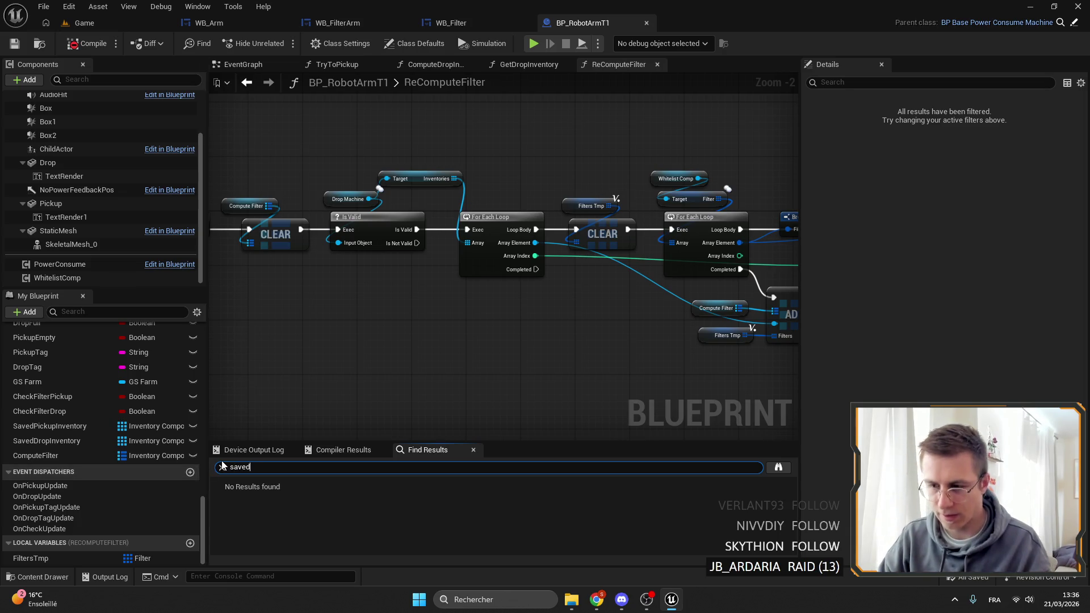
{"action": "scroll", "coordinate": [329, 522], "scroll_direction": "down", "scroll_amount": 3}
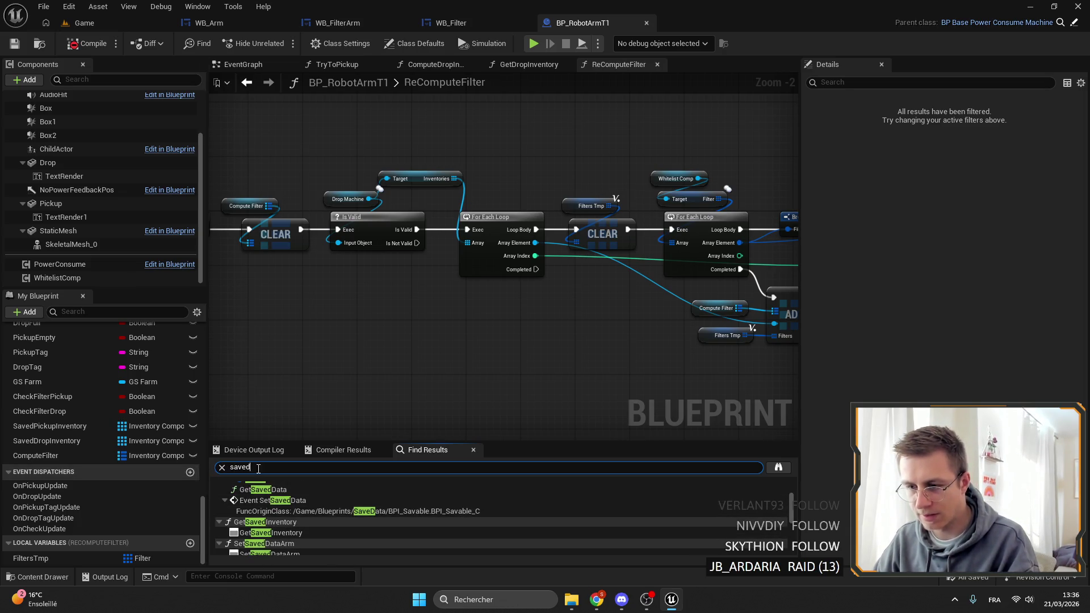
{"action": "double_click", "coordinate": [272, 500]}
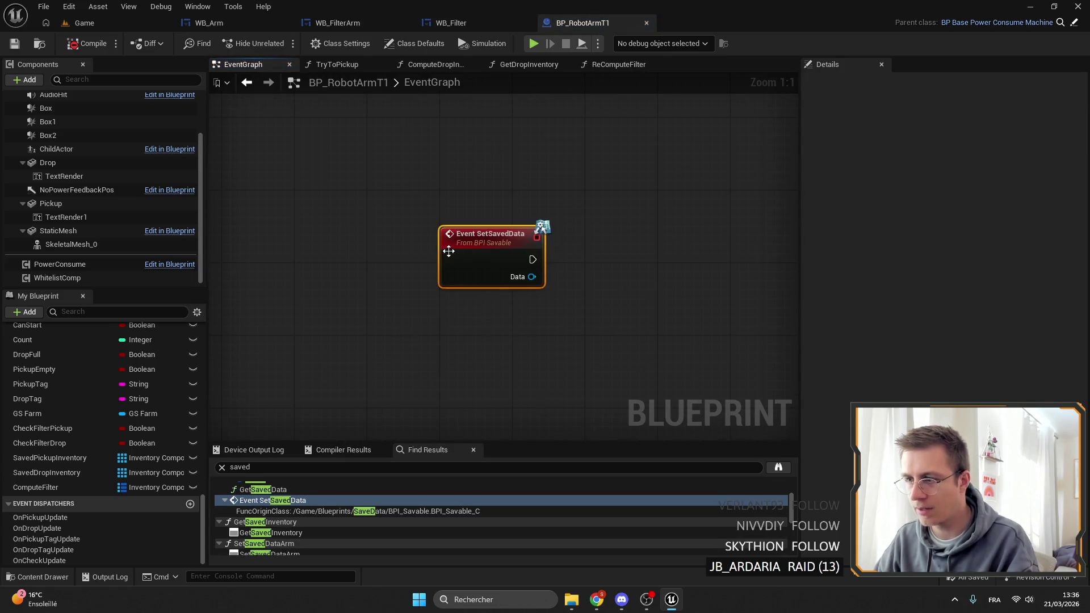
{"action": "scroll", "coordinate": [347, 384], "scroll_direction": "down", "scroll_amount": 7}
{"action": "scroll", "coordinate": [110, 419], "scroll_direction": "up", "scroll_amount": 3}
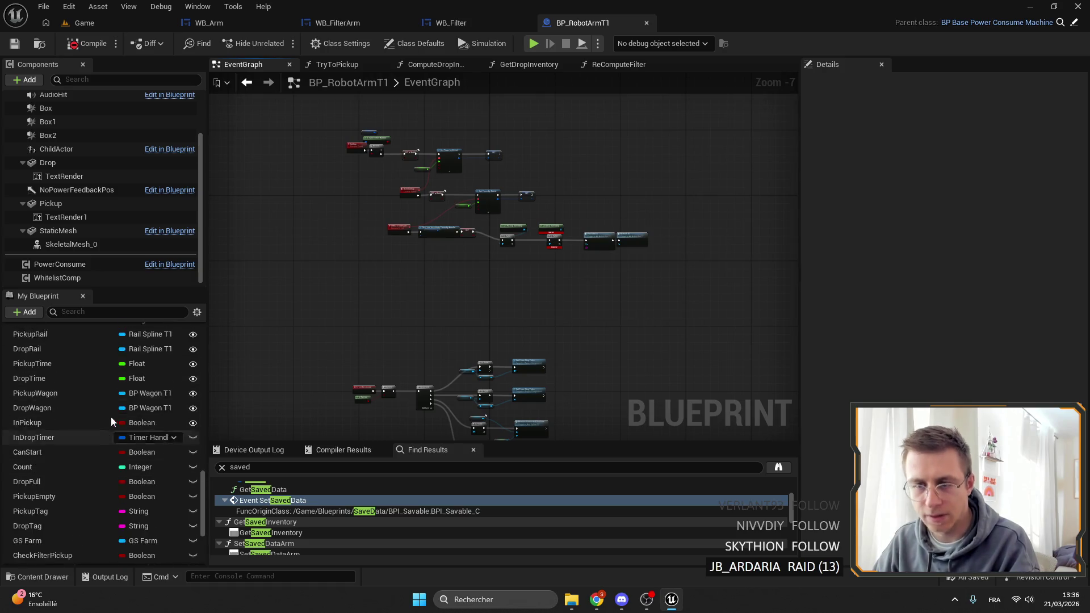
{"action": "scroll", "coordinate": [110, 419], "scroll_direction": "up", "scroll_amount": 5}
{"action": "type", "text": "data"}
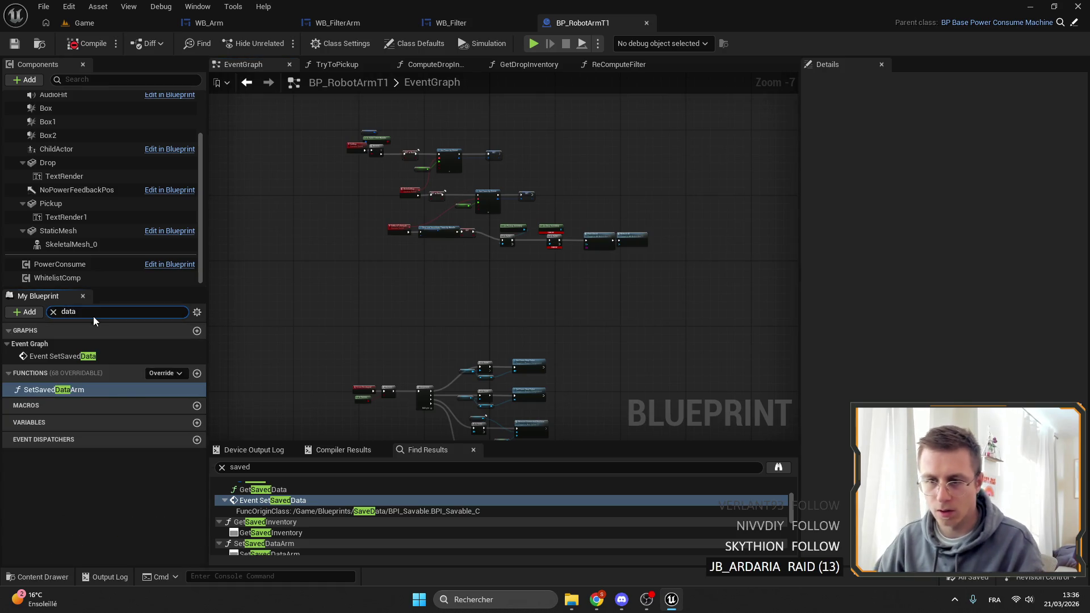
{"action": "double_click", "coordinate": [93, 391]}
{"action": "scroll", "coordinate": [470, 235], "scroll_direction": "up", "scroll_amount": 7}
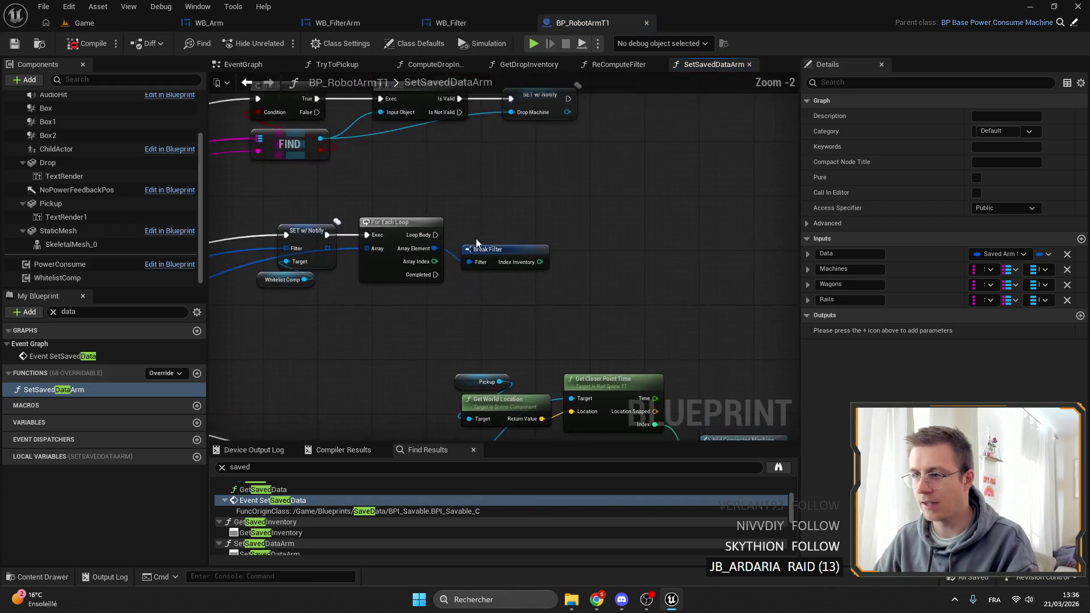
Step: Call ReComputeFilter right after the SET w/ Notify node, then open OnRep_DropMachine
{"action": "left_click_drag", "start_coordinate": [573, 293], "coordinate": [505, 270]}
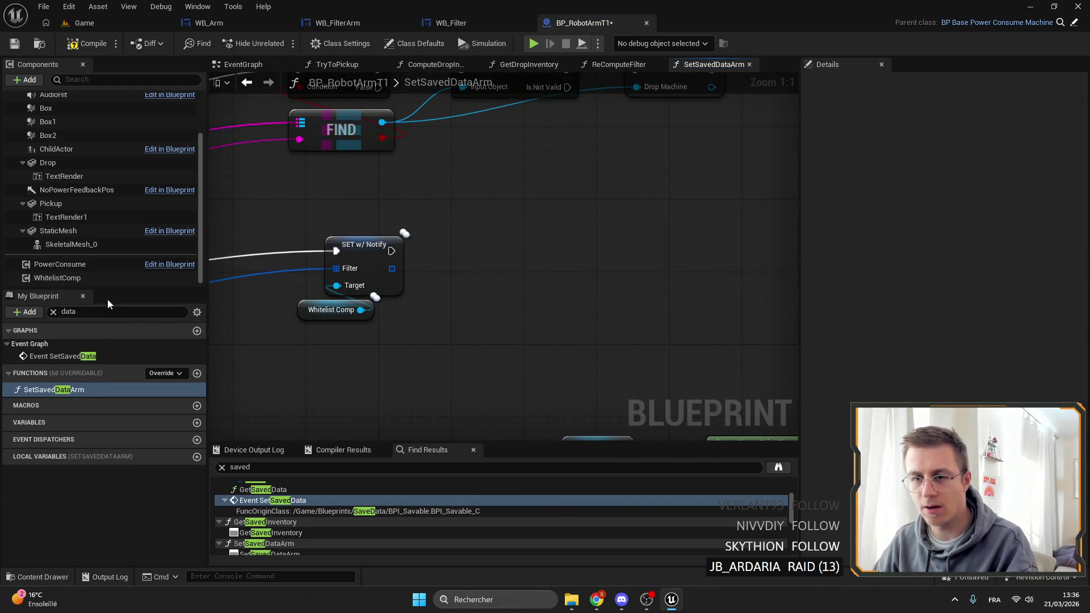
{"action": "left_click", "coordinate": [15, 349]}
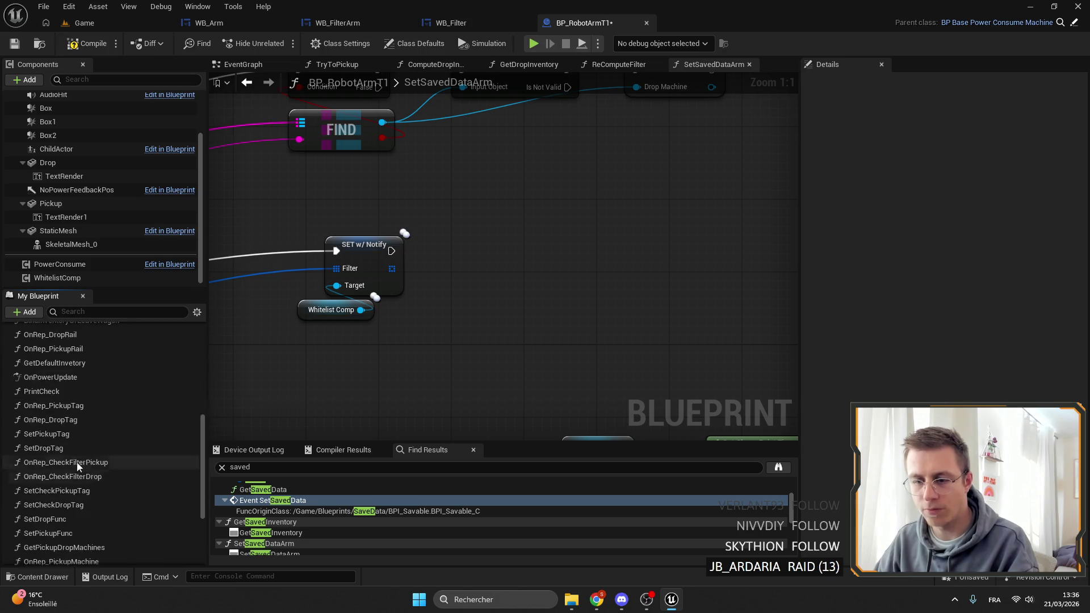
{"action": "scroll", "coordinate": [63, 496], "scroll_direction": "down", "scroll_amount": 5}
{"action": "mouse_move", "coordinate": [56, 474]}
{"action": "left_mouse_down"}
{"action": "mouse_move", "coordinate": [429, 247]}
{"action": "mouse_move", "coordinate": [392, 251]}
{"action": "left_mouse_up"}
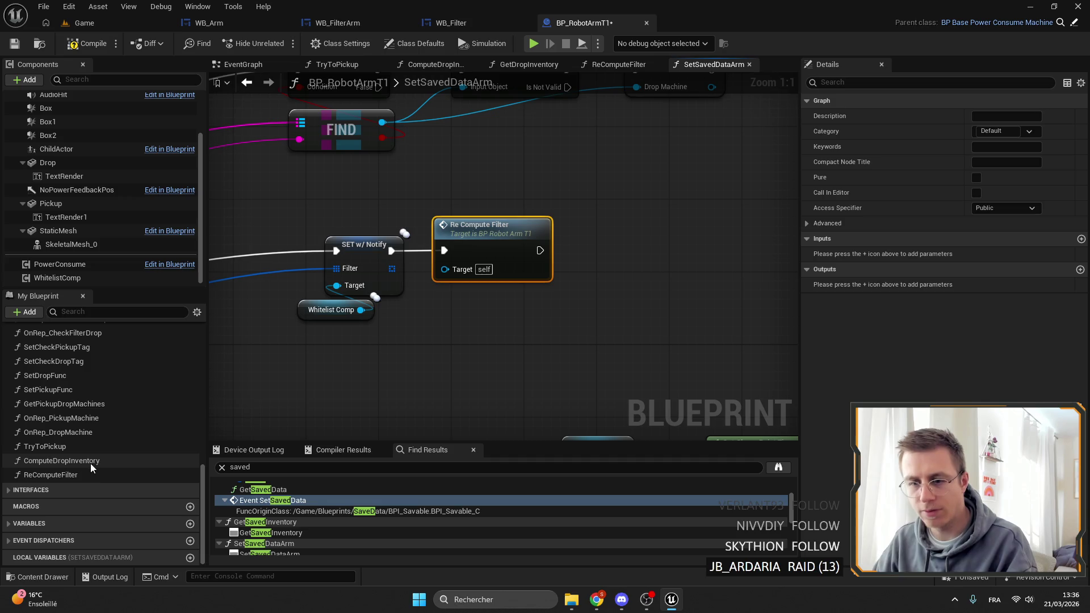
{"action": "left_click", "coordinate": [87, 432]}
{"action": "double_click", "coordinate": [86, 432]}
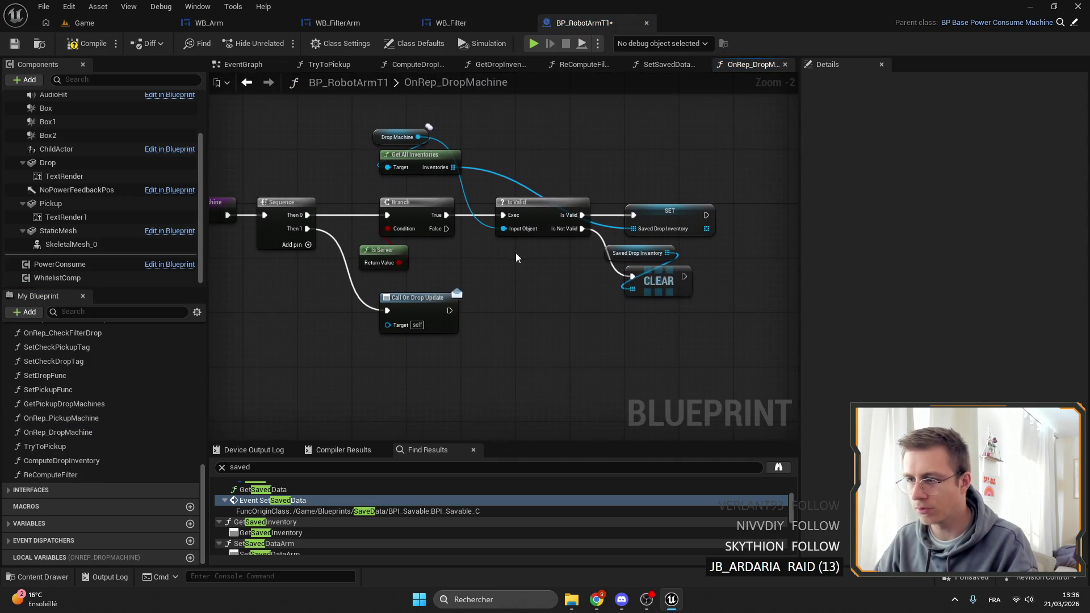
Step: Call Re Compute Filter after the Saved Drop Inventory SET and CLEAR, then open that function
{"action": "mouse_move", "coordinate": [56, 480]}
{"action": "left_mouse_down"}
{"action": "mouse_move", "coordinate": [466, 289]}
{"action": "mouse_move", "coordinate": [474, 346]}
{"action": "left_mouse_up"}
{"action": "left_click_drag", "start_coordinate": [549, 305], "coordinate": [480, 202]}
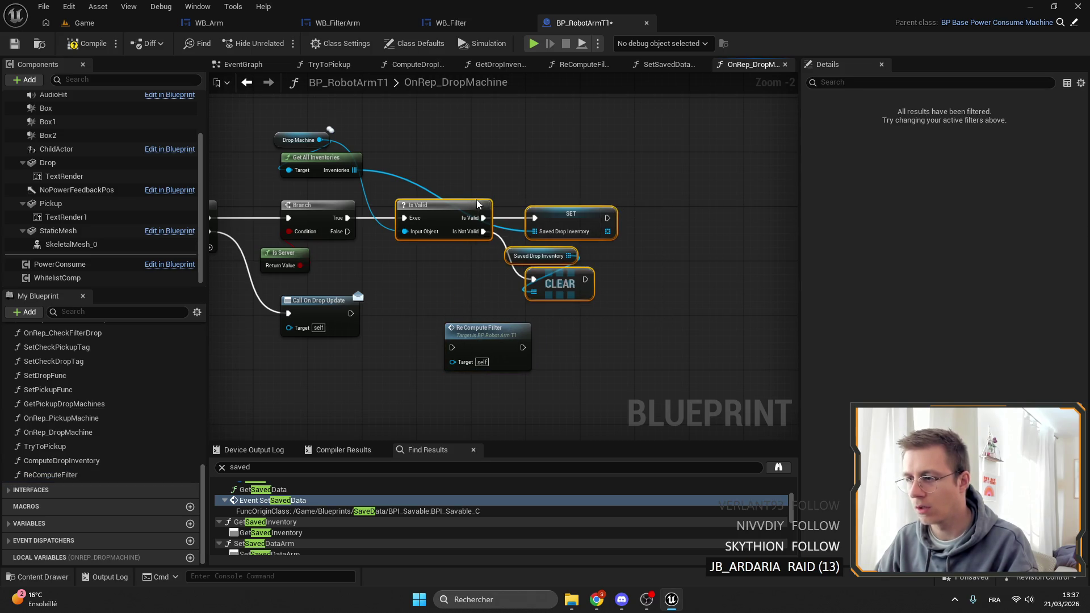
{"action": "left_click", "coordinate": [599, 316]}
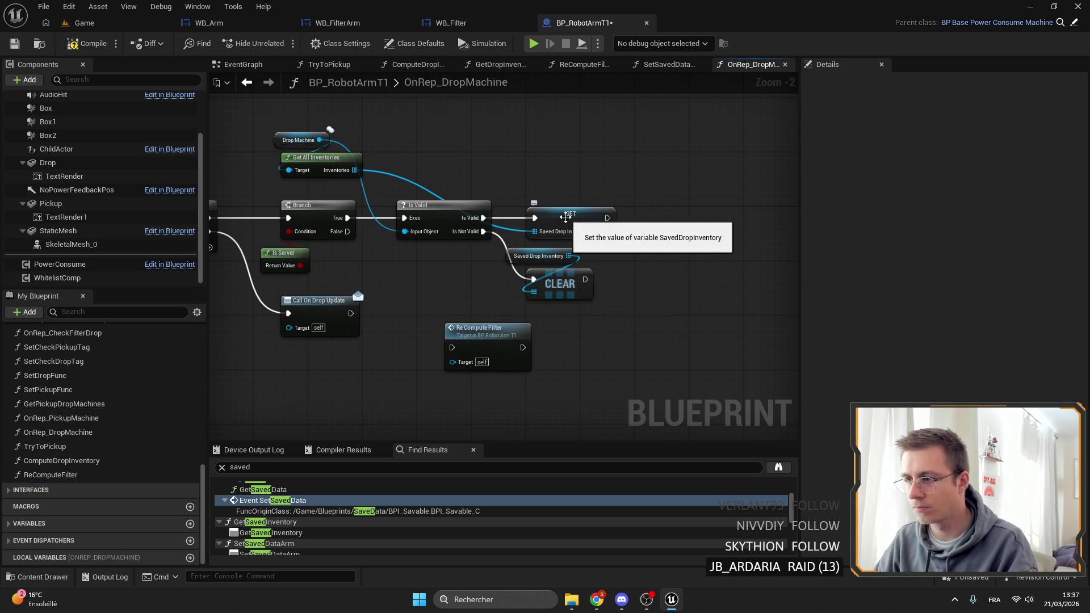
{"action": "mouse_move", "coordinate": [465, 336]}
{"action": "left_mouse_down"}
{"action": "mouse_move", "coordinate": [702, 208]}
{"action": "mouse_move", "coordinate": [697, 198]}
{"action": "left_mouse_up"}
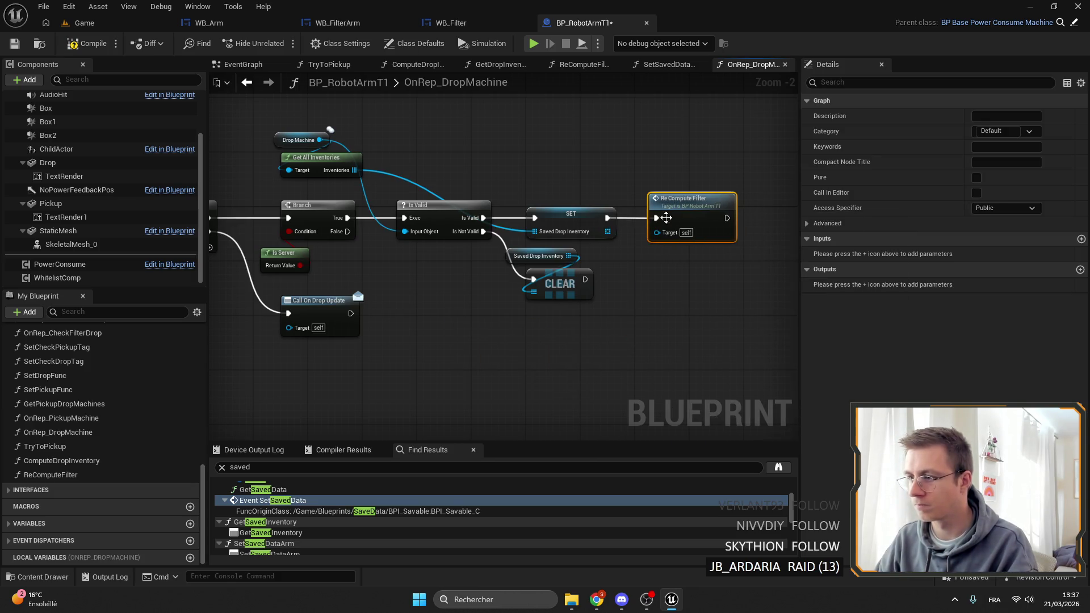
{"action": "left_click_drag", "start_coordinate": [634, 295], "coordinate": [618, 298]}
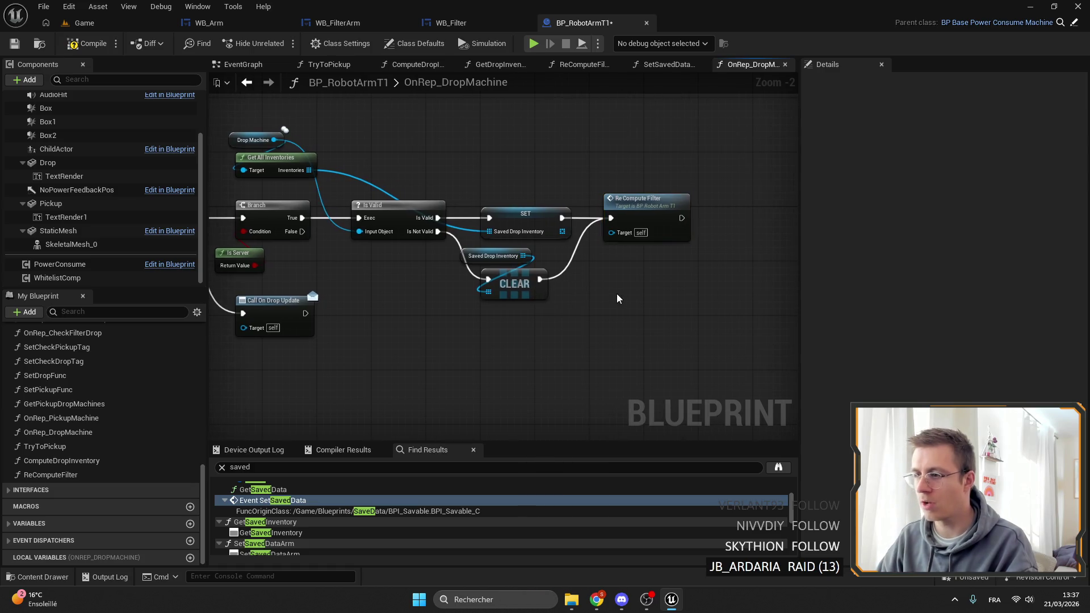
{"action": "double_click", "coordinate": [643, 207]}
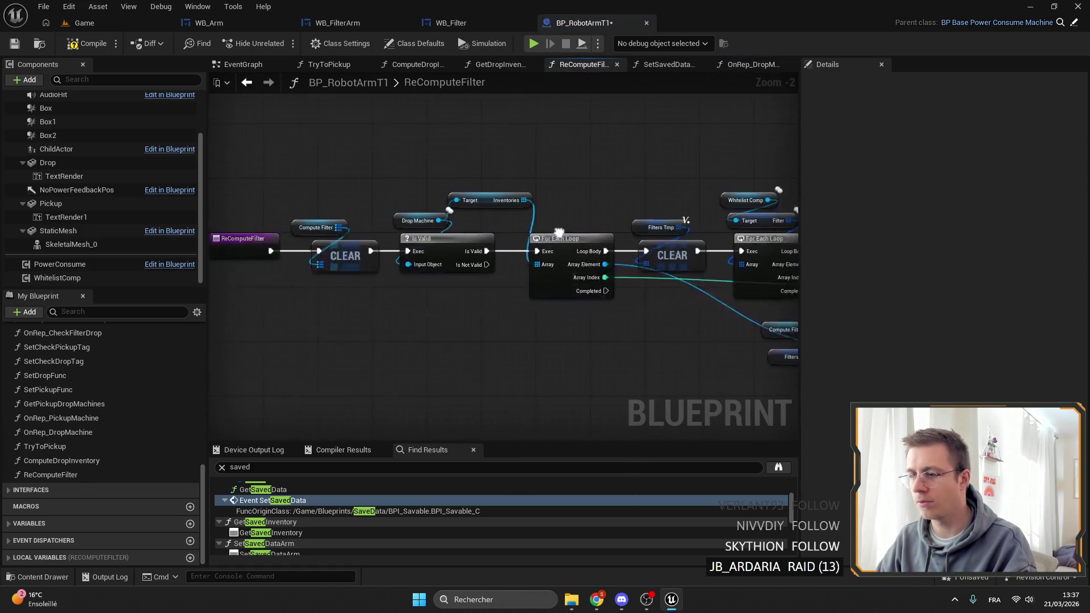
Step: Swap the Inventories getter for Saved Drop Inventory as the loop array, then save and compile
{"action": "scroll", "coordinate": [488, 218], "scroll_direction": "up", "scroll_amount": 2}
{"action": "left_click", "coordinate": [499, 193]}
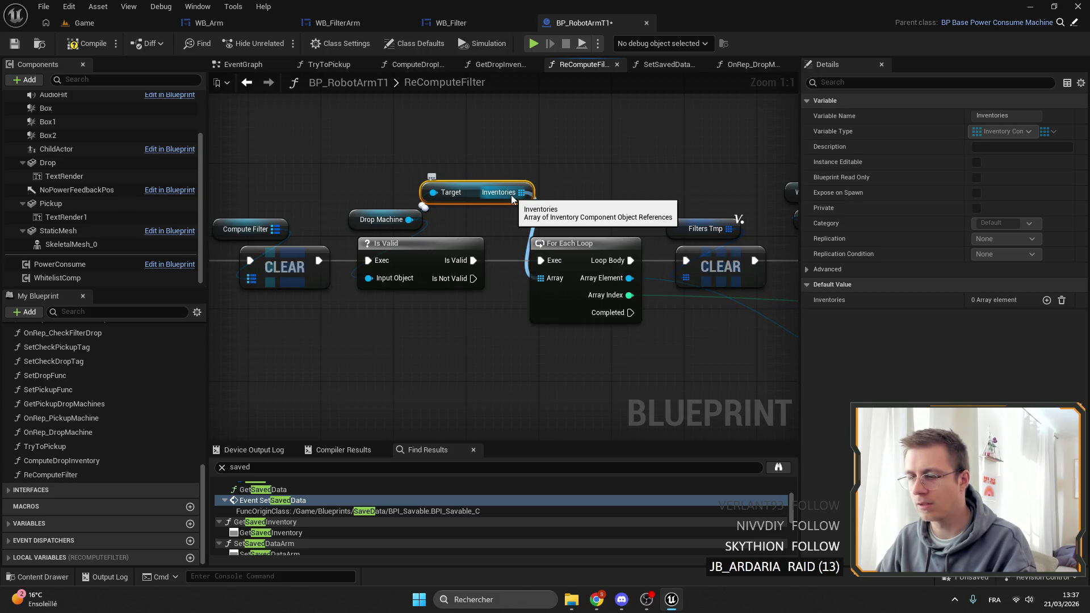
{"action": "key", "text": "Delete"}
{"action": "left_click_drag", "start_coordinate": [439, 215], "coordinate": [428, 206]}
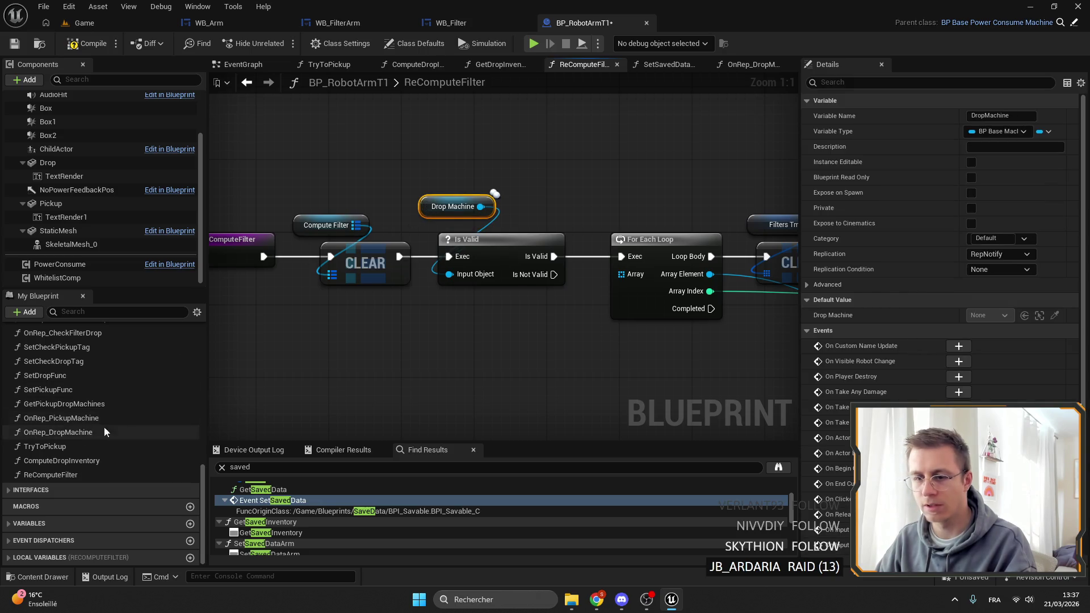
{"action": "left_click_drag", "start_coordinate": [456, 291], "coordinate": [357, 297]}
{"action": "scroll", "coordinate": [102, 454], "scroll_direction": "up", "scroll_amount": 10}
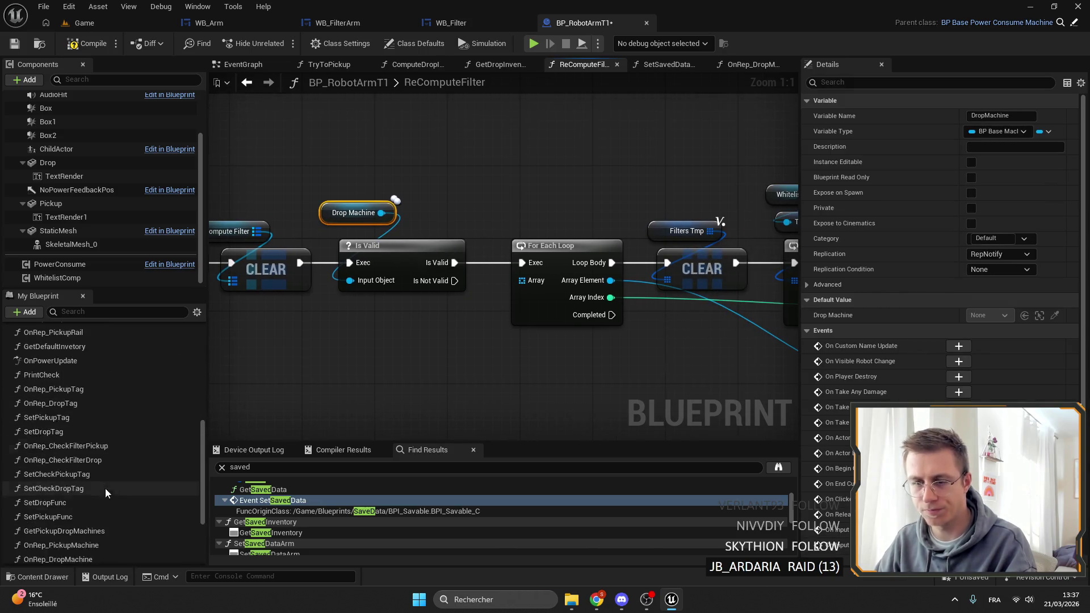
{"action": "scroll", "coordinate": [107, 494], "scroll_direction": "down", "scroll_amount": 15}
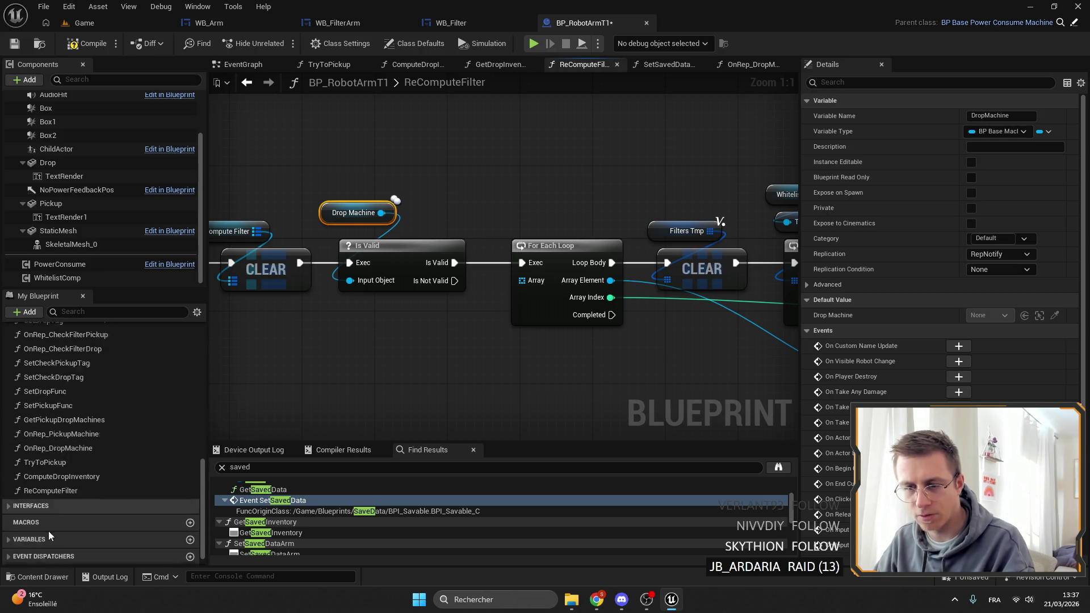
{"action": "mouse_move", "coordinate": [106, 509]}
{"action": "left_mouse_down"}
{"action": "mouse_move", "coordinate": [527, 284]}
{"action": "mouse_move", "coordinate": [560, 235]}
{"action": "left_mouse_up"}
{"action": "left_click", "coordinate": [15, 43]}
Step: Recheck the OnRep_DropMachine and ReComputeFilter graphs, then go to the TryToPickup graph
{"action": "left_click", "coordinate": [746, 66]}
{"action": "scroll", "coordinate": [568, 155], "scroll_direction": "down", "scroll_amount": 2}
{"action": "scroll", "coordinate": [511, 183], "scroll_direction": "up", "scroll_amount": 2}
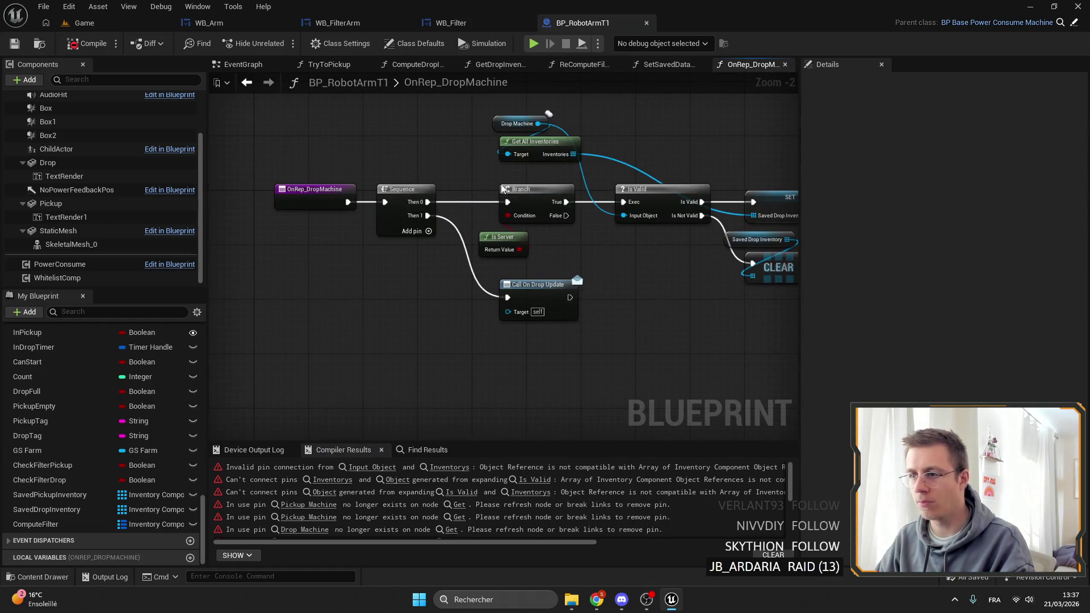
{"action": "left_click_drag", "start_coordinate": [455, 196], "coordinate": [344, 191]}
{"action": "left_click_drag", "start_coordinate": [496, 270], "coordinate": [368, 261]}
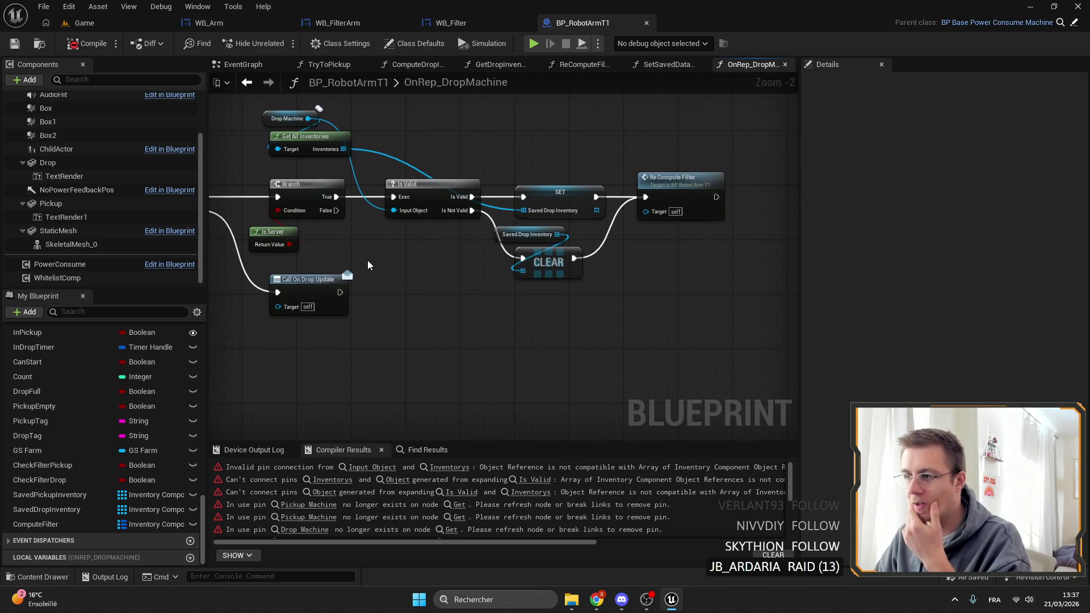
{"action": "double_click", "coordinate": [691, 186]}
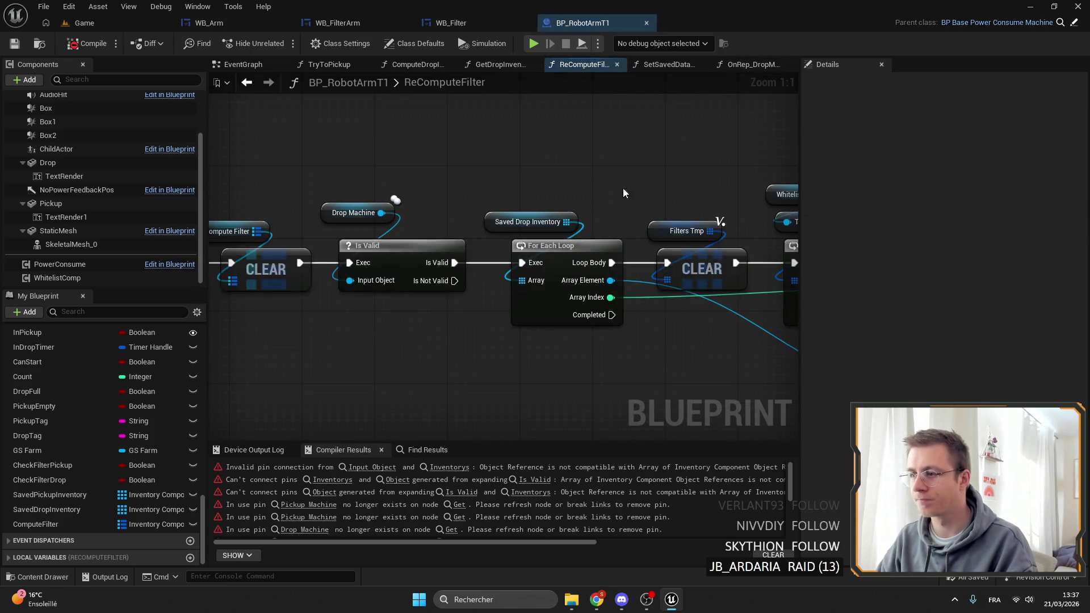
{"action": "left_click_drag", "start_coordinate": [514, 173], "coordinate": [547, 223]}
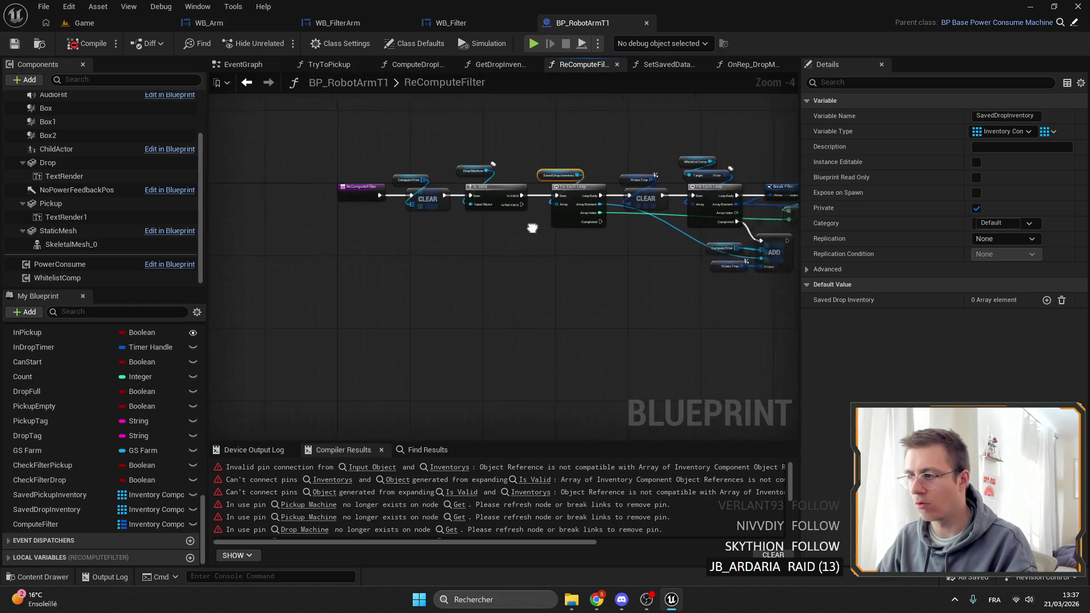
{"action": "left_click_drag", "start_coordinate": [596, 342], "coordinate": [443, 233]}
{"action": "scroll", "coordinate": [359, 230], "scroll_direction": "down", "scroll_amount": 3}
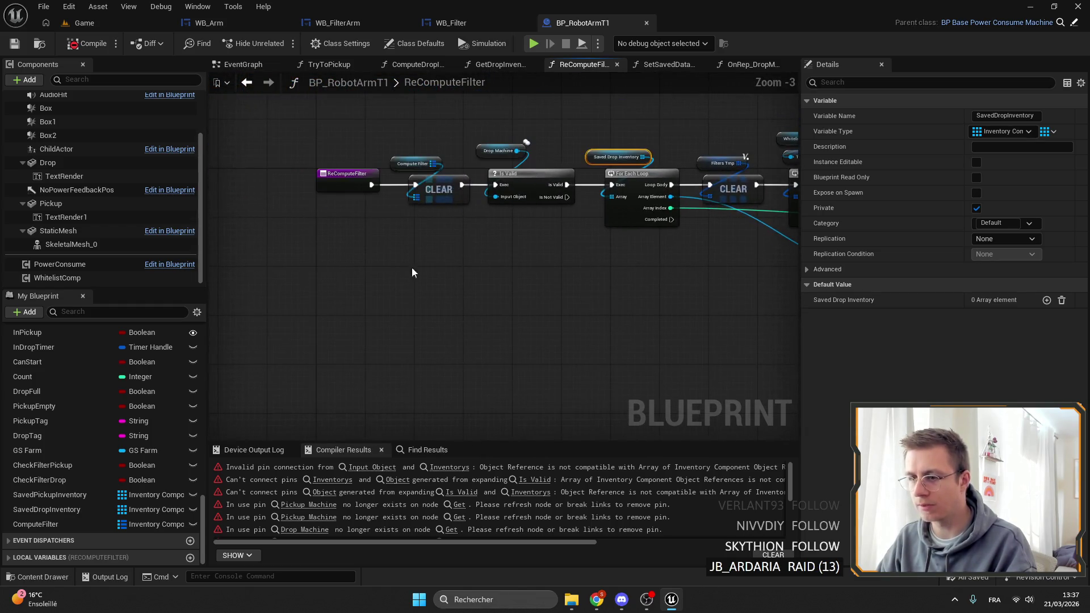
{"action": "left_click", "coordinate": [329, 64]}
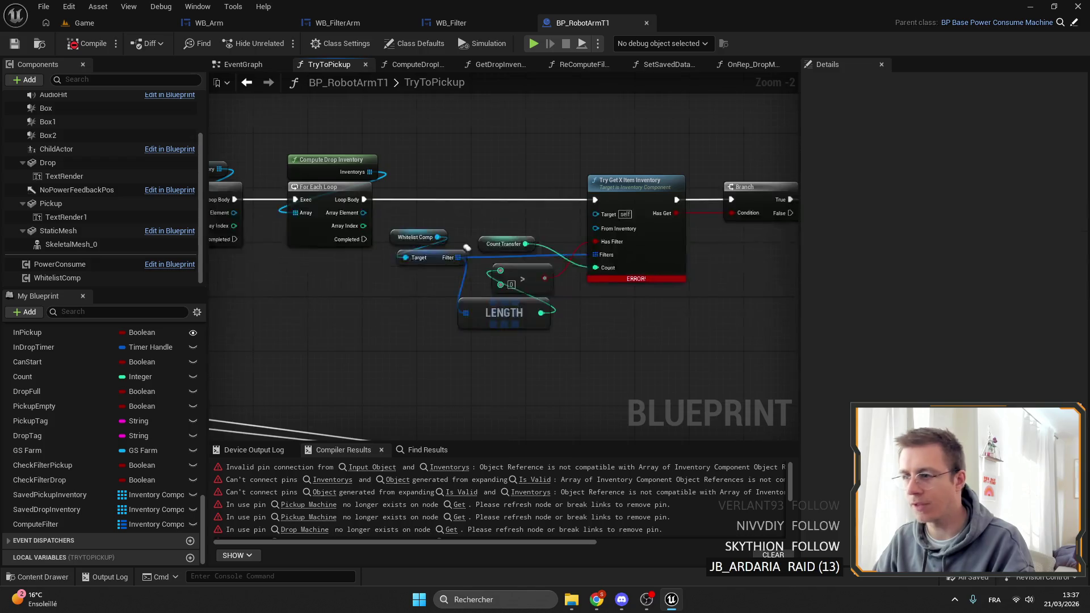
Step: Reposition the Compute Drop Inventory node in the event graph, restoring it after an accidental delete
{"action": "scroll", "coordinate": [486, 236], "scroll_direction": "up", "scroll_amount": 3}
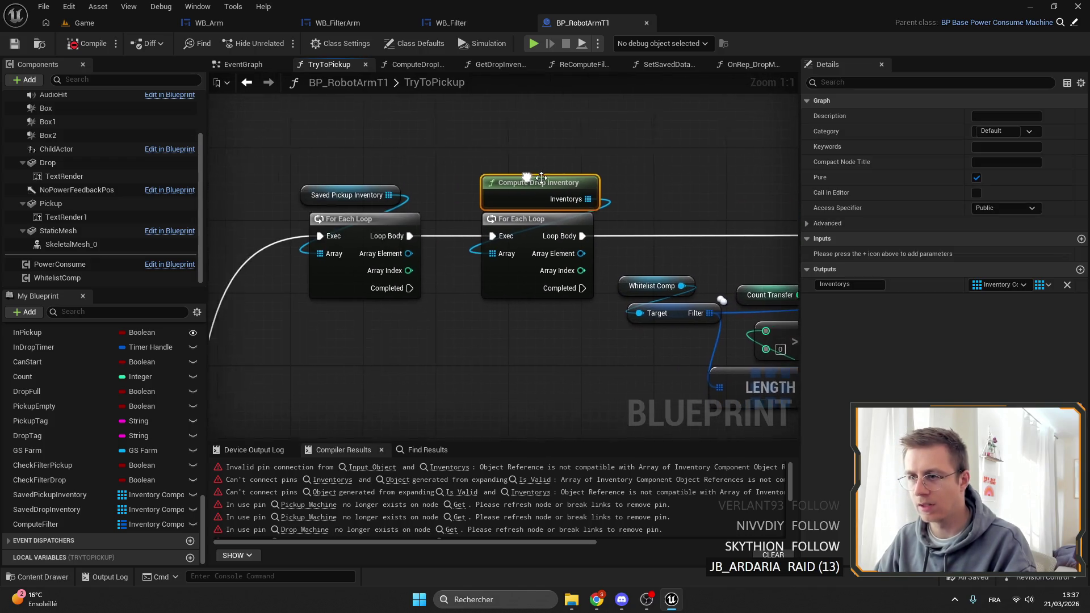
{"action": "left_click_drag", "start_coordinate": [540, 181], "coordinate": [500, 165]}
{"action": "left_click", "coordinate": [355, 195]}
{"action": "left_click", "coordinate": [499, 166]}
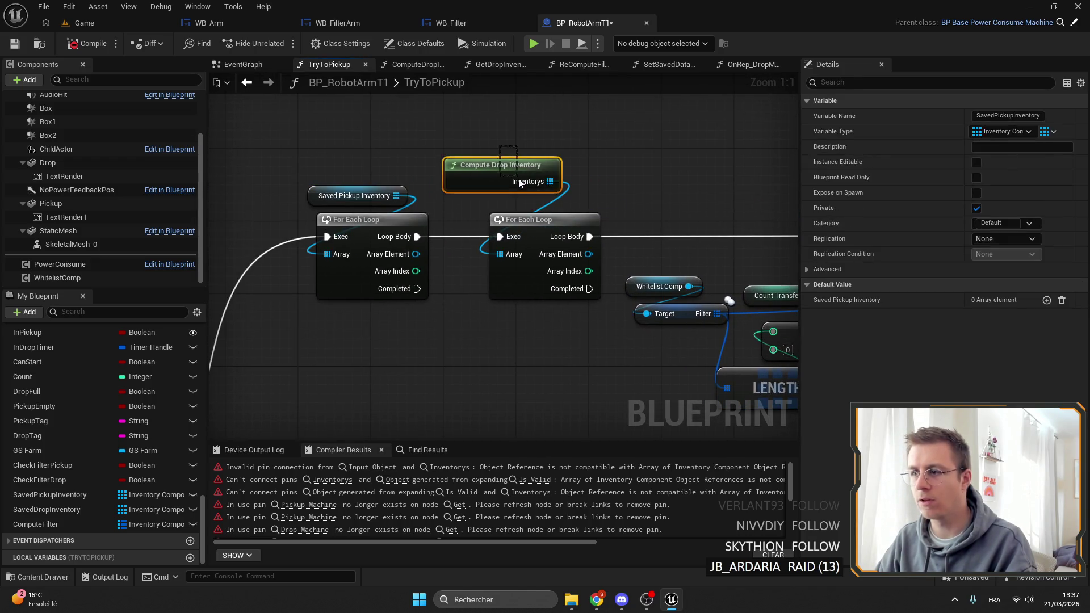
{"action": "key", "text": "Delete"}
{"action": "key", "text": "ctrl+z"}
{"action": "left_click_drag", "start_coordinate": [518, 171], "coordinate": [530, 186]}
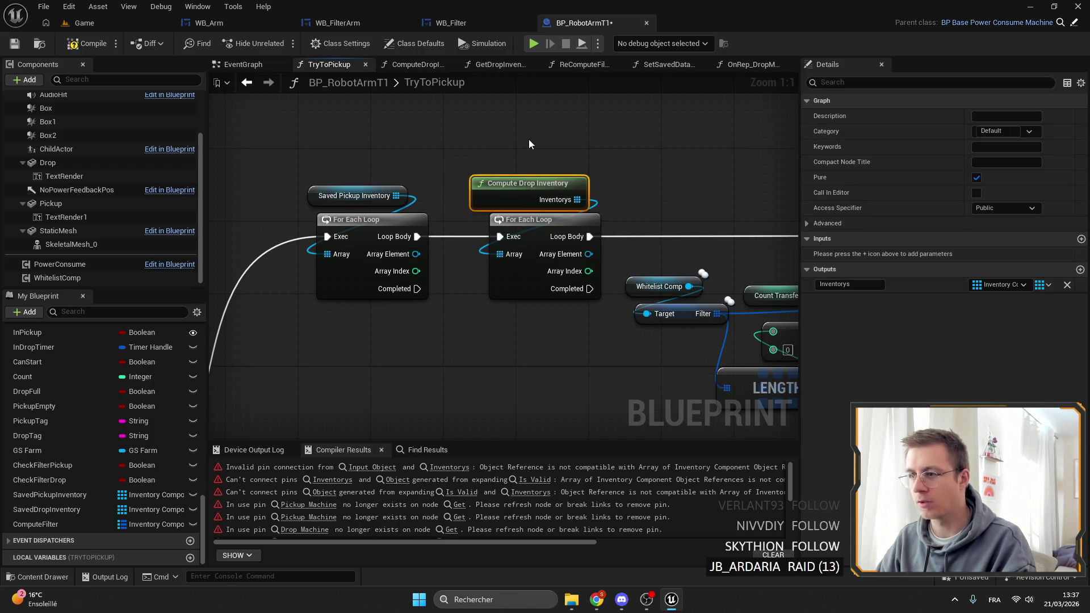
Step: Open the ComputeDropInventory function graph and arrange its entry node and getters
{"action": "double_click", "coordinate": [528, 189]}
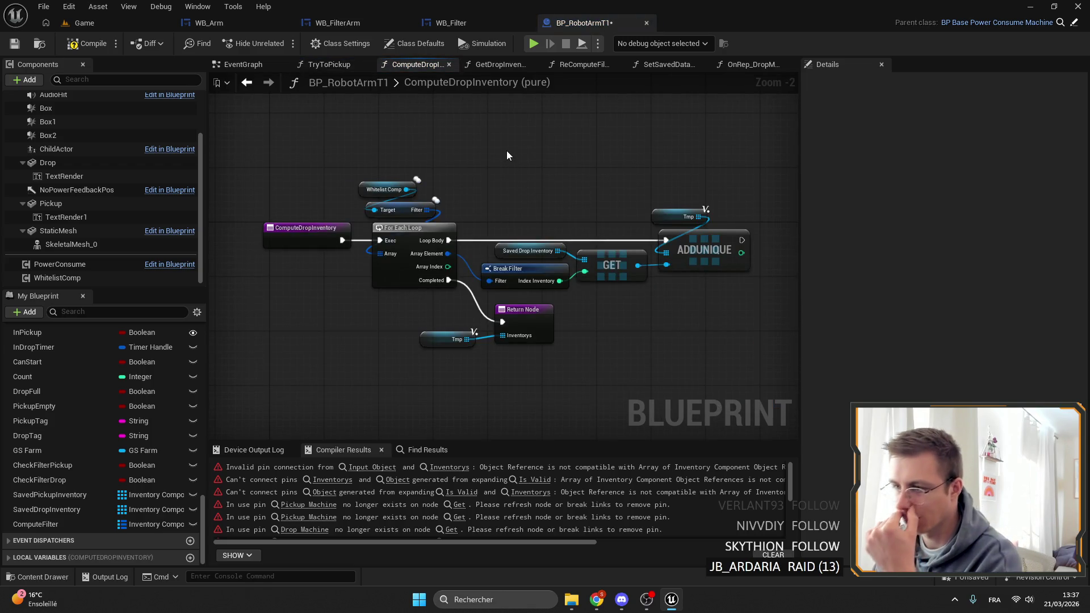
{"action": "scroll", "coordinate": [491, 146], "scroll_direction": "up", "scroll_amount": 2}
{"action": "left_click_drag", "start_coordinate": [601, 249], "coordinate": [447, 253]}
{"action": "left_click_drag", "start_coordinate": [574, 136], "coordinate": [707, 220]}
{"action": "key", "text": "Home"}
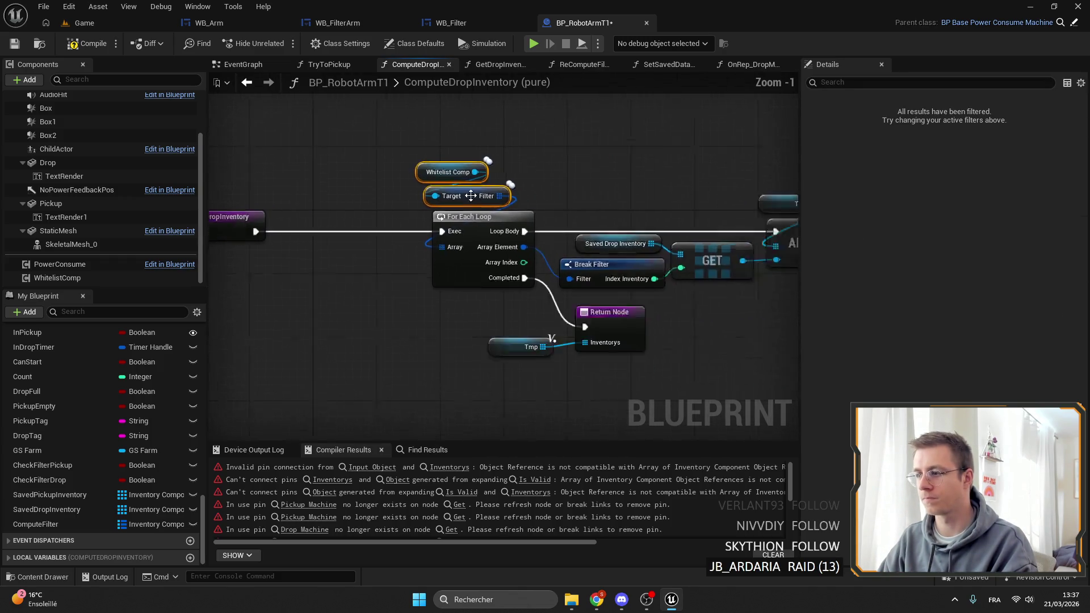
{"action": "scroll", "coordinate": [472, 195], "scroll_direction": "down", "scroll_amount": 1}
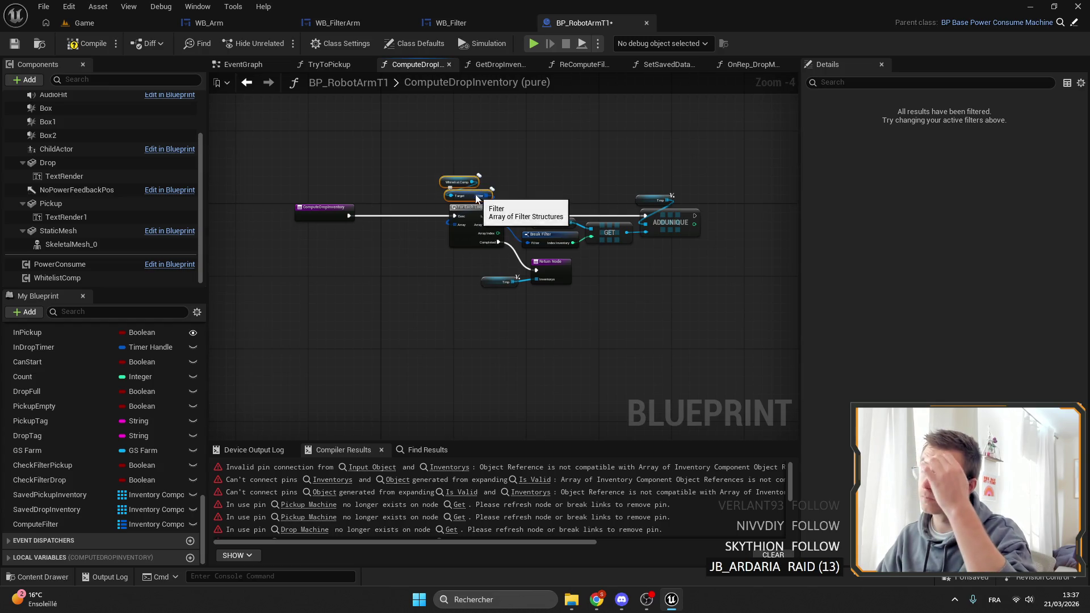
{"action": "scroll", "coordinate": [442, 215], "scroll_direction": "up", "scroll_amount": 3}
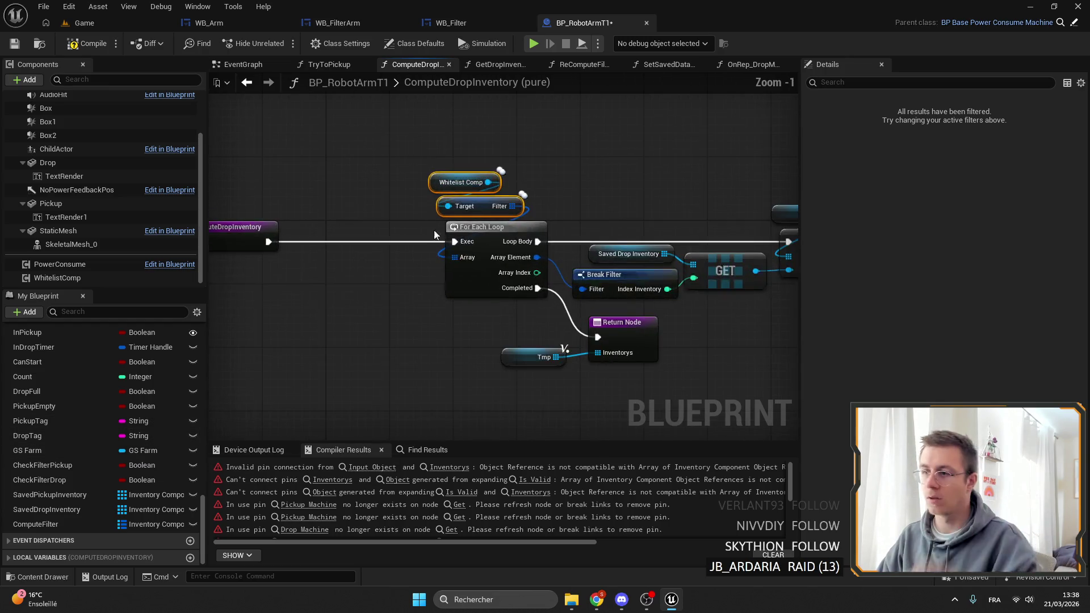
{"action": "left_click_drag", "start_coordinate": [414, 224], "coordinate": [693, 226]}
Step: Paste the Whitelist Comp and Filter getters and add a LENGTH node on Filter
{"action": "key", "text": "ctrl+x"}
{"action": "key", "text": "ctrl+v"}
{"action": "mouse_move", "coordinate": [487, 181]}
{"action": "left_mouse_down"}
{"action": "mouse_move", "coordinate": [496, 192]}
{"action": "mouse_move", "coordinate": [513, 164]}
{"action": "left_mouse_up"}
{"action": "type", "text": "length"}
{"action": "key", "text": "Return"}
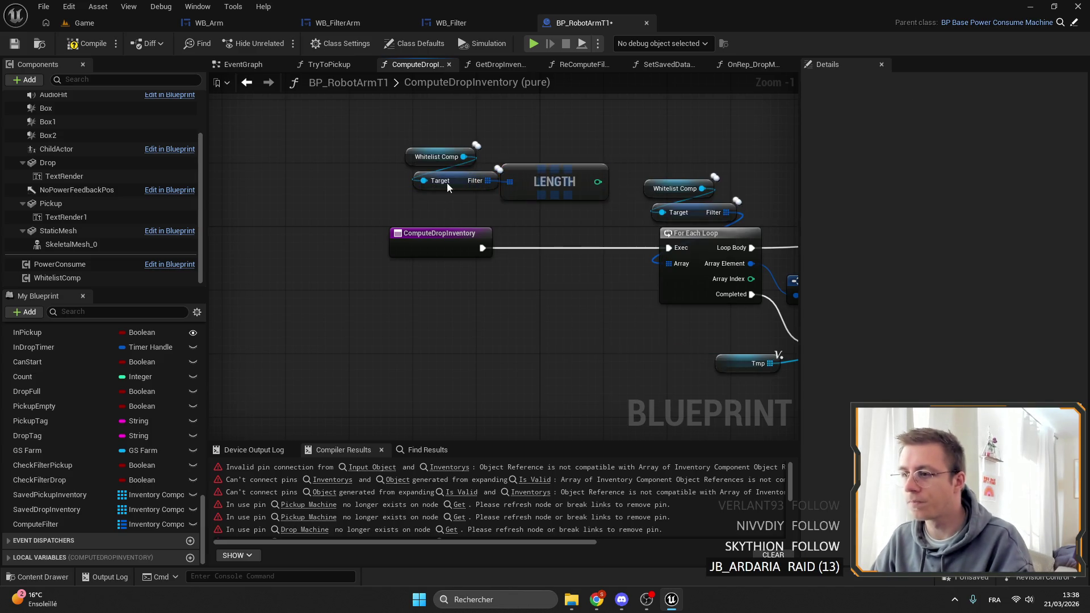
{"action": "mouse_move", "coordinate": [487, 181]}
{"action": "left_mouse_down"}
{"action": "mouse_move", "coordinate": [459, 188]}
{"action": "mouse_move", "coordinate": [536, 160]}
{"action": "mouse_move", "coordinate": [441, 170]}
{"action": "mouse_move", "coordinate": [509, 181]}
{"action": "left_mouse_up"}
{"action": "left_click", "coordinate": [426, 214]}
{"action": "type", "text": "i"}
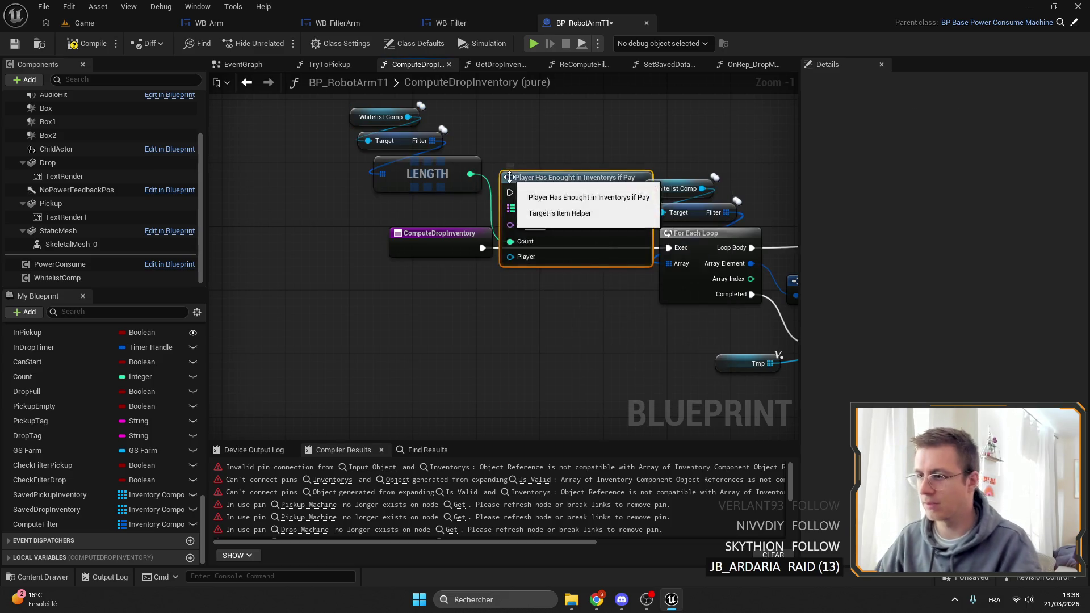
{"action": "left_click", "coordinate": [483, 179]}
Step: Branch on LENGTH > comparison, routing entry exec through it and True to the For Each Loop
{"action": "left_click_drag", "start_coordinate": [482, 179], "coordinate": [503, 186]}
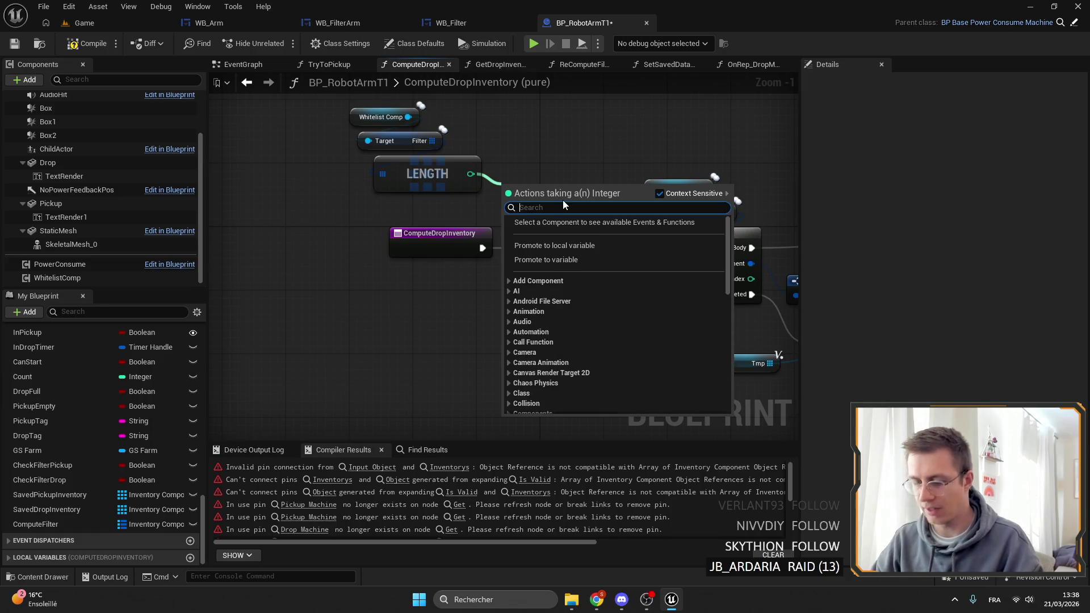
{"action": "type", "text": "=="}
{"action": "key", "text": "BackSpace"}
{"action": "key", "text": "BackSpace"}
{"action": "type", "text": ">"}
{"action": "key", "text": "Return"}
{"action": "left_click_drag", "start_coordinate": [561, 197], "coordinate": [595, 193]}
{"action": "type", "text": "branch"}
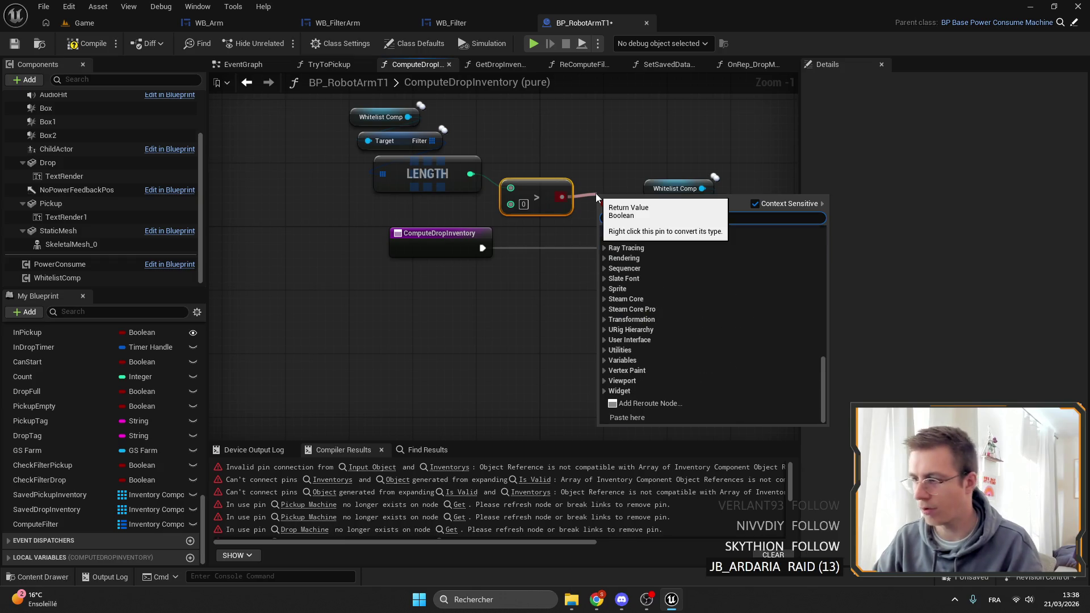
{"action": "key", "text": "Return"}
{"action": "mouse_move", "coordinate": [483, 248]}
{"action": "left_mouse_down"}
{"action": "mouse_move", "coordinate": [605, 208]}
{"action": "mouse_move", "coordinate": [549, 243]}
{"action": "left_mouse_up"}
{"action": "left_click_drag", "start_coordinate": [545, 193], "coordinate": [559, 200]}
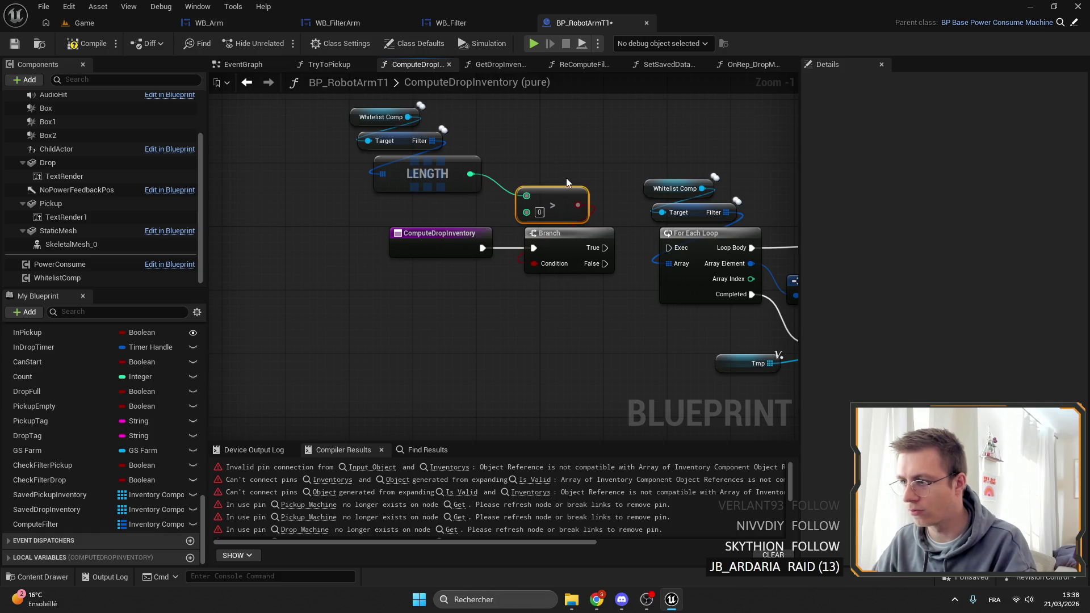
{"action": "left_click_drag", "start_coordinate": [605, 248], "coordinate": [668, 249]}
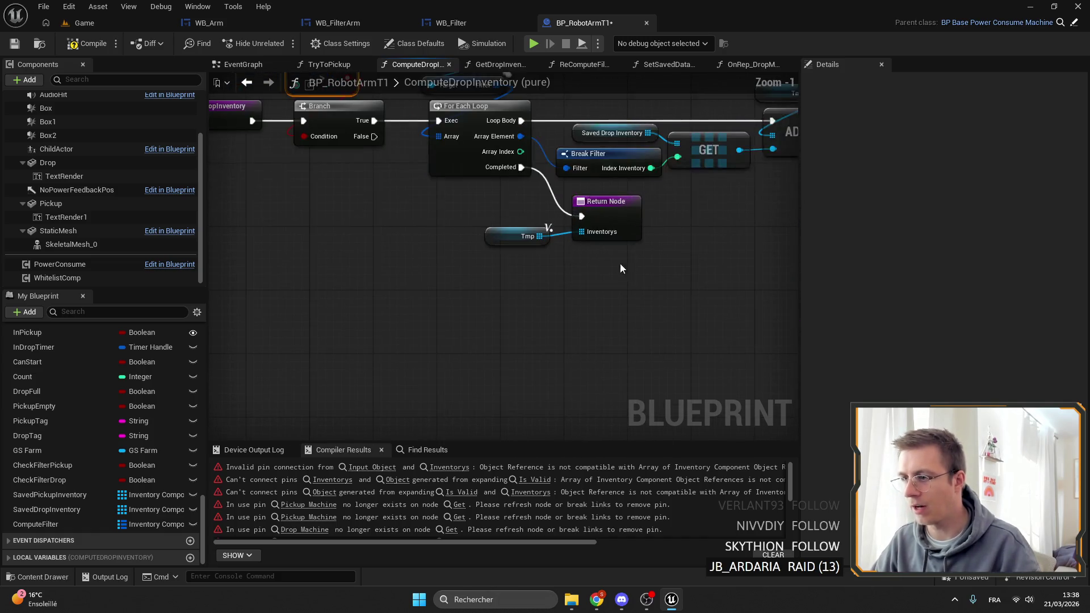
Step: Duplicate the Return Node for the False path, feed it SavedDropInventory, and save
{"action": "left_click", "coordinate": [613, 221]}
{"action": "key", "text": "ctrl+c"}
{"action": "key", "text": "ctrl+v"}
{"action": "left_click_drag", "start_coordinate": [419, 139], "coordinate": [562, 307]}
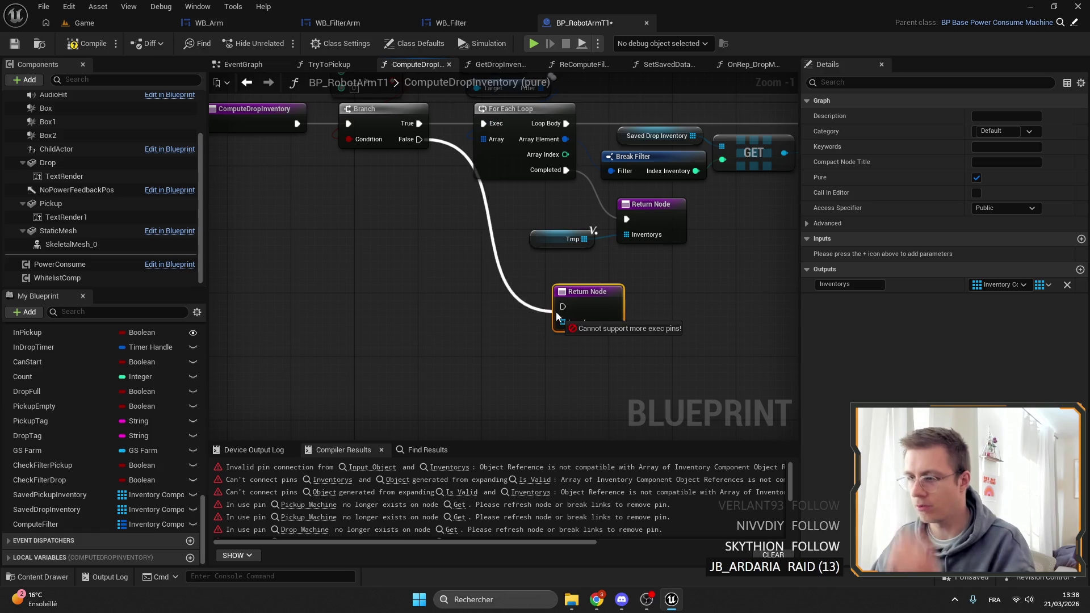
{"action": "mouse_move", "coordinate": [634, 307]}
{"action": "left_mouse_down"}
{"action": "mouse_move", "coordinate": [621, 235]}
{"action": "mouse_move", "coordinate": [556, 168]}
{"action": "left_mouse_up"}
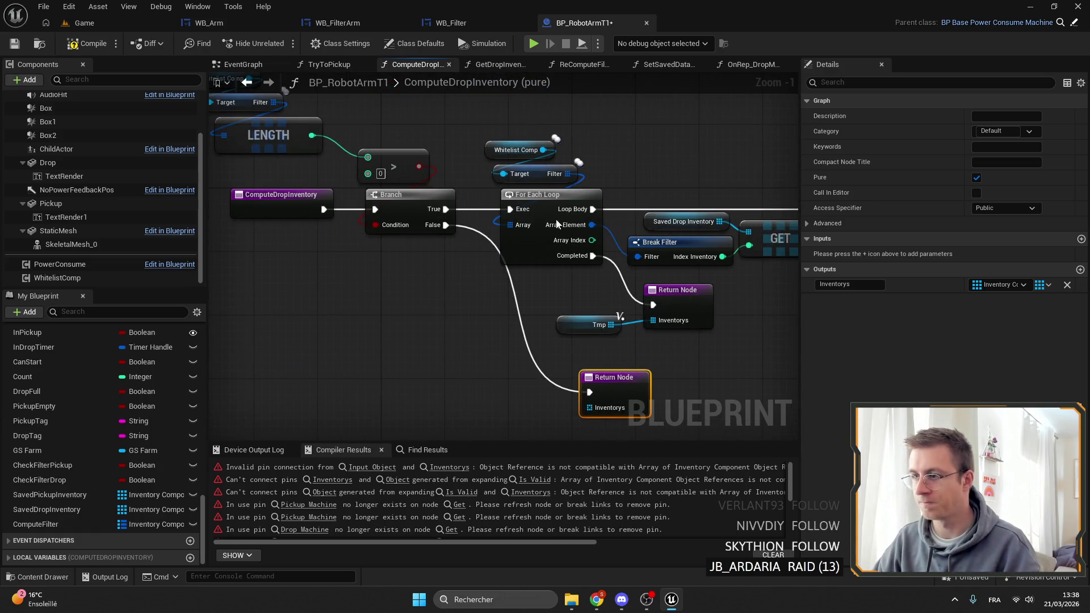
{"action": "left_click_drag", "start_coordinate": [560, 209], "coordinate": [570, 133]}
{"action": "scroll", "coordinate": [70, 444], "scroll_direction": "up", "scroll_amount": 5}
{"action": "scroll", "coordinate": [71, 445], "scroll_direction": "down", "scroll_amount": 8}
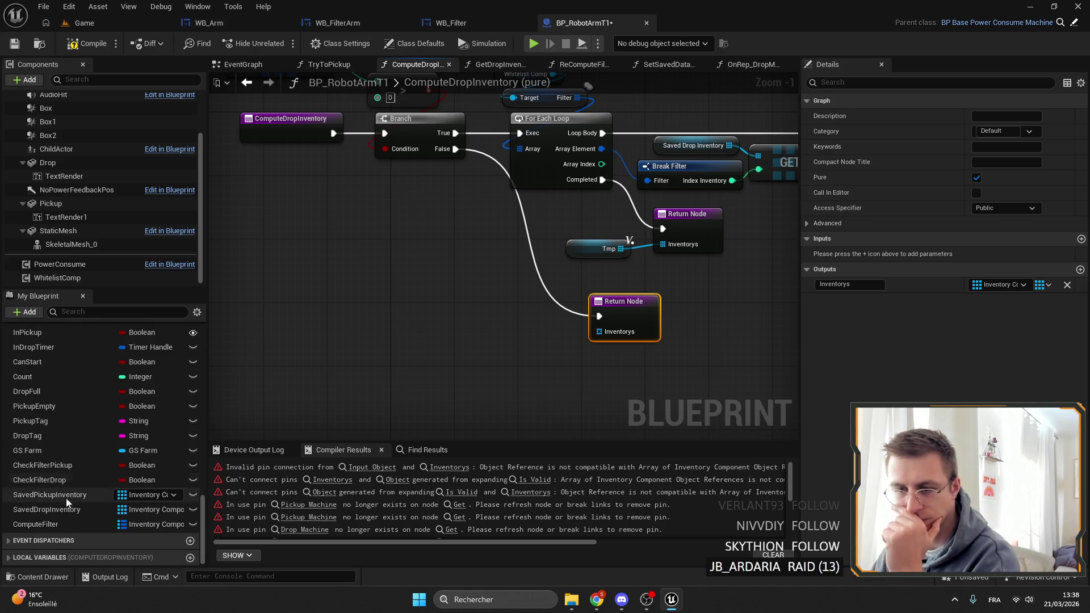
{"action": "mouse_move", "coordinate": [48, 511]}
{"action": "left_mouse_down"}
{"action": "mouse_move", "coordinate": [644, 343]}
{"action": "mouse_move", "coordinate": [600, 331]}
{"action": "mouse_move", "coordinate": [526, 352]}
{"action": "left_mouse_up"}
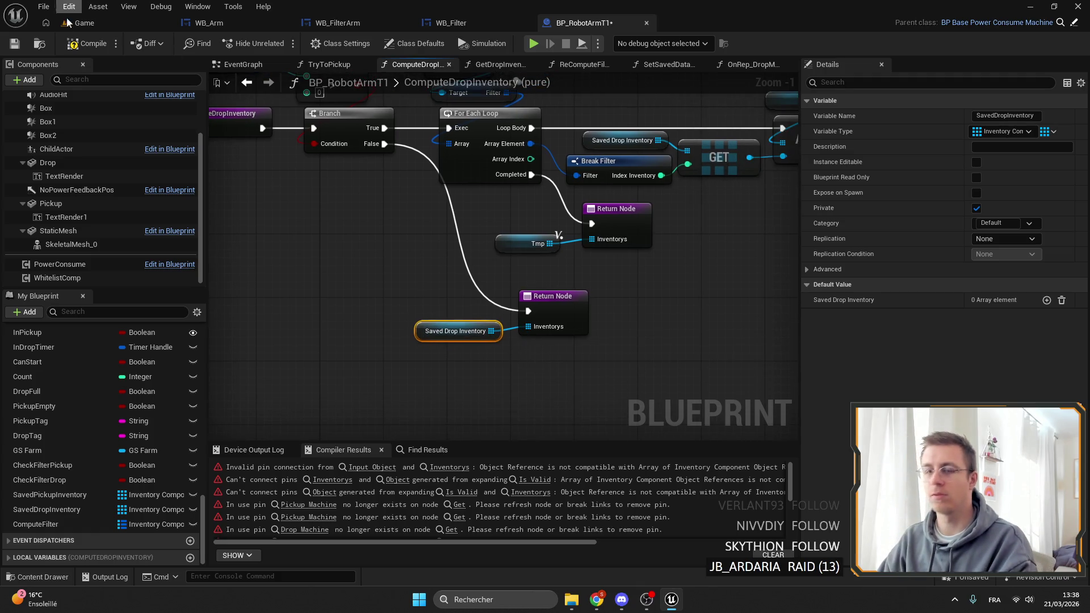
{"action": "left_click", "coordinate": [15, 44]}
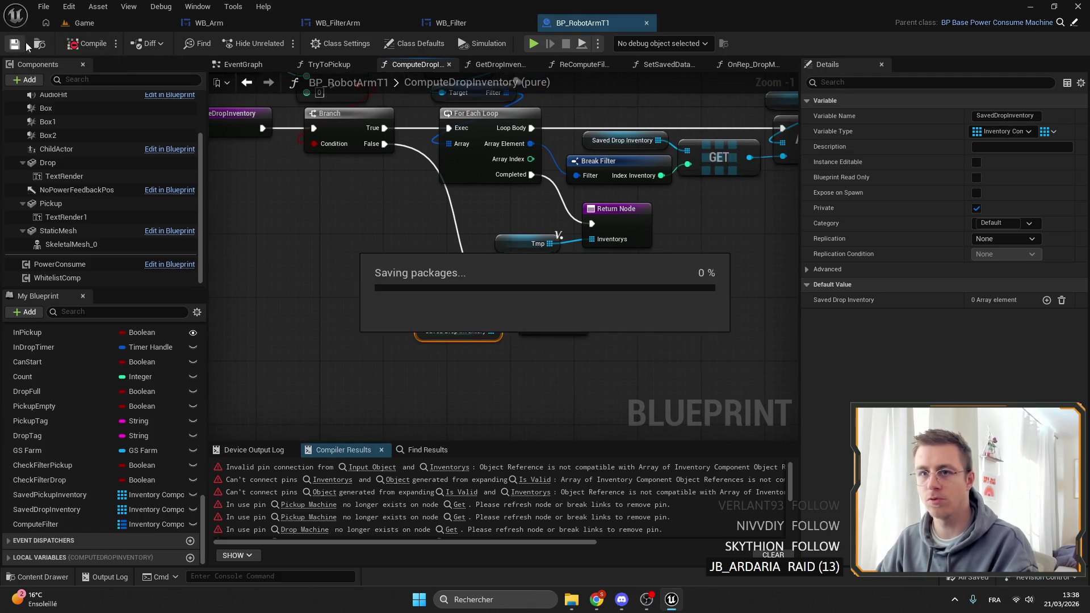
Step: In TryToPickup, connect the loop's Array Element to Try Get X Item Inventory's Target
{"action": "left_click", "coordinate": [747, 65]}
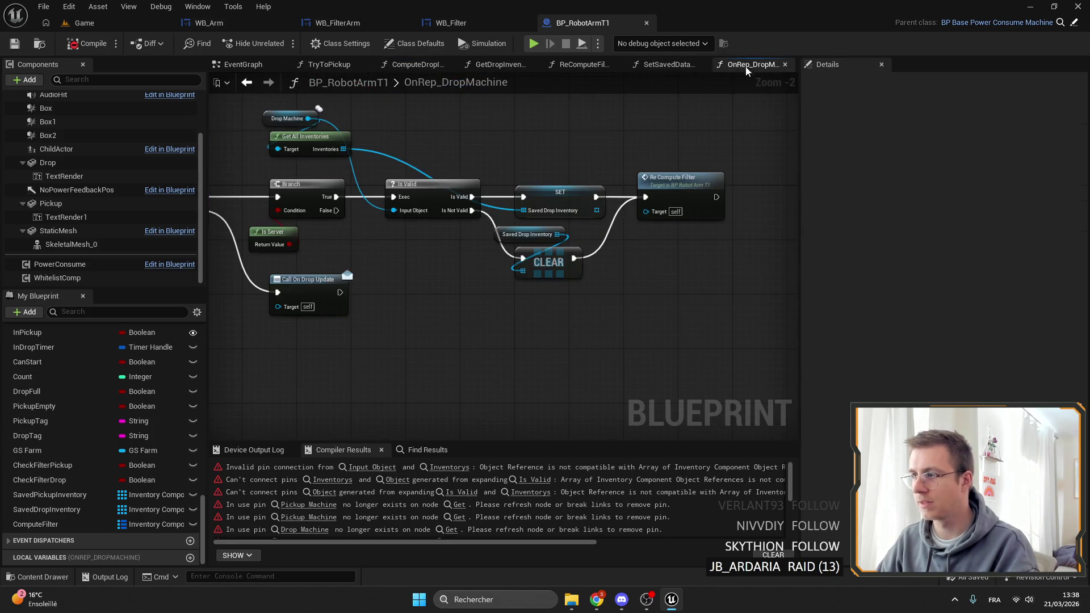
{"action": "left_click", "coordinate": [310, 67]}
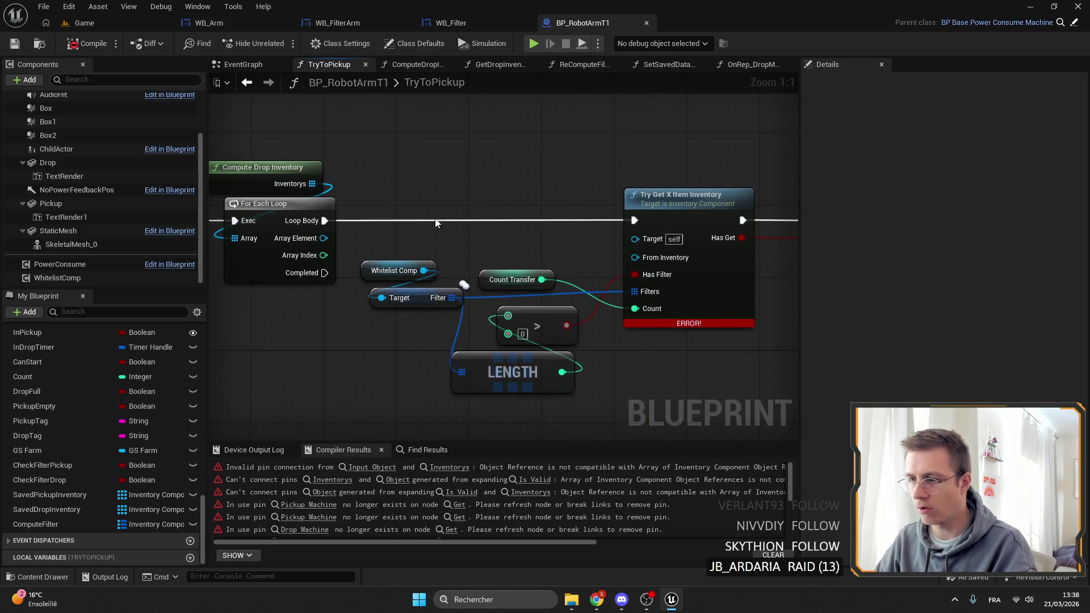
{"action": "mouse_move", "coordinate": [299, 238]}
{"action": "left_mouse_down"}
{"action": "mouse_move", "coordinate": [748, 255]}
{"action": "mouse_move", "coordinate": [735, 242]}
{"action": "mouse_move", "coordinate": [704, 258]}
{"action": "left_mouse_up"}
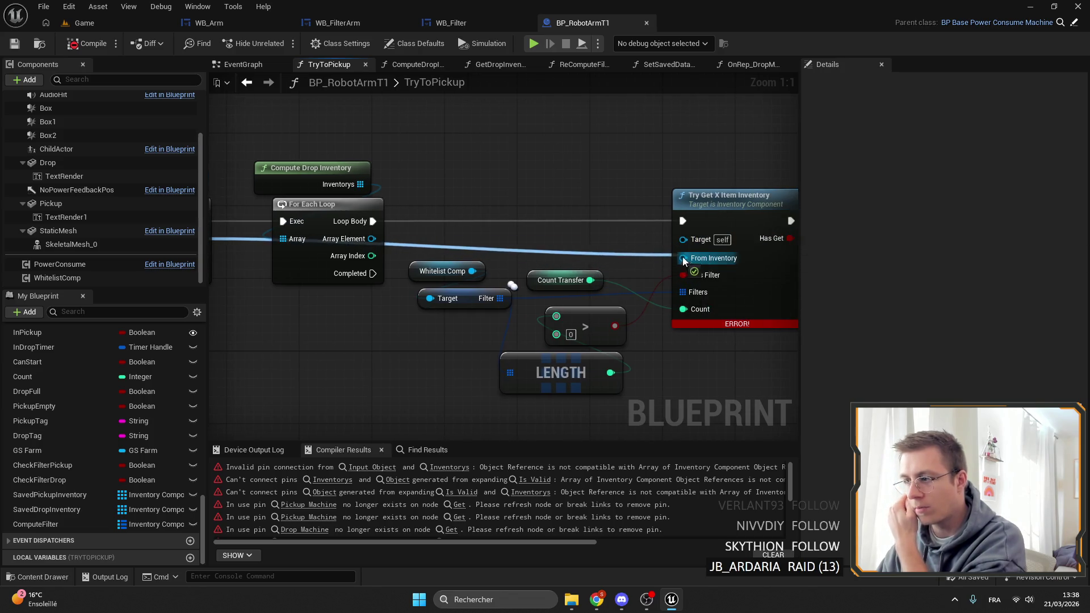
{"action": "left_click_drag", "start_coordinate": [370, 240], "coordinate": [693, 241]}
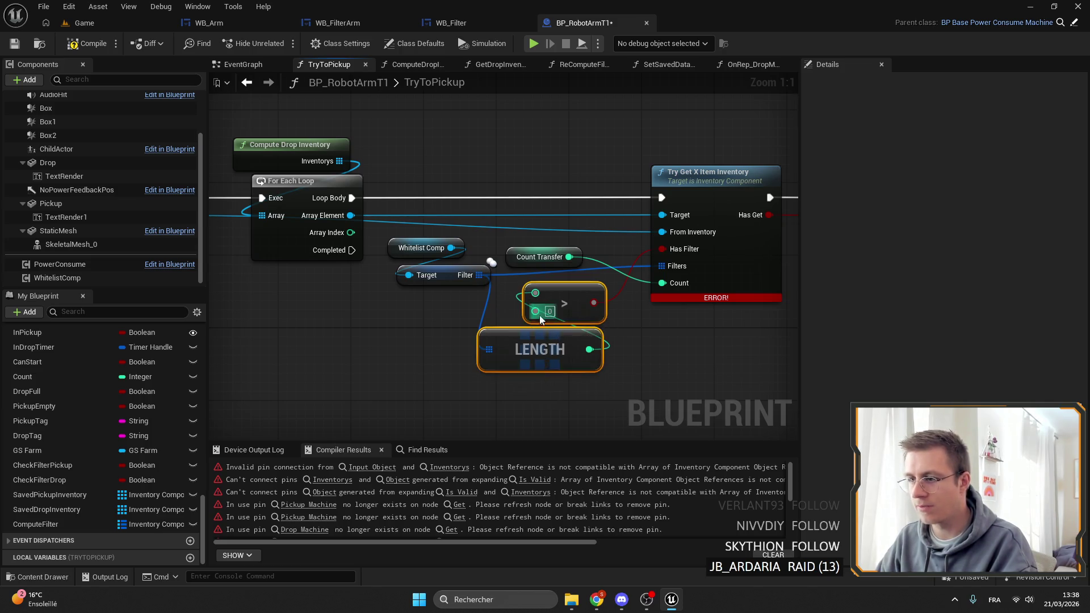
Step: Remove the Whitelist Comp, Filter and LENGTH nodes from TryToPickup
{"action": "key", "text": "Delete"}
{"action": "key", "text": "ctrl+z"}
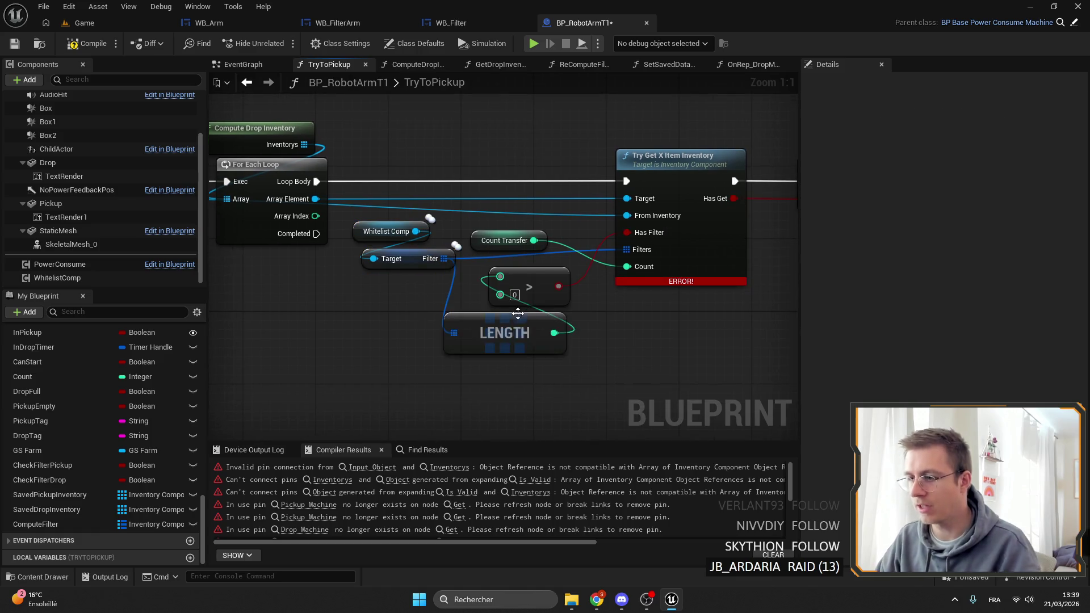
{"action": "key", "text": "ctrl+z"}
{"action": "key", "text": "ctrl+z"}
{"action": "key", "text": "ctrl+z"}
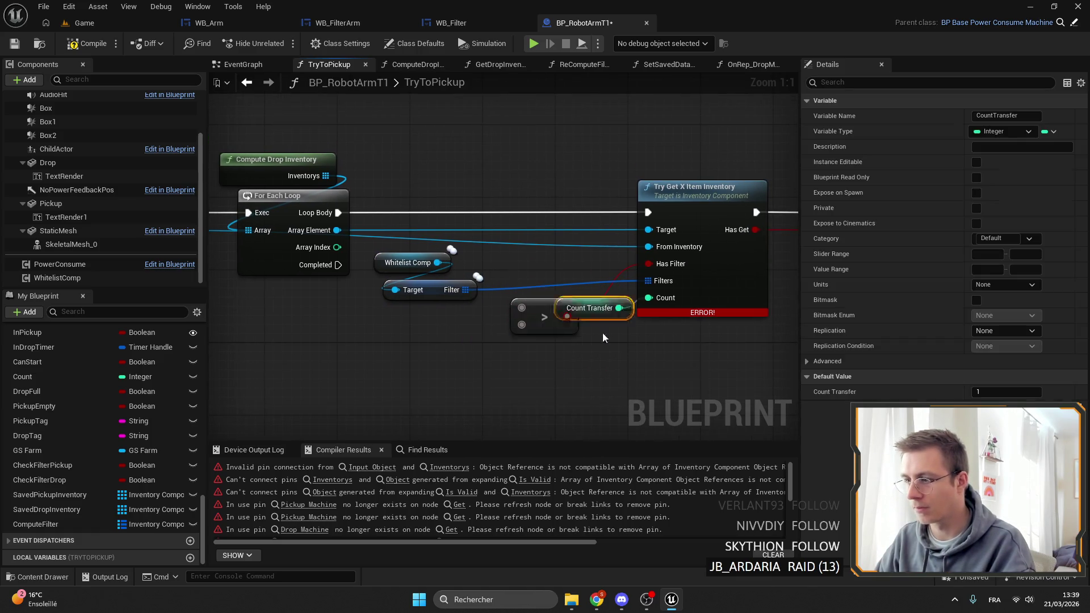
{"action": "key", "text": "ctrl+z"}
{"action": "key", "text": "ctrl+z"}
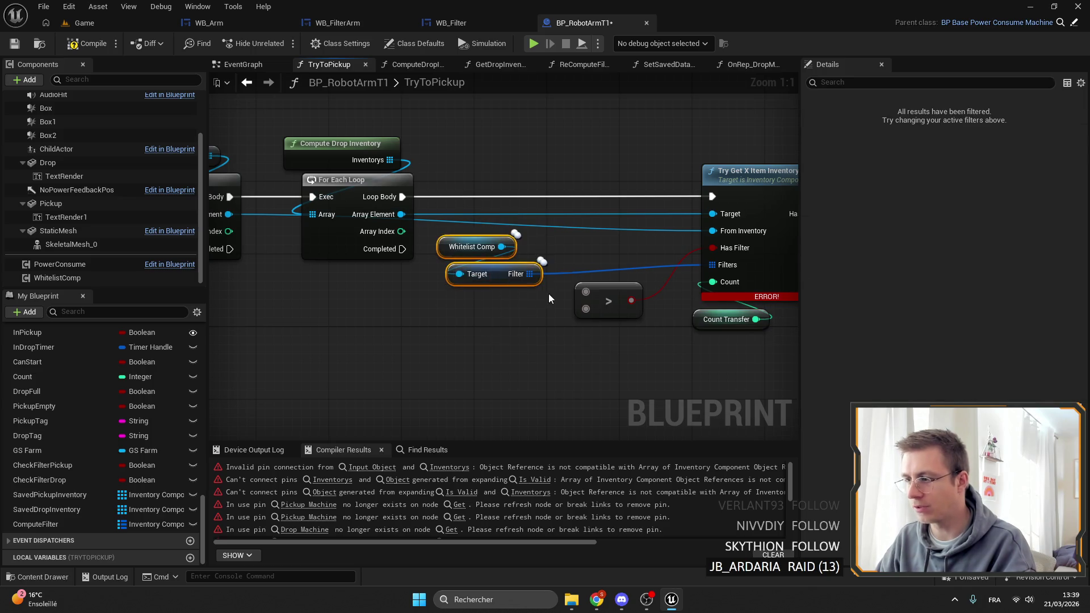
{"action": "left_click", "coordinate": [614, 288]}
{"action": "left_click", "coordinate": [495, 269]}
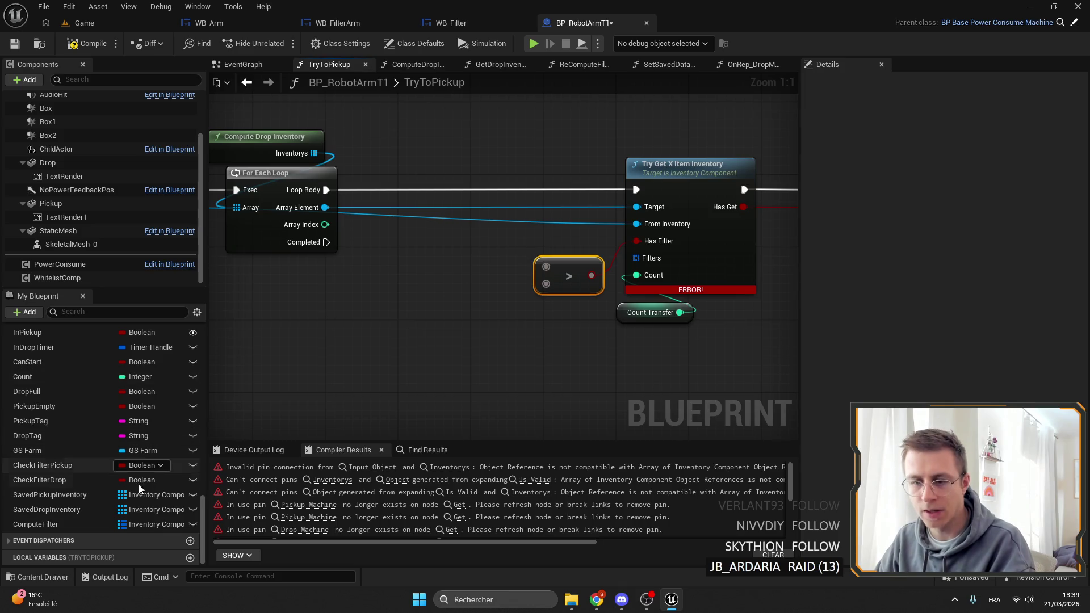
Step: Try a ComputeFilter Find node on the loop element, delete it, and create a new function
{"action": "left_click", "coordinate": [88, 524]}
{"action": "mouse_move", "coordinate": [88, 523]}
{"action": "left_mouse_down"}
{"action": "mouse_move", "coordinate": [431, 188]}
{"action": "mouse_move", "coordinate": [520, 179]}
{"action": "mouse_move", "coordinate": [511, 205]}
{"action": "mouse_move", "coordinate": [498, 207]}
{"action": "left_mouse_up"}
{"action": "type", "text": "fi"}
{"action": "key", "text": "Return"}
{"action": "mouse_move", "coordinate": [325, 207]}
{"action": "left_mouse_down"}
{"action": "mouse_move", "coordinate": [377, 233]}
{"action": "mouse_move", "coordinate": [446, 232]}
{"action": "mouse_move", "coordinate": [430, 258]}
{"action": "left_mouse_up"}
{"action": "left_click", "coordinate": [448, 185], "text": "ctrl"}
{"action": "left_click_drag", "start_coordinate": [470, 309], "coordinate": [461, 308]}
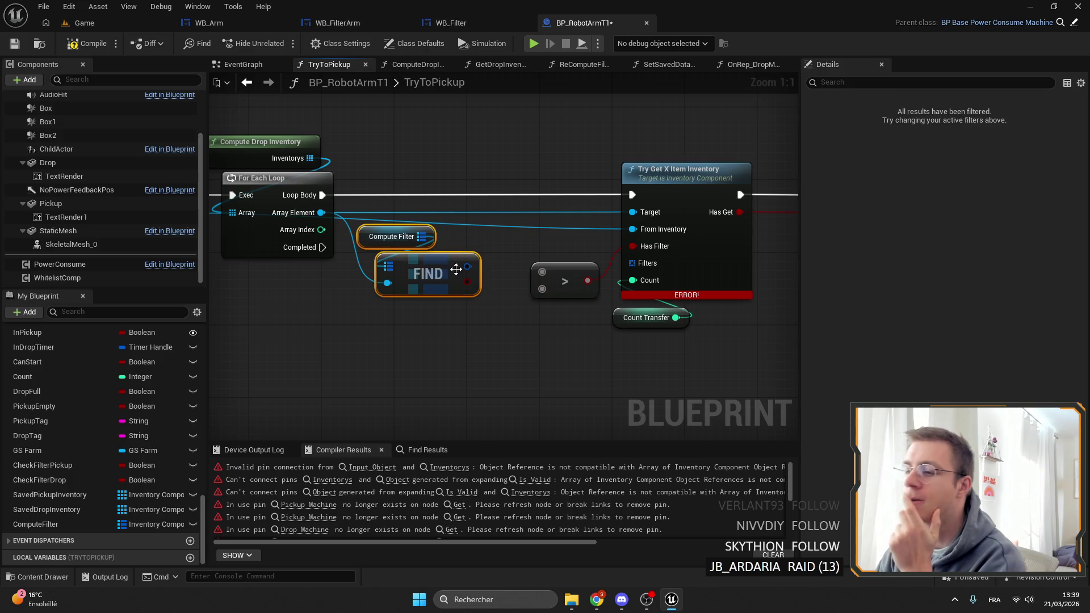
{"action": "mouse_move", "coordinate": [484, 277]}
{"action": "left_mouse_down"}
{"action": "mouse_move", "coordinate": [410, 272]}
{"action": "mouse_move", "coordinate": [416, 286]}
{"action": "left_mouse_up"}
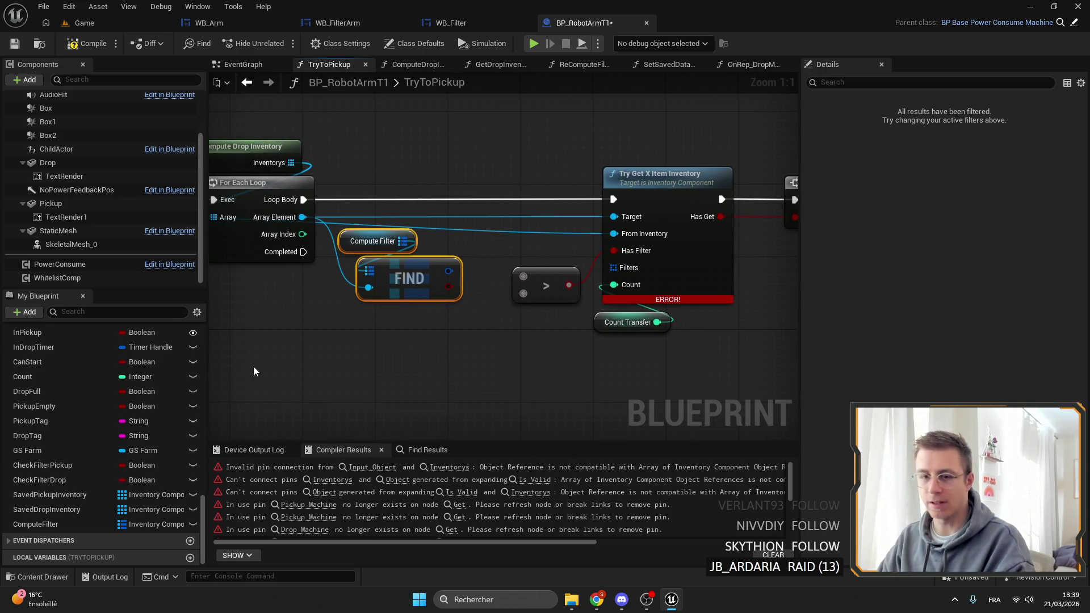
{"action": "key", "text": "Delete"}
{"action": "scroll", "coordinate": [144, 429], "scroll_direction": "up", "scroll_amount": 5}
{"action": "scroll", "coordinate": [144, 429], "scroll_direction": "up", "scroll_amount": 10}
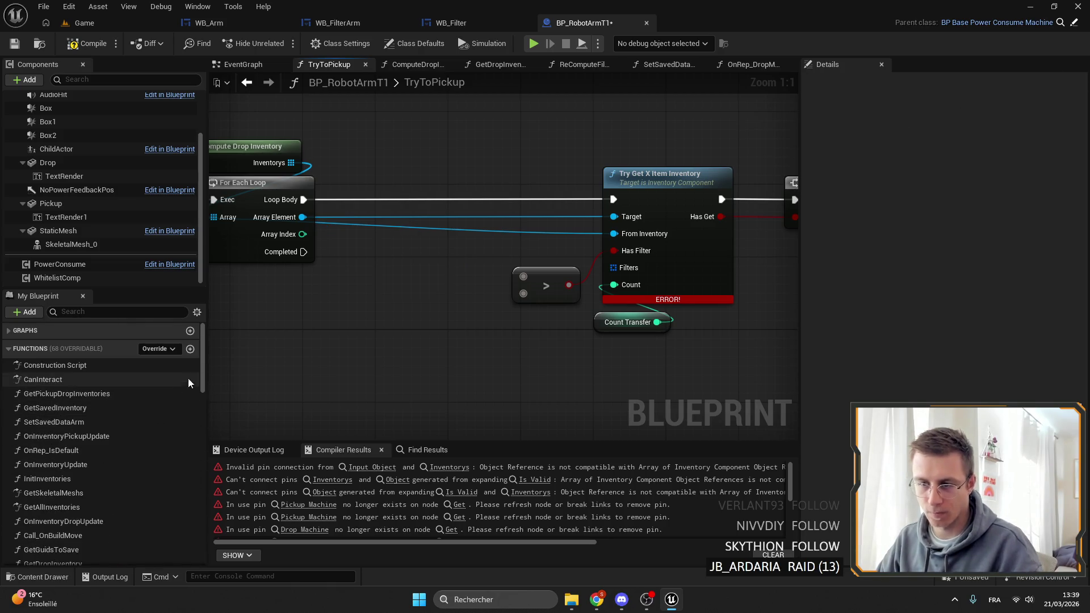
{"action": "left_click", "coordinate": [196, 351]}
Step: Name the function GetFilterByInventory and give it a Filters output, an array of Filter
{"action": "type", "text": "GetFil"}
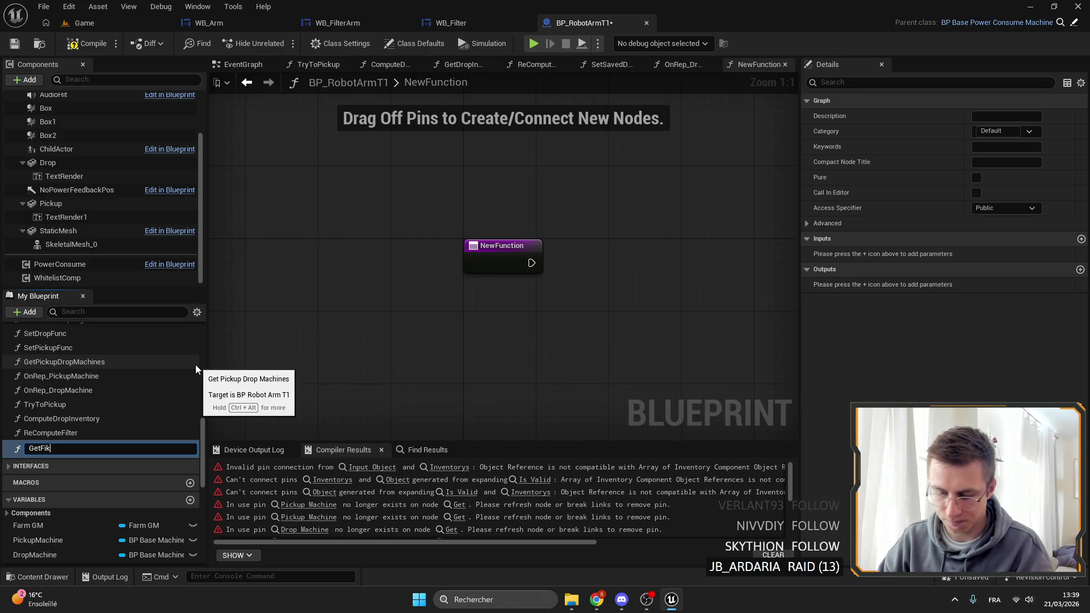
{"action": "type", "text": "terB"}
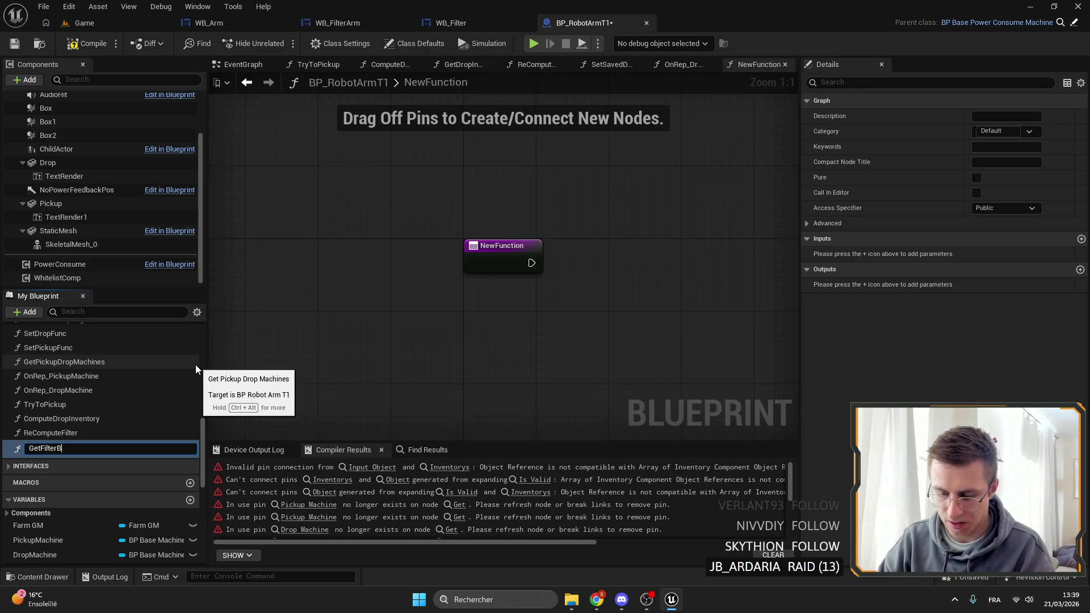
{"action": "type", "text": "yInventory"}
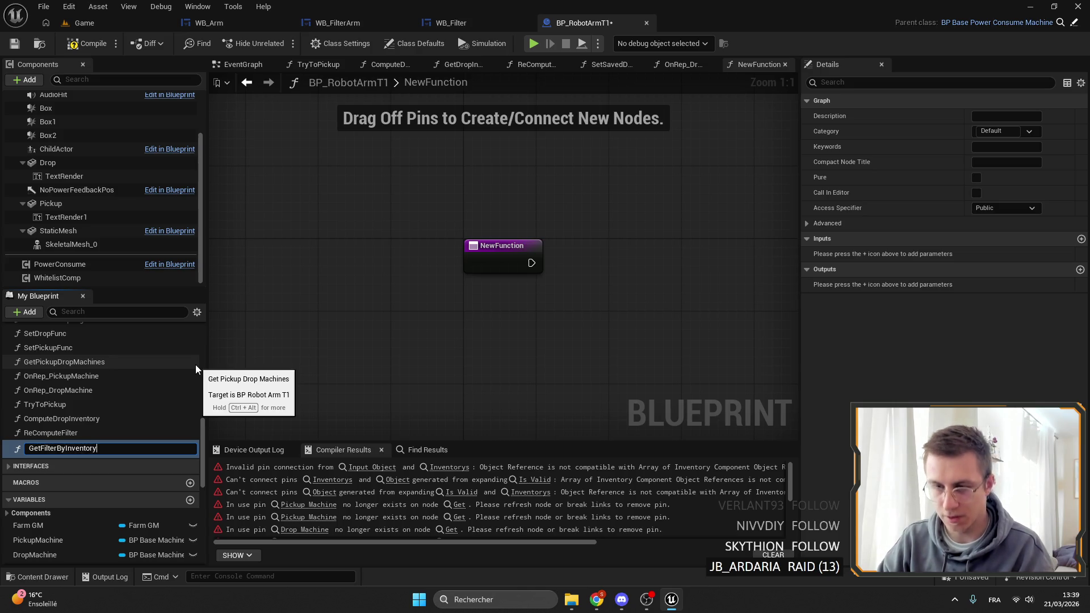
{"action": "key", "text": "Return"}
{"action": "left_click", "coordinate": [1079, 269]}
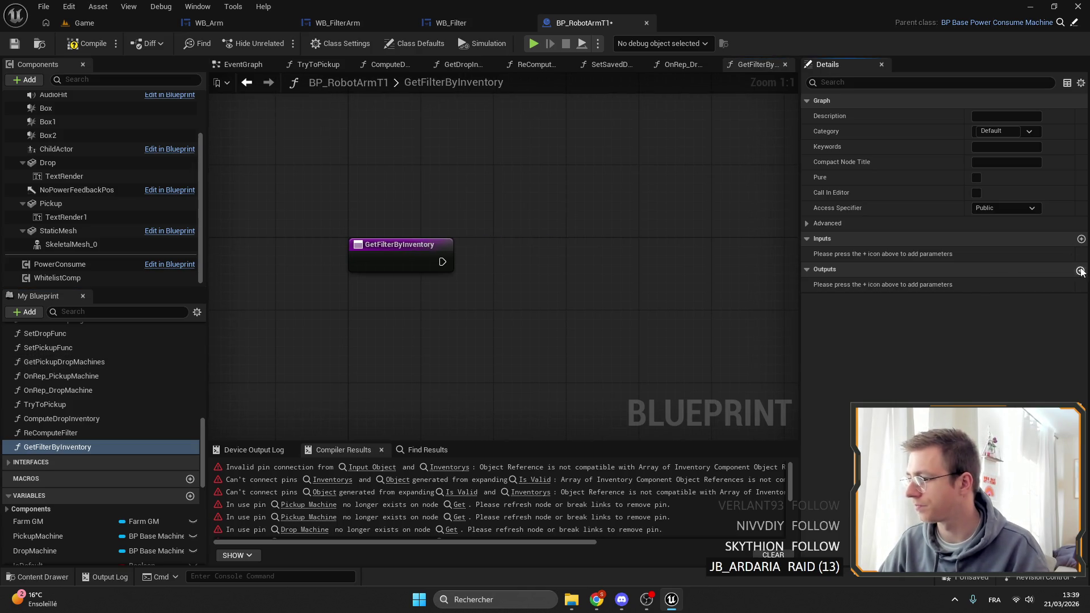
{"action": "left_click", "coordinate": [985, 282]}
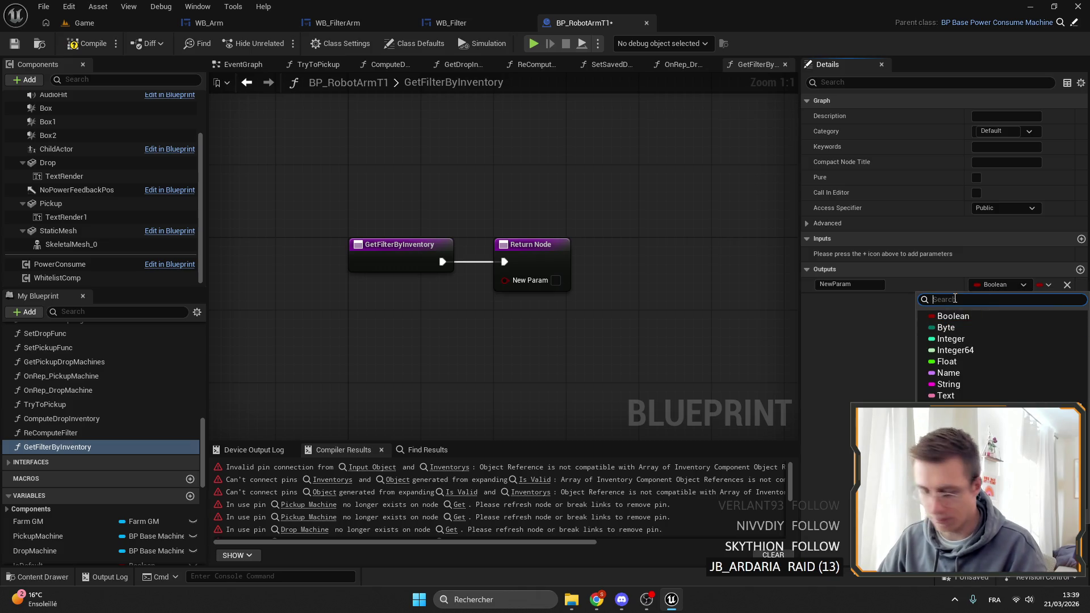
{"action": "type", "text": "filter"}
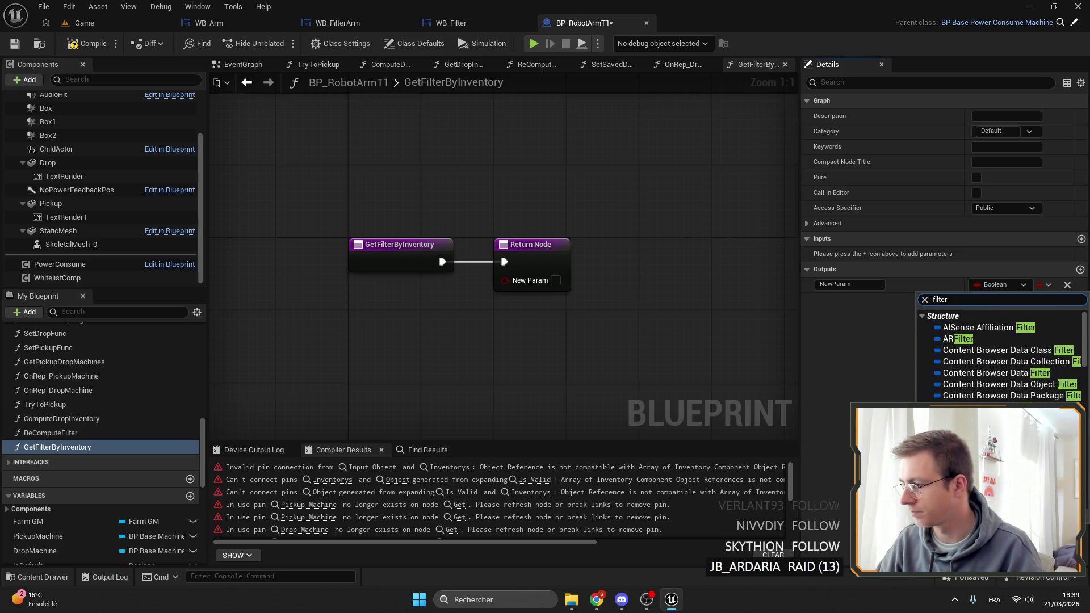
{"action": "left_click", "coordinate": [987, 417]}
{"action": "left_click", "coordinate": [1049, 284]}
{"action": "left_click", "coordinate": [1036, 321]}
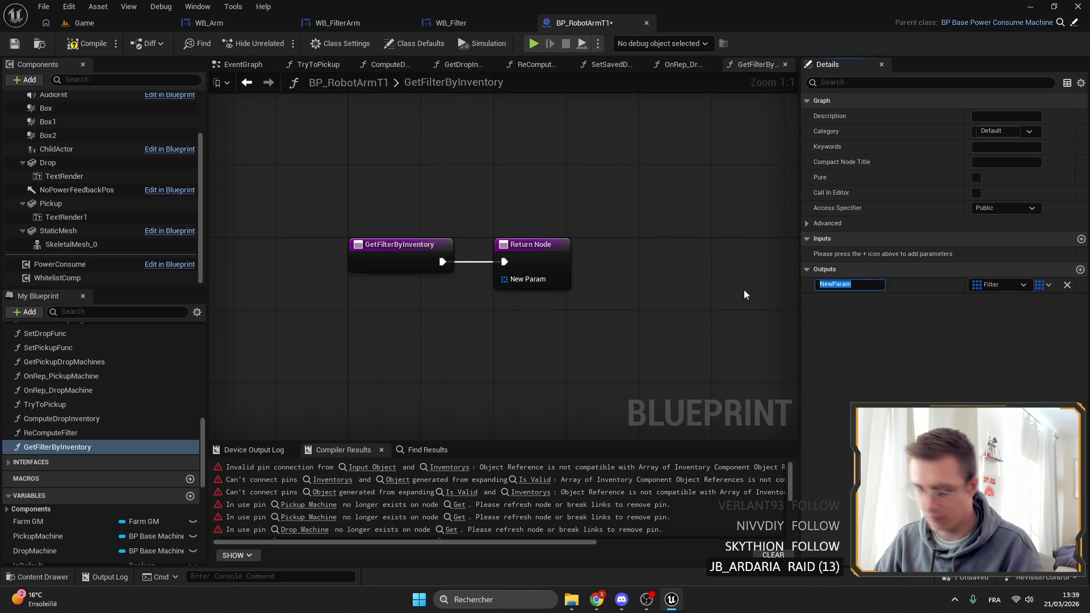
{"action": "type", "text": "Filters"}
{"action": "key", "text": "Return"}
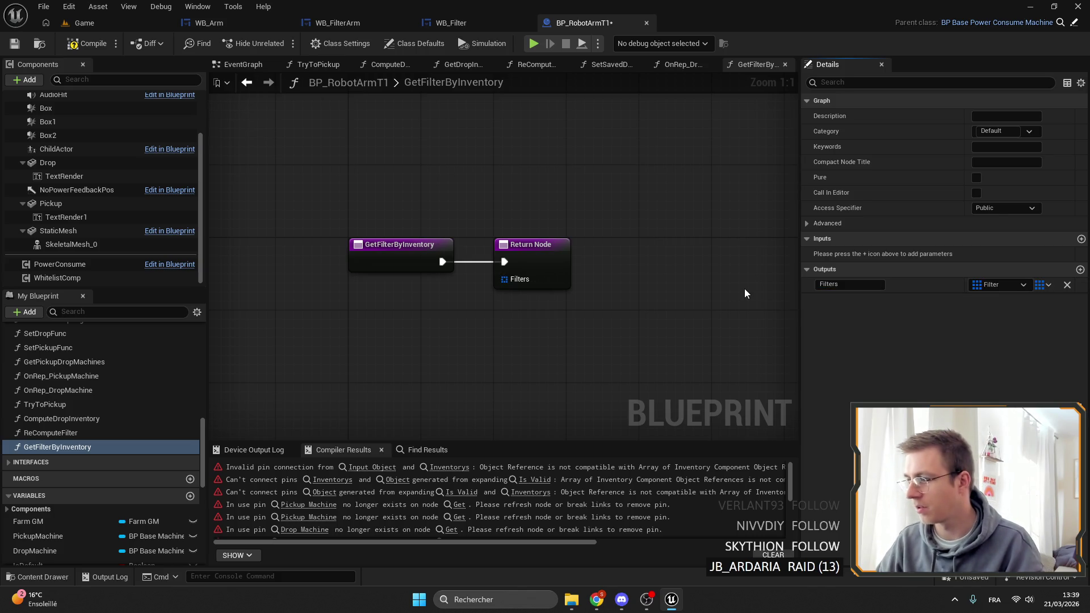
{"action": "left_click_drag", "start_coordinate": [397, 233], "coordinate": [491, 232]}
Step: Add a second output and an input parameter named Inventory
{"action": "left_click", "coordinate": [1080, 270]}
{"action": "type", "text": "HasFilter"}
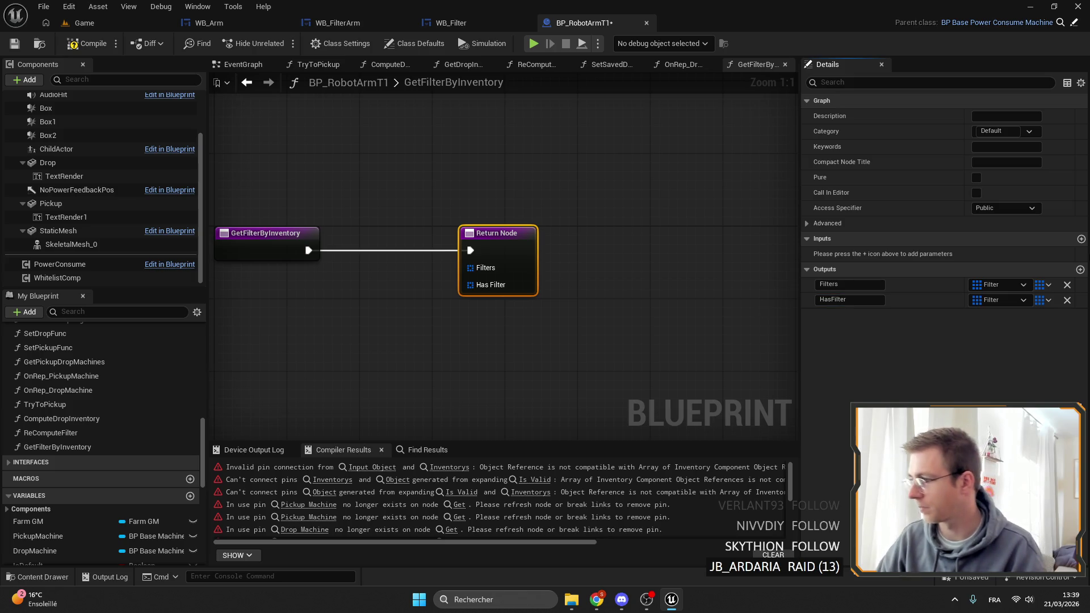
{"action": "left_click", "coordinate": [1080, 239]}
{"action": "left_click", "coordinate": [990, 255]}
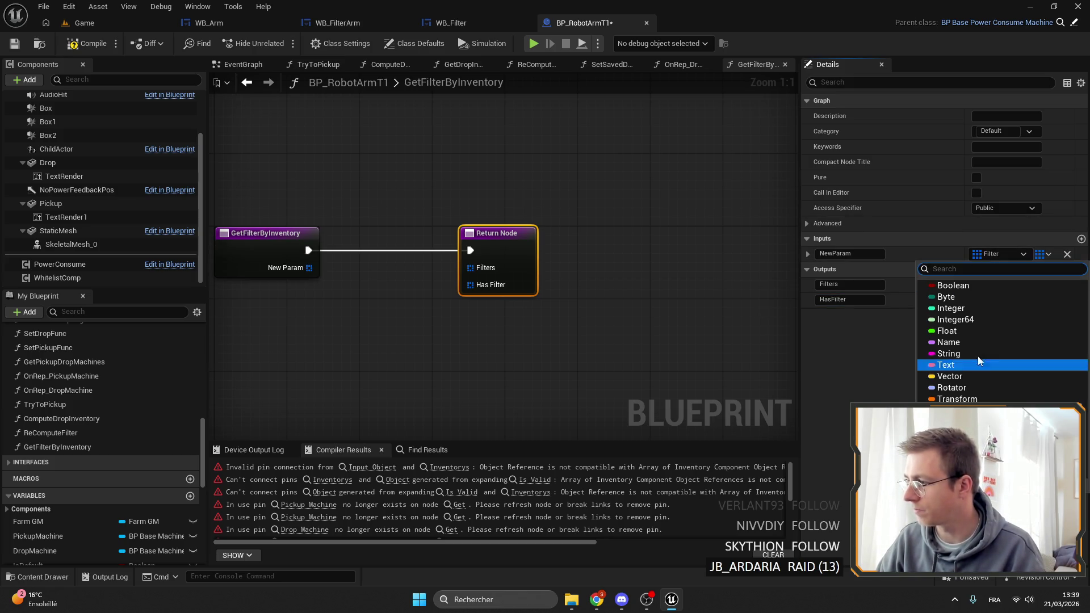
{"action": "key", "text": "Escape"}
{"action": "type", "text": "Inventory"}
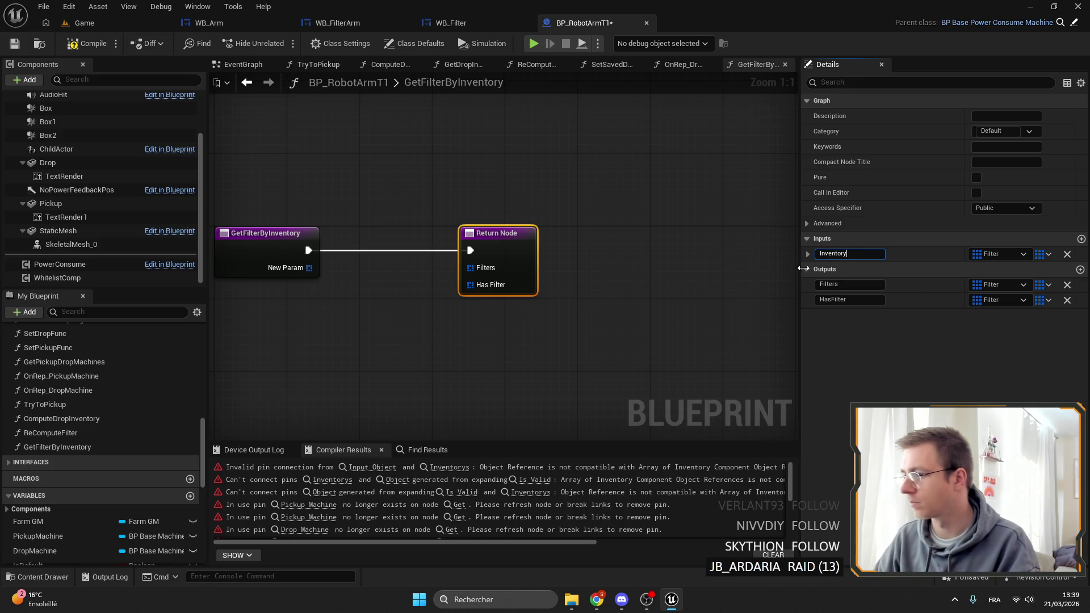
{"action": "key", "text": "Return"}
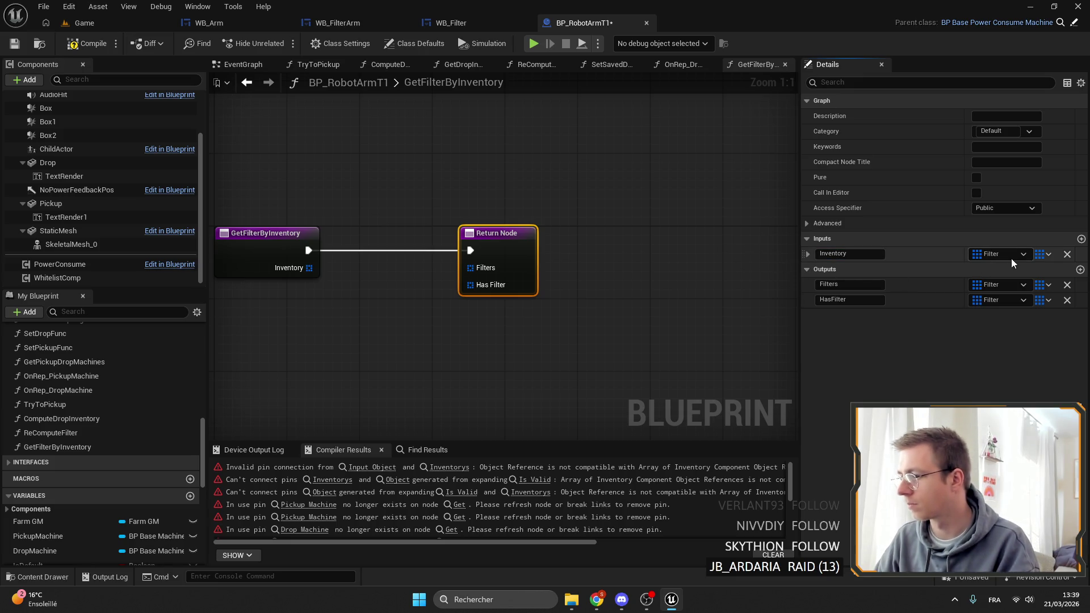
Step: Set the Inventory input's type to a single Inventory Component object reference
{"action": "left_click", "coordinate": [1009, 256]}
{"action": "type", "text": "ve"}
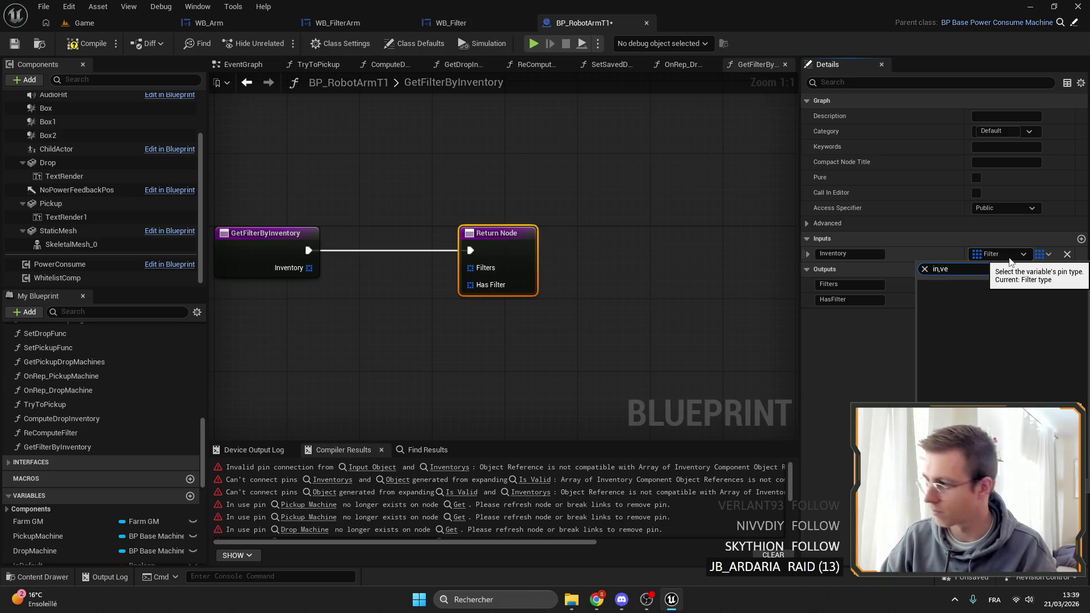
{"action": "key", "text": "BackSpace"}
{"action": "key", "text": "super+shift+s"}
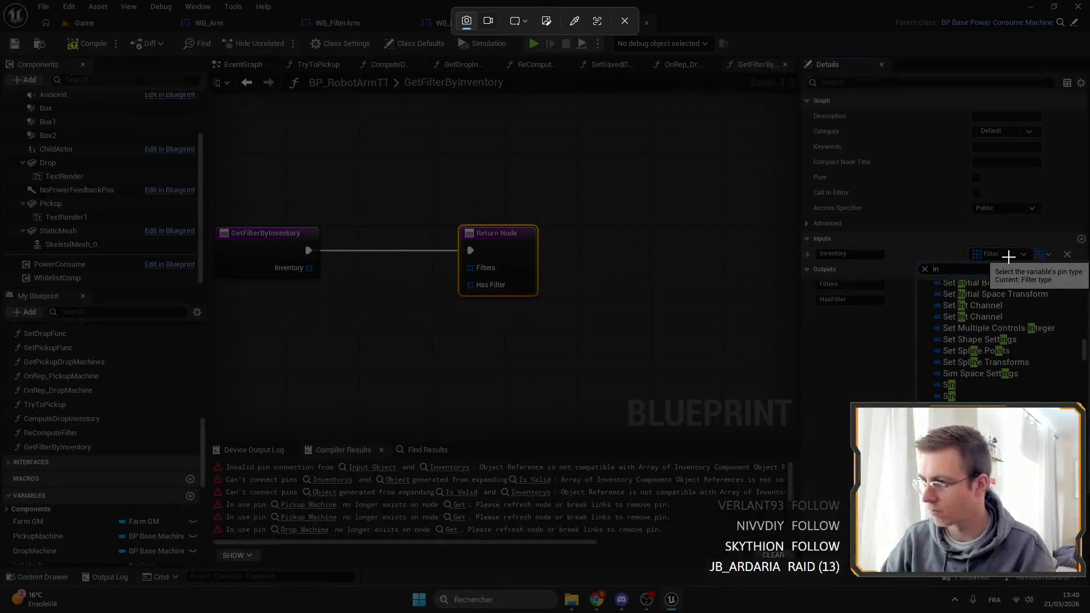
{"action": "left_click", "coordinate": [629, 22]}
{"action": "left_click", "coordinate": [1004, 254]}
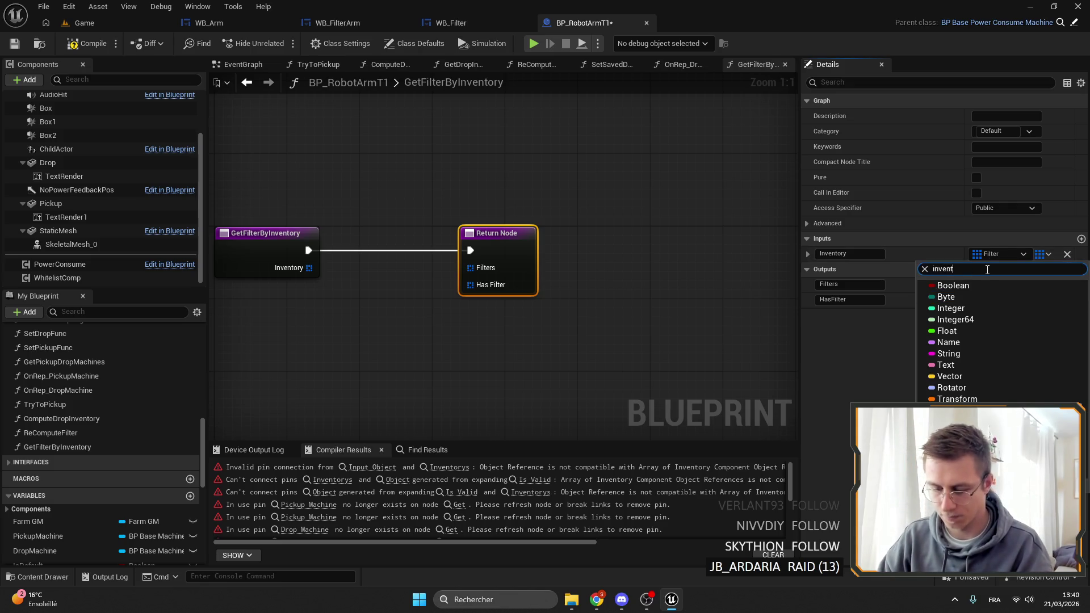
{"action": "scroll", "coordinate": [999, 363], "scroll_direction": "down", "scroll_amount": 2}
{"action": "mouse_move", "coordinate": [1014, 401]}
{"action": "left_click", "coordinate": [874, 402]}
{"action": "left_click", "coordinate": [1048, 254]}
{"action": "left_click", "coordinate": [878, 272]}
{"action": "left_click_drag", "start_coordinate": [472, 269], "coordinate": [502, 266]}
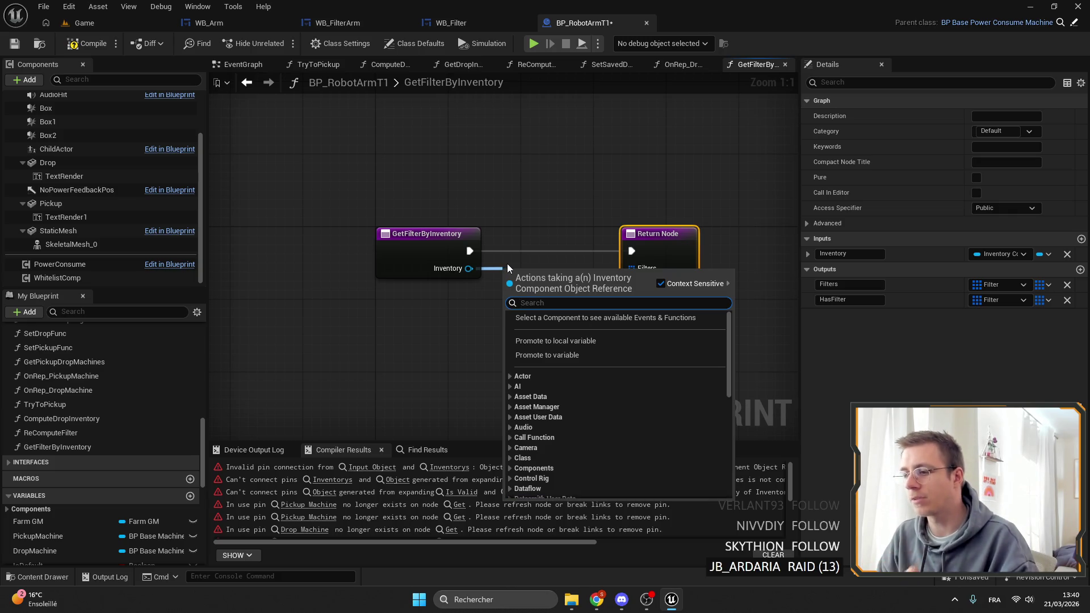
Step: Add a ComputeFilter getter and make the HasFilter output a single Boolean
{"action": "scroll", "coordinate": [110, 420], "scroll_direction": "down", "scroll_amount": 5}
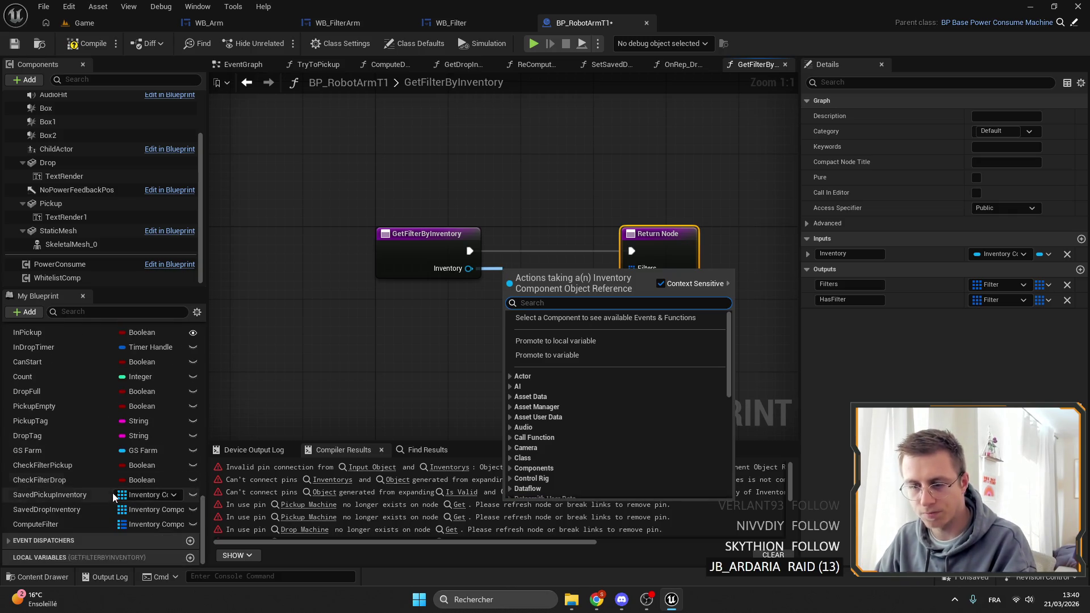
{"action": "mouse_move", "coordinate": [80, 525]}
{"action": "left_mouse_down"}
{"action": "mouse_move", "coordinate": [425, 421]}
{"action": "mouse_move", "coordinate": [468, 319]}
{"action": "left_mouse_up"}
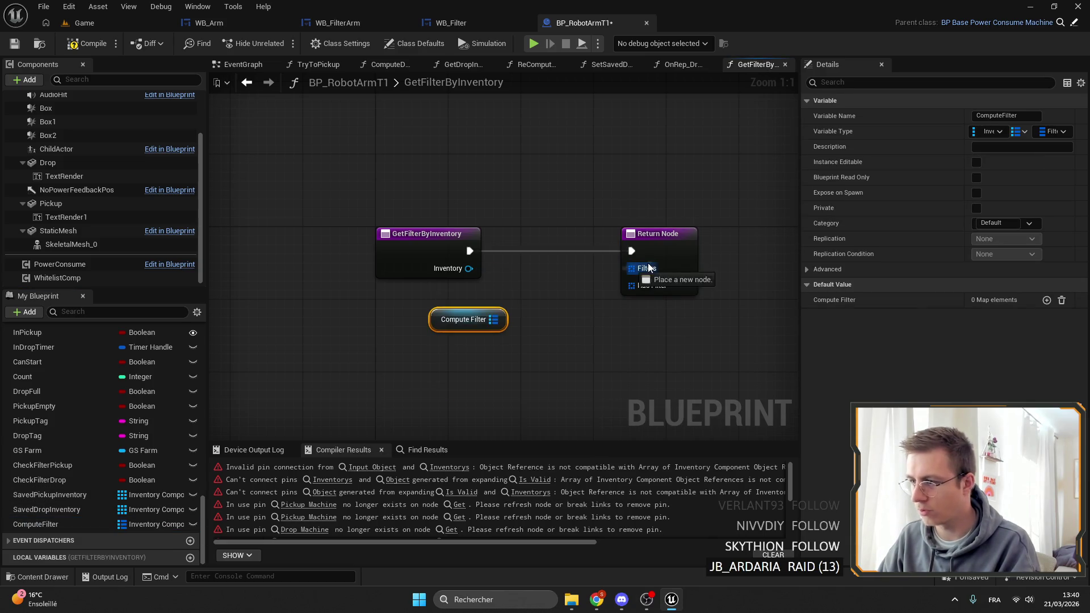
{"action": "left_click", "coordinate": [694, 248]}
{"action": "left_click", "coordinate": [1023, 300]}
{"action": "key", "text": "Escape"}
{"action": "left_click", "coordinate": [1031, 322]}
Step: Add a Find node on ComputeFilter keyed by the Inventory input
{"action": "mouse_move", "coordinate": [494, 320]}
{"action": "left_mouse_down"}
{"action": "mouse_move", "coordinate": [535, 304]}
{"action": "mouse_move", "coordinate": [411, 378]}
{"action": "left_mouse_up"}
{"action": "type", "text": "find"}
{"action": "key", "text": "Return"}
{"action": "type", "text": "in"}
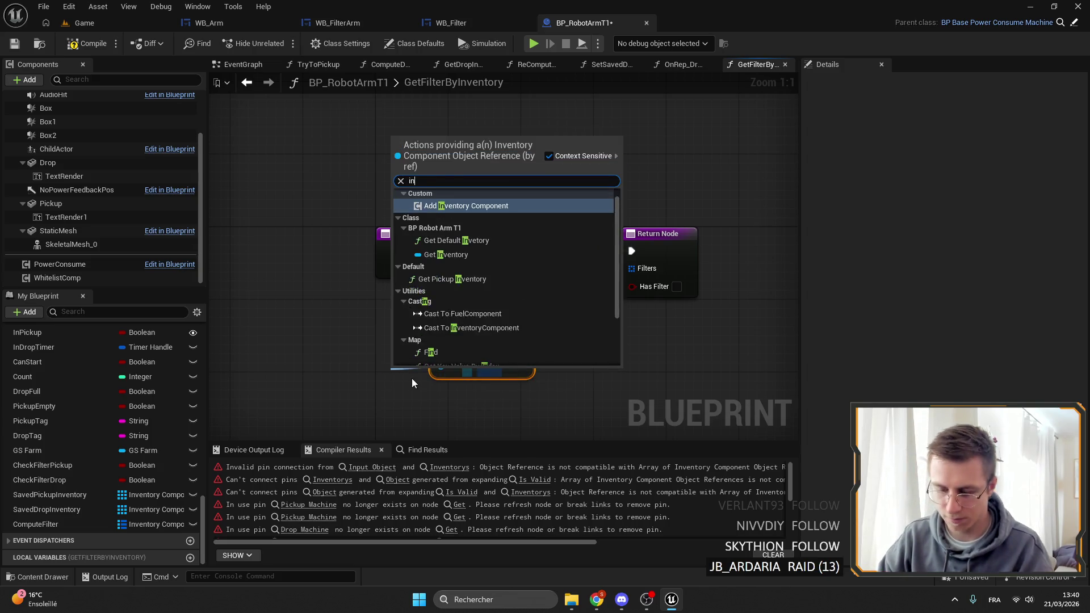
{"action": "key", "text": "Down"}
{"action": "key", "text": "Down"}
{"action": "key", "text": "Return"}
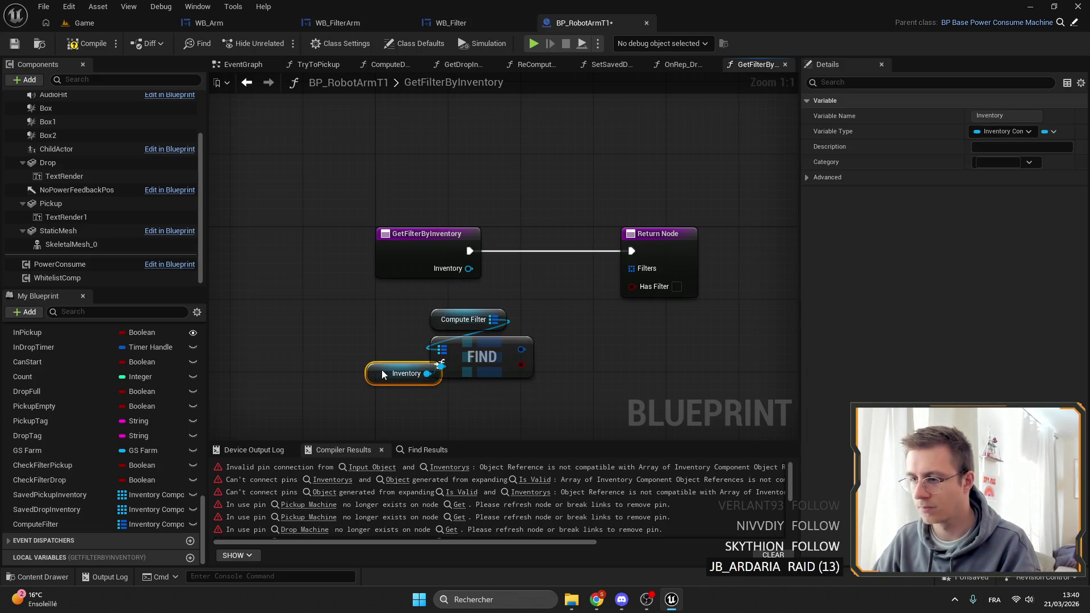
Step: Branch on Find's result into two Return nodes, breaking the found value with Break Filters
{"action": "left_click_drag", "start_coordinate": [456, 319], "coordinate": [373, 327]}
{"action": "mouse_move", "coordinate": [482, 372]}
{"action": "left_mouse_down"}
{"action": "mouse_move", "coordinate": [482, 354]}
{"action": "mouse_move", "coordinate": [553, 354]}
{"action": "mouse_move", "coordinate": [544, 255]}
{"action": "mouse_move", "coordinate": [523, 244]}
{"action": "left_mouse_up"}
{"action": "type", "text": "branch"}
{"action": "key", "text": "Return"}
{"action": "left_click_drag", "start_coordinate": [590, 271], "coordinate": [631, 251]}
{"action": "mouse_move", "coordinate": [665, 268]}
{"action": "left_mouse_down"}
{"action": "mouse_move", "coordinate": [682, 277]}
{"action": "mouse_move", "coordinate": [710, 339]}
{"action": "left_mouse_up"}
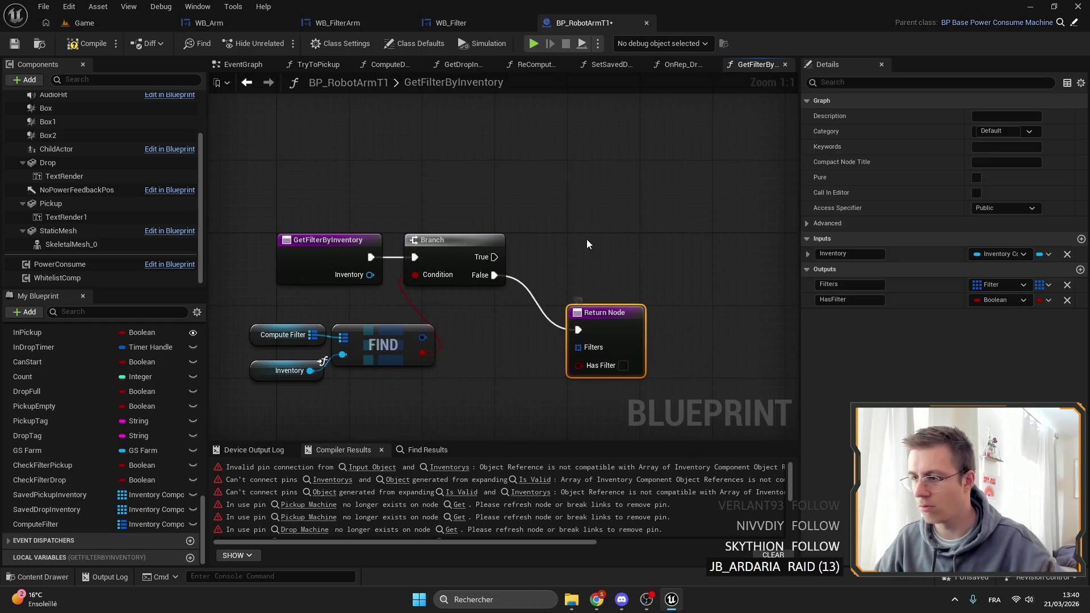
{"action": "key", "text": "ctrl+d"}
{"action": "left_click_drag", "start_coordinate": [602, 252], "coordinate": [582, 232]}
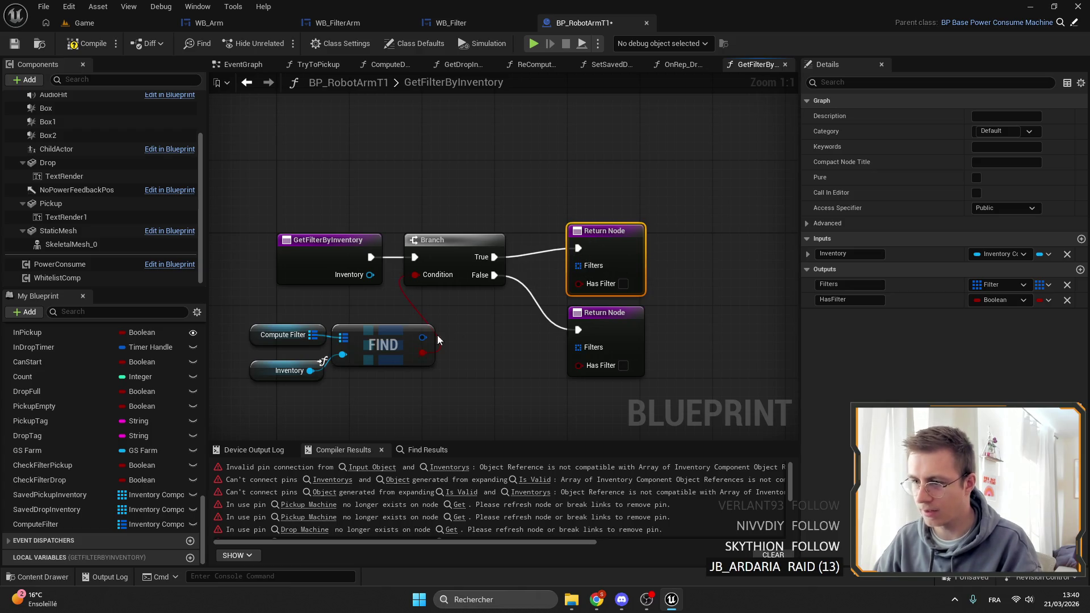
{"action": "left_click_drag", "start_coordinate": [452, 329], "coordinate": [451, 328]}
{"action": "left_click", "coordinate": [482, 441]}
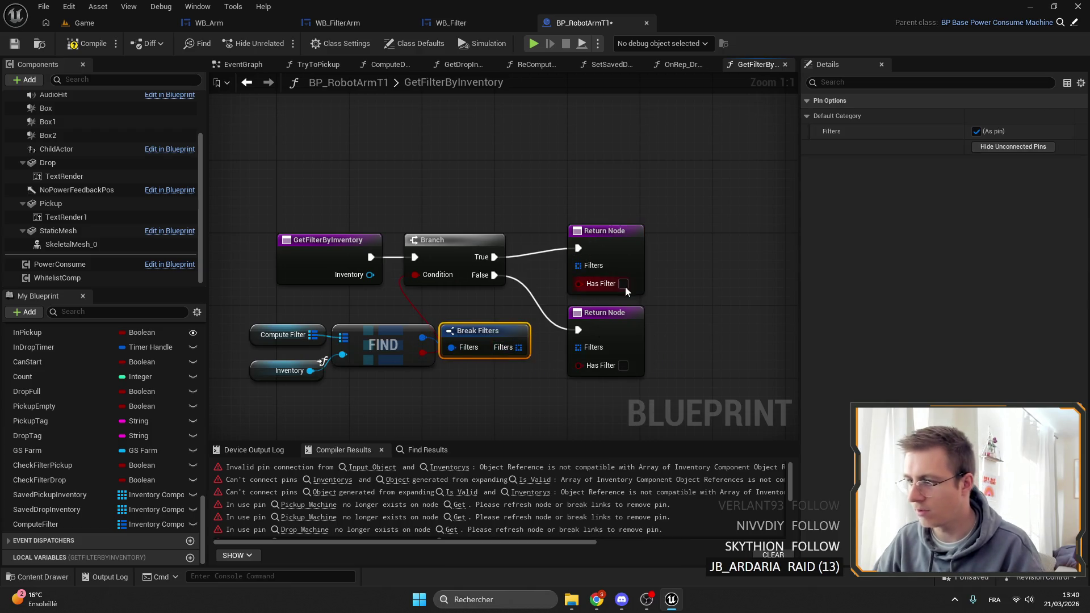
Step: Mark GetFilterByInventory as a pure function and return to the TryToPickup graph
{"action": "left_click", "coordinate": [330, 259]}
{"action": "left_click", "coordinate": [976, 208]}
{"action": "left_click", "coordinate": [296, 64]}
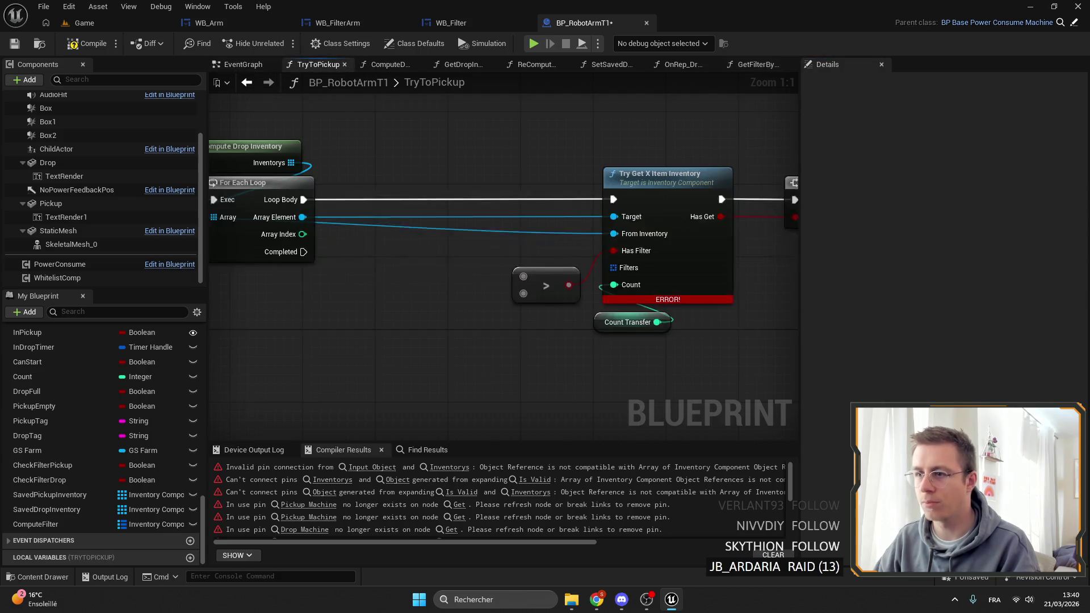
Step: Add GetFilterByInventory to TryToPickup, wire its Inventory, Filters and Has Filter, and delete the > node
{"action": "scroll", "coordinate": [61, 499], "scroll_direction": "up", "scroll_amount": 5}
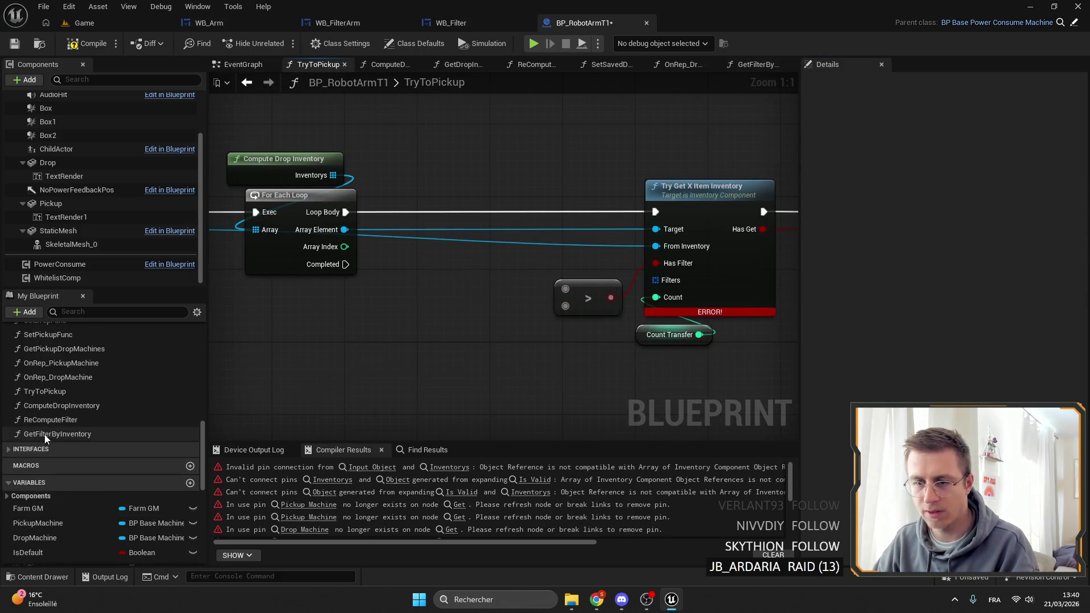
{"action": "left_click_drag", "start_coordinate": [45, 434], "coordinate": [413, 175]}
{"action": "mouse_move", "coordinate": [344, 229]}
{"action": "left_mouse_down"}
{"action": "mouse_move", "coordinate": [435, 197]}
{"action": "mouse_move", "coordinate": [430, 243]}
{"action": "left_mouse_up"}
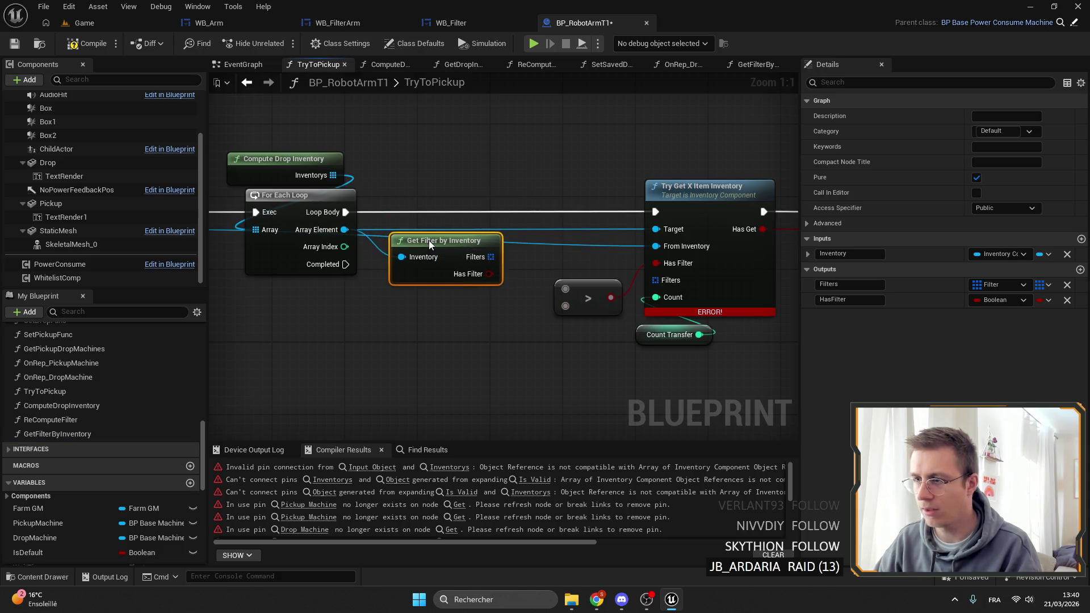
{"action": "mouse_move", "coordinate": [491, 256]}
{"action": "left_mouse_down"}
{"action": "mouse_move", "coordinate": [642, 282]}
{"action": "mouse_move", "coordinate": [656, 280]}
{"action": "mouse_move", "coordinate": [656, 262]}
{"action": "left_mouse_up"}
{"action": "left_click", "coordinate": [580, 294]}
{"action": "key", "text": "Delete"}
Step: Rearrange the Get Filter by Inventory and Count Transfer nodes to tidy the graph
{"action": "mouse_move", "coordinate": [428, 244]}
{"action": "left_mouse_down"}
{"action": "mouse_move", "coordinate": [531, 278]}
{"action": "mouse_move", "coordinate": [511, 271]}
{"action": "left_mouse_up"}
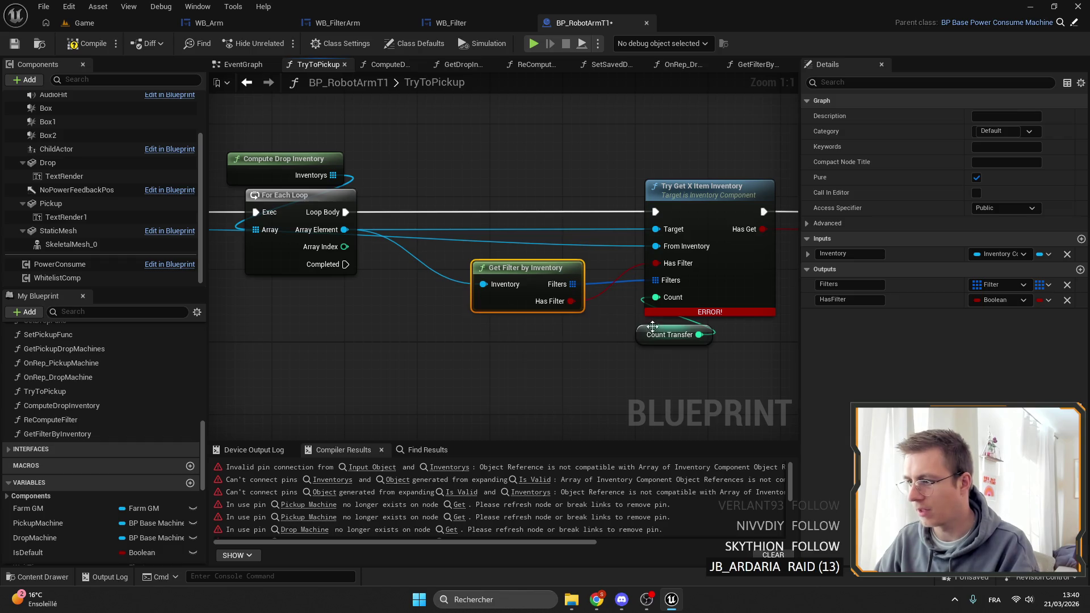
{"action": "left_click_drag", "start_coordinate": [652, 338], "coordinate": [514, 327]}
{"action": "scroll", "coordinate": [514, 328], "scroll_direction": "down", "scroll_amount": 4}
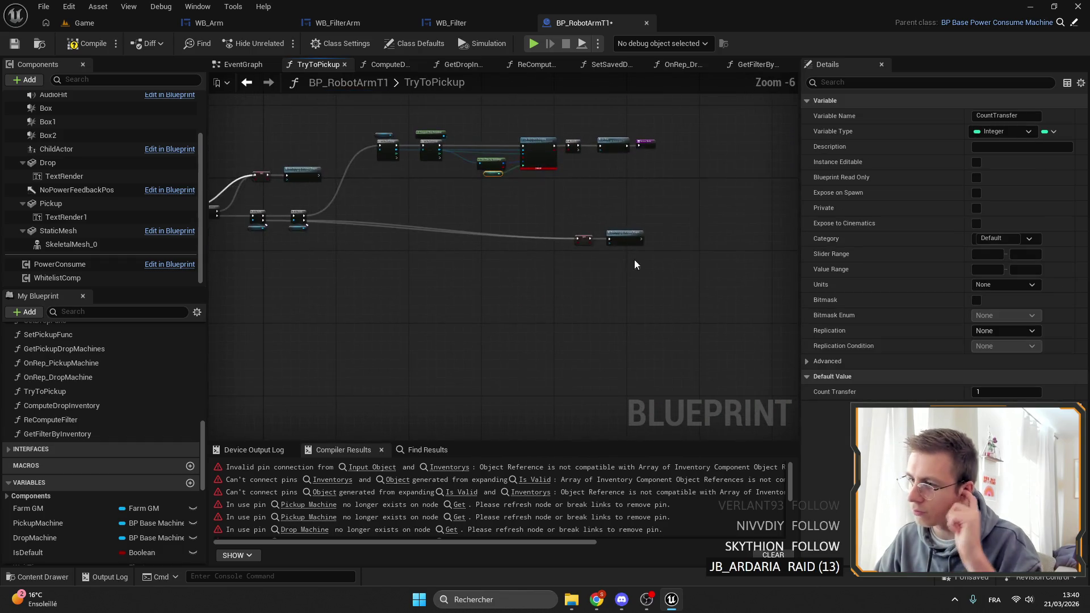
{"action": "left_click_drag", "start_coordinate": [651, 273], "coordinate": [608, 250]}
{"action": "scroll", "coordinate": [608, 250], "scroll_direction": "down", "scroll_amount": 1}
{"action": "scroll", "coordinate": [566, 221], "scroll_direction": "up", "scroll_amount": 1}
{"action": "left_click", "coordinate": [565, 220]}
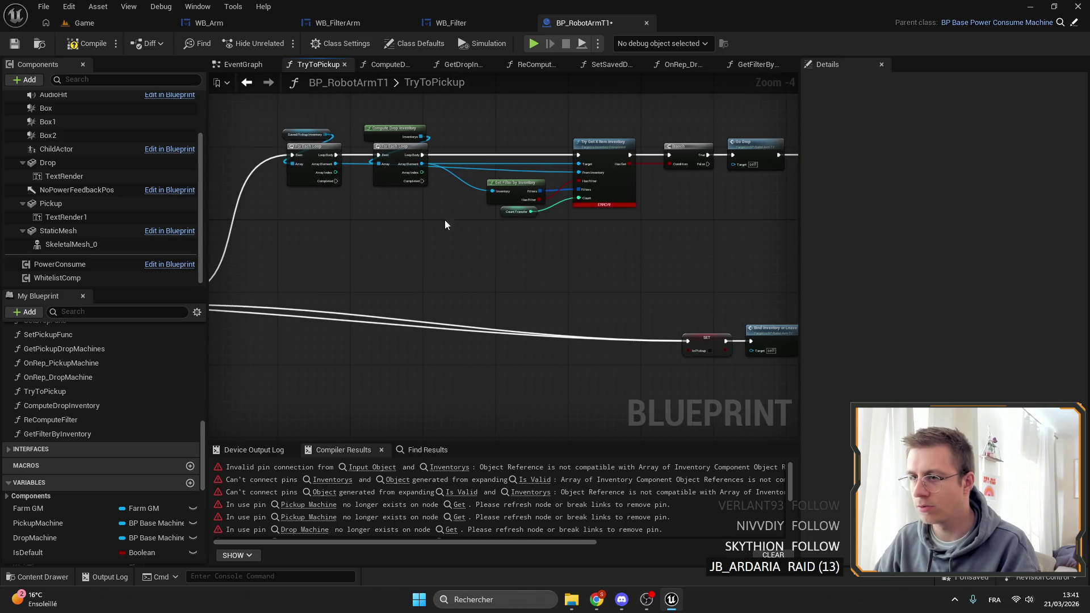
Step: Connect the loop's Completed pin to the In Pickup SET node
{"action": "mouse_move", "coordinate": [333, 182]}
{"action": "left_mouse_down"}
{"action": "mouse_move", "coordinate": [401, 198]}
{"action": "mouse_move", "coordinate": [325, 217]}
{"action": "left_mouse_up"}
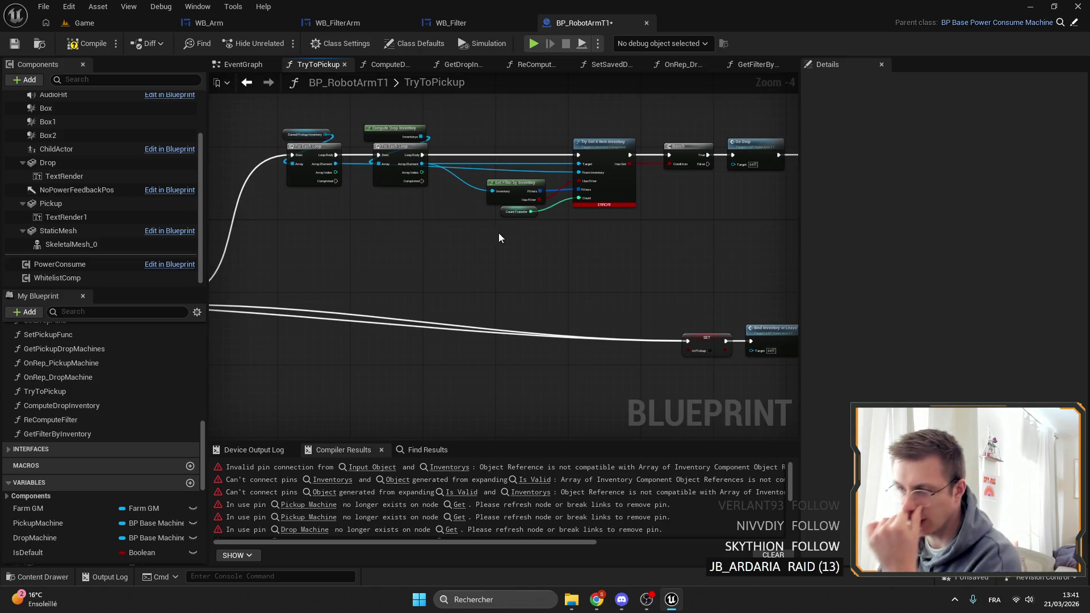
{"action": "left_click_drag", "start_coordinate": [499, 238], "coordinate": [491, 210]}
{"action": "mouse_move", "coordinate": [275, 173]}
{"action": "left_mouse_down"}
{"action": "mouse_move", "coordinate": [639, 333]}
{"action": "mouse_move", "coordinate": [425, 311]}
{"action": "left_mouse_up"}
Step: Route the Is Not Valid wire below the nodes through two reroute points
{"action": "scroll", "coordinate": [425, 311], "scroll_direction": "up", "scroll_amount": 3}
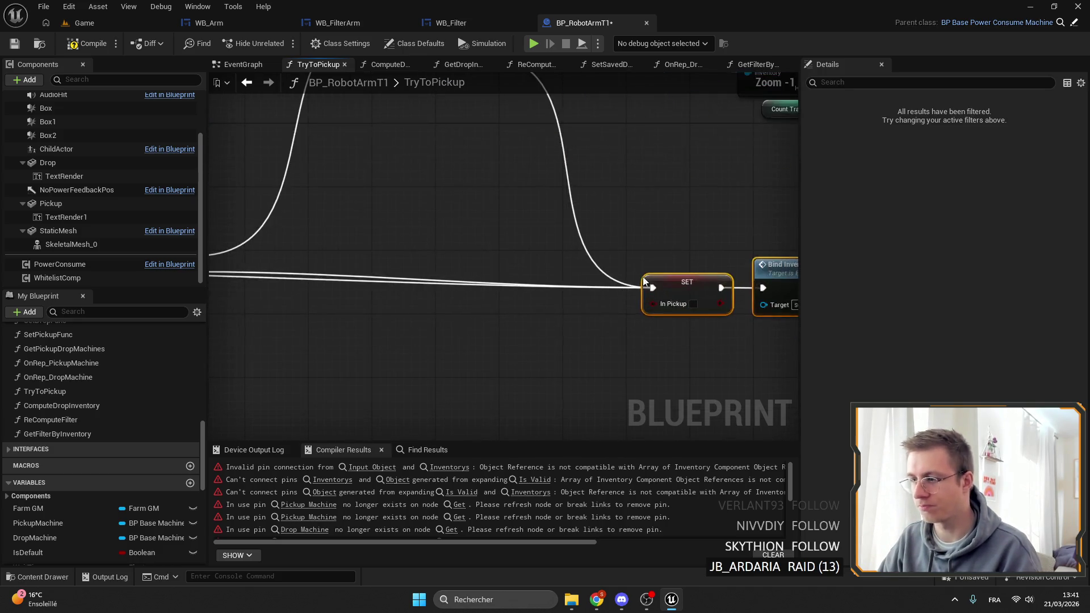
{"action": "mouse_move", "coordinate": [746, 268]}
{"action": "left_mouse_down"}
{"action": "mouse_move", "coordinate": [513, 268]}
{"action": "mouse_move", "coordinate": [732, 288]}
{"action": "left_mouse_up"}
{"action": "left_click_drag", "start_coordinate": [411, 295], "coordinate": [638, 267]}
{"action": "double_click", "coordinate": [461, 262]}
{"action": "mouse_move", "coordinate": [462, 262]}
{"action": "left_mouse_down"}
{"action": "mouse_move", "coordinate": [526, 335]}
{"action": "mouse_move", "coordinate": [483, 322]}
{"action": "left_mouse_up"}
{"action": "double_click", "coordinate": [528, 312]}
{"action": "left_click", "coordinate": [531, 316]}
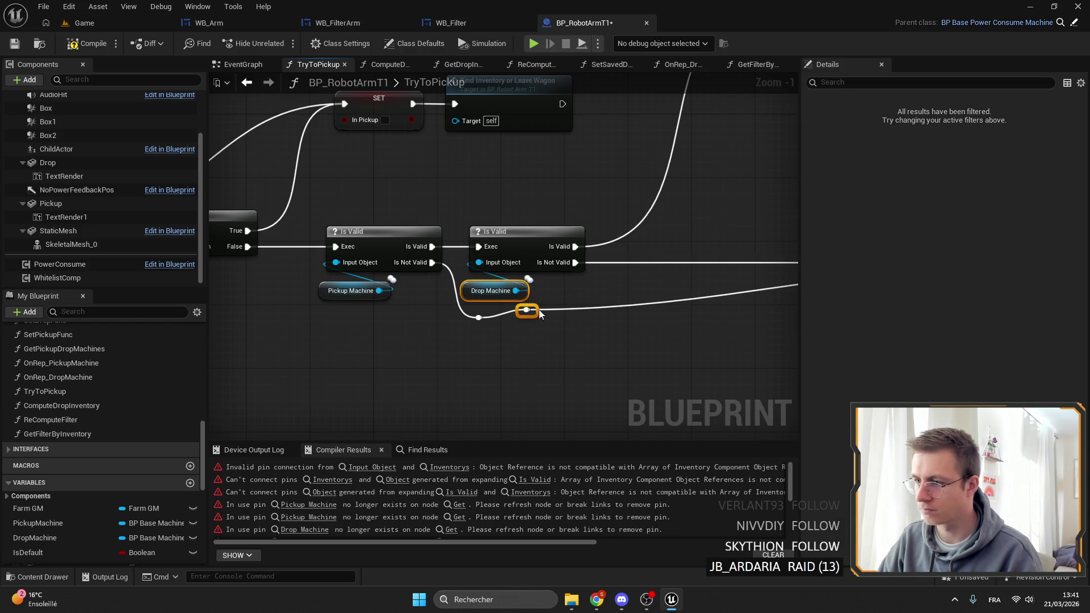
{"action": "left_click_drag", "start_coordinate": [527, 310], "coordinate": [662, 325]}
Step: Join the second Is Not Valid path into the lower rerouted wire
{"action": "double_click", "coordinate": [596, 269]}
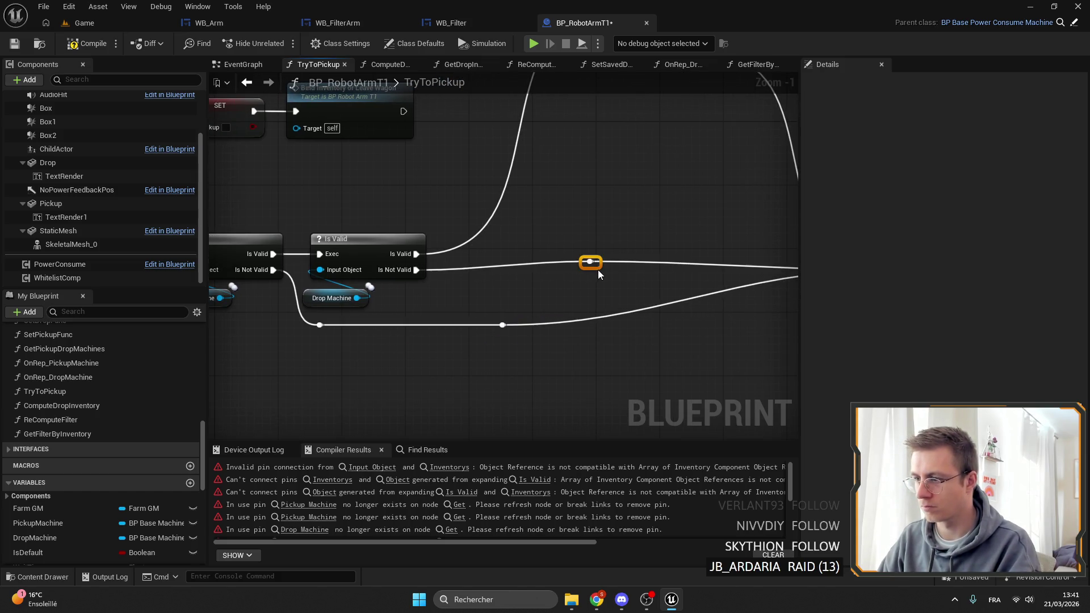
{"action": "mouse_move", "coordinate": [591, 263]}
{"action": "left_mouse_down"}
{"action": "mouse_move", "coordinate": [523, 323]}
{"action": "mouse_move", "coordinate": [503, 325]}
{"action": "left_mouse_up"}
{"action": "scroll", "coordinate": [487, 302], "scroll_direction": "down", "scroll_amount": 4}
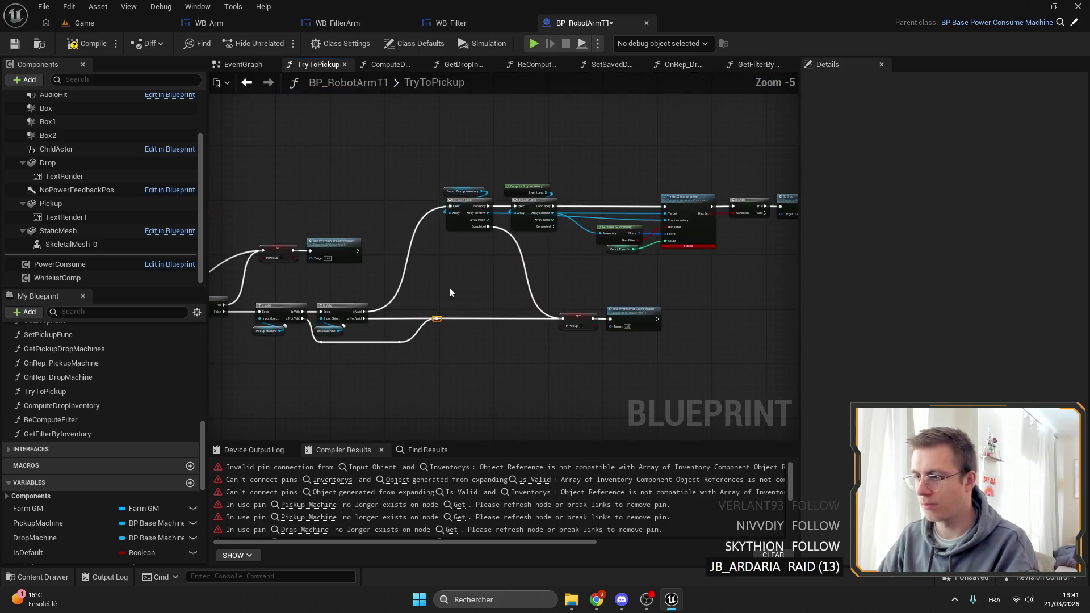
Step: Save BP_RobotArmT1 and jump to the first compiler error near the EventGraph timer nodes
{"action": "left_click", "coordinate": [15, 44]}
{"action": "left_click_drag", "start_coordinate": [471, 329], "coordinate": [700, 306]}
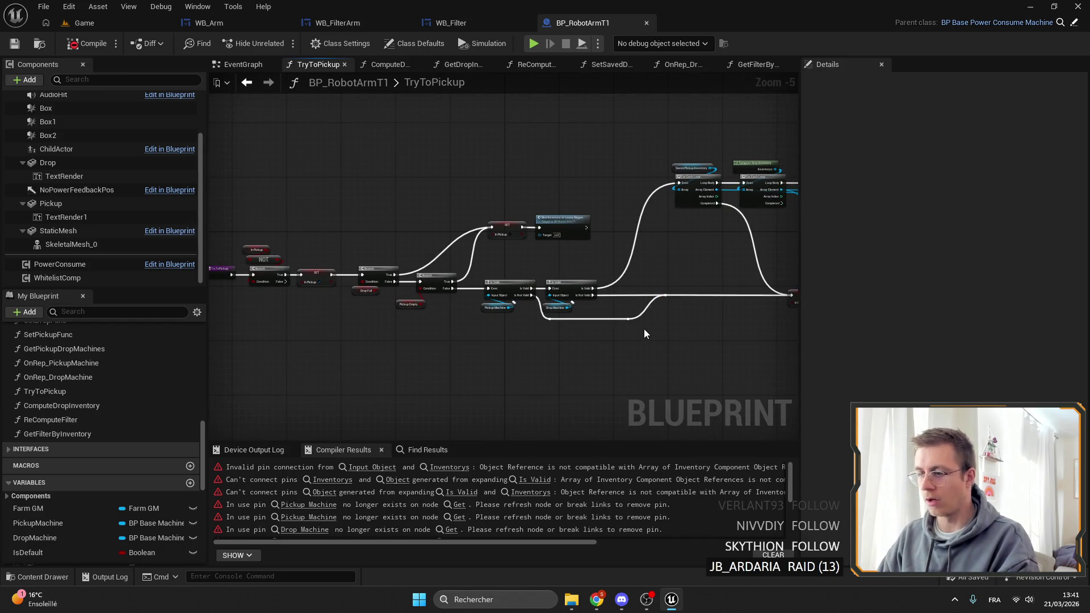
{"action": "left_click", "coordinate": [372, 467]}
{"action": "scroll", "coordinate": [386, 366], "scroll_direction": "down", "scroll_amount": 2}
{"action": "left_click_drag", "start_coordinate": [353, 356], "coordinate": [645, 364]}
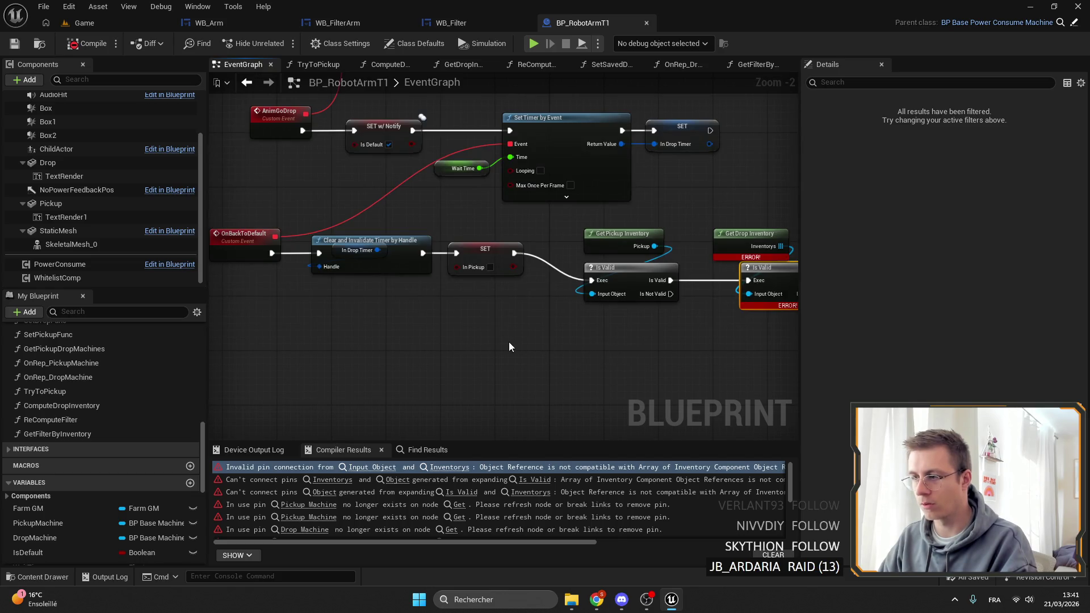
{"action": "left_click_drag", "start_coordinate": [495, 341], "coordinate": [523, 404]}
Step: Inspect the GoDrop and pickup nodes, then open OnInventoryPickupUpdate from the Pickup Machine error
{"action": "scroll", "coordinate": [321, 180], "scroll_direction": "down", "scroll_amount": 3}
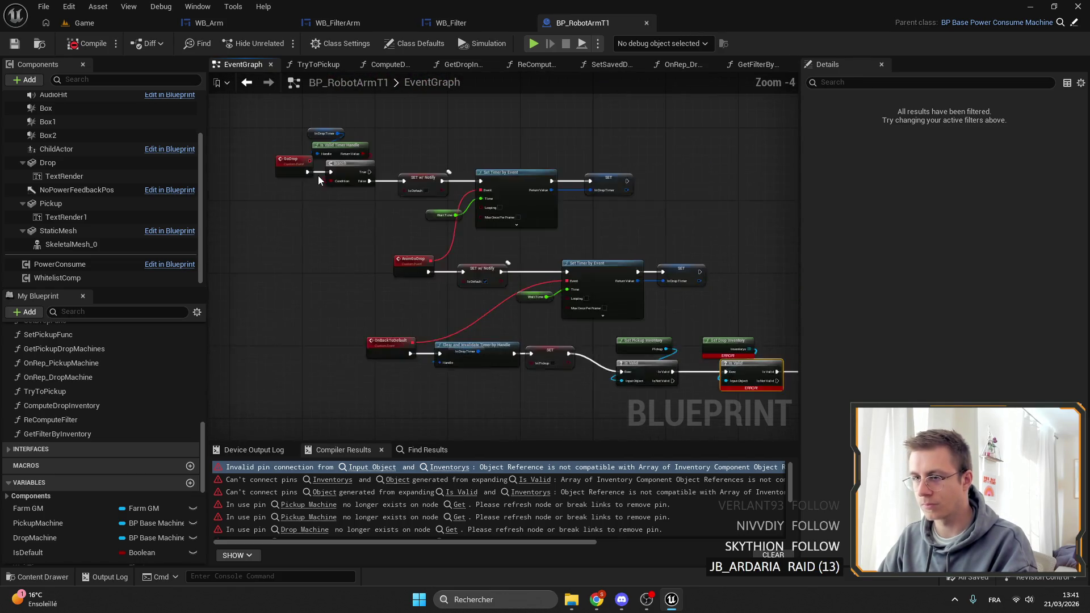
{"action": "scroll", "coordinate": [319, 190], "scroll_direction": "up", "scroll_amount": 5}
{"action": "left_click", "coordinate": [263, 132]}
{"action": "scroll", "coordinate": [324, 193], "scroll_direction": "down", "scroll_amount": 3}
{"action": "left_click_drag", "start_coordinate": [681, 363], "coordinate": [424, 217]}
{"action": "left_click_drag", "start_coordinate": [550, 353], "coordinate": [494, 253]}
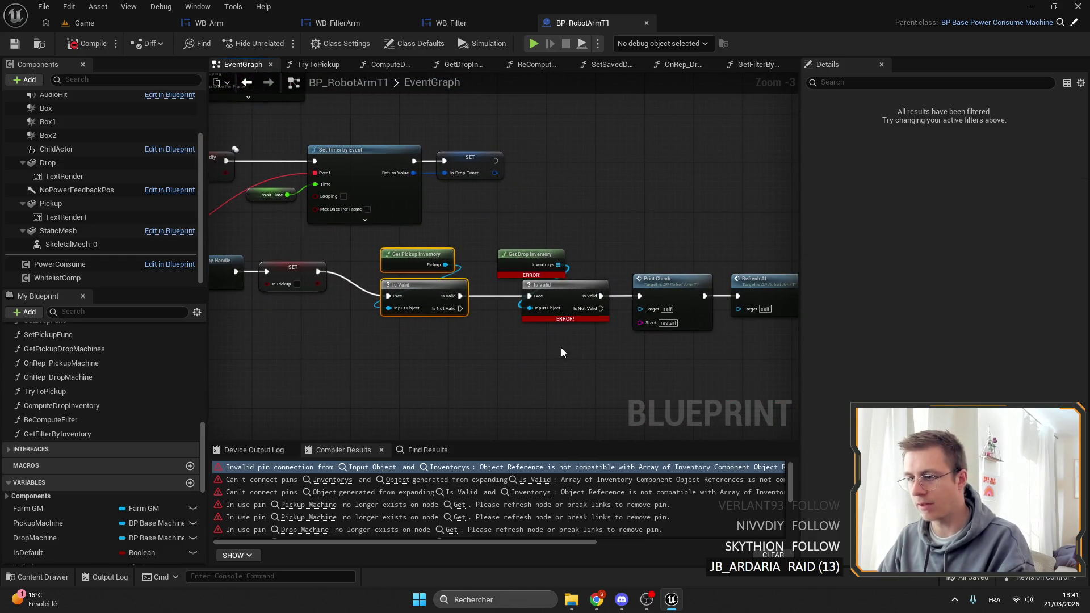
{"action": "left_click", "coordinate": [459, 504]}
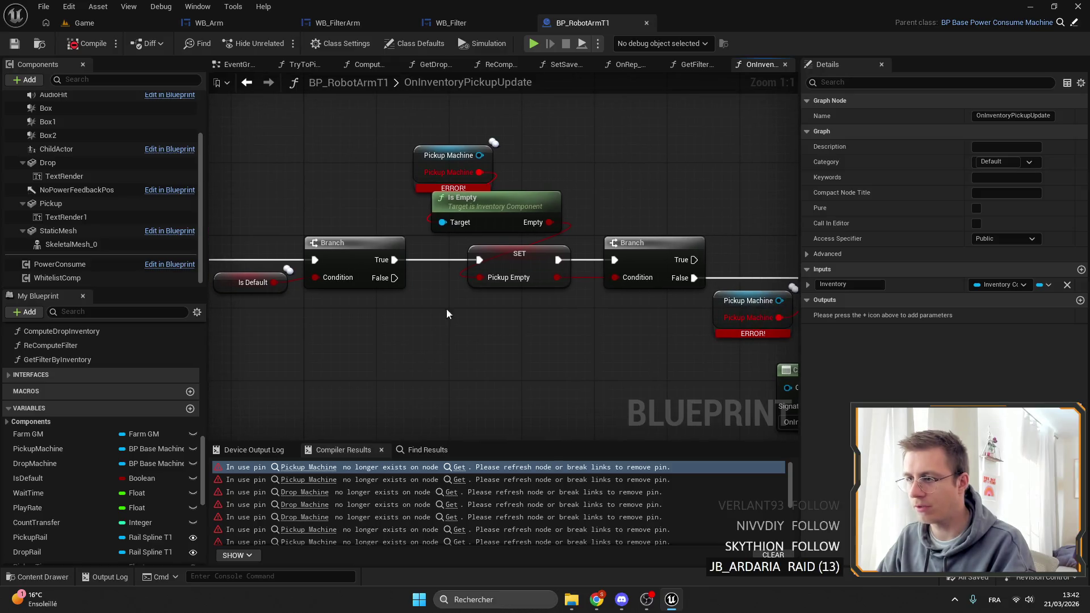
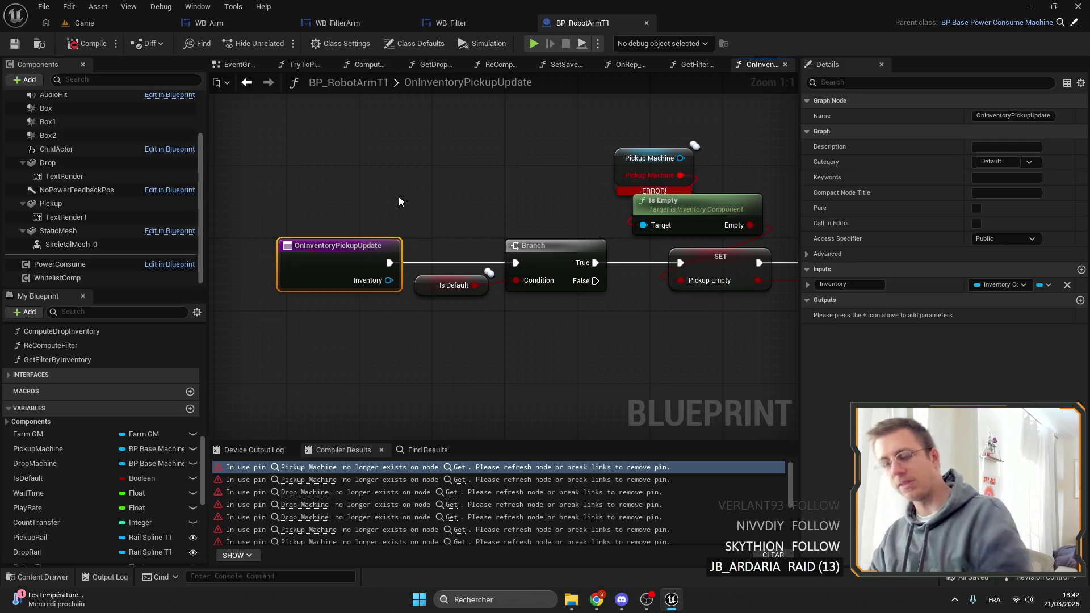
Step: Add a For Each Loop node to the OnInventoryPickupUpdate graph and position it
{"action": "right_click", "coordinate": [402, 264]}
{"action": "type", "text": "foreach"}
{"action": "key", "text": "Return"}
{"action": "left_click_drag", "start_coordinate": [408, 270], "coordinate": [563, 233]}
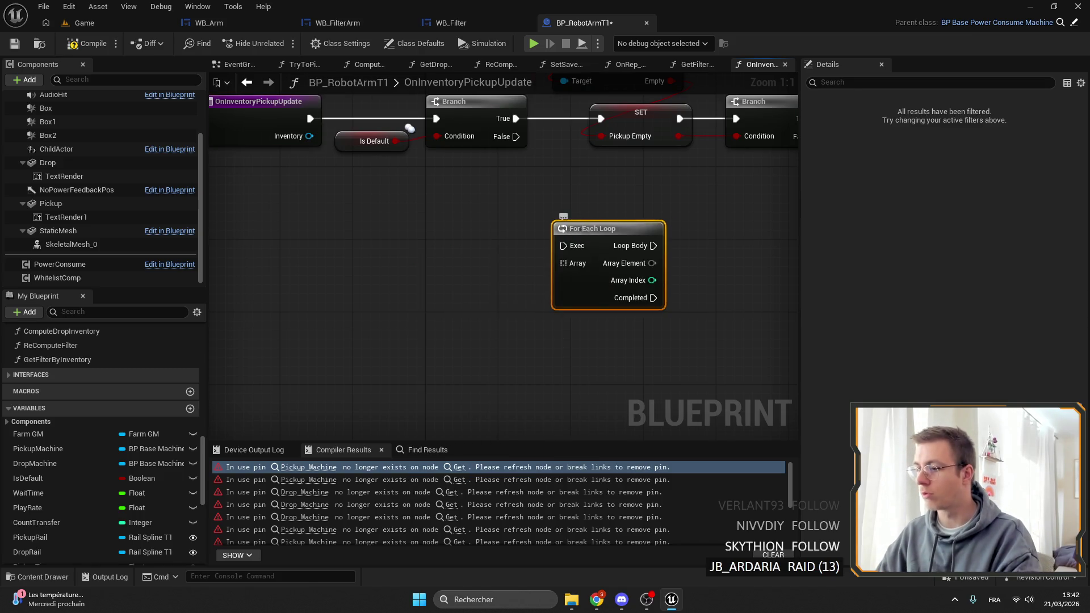
{"action": "mouse_move", "coordinate": [432, 269]}
{"action": "left_mouse_down"}
{"action": "mouse_move", "coordinate": [337, 248]}
{"action": "mouse_move", "coordinate": [332, 299]}
{"action": "mouse_move", "coordinate": [386, 258]}
{"action": "left_mouse_up"}
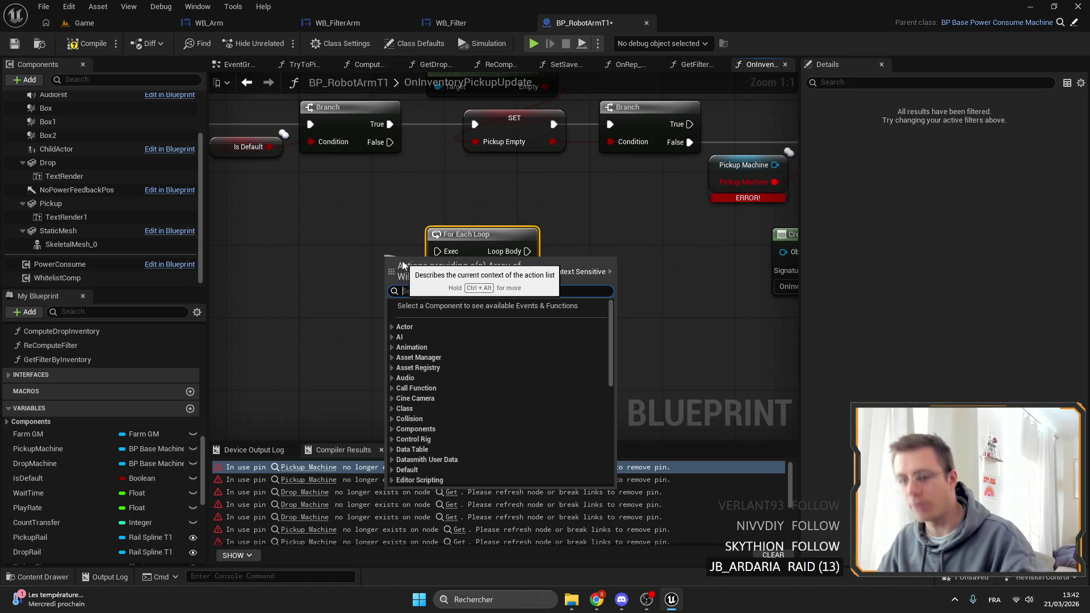
{"action": "mouse_move", "coordinate": [445, 234]}
{"action": "left_mouse_down"}
{"action": "mouse_move", "coordinate": [372, 233]}
{"action": "mouse_move", "coordinate": [491, 219]}
{"action": "left_mouse_up"}
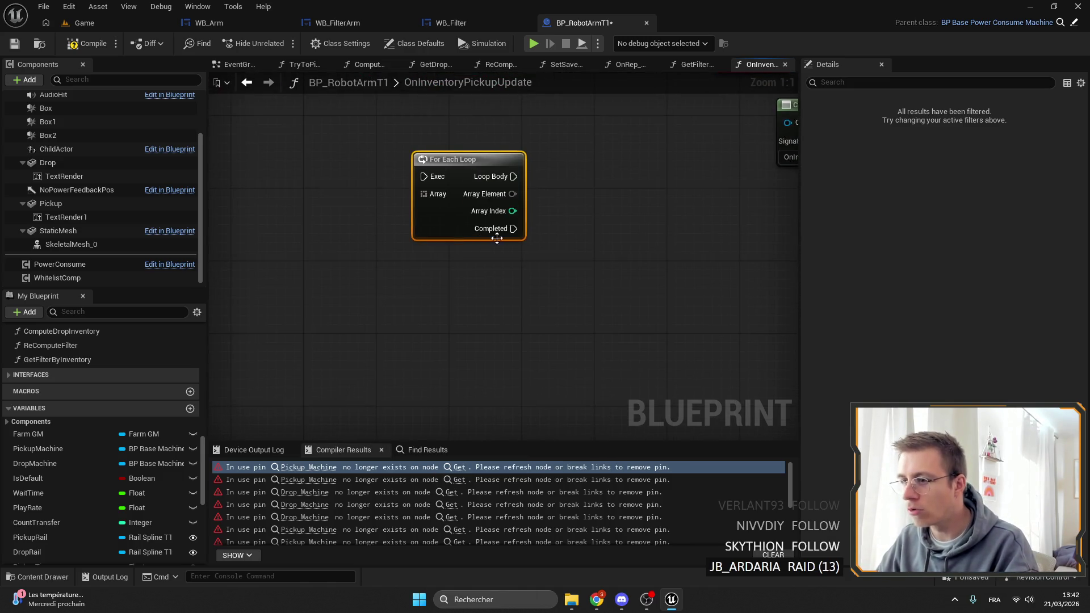
{"action": "mouse_move", "coordinate": [426, 192]}
{"action": "left_mouse_down"}
{"action": "mouse_move", "coordinate": [535, 199]}
{"action": "mouse_move", "coordinate": [473, 160]}
{"action": "left_mouse_up"}
{"action": "mouse_move", "coordinate": [401, 129]}
{"action": "left_mouse_down"}
{"action": "mouse_move", "coordinate": [451, 213]}
{"action": "mouse_move", "coordinate": [523, 194]}
{"action": "left_mouse_up"}
{"action": "left_click", "coordinate": [521, 192]}
{"action": "left_click_drag", "start_coordinate": [427, 193], "coordinate": [601, 178]}
{"action": "mouse_move", "coordinate": [530, 181]}
{"action": "left_mouse_down"}
{"action": "mouse_move", "coordinate": [620, 165]}
{"action": "mouse_move", "coordinate": [500, 173]}
{"action": "left_mouse_up"}
{"action": "left_click_drag", "start_coordinate": [499, 173], "coordinate": [345, 181]}
Step: Cancel the pending Completed wire and delete a stray small node
{"action": "left_click_drag", "start_coordinate": [389, 243], "coordinate": [605, 340]}
{"action": "key", "text": "Escape"}
{"action": "scroll", "coordinate": [464, 197], "scroll_direction": "down", "scroll_amount": 6}
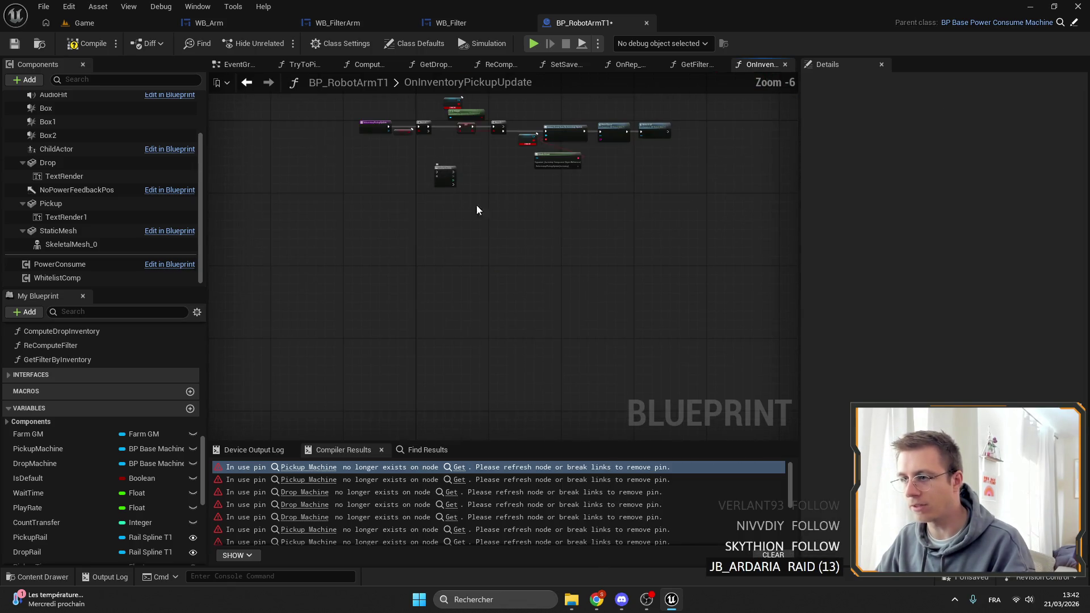
{"action": "left_click", "coordinate": [440, 170]}
{"action": "key", "text": "Delete"}
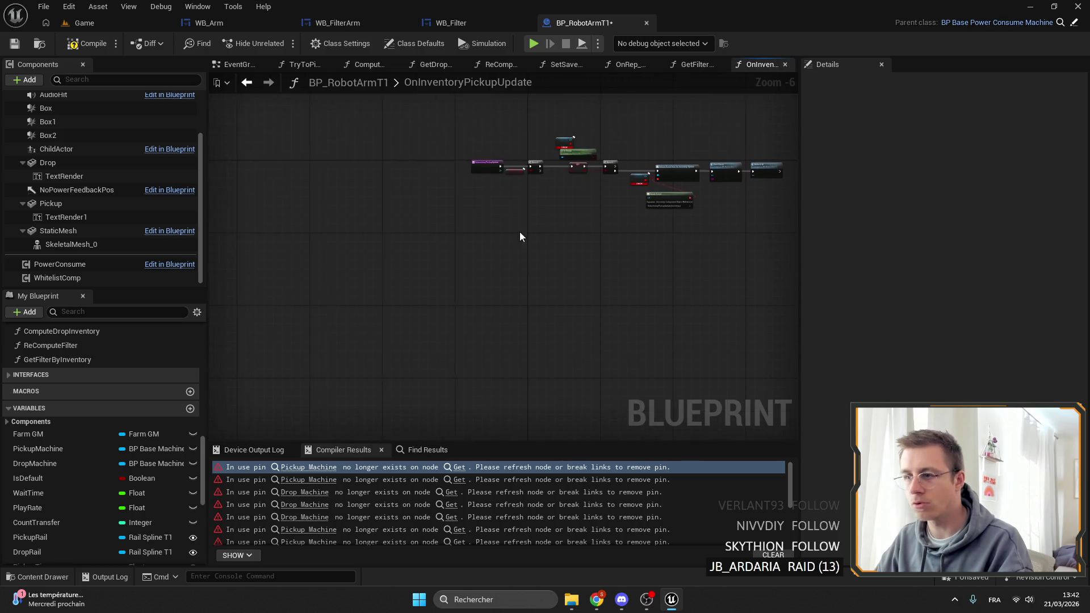
{"action": "scroll", "coordinate": [525, 234], "scroll_direction": "up", "scroll_amount": 3}
Step: Move the event, Is Default and Branch nodes left and insert a For Each Loop after Branch True
{"action": "left_click_drag", "start_coordinate": [535, 227], "coordinate": [258, 221]}
{"action": "mouse_move", "coordinate": [477, 253]}
{"action": "left_mouse_down"}
{"action": "mouse_move", "coordinate": [511, 260]}
{"action": "mouse_move", "coordinate": [454, 240]}
{"action": "mouse_move", "coordinate": [441, 220]}
{"action": "left_mouse_up"}
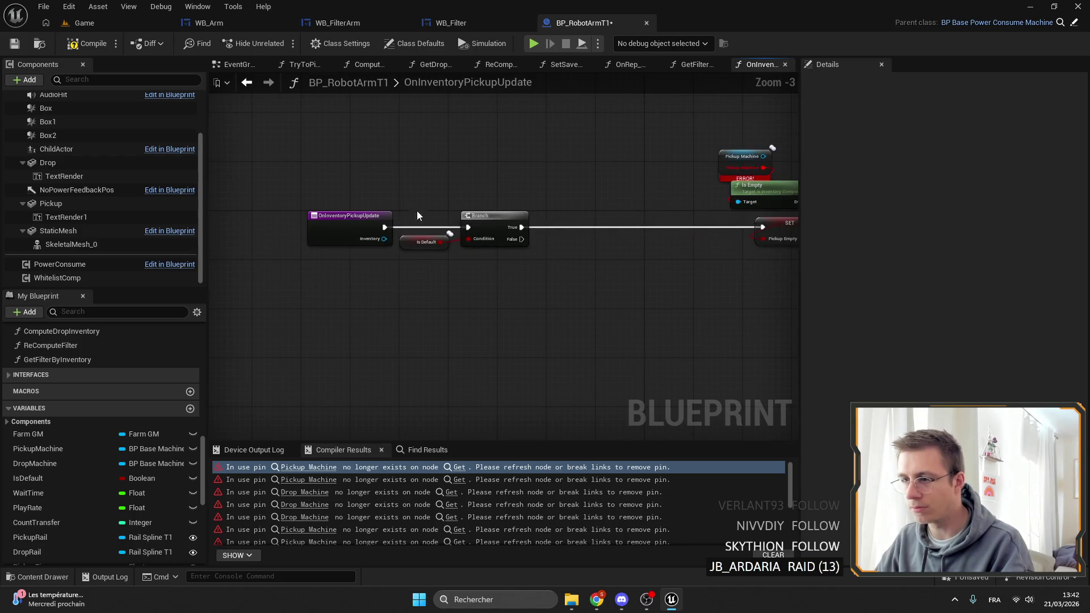
{"action": "left_click_drag", "start_coordinate": [521, 227], "coordinate": [571, 225]}
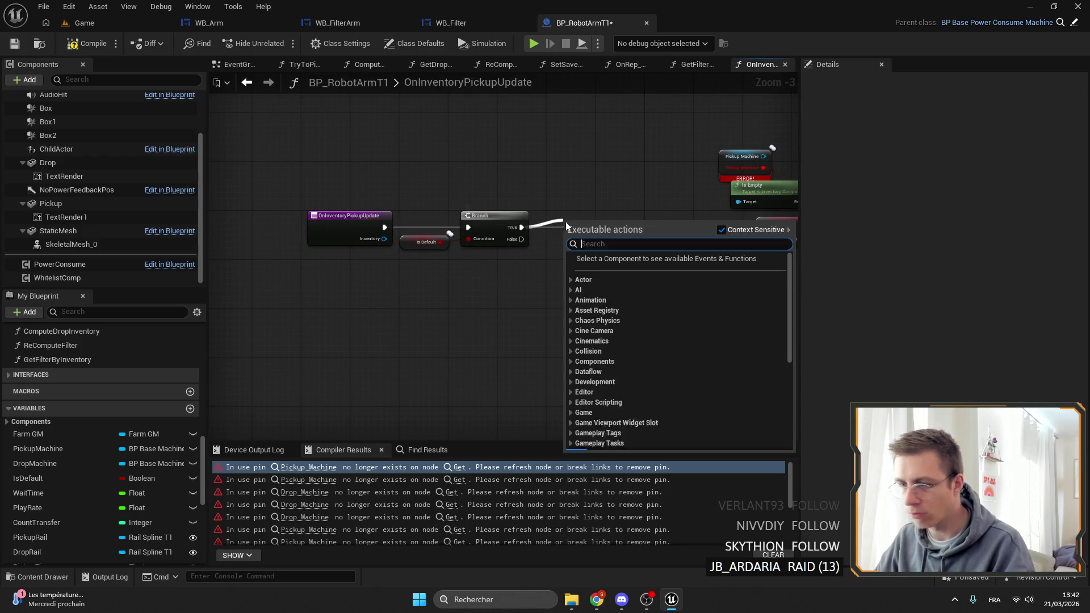
{"action": "type", "text": "for each"}
{"action": "key", "text": "Return"}
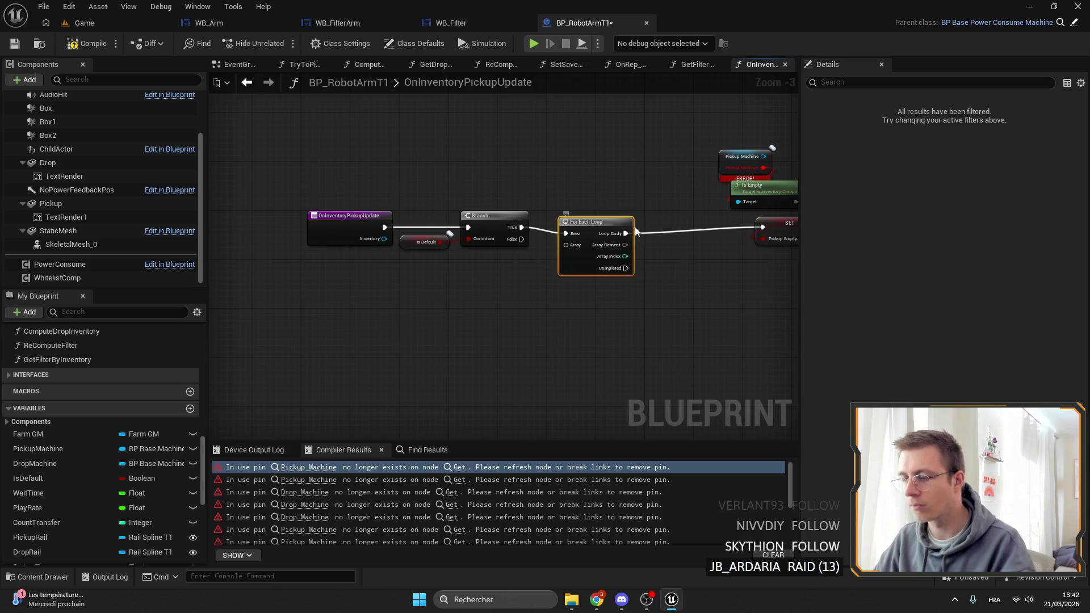
Step: Move the Is Default, Branch and For Each Loop nodes up about 140 px
{"action": "left_click_drag", "start_coordinate": [613, 223], "coordinate": [431, 213]}
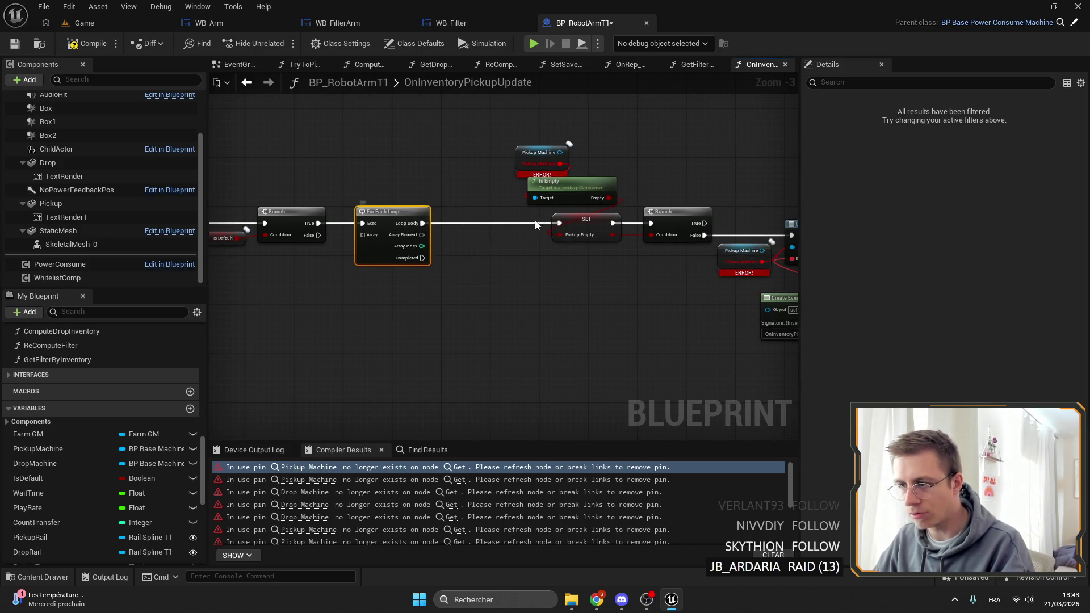
{"action": "scroll", "coordinate": [432, 232], "scroll_direction": "down", "scroll_amount": 3}
{"action": "scroll", "coordinate": [586, 257], "scroll_direction": "up", "scroll_amount": 5}
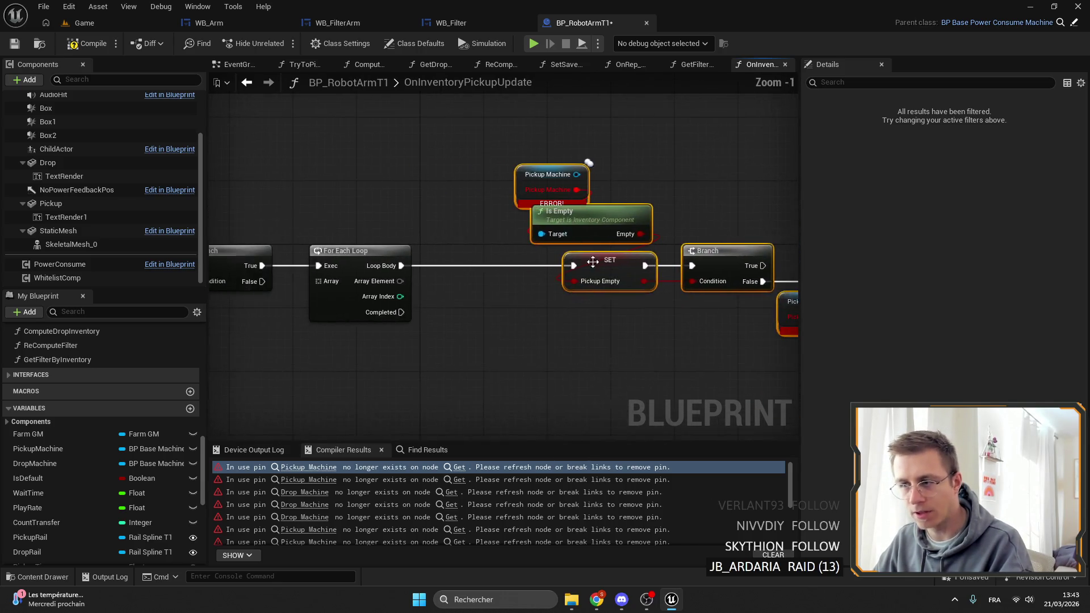
{"action": "mouse_move", "coordinate": [408, 303]}
{"action": "left_mouse_down"}
{"action": "mouse_move", "coordinate": [511, 298]}
{"action": "mouse_move", "coordinate": [570, 270]}
{"action": "mouse_move", "coordinate": [509, 342]}
{"action": "left_mouse_up"}
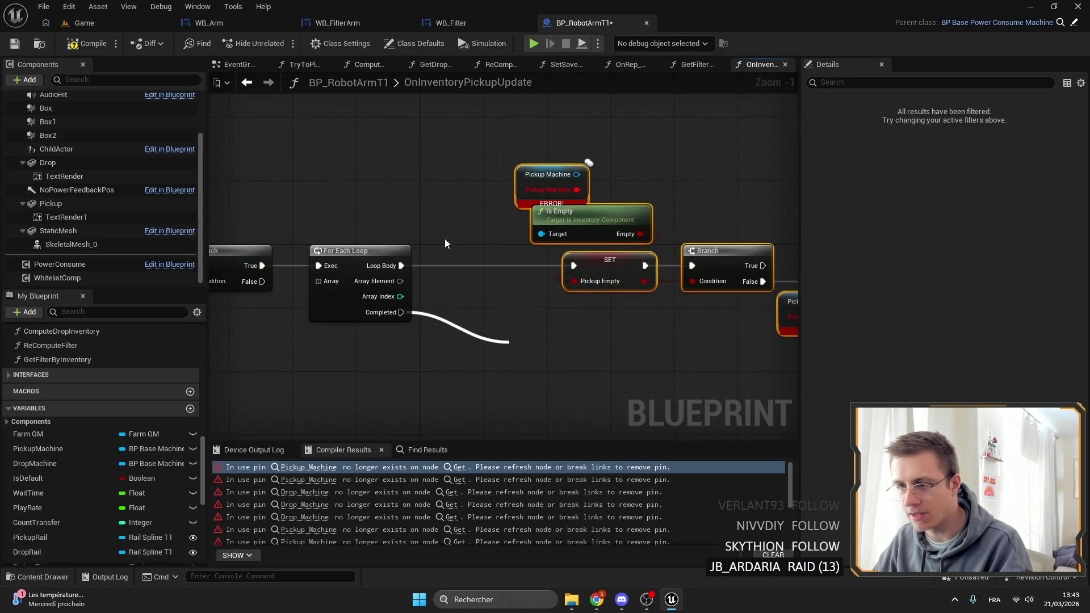
{"action": "left_click", "coordinate": [369, 194]}
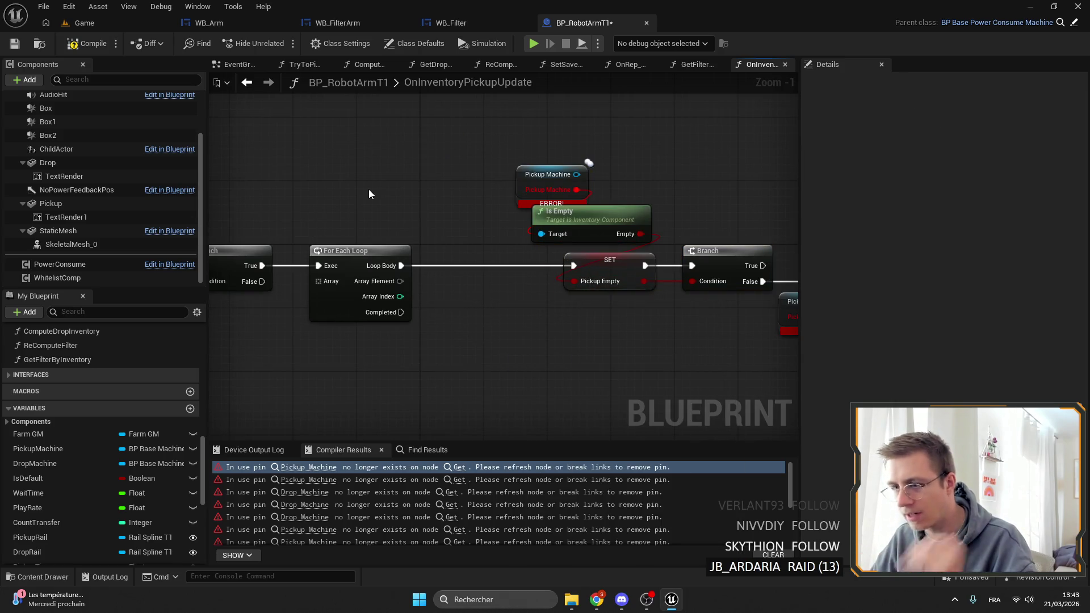
{"action": "left_click_drag", "start_coordinate": [395, 308], "coordinate": [527, 314]}
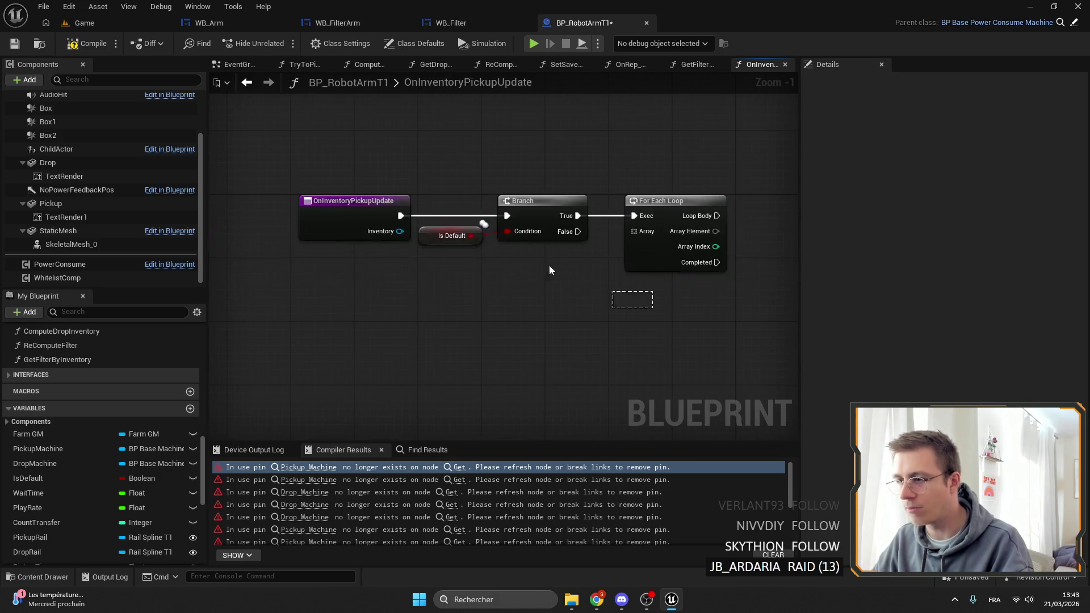
{"action": "left_click_drag", "start_coordinate": [586, 285], "coordinate": [227, 216]}
{"action": "left_click_drag", "start_coordinate": [511, 284], "coordinate": [503, 204]}
Step: Connect the loop's Completed output to the SET node's execution input
{"action": "mouse_move", "coordinate": [578, 221]}
{"action": "left_mouse_down"}
{"action": "mouse_move", "coordinate": [718, 250]}
{"action": "mouse_move", "coordinate": [568, 255]}
{"action": "mouse_move", "coordinate": [479, 133]}
{"action": "left_mouse_up"}
{"action": "key", "text": "Escape"}
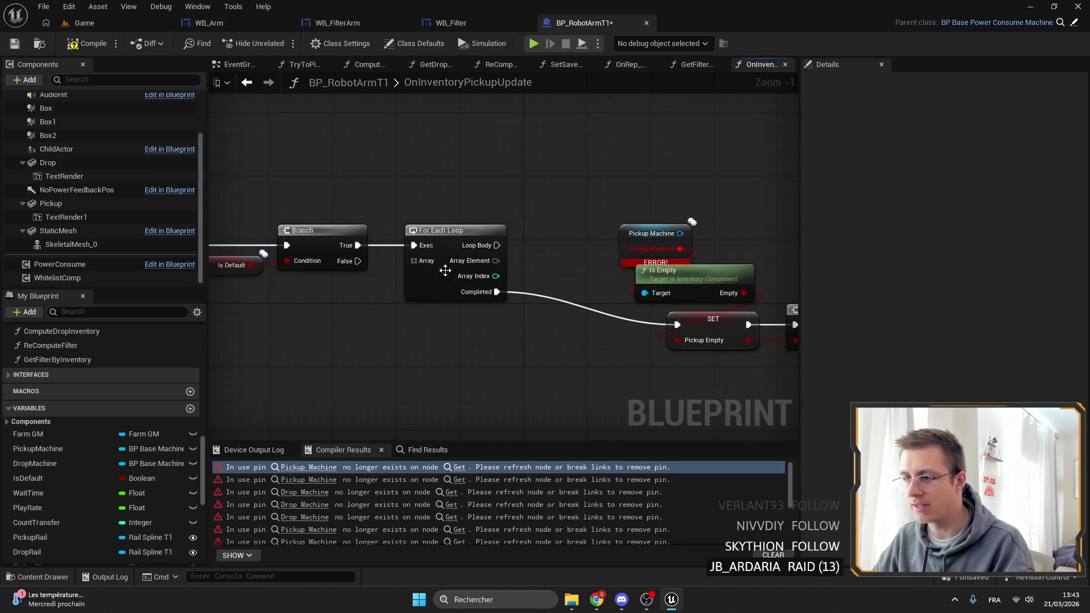
{"action": "mouse_move", "coordinate": [481, 272]}
{"action": "left_mouse_down"}
{"action": "mouse_move", "coordinate": [695, 296]}
{"action": "mouse_move", "coordinate": [499, 240]}
{"action": "mouse_move", "coordinate": [578, 176]}
{"action": "mouse_move", "coordinate": [479, 197]}
{"action": "mouse_move", "coordinate": [628, 170]}
{"action": "left_mouse_up"}
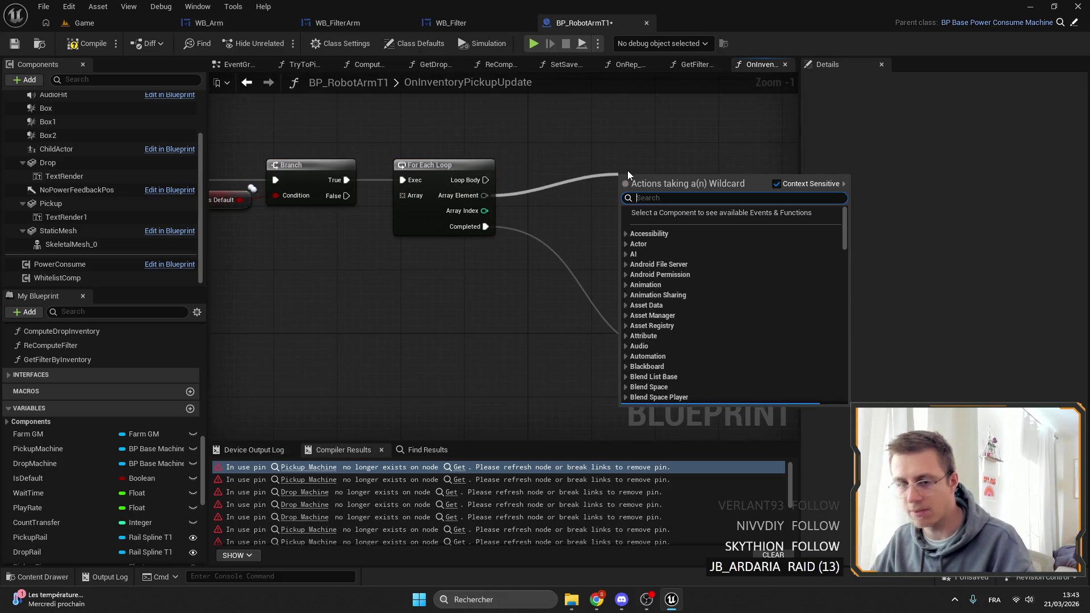
{"action": "mouse_move", "coordinate": [522, 247]}
{"action": "left_mouse_down"}
{"action": "mouse_move", "coordinate": [450, 173]}
{"action": "mouse_move", "coordinate": [605, 325]}
{"action": "mouse_move", "coordinate": [609, 280]}
{"action": "left_mouse_up"}
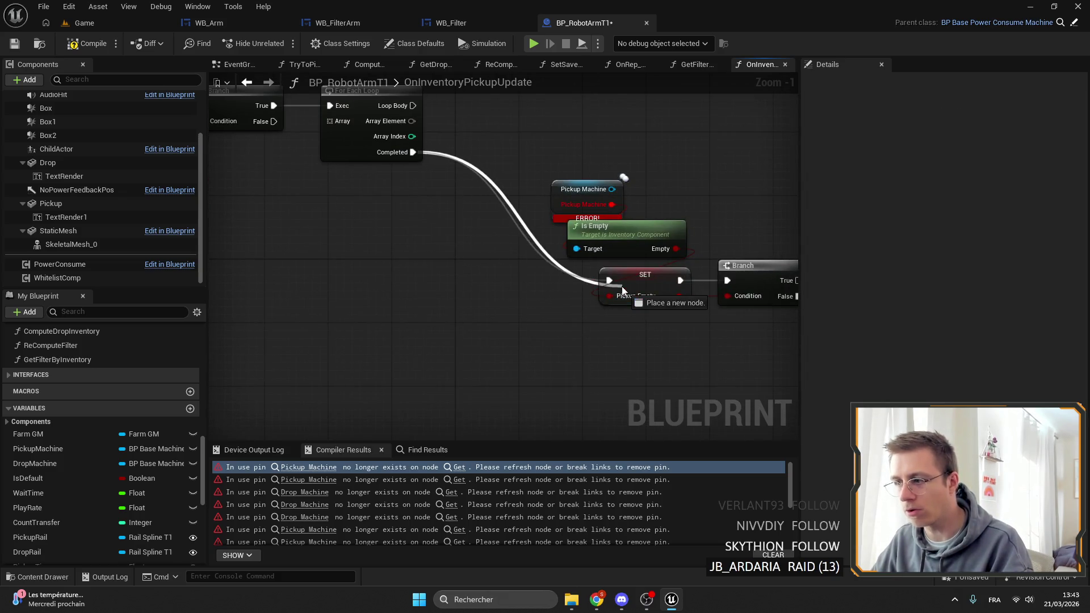
{"action": "left_click_drag", "start_coordinate": [399, 267], "coordinate": [428, 297]}
Step: Move the For Each Loop node, then undo the loop edits
{"action": "left_click", "coordinate": [466, 132]}
{"action": "mouse_move", "coordinate": [466, 131]}
{"action": "left_mouse_down"}
{"action": "mouse_move", "coordinate": [495, 141]}
{"action": "mouse_move", "coordinate": [382, 203]}
{"action": "mouse_move", "coordinate": [385, 216]}
{"action": "left_mouse_up"}
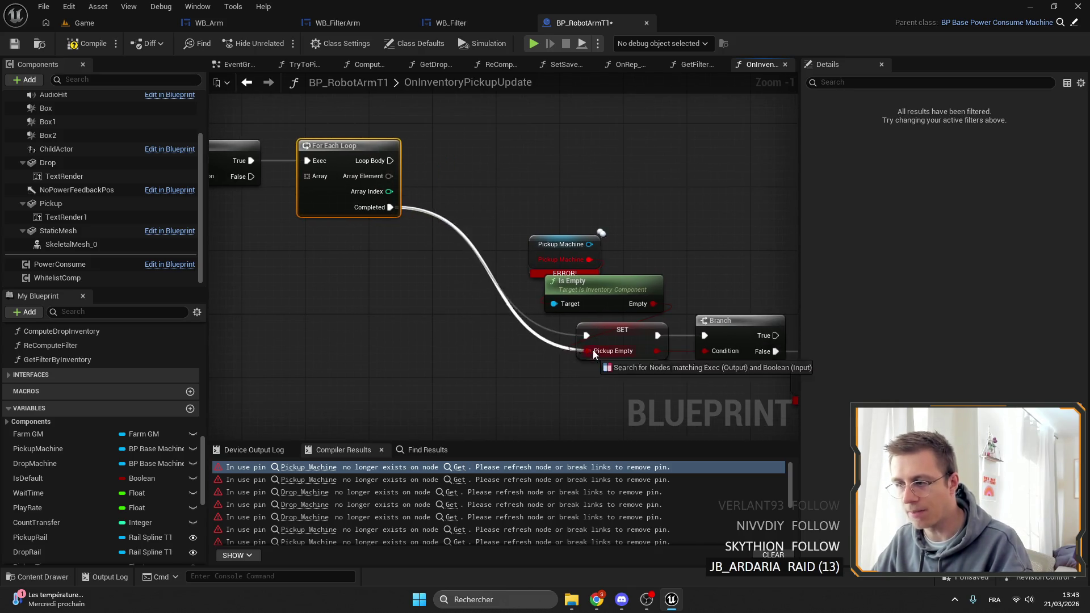
{"action": "left_click_drag", "start_coordinate": [398, 273], "coordinate": [522, 304]}
{"action": "left_click_drag", "start_coordinate": [434, 213], "coordinate": [402, 226]}
{"action": "left_click", "coordinate": [370, 267]}
{"action": "mouse_move", "coordinate": [515, 238]}
{"action": "left_mouse_down"}
{"action": "mouse_move", "coordinate": [608, 308]}
{"action": "mouse_move", "coordinate": [611, 341]}
{"action": "left_mouse_up"}
{"action": "key", "text": "Escape"}
{"action": "key", "text": "Delete"}
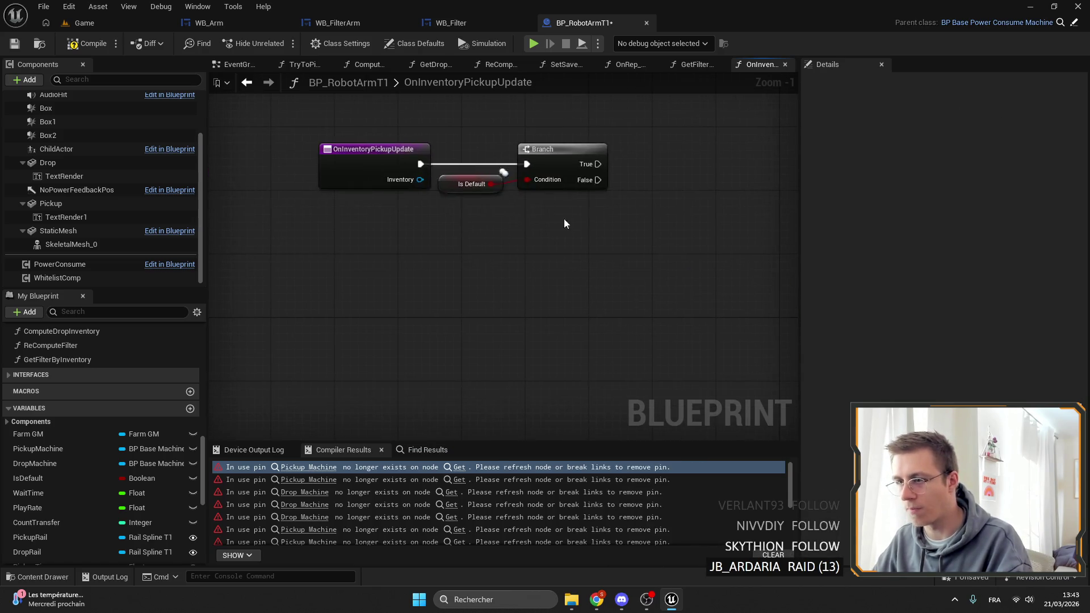
Step: Shift the event and Branch nodes right and select the Pickup Machine, Is Empty and SET nodes
{"action": "mouse_move", "coordinate": [387, 126]}
{"action": "left_mouse_down"}
{"action": "mouse_move", "coordinate": [602, 284]}
{"action": "mouse_move", "coordinate": [545, 281]}
{"action": "mouse_move", "coordinate": [484, 257]}
{"action": "mouse_move", "coordinate": [436, 221]}
{"action": "mouse_move", "coordinate": [460, 237]}
{"action": "mouse_move", "coordinate": [617, 234]}
{"action": "left_mouse_up"}
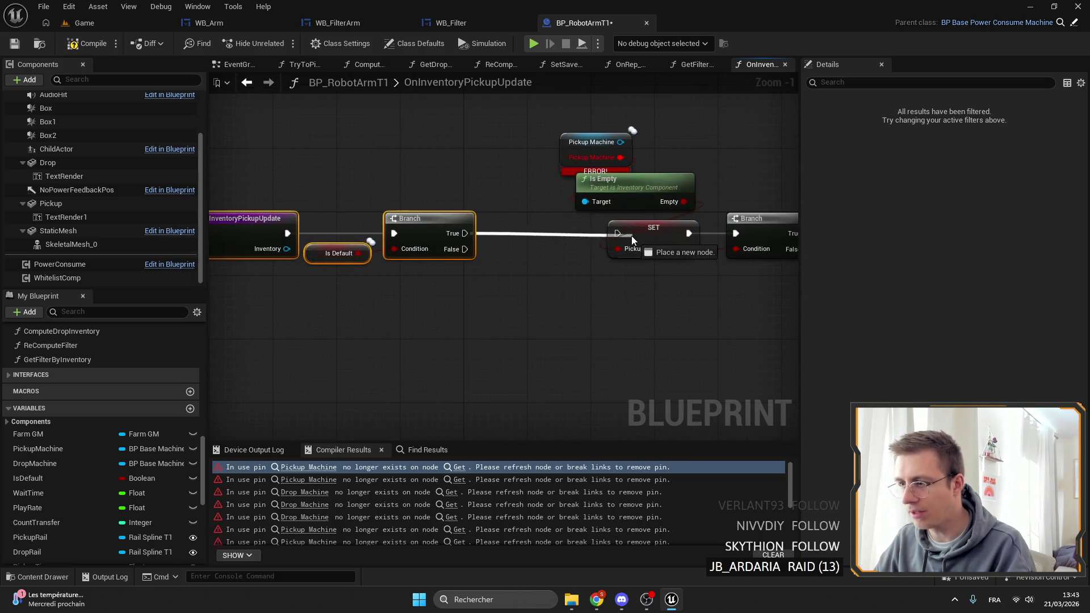
{"action": "mouse_move", "coordinate": [428, 220]}
{"action": "left_mouse_down"}
{"action": "mouse_move", "coordinate": [484, 221]}
{"action": "mouse_move", "coordinate": [432, 285]}
{"action": "left_mouse_up"}
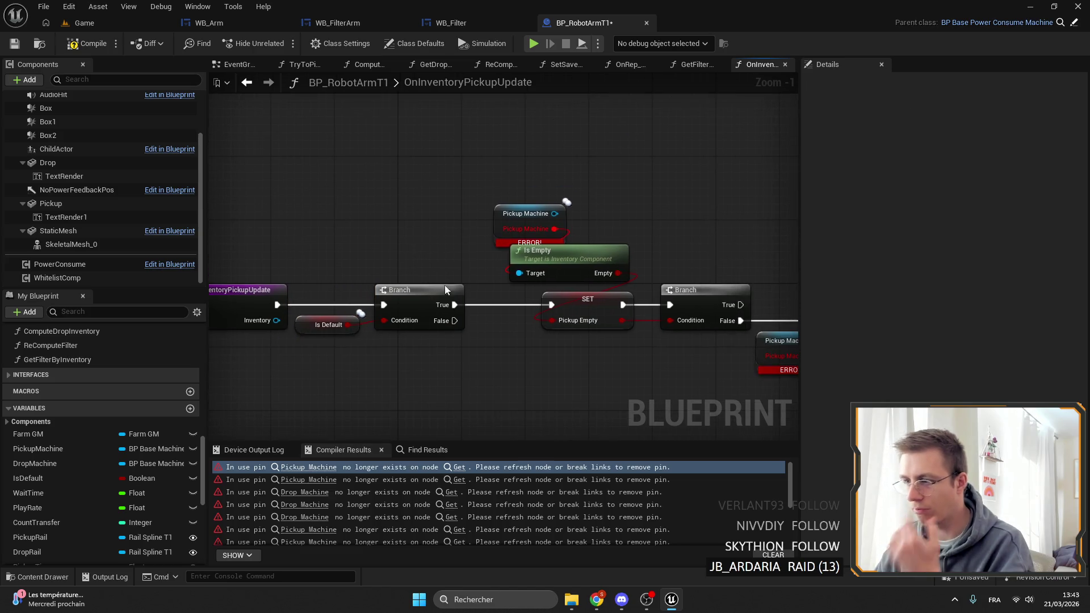
{"action": "left_click_drag", "start_coordinate": [713, 219], "coordinate": [635, 216]}
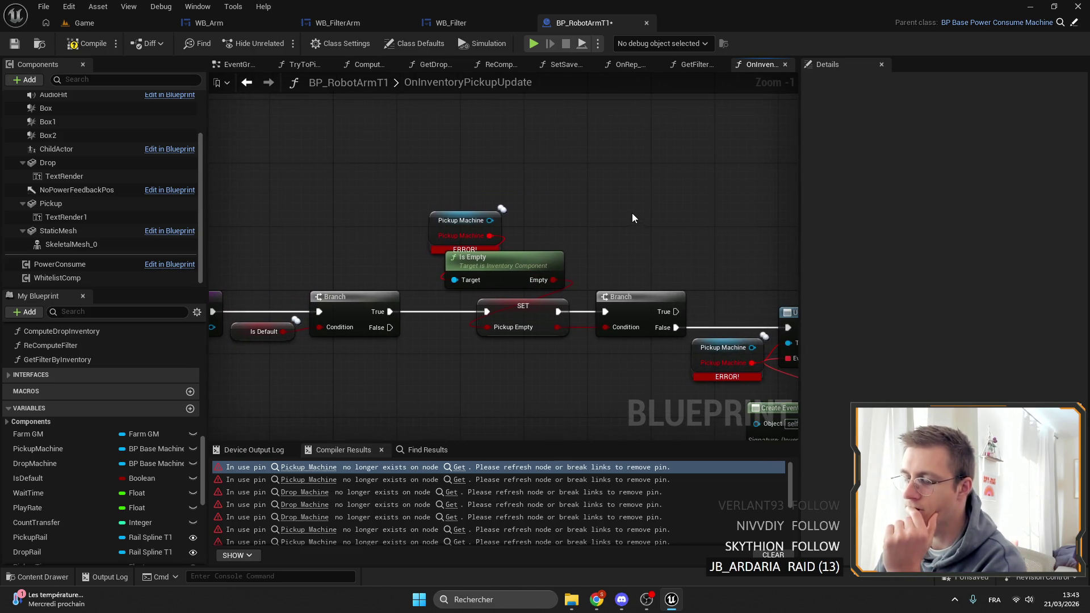
{"action": "left_click_drag", "start_coordinate": [593, 265], "coordinate": [486, 231]}
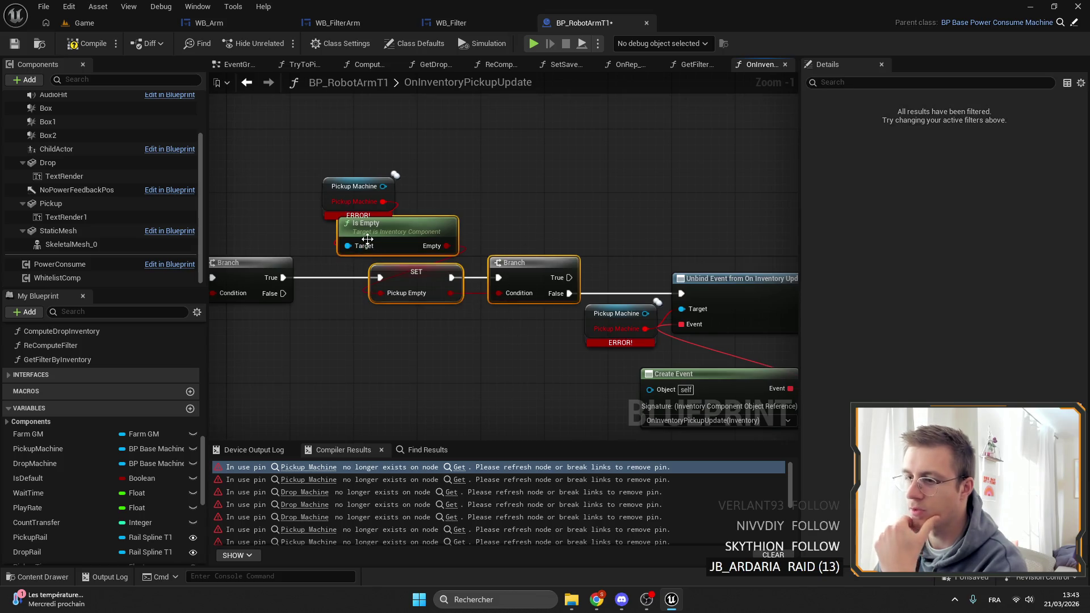
{"action": "left_click_drag", "start_coordinate": [460, 346], "coordinate": [353, 162]}
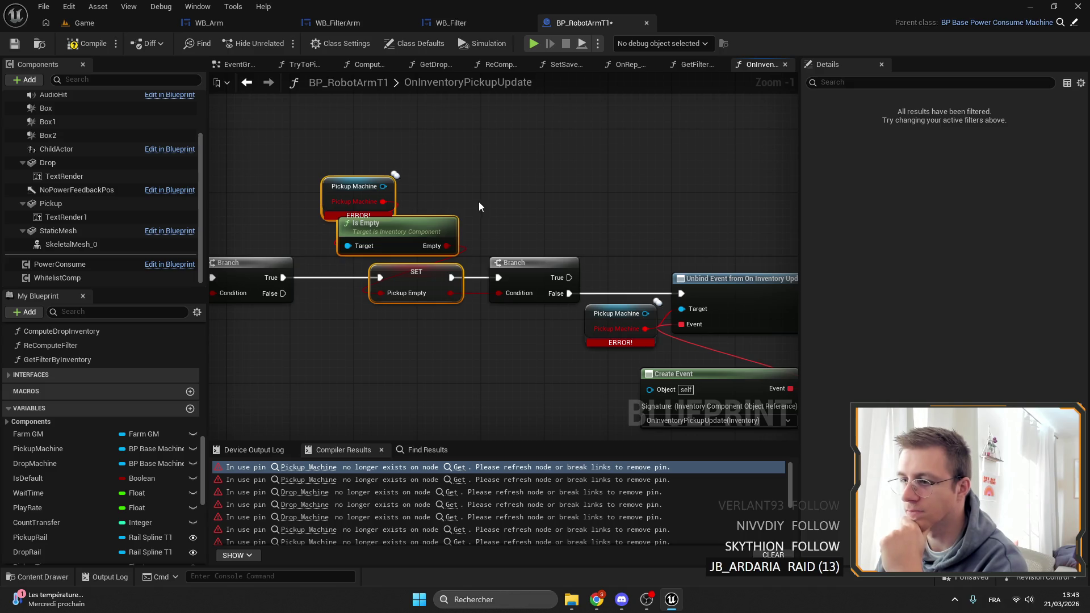
Step: Return to the graph's entry nodes and reveal the full Unbind Event and Create Event nodes
{"action": "scroll", "coordinate": [479, 203], "scroll_direction": "down", "scroll_amount": 2}
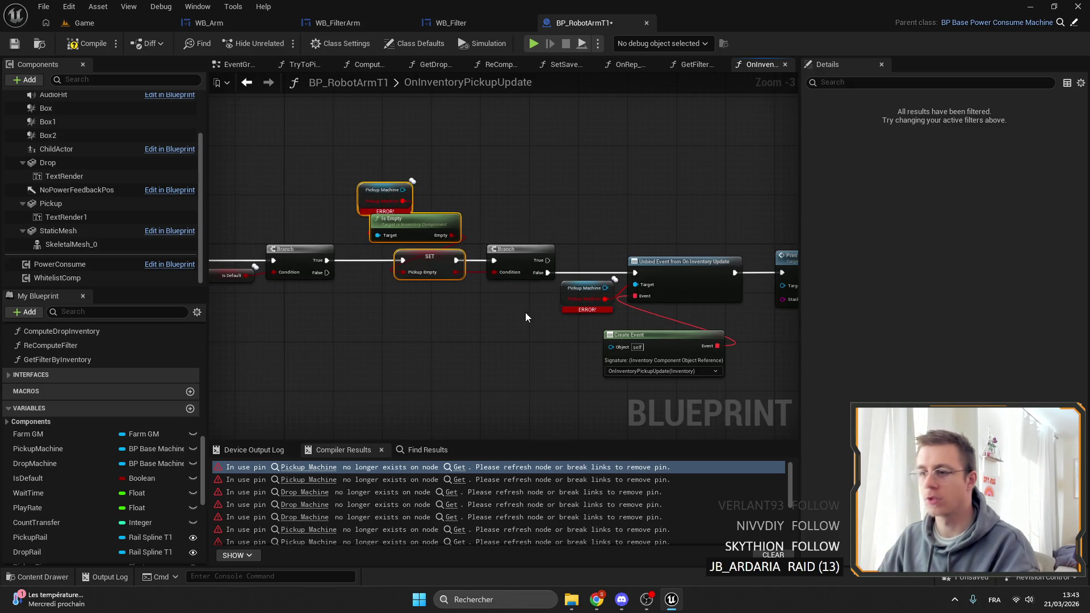
{"action": "key", "text": "Home"}
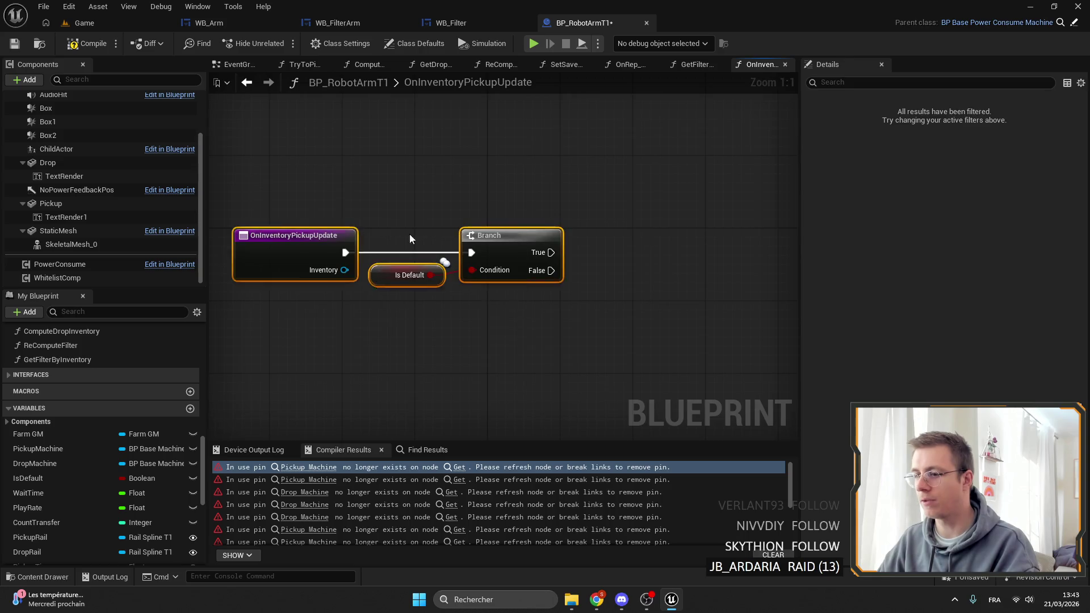
{"action": "scroll", "coordinate": [477, 237], "scroll_direction": "down", "scroll_amount": 1}
{"action": "mouse_move", "coordinate": [443, 241]}
{"action": "left_mouse_down"}
{"action": "mouse_move", "coordinate": [651, 235]}
{"action": "mouse_move", "coordinate": [522, 229]}
{"action": "left_mouse_up"}
{"action": "left_click", "coordinate": [560, 190]}
{"action": "left_click_drag", "start_coordinate": [561, 185], "coordinate": [443, 180]}
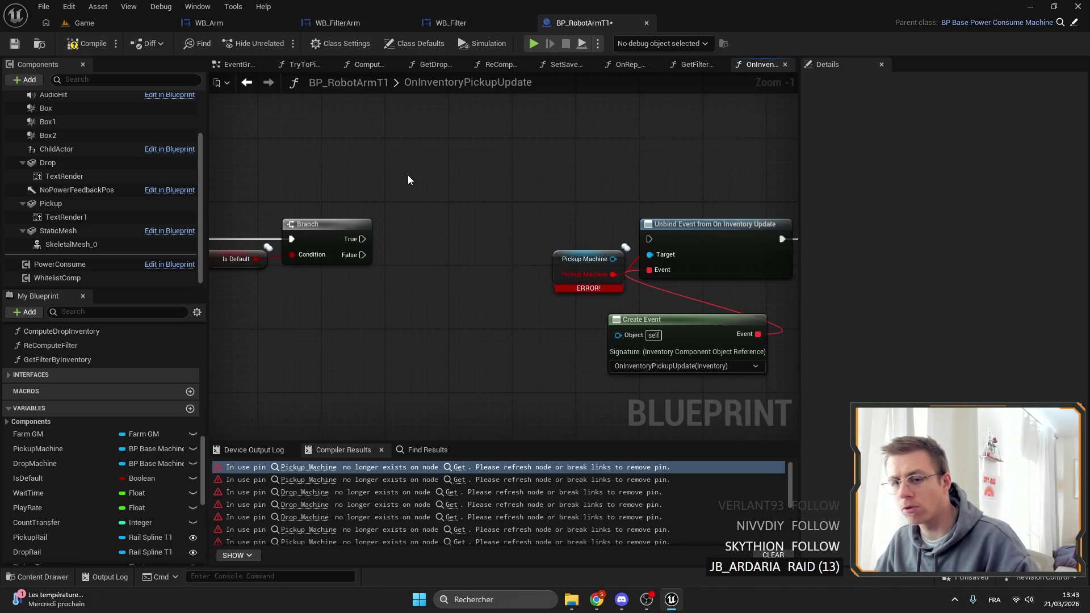
{"action": "mouse_move", "coordinate": [375, 173]}
{"action": "left_mouse_down"}
{"action": "mouse_move", "coordinate": [577, 216]}
{"action": "mouse_move", "coordinate": [430, 187]}
{"action": "left_mouse_up"}
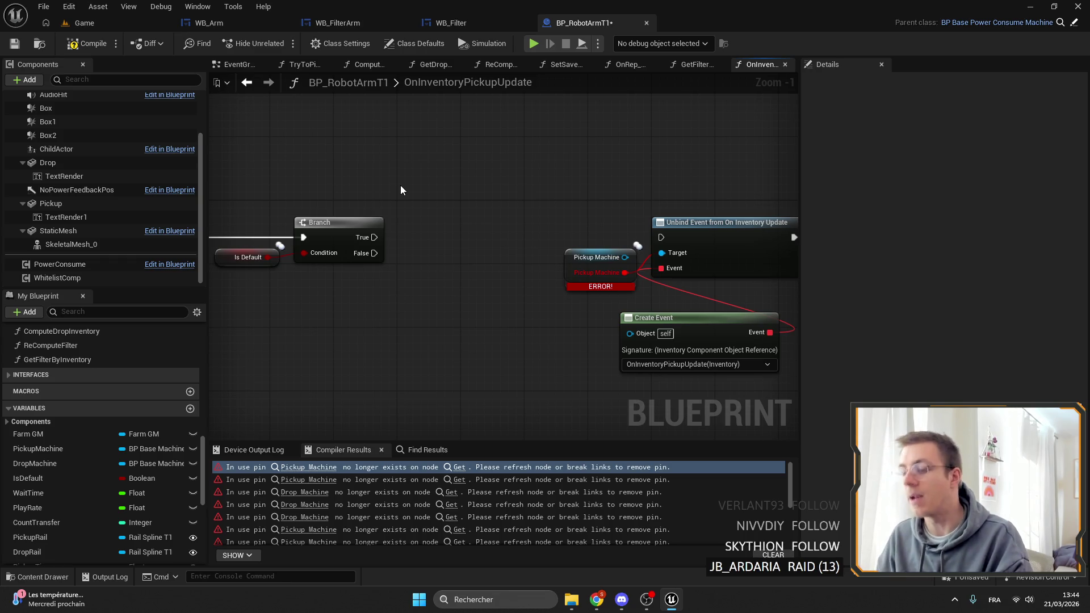
Step: Move the Pickup Machine, Unbind Event and Create Event nodes closer to the Branch
{"action": "left_click_drag", "start_coordinate": [618, 399], "coordinate": [488, 252]}
{"action": "mouse_move", "coordinate": [619, 284]}
{"action": "left_mouse_down"}
{"action": "mouse_move", "coordinate": [450, 269]}
{"action": "mouse_move", "coordinate": [621, 265]}
{"action": "left_mouse_up"}
{"action": "mouse_move", "coordinate": [403, 232]}
{"action": "left_mouse_down"}
{"action": "mouse_move", "coordinate": [559, 238]}
{"action": "mouse_move", "coordinate": [496, 231]}
{"action": "left_mouse_up"}
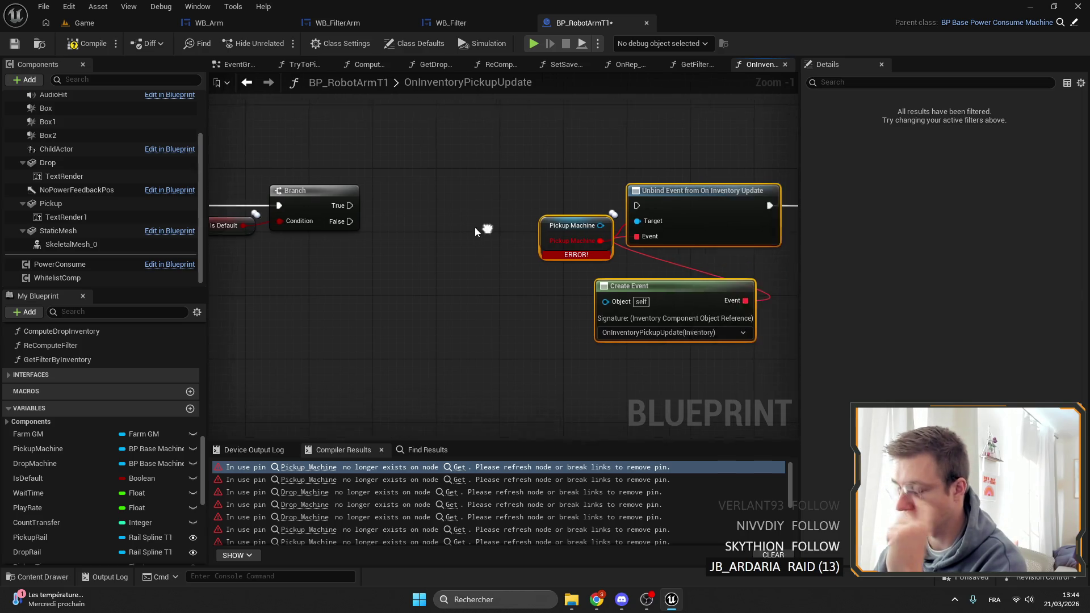
{"action": "left_click_drag", "start_coordinate": [581, 225], "coordinate": [351, 175]}
{"action": "mouse_move", "coordinate": [434, 148]}
{"action": "left_mouse_down"}
{"action": "mouse_move", "coordinate": [520, 184]}
{"action": "mouse_move", "coordinate": [523, 166]}
{"action": "mouse_move", "coordinate": [574, 156]}
{"action": "left_mouse_up"}
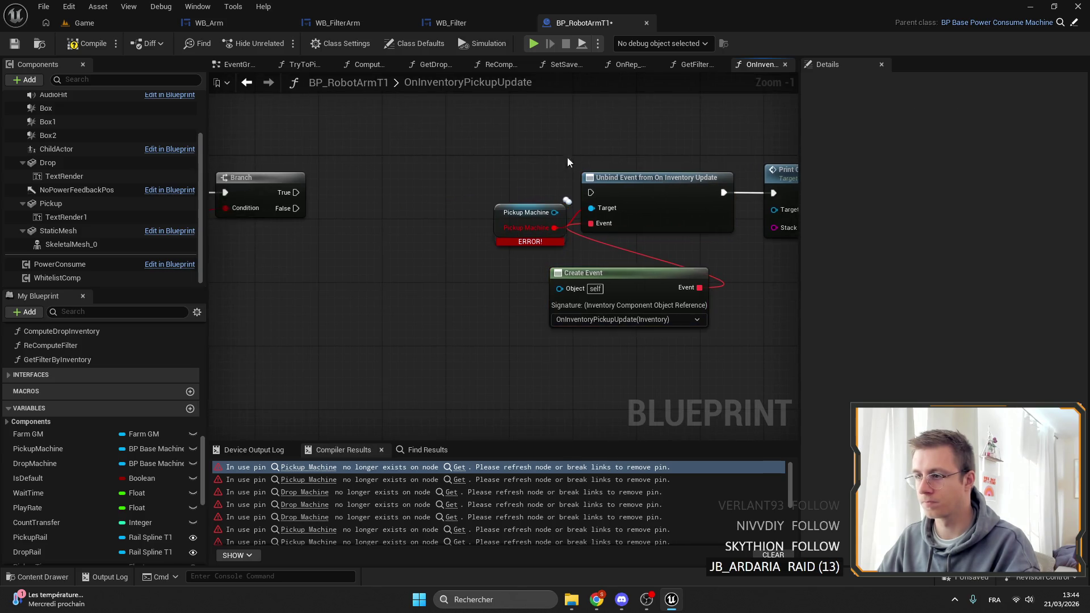
Step: Inspect the broken Pickup Machine getter and place a Saved Pickup Inventory getter
{"action": "left_click", "coordinate": [459, 467]}
{"action": "scroll", "coordinate": [94, 505], "scroll_direction": "down", "scroll_amount": 5}
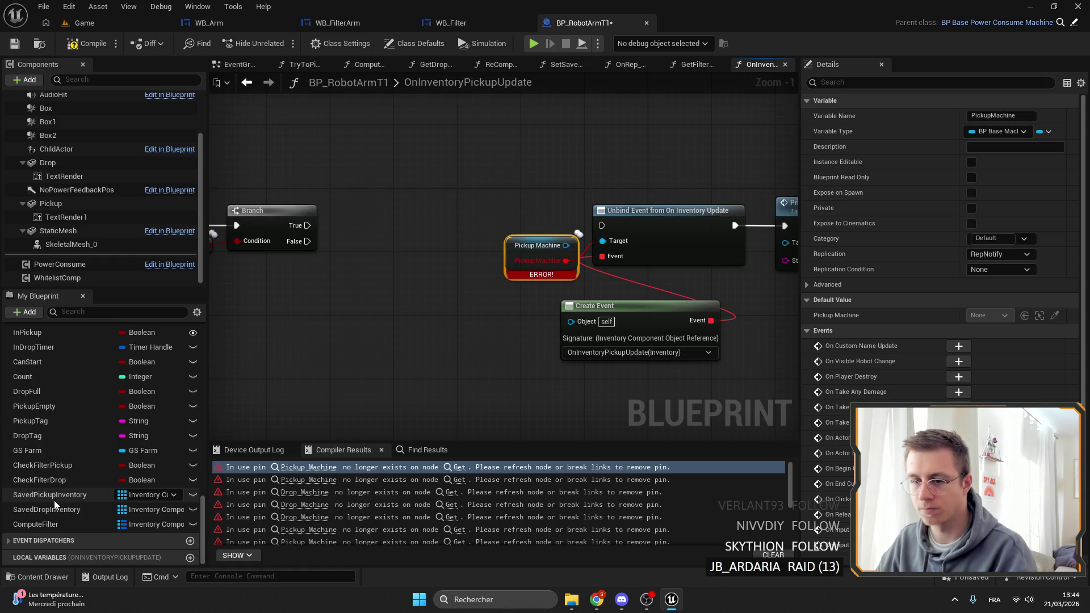
{"action": "left_click_drag", "start_coordinate": [53, 499], "coordinate": [421, 173]}
Step: Add a For Each Loop fed by the Saved Pickup Inventory array
{"action": "left_click", "coordinate": [454, 180]}
{"action": "left_click_drag", "start_coordinate": [499, 182], "coordinate": [532, 176]}
{"action": "type", "text": "fo"}
{"action": "key", "text": "Return"}
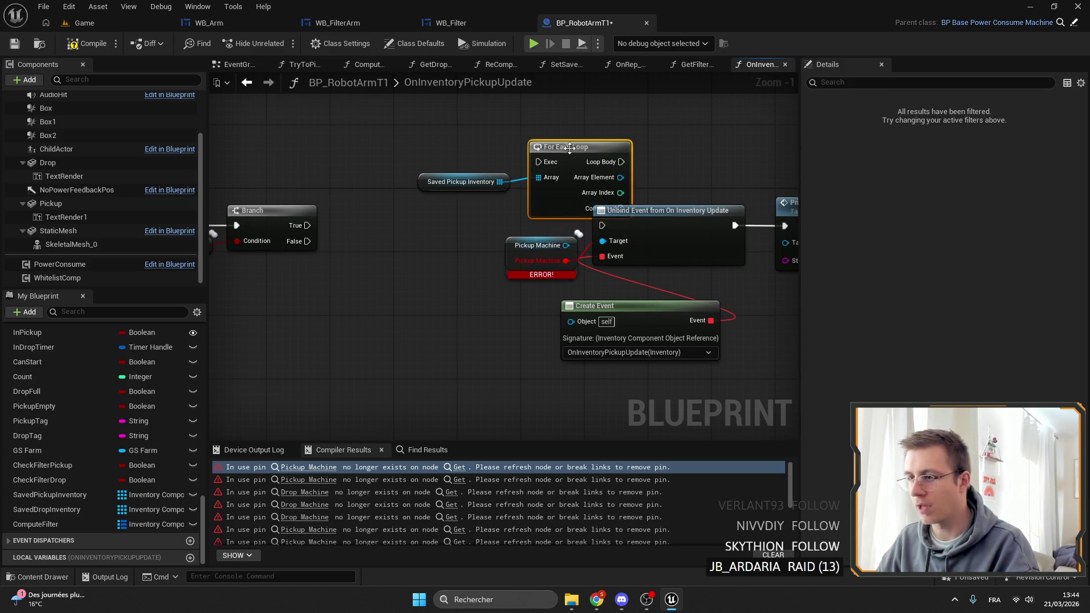
{"action": "right_click", "coordinate": [559, 116]}
{"action": "left_click", "coordinate": [567, 146]}
{"action": "right_click", "coordinate": [552, 111]}
{"action": "mouse_move", "coordinate": [474, 119]}
{"action": "left_mouse_down"}
{"action": "mouse_move", "coordinate": [556, 189]}
{"action": "mouse_move", "coordinate": [541, 141]}
{"action": "left_mouse_up"}
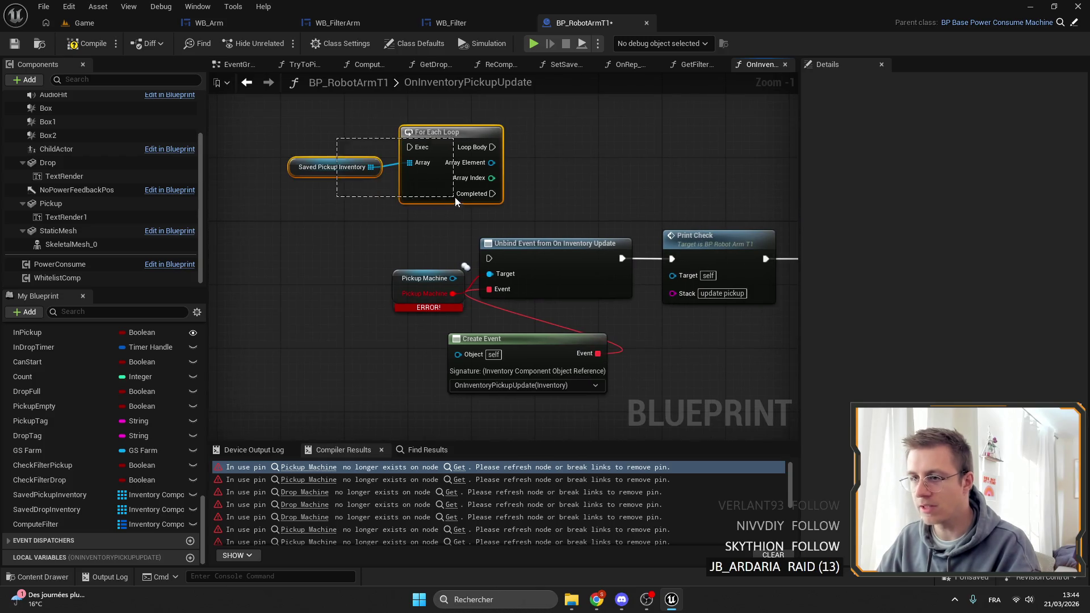
Step: Delete the broken Pickup Machine node and wire Loop Body and Array Element into Unbind Event
{"action": "left_click", "coordinate": [397, 273]}
{"action": "key", "text": "Delete"}
{"action": "left_click_drag", "start_coordinate": [588, 413], "coordinate": [552, 251]}
{"action": "left_click_drag", "start_coordinate": [552, 251], "coordinate": [608, 152]}
{"action": "mouse_move", "coordinate": [480, 157]}
{"action": "left_mouse_down"}
{"action": "mouse_move", "coordinate": [542, 165]}
{"action": "mouse_move", "coordinate": [534, 150]}
{"action": "mouse_move", "coordinate": [556, 138]}
{"action": "left_mouse_up"}
Step: Run Print Check after the loop completes and place Create Event above Unbind Event
{"action": "left_click_drag", "start_coordinate": [655, 210], "coordinate": [466, 184]}
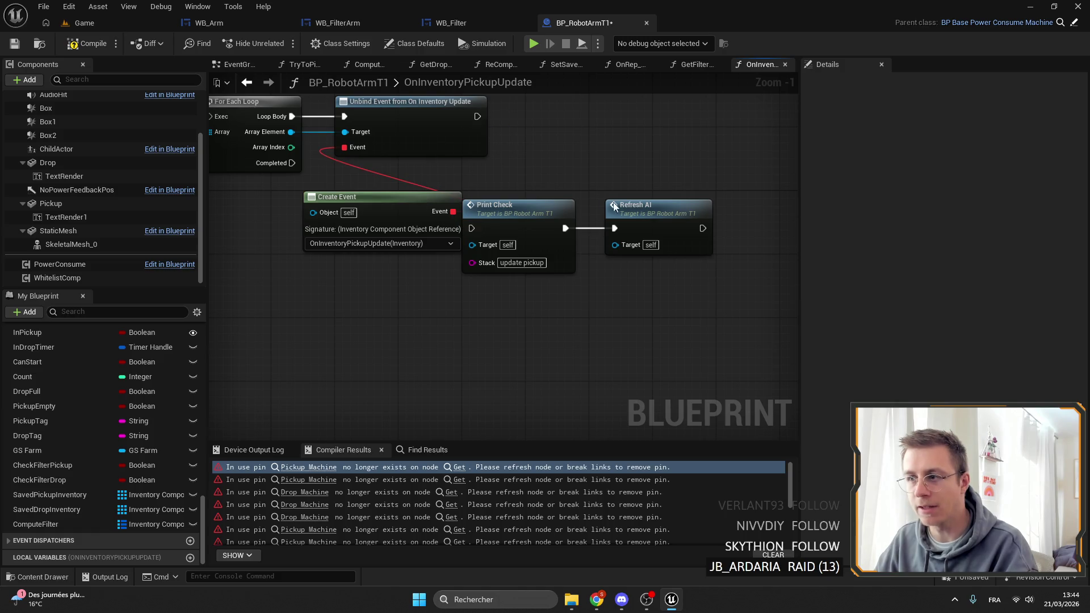
{"action": "left_click_drag", "start_coordinate": [601, 195], "coordinate": [590, 241]}
{"action": "left_click_drag", "start_coordinate": [530, 212], "coordinate": [546, 291]}
{"action": "left_click_drag", "start_coordinate": [403, 155], "coordinate": [595, 306]}
{"action": "mouse_move", "coordinate": [485, 308]}
{"action": "left_mouse_down"}
{"action": "mouse_move", "coordinate": [473, 128]}
{"action": "mouse_move", "coordinate": [479, 144]}
{"action": "left_mouse_up"}
{"action": "mouse_move", "coordinate": [622, 260]}
{"action": "left_mouse_down"}
{"action": "mouse_move", "coordinate": [584, 189]}
{"action": "mouse_move", "coordinate": [516, 161]}
{"action": "left_mouse_up"}
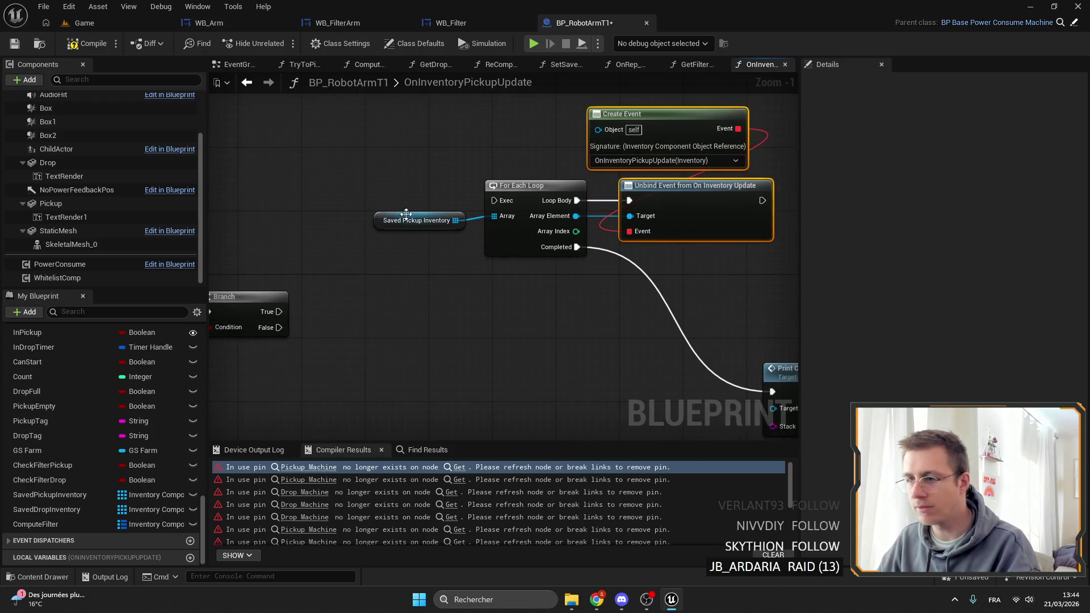
Step: Connect the Branch's True output to the For Each Loop's Exec input
{"action": "left_click", "coordinate": [426, 228]}
{"action": "mouse_move", "coordinate": [443, 281]}
{"action": "left_mouse_down"}
{"action": "mouse_move", "coordinate": [417, 266]}
{"action": "mouse_move", "coordinate": [576, 259]}
{"action": "mouse_move", "coordinate": [667, 340]}
{"action": "mouse_move", "coordinate": [537, 240]}
{"action": "mouse_move", "coordinate": [557, 244]}
{"action": "left_mouse_up"}
{"action": "mouse_move", "coordinate": [259, 239]}
{"action": "left_mouse_down"}
{"action": "mouse_move", "coordinate": [402, 273]}
{"action": "mouse_move", "coordinate": [414, 337]}
{"action": "mouse_move", "coordinate": [519, 235]}
{"action": "mouse_move", "coordinate": [682, 231]}
{"action": "left_mouse_up"}
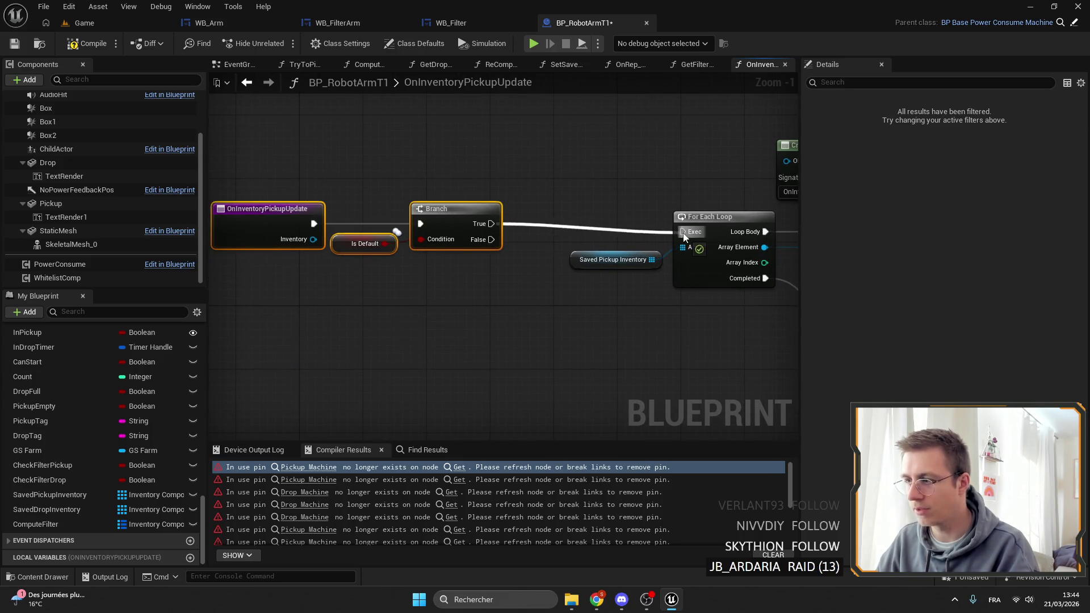
{"action": "mouse_move", "coordinate": [461, 216]}
{"action": "left_mouse_down"}
{"action": "mouse_move", "coordinate": [493, 225]}
{"action": "mouse_move", "coordinate": [519, 188]}
{"action": "mouse_move", "coordinate": [316, 176]}
{"action": "mouse_move", "coordinate": [551, 178]}
{"action": "left_mouse_up"}
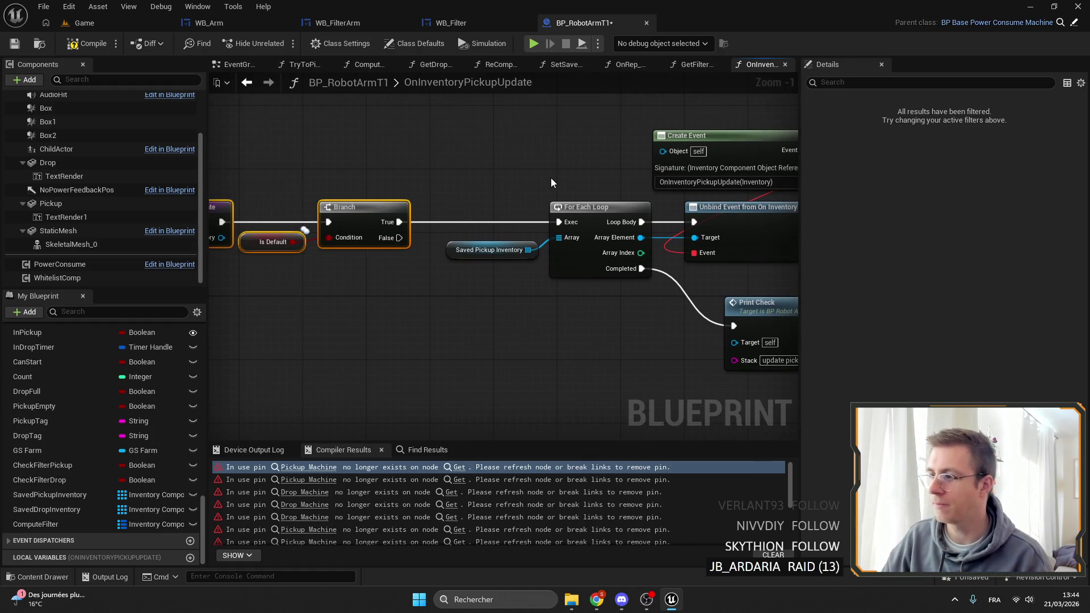
Step: Paste a second Saved Pickup Inventory getter and delete an unwanted For Each Loop
{"action": "key", "text": "ctrl+c"}
{"action": "key", "text": "ctrl+v"}
{"action": "left_click_drag", "start_coordinate": [487, 263], "coordinate": [531, 275]}
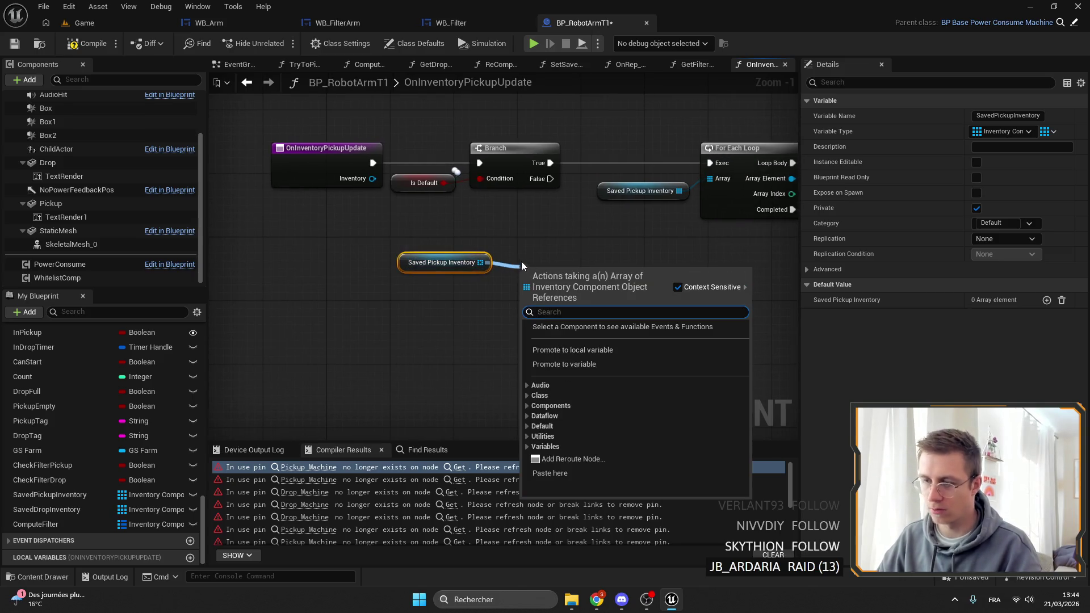
{"action": "left_click_drag", "start_coordinate": [368, 259], "coordinate": [451, 252]}
{"action": "type", "text": "for"}
{"action": "key", "text": "Return"}
{"action": "left_click_drag", "start_coordinate": [489, 206], "coordinate": [261, 136]}
{"action": "mouse_move", "coordinate": [529, 164]}
{"action": "left_mouse_down"}
{"action": "mouse_move", "coordinate": [280, 157]}
{"action": "mouse_move", "coordinate": [305, 167]}
{"action": "left_mouse_up"}
{"action": "left_click", "coordinate": [544, 248]}
{"action": "left_click_drag", "start_coordinate": [545, 248], "coordinate": [533, 253]}
{"action": "key", "text": "Delete"}
Step: From the getter, add a For Each Loop with Break whose Array Element drives Is Empty and a Branch
{"action": "mouse_move", "coordinate": [385, 285]}
{"action": "left_mouse_down"}
{"action": "mouse_move", "coordinate": [439, 294]}
{"action": "mouse_move", "coordinate": [423, 246]}
{"action": "mouse_move", "coordinate": [469, 262]}
{"action": "mouse_move", "coordinate": [466, 315]}
{"action": "mouse_move", "coordinate": [538, 332]}
{"action": "mouse_move", "coordinate": [386, 320]}
{"action": "left_mouse_up"}
{"action": "type", "text": "for each"}
{"action": "key", "text": "Down"}
{"action": "key", "text": "Return"}
{"action": "left_click", "coordinate": [374, 364]}
{"action": "mouse_move", "coordinate": [435, 289]}
{"action": "left_mouse_down"}
{"action": "mouse_move", "coordinate": [483, 294]}
{"action": "mouse_move", "coordinate": [510, 271]}
{"action": "mouse_move", "coordinate": [567, 312]}
{"action": "left_mouse_up"}
{"action": "type", "text": "is empty"}
{"action": "key", "text": "Return"}
{"action": "type", "text": "branch"}
{"action": "key", "text": "Return"}
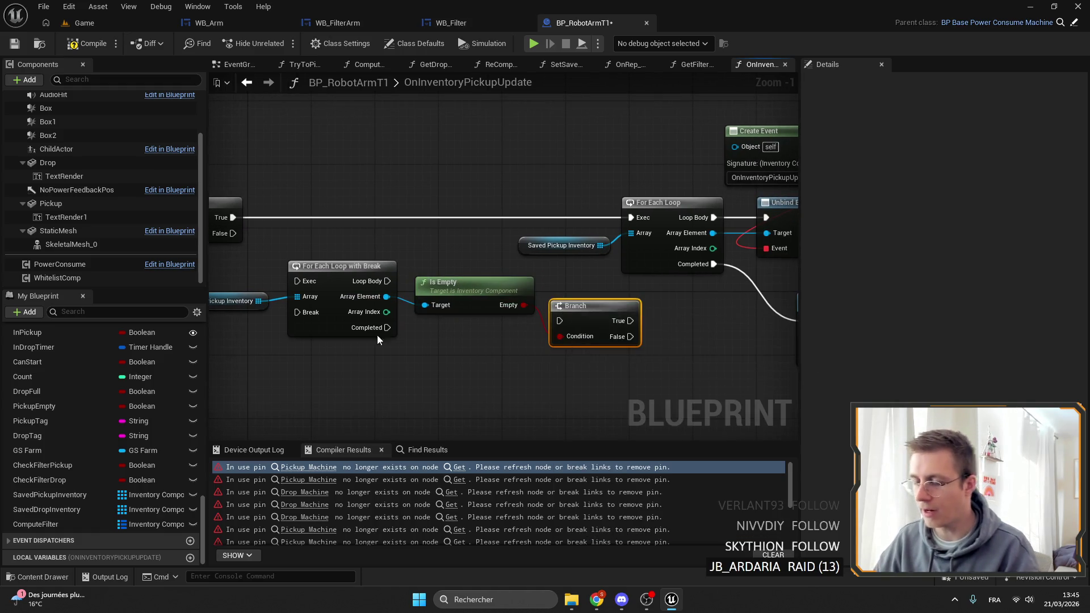
{"action": "mouse_move", "coordinate": [387, 281]}
{"action": "left_mouse_down"}
{"action": "mouse_move", "coordinate": [567, 319]}
{"action": "mouse_move", "coordinate": [561, 270]}
{"action": "left_mouse_up"}
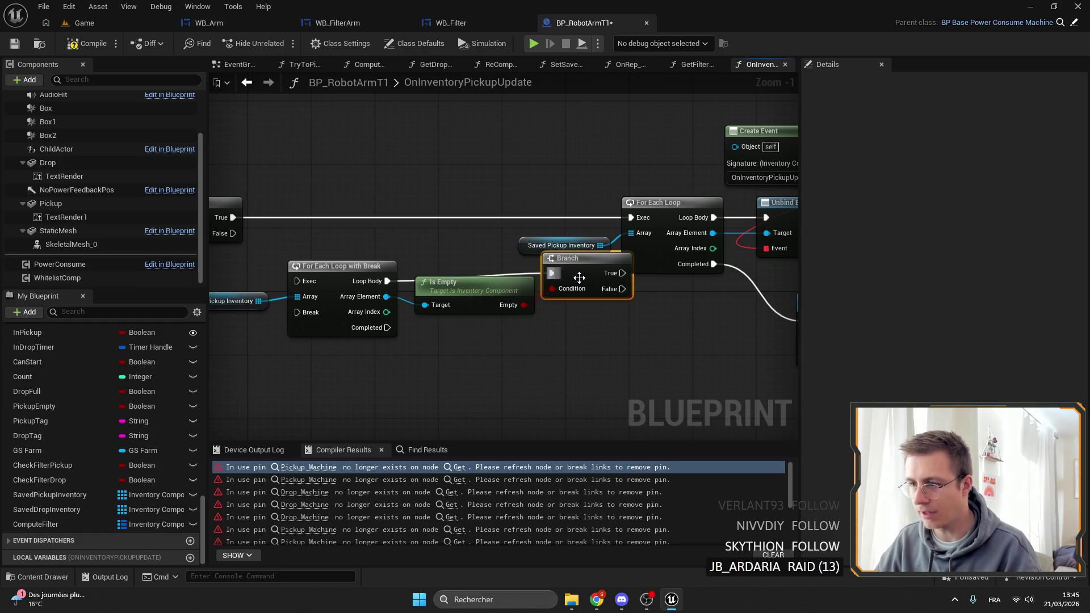
{"action": "left_click_drag", "start_coordinate": [485, 290], "coordinate": [486, 306]}
Step: Move the check-loop nodes above the first Branch and connect Branch True to the For Each Loop with Break
{"action": "scroll", "coordinate": [526, 294], "scroll_direction": "down", "scroll_amount": 1}
{"action": "mouse_move", "coordinate": [567, 347]}
{"action": "left_mouse_down"}
{"action": "mouse_move", "coordinate": [397, 306]}
{"action": "mouse_move", "coordinate": [318, 307]}
{"action": "left_mouse_up"}
{"action": "left_click_drag", "start_coordinate": [540, 266], "coordinate": [267, 211]}
{"action": "left_click_drag", "start_coordinate": [457, 229], "coordinate": [341, 230]}
{"action": "left_click_drag", "start_coordinate": [715, 341], "coordinate": [322, 266]}
{"action": "mouse_move", "coordinate": [386, 301]}
{"action": "left_mouse_down"}
{"action": "mouse_move", "coordinate": [369, 234]}
{"action": "mouse_move", "coordinate": [497, 149]}
{"action": "left_mouse_up"}
{"action": "scroll", "coordinate": [370, 235], "scroll_direction": "up", "scroll_amount": 2}
{"action": "left_click_drag", "start_coordinate": [418, 308], "coordinate": [284, 267]}
{"action": "left_click_drag", "start_coordinate": [453, 245], "coordinate": [412, 141]}
{"action": "scroll", "coordinate": [521, 210], "scroll_direction": "down", "scroll_amount": 1}
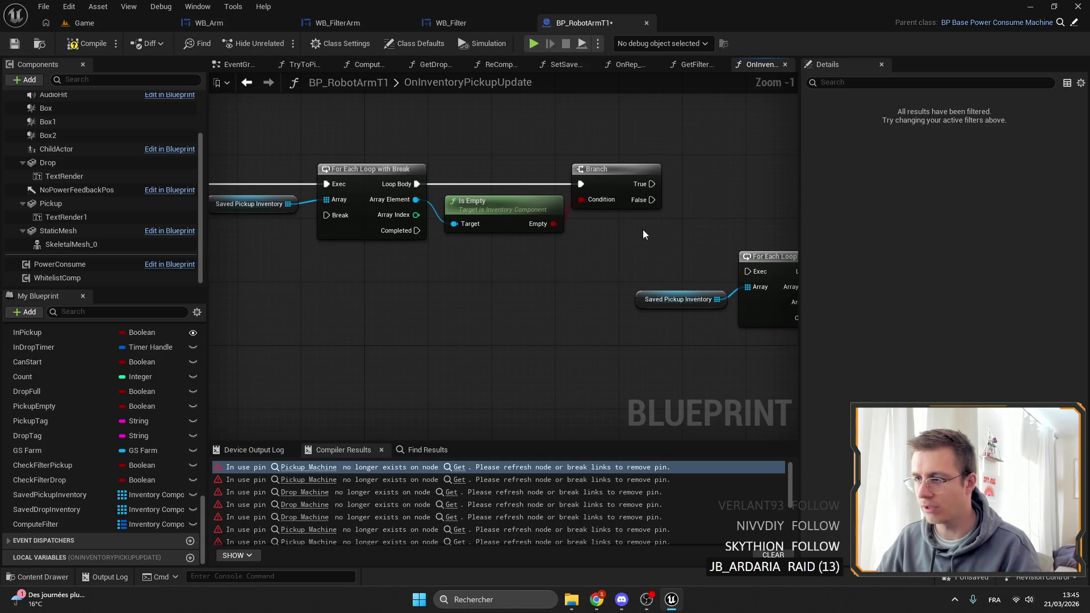
Step: Wire the Is Empty Branch's False output to Break, routed through two reroute knots
{"action": "mouse_move", "coordinate": [652, 184]}
{"action": "left_mouse_down"}
{"action": "mouse_move", "coordinate": [763, 168]}
{"action": "mouse_move", "coordinate": [680, 154]}
{"action": "mouse_move", "coordinate": [631, 196]}
{"action": "mouse_move", "coordinate": [299, 226]}
{"action": "mouse_move", "coordinate": [304, 215]}
{"action": "left_mouse_up"}
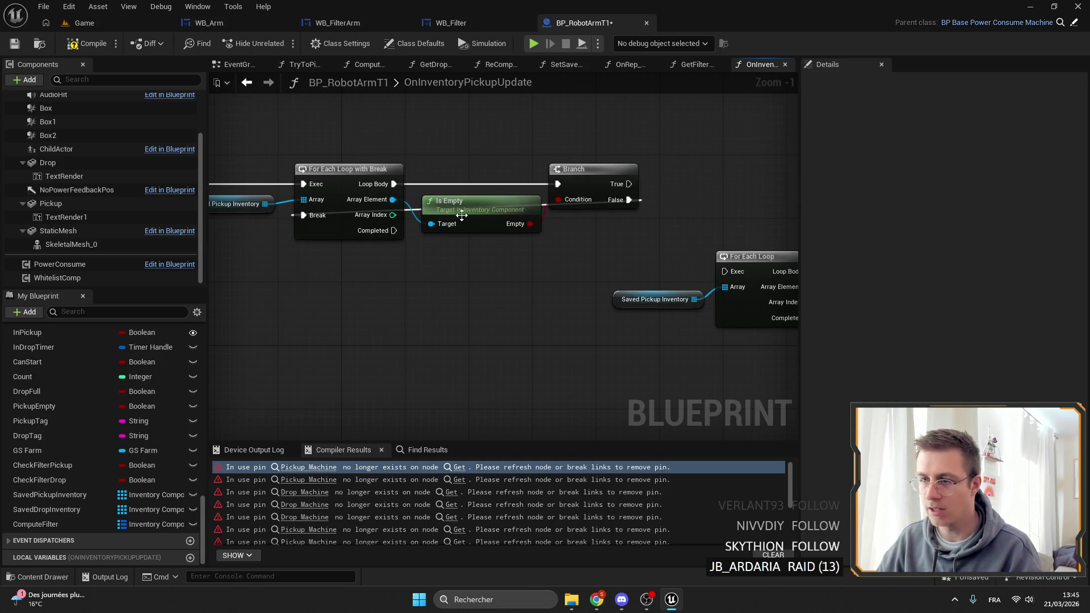
{"action": "double_click", "coordinate": [407, 211]}
{"action": "left_click_drag", "start_coordinate": [408, 191], "coordinate": [351, 115]}
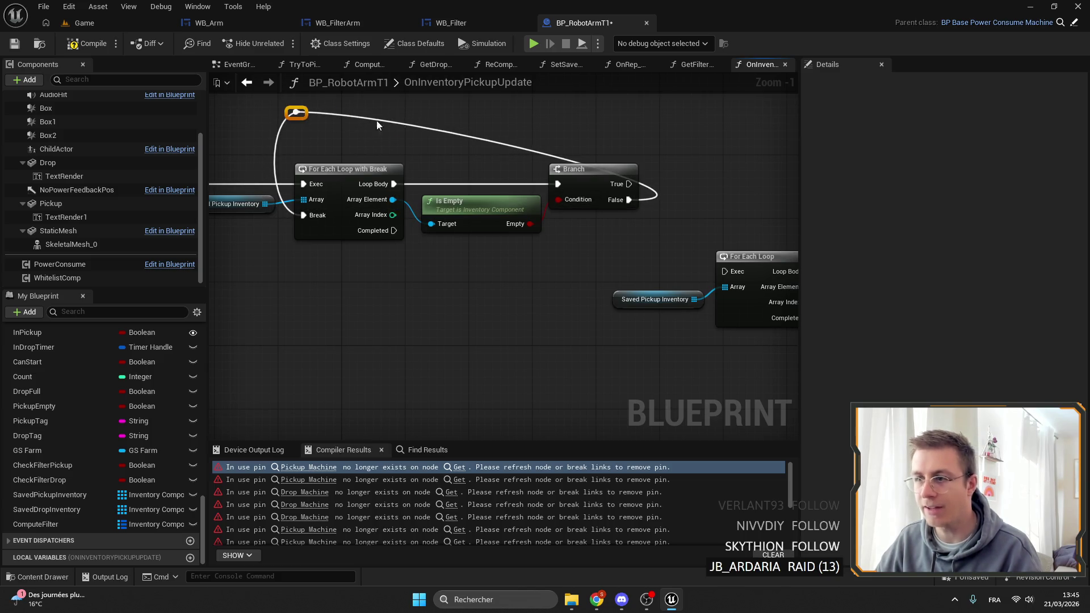
{"action": "double_click", "coordinate": [433, 130]}
{"action": "mouse_move", "coordinate": [434, 130]}
{"action": "left_mouse_down"}
{"action": "mouse_move", "coordinate": [666, 117]}
{"action": "mouse_move", "coordinate": [639, 117]}
{"action": "left_mouse_up"}
{"action": "left_click", "coordinate": [526, 151]}
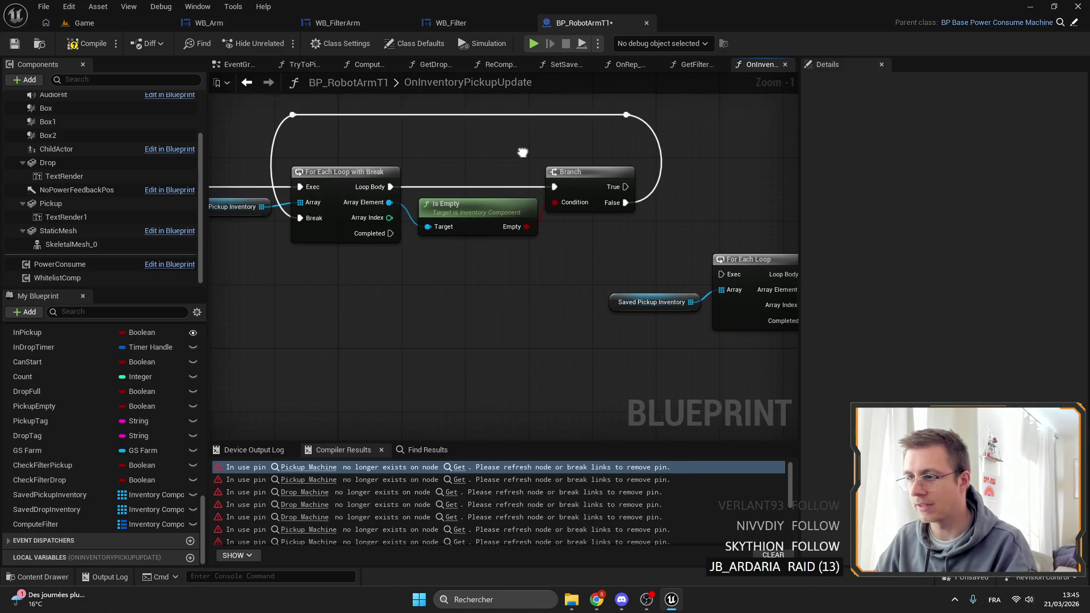
{"action": "left_click_drag", "start_coordinate": [312, 179], "coordinate": [382, 180]}
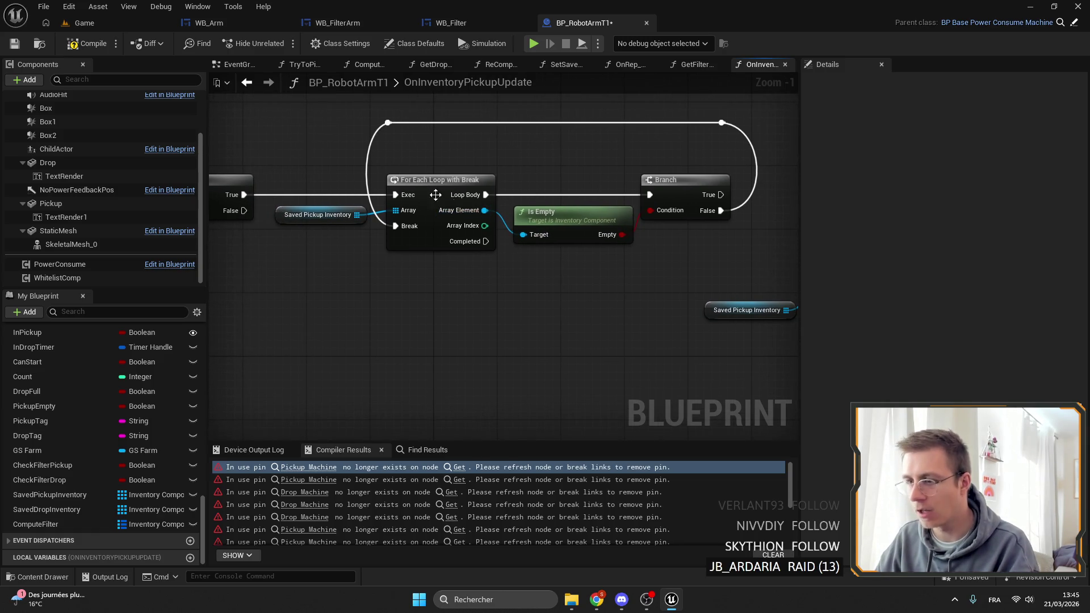
Step: Connect the check loop's Completed output to the unbind For Each Loop via a reroute knot
{"action": "left_click_drag", "start_coordinate": [669, 246], "coordinate": [572, 201]}
{"action": "left_click_drag", "start_coordinate": [572, 201], "coordinate": [470, 179]}
{"action": "mouse_move", "coordinate": [387, 228]}
{"action": "left_mouse_down"}
{"action": "mouse_move", "coordinate": [430, 223]}
{"action": "mouse_move", "coordinate": [358, 218]}
{"action": "mouse_move", "coordinate": [714, 226]}
{"action": "left_mouse_up"}
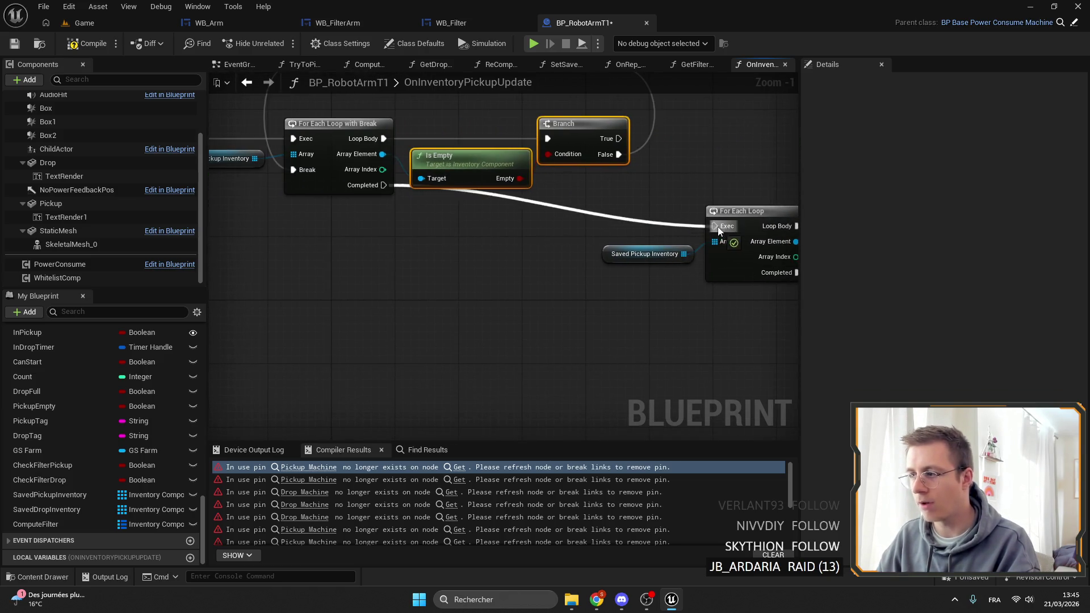
{"action": "scroll", "coordinate": [507, 321], "scroll_direction": "down", "scroll_amount": 2}
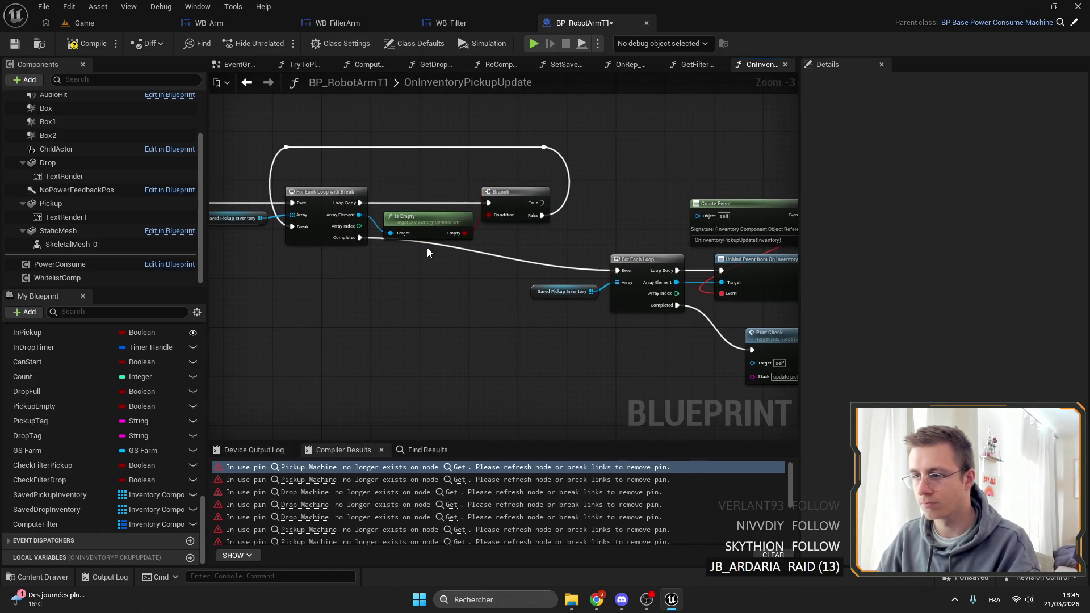
{"action": "double_click", "coordinate": [461, 247]}
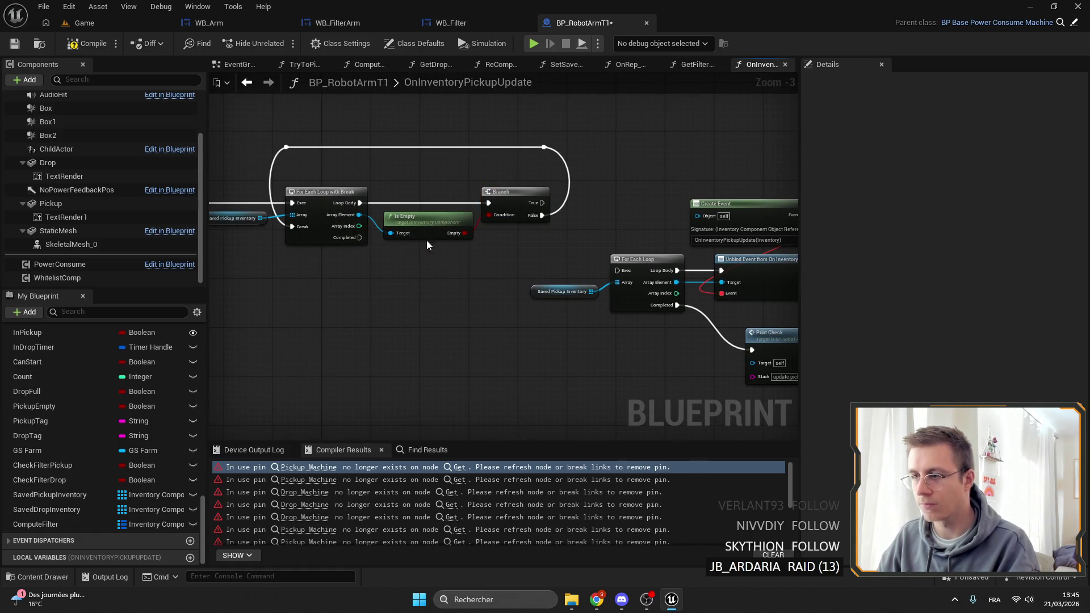
{"action": "left_click_drag", "start_coordinate": [612, 207], "coordinate": [509, 193]}
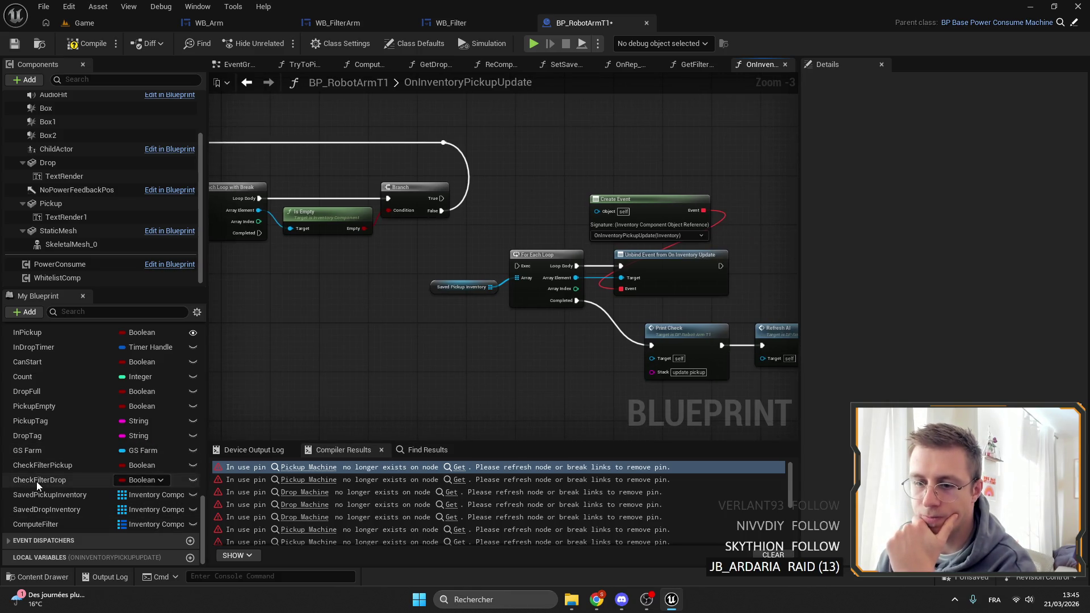
{"action": "scroll", "coordinate": [53, 468], "scroll_direction": "up", "scroll_amount": 4}
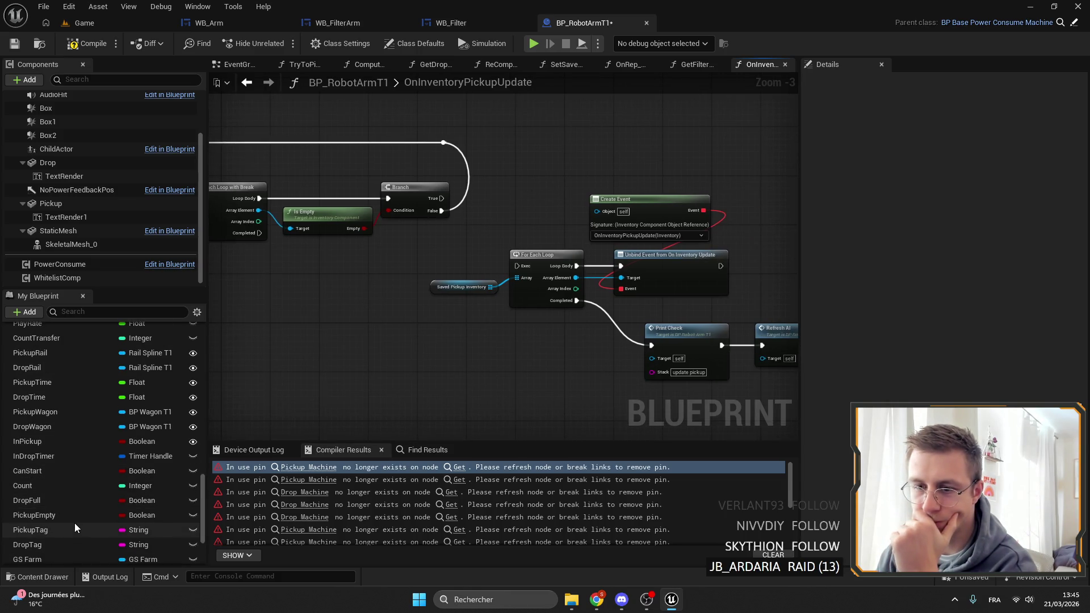
{"action": "scroll", "coordinate": [62, 492], "scroll_direction": "up", "scroll_amount": 3}
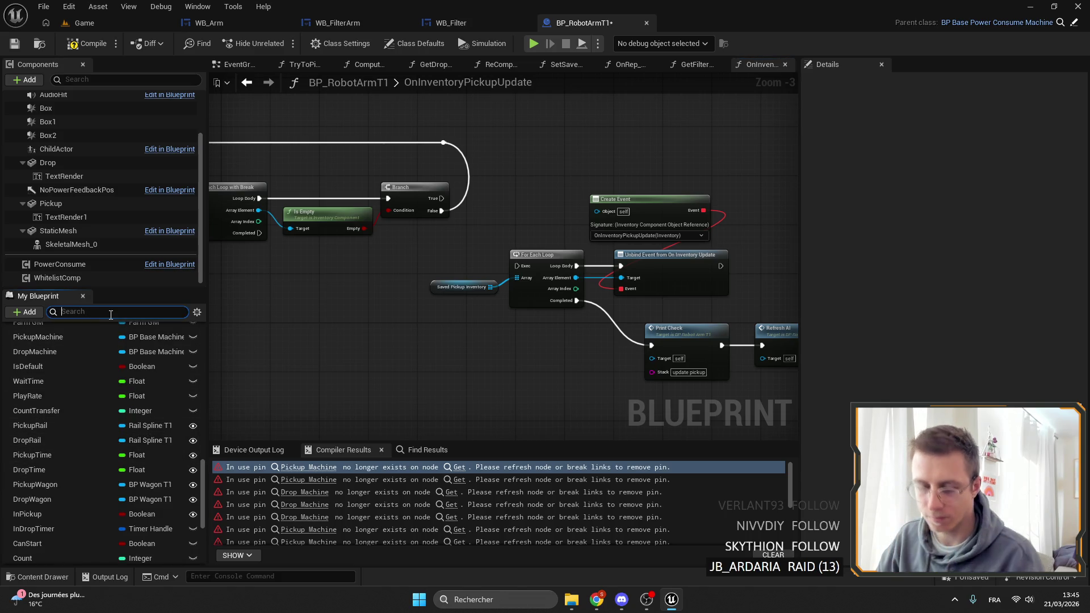
Step: Add a SET Pickup Empty node at the start of the function and arrange the opening nodes
{"action": "mouse_move", "coordinate": [66, 399]}
{"action": "left_mouse_down"}
{"action": "mouse_move", "coordinate": [464, 199]}
{"action": "mouse_move", "coordinate": [493, 208]}
{"action": "mouse_move", "coordinate": [474, 211]}
{"action": "mouse_move", "coordinate": [444, 143]}
{"action": "mouse_move", "coordinate": [551, 151]}
{"action": "mouse_move", "coordinate": [535, 149]}
{"action": "left_mouse_up"}
{"action": "left_click", "coordinate": [489, 226]}
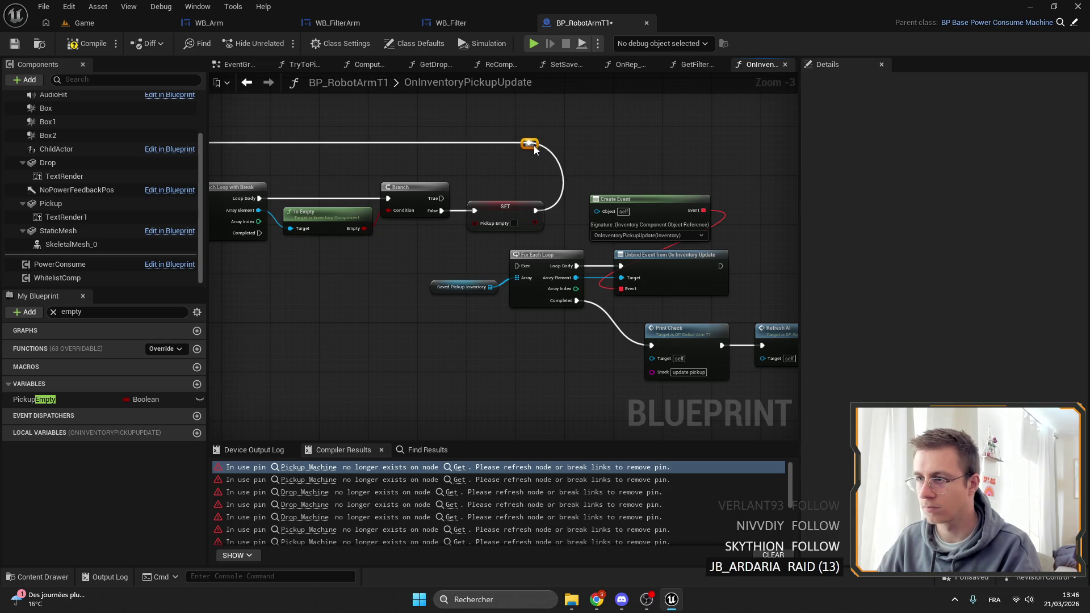
{"action": "left_click", "coordinate": [631, 213]}
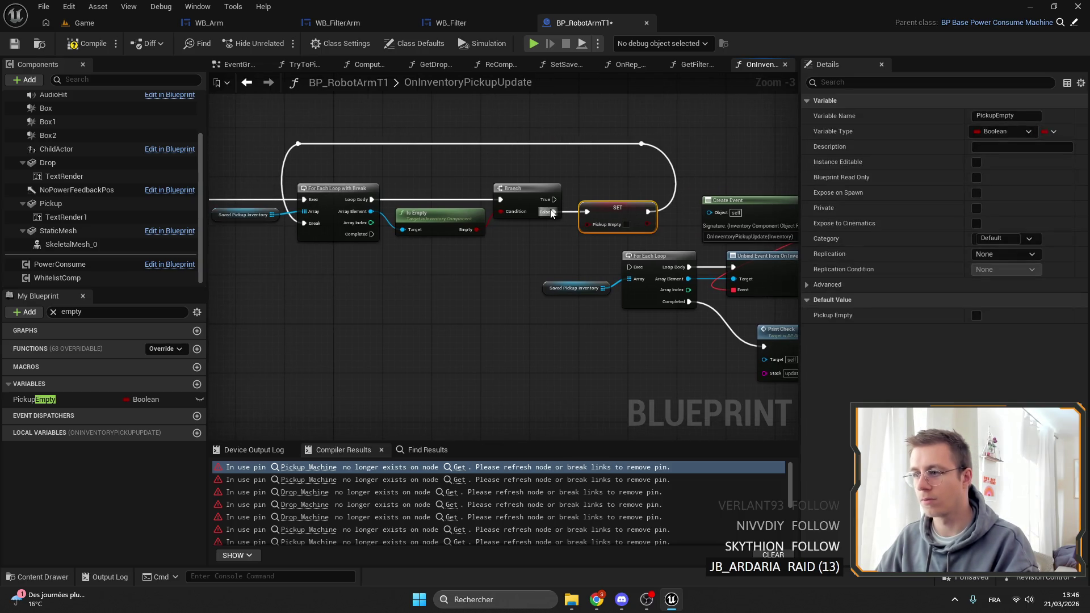
{"action": "left_click_drag", "start_coordinate": [365, 267], "coordinate": [630, 294]}
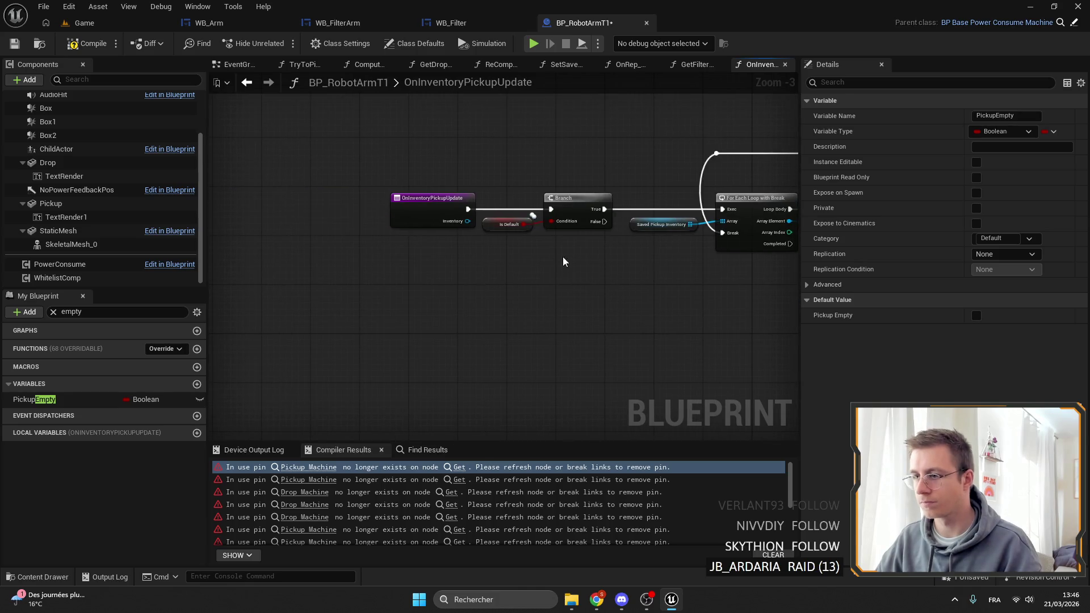
{"action": "left_click_drag", "start_coordinate": [610, 204], "coordinate": [461, 203]}
{"action": "key", "text": "ctrl+z"}
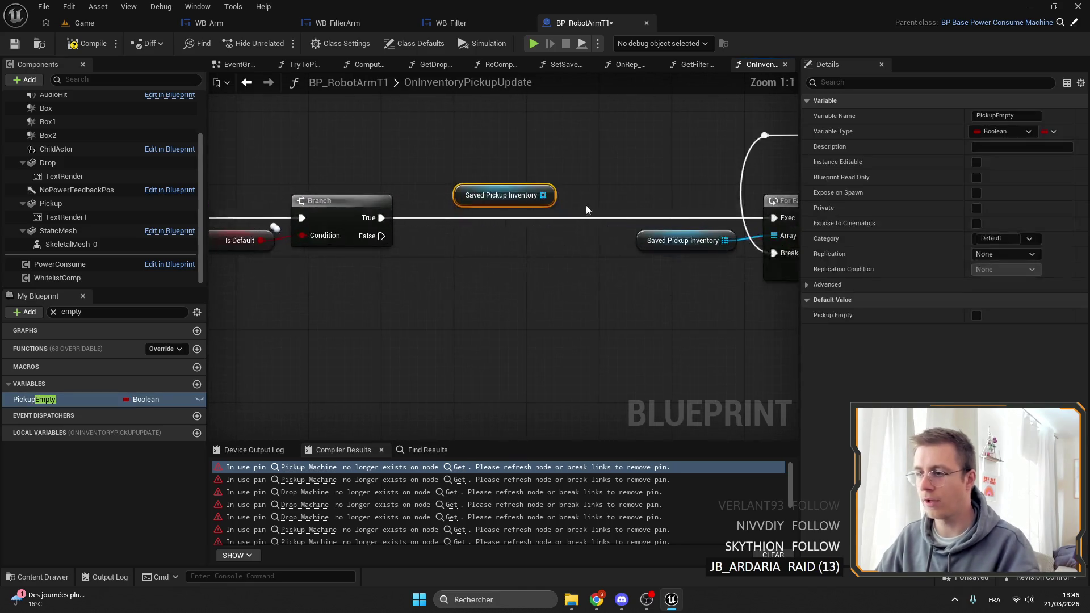
{"action": "scroll", "coordinate": [362, 232], "scroll_direction": "down", "scroll_amount": 1}
{"action": "left_click", "coordinate": [545, 254]}
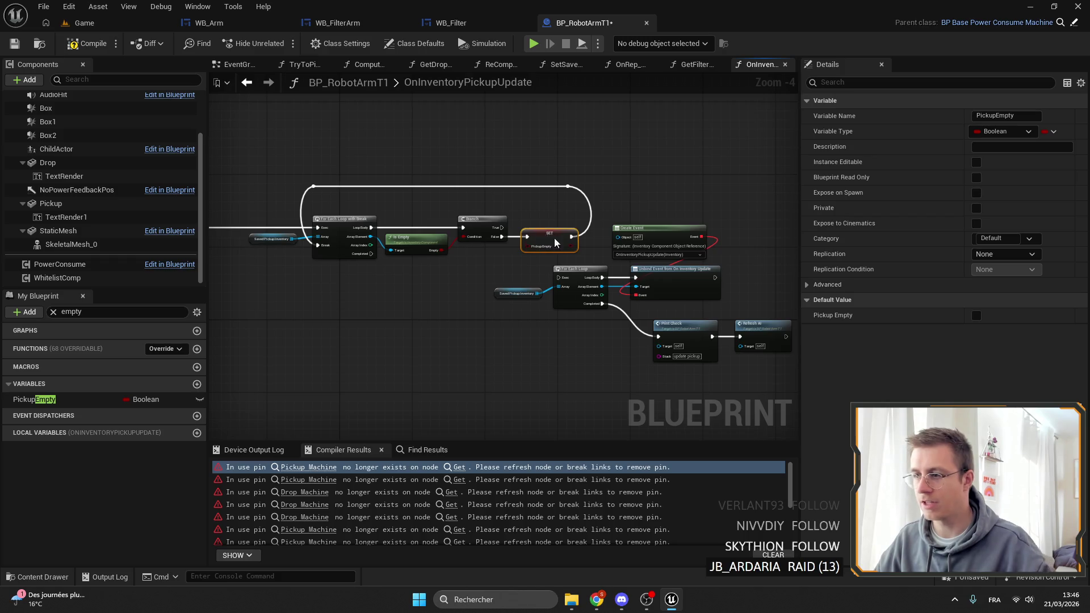
{"action": "scroll", "coordinate": [545, 252], "scroll_direction": "up", "scroll_amount": 5}
{"action": "left_click_drag", "start_coordinate": [585, 236], "coordinate": [640, 235]}
{"action": "mouse_move", "coordinate": [438, 227]}
{"action": "left_mouse_down"}
{"action": "mouse_move", "coordinate": [462, 227]}
{"action": "mouse_move", "coordinate": [419, 227]}
{"action": "mouse_move", "coordinate": [438, 232]}
{"action": "left_mouse_up"}
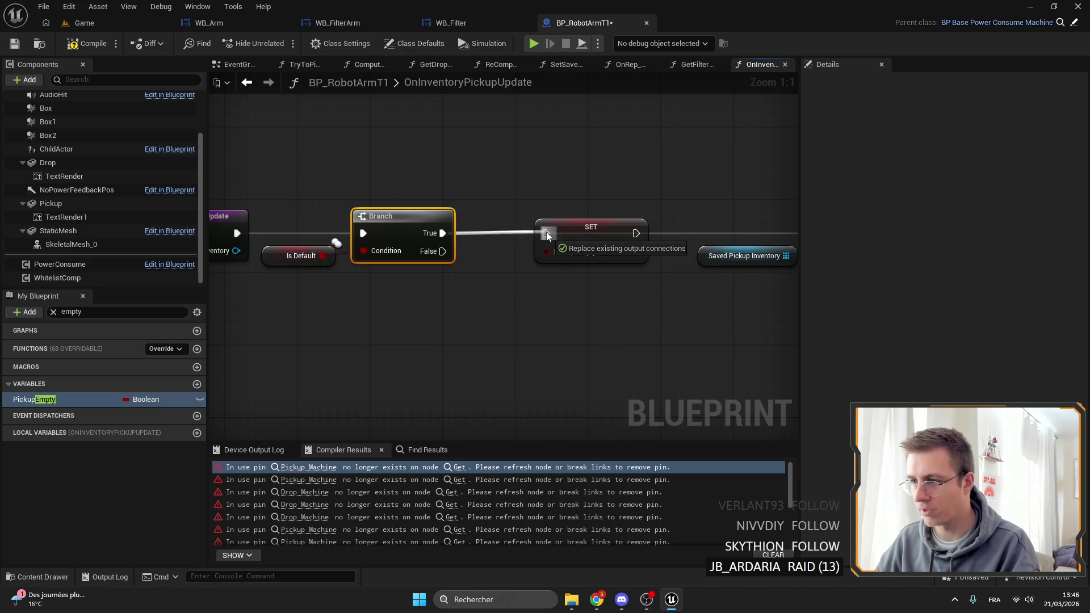
{"action": "left_click_drag", "start_coordinate": [546, 231], "coordinate": [475, 231]}
Step: Add a Branch after the check loop's Completed pin, conditioned on Pickup Empty
{"action": "left_click_drag", "start_coordinate": [776, 246], "coordinate": [291, 183]}
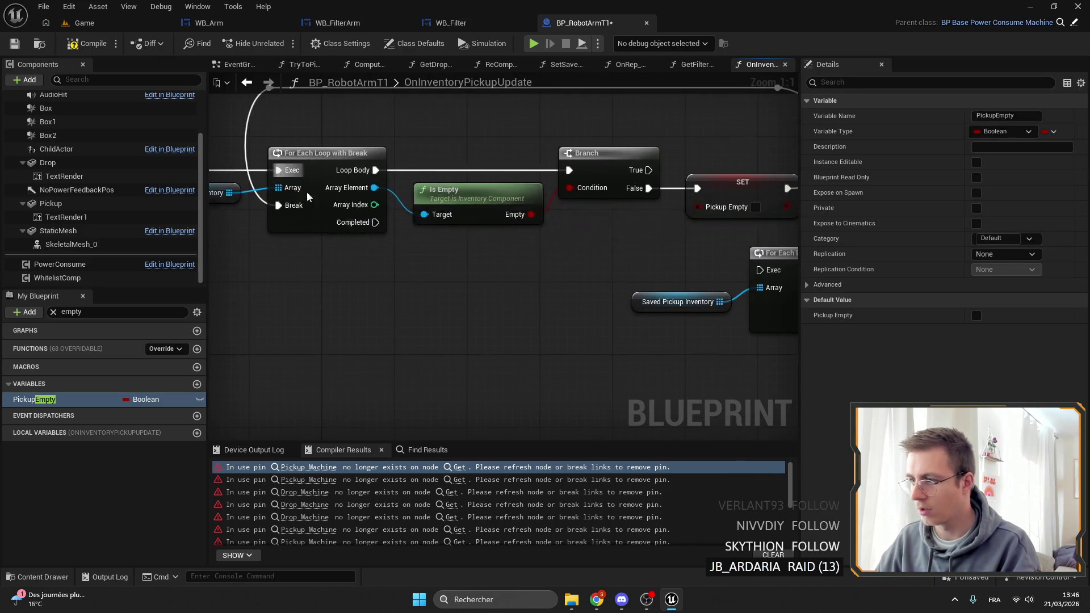
{"action": "left_click_drag", "start_coordinate": [376, 223], "coordinate": [421, 256]}
{"action": "type", "text": "branch"}
{"action": "key", "text": "Return"}
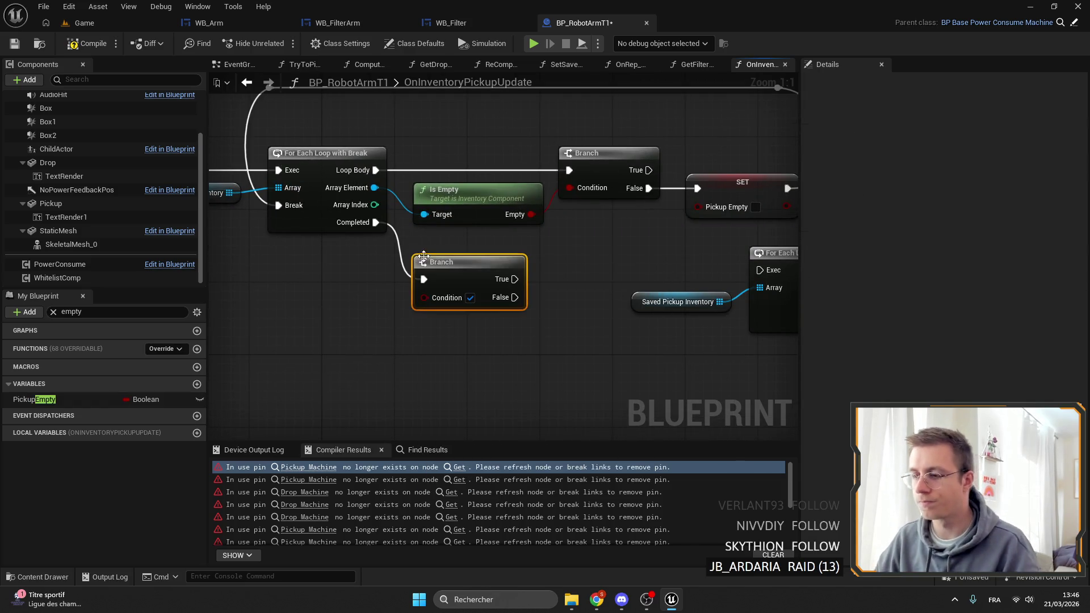
{"action": "left_click_drag", "start_coordinate": [497, 290], "coordinate": [542, 307]}
{"action": "mouse_move", "coordinate": [466, 316]}
{"action": "left_mouse_down"}
{"action": "mouse_move", "coordinate": [410, 342]}
{"action": "mouse_move", "coordinate": [377, 333]}
{"action": "left_mouse_up"}
{"action": "type", "text": "empt"}
{"action": "left_click", "coordinate": [454, 561]}
Step: Rearrange the unbind nodes, compile and save, and jump to the first Drop Machine error
{"action": "scroll", "coordinate": [560, 287], "scroll_direction": "down", "scroll_amount": 2}
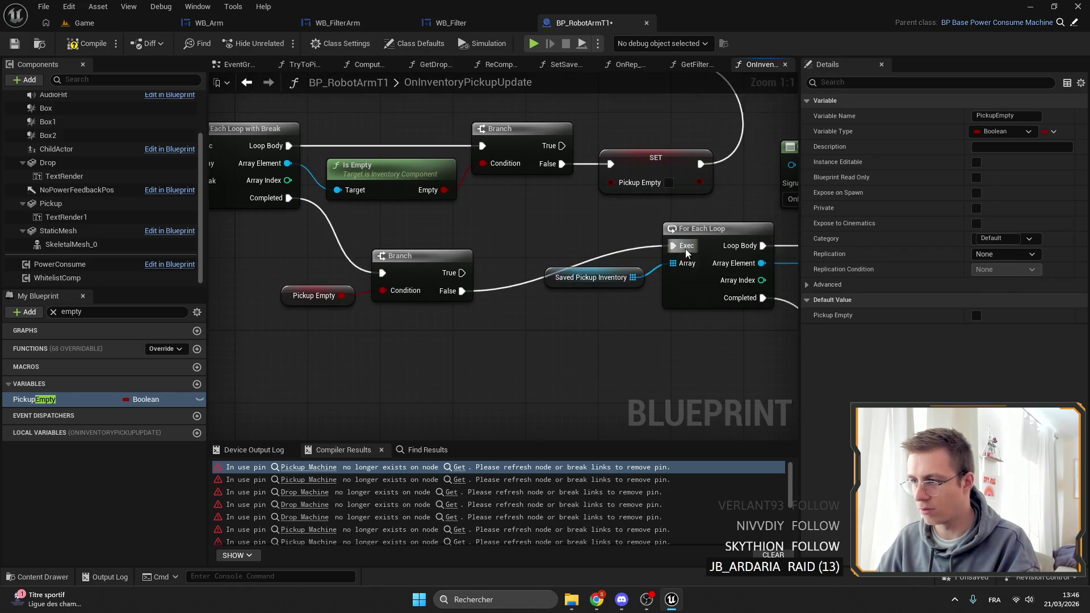
{"action": "scroll", "coordinate": [653, 272], "scroll_direction": "down", "scroll_amount": 2}
{"action": "mouse_move", "coordinate": [678, 358]}
{"action": "left_mouse_down"}
{"action": "mouse_move", "coordinate": [503, 194]}
{"action": "mouse_move", "coordinate": [431, 230]}
{"action": "left_mouse_up"}
{"action": "left_click", "coordinate": [431, 230]}
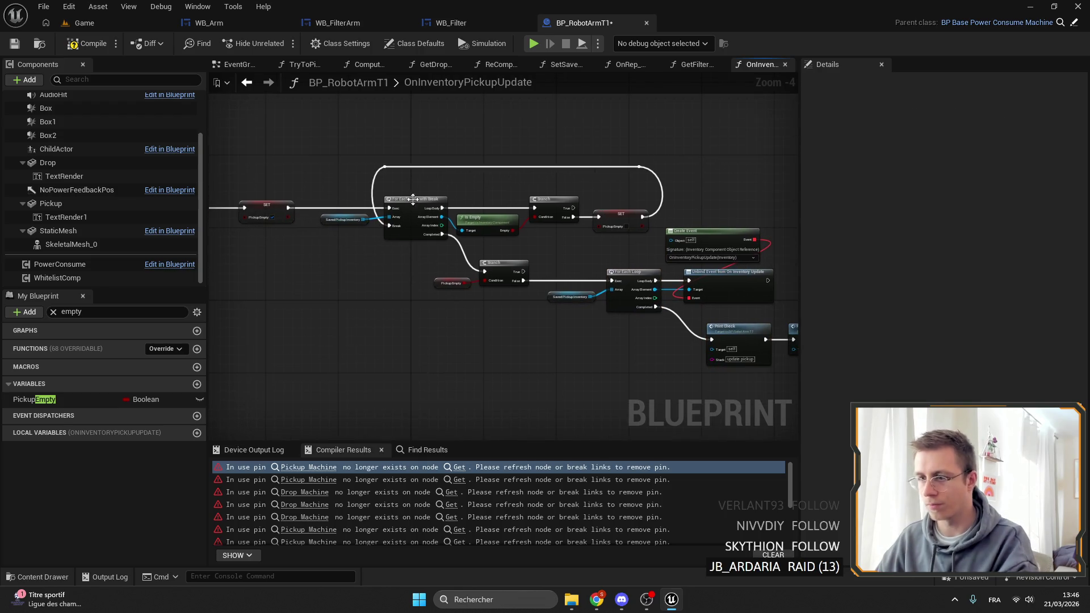
{"action": "left_click", "coordinate": [15, 44]}
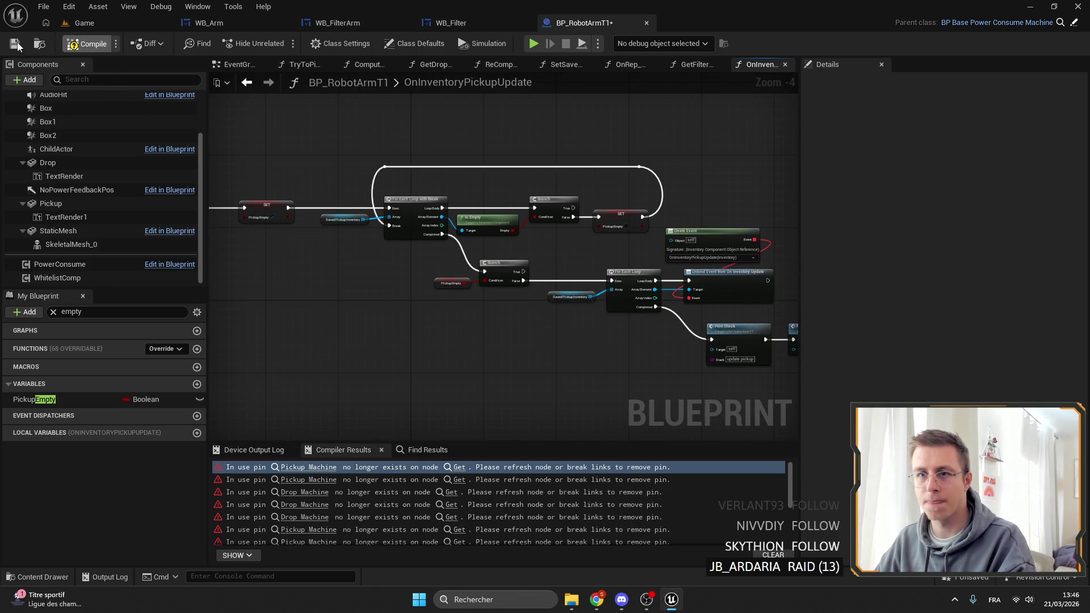
{"action": "mouse_move", "coordinate": [560, 326]}
{"action": "left_mouse_down"}
{"action": "mouse_move", "coordinate": [518, 314]}
{"action": "mouse_move", "coordinate": [555, 308]}
{"action": "mouse_move", "coordinate": [434, 305]}
{"action": "left_mouse_up"}
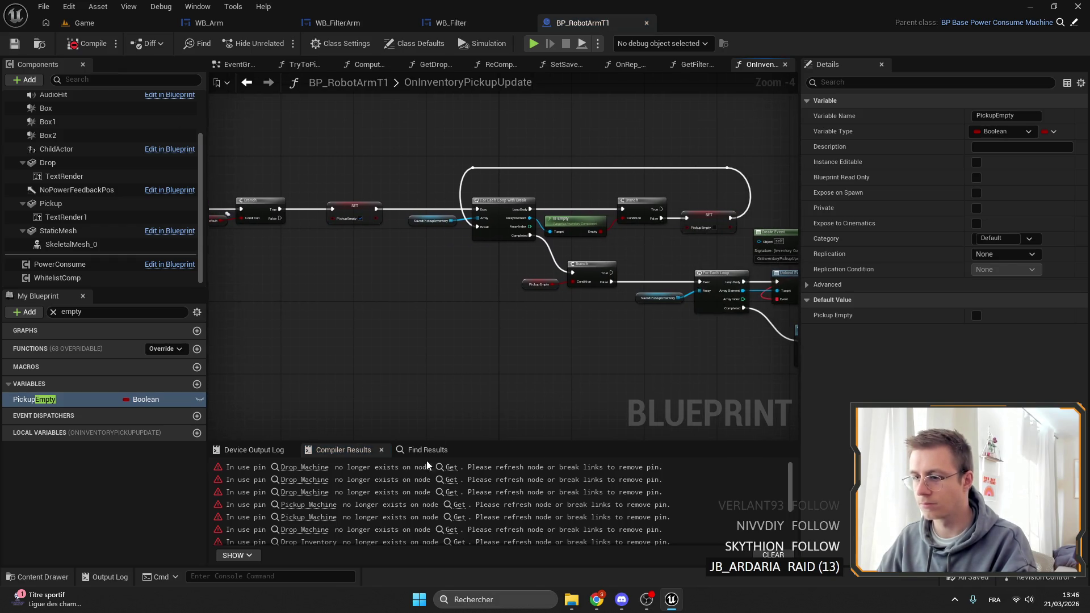
{"action": "left_click", "coordinate": [305, 467]}
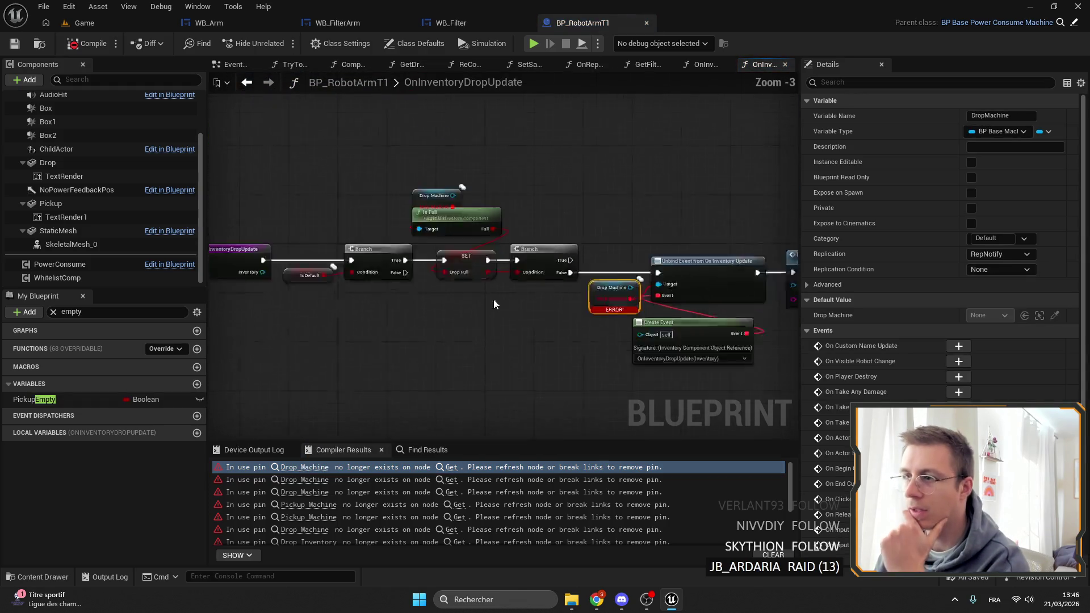
Step: Move the SET Drop Full node beside the Branch and set Drop Full to true
{"action": "scroll", "coordinate": [463, 288], "scroll_direction": "up", "scroll_amount": 4}
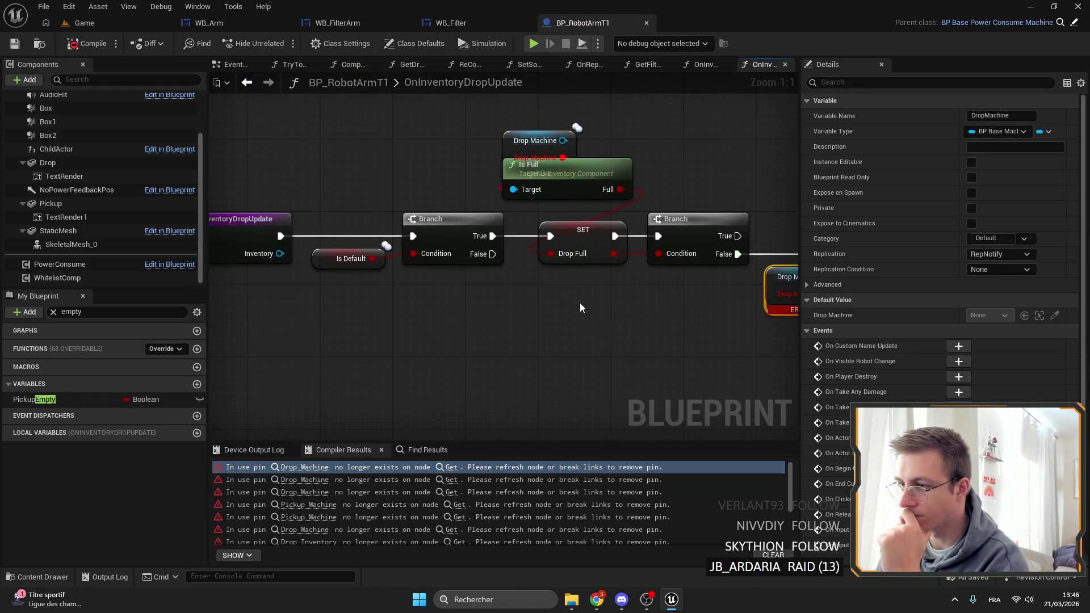
{"action": "left_click_drag", "start_coordinate": [570, 297], "coordinate": [571, 272]}
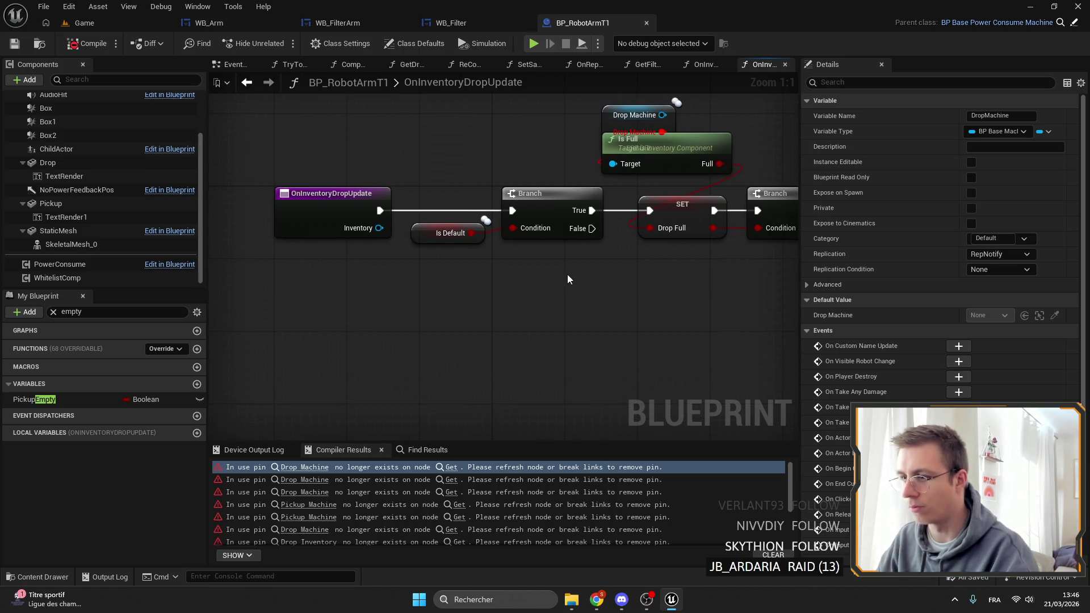
{"action": "left_click_drag", "start_coordinate": [632, 233], "coordinate": [333, 220]}
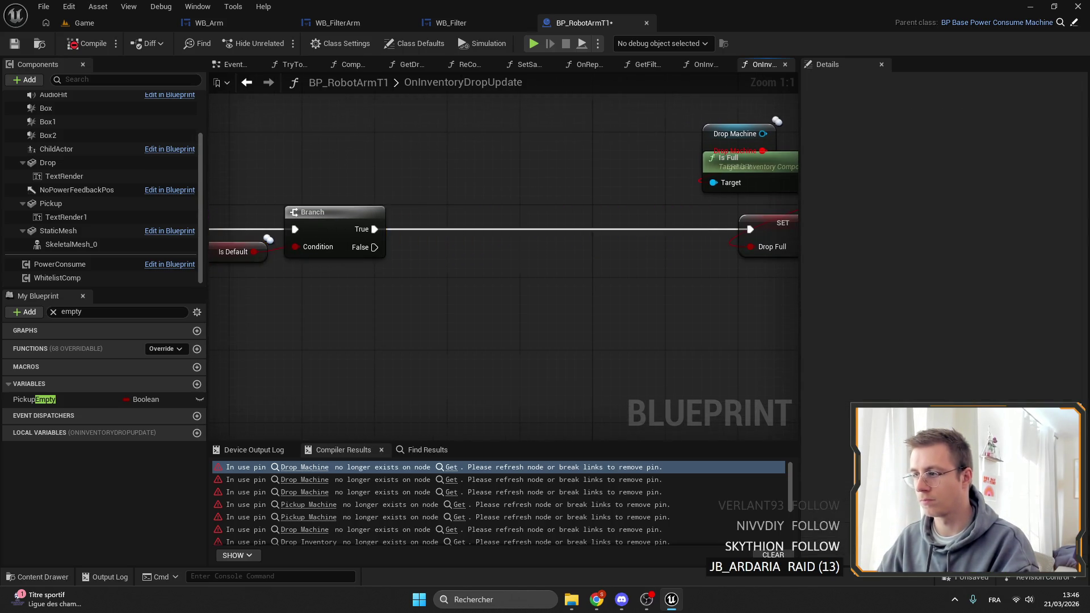
{"action": "left_click", "coordinate": [772, 224]}
{"action": "key", "text": "Home"}
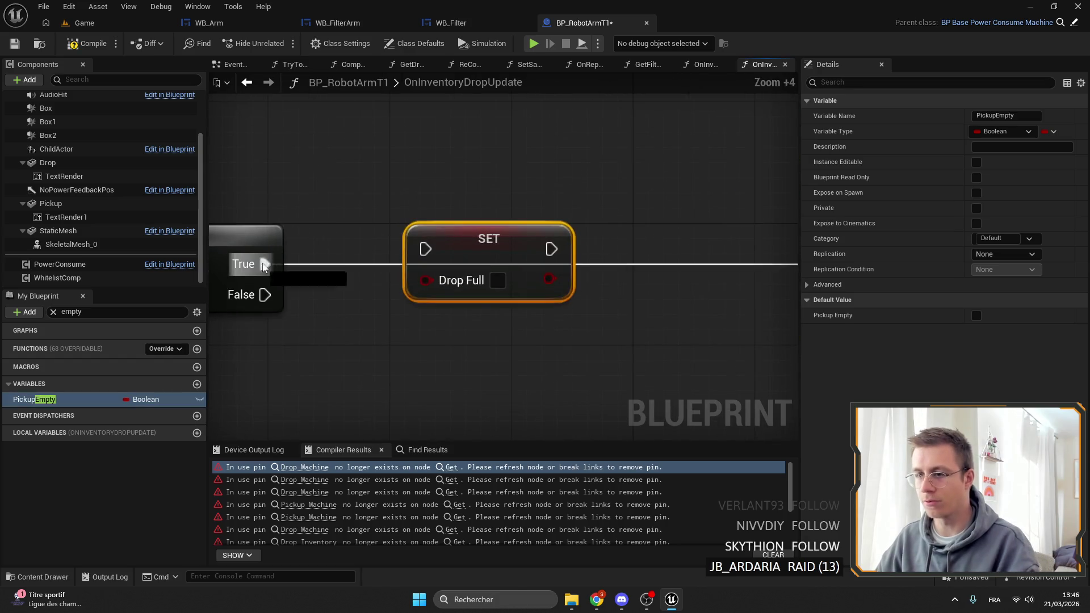
{"action": "left_click_drag", "start_coordinate": [454, 245], "coordinate": [392, 250]}
{"action": "left_click", "coordinate": [436, 296]}
Step: Drag a Saved Drop Inventory getter into the graph
{"action": "scroll", "coordinate": [454, 273], "scroll_direction": "down", "scroll_amount": 5}
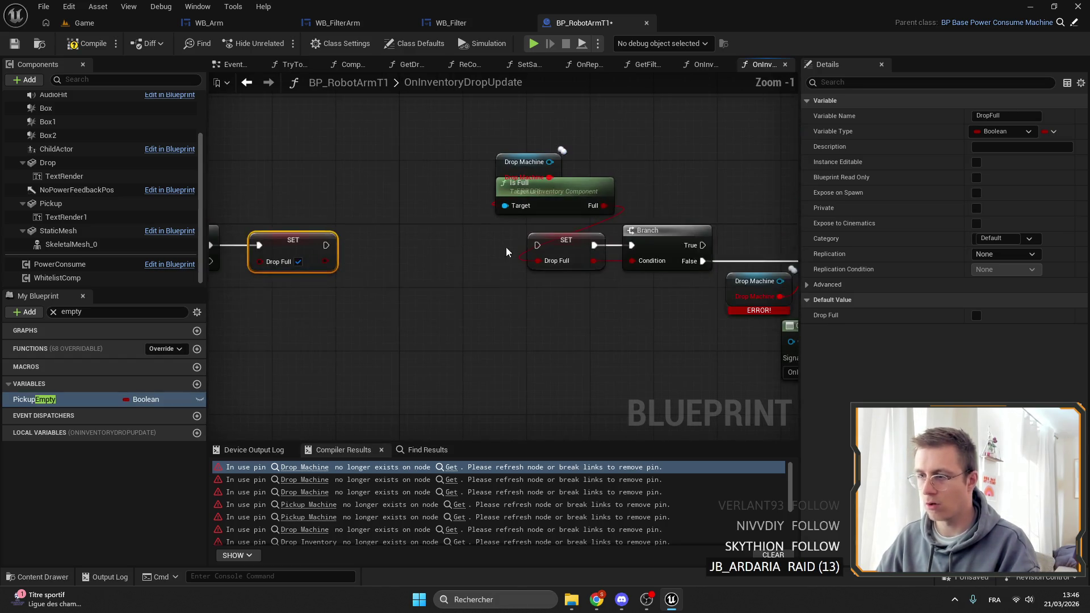
{"action": "left_click_drag", "start_coordinate": [326, 235], "coordinate": [412, 240]}
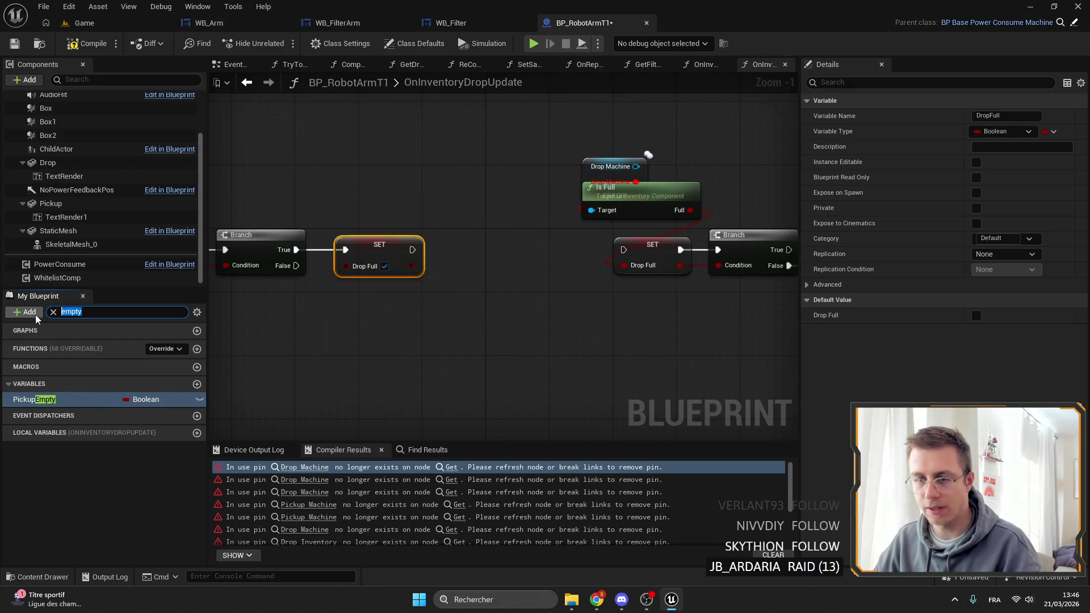
{"action": "type", "text": "drop"}
{"action": "left_click", "coordinate": [104, 498]}
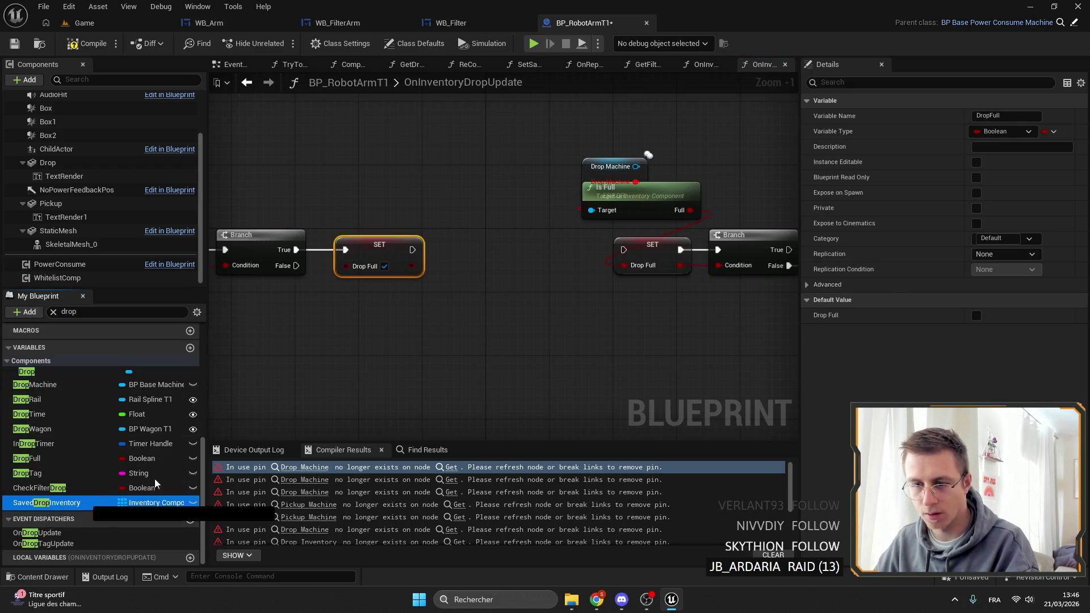
{"action": "left_click_drag", "start_coordinate": [104, 498], "coordinate": [389, 144]}
{"action": "left_click", "coordinate": [430, 166]}
Step: Add a For Each Loop over Saved Drop Inventory, wired after the SET node
{"action": "left_click_drag", "start_coordinate": [458, 150], "coordinate": [477, 158]}
{"action": "left_click", "coordinate": [526, 248]}
{"action": "mouse_move", "coordinate": [412, 249]}
{"action": "left_mouse_down"}
{"action": "mouse_move", "coordinate": [479, 178]}
{"action": "mouse_move", "coordinate": [479, 247]}
{"action": "mouse_move", "coordinate": [503, 243]}
{"action": "mouse_move", "coordinate": [487, 248]}
{"action": "left_mouse_up"}
{"action": "mouse_move", "coordinate": [400, 152]}
{"action": "left_mouse_down"}
{"action": "mouse_move", "coordinate": [494, 207]}
{"action": "mouse_move", "coordinate": [476, 214]}
{"action": "mouse_move", "coordinate": [489, 238]}
{"action": "left_mouse_up"}
{"action": "left_click", "coordinate": [520, 239], "text": "ctrl"}
{"action": "left_click", "coordinate": [470, 180]}
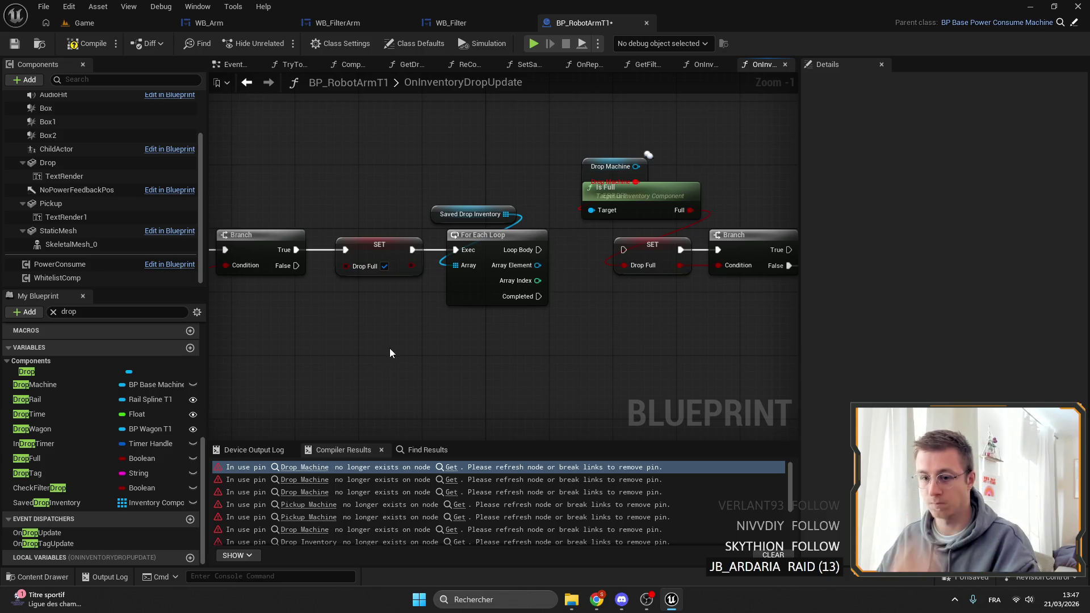
{"action": "left_click_drag", "start_coordinate": [587, 261], "coordinate": [544, 251]}
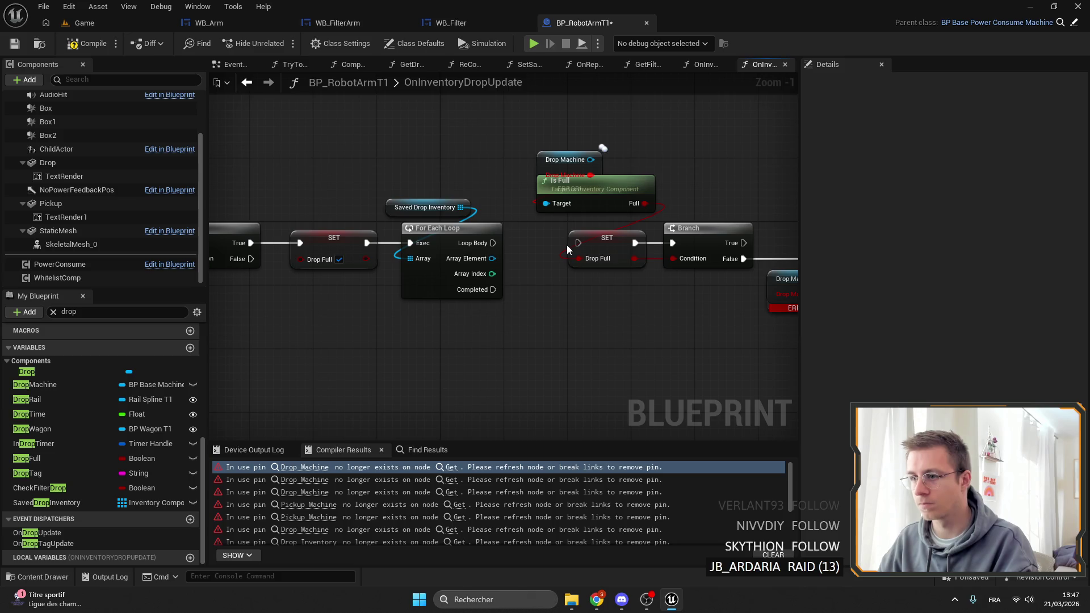
{"action": "mouse_move", "coordinate": [487, 260]}
{"action": "left_mouse_down"}
{"action": "mouse_move", "coordinate": [585, 266]}
{"action": "mouse_move", "coordinate": [506, 247]}
{"action": "left_mouse_up"}
Step: Replace the plain loop with a For Each Loop with Break over Saved Drop Inventory after SET
{"action": "left_click", "coordinate": [487, 228]}
{"action": "key", "text": "Delete"}
{"action": "left_click_drag", "start_coordinate": [476, 196], "coordinate": [502, 207]}
{"action": "type", "text": "for"}
{"action": "left_click", "coordinate": [589, 296]}
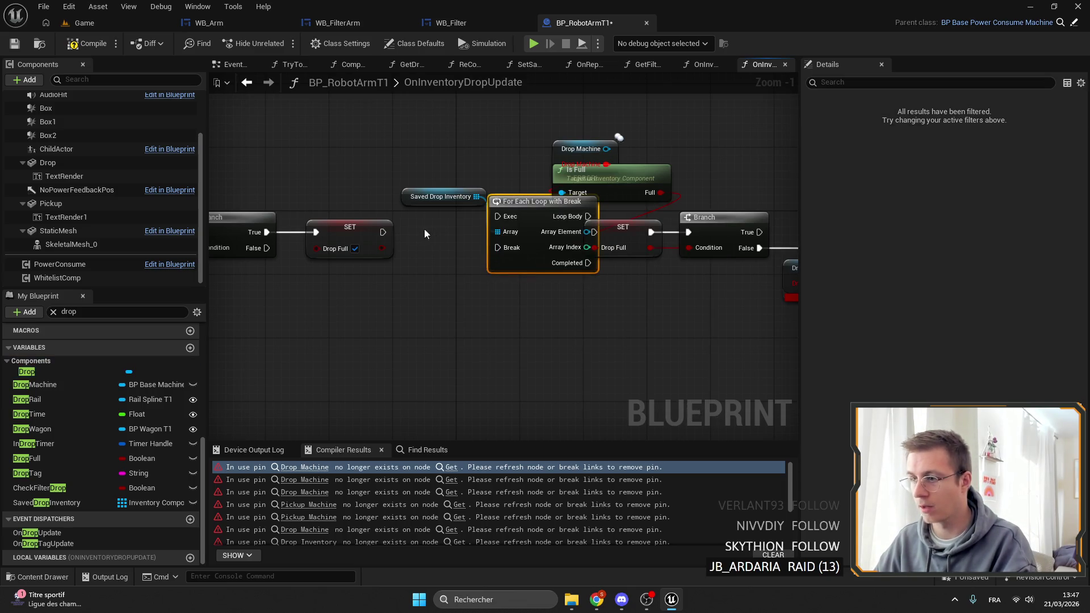
{"action": "mouse_move", "coordinate": [473, 230]}
{"action": "left_mouse_down"}
{"action": "mouse_move", "coordinate": [497, 216]}
{"action": "mouse_move", "coordinate": [470, 227]}
{"action": "mouse_move", "coordinate": [476, 196]}
{"action": "left_mouse_up"}
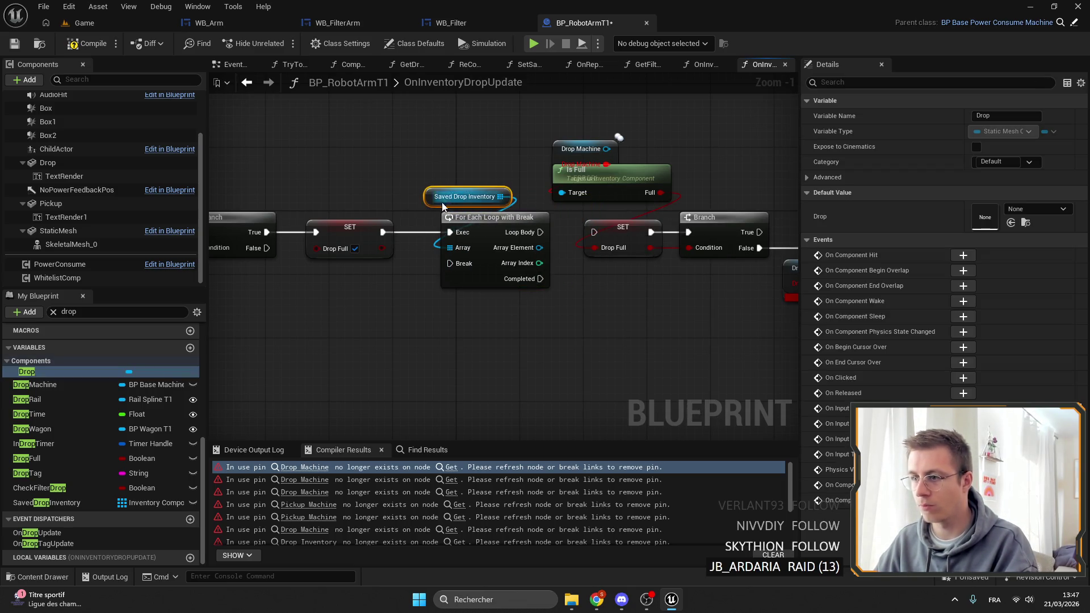
{"action": "left_click_drag", "start_coordinate": [576, 298], "coordinate": [487, 294]}
{"action": "left_click", "coordinate": [537, 280]}
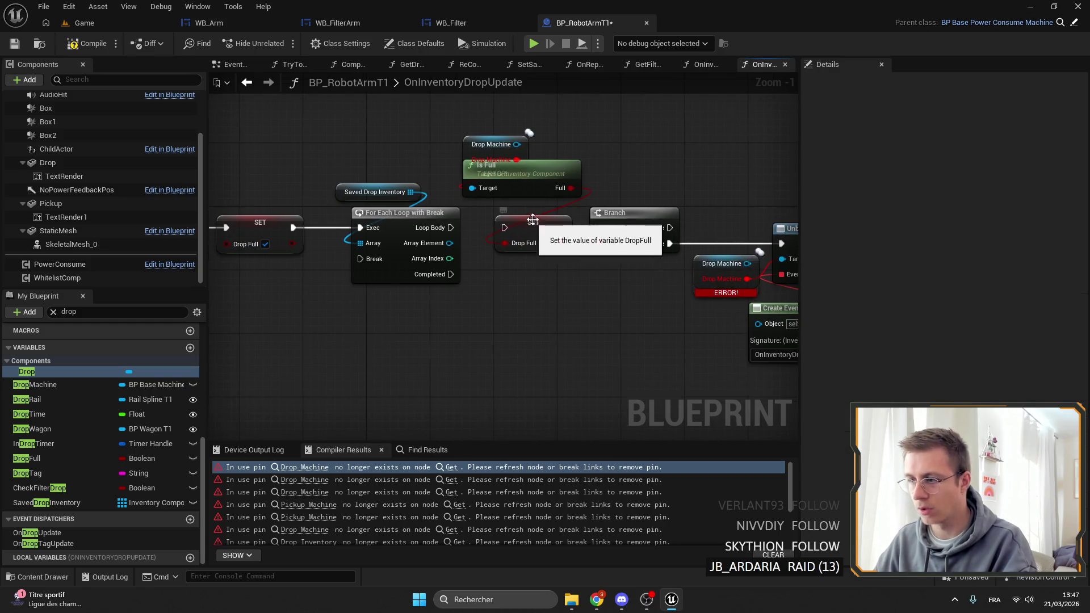
Step: Shift the Branch and unbind nodes down-right and connect the loop's Completed to that Branch
{"action": "left_click_drag", "start_coordinate": [626, 281], "coordinate": [543, 277]}
{"action": "scroll", "coordinate": [582, 275], "scroll_direction": "down", "scroll_amount": 1}
{"action": "left_click_drag", "start_coordinate": [514, 193], "coordinate": [766, 349]}
{"action": "mouse_move", "coordinate": [583, 238]}
{"action": "left_mouse_down"}
{"action": "mouse_move", "coordinate": [623, 301]}
{"action": "mouse_move", "coordinate": [651, 316]}
{"action": "left_mouse_up"}
{"action": "left_click_drag", "start_coordinate": [651, 316], "coordinate": [766, 378]}
{"action": "mouse_move", "coordinate": [412, 312]}
{"action": "left_mouse_down"}
{"action": "mouse_move", "coordinate": [546, 357]}
{"action": "mouse_move", "coordinate": [714, 373]}
{"action": "left_mouse_up"}
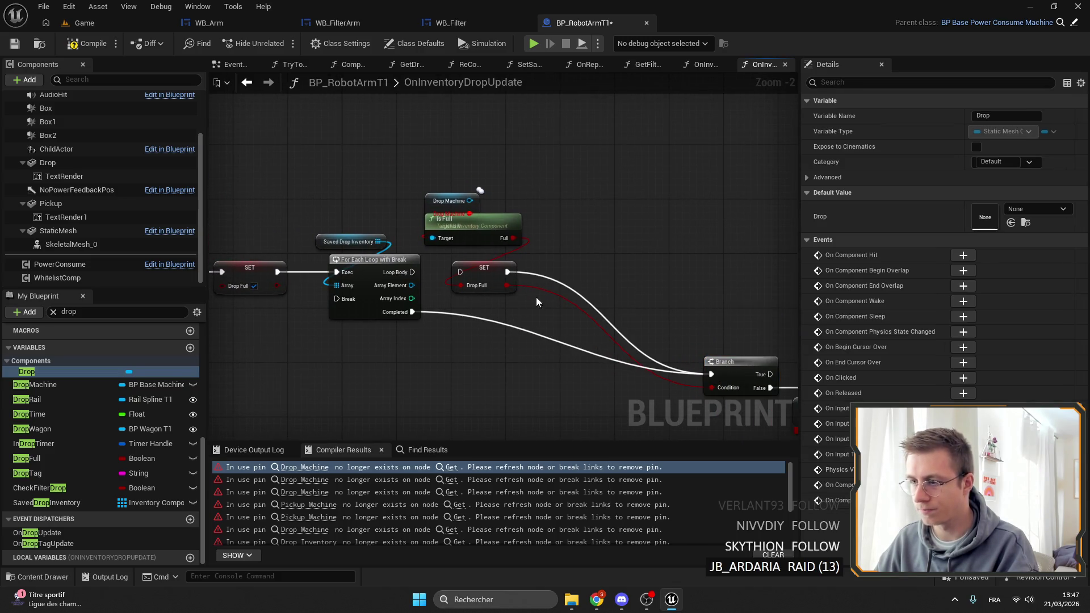
{"action": "left_click_drag", "start_coordinate": [446, 177], "coordinate": [446, 177]}
{"action": "left_click", "coordinate": [485, 258]}
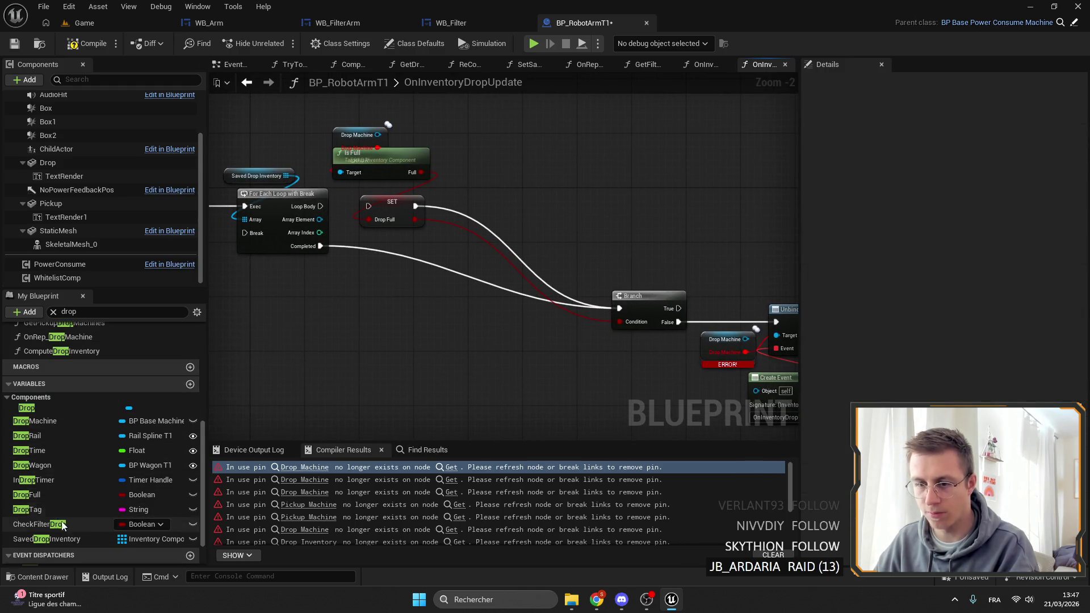
Step: Wire Array Element toward Is Full and delete the broken Drop Machine node
{"action": "mouse_move", "coordinate": [73, 492]}
{"action": "left_mouse_down"}
{"action": "mouse_move", "coordinate": [640, 329]}
{"action": "mouse_move", "coordinate": [589, 329]}
{"action": "left_mouse_up"}
{"action": "key", "text": "ctrl+z"}
{"action": "key", "text": "ctrl+z"}
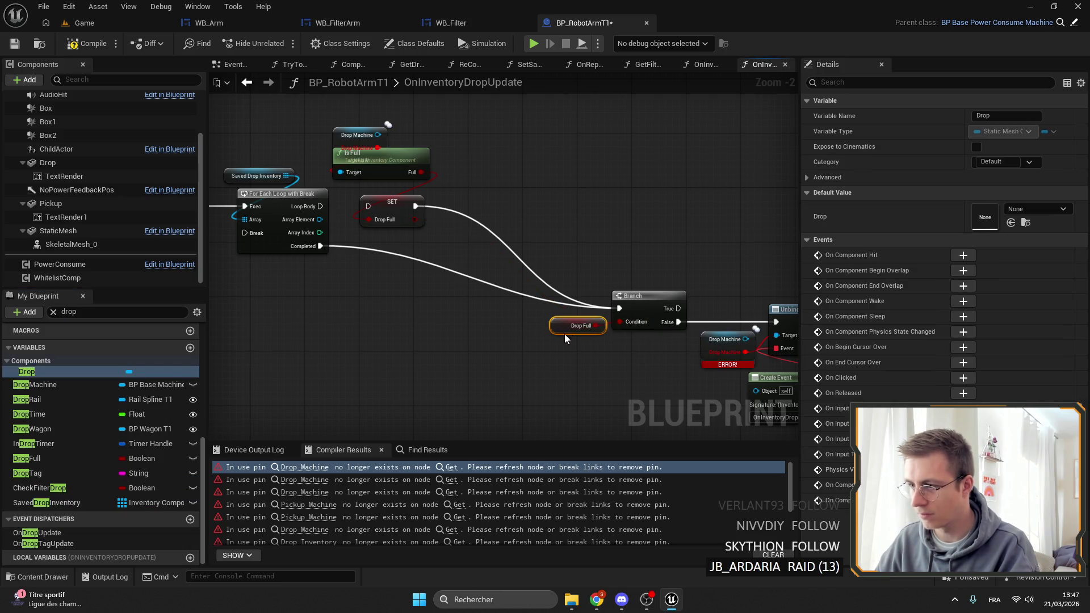
{"action": "left_click_drag", "start_coordinate": [433, 233], "coordinate": [597, 219]}
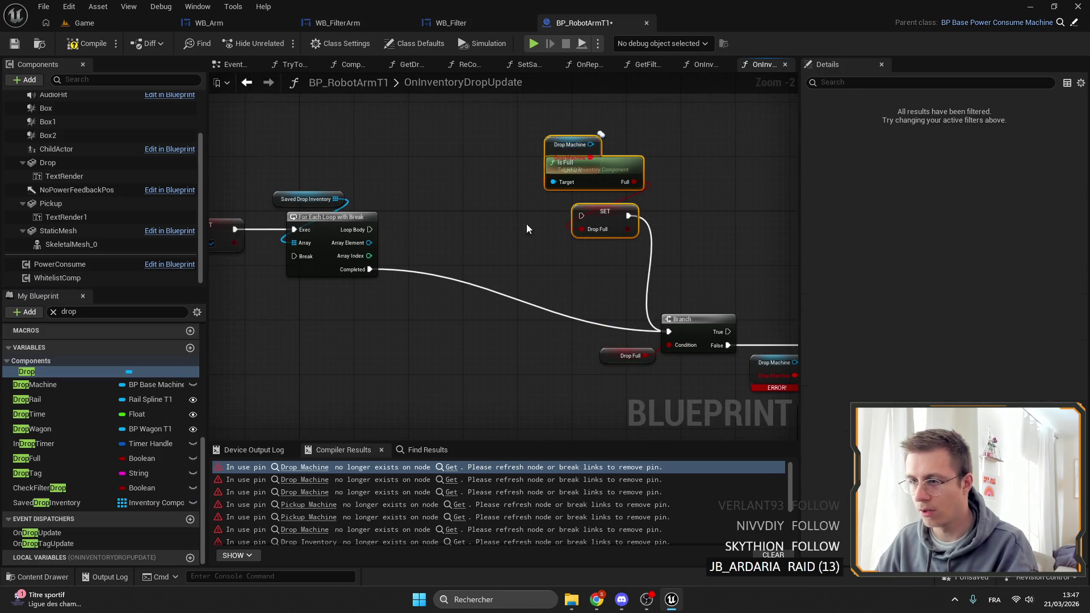
{"action": "mouse_move", "coordinate": [423, 252]}
{"action": "left_mouse_down"}
{"action": "mouse_move", "coordinate": [466, 258]}
{"action": "mouse_move", "coordinate": [607, 191]}
{"action": "mouse_move", "coordinate": [492, 241]}
{"action": "mouse_move", "coordinate": [541, 262]}
{"action": "left_mouse_up"}
{"action": "key", "text": "Escape"}
{"action": "left_click", "coordinate": [624, 154]}
{"action": "key", "text": "Delete"}
Step: Add a Branch on Is Full driven by Loop Body, with False running SET Drop Full
{"action": "type", "text": "branch"}
{"action": "key", "text": "Return"}
{"action": "mouse_move", "coordinate": [387, 248]}
{"action": "left_mouse_down"}
{"action": "mouse_move", "coordinate": [536, 275]}
{"action": "mouse_move", "coordinate": [550, 245]}
{"action": "mouse_move", "coordinate": [597, 255]}
{"action": "left_mouse_up"}
{"action": "mouse_move", "coordinate": [524, 259]}
{"action": "left_mouse_down"}
{"action": "mouse_move", "coordinate": [570, 258]}
{"action": "mouse_move", "coordinate": [583, 273]}
{"action": "mouse_move", "coordinate": [595, 200]}
{"action": "mouse_move", "coordinate": [298, 251]}
{"action": "mouse_move", "coordinate": [345, 272]}
{"action": "left_mouse_up"}
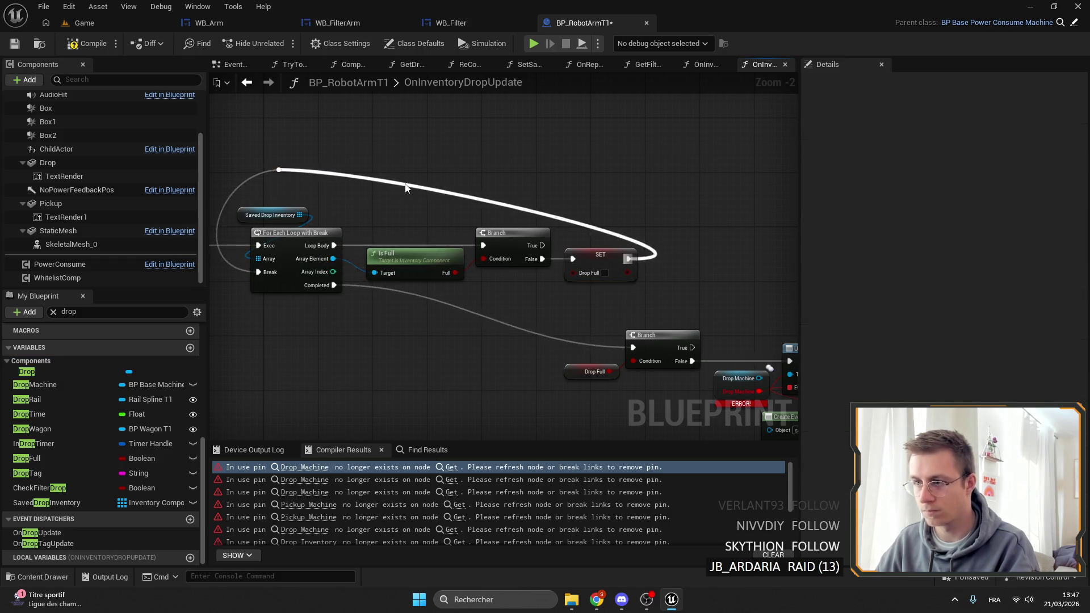
Step: Add a reroute point carrying the return wire above the loop, and move Branch and Drop Full left
{"action": "double_click", "coordinate": [404, 179]}
{"action": "right_click", "coordinate": [404, 179]}
{"action": "mouse_move", "coordinate": [399, 152]}
{"action": "left_mouse_down"}
{"action": "mouse_move", "coordinate": [430, 192]}
{"action": "mouse_move", "coordinate": [634, 176]}
{"action": "left_mouse_up"}
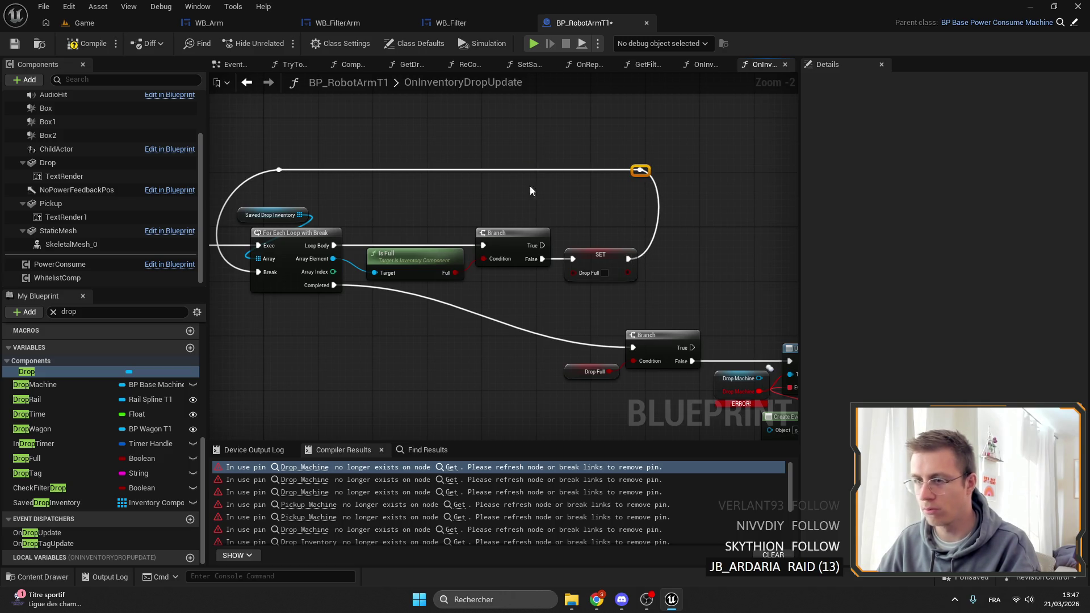
{"action": "left_click_drag", "start_coordinate": [475, 208], "coordinate": [374, 177]}
{"action": "mouse_move", "coordinate": [448, 204]}
{"action": "left_mouse_down"}
{"action": "mouse_move", "coordinate": [581, 267]}
{"action": "mouse_move", "coordinate": [532, 231]}
{"action": "left_mouse_up"}
{"action": "left_click_drag", "start_coordinate": [601, 232], "coordinate": [466, 207]}
Step: Replace the lower loop with a plain For Each Loop over Saved Drop Inventory, run from Branch False
{"action": "mouse_move", "coordinate": [786, 403]}
{"action": "left_mouse_down"}
{"action": "mouse_move", "coordinate": [651, 415]}
{"action": "mouse_move", "coordinate": [483, 358]}
{"action": "mouse_move", "coordinate": [649, 262]}
{"action": "left_mouse_up"}
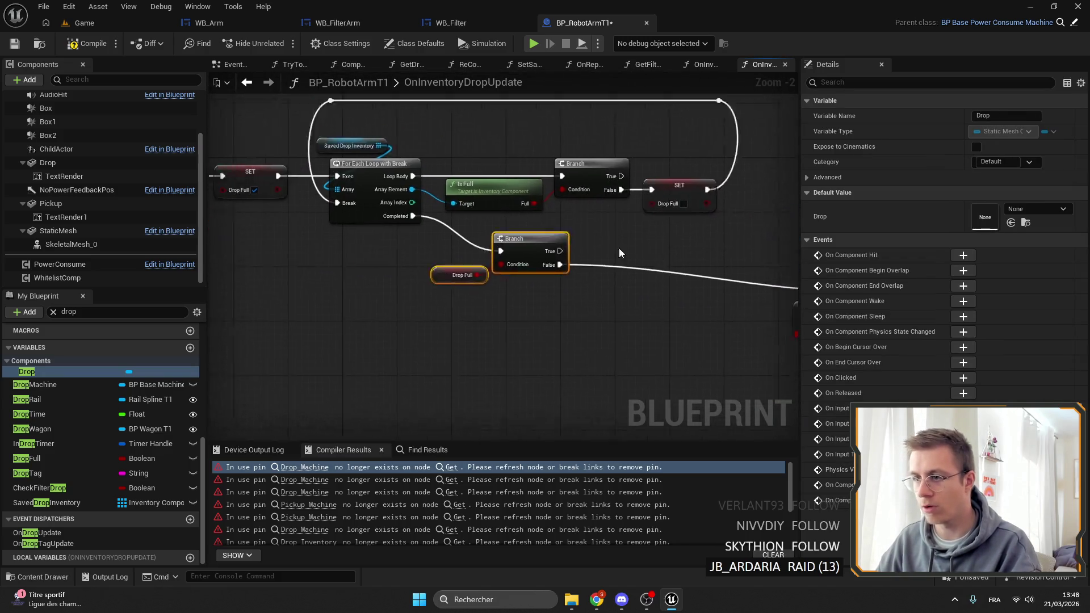
{"action": "left_click_drag", "start_coordinate": [390, 256], "coordinate": [312, 137]}
{"action": "mouse_move", "coordinate": [369, 163]}
{"action": "left_mouse_down"}
{"action": "mouse_move", "coordinate": [715, 254]}
{"action": "mouse_move", "coordinate": [619, 242]}
{"action": "mouse_move", "coordinate": [630, 242]}
{"action": "left_mouse_up"}
{"action": "scroll", "coordinate": [628, 239], "scroll_direction": "up", "scroll_amount": 2}
{"action": "left_click", "coordinate": [667, 249]}
{"action": "key", "text": "Delete"}
{"action": "type", "text": "for"}
{"action": "key", "text": "Return"}
{"action": "left_click_drag", "start_coordinate": [505, 210], "coordinate": [618, 255]}
{"action": "mouse_move", "coordinate": [689, 256]}
{"action": "left_mouse_down"}
{"action": "mouse_move", "coordinate": [749, 236]}
{"action": "mouse_move", "coordinate": [479, 244]}
{"action": "mouse_move", "coordinate": [511, 266]}
{"action": "mouse_move", "coordinate": [585, 262]}
{"action": "mouse_move", "coordinate": [520, 240]}
{"action": "left_mouse_up"}
Step: Delete the broken Drop Machine node and connect Loop Body to the Unbind node
{"action": "left_click", "coordinate": [539, 273]}
{"action": "key", "text": "Delete"}
{"action": "left_click_drag", "start_coordinate": [567, 210], "coordinate": [522, 212]}
Step: Rearrange Create Event, Print Check and Refresh AI around the Unbind node
{"action": "left_click", "coordinate": [658, 342]}
{"action": "left_click", "coordinate": [582, 217], "text": "ctrl"}
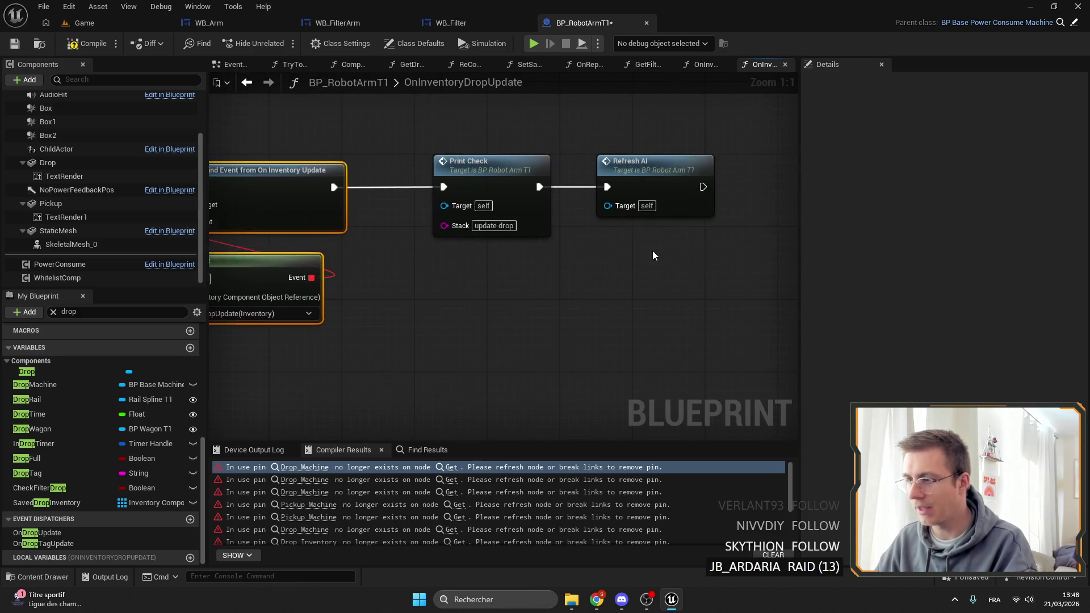
{"action": "left_click_drag", "start_coordinate": [645, 250], "coordinate": [449, 165]}
{"action": "left_click_drag", "start_coordinate": [454, 170], "coordinate": [454, 261]}
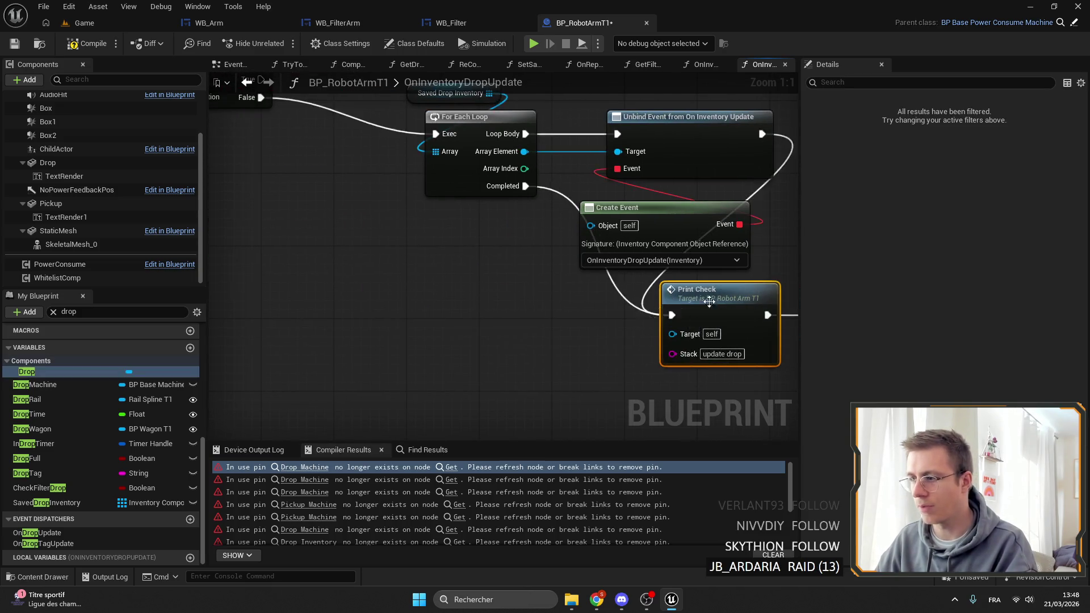
{"action": "left_click_drag", "start_coordinate": [669, 295], "coordinate": [472, 264]}
{"action": "mouse_move", "coordinate": [547, 248]}
{"action": "left_mouse_down"}
{"action": "mouse_move", "coordinate": [531, 139]}
{"action": "mouse_move", "coordinate": [541, 98]}
{"action": "left_mouse_up"}
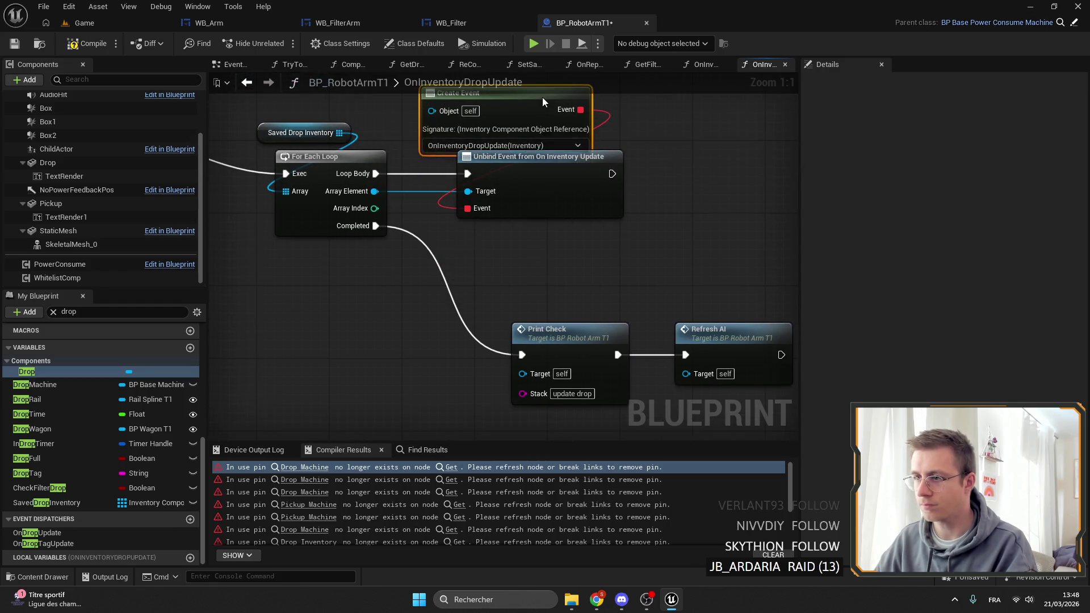
{"action": "left_click_drag", "start_coordinate": [454, 284], "coordinate": [710, 318]}
{"action": "left_click_drag", "start_coordinate": [529, 306], "coordinate": [473, 231]}
Step: Finish placing Print Check and Refresh AI, save and compile, and go to the Pickup Machine error
{"action": "left_click_drag", "start_coordinate": [330, 143], "coordinate": [502, 249]}
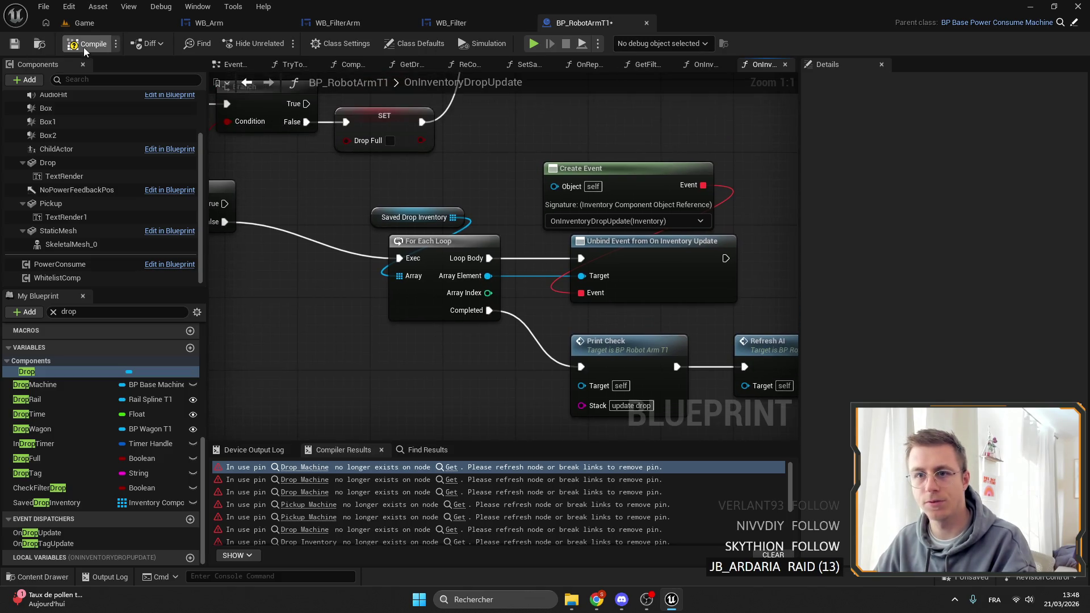
{"action": "key", "text": "F7"}
{"action": "left_click", "coordinate": [15, 43]}
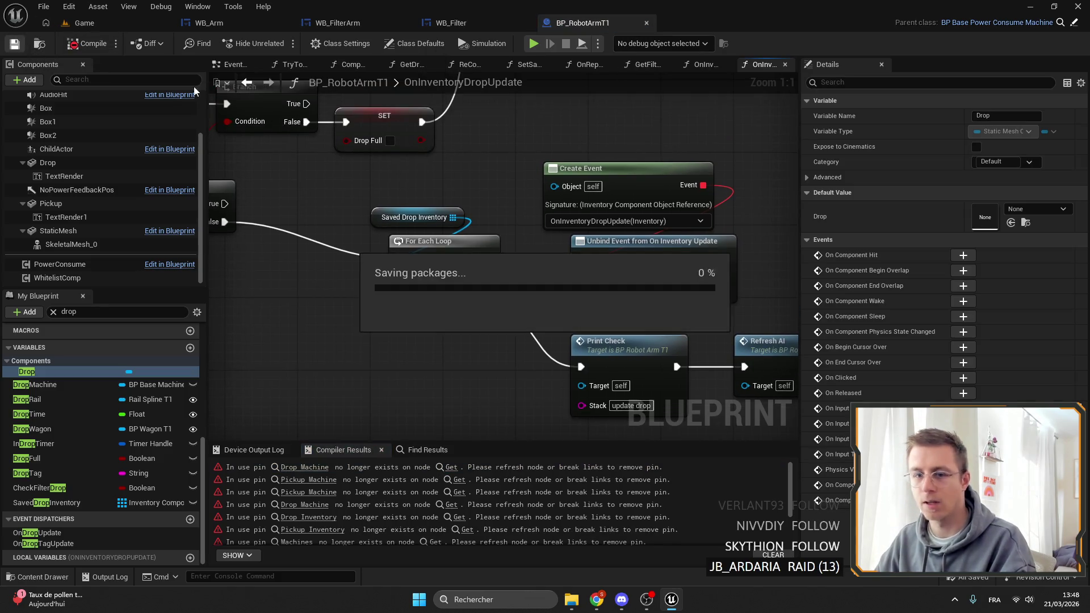
{"action": "scroll", "coordinate": [434, 237], "scroll_direction": "down", "scroll_amount": 3}
{"action": "left_click", "coordinate": [305, 468]}
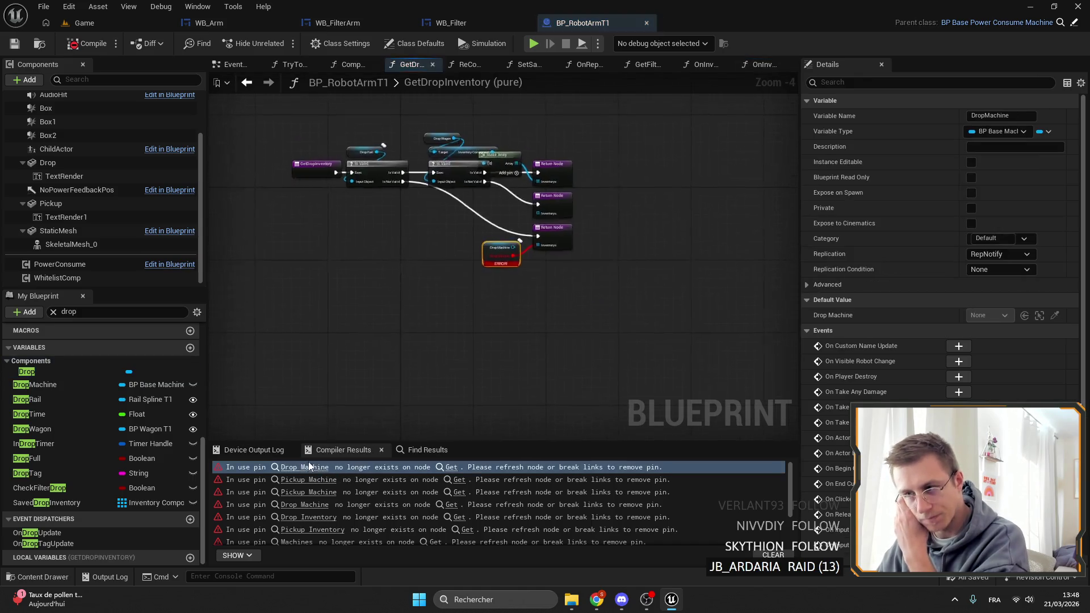
{"action": "left_click", "coordinate": [307, 480]}
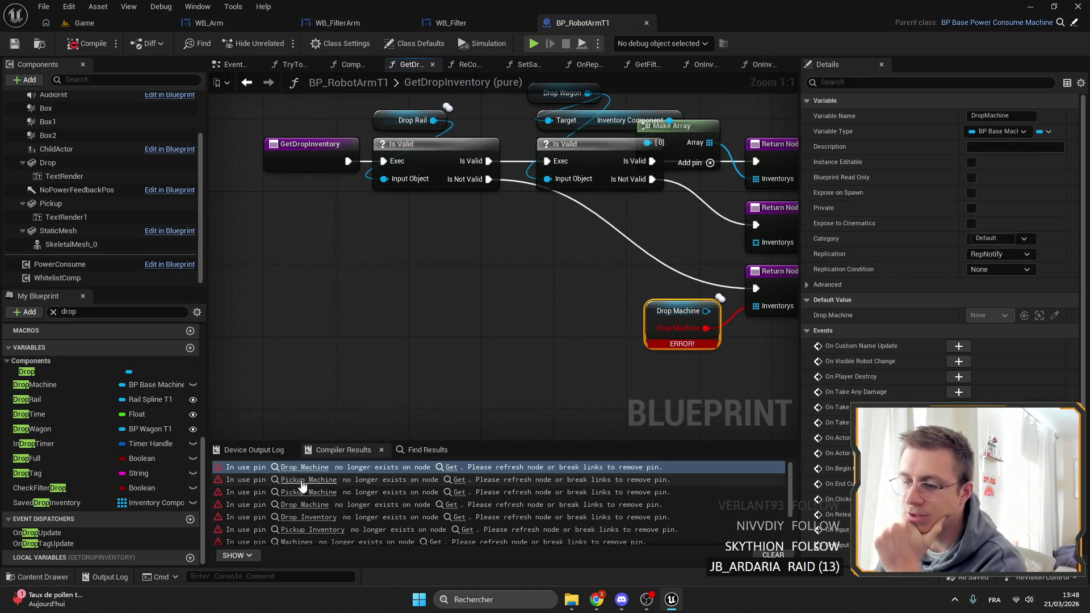
Step: Find all references to GetPickupInventory and inspect the Pickup Rail node
{"action": "right_click", "coordinate": [314, 165]}
{"action": "mouse_move", "coordinate": [396, 284]}
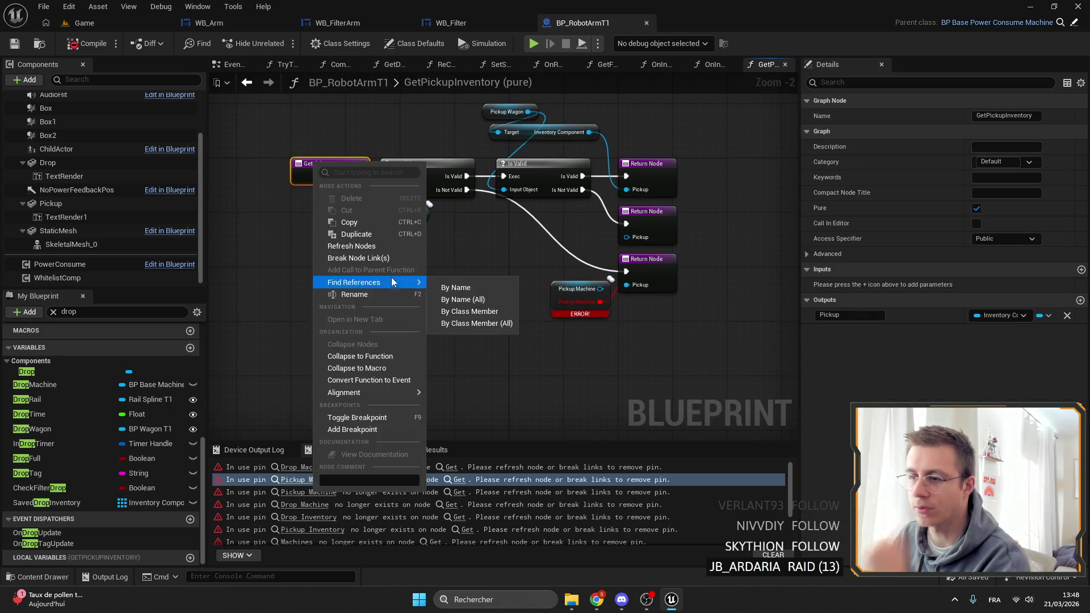
{"action": "left_click", "coordinate": [460, 289]}
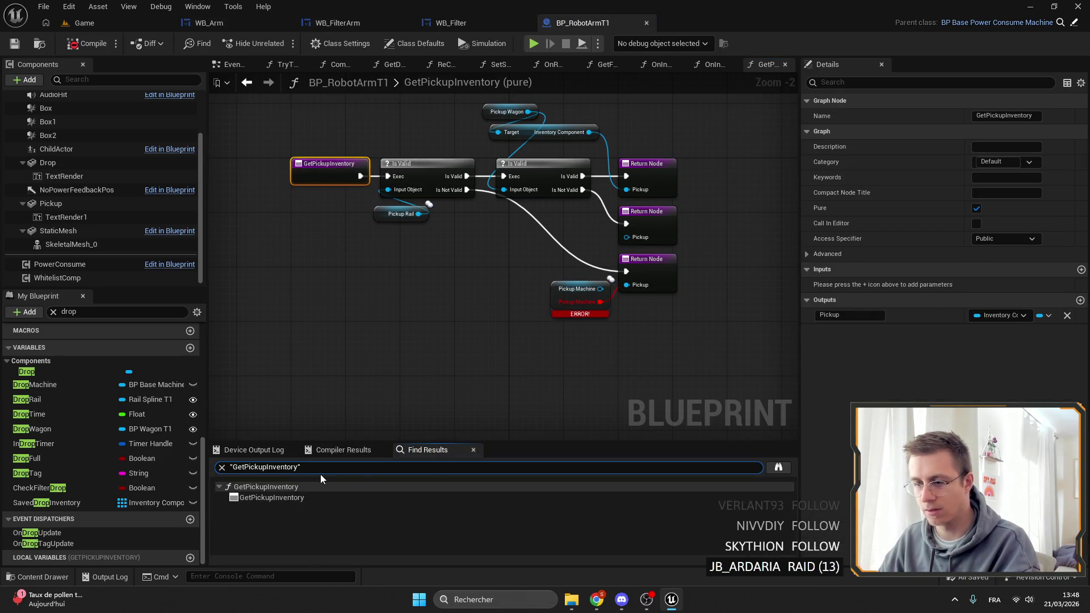
{"action": "left_click", "coordinate": [374, 206]}
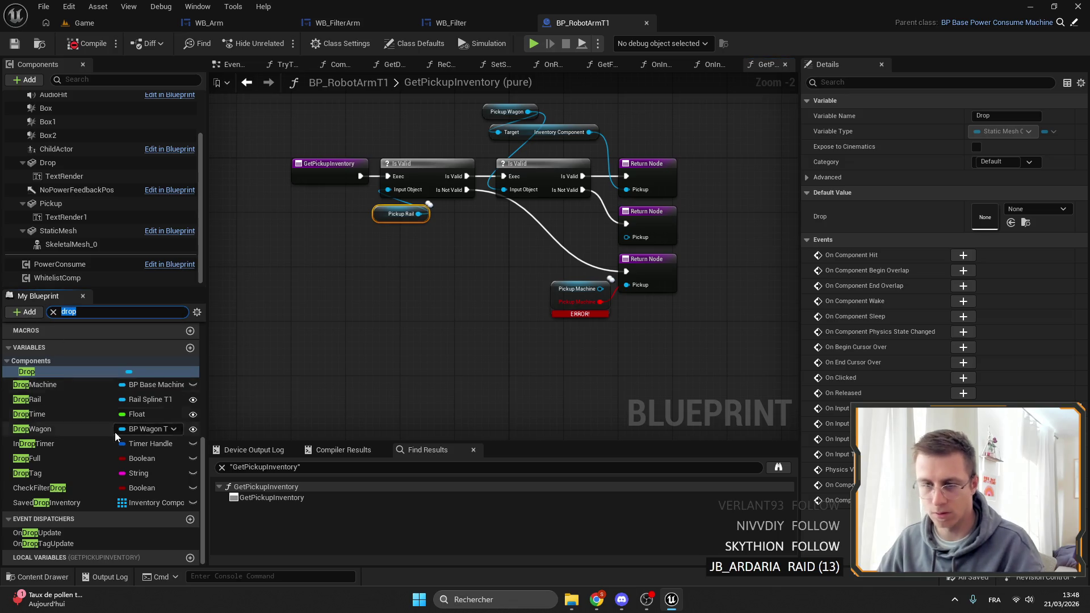
{"action": "scroll", "coordinate": [114, 428], "scroll_direction": "up", "scroll_amount": 5}
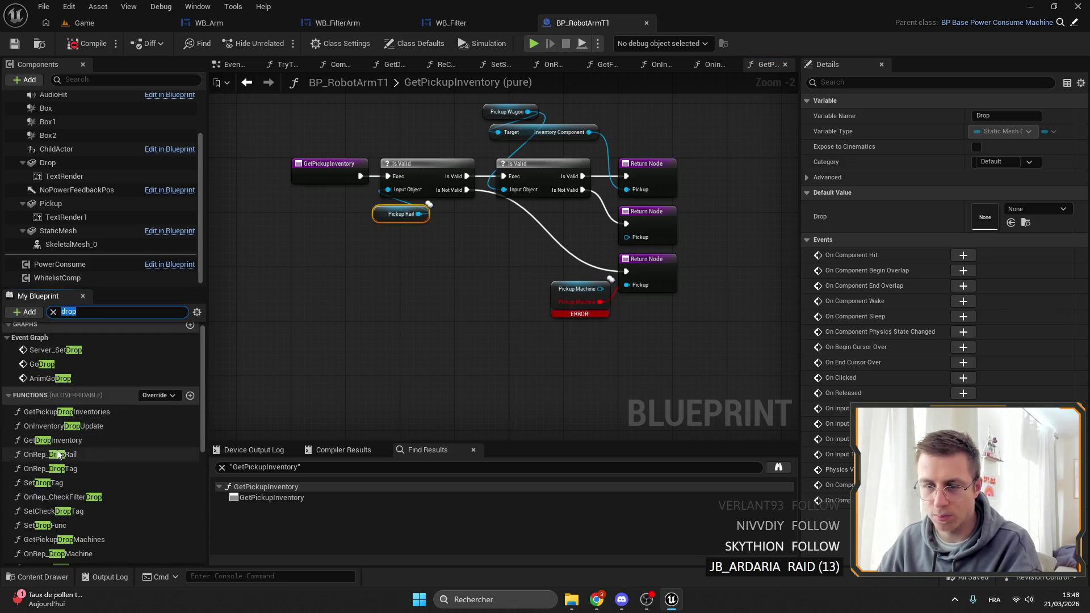
Step: Delete the GetDropInventory and GetPickupInventory functions, compile and save, and reopen the Pickup Machine error
{"action": "left_click", "coordinate": [61, 441]}
{"action": "key", "text": "Delete"}
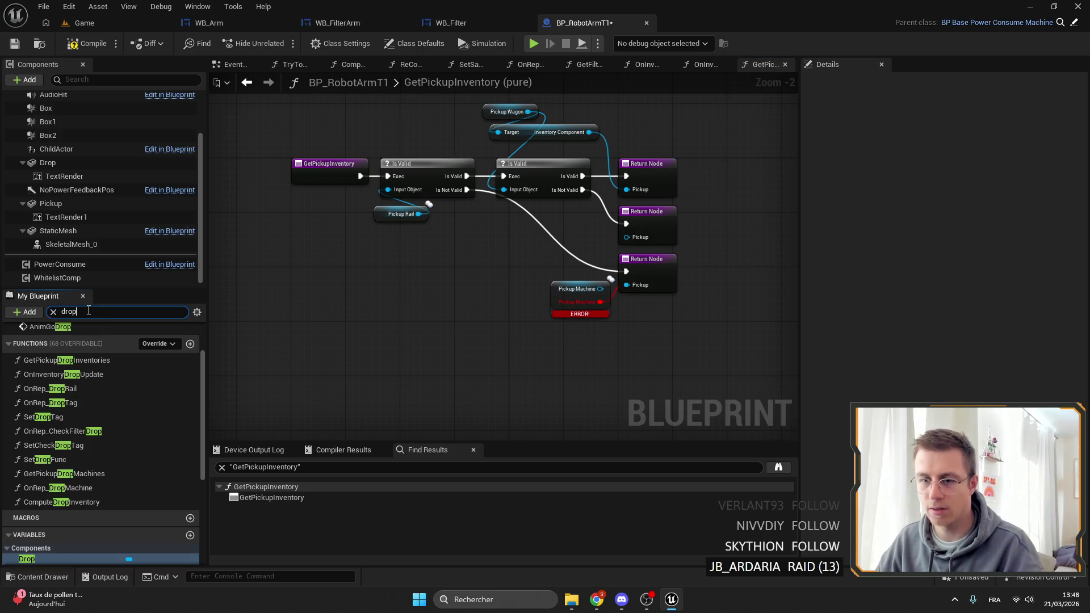
{"action": "type", "text": "getpic"}
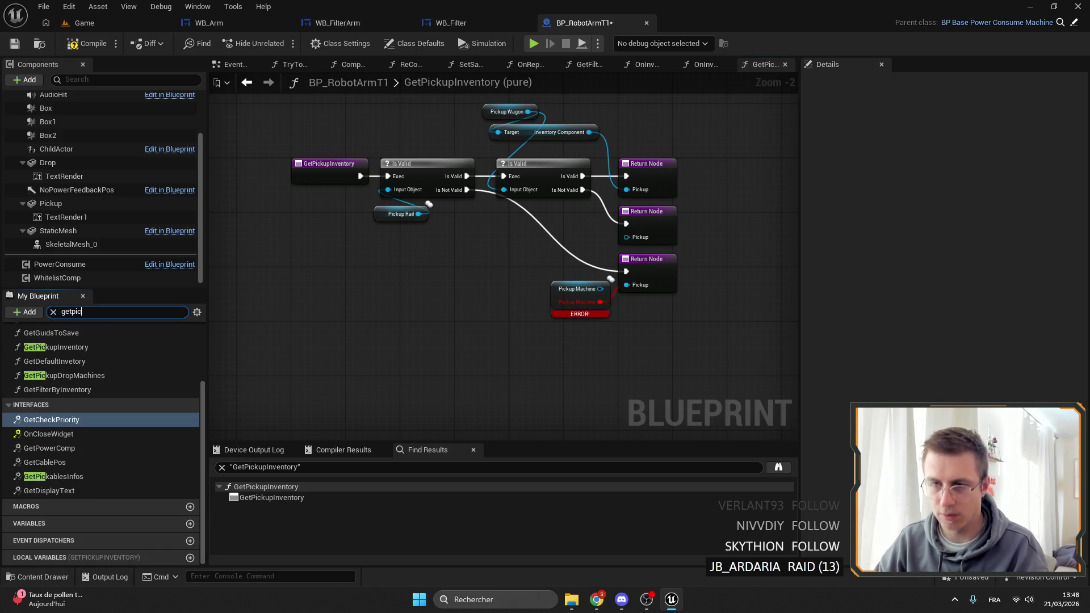
{"action": "left_click", "coordinate": [107, 379]}
{"action": "key", "text": "Delete"}
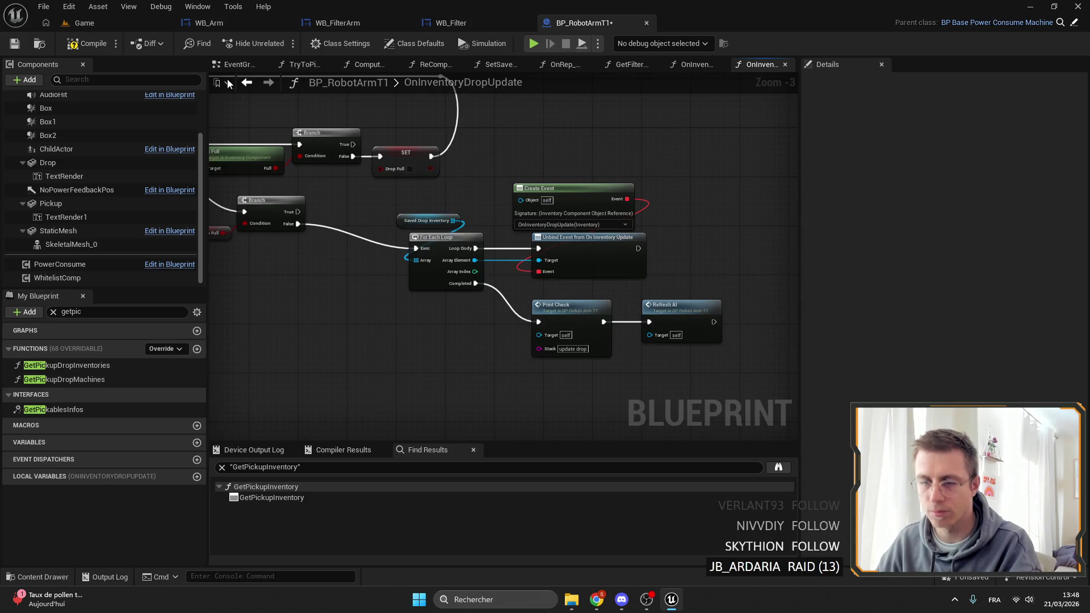
{"action": "left_click", "coordinate": [15, 45]}
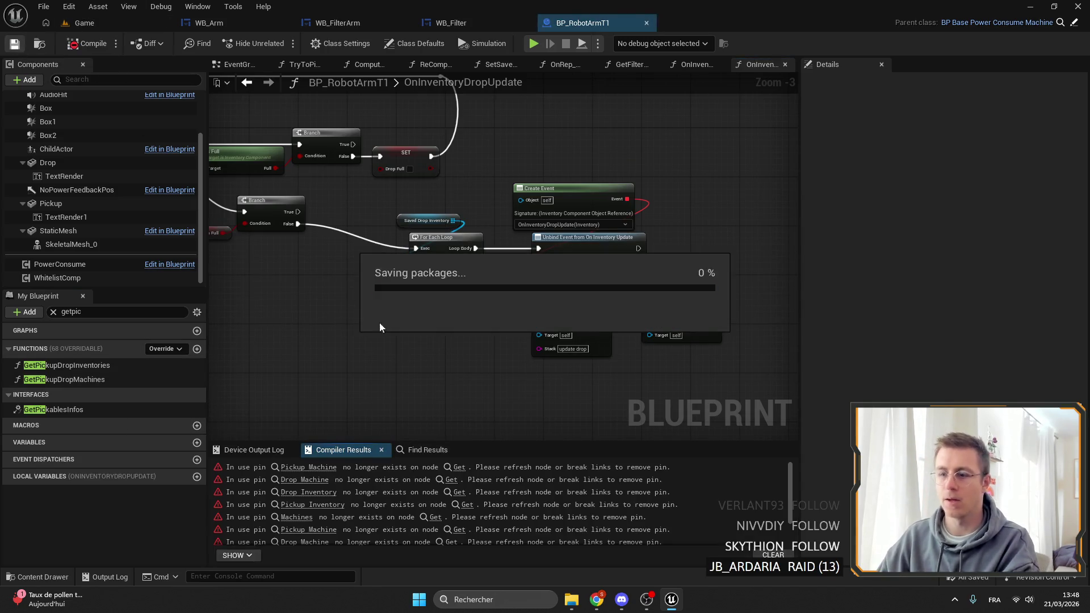
{"action": "left_click", "coordinate": [309, 468]}
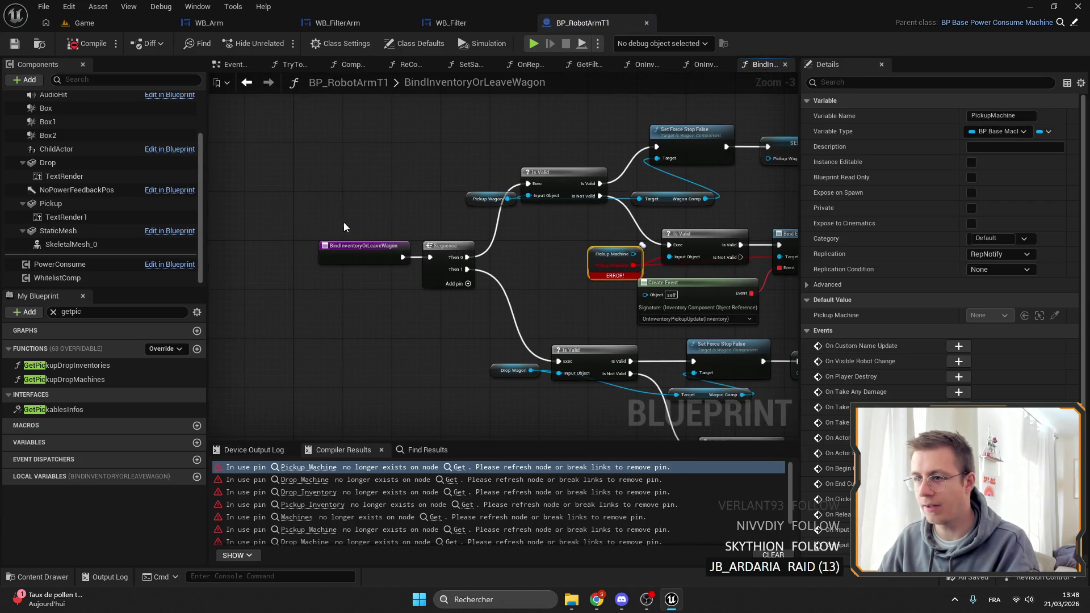
Step: Reconnect Pickup Machine to Is Valid and move Create Event and Bind Event right to make room
{"action": "left_click", "coordinate": [363, 252]}
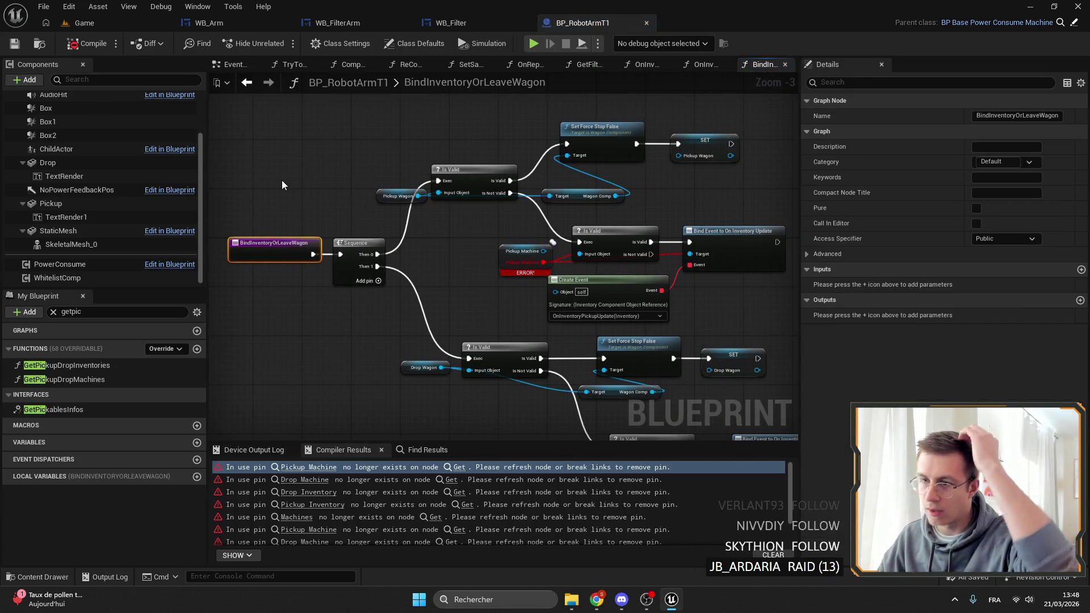
{"action": "scroll", "coordinate": [289, 207], "scroll_direction": "up", "scroll_amount": 3}
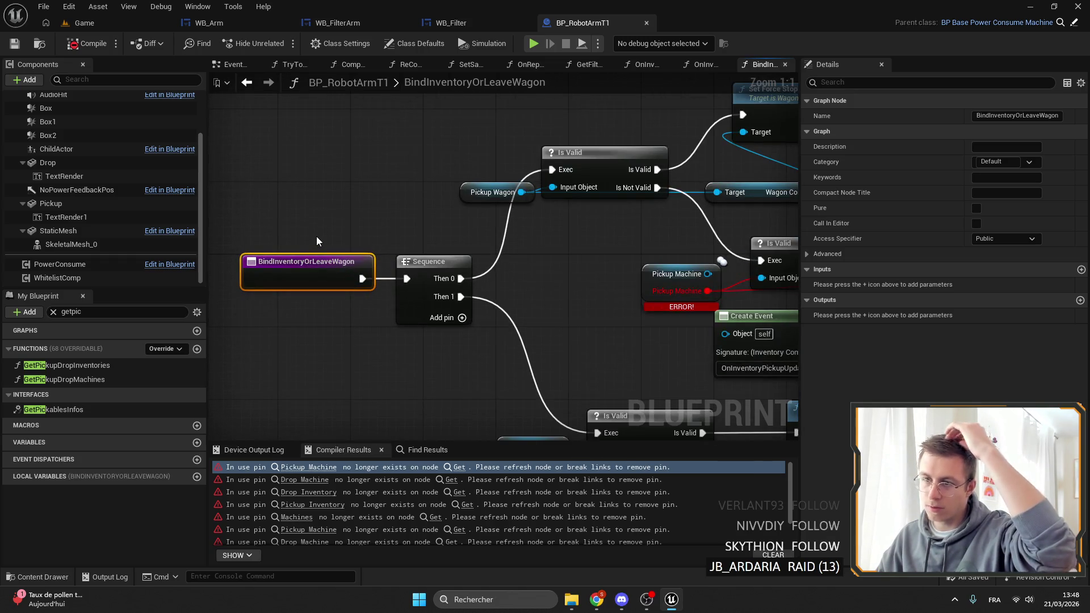
{"action": "mouse_move", "coordinate": [318, 237]}
{"action": "left_mouse_down"}
{"action": "mouse_move", "coordinate": [227, 233]}
{"action": "mouse_move", "coordinate": [488, 209]}
{"action": "mouse_move", "coordinate": [430, 246]}
{"action": "mouse_move", "coordinate": [485, 265]}
{"action": "mouse_move", "coordinate": [400, 273]}
{"action": "mouse_move", "coordinate": [511, 250]}
{"action": "mouse_move", "coordinate": [454, 215]}
{"action": "mouse_move", "coordinate": [375, 221]}
{"action": "mouse_move", "coordinate": [555, 133]}
{"action": "mouse_move", "coordinate": [652, 186]}
{"action": "left_mouse_up"}
{"action": "left_click", "coordinate": [485, 285]}
{"action": "left_click_drag", "start_coordinate": [485, 286], "coordinate": [400, 243]}
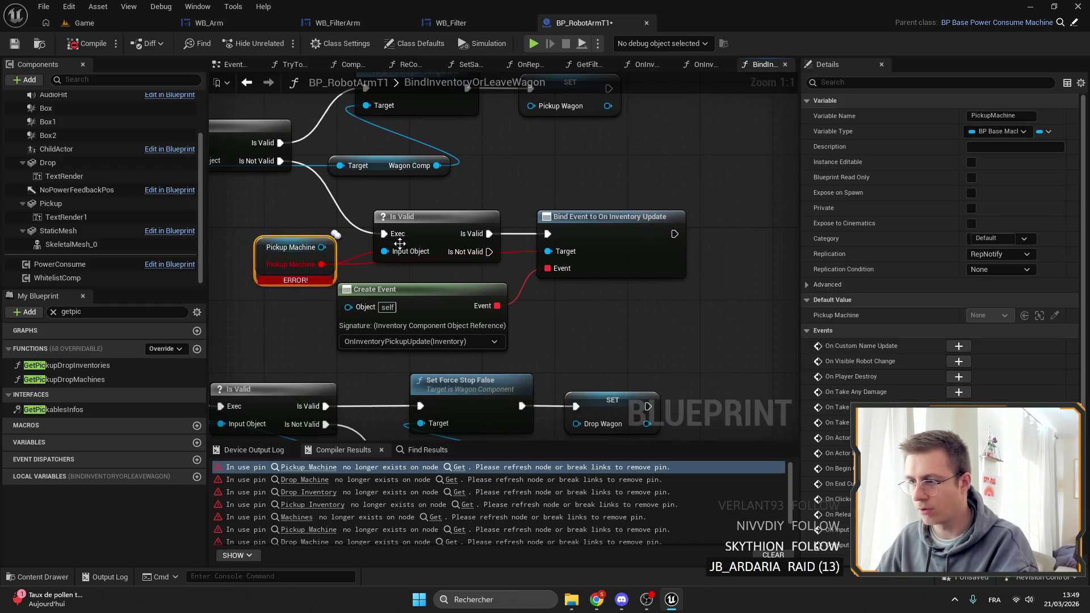
{"action": "left_click_drag", "start_coordinate": [284, 198], "coordinate": [329, 222]}
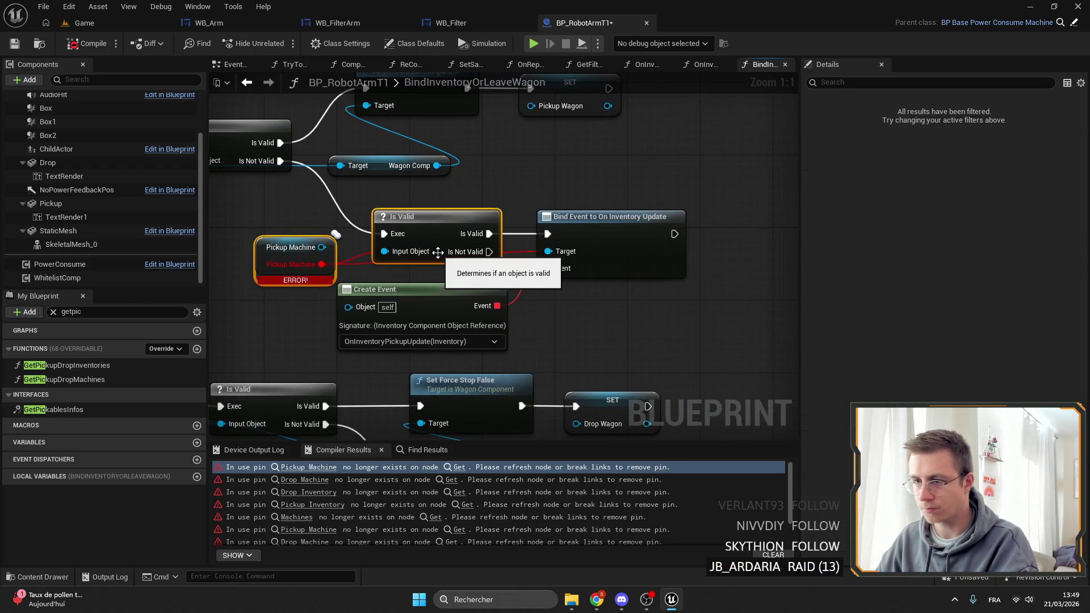
{"action": "left_click_drag", "start_coordinate": [353, 258], "coordinate": [398, 274]}
{"action": "key", "text": "Escape"}
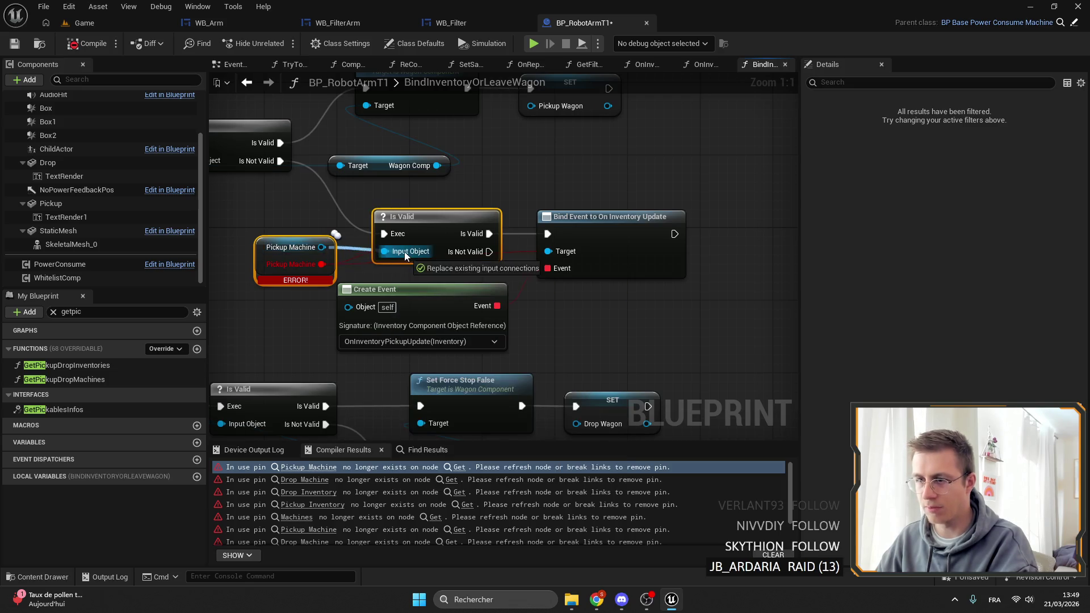
{"action": "left_click_drag", "start_coordinate": [577, 297], "coordinate": [500, 244]}
{"action": "mouse_move", "coordinate": [382, 272]}
{"action": "left_mouse_down"}
{"action": "mouse_move", "coordinate": [572, 272]}
{"action": "mouse_move", "coordinate": [717, 291]}
{"action": "mouse_move", "coordinate": [728, 282]}
{"action": "left_mouse_up"}
{"action": "scroll", "coordinate": [511, 312], "scroll_direction": "down", "scroll_amount": 3}
{"action": "left_click_drag", "start_coordinate": [508, 314], "coordinate": [500, 332]}
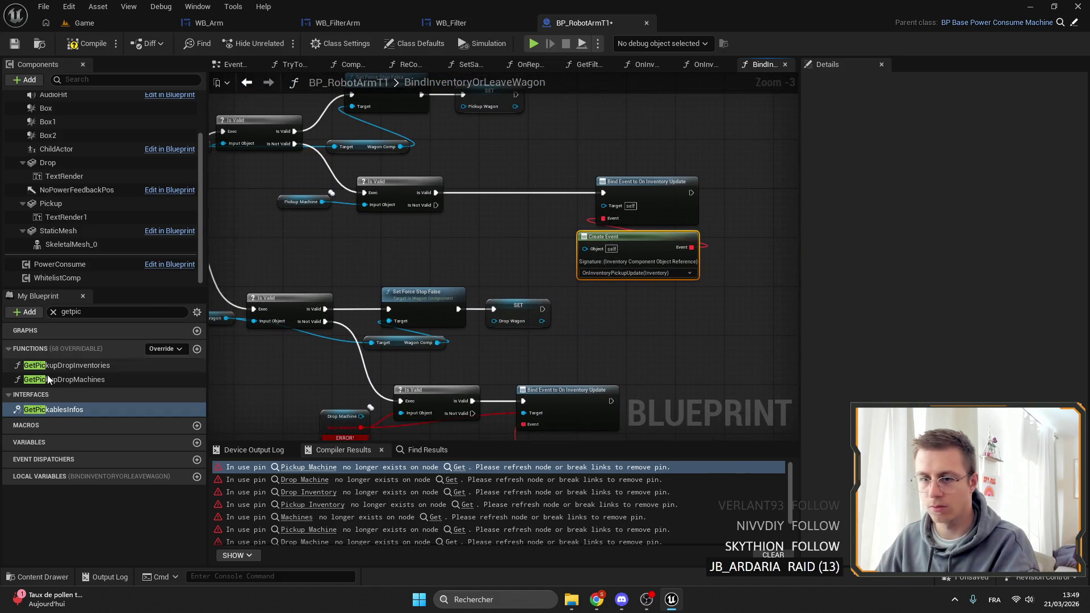
Step: Add a For Each Loop over Saved Pickup Inventory, feeding each Array Element into Bind Event's Target
{"action": "type", "text": "pick"}
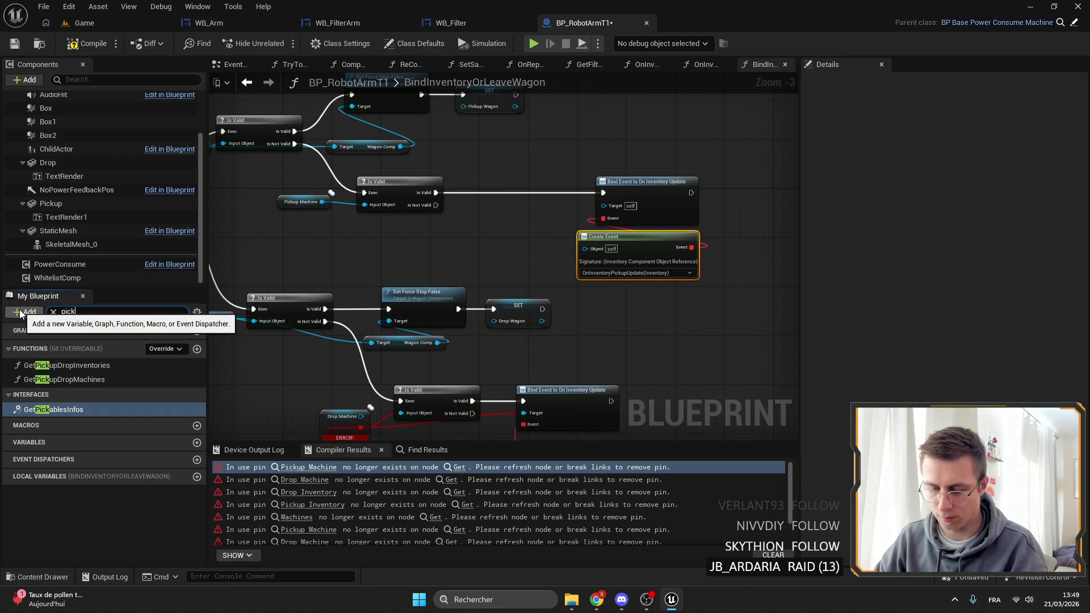
{"action": "type", "text": "up"}
{"action": "mouse_move", "coordinate": [49, 502]}
{"action": "left_mouse_down"}
{"action": "mouse_move", "coordinate": [364, 379]}
{"action": "mouse_move", "coordinate": [479, 159]}
{"action": "mouse_move", "coordinate": [536, 160]}
{"action": "left_mouse_up"}
{"action": "type", "text": "for each"}
{"action": "key", "text": "Return"}
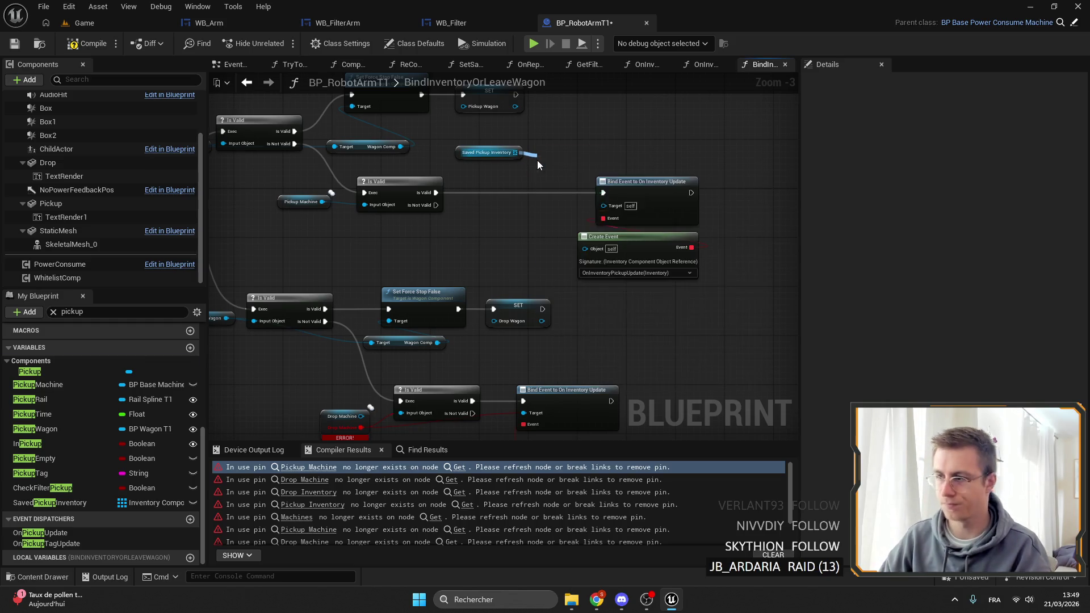
{"action": "scroll", "coordinate": [471, 187], "scroll_direction": "up", "scroll_amount": 3}
{"action": "mouse_move", "coordinate": [417, 197]}
{"action": "left_mouse_down"}
{"action": "mouse_move", "coordinate": [510, 209]}
{"action": "mouse_move", "coordinate": [575, 160]}
{"action": "mouse_move", "coordinate": [519, 183]}
{"action": "left_mouse_up"}
{"action": "mouse_move", "coordinate": [473, 146]}
{"action": "left_mouse_down"}
{"action": "mouse_move", "coordinate": [489, 165]}
{"action": "mouse_move", "coordinate": [418, 228]}
{"action": "left_mouse_up"}
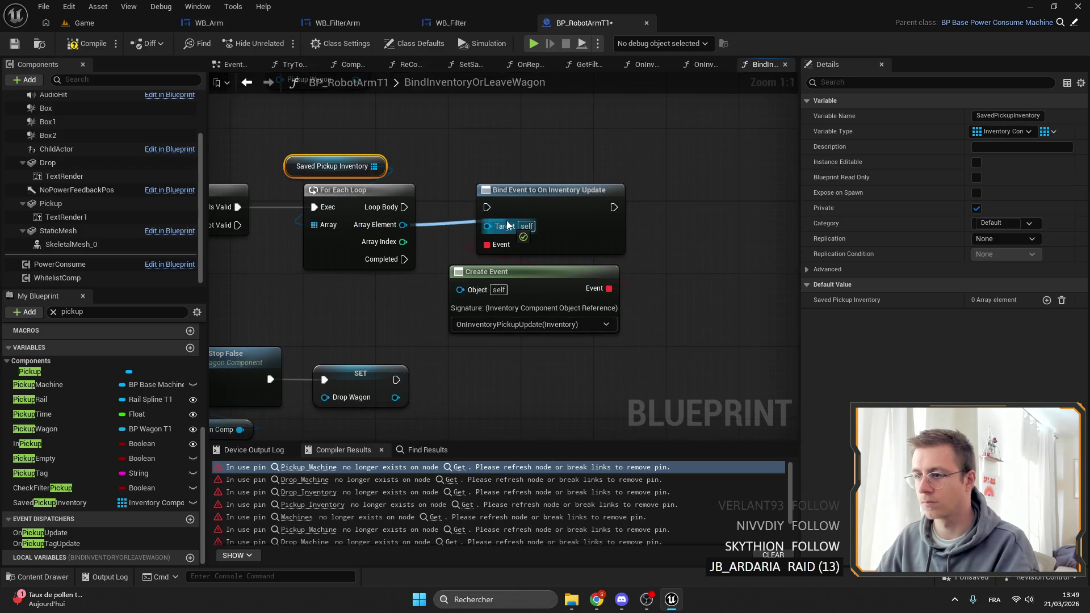
{"action": "left_click_drag", "start_coordinate": [508, 225], "coordinate": [508, 225]}
{"action": "scroll", "coordinate": [452, 259], "scroll_direction": "down", "scroll_amount": 4}
{"action": "scroll", "coordinate": [478, 288], "scroll_direction": "up", "scroll_amount": 2}
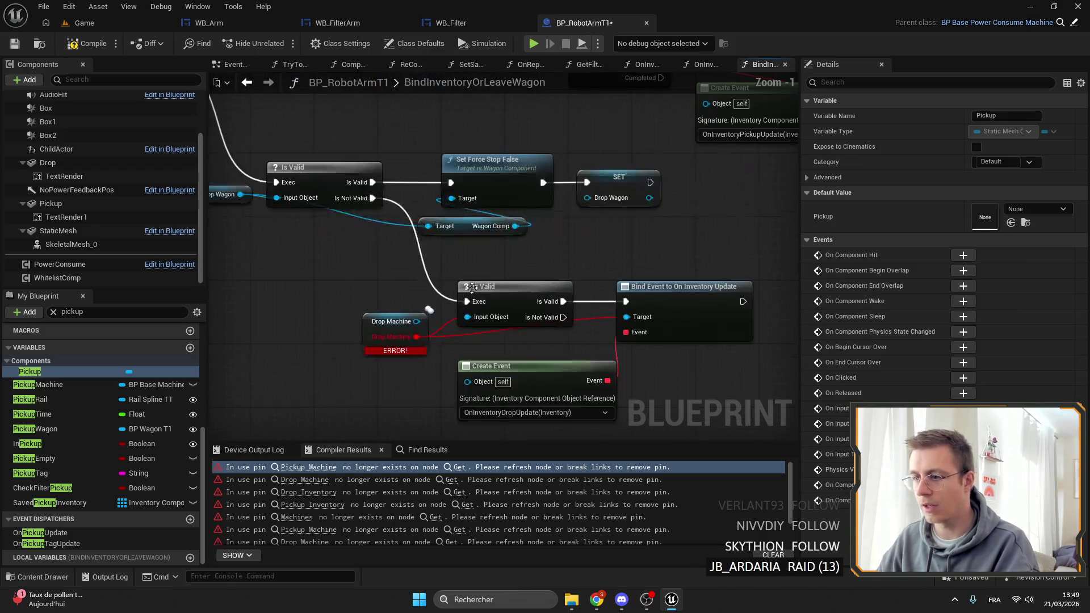
Step: Reconnect Drop Machine to Is Valid and move Create Event and Bind Event right
{"action": "left_click_drag", "start_coordinate": [405, 345], "coordinate": [452, 323]}
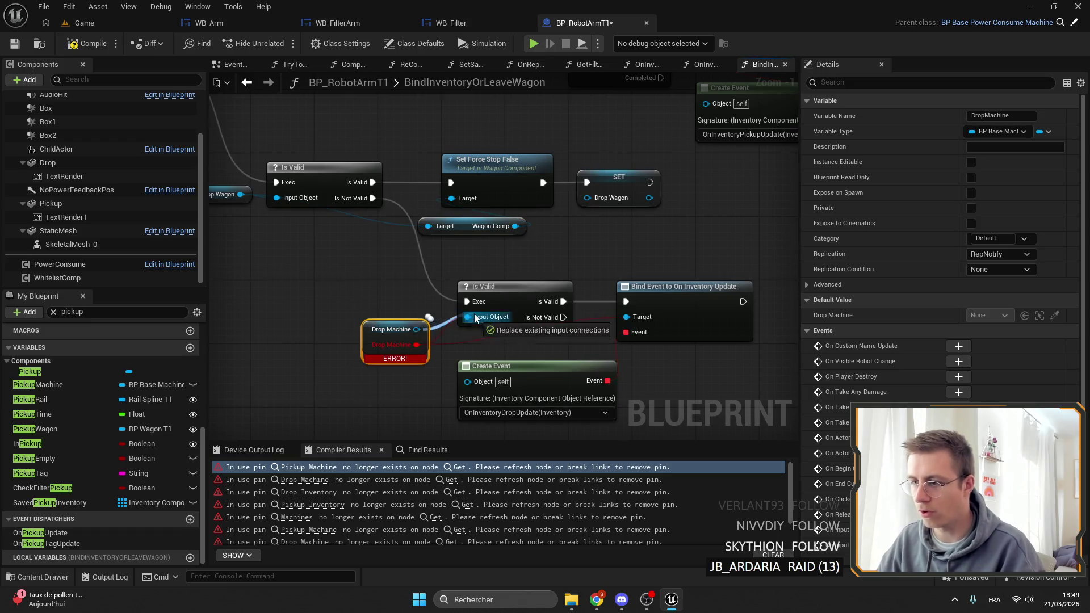
{"action": "scroll", "coordinate": [580, 335], "scroll_direction": "down", "scroll_amount": 2}
{"action": "scroll", "coordinate": [489, 282], "scroll_direction": "up", "scroll_amount": 2}
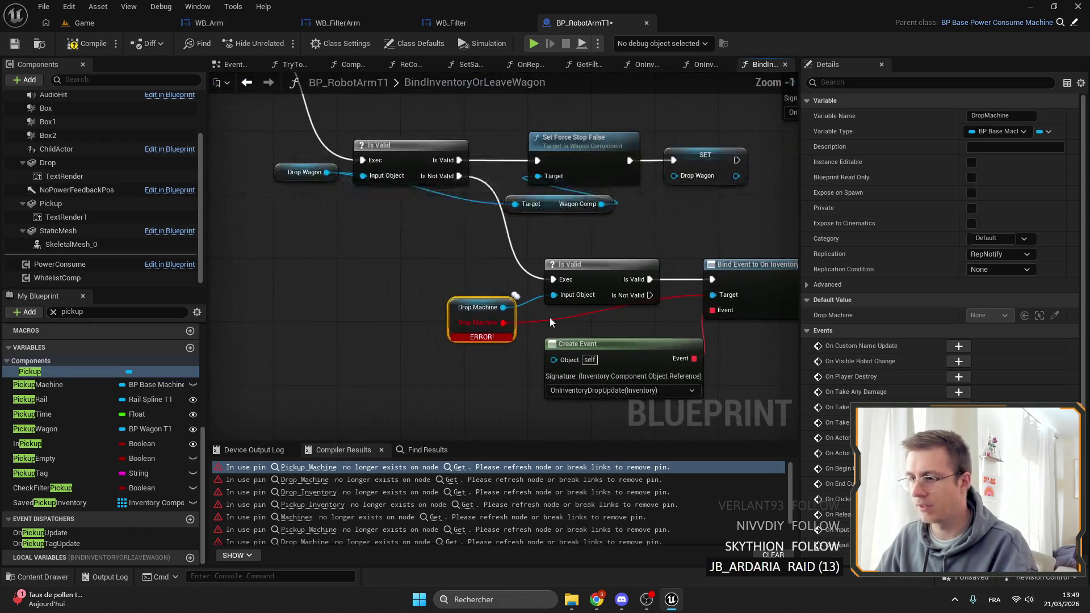
{"action": "mouse_move", "coordinate": [555, 319]}
{"action": "left_mouse_down"}
{"action": "mouse_move", "coordinate": [529, 305]}
{"action": "mouse_move", "coordinate": [514, 273]}
{"action": "left_mouse_up"}
{"action": "left_click_drag", "start_coordinate": [596, 238], "coordinate": [787, 237]}
{"action": "mouse_move", "coordinate": [674, 217]}
{"action": "left_mouse_down"}
{"action": "mouse_move", "coordinate": [444, 239]}
{"action": "mouse_move", "coordinate": [577, 305]}
{"action": "mouse_move", "coordinate": [506, 232]}
{"action": "mouse_move", "coordinate": [528, 117]}
{"action": "left_mouse_up"}
Step: Insert a For Each Loop after Is Valid, wiring Loop Body and Array Element into Bind Event
{"action": "key", "text": "ctrl+z"}
{"action": "scroll", "coordinate": [506, 224], "scroll_direction": "up", "scroll_amount": 1}
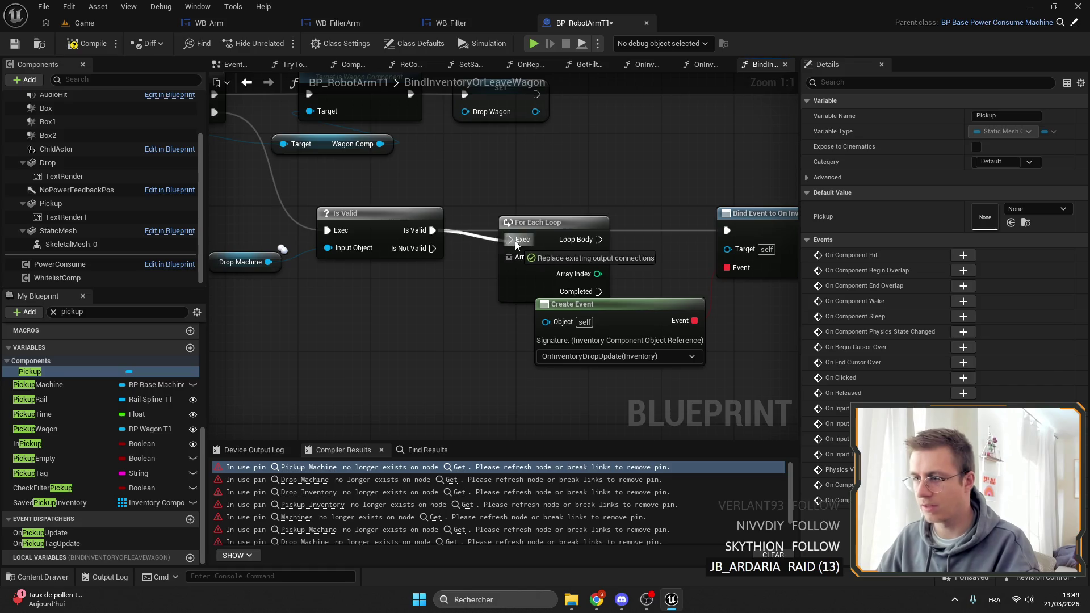
{"action": "left_click_drag", "start_coordinate": [516, 244], "coordinate": [514, 241]}
{"action": "left_click_drag", "start_coordinate": [562, 228], "coordinate": [562, 220]}
{"action": "left_click_drag", "start_coordinate": [726, 244], "coordinate": [727, 230]}
{"action": "left_click_drag", "start_coordinate": [598, 247], "coordinate": [727, 248]}
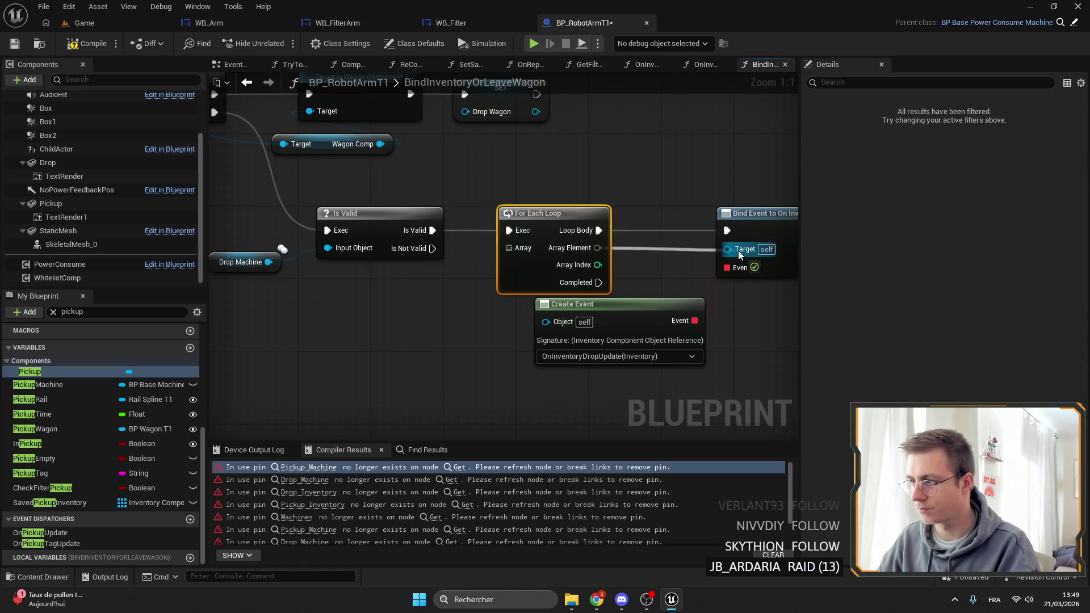
{"action": "mouse_move", "coordinate": [521, 245]}
{"action": "left_mouse_down"}
{"action": "mouse_move", "coordinate": [603, 246]}
{"action": "mouse_move", "coordinate": [416, 255]}
{"action": "left_mouse_up"}
{"action": "mouse_move", "coordinate": [421, 325]}
{"action": "left_mouse_down"}
{"action": "mouse_move", "coordinate": [573, 159]}
{"action": "mouse_move", "coordinate": [677, 180]}
{"action": "left_mouse_up"}
Step: Feed Saved Drop Inventory into the loop's Array, save, and open the SetDropFunc error
{"action": "left_click", "coordinate": [554, 254]}
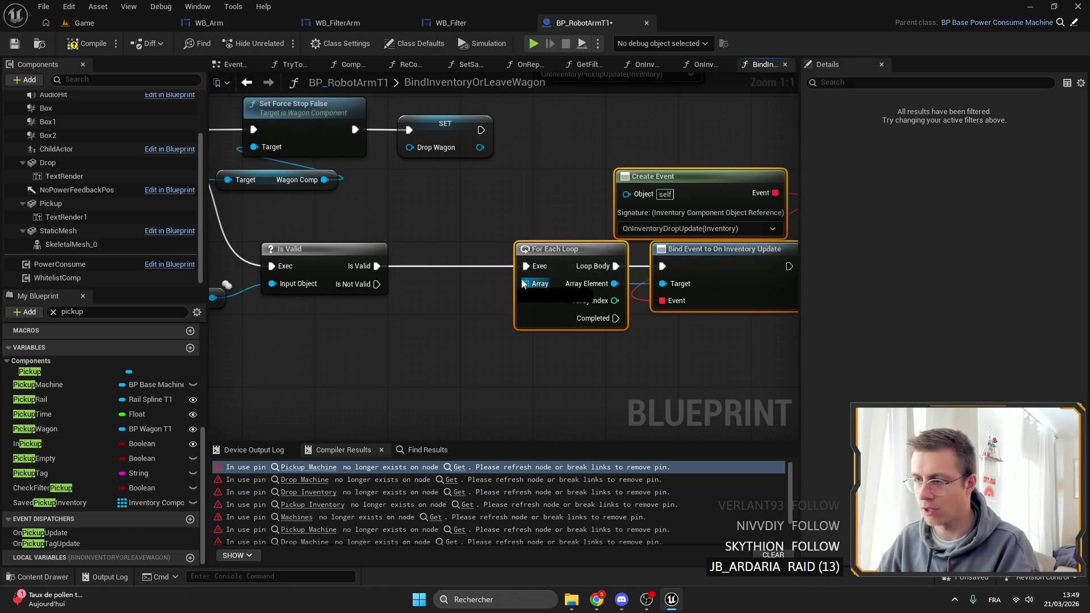
{"action": "left_click_drag", "start_coordinate": [526, 283], "coordinate": [493, 303]}
{"action": "type", "text": "drop"}
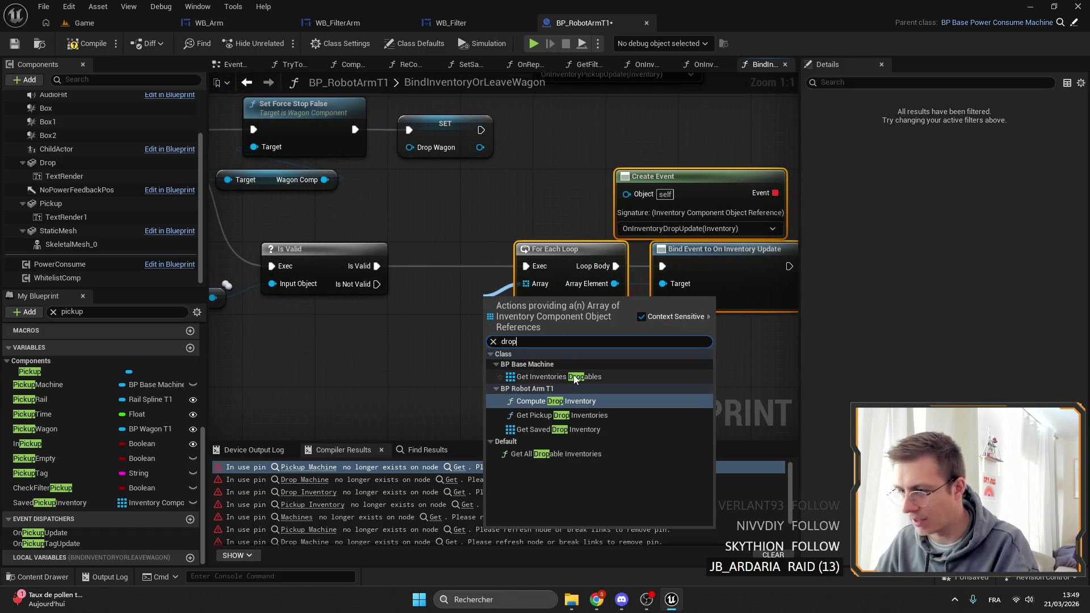
{"action": "left_click", "coordinate": [550, 430]}
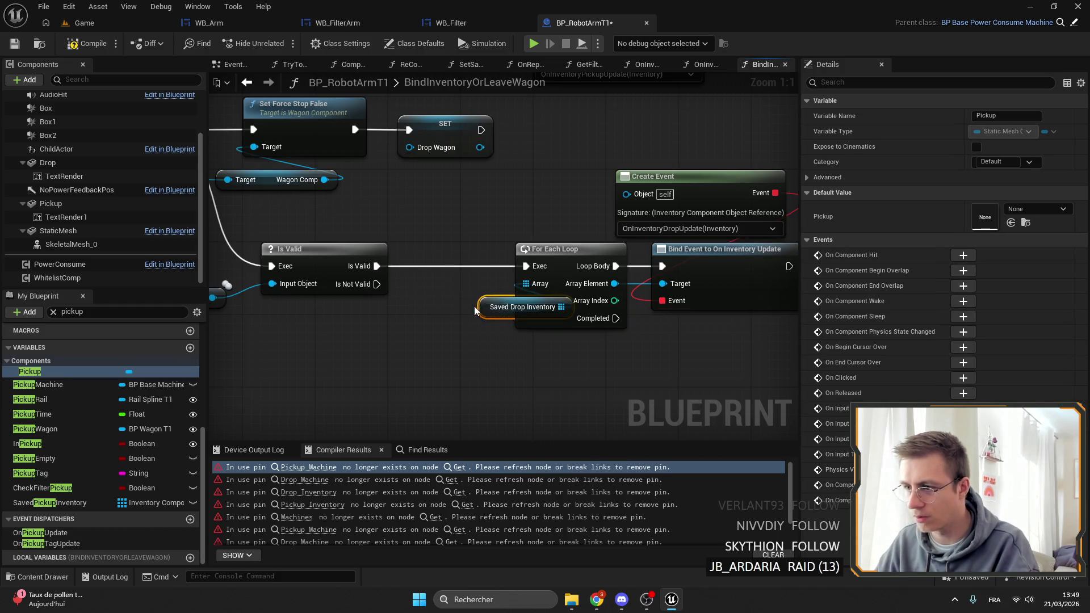
{"action": "scroll", "coordinate": [540, 305], "scroll_direction": "down", "scroll_amount": 3}
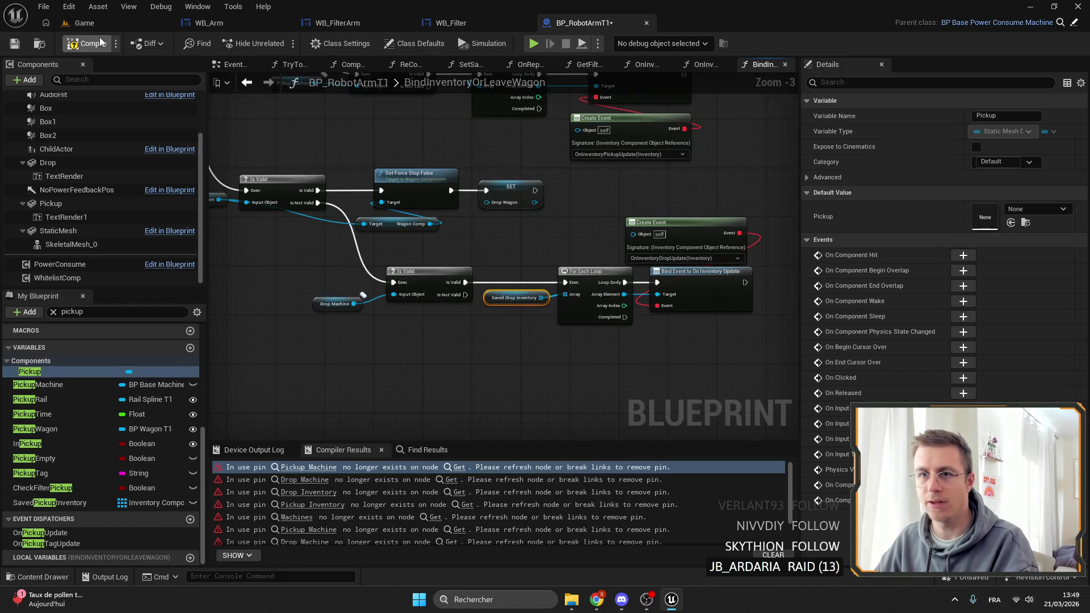
{"action": "key", "text": "ctrl+s"}
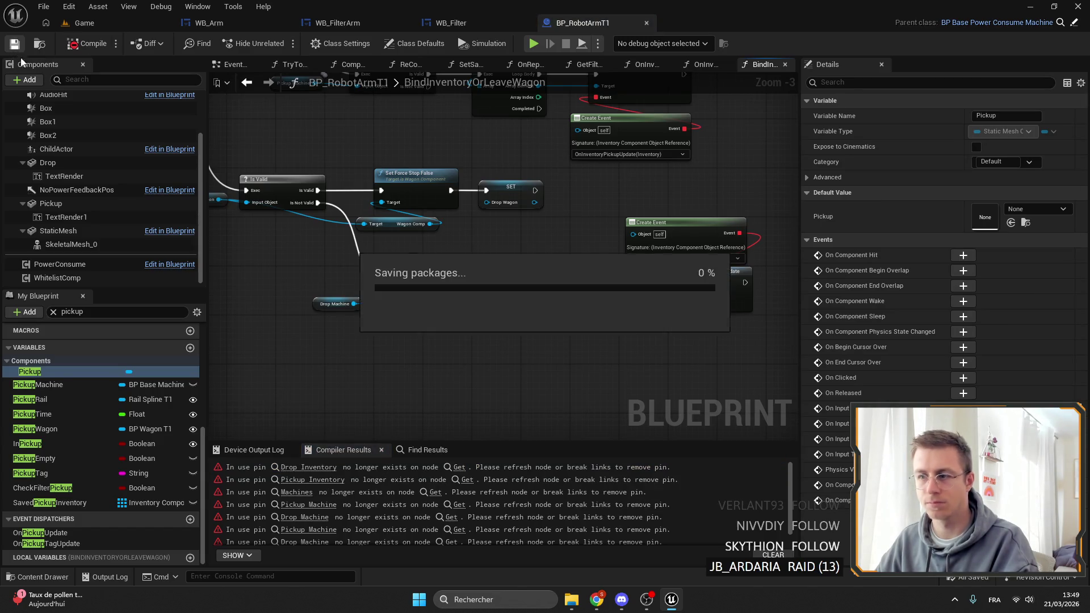
{"action": "double_click", "coordinate": [391, 467]}
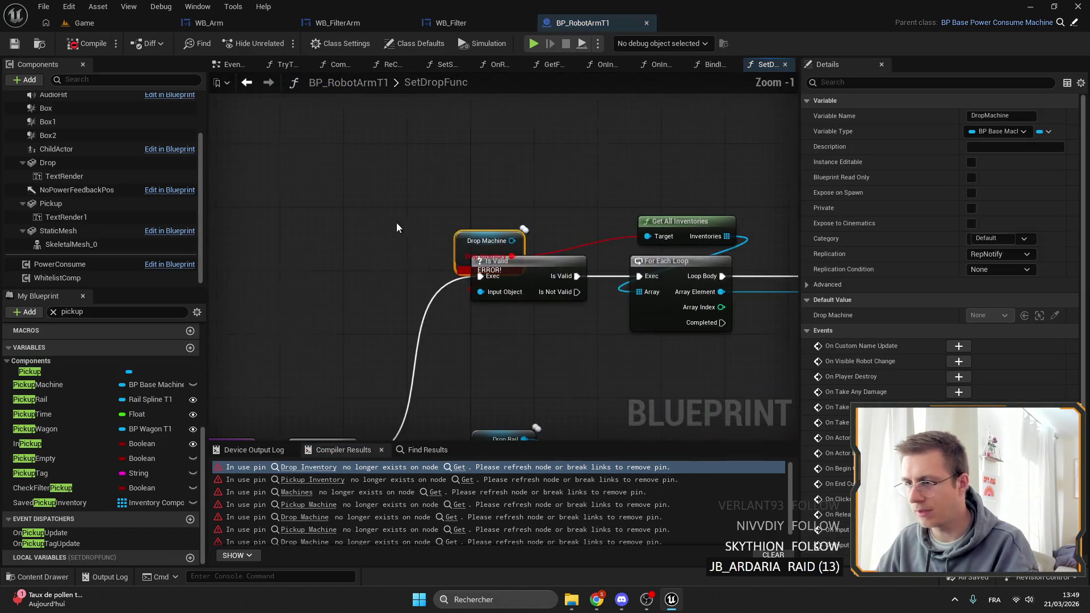
Step: In SetDropFunc, place Drop Machine left of Is Valid and connect it to Get All Inventories' Target
{"action": "scroll", "coordinate": [588, 159], "scroll_direction": "down", "scroll_amount": 1}
{"action": "mouse_move", "coordinate": [418, 214]}
{"action": "left_mouse_down"}
{"action": "mouse_move", "coordinate": [468, 184]}
{"action": "mouse_move", "coordinate": [402, 207]}
{"action": "mouse_move", "coordinate": [472, 185]}
{"action": "left_mouse_up"}
{"action": "left_click_drag", "start_coordinate": [546, 143], "coordinate": [494, 153]}
{"action": "scroll", "coordinate": [407, 178], "scroll_direction": "up", "scroll_amount": 1}
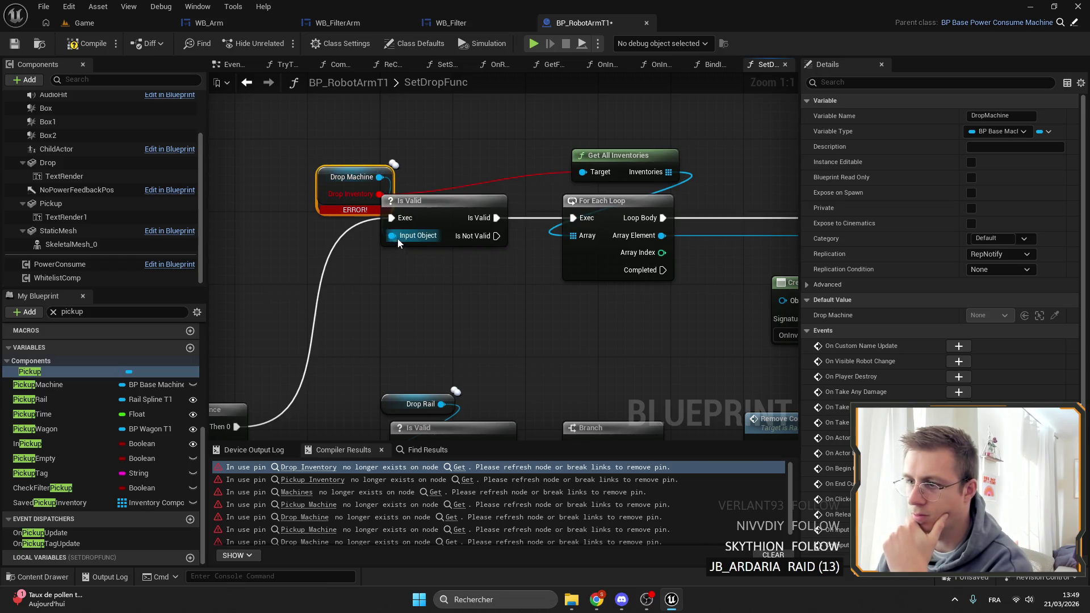
{"action": "left_click", "coordinate": [459, 186]}
{"action": "left_click_drag", "start_coordinate": [379, 177], "coordinate": [583, 172]}
{"action": "scroll", "coordinate": [513, 128], "scroll_direction": "down", "scroll_amount": 1}
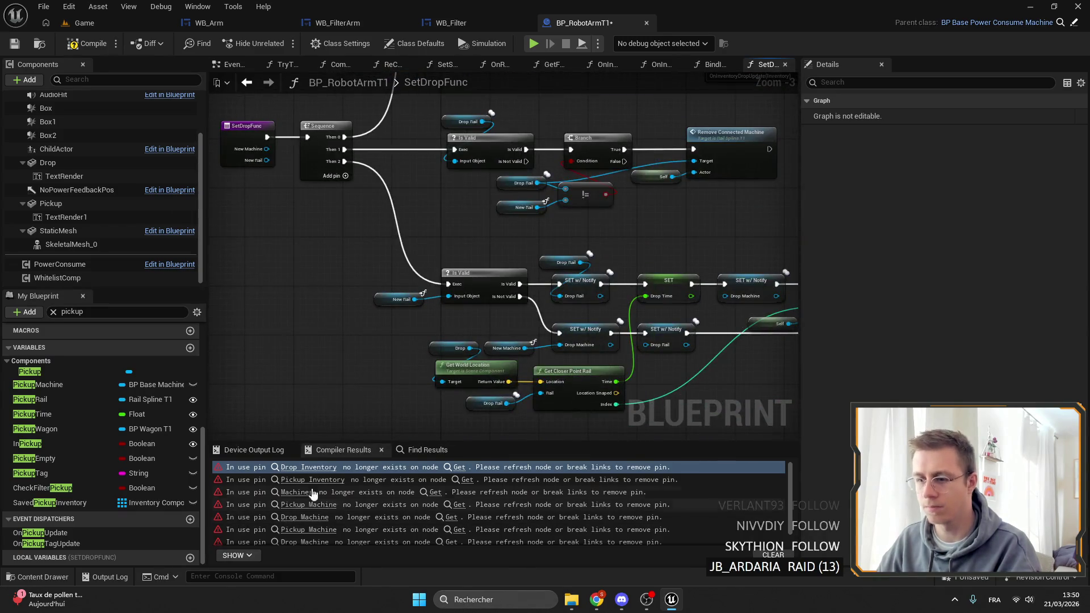
Step: Move SetPickupFunc's Pickup Machine getter off Is Valid, then move GetPickupDropMachines' Machines getter off CLEAR
{"action": "left_click", "coordinate": [312, 479]}
{"action": "mouse_move", "coordinate": [500, 248]}
{"action": "left_mouse_down"}
{"action": "mouse_move", "coordinate": [488, 292]}
{"action": "mouse_move", "coordinate": [486, 220]}
{"action": "left_mouse_up"}
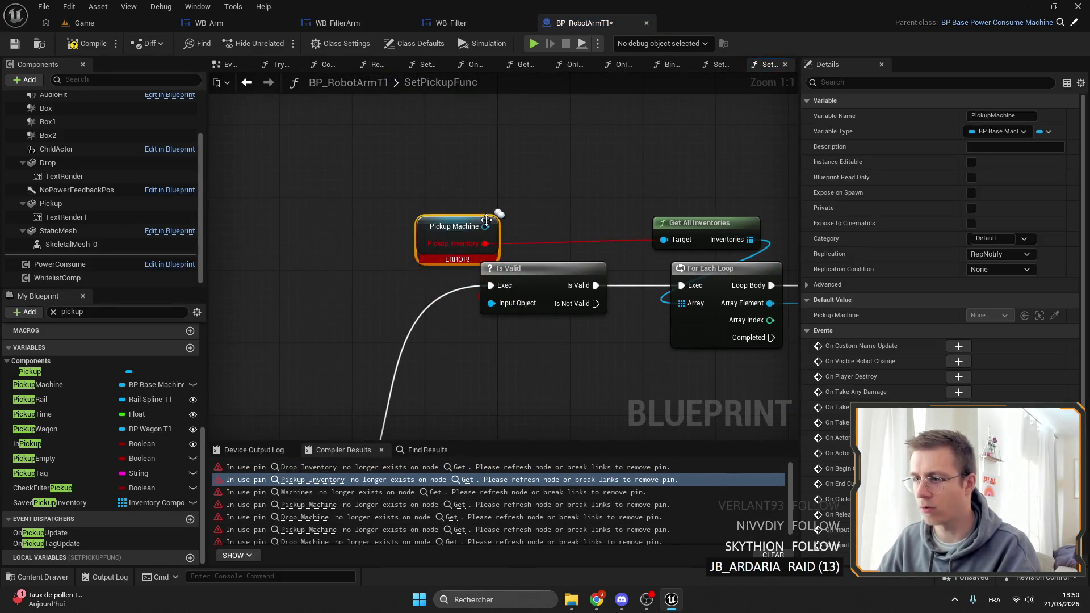
{"action": "left_click_drag", "start_coordinate": [495, 304], "coordinate": [487, 227]}
{"action": "scroll", "coordinate": [478, 277], "scroll_direction": "down", "scroll_amount": 3}
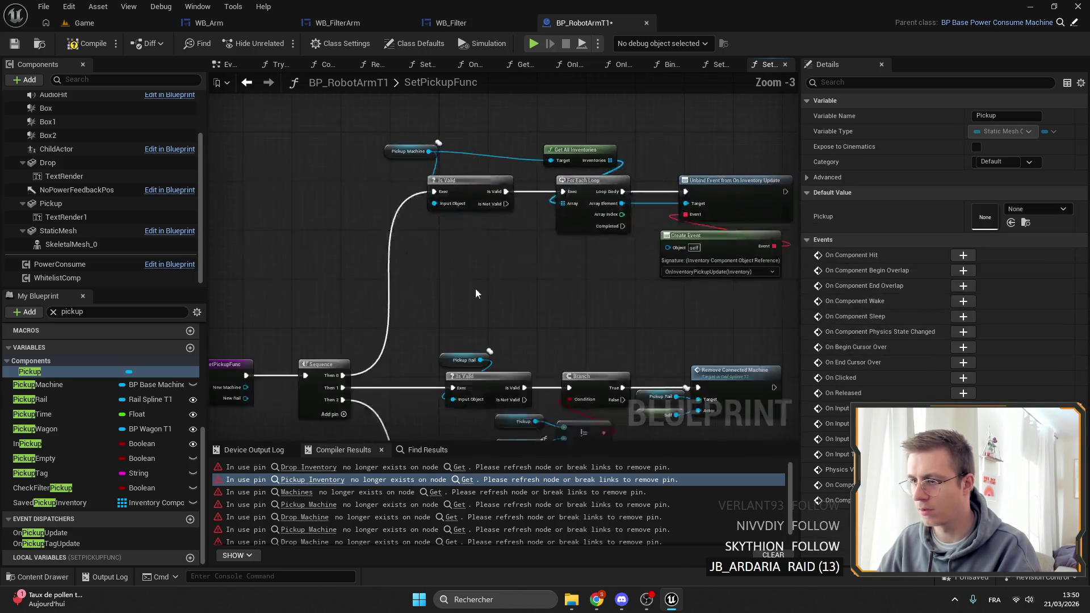
{"action": "scroll", "coordinate": [460, 303], "scroll_direction": "up", "scroll_amount": 2}
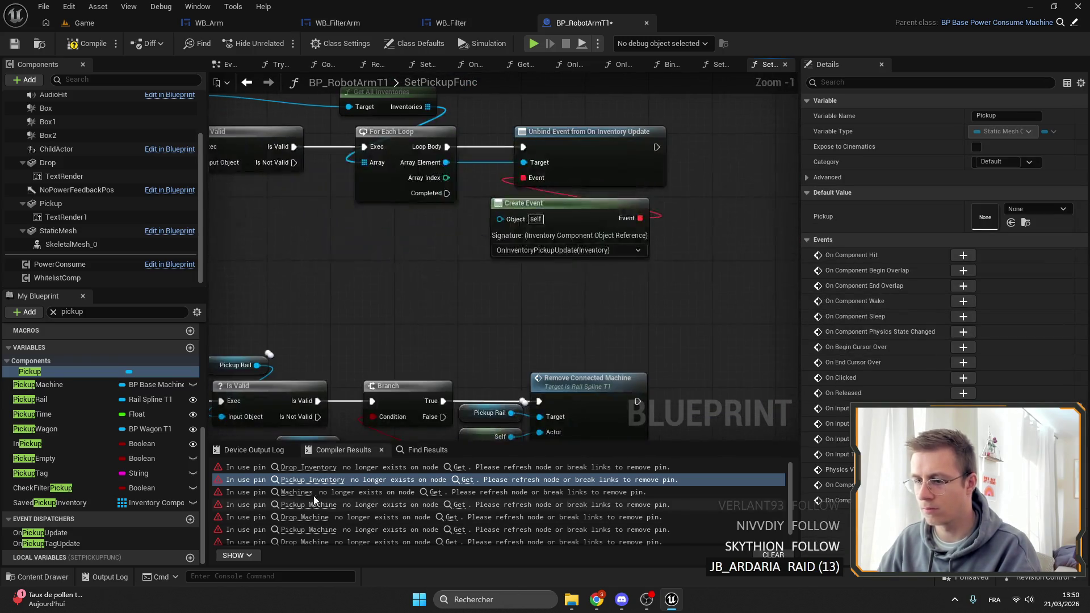
{"action": "left_click", "coordinate": [296, 492]}
{"action": "left_click_drag", "start_coordinate": [489, 223], "coordinate": [491, 187]}
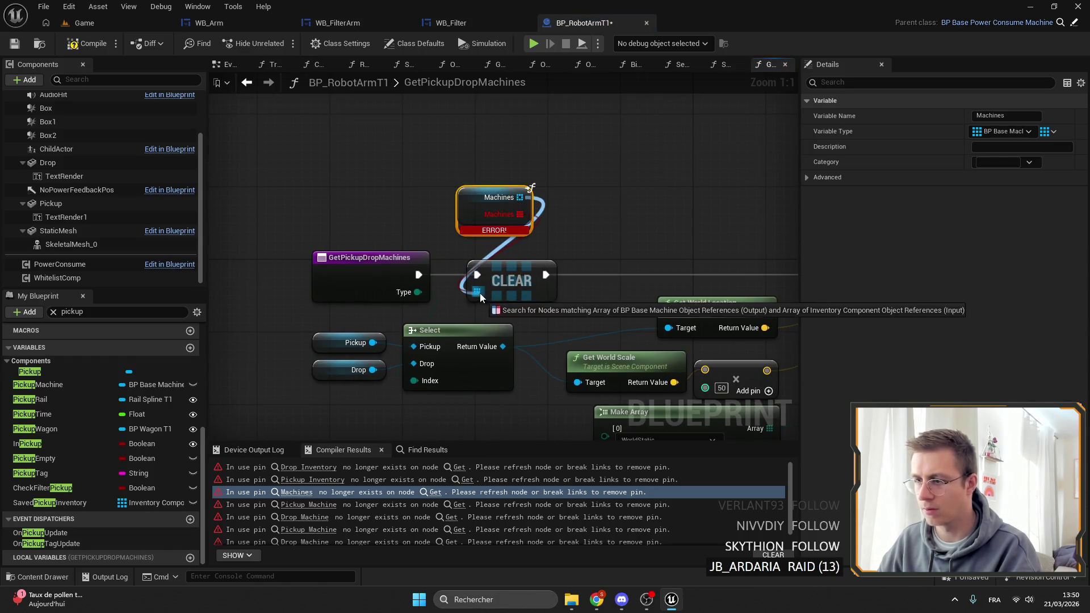
Step: Add a new Clear node from the Machines array and delete the old CLEAR and broken getter
{"action": "left_click", "coordinate": [513, 195]}
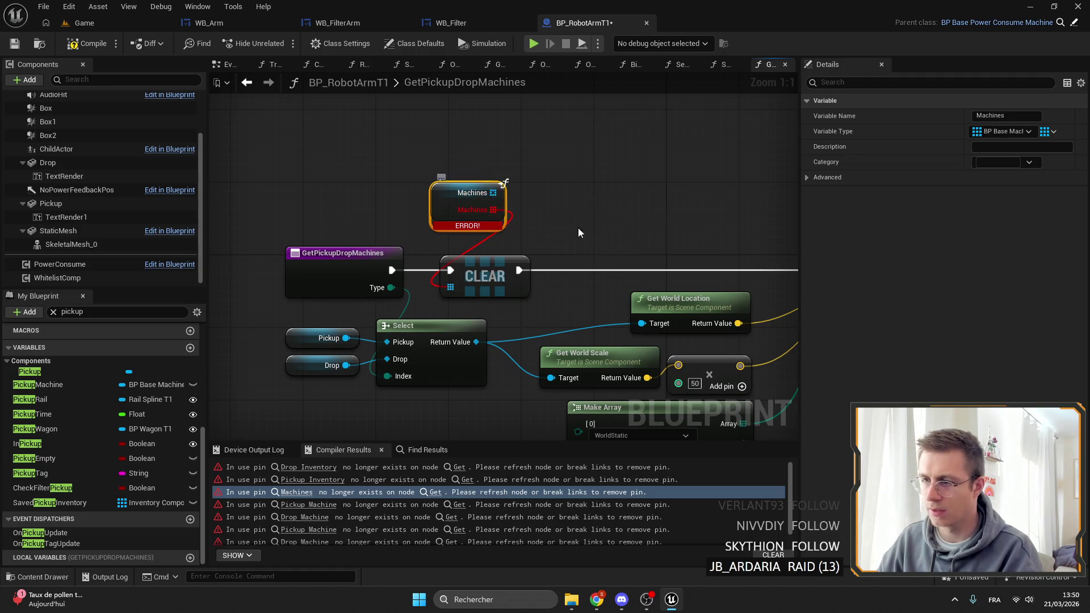
{"action": "scroll", "coordinate": [480, 199], "scroll_direction": "down", "scroll_amount": 3}
{"action": "scroll", "coordinate": [431, 173], "scroll_direction": "up", "scroll_amount": 3}
{"action": "left_click_drag", "start_coordinate": [383, 134], "coordinate": [435, 144]}
{"action": "type", "text": "clear"}
{"action": "key", "text": "Return"}
{"action": "left_click", "coordinate": [403, 217]}
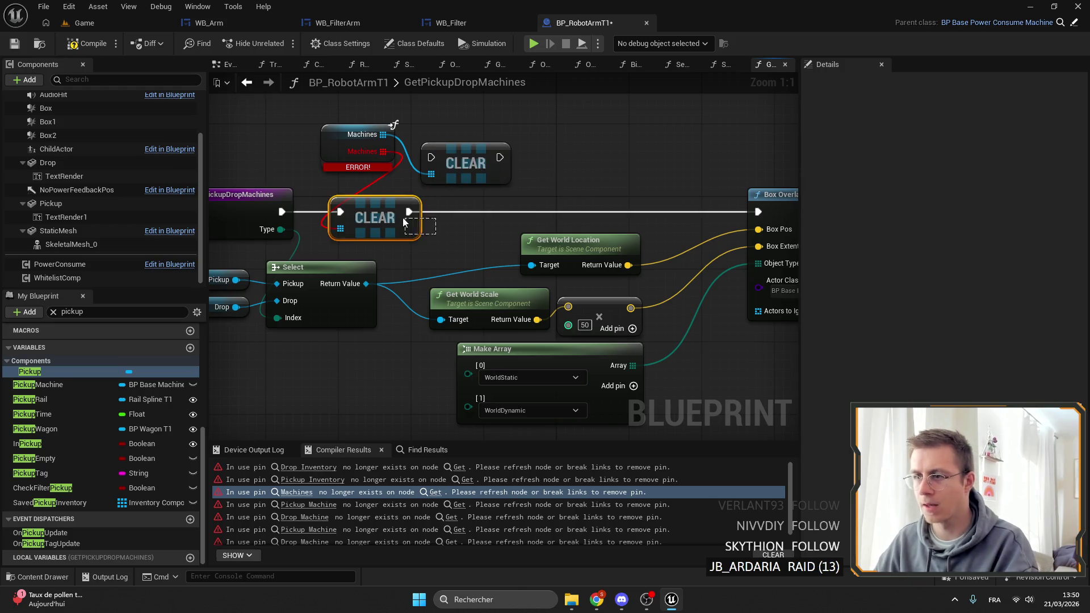
{"action": "key", "text": "Delete"}
Step: Wire the new Clear ahead of Box Overlap Actors, compile, and open the CheckStopWagon error
{"action": "left_click_drag", "start_coordinate": [430, 165], "coordinate": [430, 165]}
{"action": "left_click_drag", "start_coordinate": [449, 163], "coordinate": [385, 218]}
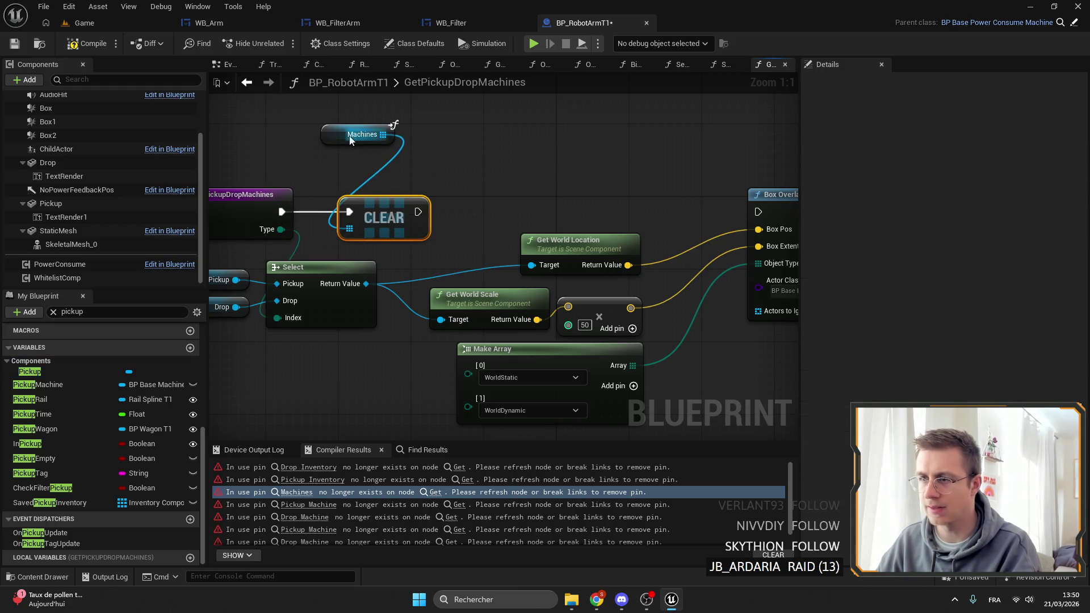
{"action": "left_click_drag", "start_coordinate": [350, 141], "coordinate": [374, 182]}
{"action": "left_click_drag", "start_coordinate": [419, 214], "coordinate": [687, 212]}
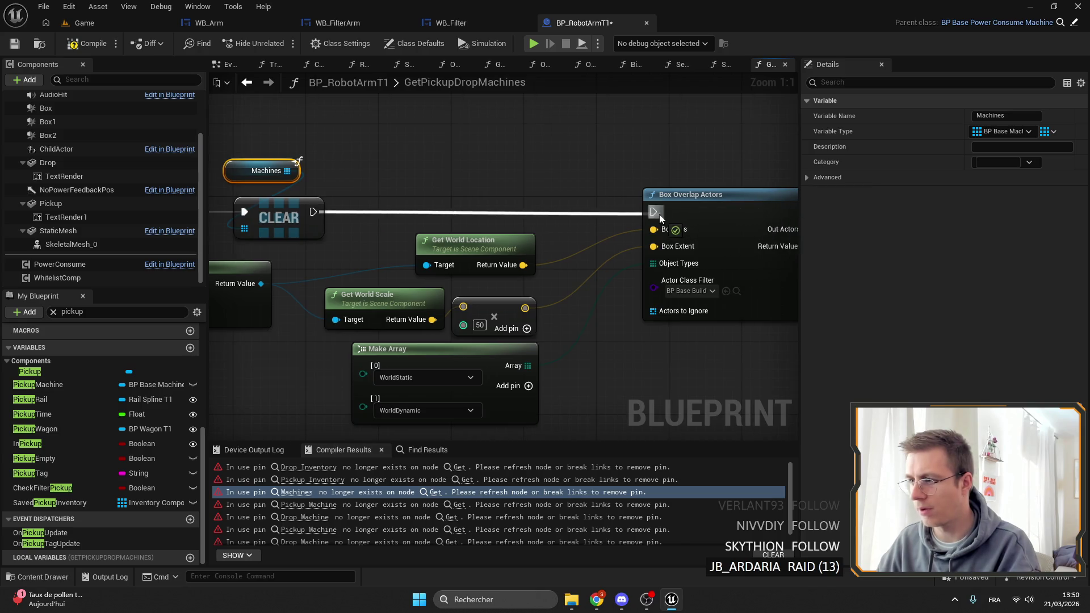
{"action": "left_click", "coordinate": [10, 47]}
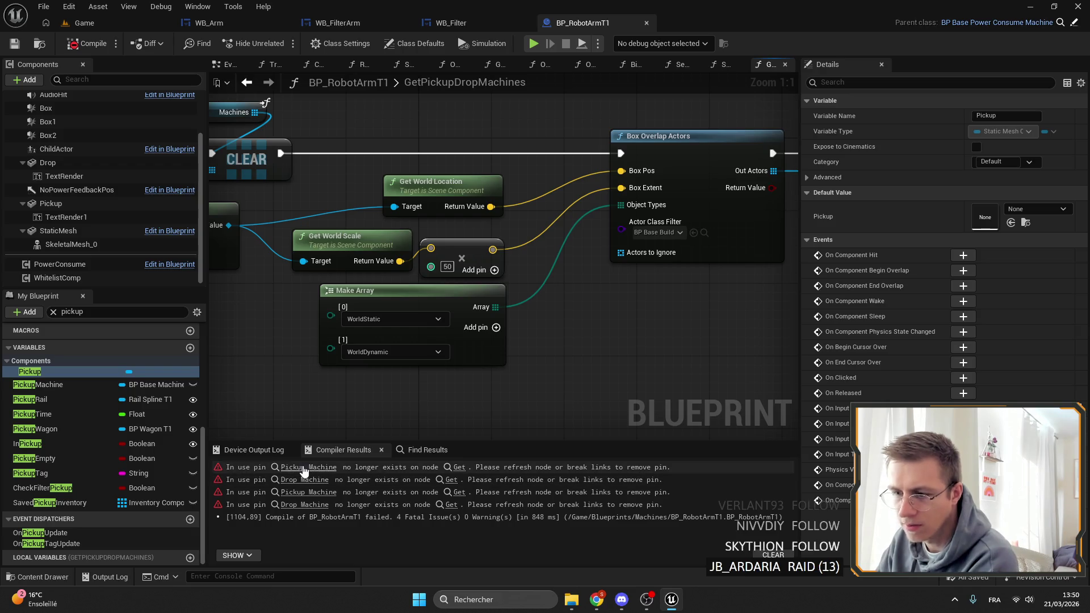
{"action": "left_click", "coordinate": [303, 468]}
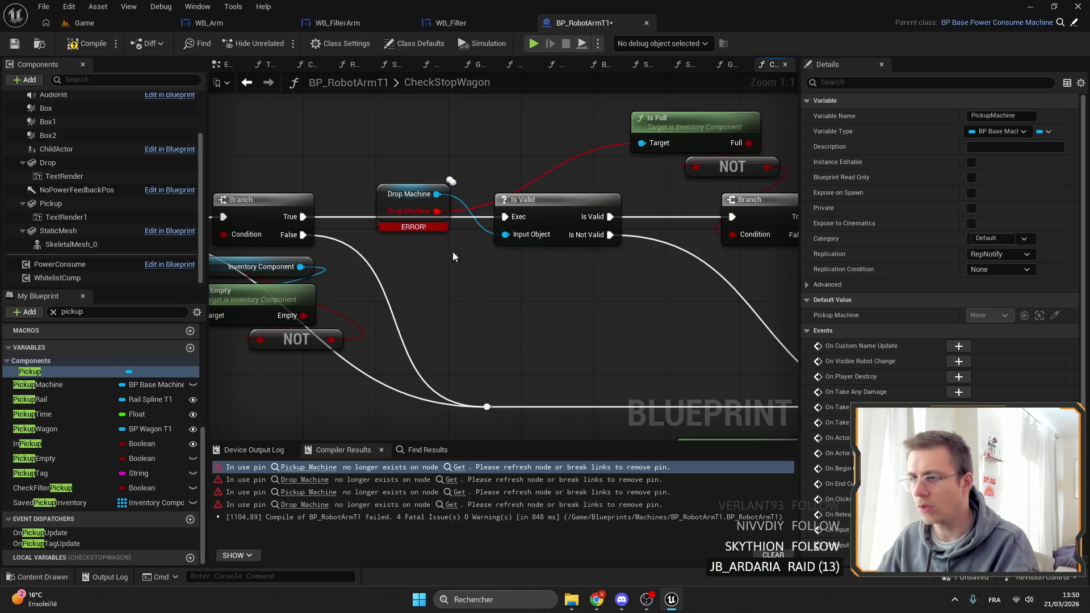
Step: Break the Drop Machine link into Is Full and move that getter beside Is Valid
{"action": "scroll", "coordinate": [424, 137], "scroll_direction": "down", "scroll_amount": 3}
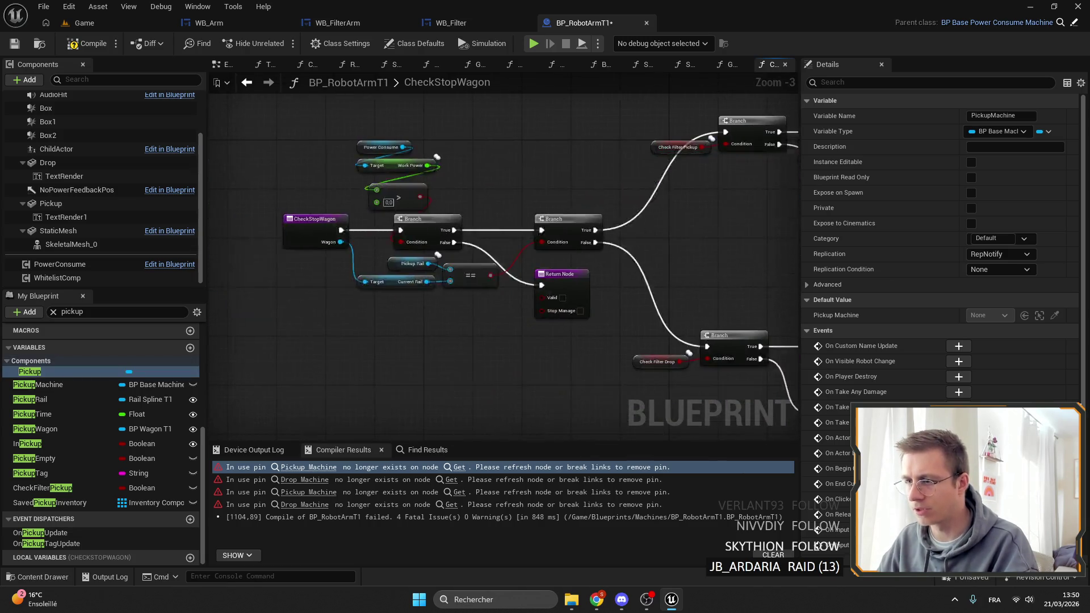
{"action": "scroll", "coordinate": [427, 203], "scroll_direction": "up", "scroll_amount": 1}
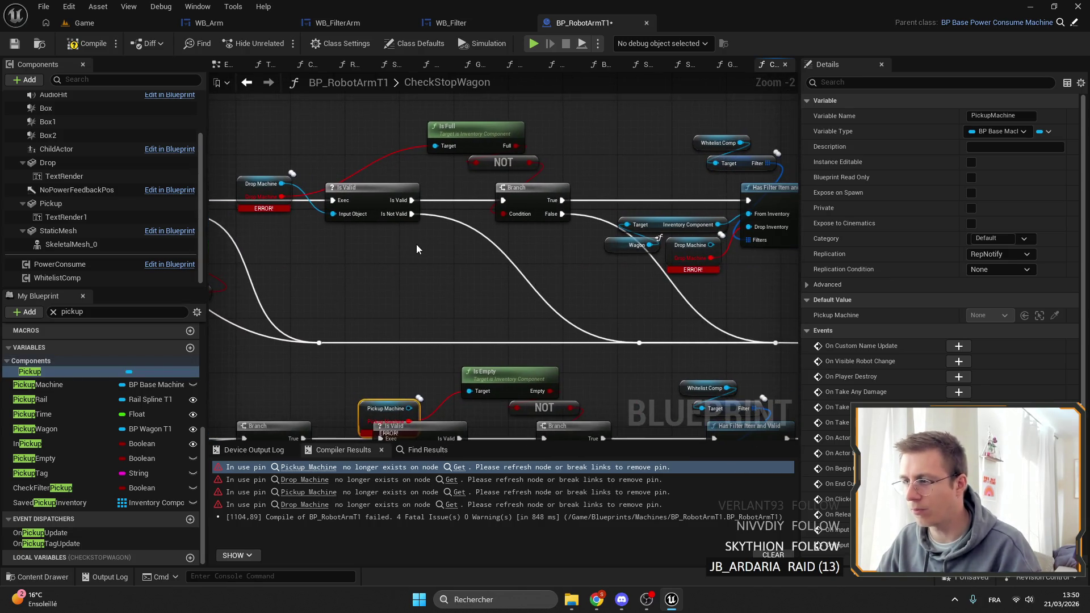
{"action": "left_click_drag", "start_coordinate": [415, 243], "coordinate": [206, 253]}
{"action": "mouse_move", "coordinate": [269, 213]}
{"action": "left_mouse_down"}
{"action": "mouse_move", "coordinate": [409, 226]}
{"action": "mouse_move", "coordinate": [442, 202]}
{"action": "left_mouse_up"}
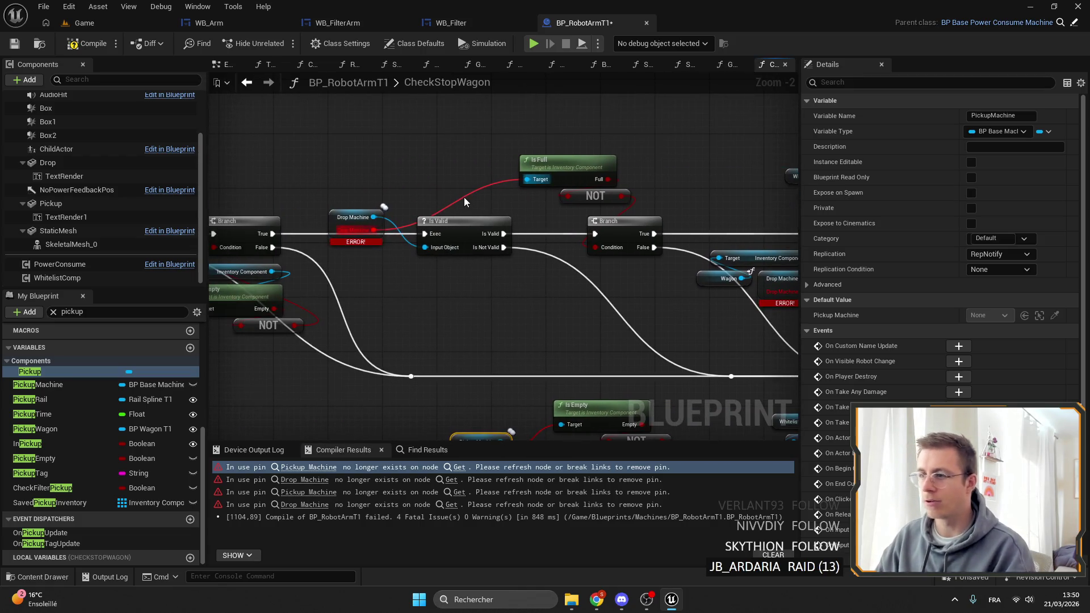
{"action": "left_click", "coordinate": [465, 197], "text": "alt"}
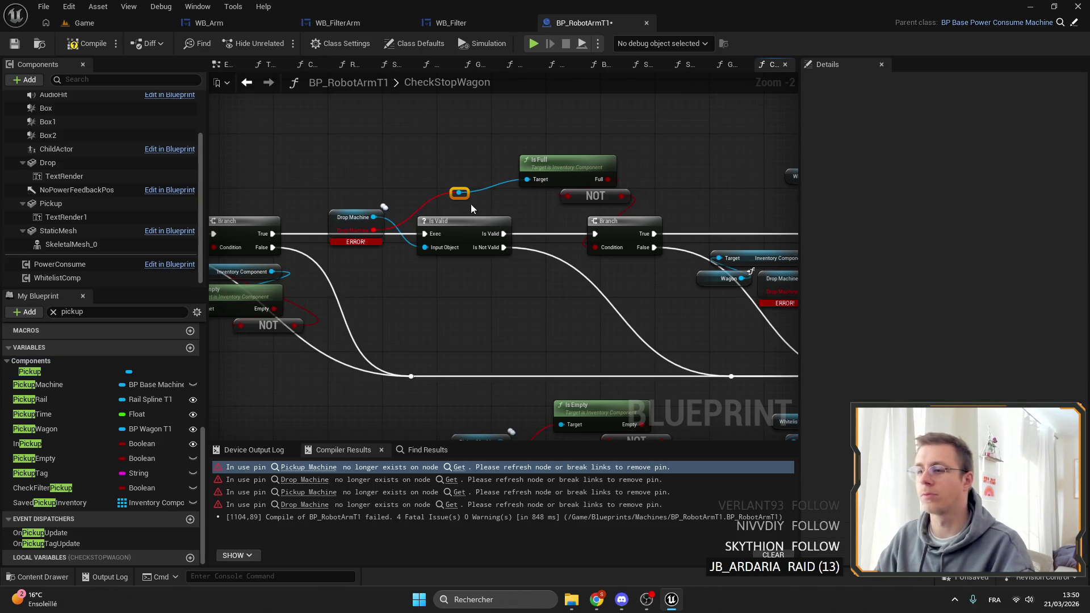
{"action": "left_click", "coordinate": [434, 229]}
{"action": "left_click_drag", "start_coordinate": [339, 222], "coordinate": [398, 207]}
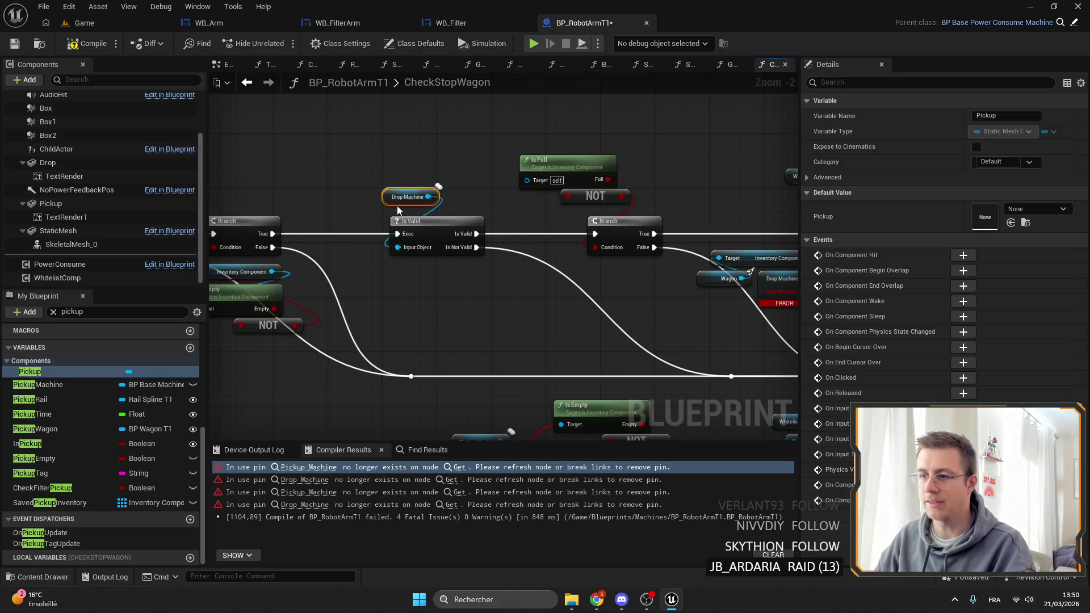
{"action": "left_click", "coordinate": [363, 170]}
Step: Survey CheckStopWagon's Return Nodes, peek at TryToPickup, and return to CheckStopWagon through its call
{"action": "scroll", "coordinate": [392, 204], "scroll_direction": "down", "scroll_amount": 3}
{"action": "scroll", "coordinate": [516, 224], "scroll_direction": "up", "scroll_amount": 3}
{"action": "mouse_move", "coordinate": [515, 224]}
{"action": "left_mouse_down"}
{"action": "mouse_move", "coordinate": [543, 219]}
{"action": "mouse_move", "coordinate": [465, 214]}
{"action": "left_mouse_up"}
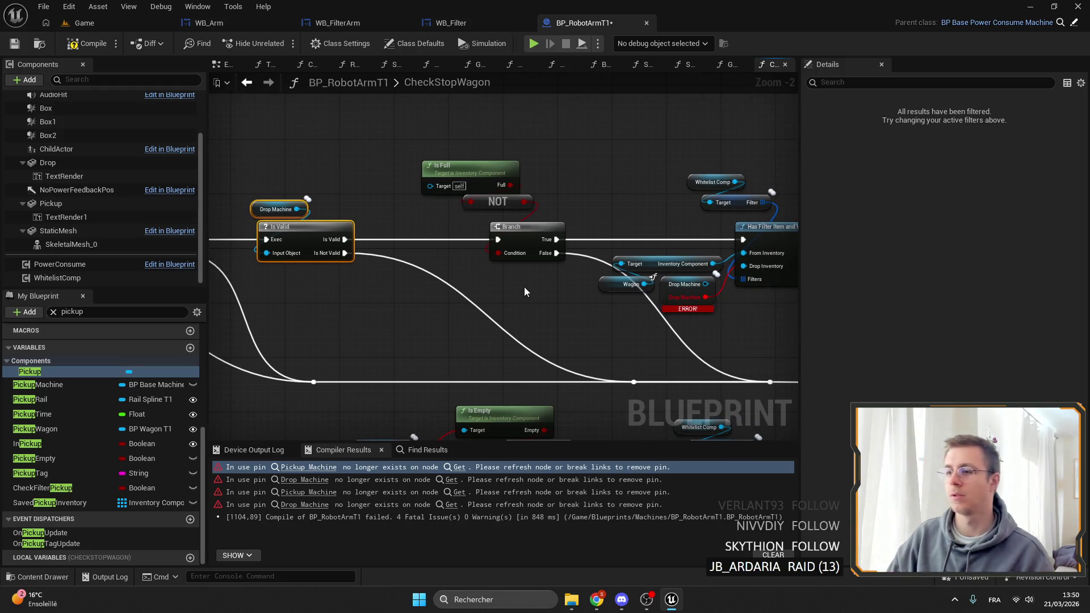
{"action": "mouse_move", "coordinate": [519, 286]}
{"action": "left_mouse_down"}
{"action": "mouse_move", "coordinate": [374, 291]}
{"action": "mouse_move", "coordinate": [558, 281]}
{"action": "mouse_move", "coordinate": [342, 295]}
{"action": "left_mouse_up"}
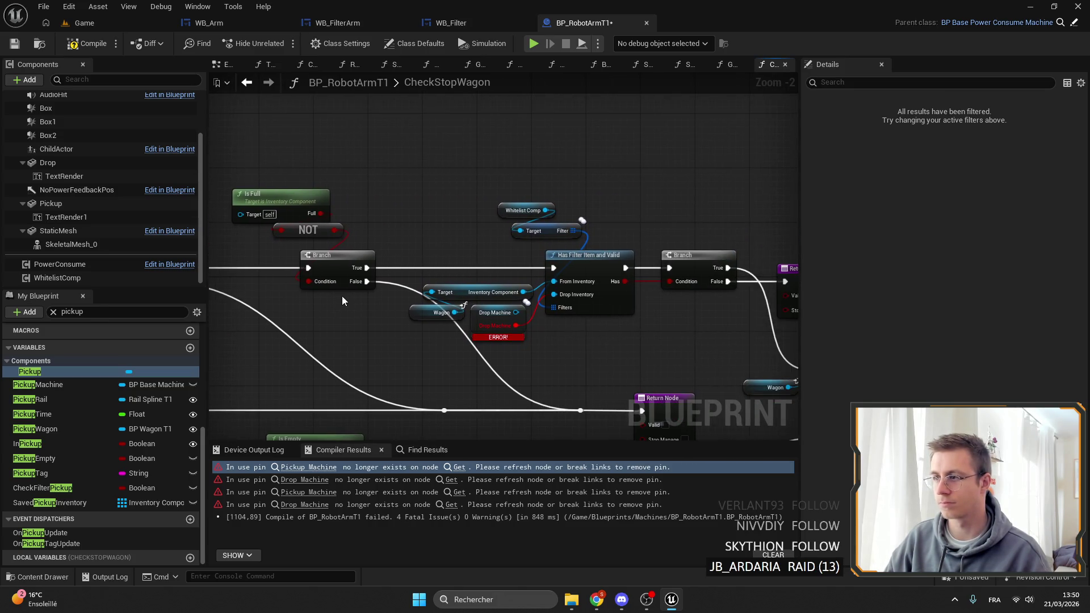
{"action": "left_click_drag", "start_coordinate": [483, 270], "coordinate": [456, 245]}
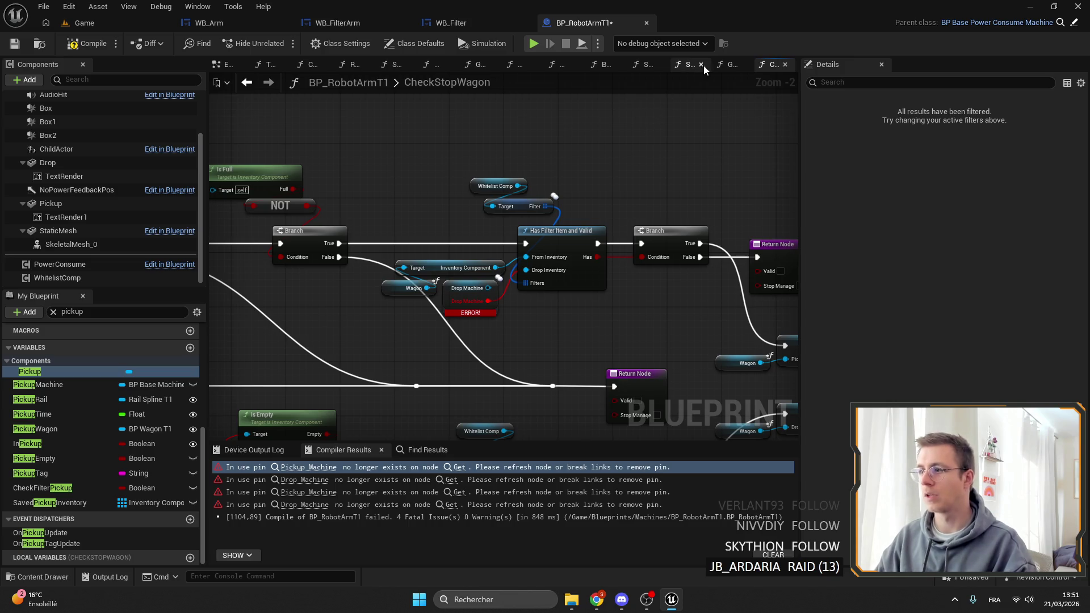
{"action": "scroll", "coordinate": [89, 336], "scroll_direction": "up", "scroll_amount": 1}
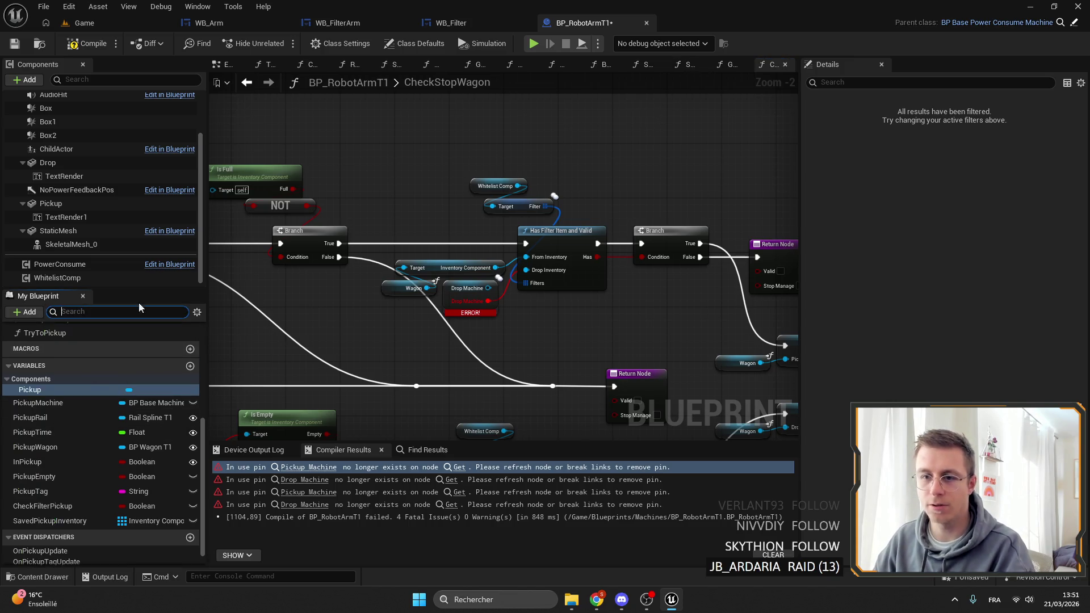
{"action": "double_click", "coordinate": [45, 332]}
{"action": "scroll", "coordinate": [326, 209], "scroll_direction": "up", "scroll_amount": 2}
{"action": "scroll", "coordinate": [707, 227], "scroll_direction": "up", "scroll_amount": 1}
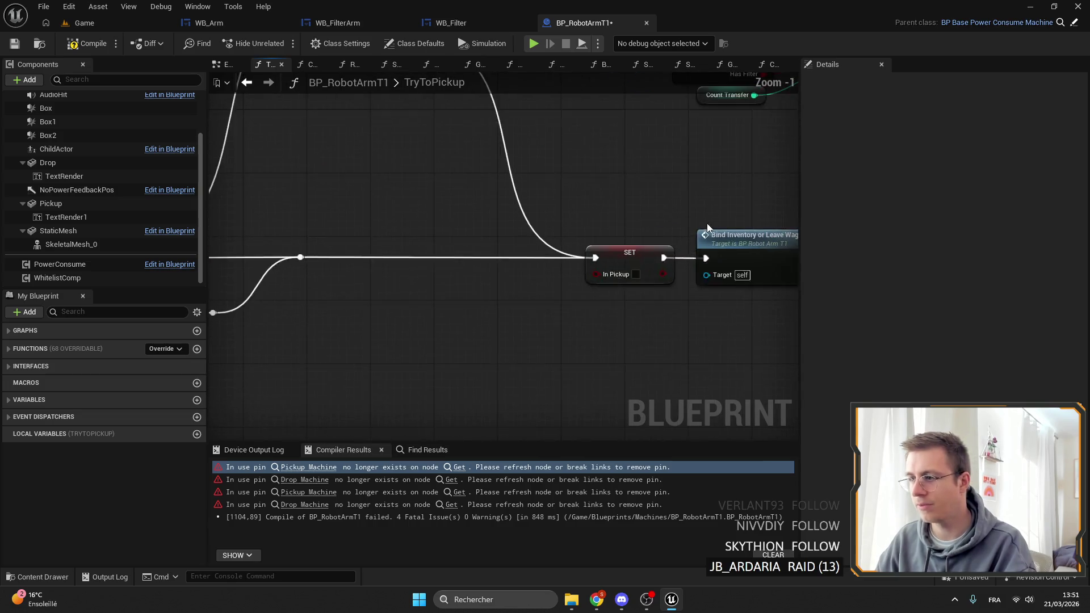
{"action": "left_click_drag", "start_coordinate": [707, 227], "coordinate": [508, 227]}
{"action": "scroll", "coordinate": [603, 226], "scroll_direction": "down", "scroll_amount": 5}
{"action": "scroll", "coordinate": [603, 226], "scroll_direction": "up", "scroll_amount": 4}
{"action": "double_click", "coordinate": [635, 164]}
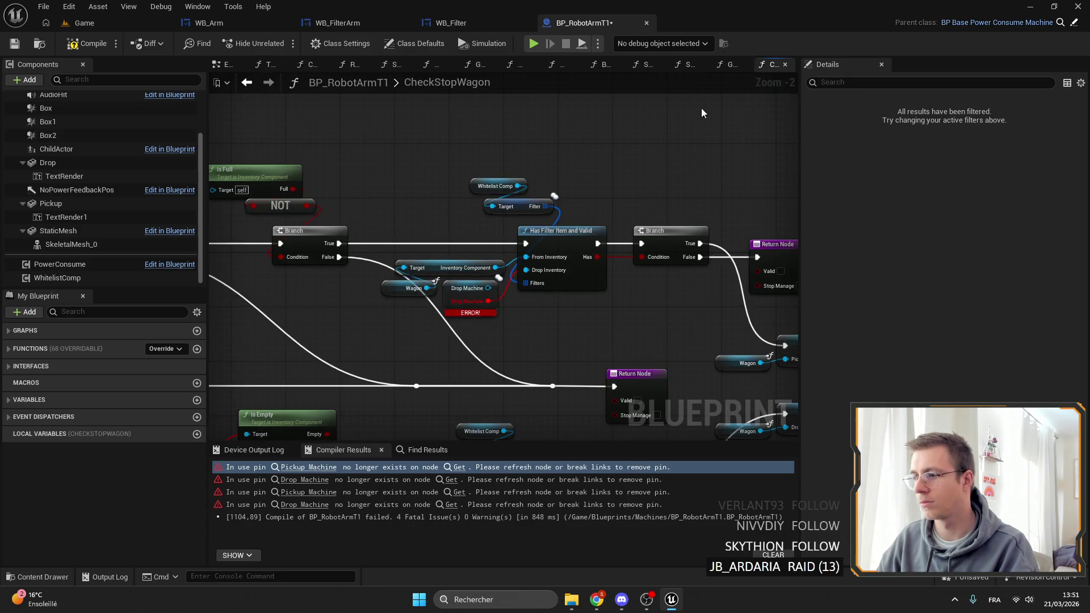
{"action": "mouse_move", "coordinate": [500, 288]}
{"action": "left_mouse_down"}
{"action": "mouse_move", "coordinate": [540, 269]}
{"action": "mouse_move", "coordinate": [377, 172]}
{"action": "mouse_move", "coordinate": [396, 190]}
{"action": "left_mouse_up"}
{"action": "scroll", "coordinate": [584, 240], "scroll_direction": "up", "scroll_amount": 2}
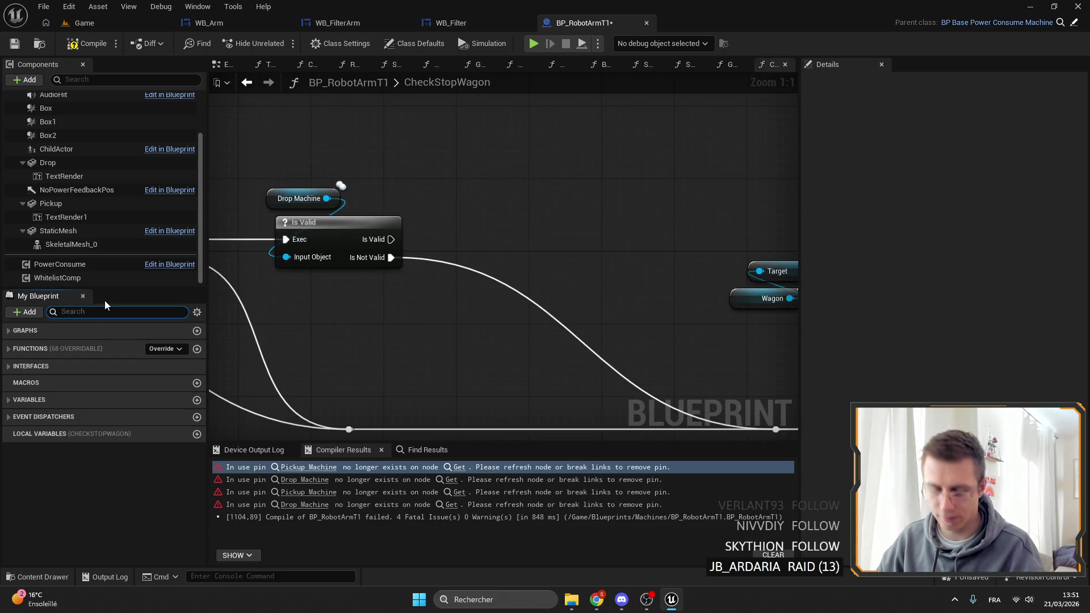
{"action": "left_click_drag", "start_coordinate": [51, 465], "coordinate": [495, 173]}
{"action": "left_click", "coordinate": [522, 177]}
{"action": "mouse_move", "coordinate": [574, 162]}
{"action": "left_mouse_down"}
{"action": "mouse_move", "coordinate": [624, 181]}
{"action": "mouse_move", "coordinate": [480, 213]}
{"action": "left_mouse_up"}
{"action": "type", "text": "f"}
{"action": "key", "text": "Down"}
{"action": "key", "text": "Return"}
{"action": "mouse_move", "coordinate": [391, 239]}
{"action": "left_mouse_down"}
{"action": "mouse_move", "coordinate": [468, 241]}
{"action": "mouse_move", "coordinate": [477, 230]}
{"action": "mouse_move", "coordinate": [465, 247]}
{"action": "left_mouse_up"}
{"action": "scroll", "coordinate": [356, 234], "scroll_direction": "down", "scroll_amount": 3}
{"action": "scroll", "coordinate": [353, 241], "scroll_direction": "up", "scroll_amount": 3}
{"action": "mouse_move", "coordinate": [478, 200]}
{"action": "left_mouse_down"}
{"action": "mouse_move", "coordinate": [453, 231]}
{"action": "mouse_move", "coordinate": [540, 249]}
{"action": "left_mouse_up"}
{"action": "mouse_move", "coordinate": [682, 285]}
{"action": "left_mouse_down"}
{"action": "mouse_move", "coordinate": [437, 227]}
{"action": "mouse_move", "coordinate": [347, 225]}
{"action": "mouse_move", "coordinate": [468, 245]}
{"action": "mouse_move", "coordinate": [428, 213]}
{"action": "mouse_move", "coordinate": [632, 210]}
{"action": "left_mouse_up"}
{"action": "left_click_drag", "start_coordinate": [528, 214], "coordinate": [488, 215]}
{"action": "mouse_move", "coordinate": [528, 243]}
{"action": "left_mouse_down"}
{"action": "mouse_move", "coordinate": [561, 241]}
{"action": "mouse_move", "coordinate": [482, 299]}
{"action": "left_mouse_up"}
{"action": "type", "text": "is full"}
{"action": "key", "text": "Return"}
{"action": "left_click_drag", "start_coordinate": [546, 323], "coordinate": [588, 328]}
{"action": "type", "text": "branch"}
{"action": "key", "text": "Return"}
{"action": "left_click_drag", "start_coordinate": [574, 240], "coordinate": [569, 226]}
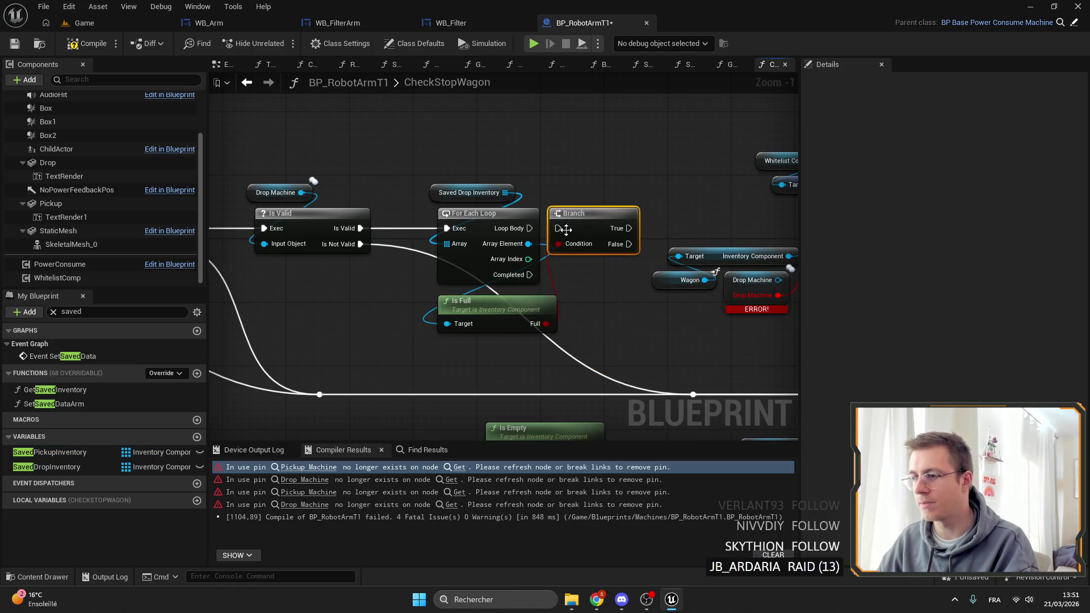
{"action": "key", "text": "ctrl+z"}
{"action": "key", "text": "ctrl+z"}
{"action": "key", "text": "ctrl+z"}
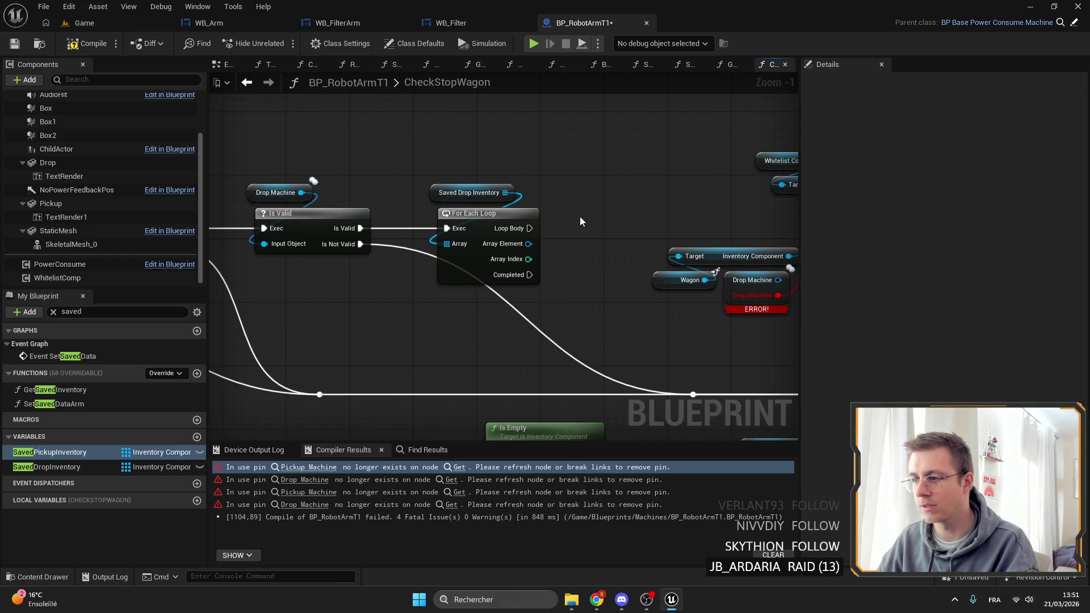
{"action": "key", "text": "ctrl+z"}
{"action": "key", "text": "ctrl+z"}
{"action": "key", "text": "ctrl+z"}
{"action": "key", "text": "ctrl+z"}
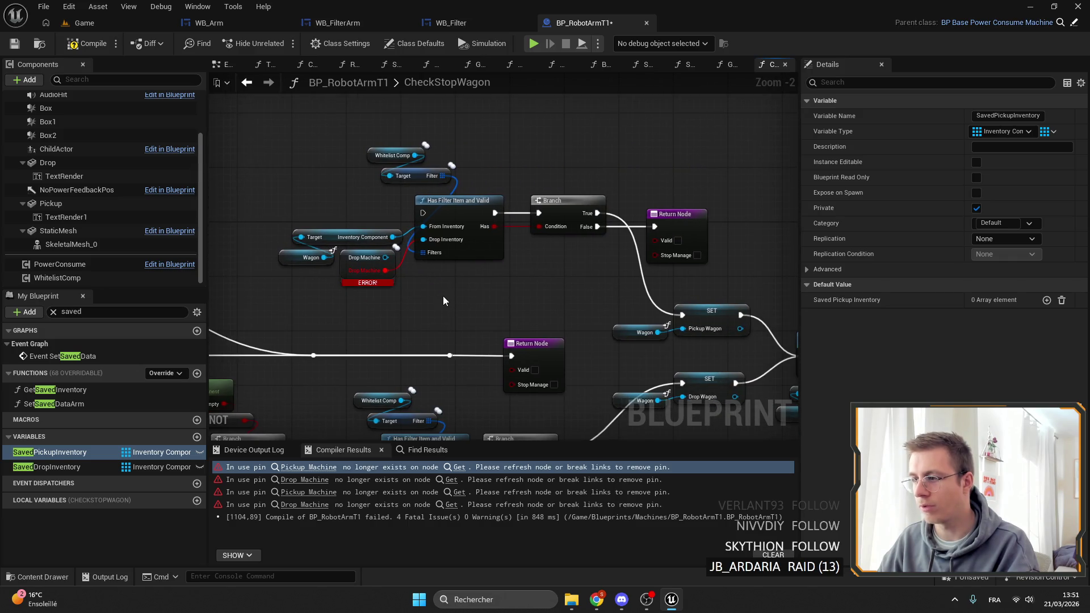
{"action": "scroll", "coordinate": [511, 267], "scroll_direction": "down", "scroll_amount": 1}
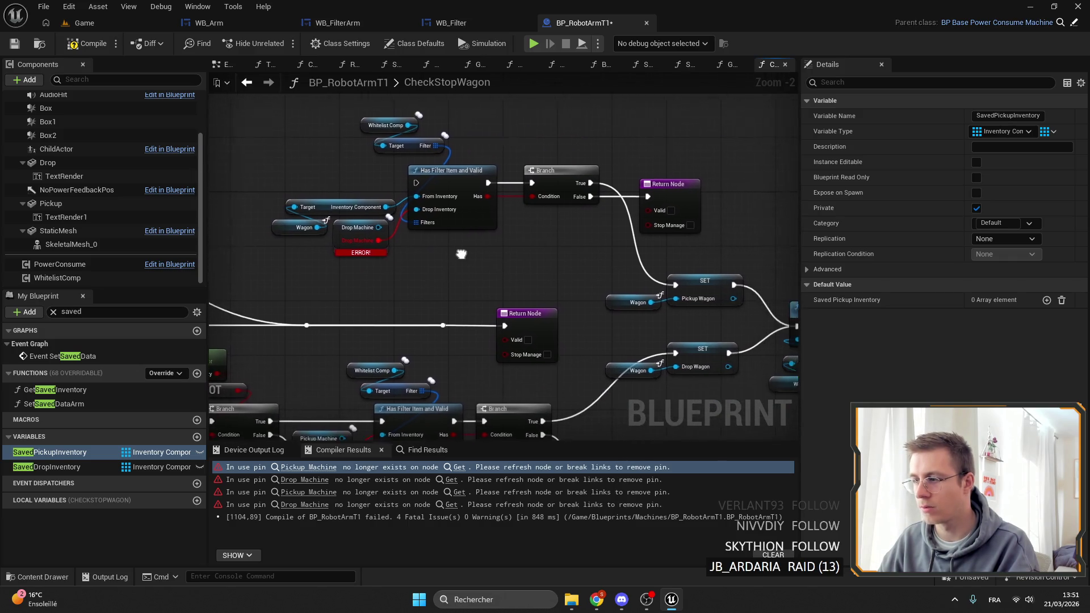
{"action": "left_click_drag", "start_coordinate": [530, 273], "coordinate": [331, 146]}
{"action": "mouse_move", "coordinate": [49, 451]}
{"action": "left_mouse_down"}
{"action": "mouse_move", "coordinate": [738, 239]}
{"action": "mouse_move", "coordinate": [942, 248]}
{"action": "left_mouse_up"}
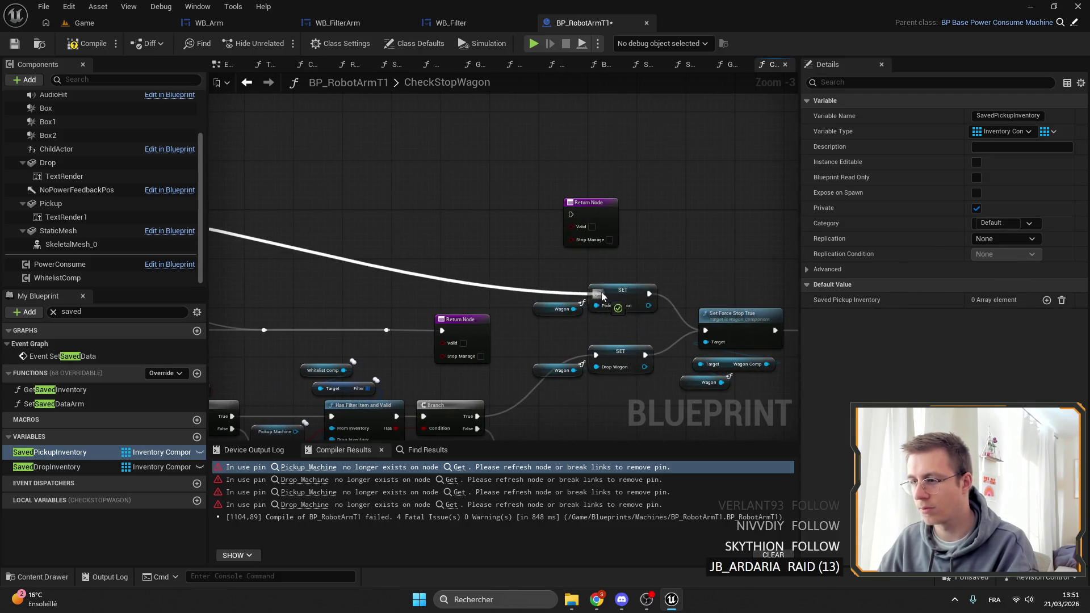
{"action": "scroll", "coordinate": [505, 262], "scroll_direction": "down", "scroll_amount": 3}
{"action": "scroll", "coordinate": [506, 262], "scroll_direction": "up", "scroll_amount": 3}
{"action": "mouse_move", "coordinate": [506, 262]}
{"action": "left_mouse_down"}
{"action": "mouse_move", "coordinate": [724, 314]}
{"action": "mouse_move", "coordinate": [557, 214]}
{"action": "mouse_move", "coordinate": [548, 226]}
{"action": "mouse_move", "coordinate": [307, 255]}
{"action": "mouse_move", "coordinate": [565, 295]}
{"action": "left_mouse_up"}
{"action": "scroll", "coordinate": [509, 258], "scroll_direction": "up", "scroll_amount": 1}
{"action": "scroll", "coordinate": [478, 254], "scroll_direction": "up", "scroll_amount": 1}
{"action": "mouse_move", "coordinate": [500, 219]}
{"action": "left_mouse_down"}
{"action": "mouse_move", "coordinate": [463, 279]}
{"action": "mouse_move", "coordinate": [463, 268]}
{"action": "left_mouse_up"}
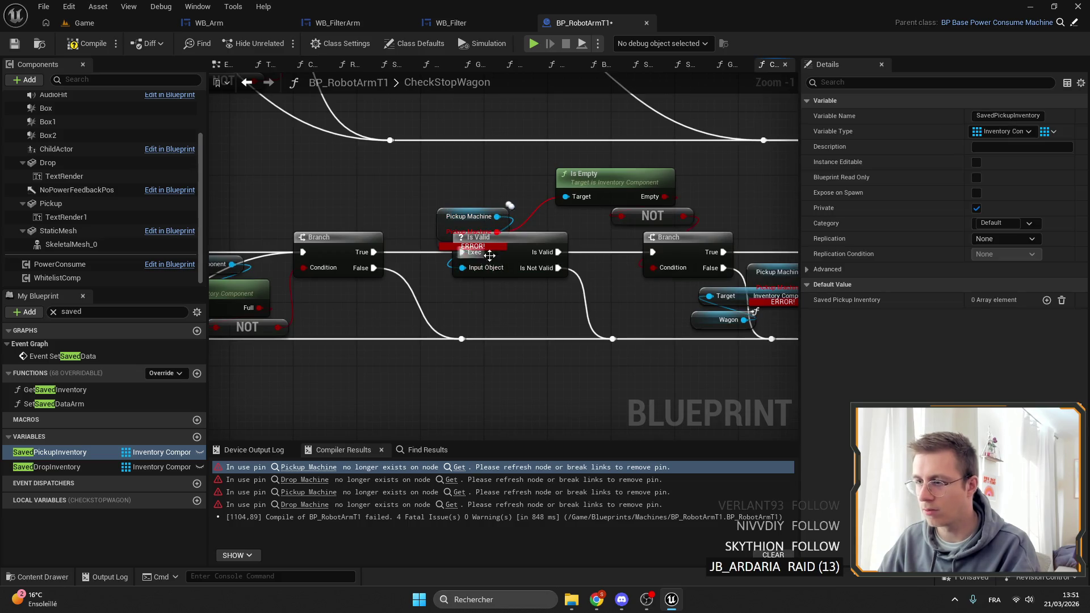
Step: Move the filter-check nodes aside, trying and undoing deletions of the broken Is Empty check
{"action": "left_click", "coordinate": [632, 210]}
{"action": "left_click_drag", "start_coordinate": [632, 210], "coordinate": [676, 235]}
{"action": "key", "text": "Delete"}
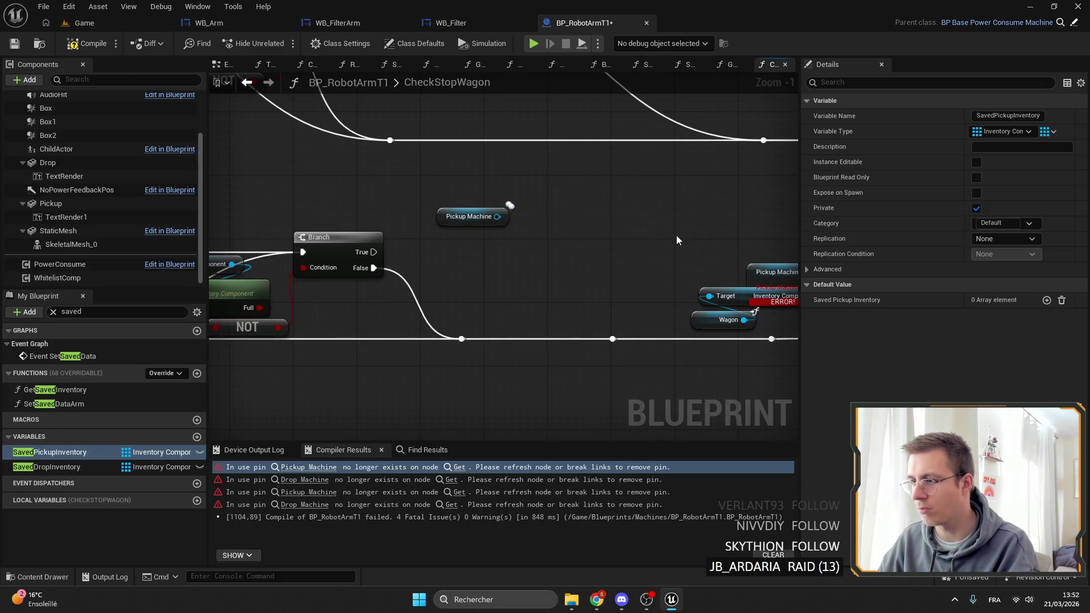
{"action": "key", "text": "ctrl+z"}
{"action": "scroll", "coordinate": [657, 225], "scroll_direction": "down", "scroll_amount": 2}
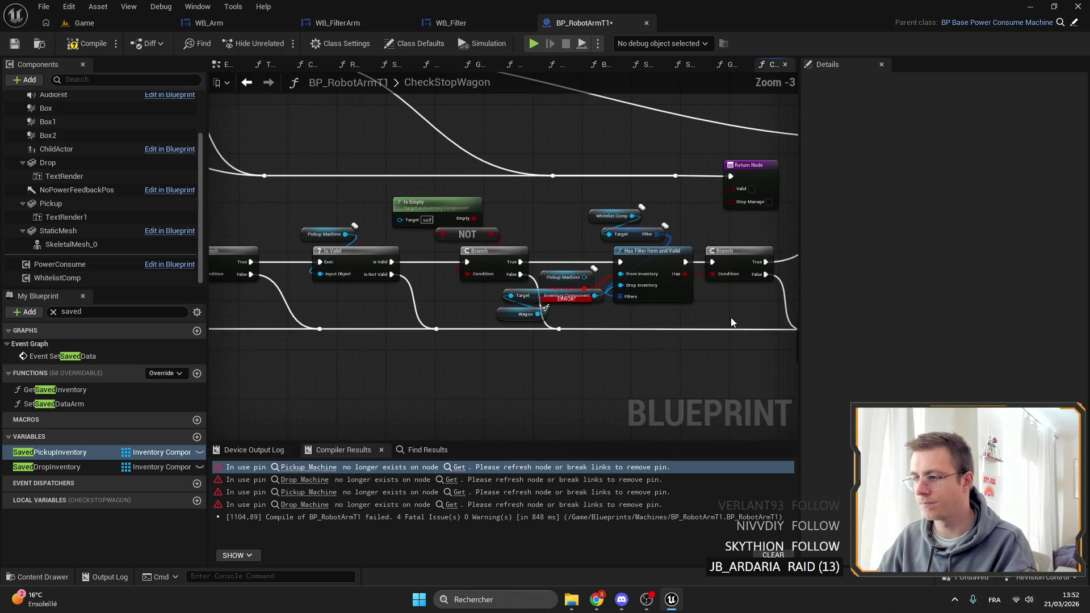
{"action": "mouse_move", "coordinate": [674, 300]}
{"action": "left_mouse_down"}
{"action": "mouse_move", "coordinate": [462, 211]}
{"action": "mouse_move", "coordinate": [676, 332]}
{"action": "mouse_move", "coordinate": [585, 206]}
{"action": "left_mouse_up"}
{"action": "left_click_drag", "start_coordinate": [633, 270], "coordinate": [619, 411]}
{"action": "left_click_drag", "start_coordinate": [611, 335], "coordinate": [389, 196]}
{"action": "key", "text": "Delete"}
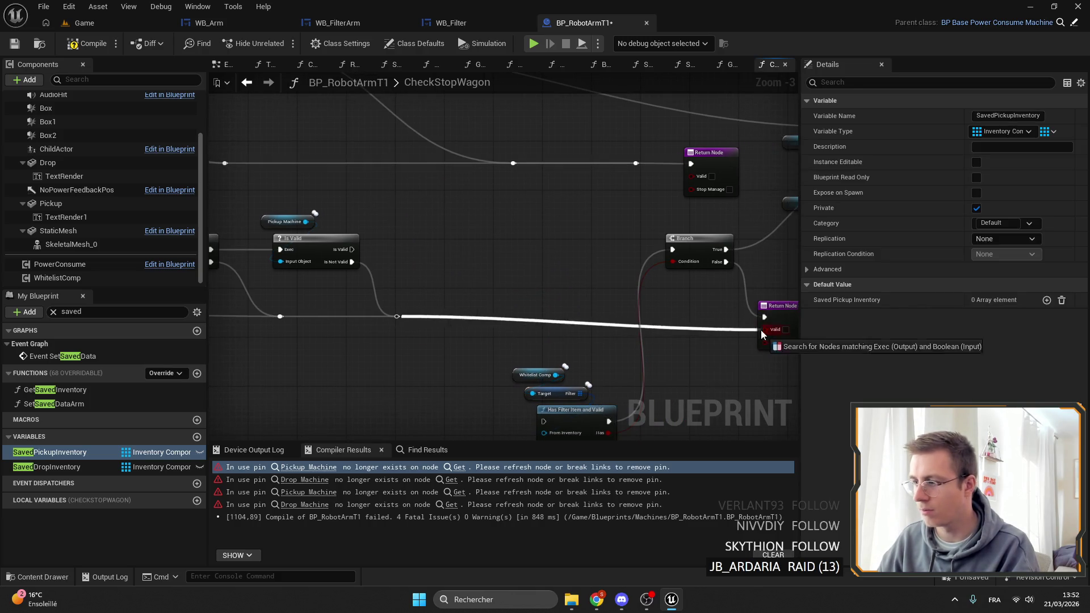
{"action": "key", "text": "ctrl+z"}
{"action": "left_click", "coordinate": [548, 285]}
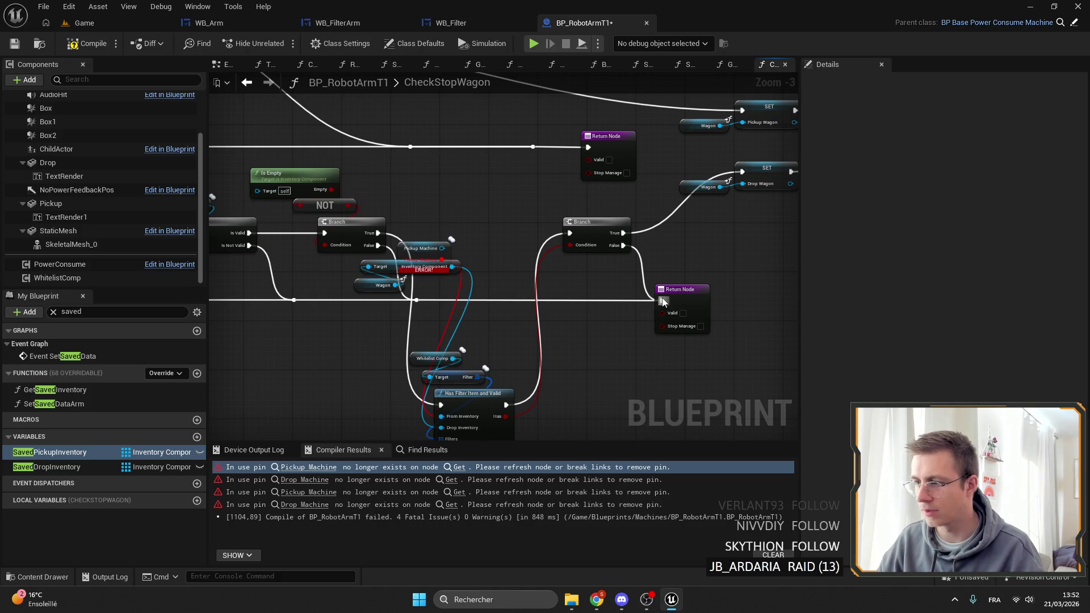
Step: Delete the Branch, getters, Is Empty and NOT nodes and wire Is Valid into the remaining chain
{"action": "left_click_drag", "start_coordinate": [354, 221], "coordinate": [250, 168]}
{"action": "key", "text": "Delete"}
{"action": "mouse_move", "coordinate": [321, 244]}
{"action": "left_mouse_down"}
{"action": "mouse_move", "coordinate": [630, 250]}
{"action": "mouse_move", "coordinate": [875, 214]}
{"action": "mouse_move", "coordinate": [565, 183]}
{"action": "left_mouse_up"}
{"action": "left_click", "coordinate": [479, 229]}
{"action": "key", "text": "Delete"}
{"action": "scroll", "coordinate": [591, 232], "scroll_direction": "down", "scroll_amount": 1}
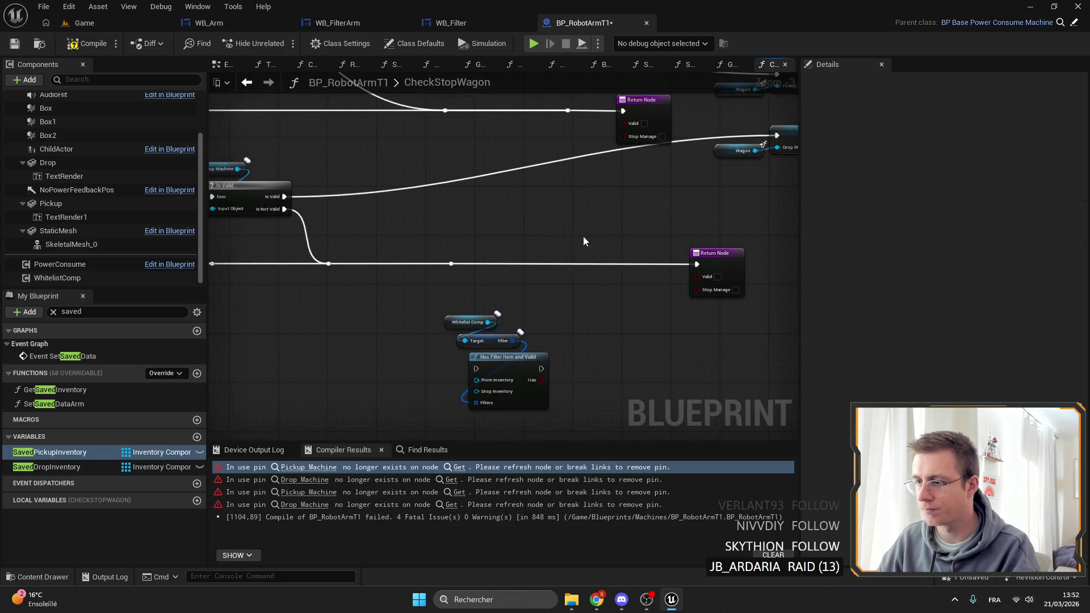
{"action": "left_click_drag", "start_coordinate": [559, 306], "coordinate": [400, 311]}
{"action": "left_click", "coordinate": [507, 277]}
Step: Compile, drop the Return Node onto the execution wire, save BP_RobotArmT1, and return to WB_Arm
{"action": "left_click", "coordinate": [14, 44]}
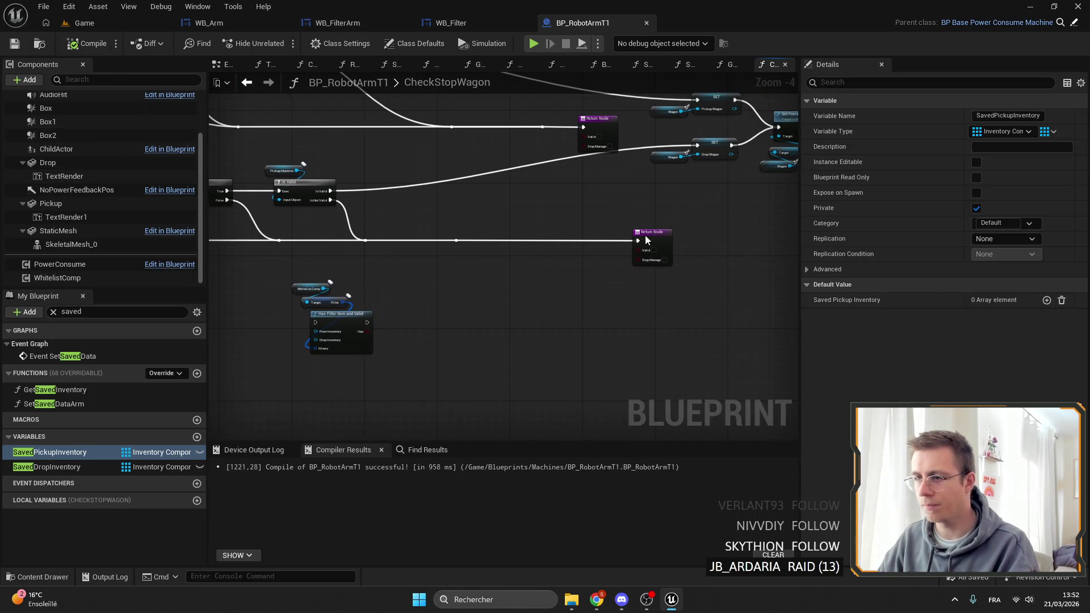
{"action": "left_click_drag", "start_coordinate": [650, 239], "coordinate": [498, 237]}
{"action": "scroll", "coordinate": [555, 210], "scroll_direction": "down", "scroll_amount": 1}
{"action": "mouse_move", "coordinate": [568, 221]}
{"action": "left_mouse_down"}
{"action": "mouse_move", "coordinate": [527, 225]}
{"action": "mouse_move", "coordinate": [574, 220]}
{"action": "left_mouse_up"}
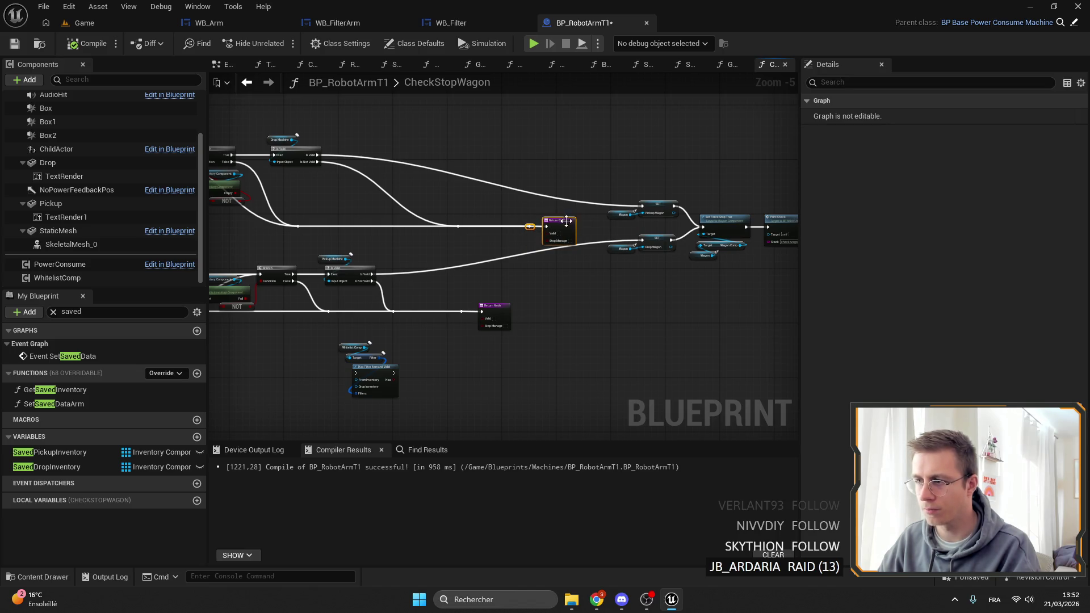
{"action": "left_click_drag", "start_coordinate": [531, 218], "coordinate": [399, 195]}
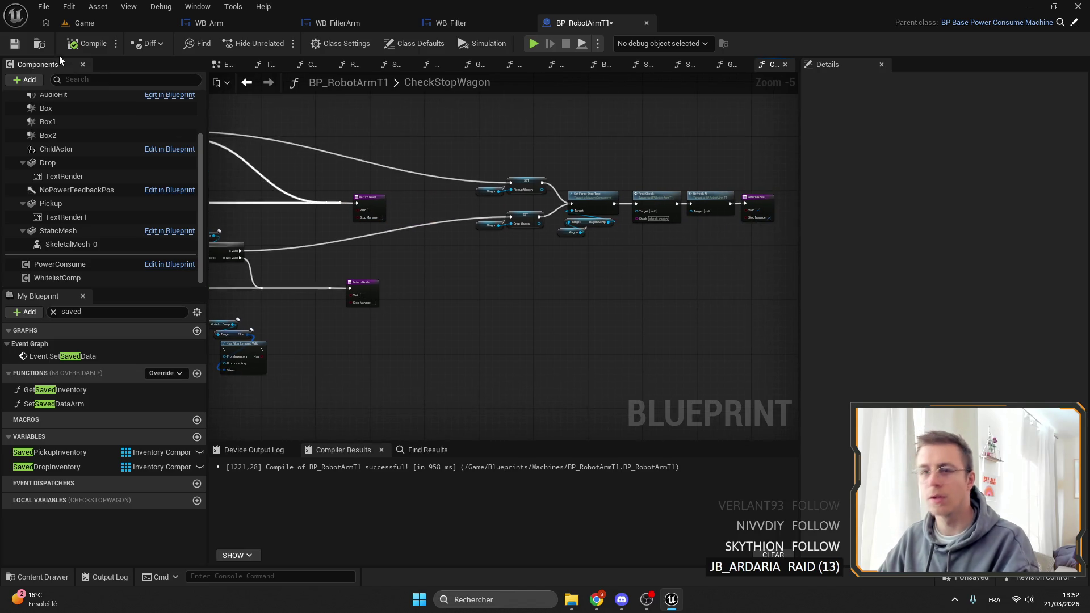
{"action": "left_click", "coordinate": [12, 44]}
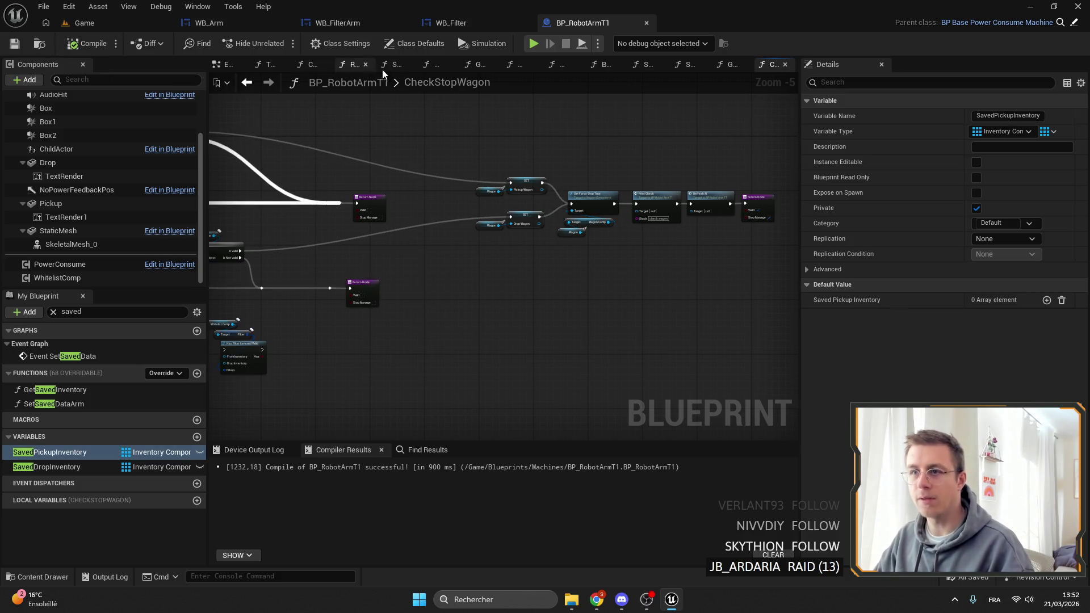
{"action": "left_click", "coordinate": [237, 22]}
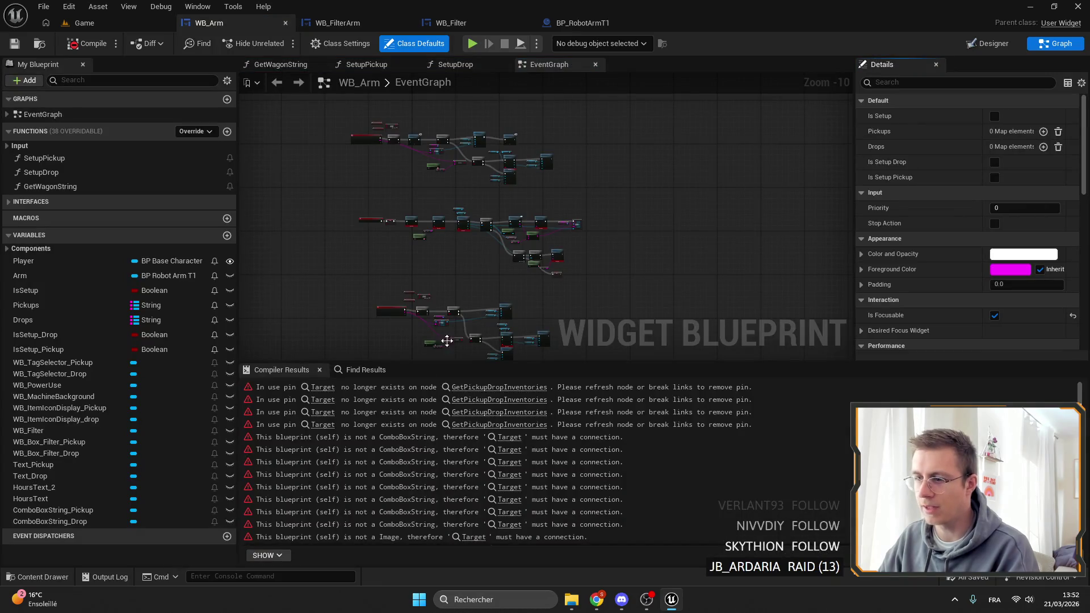
Step: Show WB_Arm's event graph and bring On Selection Changed and the pickup server calls into view
{"action": "left_click", "coordinate": [487, 386]}
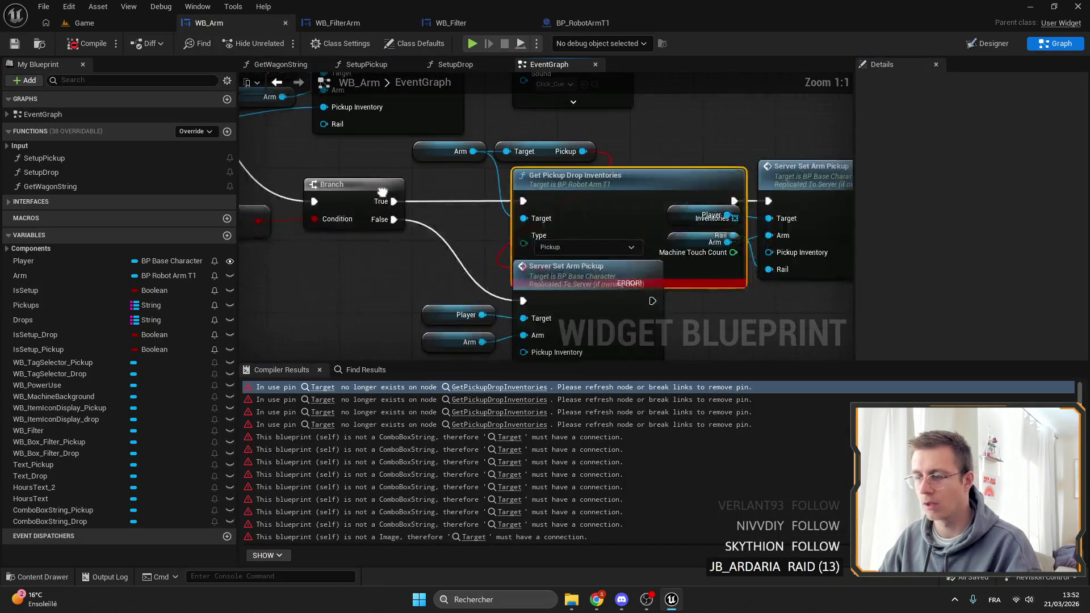
{"action": "scroll", "coordinate": [397, 199], "scroll_direction": "down", "scroll_amount": 5}
{"action": "scroll", "coordinate": [336, 161], "scroll_direction": "up", "scroll_amount": 5}
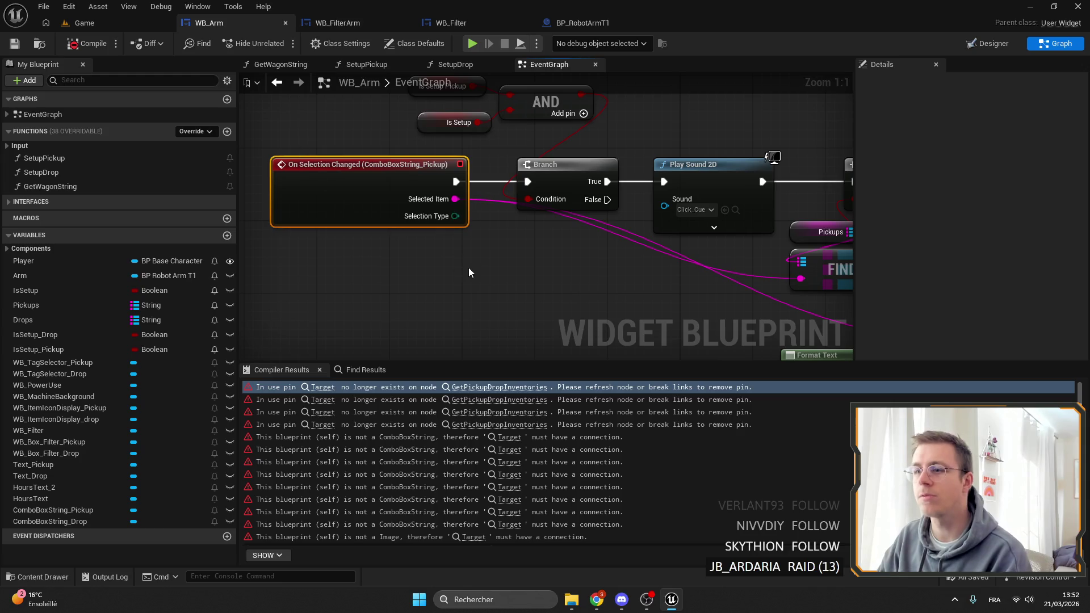
{"action": "scroll", "coordinate": [468, 273], "scroll_direction": "down", "scroll_amount": 3}
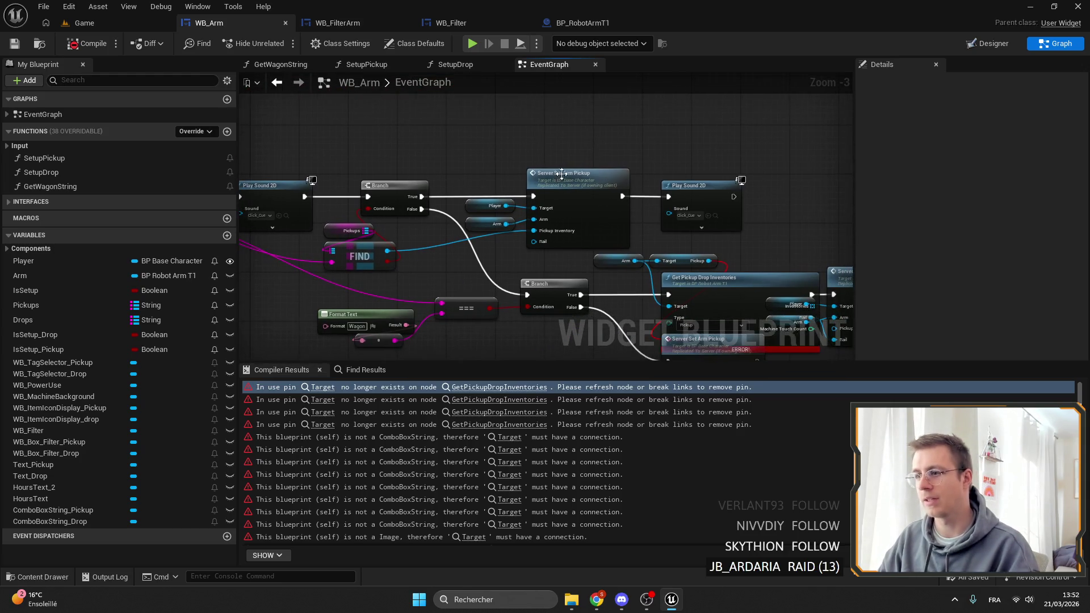
{"action": "scroll", "coordinate": [553, 241], "scroll_direction": "up", "scroll_amount": 3}
{"action": "scroll", "coordinate": [480, 223], "scroll_direction": "down", "scroll_amount": 3}
{"action": "mouse_move", "coordinate": [480, 223]}
{"action": "left_mouse_down"}
{"action": "mouse_move", "coordinate": [473, 151]}
{"action": "mouse_move", "coordinate": [623, 165]}
{"action": "mouse_move", "coordinate": [325, 144]}
{"action": "left_mouse_up"}
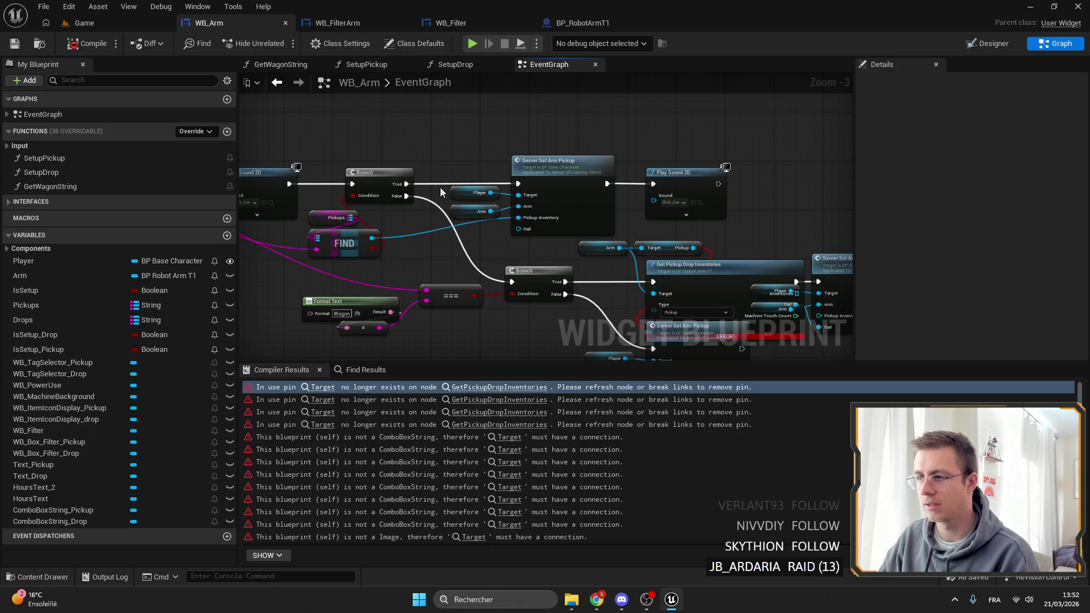
{"action": "mouse_move", "coordinate": [509, 159]}
{"action": "left_mouse_down"}
{"action": "mouse_move", "coordinate": [702, 163]}
{"action": "mouse_move", "coordinate": [345, 80]}
{"action": "left_mouse_up"}
{"action": "scroll", "coordinate": [571, 192], "scroll_direction": "up", "scroll_amount": 1}
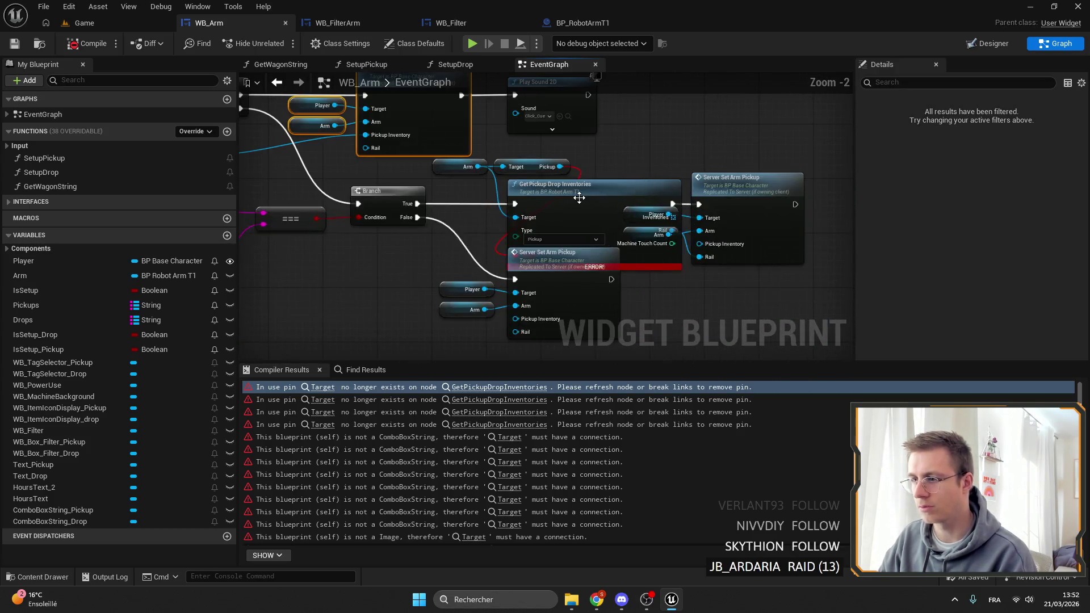
Step: Spread both Server Set Arm Pickup groups away from Get Pickup Drop Inventories, then select it
{"action": "mouse_move", "coordinate": [571, 192]}
{"action": "left_mouse_down"}
{"action": "mouse_move", "coordinate": [534, 167]}
{"action": "mouse_move", "coordinate": [463, 163]}
{"action": "left_mouse_up"}
{"action": "left_click_drag", "start_coordinate": [559, 142], "coordinate": [605, 233]}
{"action": "left_click_drag", "start_coordinate": [636, 165], "coordinate": [688, 168]}
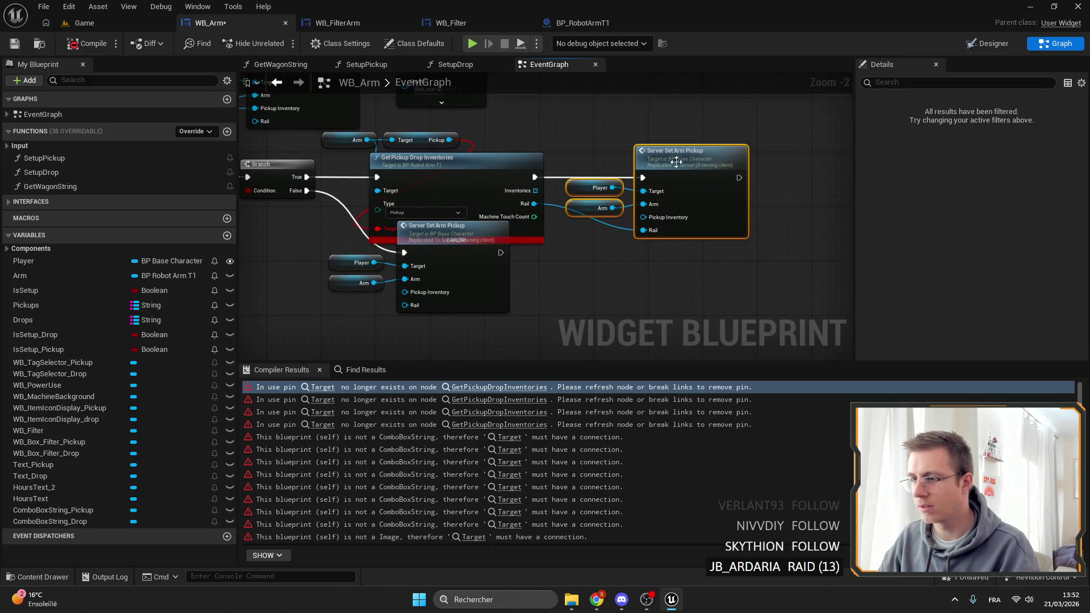
{"action": "left_click", "coordinate": [538, 143]}
{"action": "left_click_drag", "start_coordinate": [538, 143], "coordinate": [613, 135]}
{"action": "left_click_drag", "start_coordinate": [438, 289], "coordinate": [531, 240]}
{"action": "left_click_drag", "start_coordinate": [531, 240], "coordinate": [527, 281]}
{"action": "left_click_drag", "start_coordinate": [544, 176], "coordinate": [562, 230]}
{"action": "left_click", "coordinate": [542, 198]}
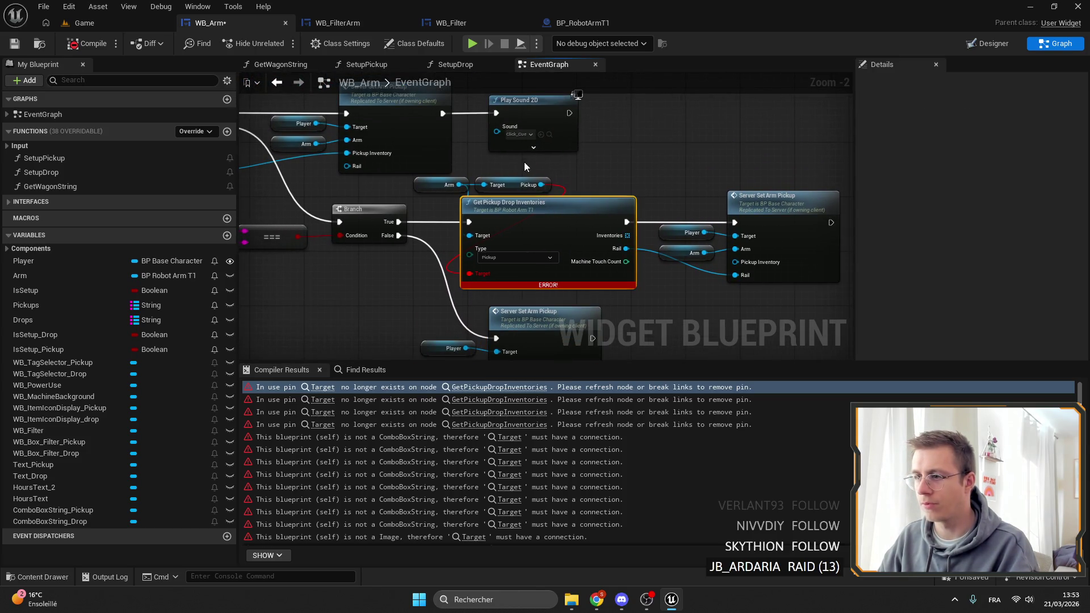
Step: Add a Get Pickup Drop Machines node from Arm and wire its Rail into Server Set Arm Pickup
{"action": "left_click", "coordinate": [528, 185]}
{"action": "left_click_drag", "start_coordinate": [459, 184], "coordinate": [488, 166]}
{"action": "type", "text": "get"}
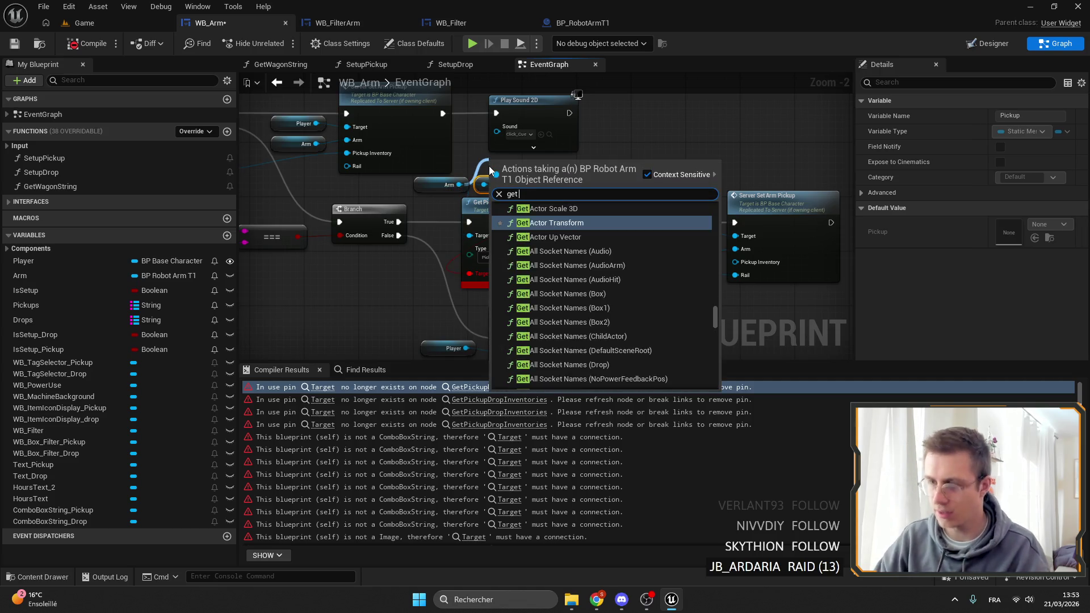
{"action": "type", "text": " machine"}
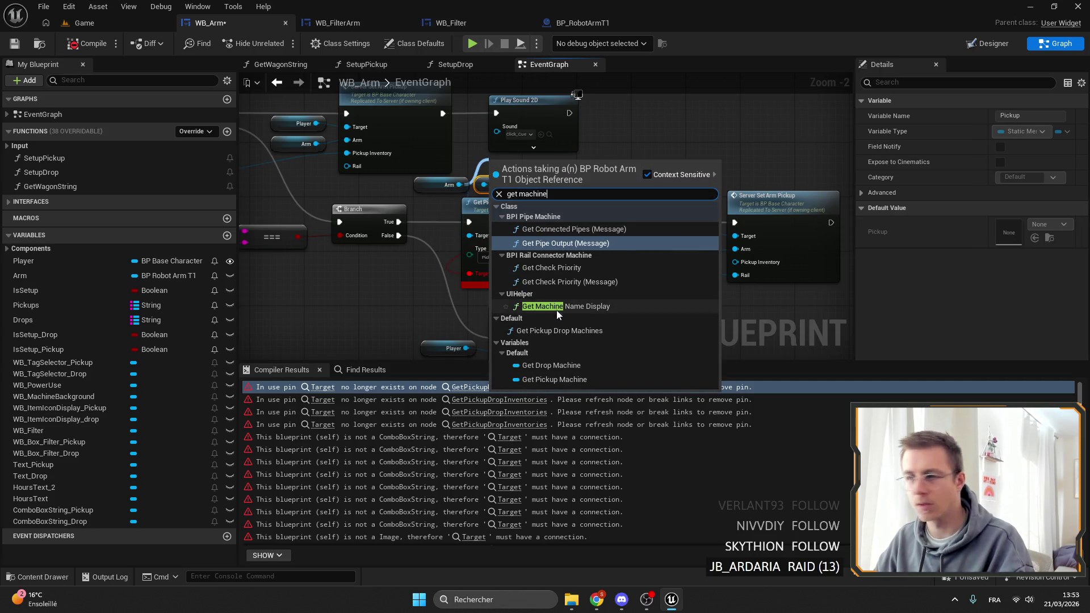
{"action": "left_click", "coordinate": [570, 331]}
{"action": "left_click_drag", "start_coordinate": [635, 162], "coordinate": [704, 112]}
{"action": "left_click_drag", "start_coordinate": [676, 164], "coordinate": [690, 282]}
Step: Delete the old pickup inventories nodes and wire Branch True and exec through Get Pickup Drop Machines
{"action": "mouse_move", "coordinate": [278, 262]}
{"action": "left_mouse_down"}
{"action": "mouse_move", "coordinate": [568, 230]}
{"action": "mouse_move", "coordinate": [553, 267]}
{"action": "left_mouse_up"}
{"action": "left_click", "coordinate": [539, 263]}
{"action": "key", "text": "Delete"}
{"action": "left_click", "coordinate": [508, 159]}
{"action": "key", "text": "Delete"}
{"action": "left_click_drag", "start_coordinate": [625, 88], "coordinate": [535, 177]}
{"action": "left_click_drag", "start_coordinate": [389, 196], "coordinate": [466, 196]}
{"action": "left_click_drag", "start_coordinate": [415, 159], "coordinate": [455, 158]}
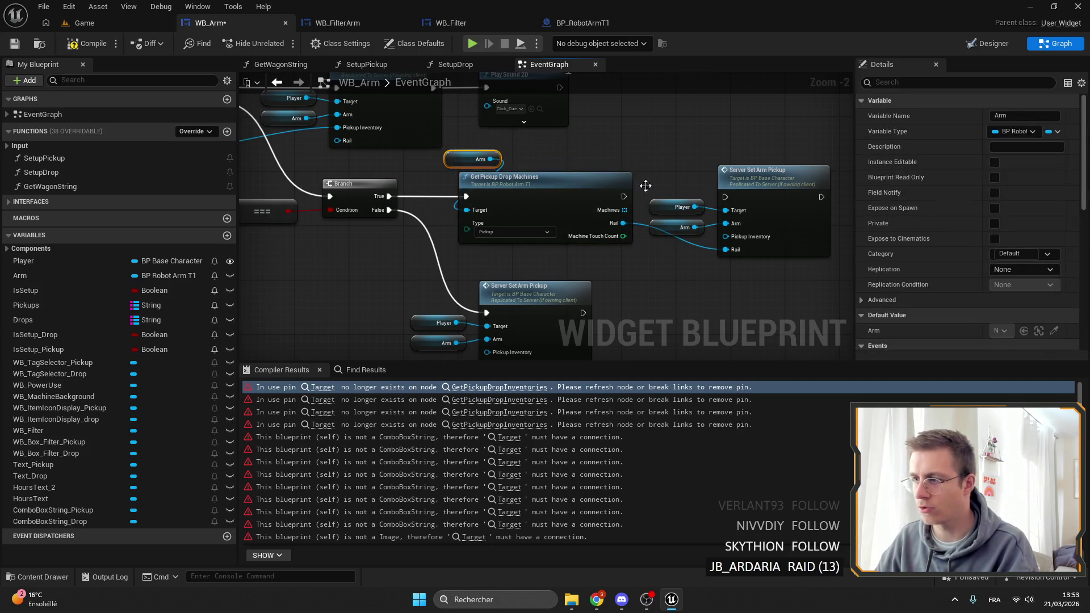
{"action": "left_click_drag", "start_coordinate": [581, 194], "coordinate": [683, 199]}
Step: Detach Server Set Arm Drop and delete the drop-side Get Pickup Drop Inventories node
{"action": "scroll", "coordinate": [469, 166], "scroll_direction": "down", "scroll_amount": 3}
{"action": "scroll", "coordinate": [437, 183], "scroll_direction": "up", "scroll_amount": 2}
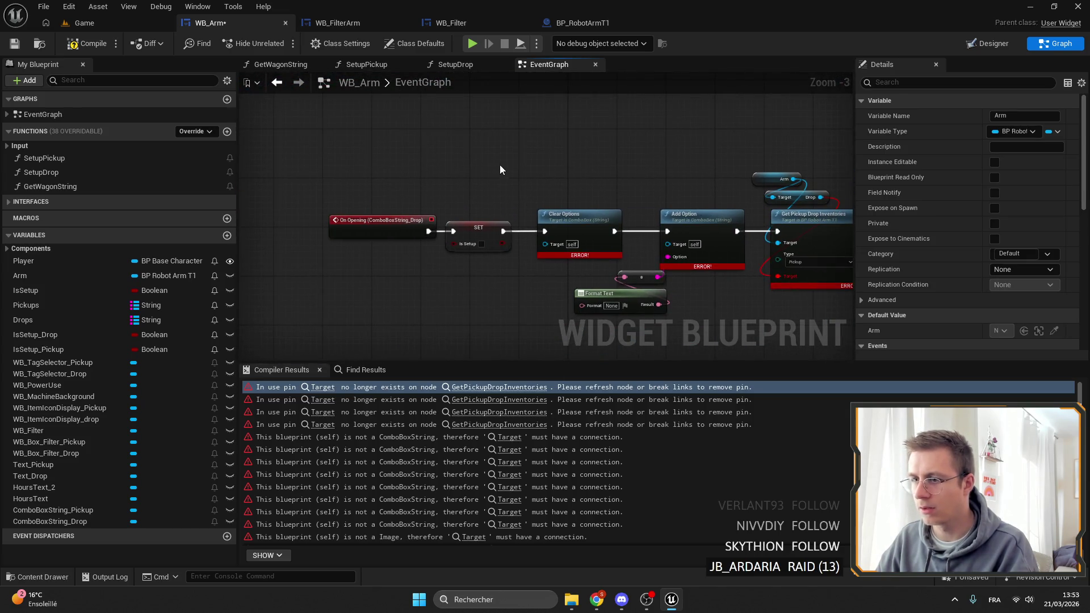
{"action": "scroll", "coordinate": [499, 169], "scroll_direction": "down", "scroll_amount": 6}
{"action": "scroll", "coordinate": [476, 224], "scroll_direction": "up", "scroll_amount": 9}
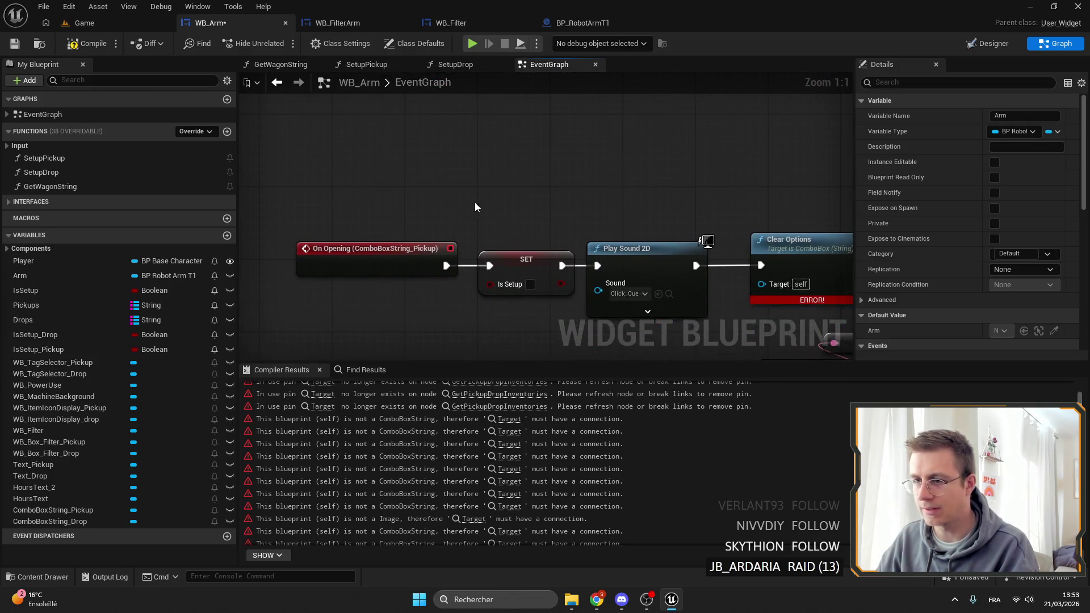
{"action": "scroll", "coordinate": [474, 207], "scroll_direction": "down", "scroll_amount": 9}
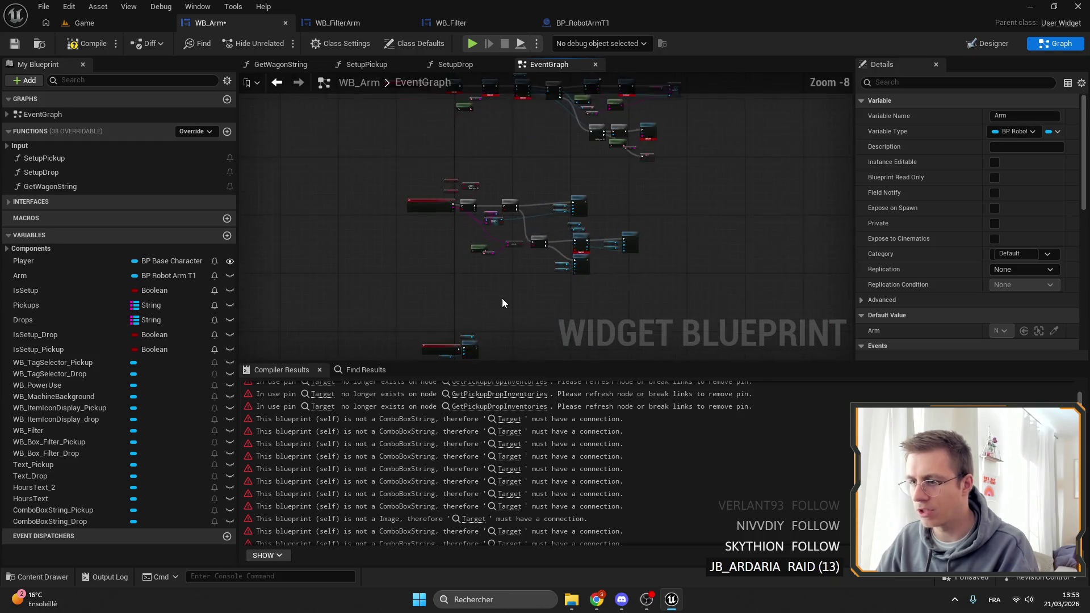
{"action": "scroll", "coordinate": [529, 191], "scroll_direction": "up", "scroll_amount": 6}
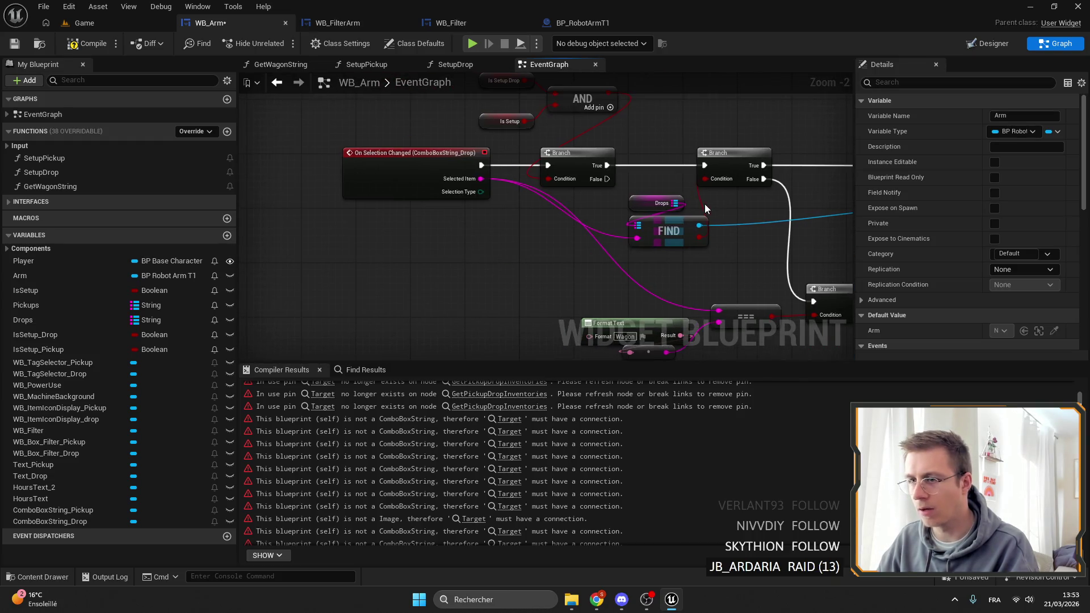
{"action": "scroll", "coordinate": [706, 203], "scroll_direction": "up", "scroll_amount": 2}
{"action": "mouse_move", "coordinate": [523, 270]}
{"action": "left_mouse_down"}
{"action": "mouse_move", "coordinate": [545, 133]}
{"action": "mouse_move", "coordinate": [563, 291]}
{"action": "mouse_move", "coordinate": [674, 422]}
{"action": "left_mouse_up"}
{"action": "mouse_move", "coordinate": [611, 208]}
{"action": "left_mouse_down"}
{"action": "mouse_move", "coordinate": [422, 165]}
{"action": "mouse_move", "coordinate": [509, 180]}
{"action": "mouse_move", "coordinate": [616, 253]}
{"action": "mouse_move", "coordinate": [325, 214]}
{"action": "mouse_move", "coordinate": [490, 166]}
{"action": "mouse_move", "coordinate": [454, 187]}
{"action": "mouse_move", "coordinate": [423, 130]}
{"action": "left_mouse_up"}
{"action": "left_click", "coordinate": [502, 251]}
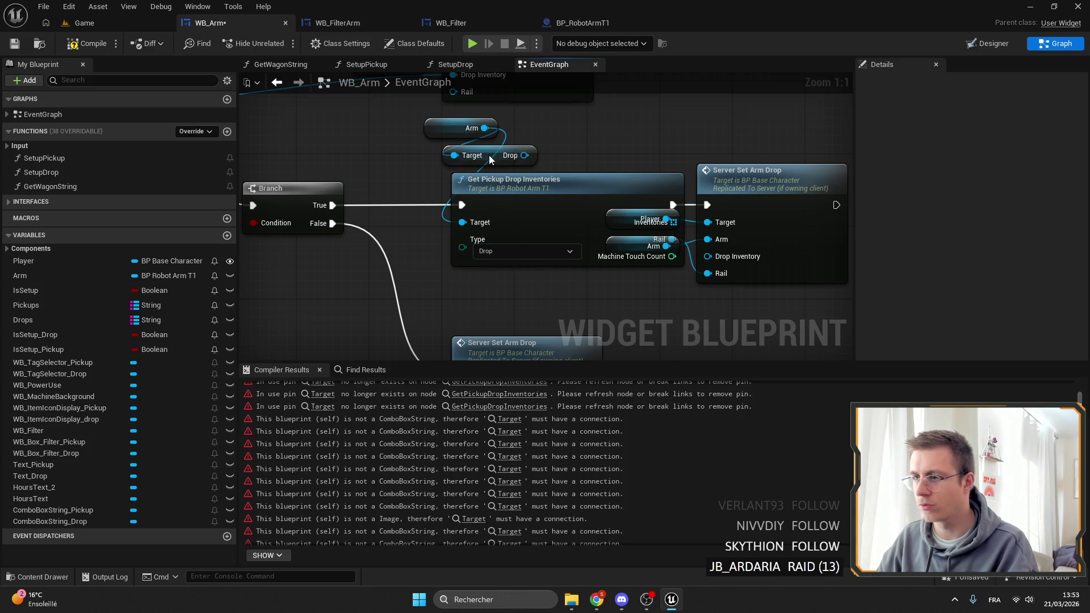
{"action": "mouse_move", "coordinate": [447, 132]}
{"action": "left_mouse_down"}
{"action": "mouse_move", "coordinate": [474, 159]}
{"action": "mouse_move", "coordinate": [542, 146]}
{"action": "left_mouse_up"}
{"action": "left_click", "coordinate": [513, 179]}
{"action": "key", "text": "Delete"}
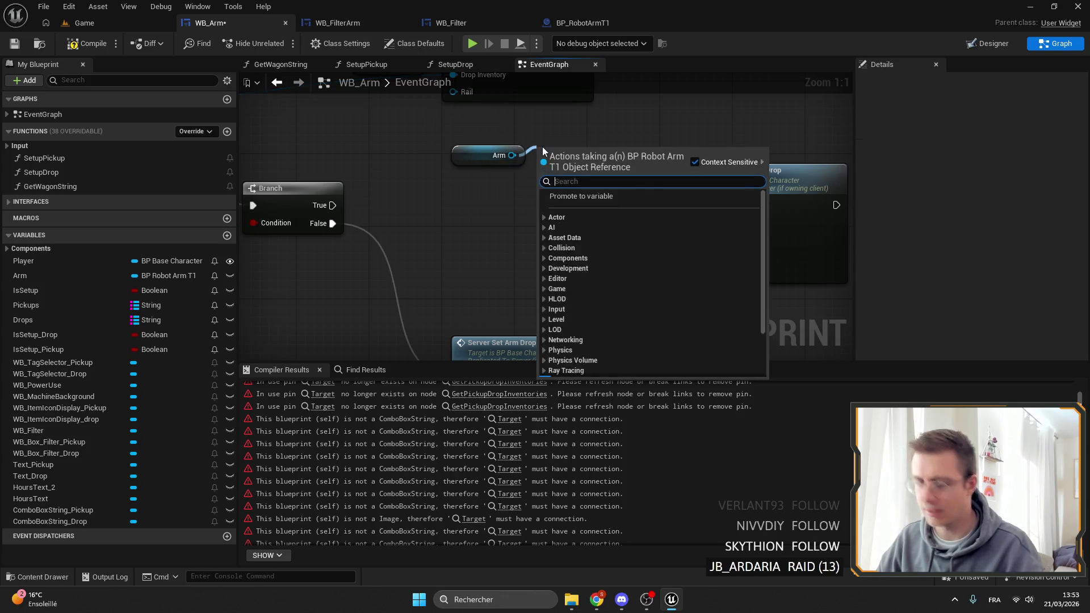
Step: Add a Drop-type Get Pickup Drop Machines node after Branch True, its Rail feeding Server Set Arm Drop
{"action": "type", "text": "get machine"}
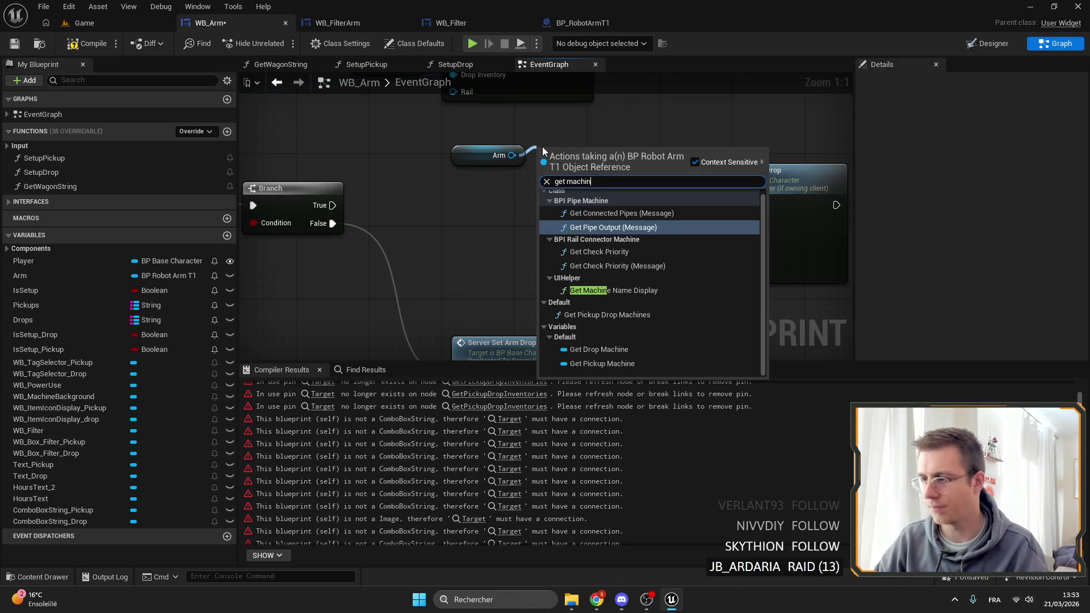
{"action": "left_click", "coordinate": [615, 315]}
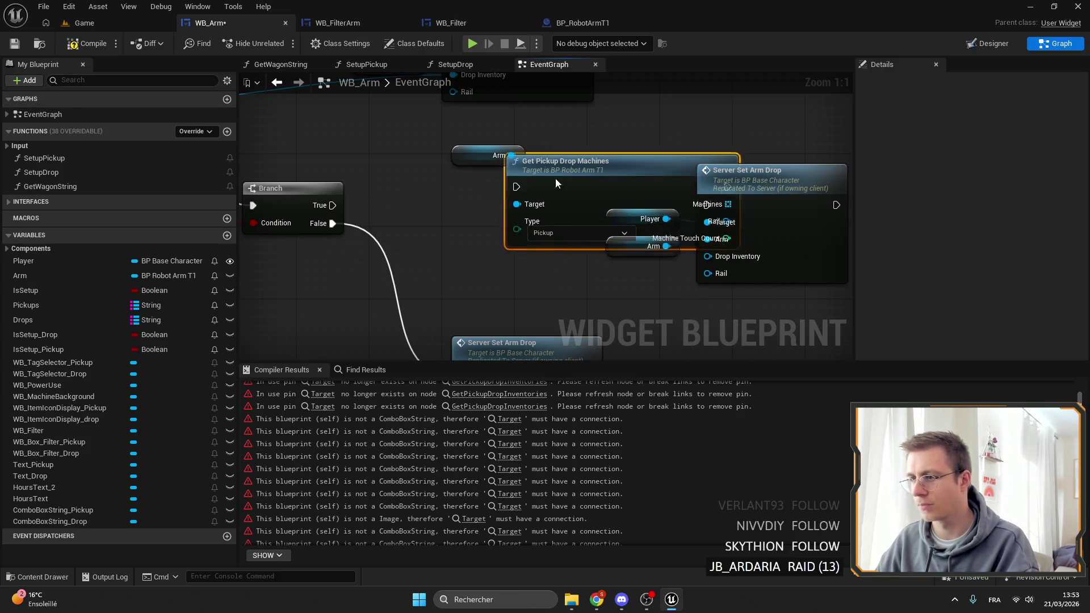
{"action": "left_click", "coordinate": [453, 243]}
{"action": "mouse_move", "coordinate": [334, 206]}
{"action": "left_mouse_down"}
{"action": "mouse_move", "coordinate": [442, 217]}
{"action": "mouse_move", "coordinate": [435, 195]}
{"action": "left_mouse_up"}
{"action": "mouse_move", "coordinate": [502, 155]}
{"action": "left_mouse_down"}
{"action": "mouse_move", "coordinate": [474, 143]}
{"action": "mouse_move", "coordinate": [445, 173]}
{"action": "left_mouse_up"}
{"action": "mouse_move", "coordinate": [727, 199]}
{"action": "left_mouse_down"}
{"action": "mouse_move", "coordinate": [645, 231]}
{"action": "mouse_move", "coordinate": [633, 199]}
{"action": "left_mouse_up"}
{"action": "left_click_drag", "start_coordinate": [751, 215], "coordinate": [803, 214]}
{"action": "mouse_move", "coordinate": [761, 273]}
{"action": "left_mouse_down"}
{"action": "mouse_move", "coordinate": [559, 254]}
{"action": "mouse_move", "coordinate": [617, 239]}
{"action": "left_mouse_up"}
Step: Open the Server Set Arm Drop event definition in BP_BaseCharacter
{"action": "scroll", "coordinate": [477, 206], "scroll_direction": "down", "scroll_amount": 1}
{"action": "scroll", "coordinate": [477, 206], "scroll_direction": "down", "scroll_amount": 1}
{"action": "left_click", "coordinate": [604, 200]}
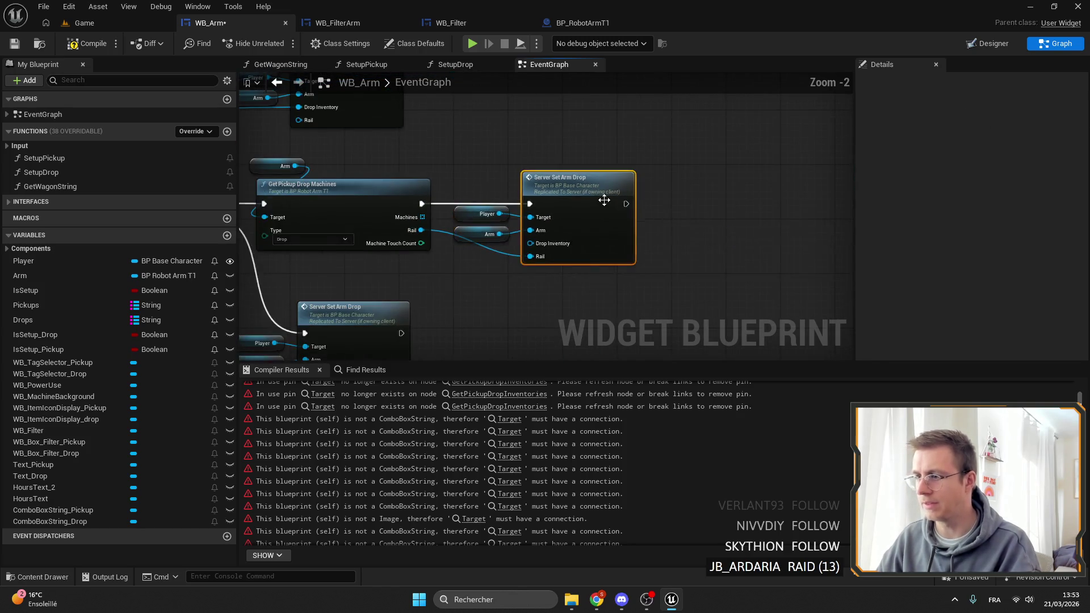
{"action": "double_click", "coordinate": [606, 194]}
{"action": "left_click", "coordinate": [583, 243]}
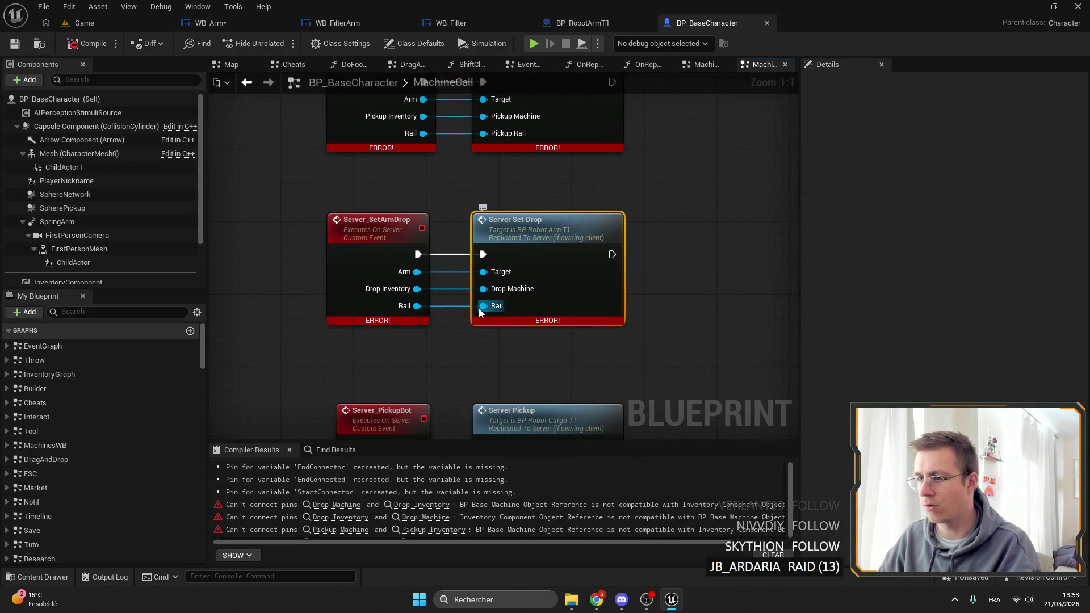
Step: Rename the Server_SetArmDrop input to DropMachine and make it a BP Base Machine Object Reference
{"action": "left_click", "coordinate": [337, 278]}
{"action": "type", "text": "DropMachine"}
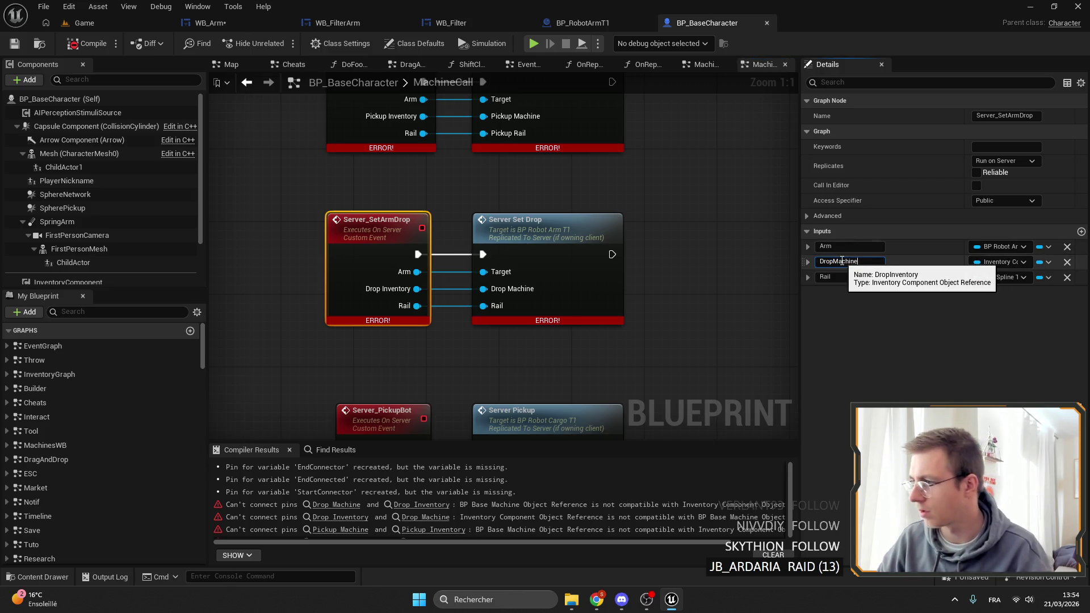
{"action": "key", "text": "Return"}
{"action": "left_click", "coordinate": [995, 262]}
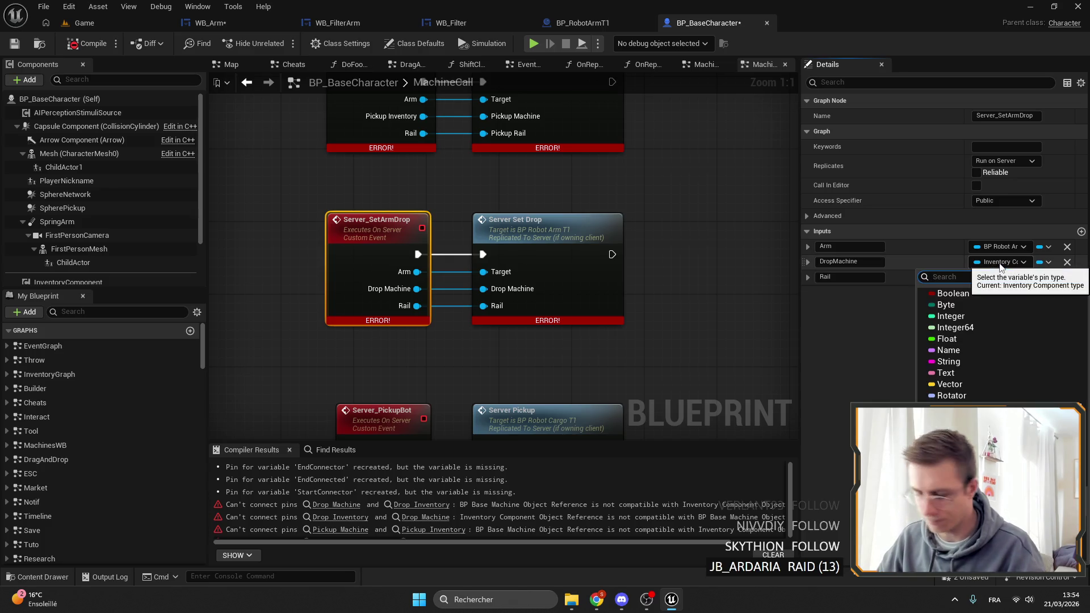
{"action": "type", "text": "mac"}
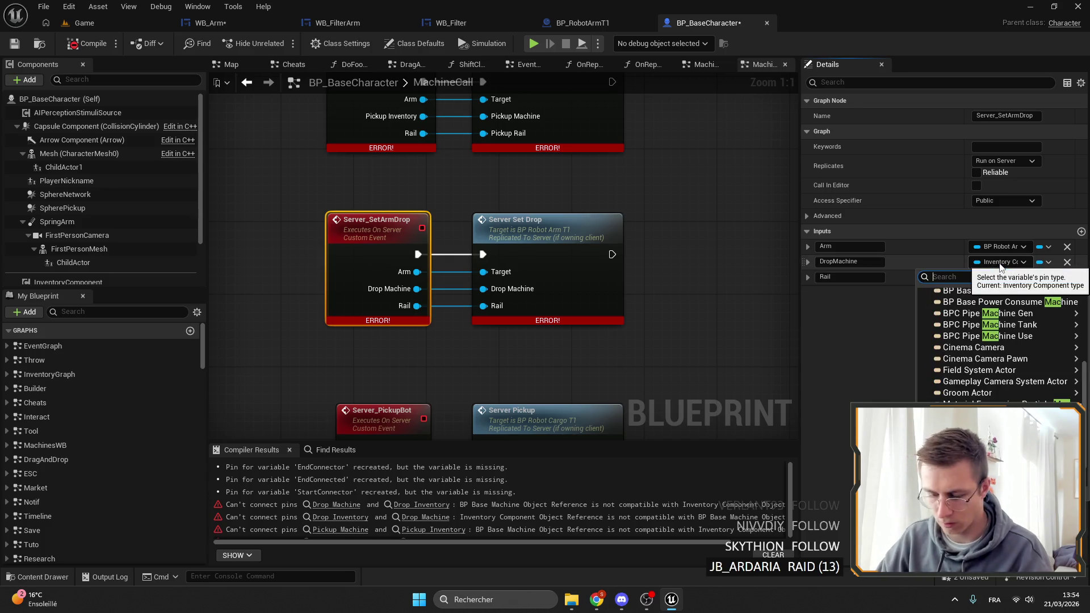
{"action": "type", "text": "basedmachine"}
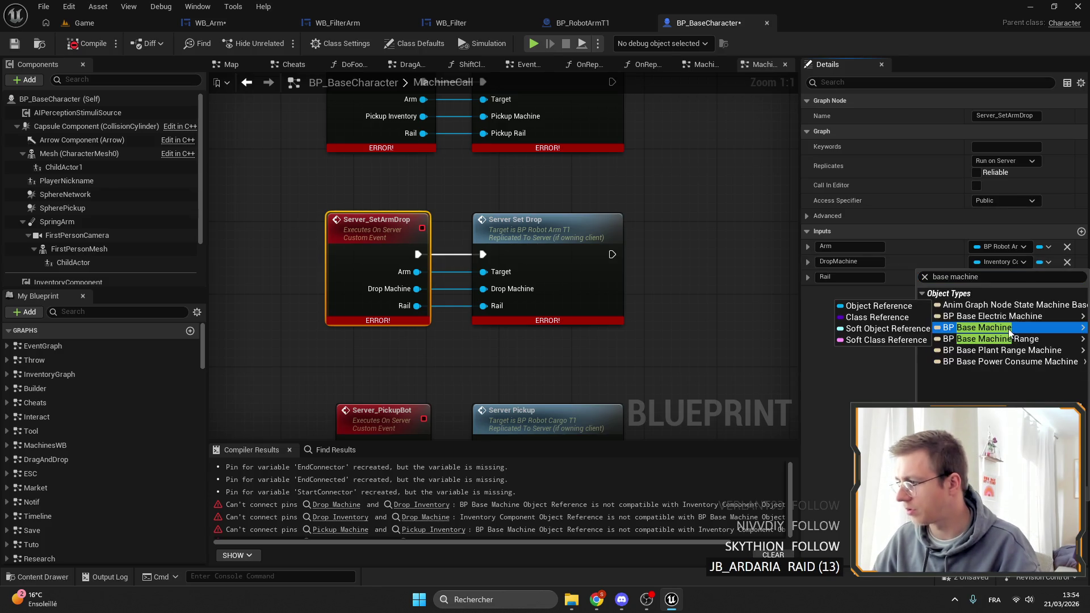
{"action": "left_click", "coordinate": [869, 310]}
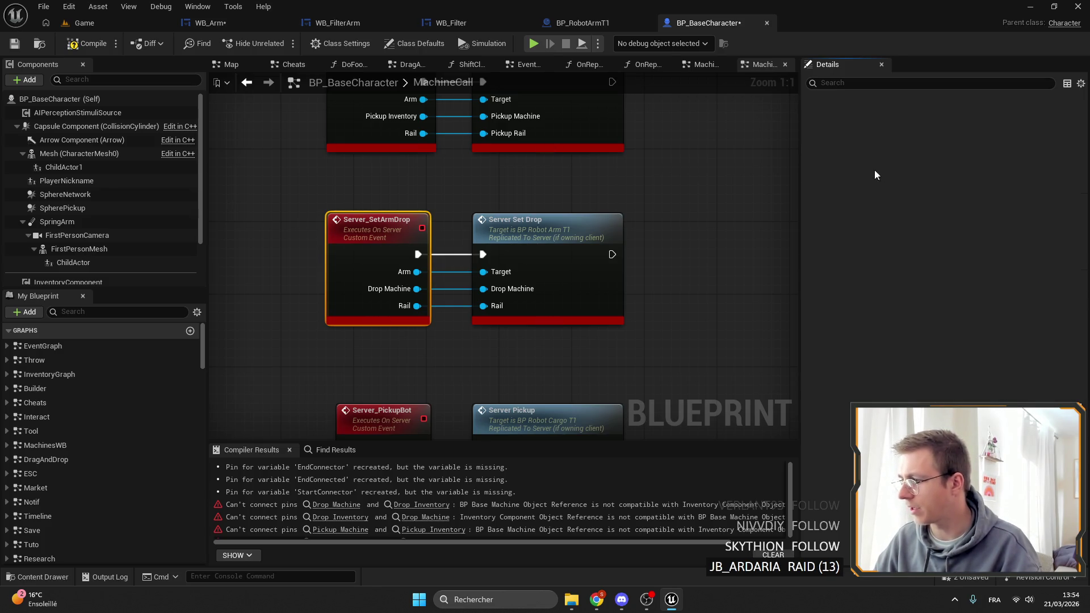
Step: Rename the pickup event's input to PickupMachine with type BP Base Machine Object Reference
{"action": "left_click_drag", "start_coordinate": [533, 88], "coordinate": [542, 139]}
{"action": "left_click", "coordinate": [405, 137]}
{"action": "left_click_drag", "start_coordinate": [866, 262], "coordinate": [845, 264]}
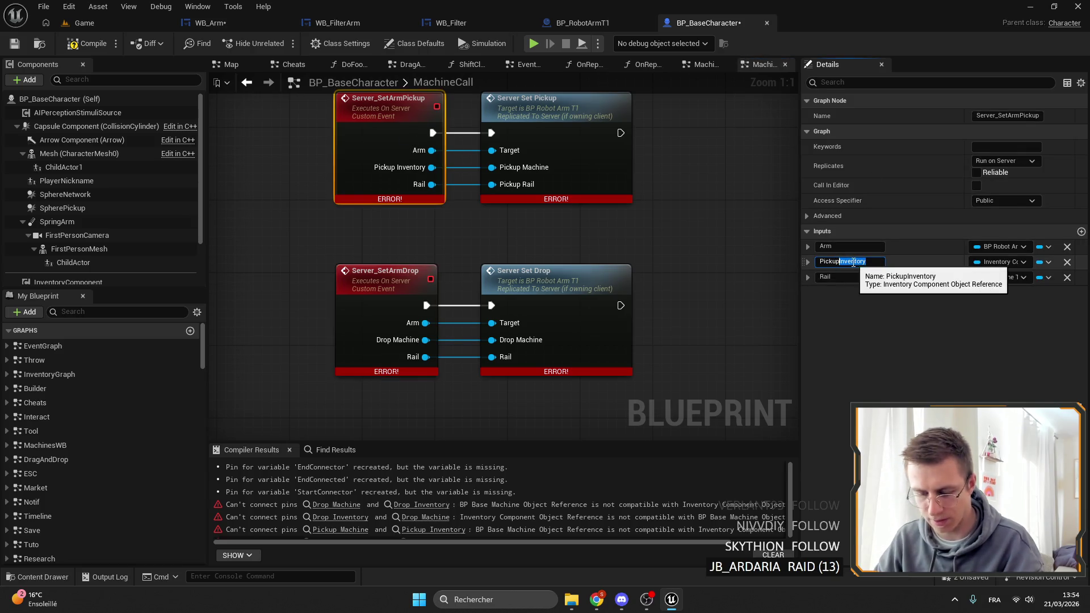
{"action": "key", "text": "Return"}
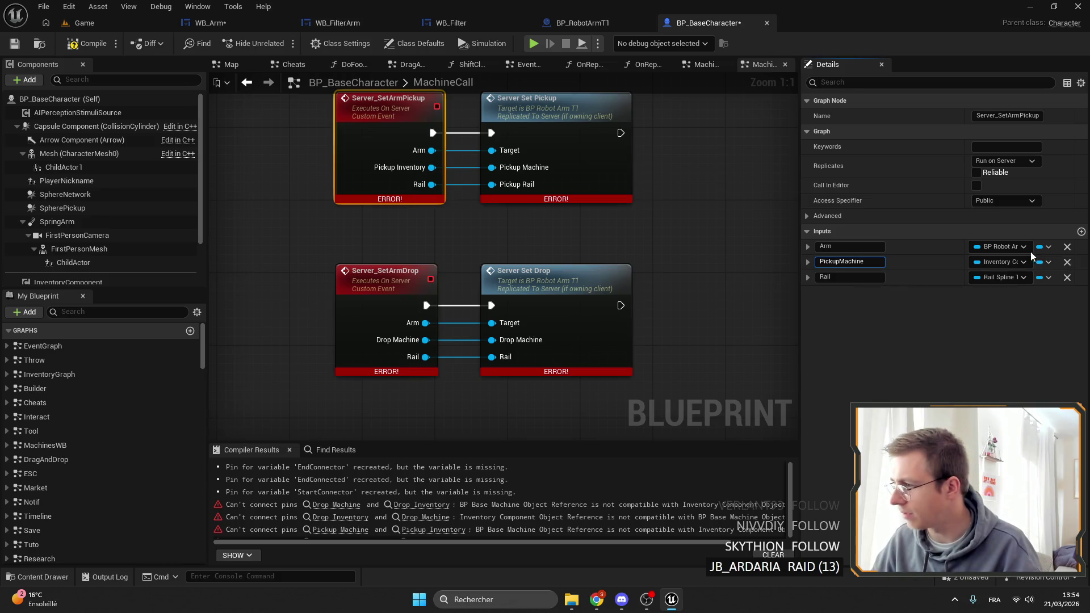
{"action": "left_click", "coordinate": [999, 262]}
{"action": "type", "text": "base"}
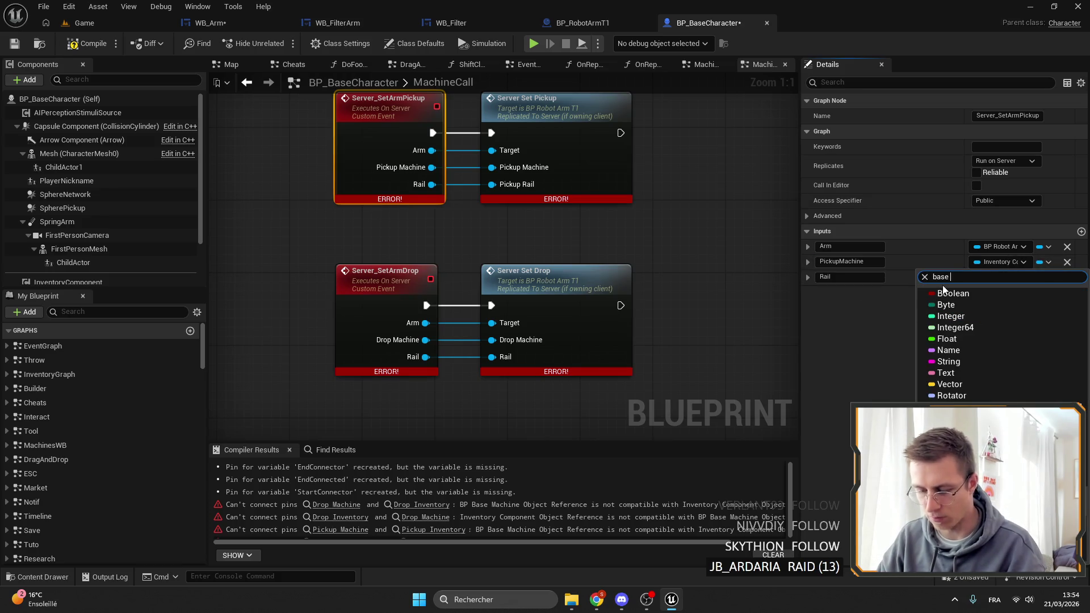
{"action": "type", "text": "machine"}
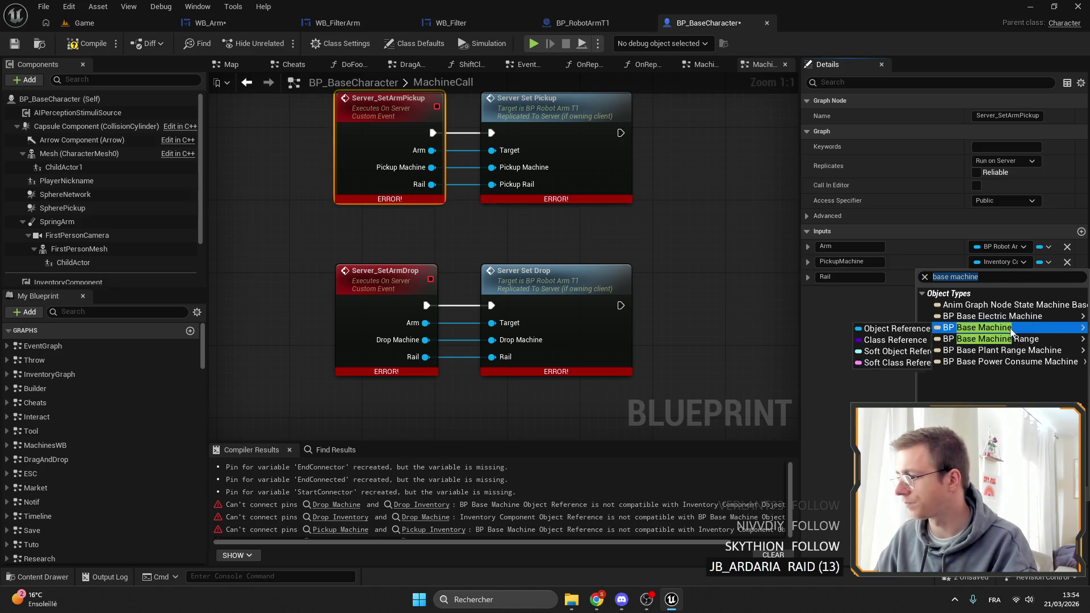
{"action": "left_click", "coordinate": [965, 324]}
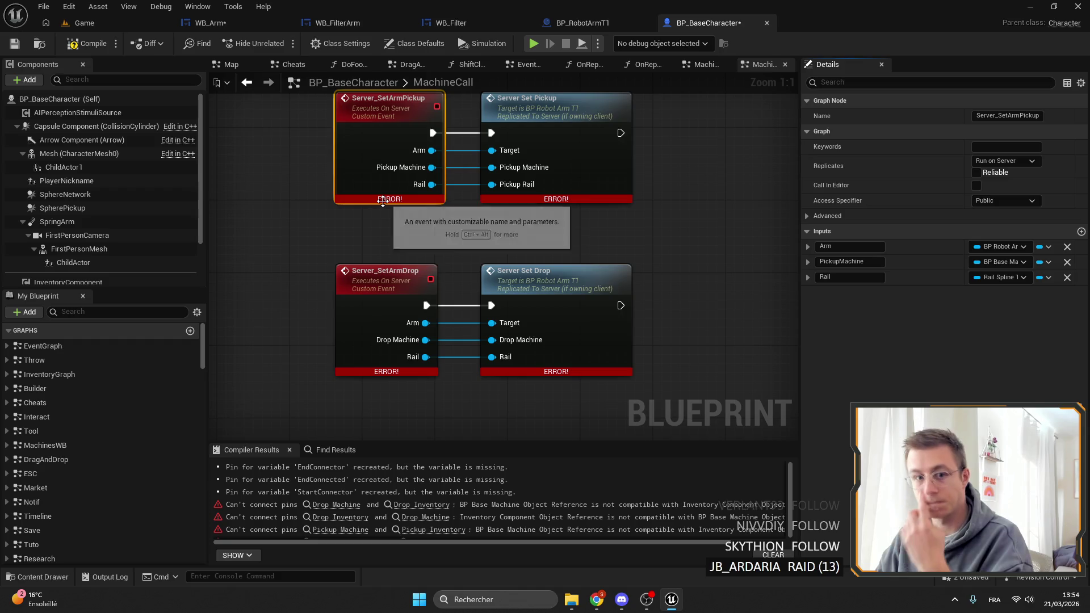
Step: Save BP_BaseCharacter and WB_Arm, then close BP_BaseCharacter
{"action": "left_click", "coordinate": [14, 42]}
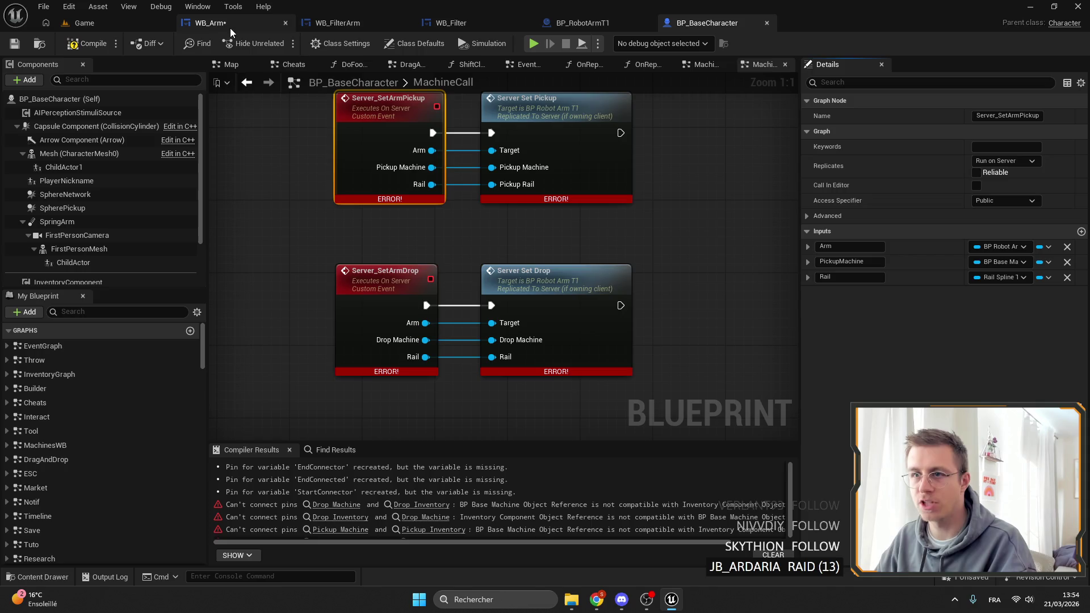
{"action": "left_click", "coordinate": [230, 29]}
{"action": "left_click", "coordinate": [12, 45]}
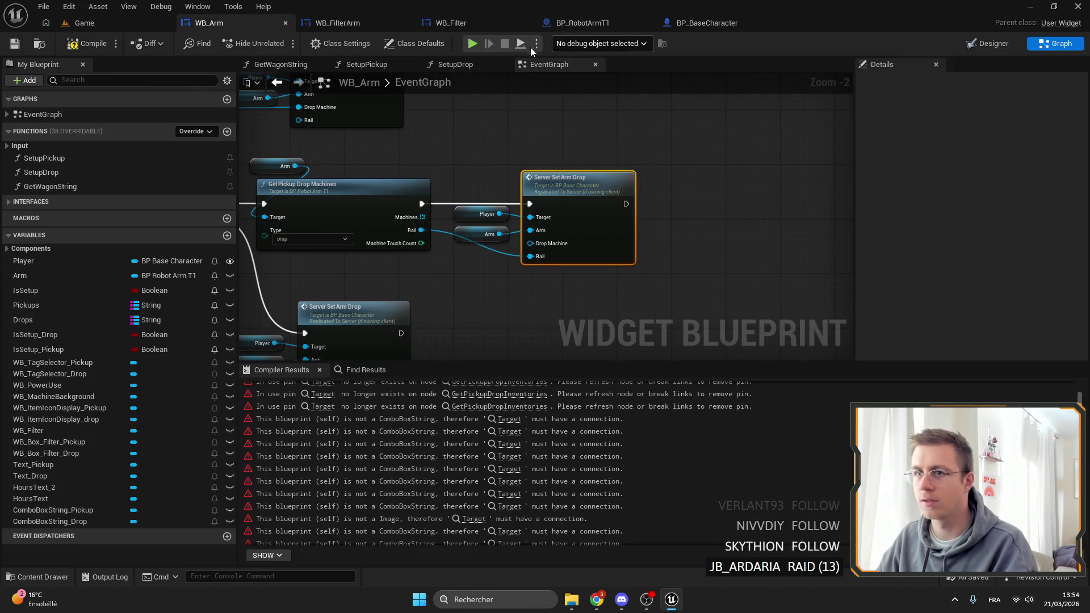
{"action": "left_click", "coordinate": [697, 23]}
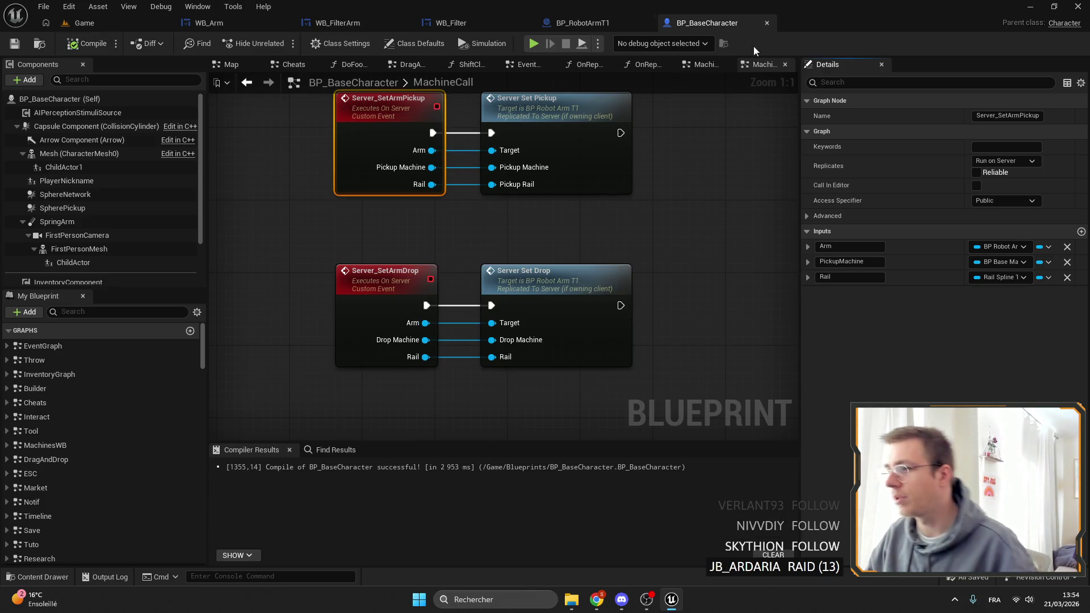
{"action": "left_click", "coordinate": [767, 23]}
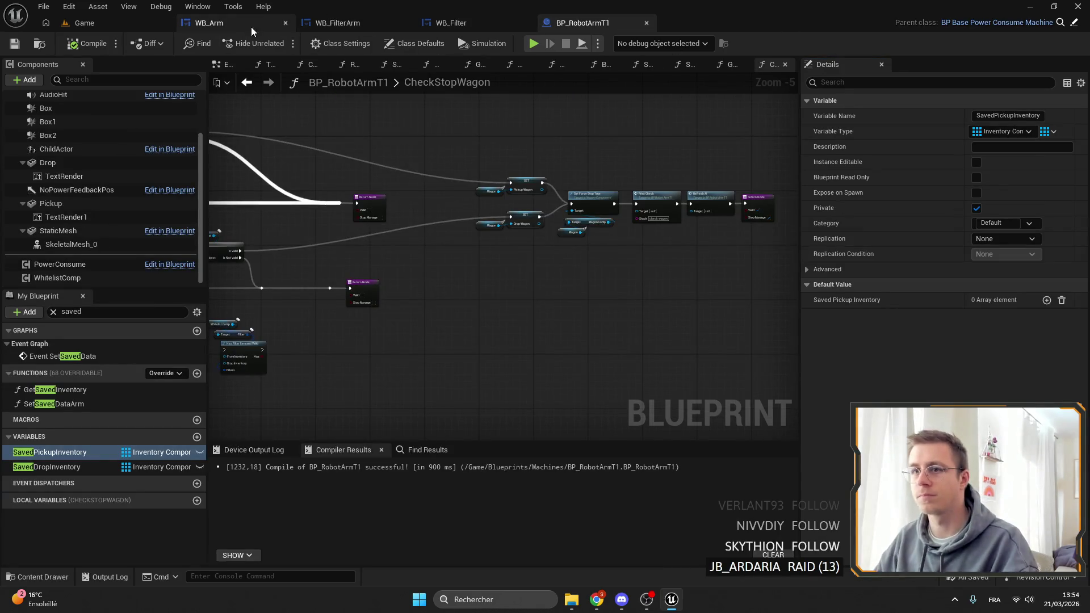
Step: In WB_Arm, change the Drops map's value type to BP Base Machine Object Reference
{"action": "left_click", "coordinate": [250, 24]}
{"action": "left_click_drag", "start_coordinate": [555, 207], "coordinate": [570, 255]}
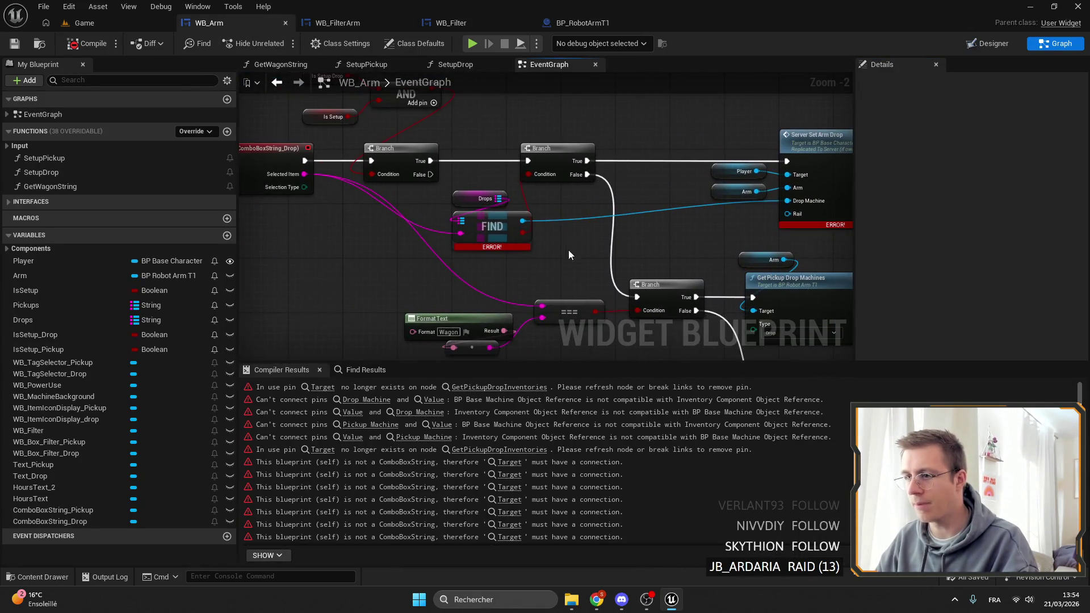
{"action": "left_click", "coordinate": [470, 197]}
{"action": "left_click_drag", "start_coordinate": [470, 198], "coordinate": [462, 198]}
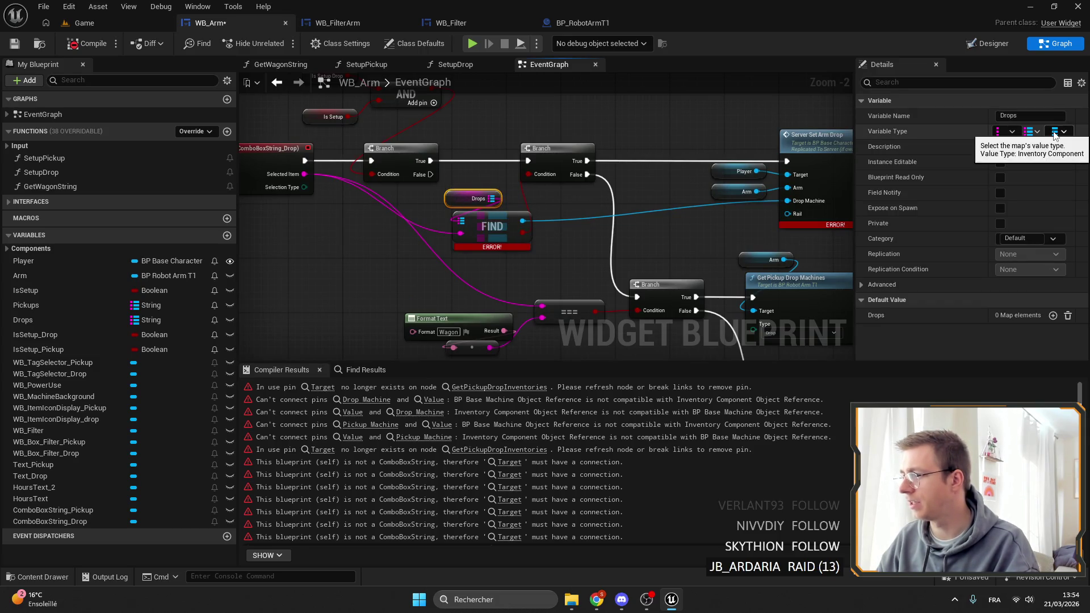
{"action": "left_click", "coordinate": [1054, 132]}
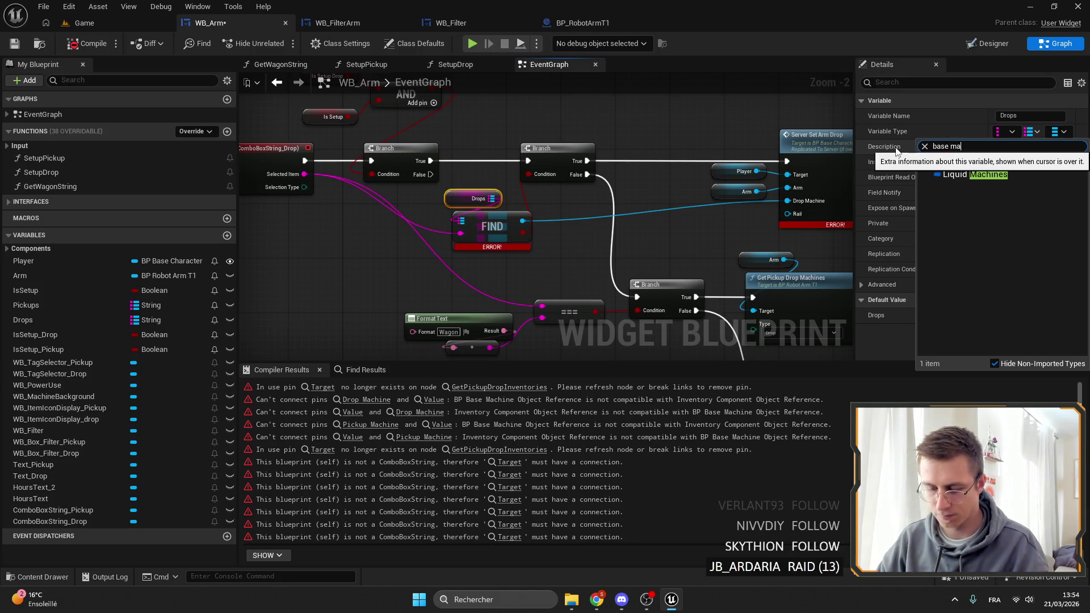
{"action": "mouse_move", "coordinate": [959, 175]}
{"action": "left_click", "coordinate": [821, 197]}
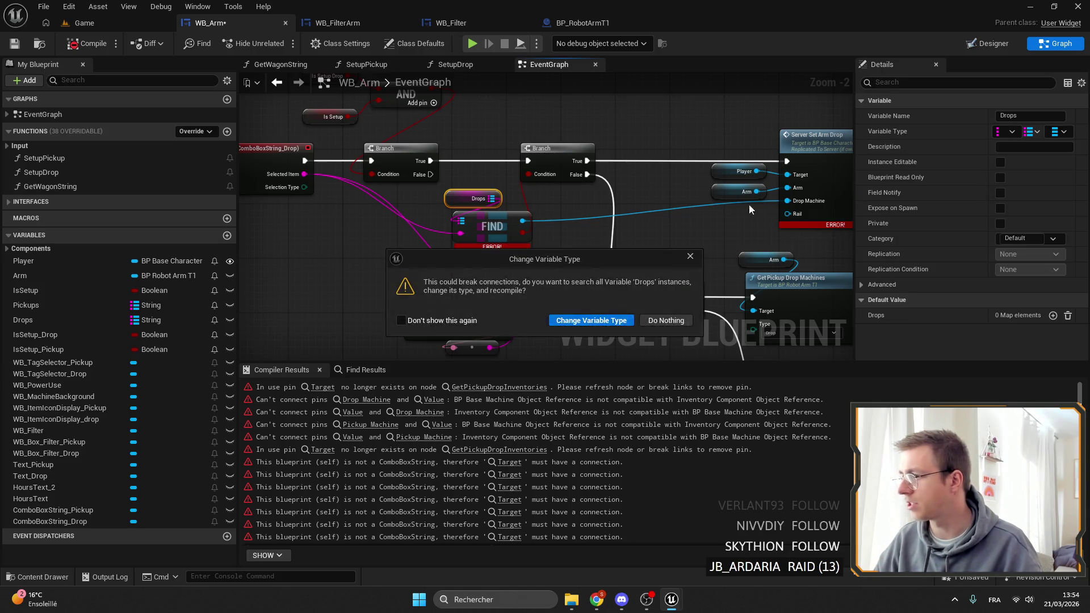
{"action": "left_click", "coordinate": [591, 321]}
Step: Replace the broken Drops FIND with a new Find node whose result feeds Drop Machine
{"action": "left_click_drag", "start_coordinate": [492, 198], "coordinate": [518, 202]}
{"action": "type", "text": "find"}
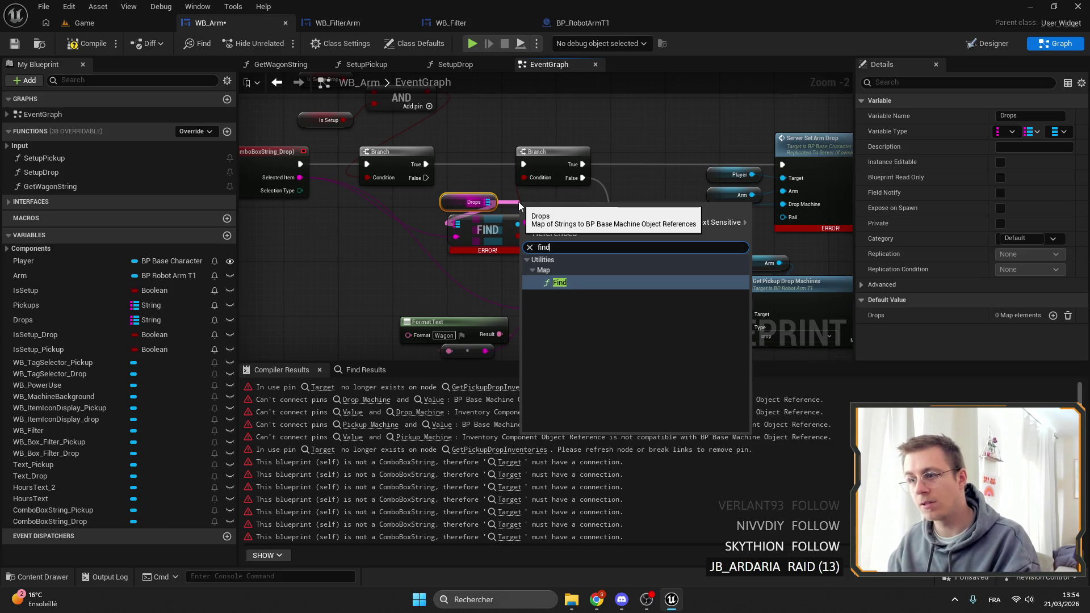
{"action": "left_click", "coordinate": [559, 282]}
{"action": "left_click_drag", "start_coordinate": [456, 224], "coordinate": [487, 202]}
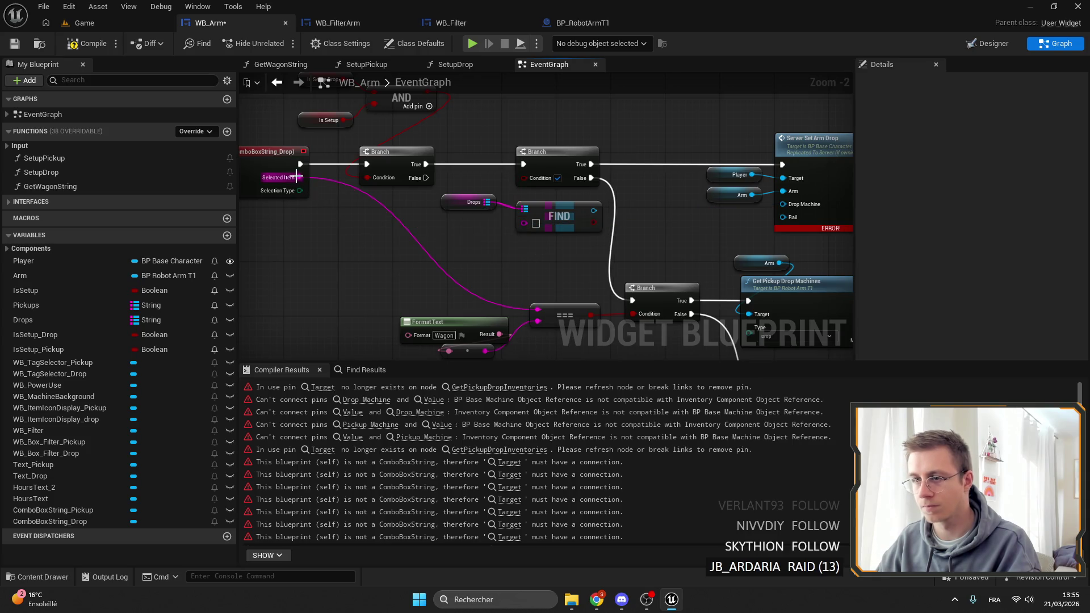
{"action": "left_click", "coordinate": [526, 223]}
{"action": "key", "text": "Delete"}
{"action": "mouse_move", "coordinate": [452, 239]}
{"action": "left_mouse_down"}
{"action": "mouse_move", "coordinate": [683, 237]}
{"action": "mouse_move", "coordinate": [717, 219]}
{"action": "left_mouse_up"}
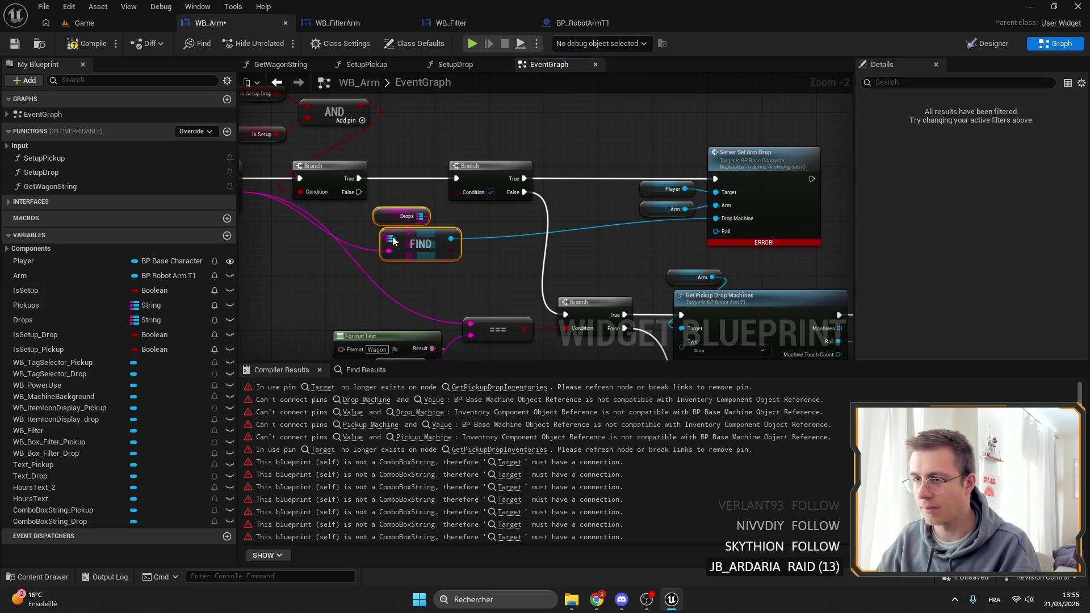
{"action": "left_click_drag", "start_coordinate": [630, 245], "coordinate": [561, 203]}
{"action": "scroll", "coordinate": [561, 203], "scroll_direction": "down", "scroll_amount": 6}
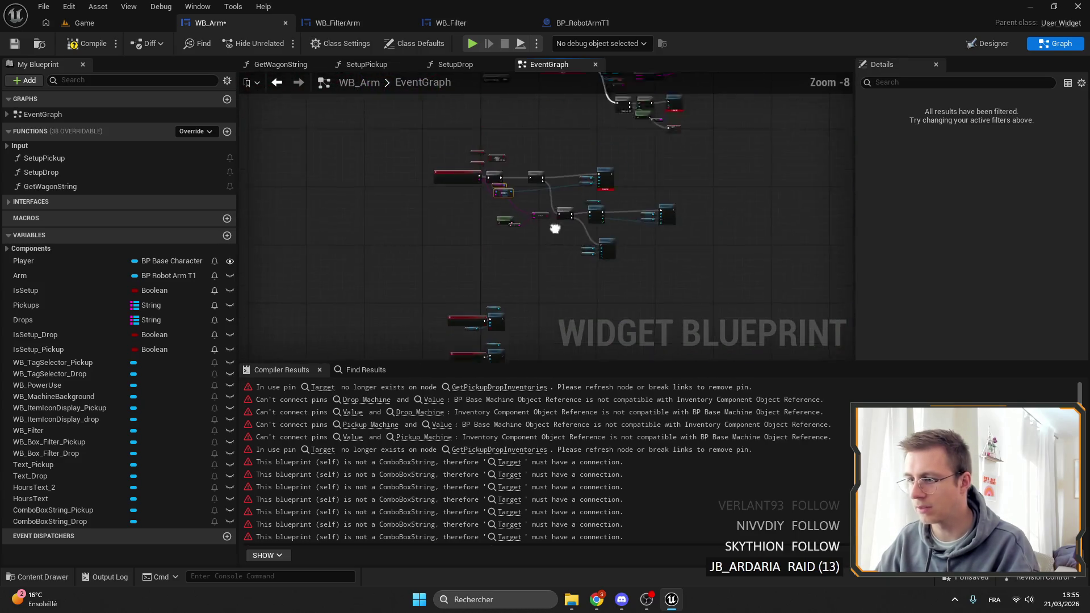
Step: Change the Pickups map's value type to BP Base Machine Object Reference
{"action": "scroll", "coordinate": [465, 203], "scroll_direction": "up", "scroll_amount": 9}
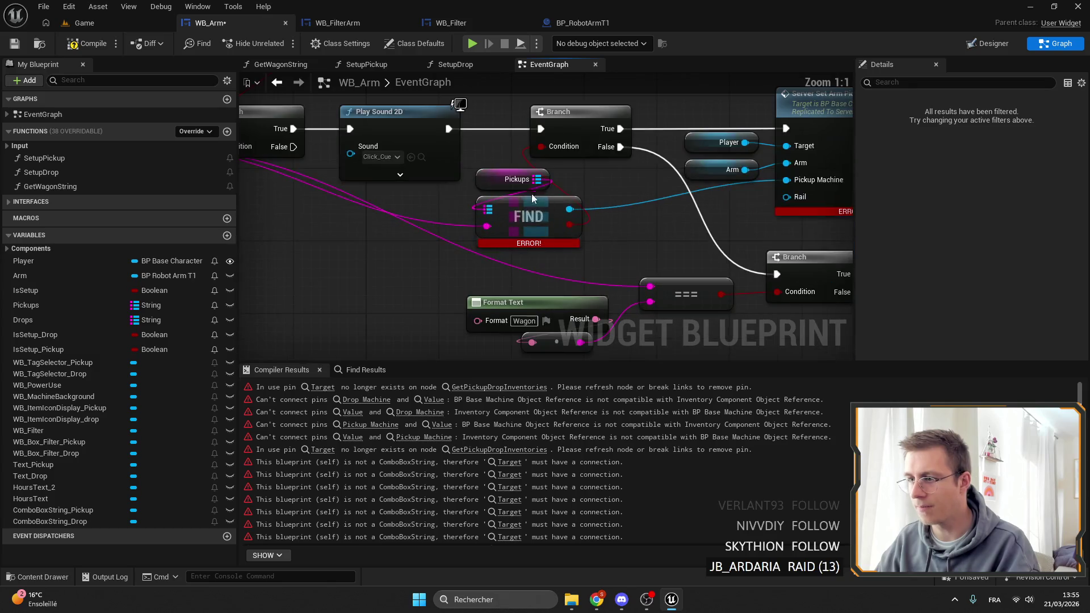
{"action": "left_click", "coordinate": [512, 178]}
{"action": "left_click", "coordinate": [1056, 132]}
{"action": "type", "text": "base"}
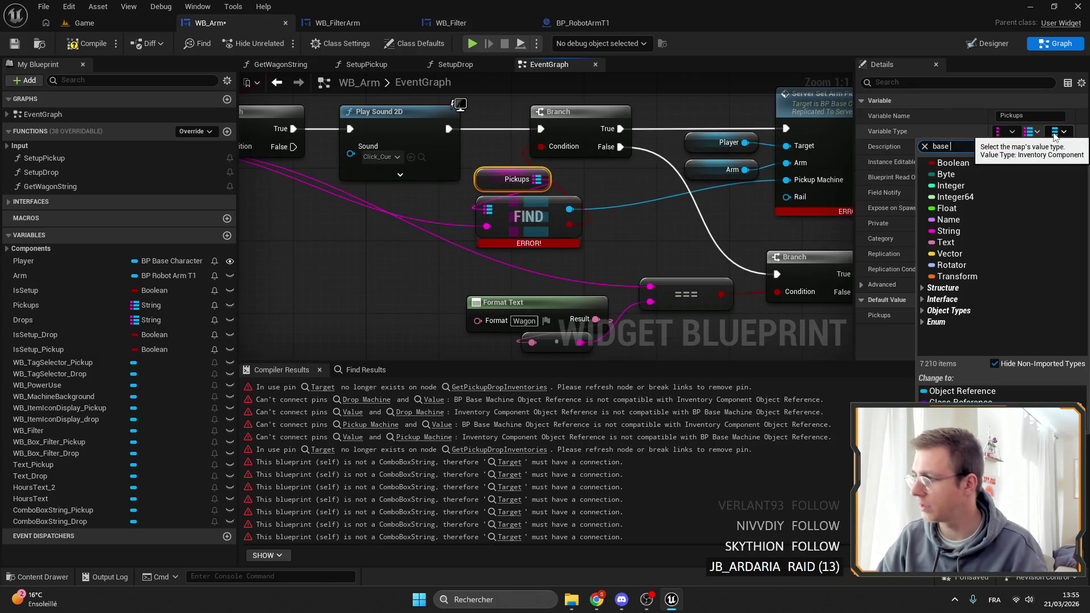
{"action": "type", "text": "mlachine"}
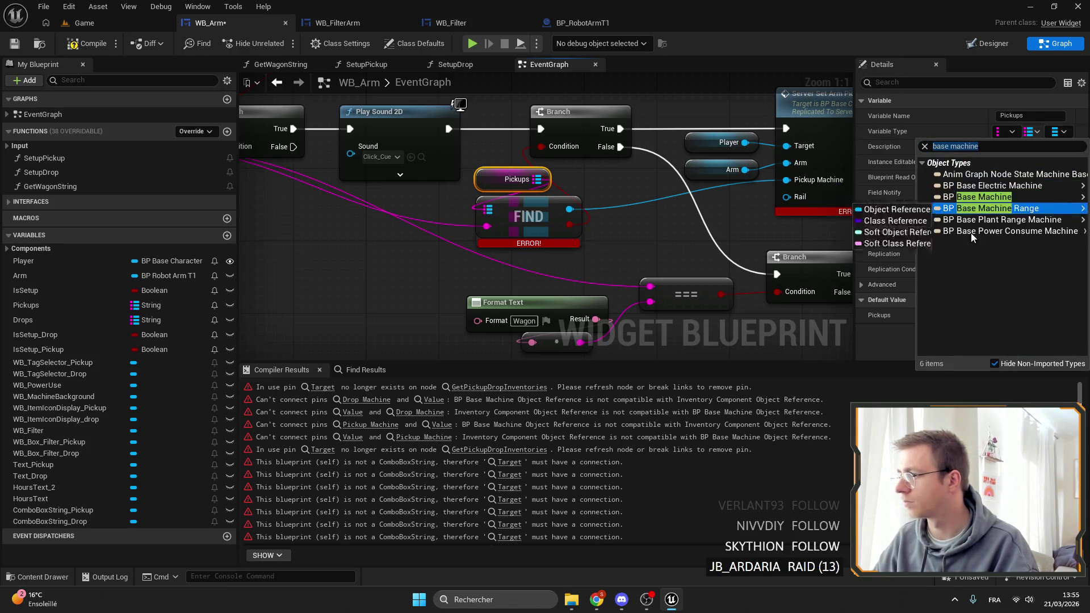
{"action": "mouse_move", "coordinate": [959, 206]}
{"action": "left_click", "coordinate": [835, 220]}
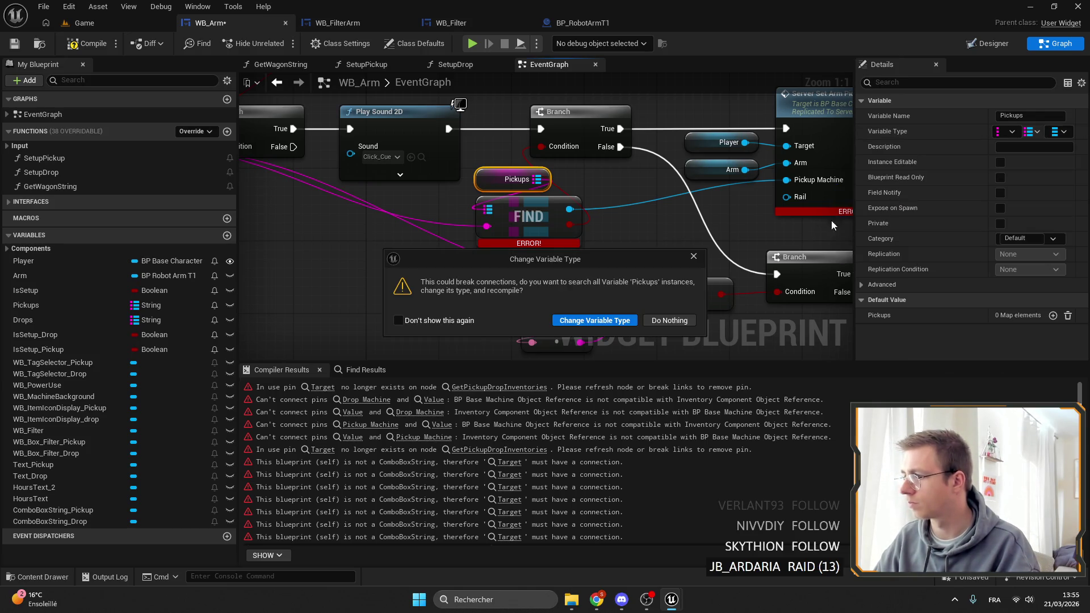
{"action": "left_click", "coordinate": [606, 322]}
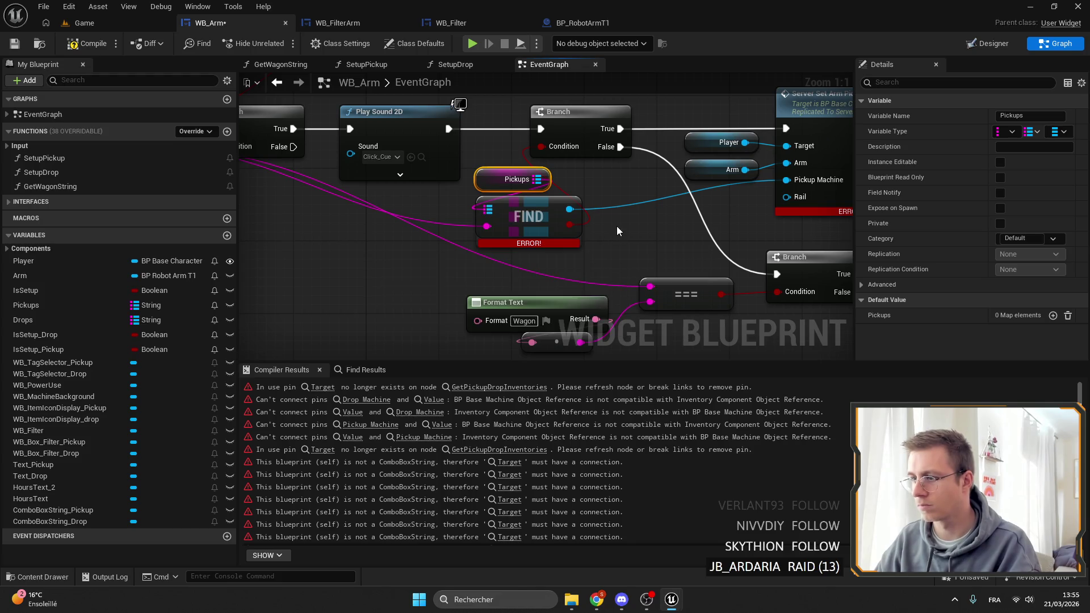
Step: Replace the broken Pickups FIND with a new Find feeding Pickup Machine and the Branch condition
{"action": "left_click", "coordinate": [524, 204]}
{"action": "key", "text": "Delete"}
{"action": "mouse_move", "coordinate": [544, 179]}
{"action": "left_mouse_down"}
{"action": "mouse_move", "coordinate": [562, 203]}
{"action": "mouse_move", "coordinate": [520, 218]}
{"action": "mouse_move", "coordinate": [683, 234]}
{"action": "mouse_move", "coordinate": [500, 246]}
{"action": "left_mouse_up"}
{"action": "type", "text": "find"}
{"action": "key", "text": "Return"}
{"action": "left_click_drag", "start_coordinate": [576, 225], "coordinate": [662, 233]}
{"action": "left_click_drag", "start_coordinate": [777, 202], "coordinate": [777, 202]}
{"action": "scroll", "coordinate": [563, 171], "scroll_direction": "down", "scroll_amount": 5}
{"action": "scroll", "coordinate": [532, 236], "scroll_direction": "up", "scroll_amount": 5}
{"action": "left_click_drag", "start_coordinate": [401, 270], "coordinate": [483, 189]}
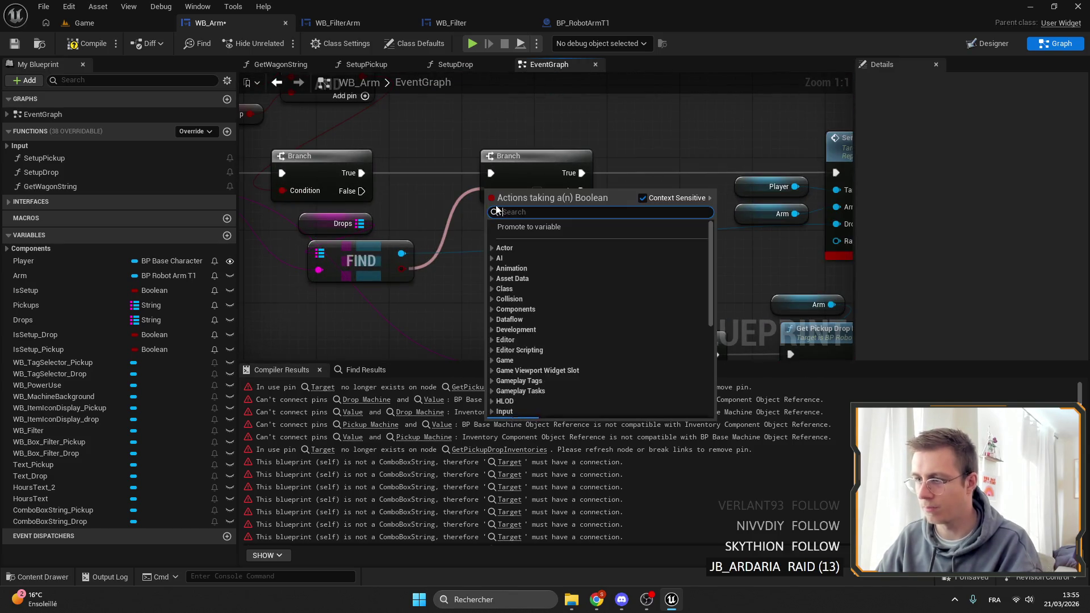
{"action": "left_click_drag", "start_coordinate": [398, 267], "coordinate": [491, 191]}
{"action": "left_click_drag", "start_coordinate": [565, 233], "coordinate": [547, 222]}
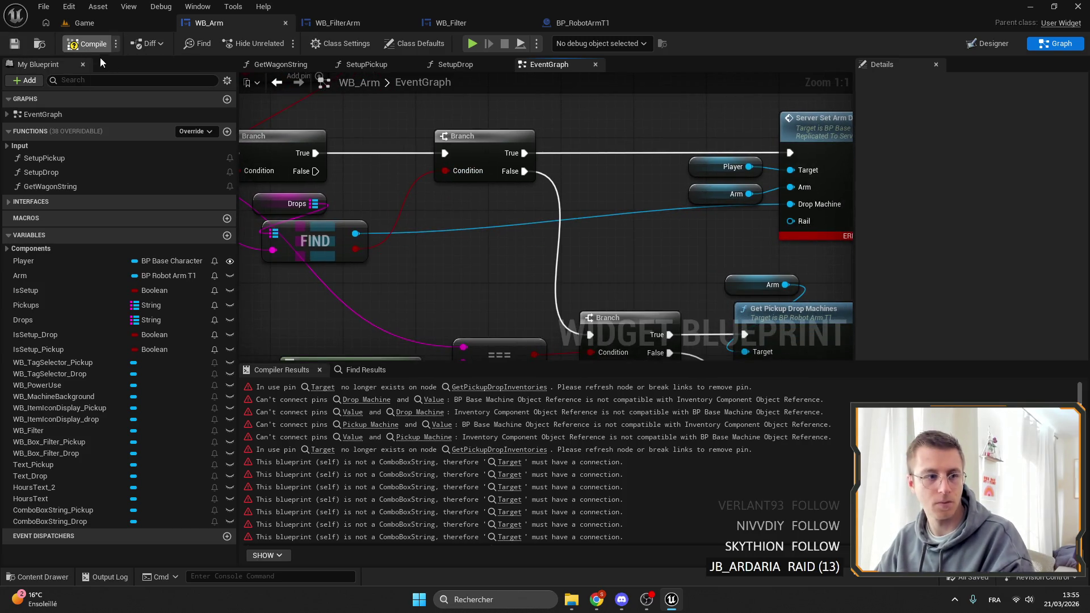
Step: Recompile WB_Arm and add a Combo Box String Pickup getter as Clear Options' target
{"action": "key", "text": "F7"}
{"action": "scroll", "coordinate": [605, 178], "scroll_direction": "down", "scroll_amount": 4}
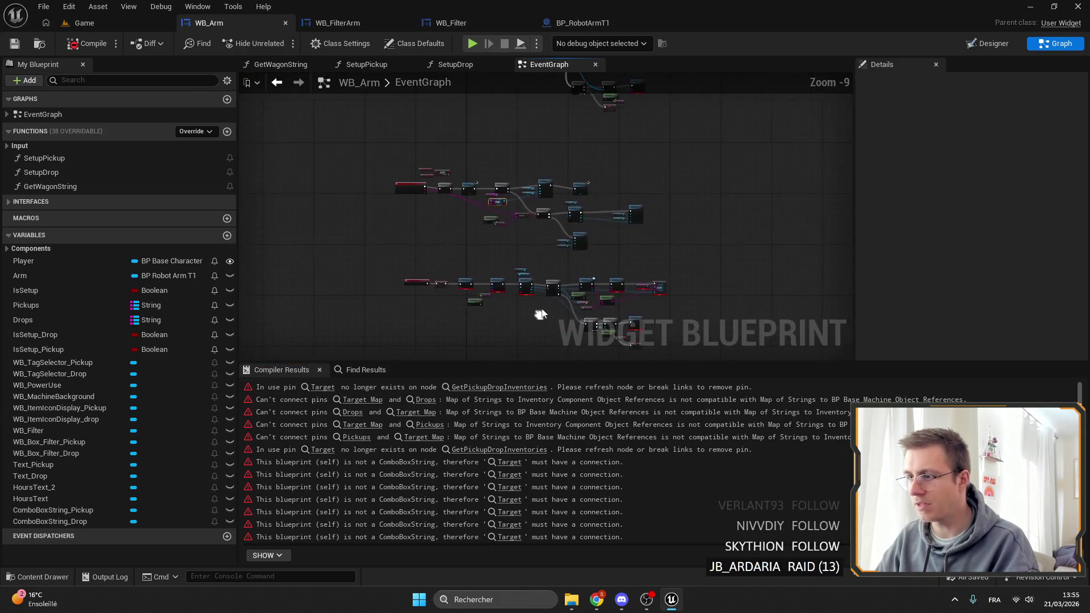
{"action": "scroll", "coordinate": [422, 269], "scroll_direction": "down", "scroll_amount": 8}
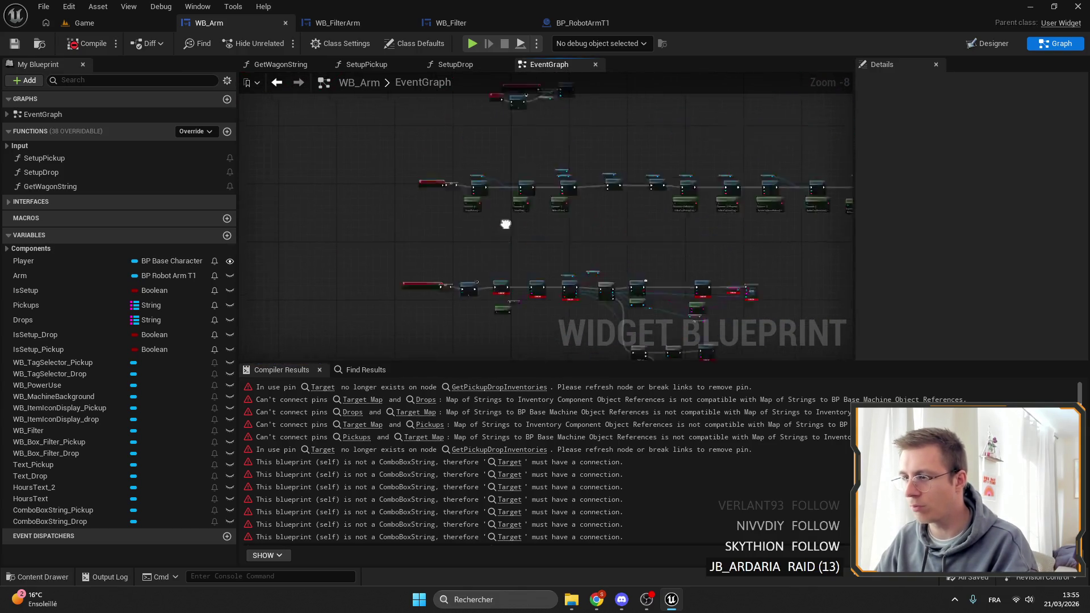
{"action": "scroll", "coordinate": [615, 121], "scroll_direction": "up", "scroll_amount": 11}
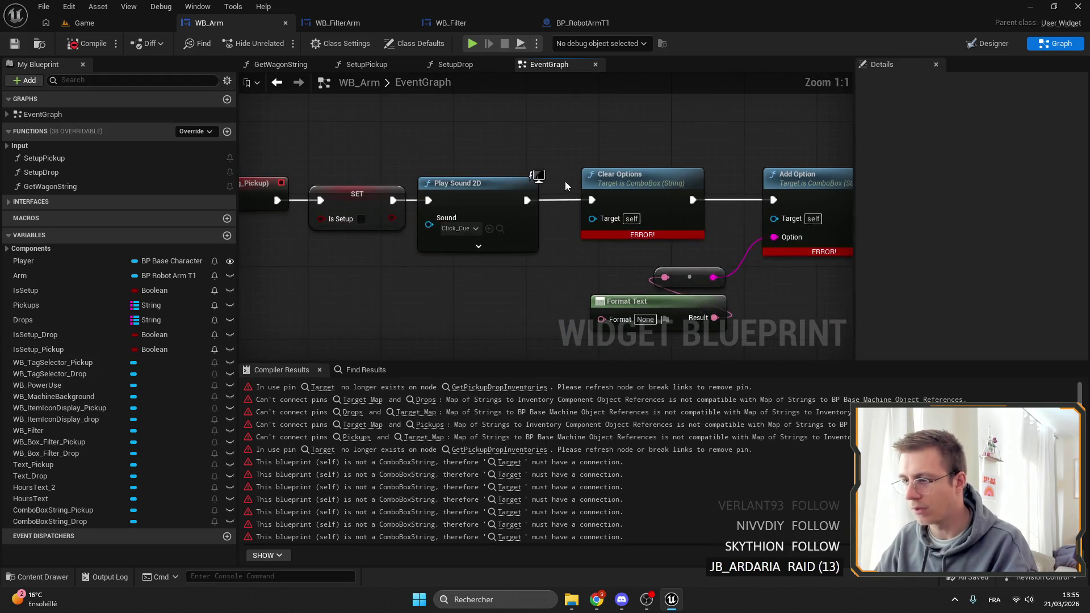
{"action": "left_click_drag", "start_coordinate": [541, 159], "coordinate": [322, 170]}
{"action": "scroll", "coordinate": [447, 196], "scroll_direction": "down", "scroll_amount": 3}
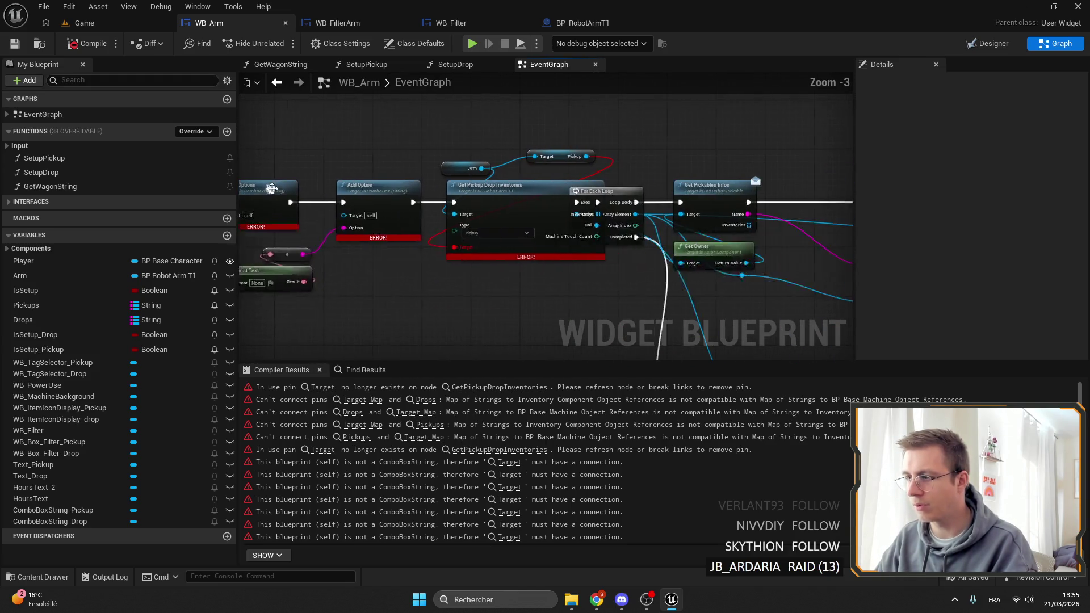
{"action": "scroll", "coordinate": [270, 178], "scroll_direction": "up", "scroll_amount": 3}
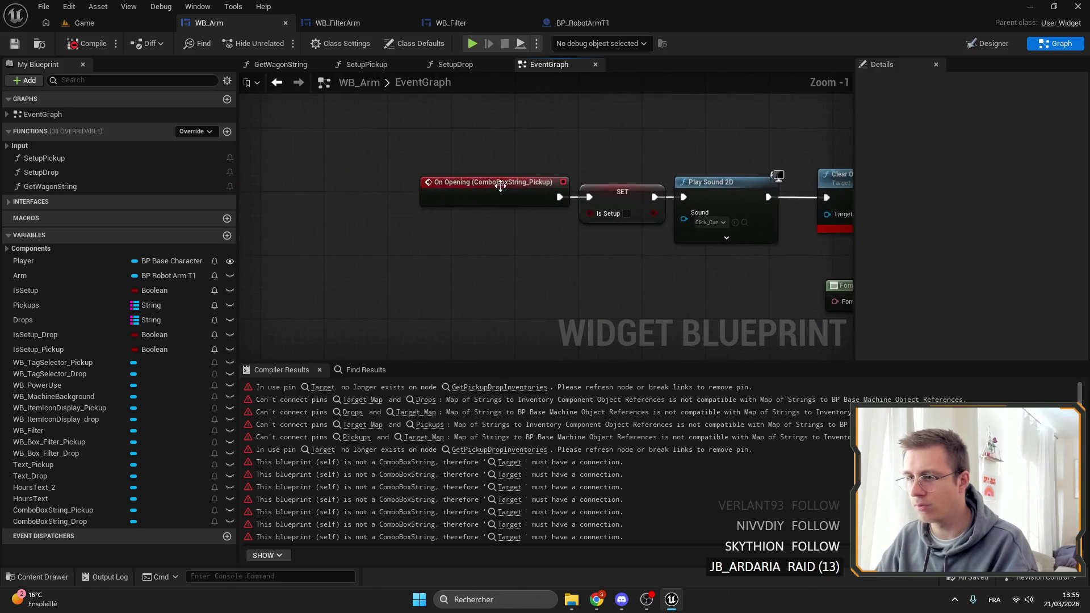
{"action": "left_click_drag", "start_coordinate": [501, 224], "coordinate": [449, 141]}
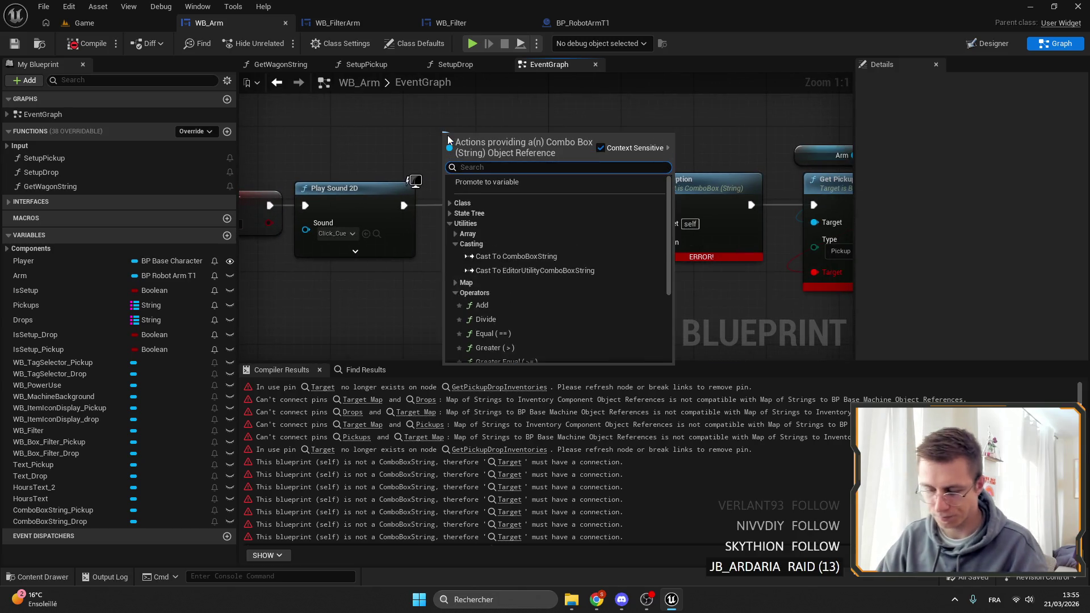
{"action": "type", "text": "pickup"}
{"action": "key", "text": "Return"}
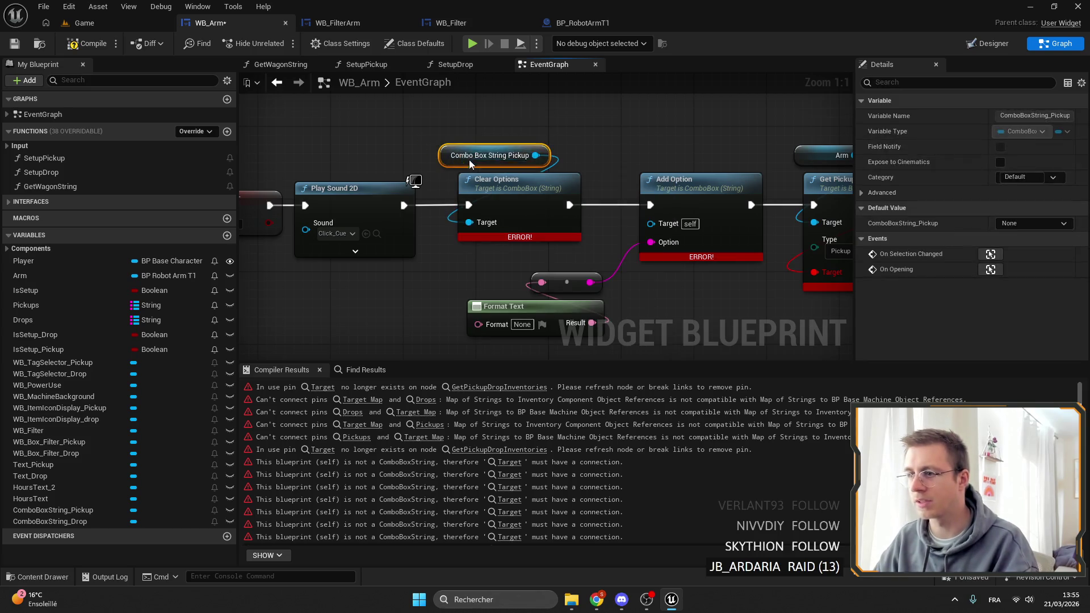
Step: Verify the pickup combo box in Designer and wire it into Add Option's target
{"action": "double_click", "coordinate": [493, 155]}
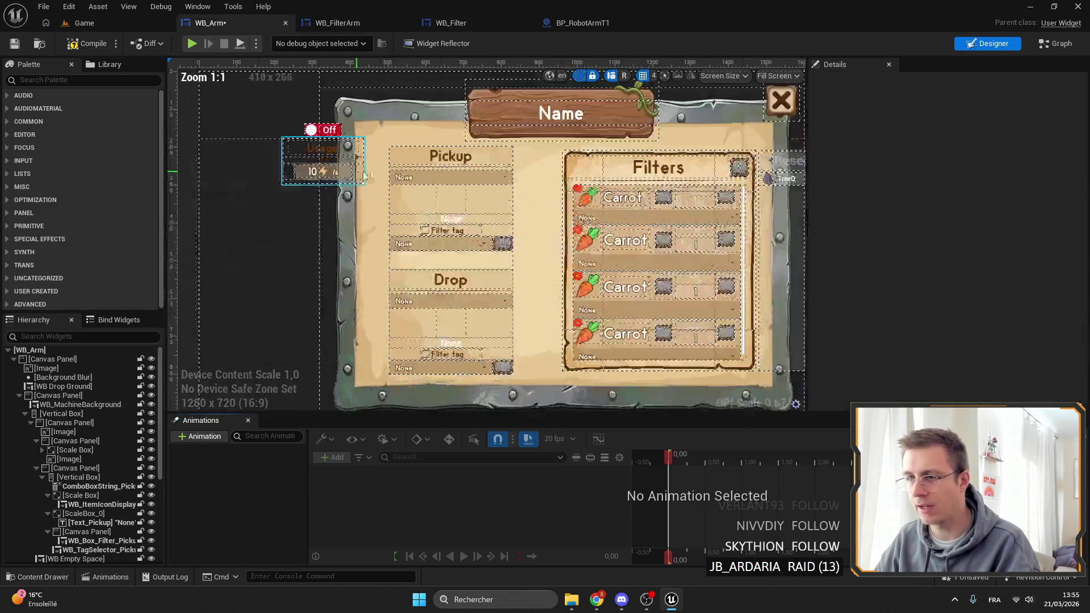
{"action": "left_click", "coordinate": [467, 177]}
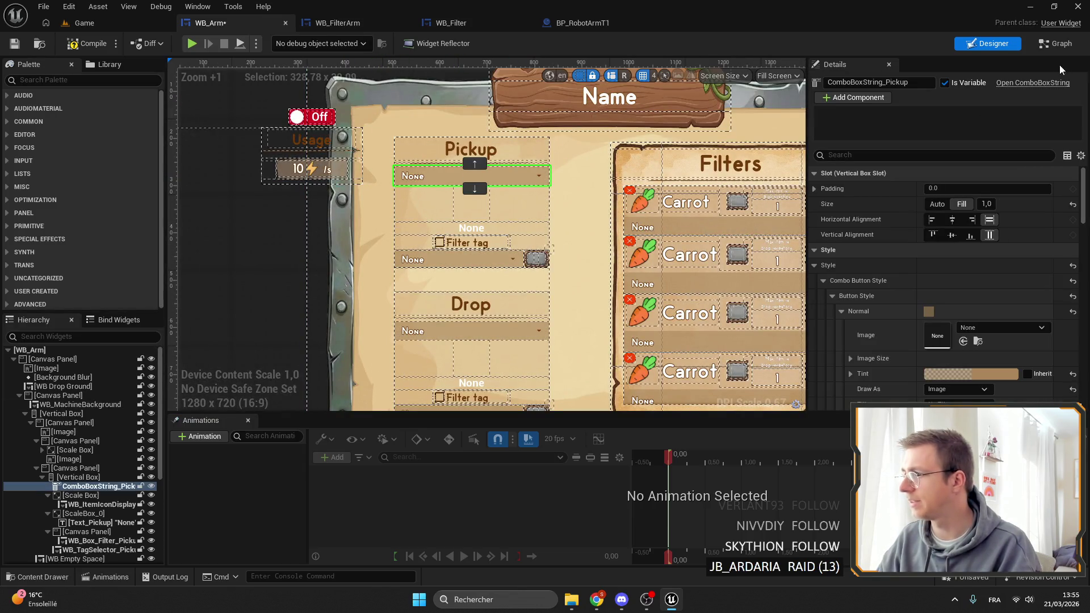
{"action": "double_click", "coordinate": [409, 151]}
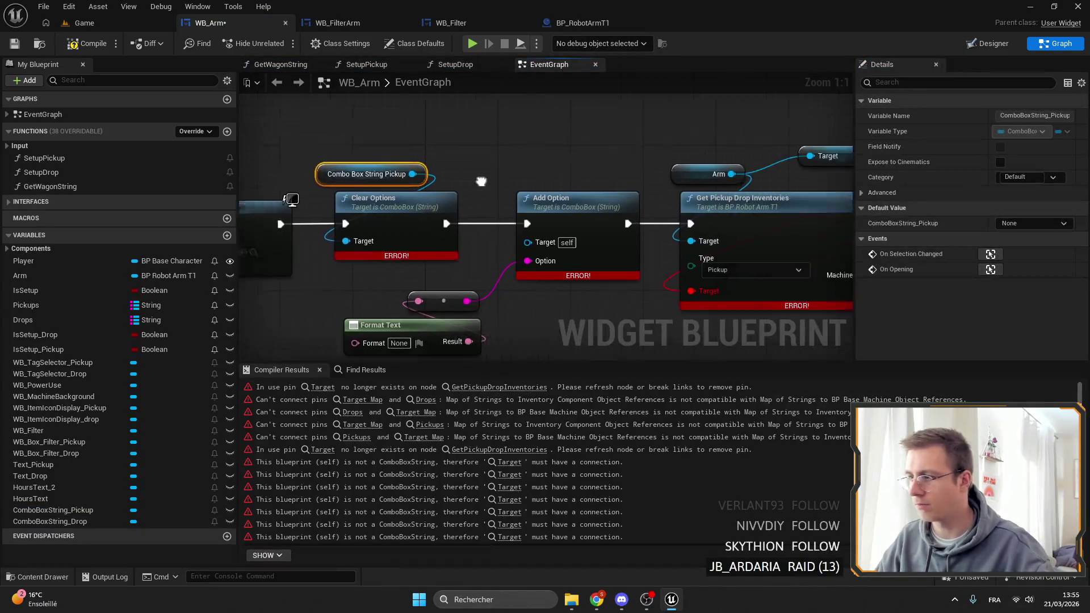
{"action": "left_click_drag", "start_coordinate": [569, 131], "coordinate": [541, 204]}
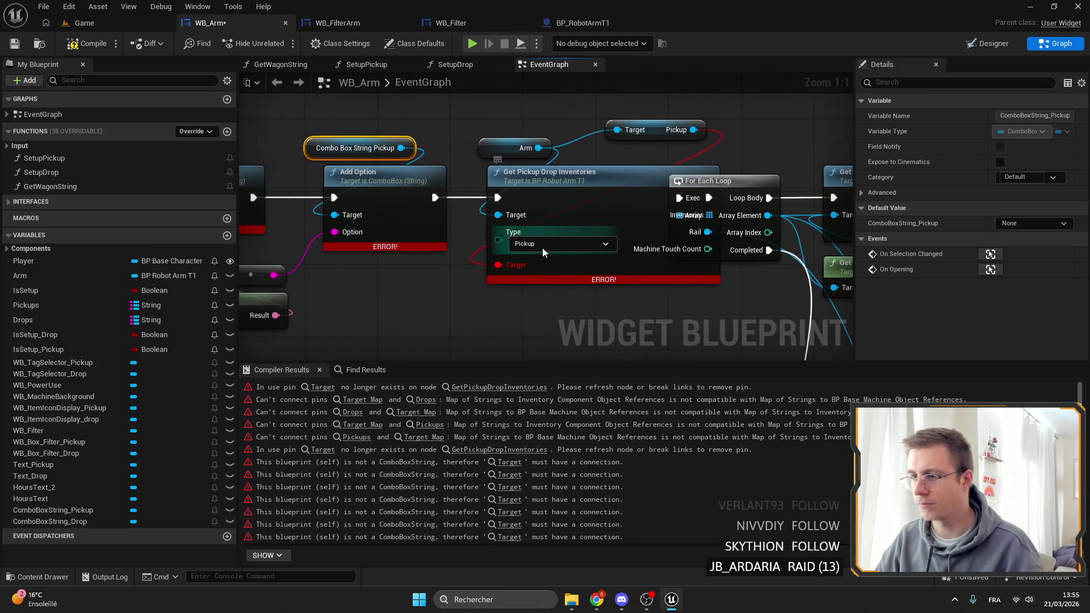
{"action": "left_click_drag", "start_coordinate": [609, 105], "coordinate": [683, 140]}
Step: Replace the old Target Pickup node with a Get Pickup Drop Machines call on Arm, wired into the execution chain
{"action": "key", "text": "Delete"}
{"action": "left_click_drag", "start_coordinate": [538, 148], "coordinate": [571, 146]}
{"action": "type", "text": "get machines"}
{"action": "left_click", "coordinate": [597, 214]}
{"action": "left_click_drag", "start_coordinate": [639, 162], "coordinate": [526, 191]}
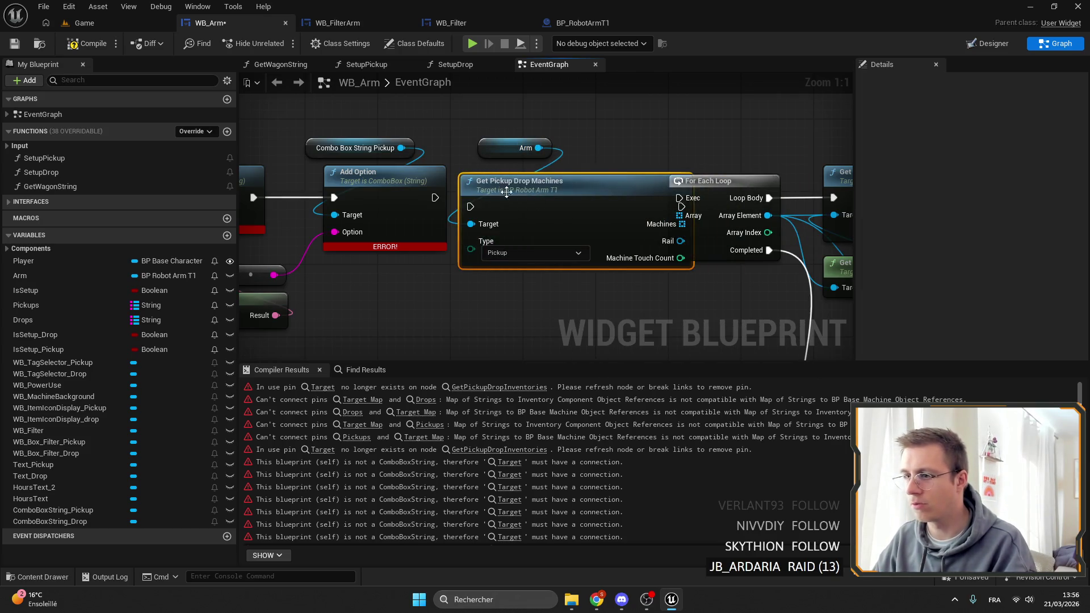
{"action": "mouse_move", "coordinate": [466, 214]}
{"action": "left_mouse_down"}
{"action": "mouse_move", "coordinate": [509, 185]}
{"action": "mouse_move", "coordinate": [503, 170]}
{"action": "mouse_move", "coordinate": [454, 148]}
{"action": "mouse_move", "coordinate": [475, 134]}
{"action": "mouse_move", "coordinate": [567, 148]}
{"action": "left_mouse_up"}
{"action": "key", "text": "Escape"}
Step: Create a new For Each Loop over Machines and link its element into the ADD node
{"action": "scroll", "coordinate": [503, 169], "scroll_direction": "down", "scroll_amount": 7}
{"action": "scroll", "coordinate": [474, 134], "scroll_direction": "up", "scroll_amount": 6}
{"action": "scroll", "coordinate": [568, 149], "scroll_direction": "up", "scroll_amount": 1}
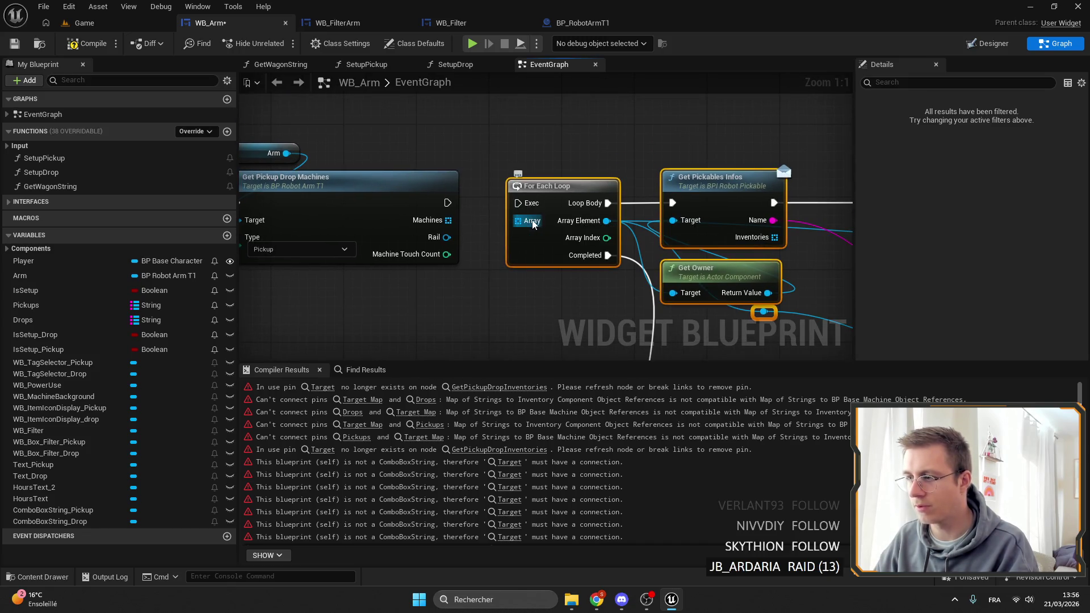
{"action": "left_click", "coordinate": [555, 232]}
{"action": "mouse_move", "coordinate": [448, 221]}
{"action": "left_mouse_down"}
{"action": "mouse_move", "coordinate": [501, 230]}
{"action": "mouse_move", "coordinate": [390, 159]}
{"action": "left_mouse_up"}
{"action": "type", "text": "for each"}
{"action": "left_click", "coordinate": [522, 290]}
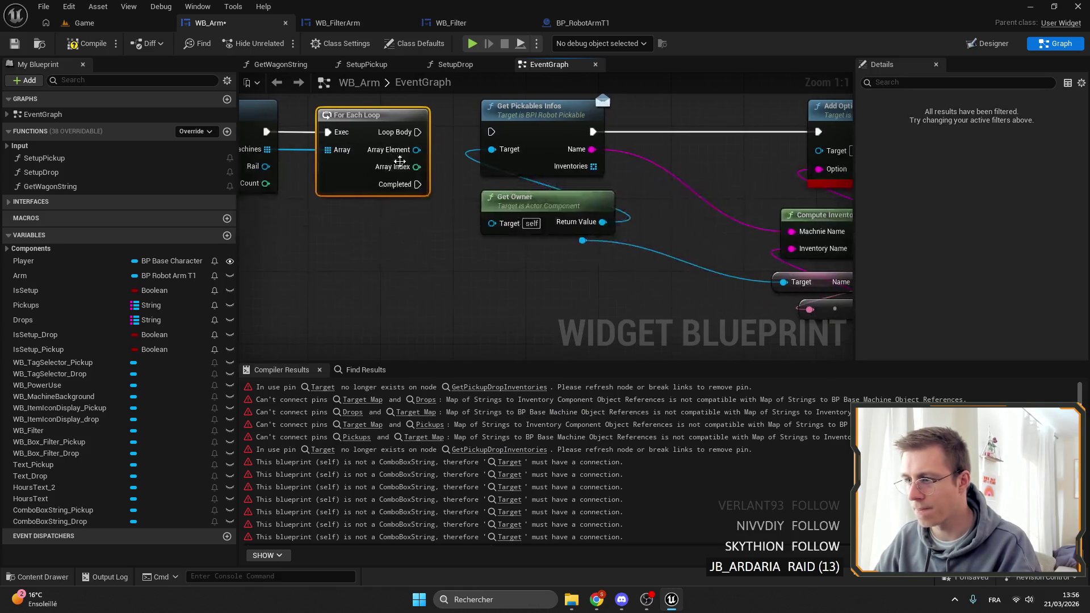
{"action": "scroll", "coordinate": [591, 199], "scroll_direction": "down", "scroll_amount": 2}
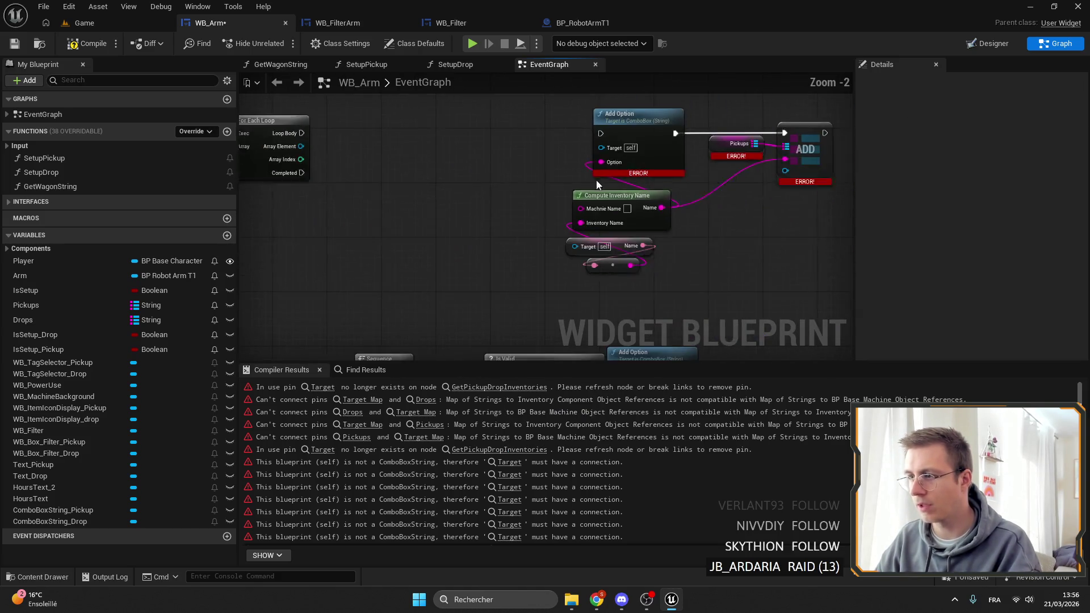
{"action": "left_click_drag", "start_coordinate": [649, 179], "coordinate": [459, 158]}
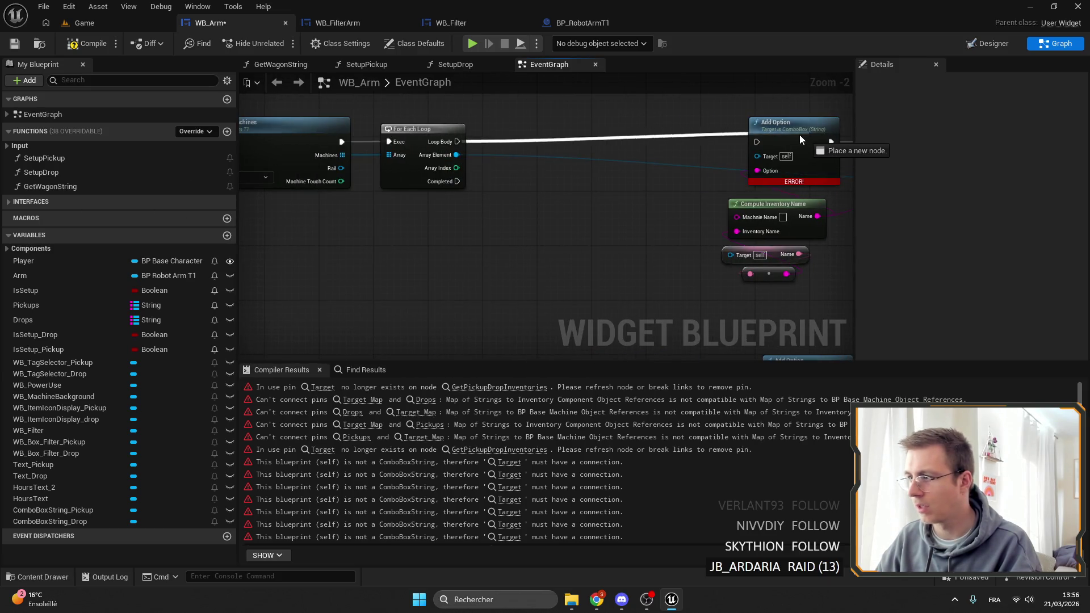
Step: Move the Add Option group next to the loop and delete the Compute Inventory Name node
{"action": "left_click_drag", "start_coordinate": [775, 250], "coordinate": [550, 110]}
{"action": "left_click_drag", "start_coordinate": [630, 124], "coordinate": [391, 132]}
{"action": "scroll", "coordinate": [431, 179], "scroll_direction": "up", "scroll_amount": 2}
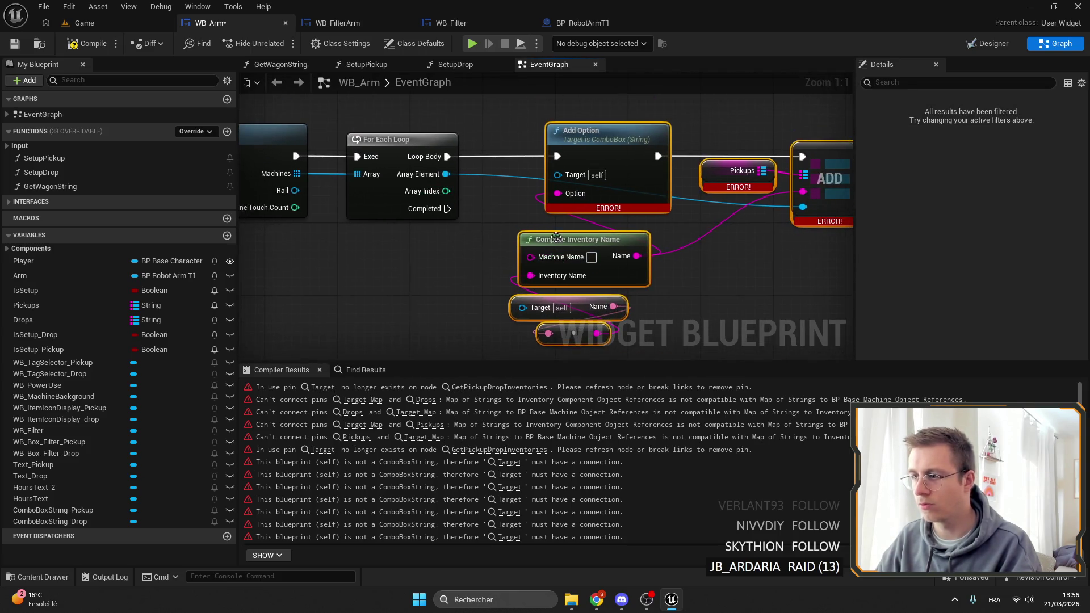
{"action": "left_click_drag", "start_coordinate": [668, 291], "coordinate": [599, 238]}
{"action": "key", "text": "Delete"}
Step: Add a Get Machine Name Display node below Add Option and link its result toward the Option input
{"action": "left_click_drag", "start_coordinate": [636, 311], "coordinate": [704, 368]}
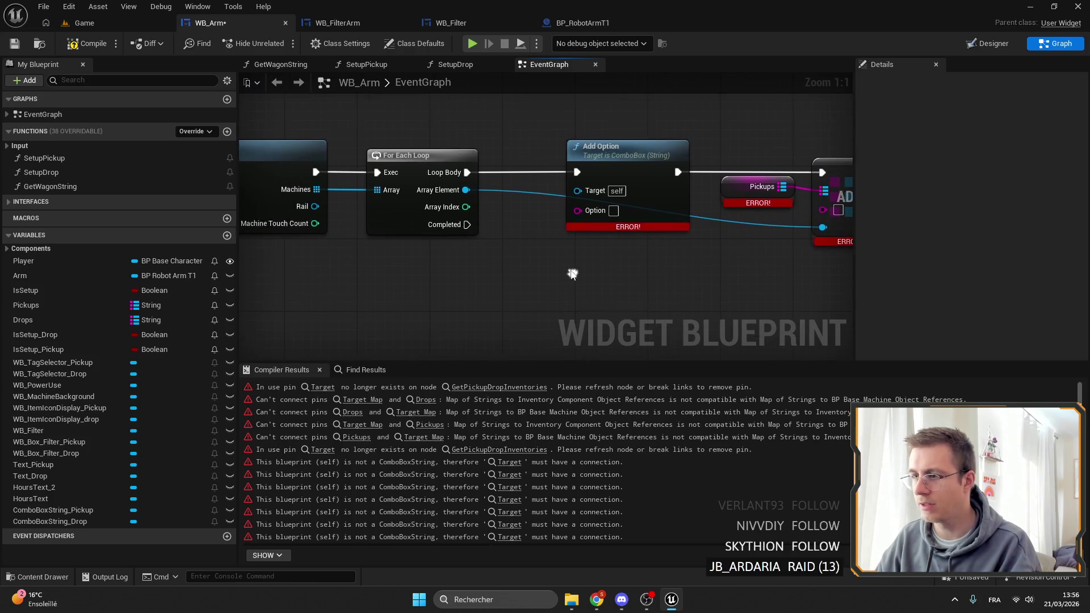
{"action": "left_click_drag", "start_coordinate": [465, 189], "coordinate": [508, 233]}
{"action": "type", "text": "disp"}
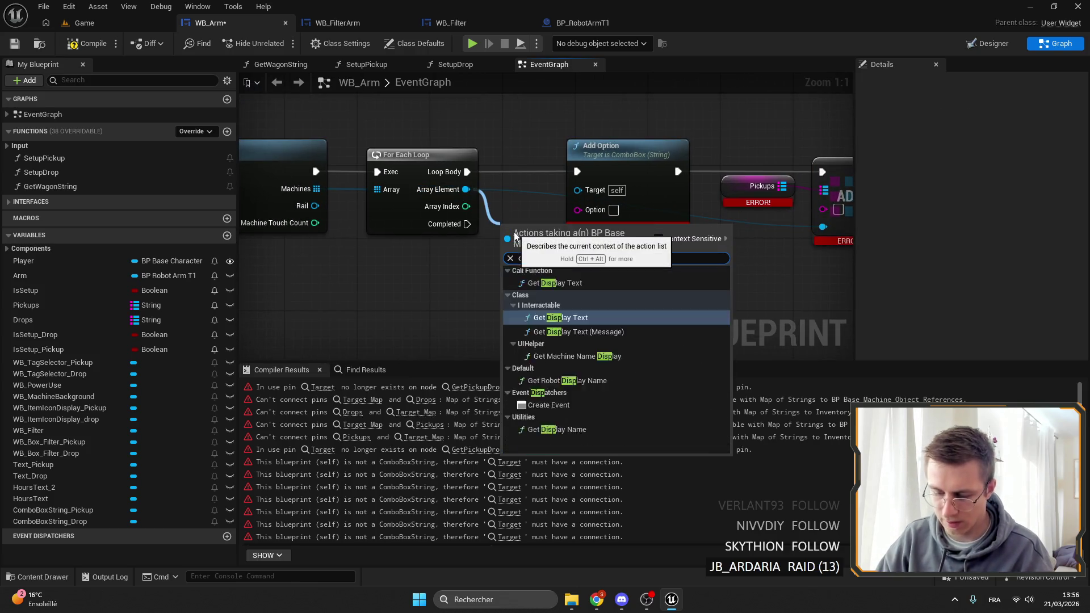
{"action": "left_click", "coordinate": [618, 334]}
{"action": "key", "text": "Delete"}
{"action": "left_click_drag", "start_coordinate": [465, 189], "coordinate": [517, 248]}
{"action": "type", "text": "display"}
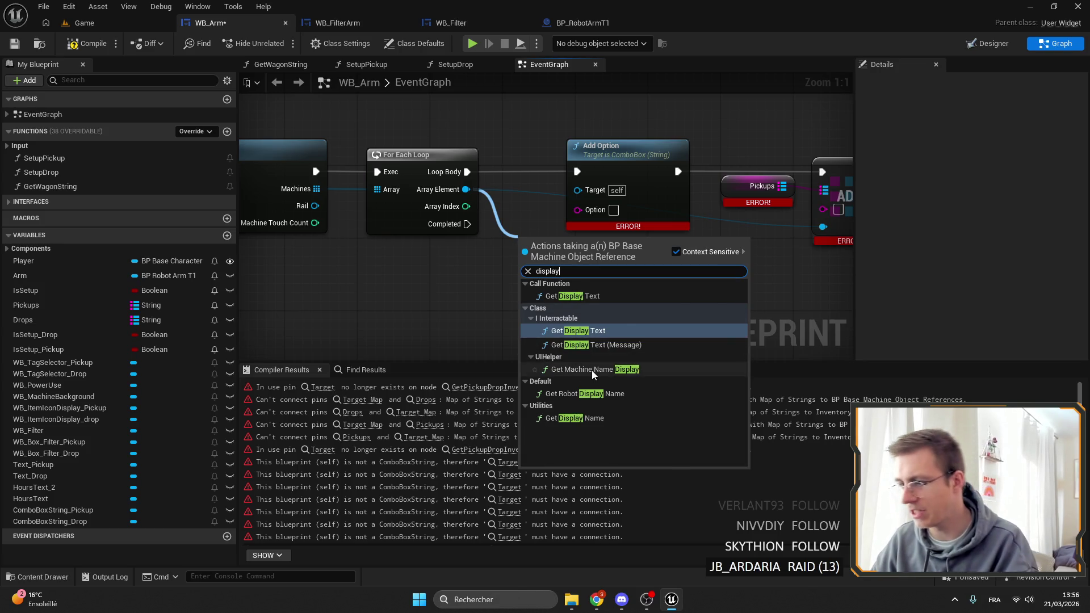
{"action": "left_click", "coordinate": [592, 371]}
{"action": "mouse_move", "coordinate": [567, 250]}
{"action": "left_mouse_down"}
{"action": "mouse_move", "coordinate": [579, 264]}
{"action": "mouse_move", "coordinate": [577, 209]}
{"action": "left_mouse_up"}
{"action": "left_click_drag", "start_coordinate": [633, 280], "coordinate": [739, 252]}
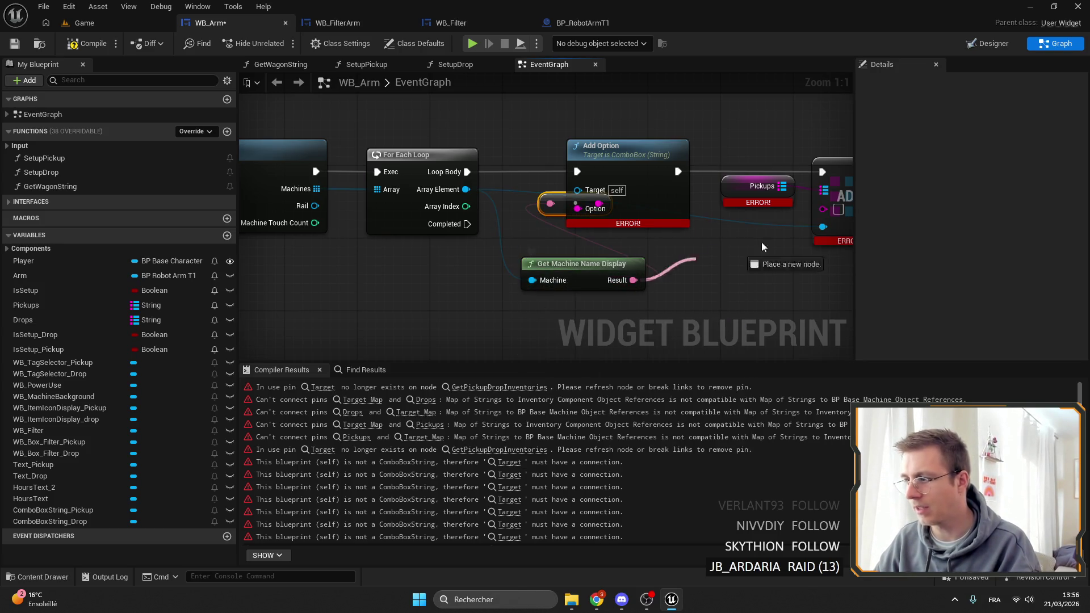
{"action": "left_click_drag", "start_coordinate": [820, 215], "coordinate": [821, 211]}
Step: Reposition the conversion node and connect the converted machine name to the ADD node
{"action": "left_click_drag", "start_coordinate": [560, 197], "coordinate": [563, 237]}
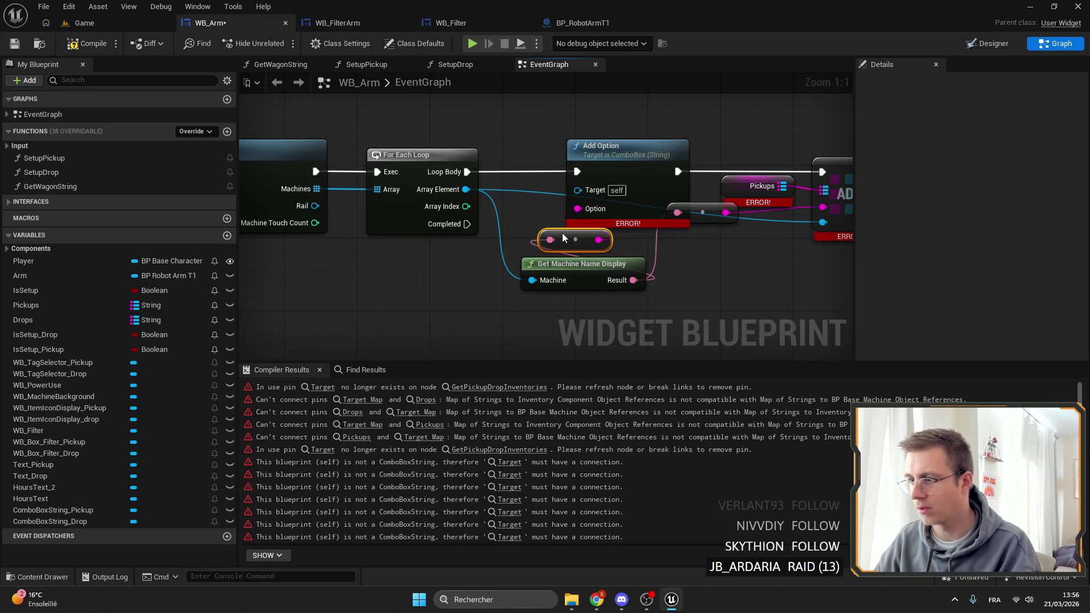
{"action": "left_click_drag", "start_coordinate": [660, 240], "coordinate": [682, 244]}
{"action": "mouse_move", "coordinate": [599, 238]}
{"action": "left_mouse_down"}
{"action": "mouse_move", "coordinate": [834, 224]}
{"action": "mouse_move", "coordinate": [828, 216]}
{"action": "left_mouse_up"}
{"action": "left_click", "coordinate": [709, 267]}
{"action": "left_click_drag", "start_coordinate": [599, 239], "coordinate": [827, 211]}
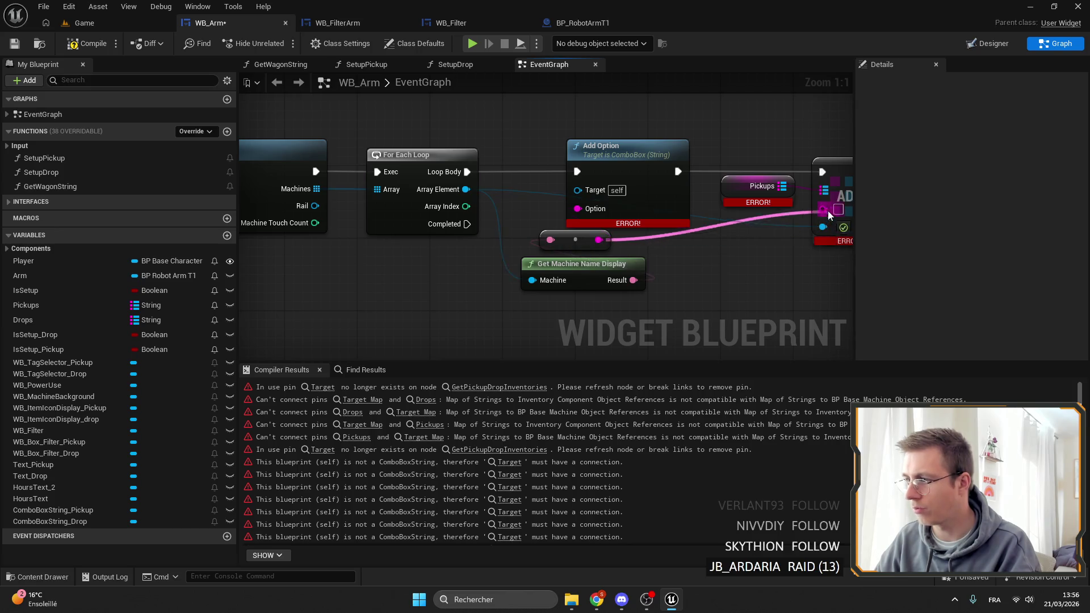
Step: Connect the loop's Completed output to the Sequence node and select the nodes after the loop
{"action": "scroll", "coordinate": [483, 158], "scroll_direction": "down", "scroll_amount": 3}
{"action": "mouse_move", "coordinate": [458, 155]}
{"action": "left_mouse_down"}
{"action": "mouse_move", "coordinate": [605, 196]}
{"action": "mouse_move", "coordinate": [563, 200]}
{"action": "mouse_move", "coordinate": [613, 261]}
{"action": "mouse_move", "coordinate": [636, 327]}
{"action": "mouse_move", "coordinate": [650, 218]}
{"action": "left_mouse_up"}
{"action": "scroll", "coordinate": [563, 200], "scroll_direction": "down", "scroll_amount": 1}
{"action": "scroll", "coordinate": [613, 261], "scroll_direction": "up", "scroll_amount": 3}
{"action": "scroll", "coordinate": [705, 267], "scroll_direction": "down", "scroll_amount": 2}
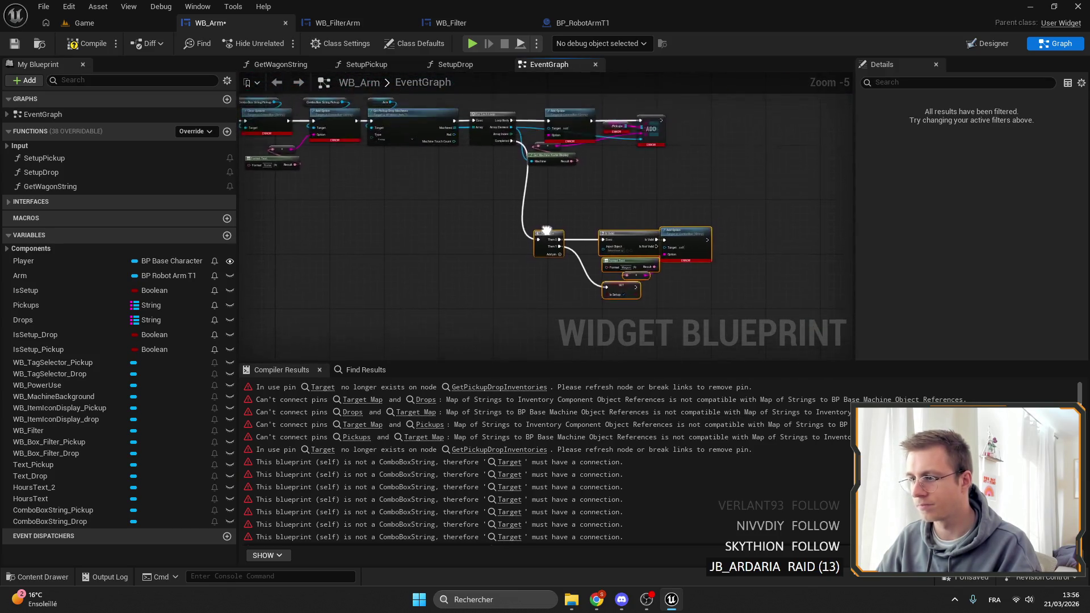
{"action": "left_click_drag", "start_coordinate": [840, 278], "coordinate": [598, 153]}
{"action": "scroll", "coordinate": [599, 153], "scroll_direction": "up", "scroll_amount": 2}
Step: Arrange the Sequence and Is Valid nodes, then bring the start of the pickup chain into view
{"action": "left_click", "coordinate": [679, 213]}
{"action": "left_click_drag", "start_coordinate": [560, 216], "coordinate": [653, 231]}
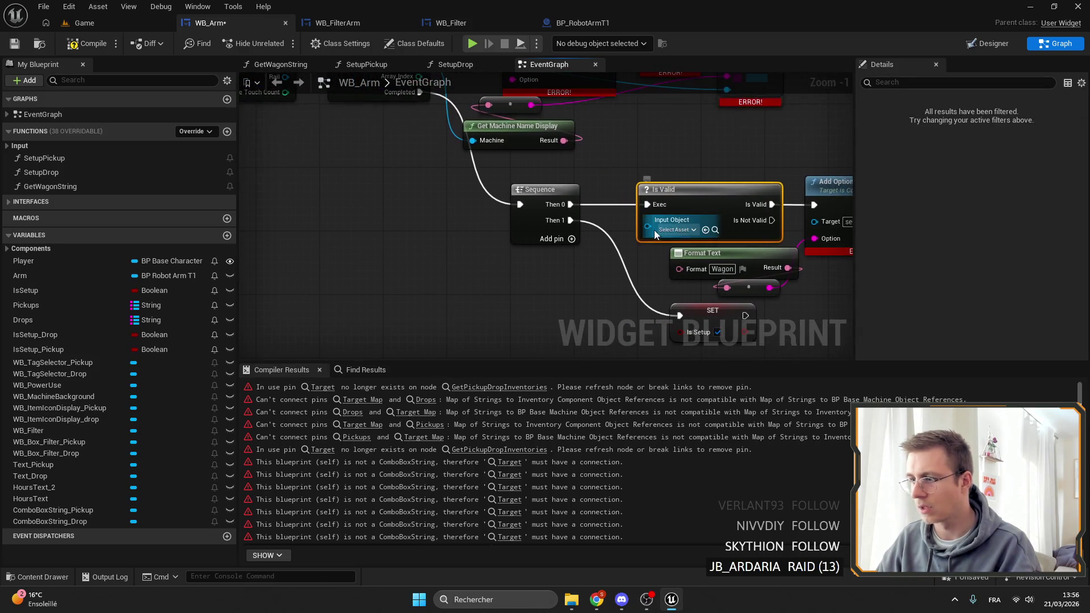
{"action": "scroll", "coordinate": [650, 227], "scroll_direction": "down", "scroll_amount": 2}
{"action": "scroll", "coordinate": [448, 155], "scroll_direction": "up", "scroll_amount": 1}
{"action": "scroll", "coordinate": [762, 267], "scroll_direction": "up", "scroll_amount": 3}
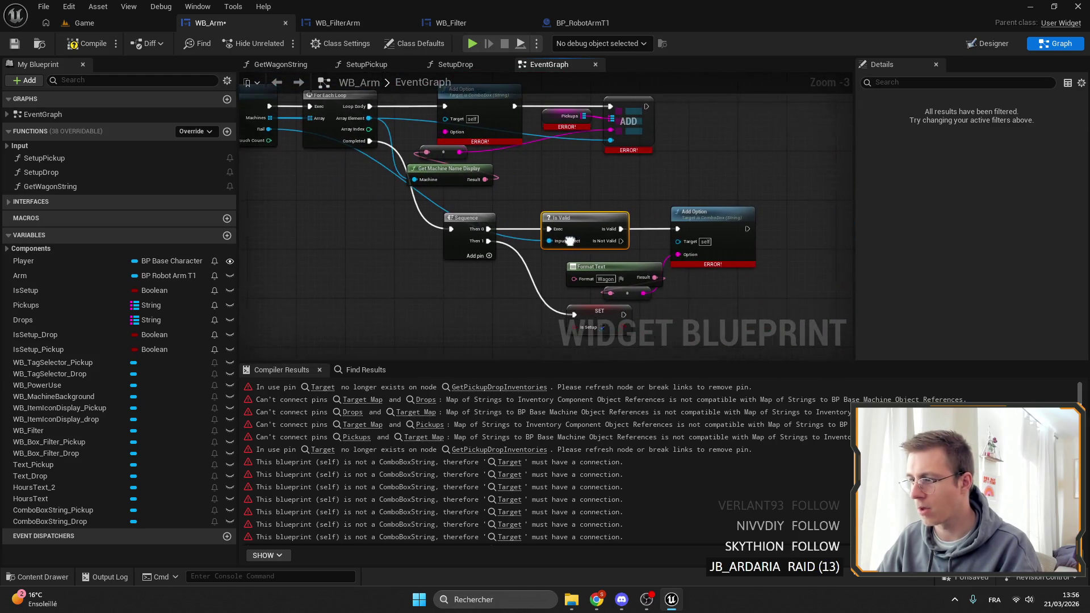
{"action": "mouse_move", "coordinate": [679, 276]}
{"action": "left_mouse_down"}
{"action": "mouse_move", "coordinate": [551, 263]}
{"action": "mouse_move", "coordinate": [565, 242]}
{"action": "left_mouse_up"}
{"action": "scroll", "coordinate": [641, 289], "scroll_direction": "down", "scroll_amount": 4}
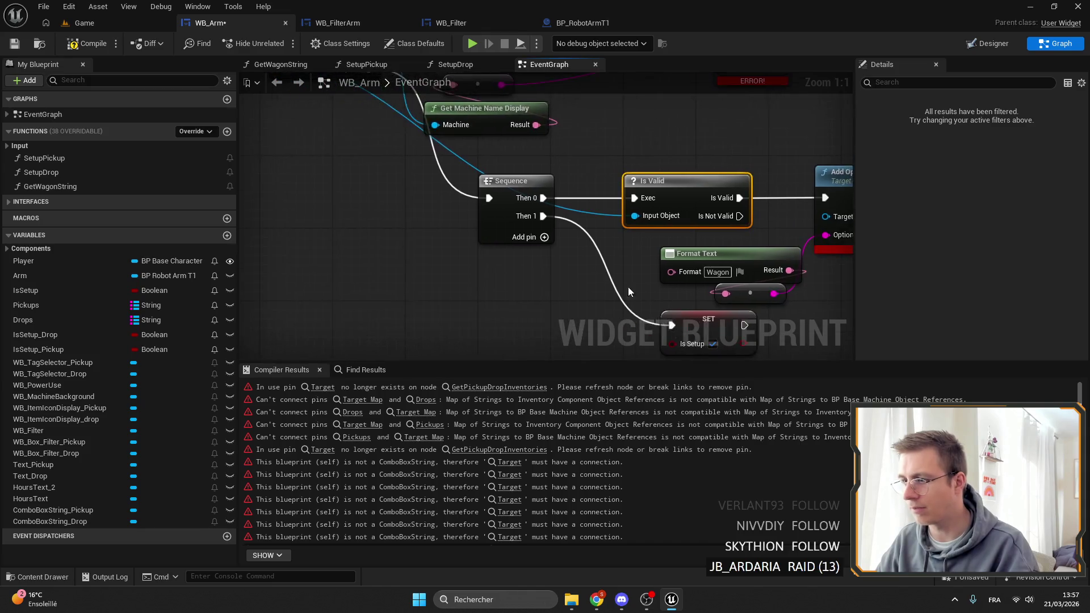
{"action": "left_click_drag", "start_coordinate": [329, 254], "coordinate": [833, 257]}
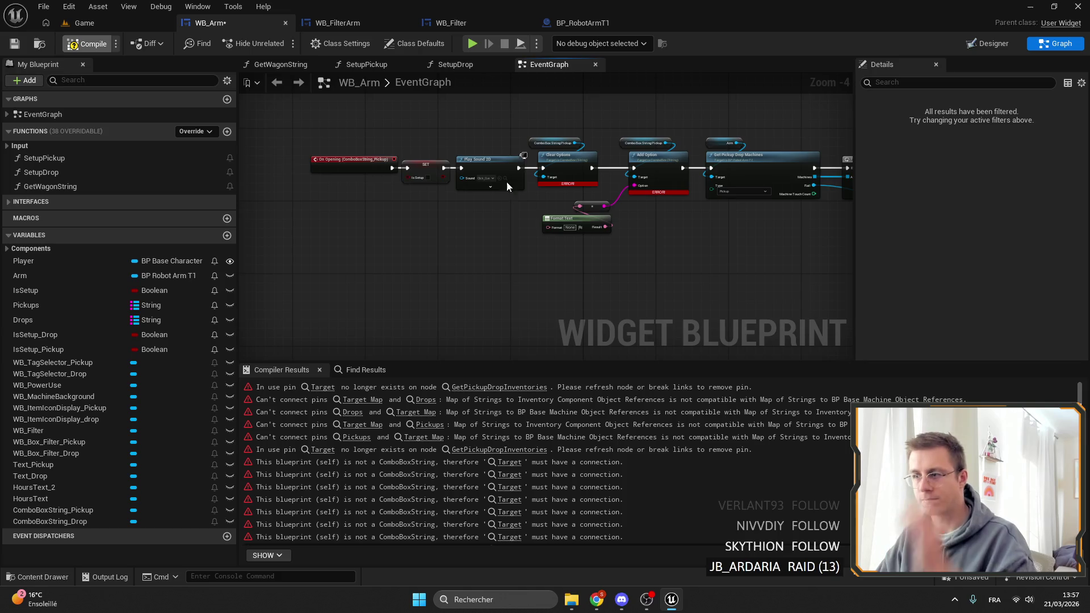
Step: Save WB_Arm and set the pickup combo box as Add Option's target
{"action": "key", "text": "ctrl+s"}
{"action": "mouse_move", "coordinate": [731, 261]}
{"action": "left_mouse_down"}
{"action": "mouse_move", "coordinate": [487, 226]}
{"action": "mouse_move", "coordinate": [605, 127]}
{"action": "left_mouse_up"}
{"action": "scroll", "coordinate": [605, 127], "scroll_direction": "up", "scroll_amount": 4}
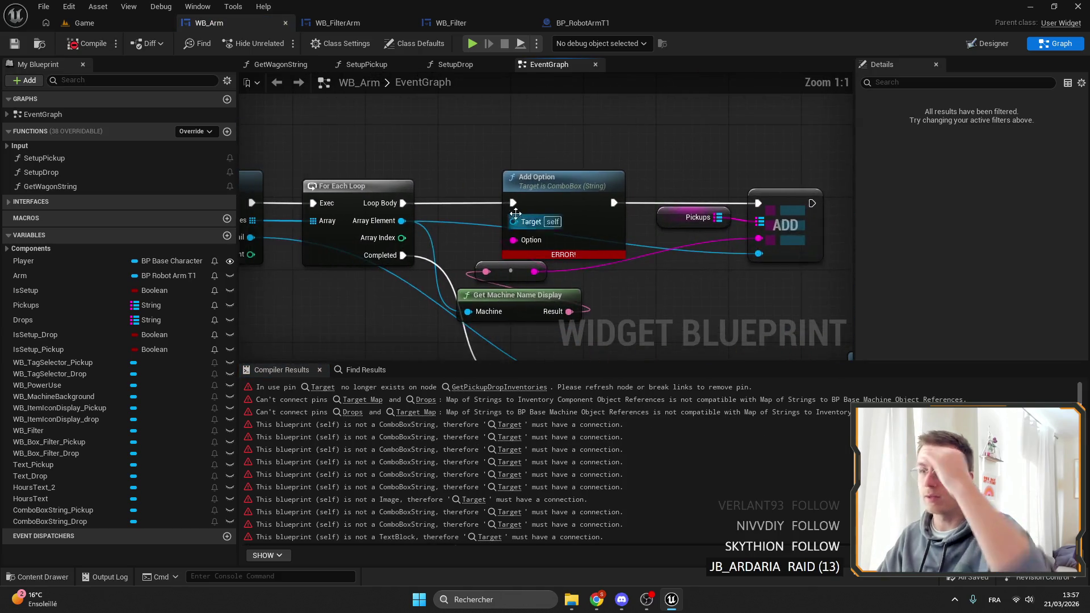
{"action": "left_click_drag", "start_coordinate": [520, 220], "coordinate": [502, 145]}
{"action": "key", "text": "ctrl+v"}
{"action": "type", "text": "pick"}
{"action": "key", "text": "Return"}
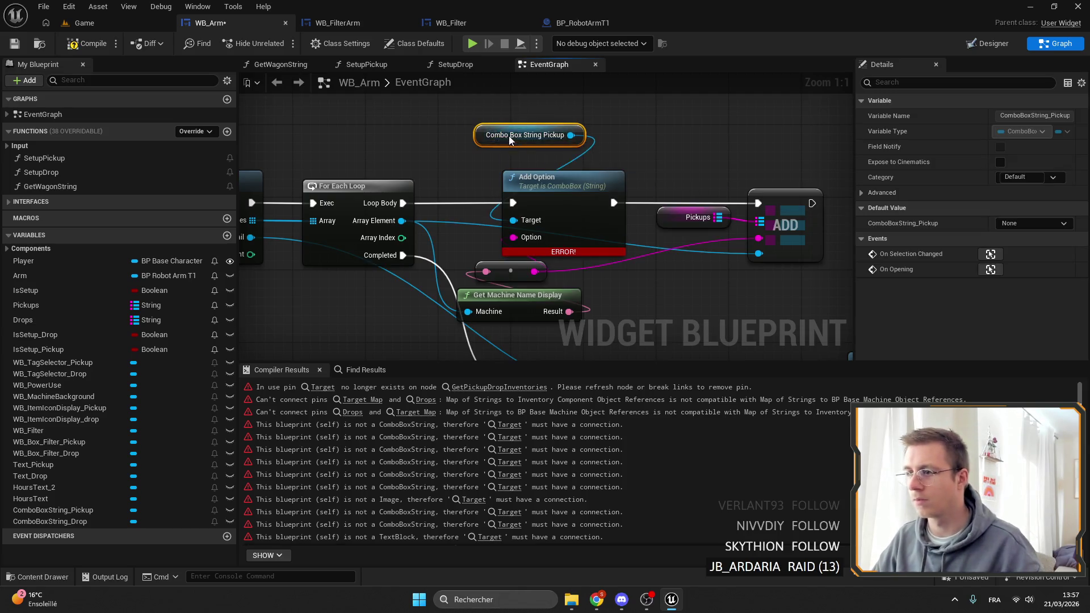
Step: Give the drop Clear Options node the Combo Box String Drop reference as its target
{"action": "mouse_move", "coordinate": [840, 318]}
{"action": "left_mouse_down"}
{"action": "mouse_move", "coordinate": [738, 244]}
{"action": "mouse_move", "coordinate": [691, 169]}
{"action": "mouse_move", "coordinate": [649, 251]}
{"action": "left_mouse_up"}
{"action": "scroll", "coordinate": [618, 186], "scroll_direction": "down", "scroll_amount": 10}
{"action": "scroll", "coordinate": [642, 246], "scroll_direction": "up", "scroll_amount": 10}
{"action": "mouse_move", "coordinate": [479, 245]}
{"action": "left_mouse_down"}
{"action": "mouse_move", "coordinate": [444, 165]}
{"action": "mouse_move", "coordinate": [483, 174]}
{"action": "left_mouse_up"}
{"action": "type", "text": "drop"}
{"action": "key", "text": "Return"}
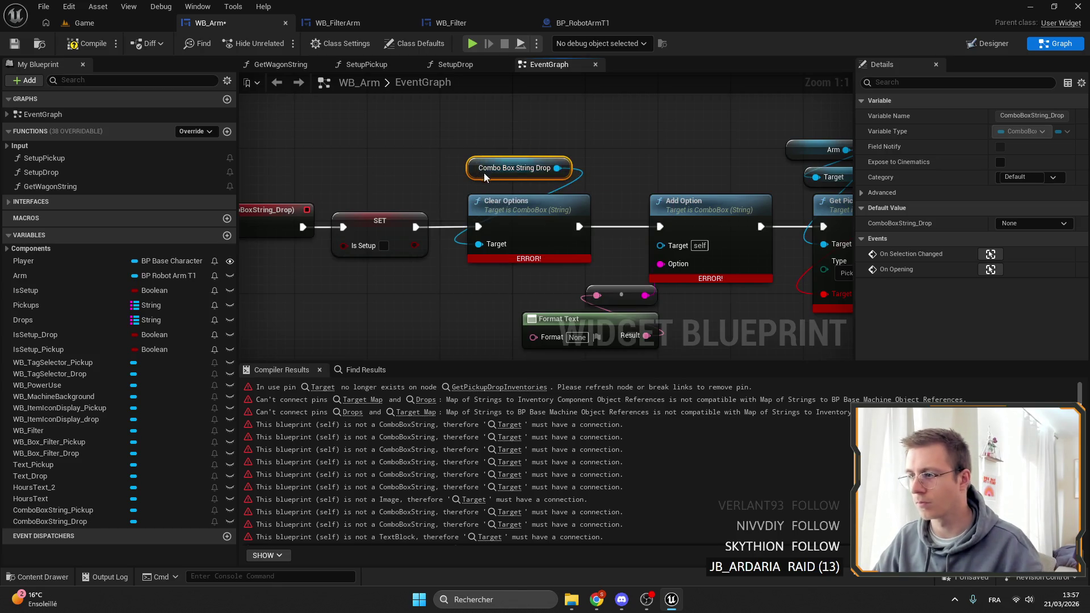
Step: Delete the obsolete Get Pickup Drop Inventories node and add Get Pickup Drop Machines from Arm
{"action": "left_click_drag", "start_coordinate": [579, 178], "coordinate": [576, 175]}
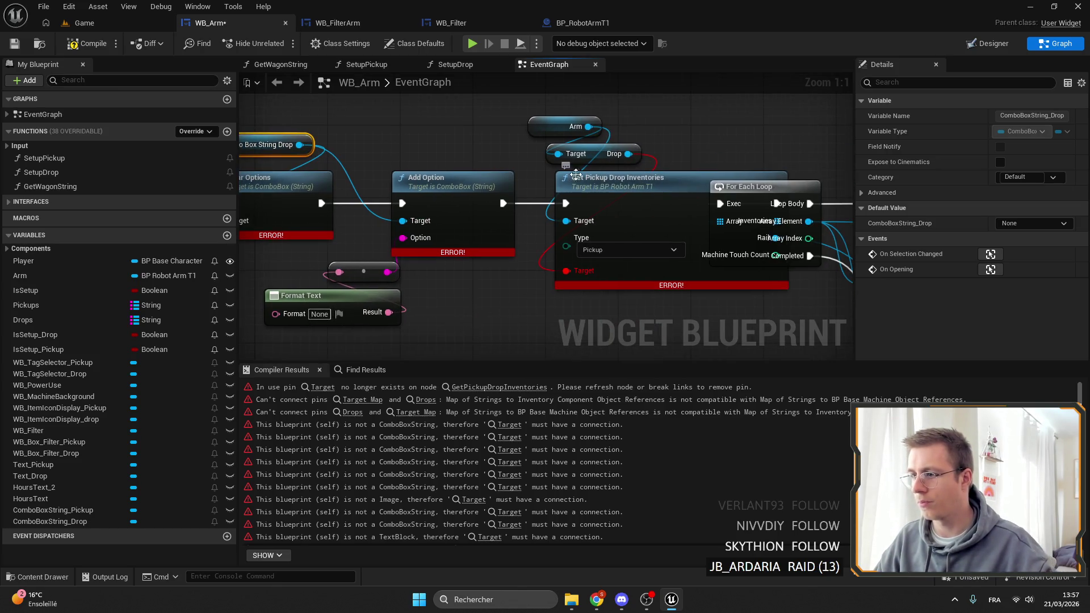
{"action": "left_click", "coordinate": [678, 181]}
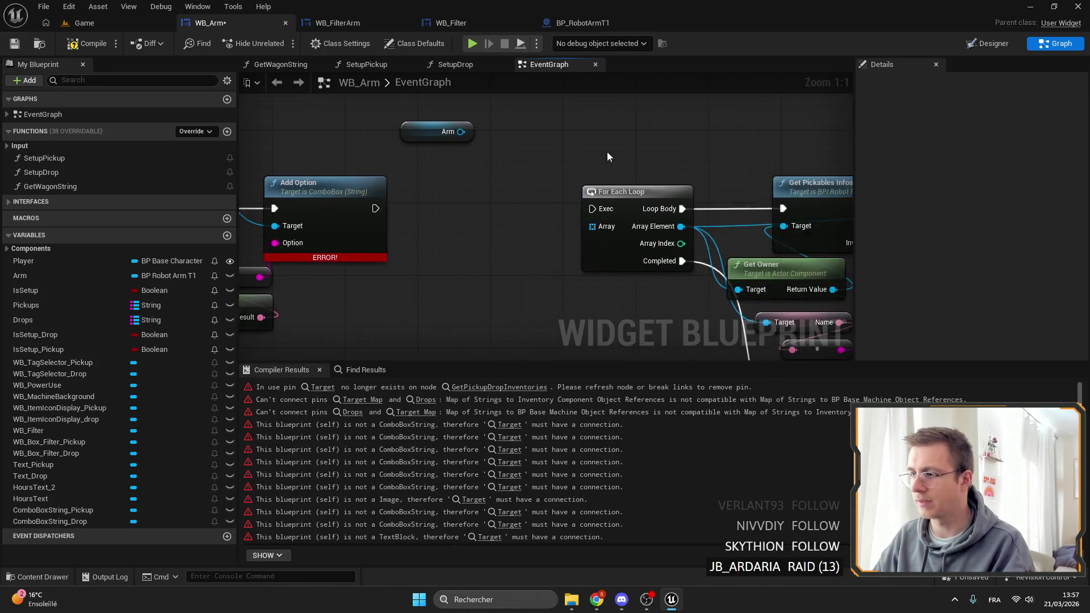
{"action": "scroll", "coordinate": [615, 151], "scroll_direction": "down", "scroll_amount": 3}
{"action": "key", "text": "Delete"}
{"action": "left_click_drag", "start_coordinate": [604, 270], "coordinate": [564, 250]}
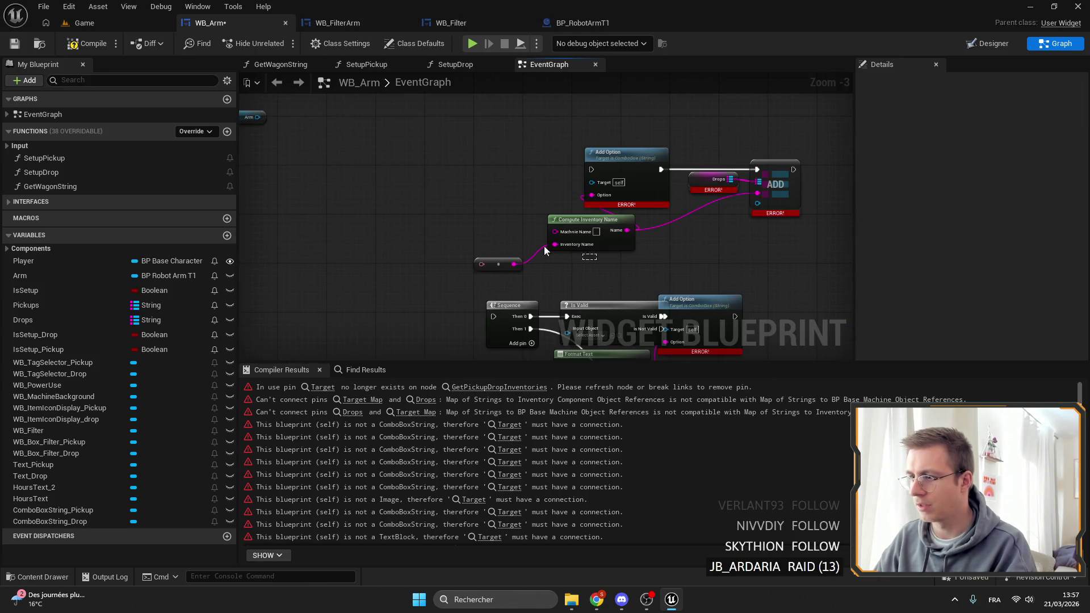
{"action": "mouse_move", "coordinate": [642, 230]}
{"action": "left_mouse_down"}
{"action": "mouse_move", "coordinate": [596, 187]}
{"action": "mouse_move", "coordinate": [502, 139]}
{"action": "left_mouse_up"}
{"action": "scroll", "coordinate": [559, 195], "scroll_direction": "up", "scroll_amount": 2}
{"action": "left_click_drag", "start_coordinate": [611, 163], "coordinate": [639, 172]}
{"action": "type", "text": "get mac"}
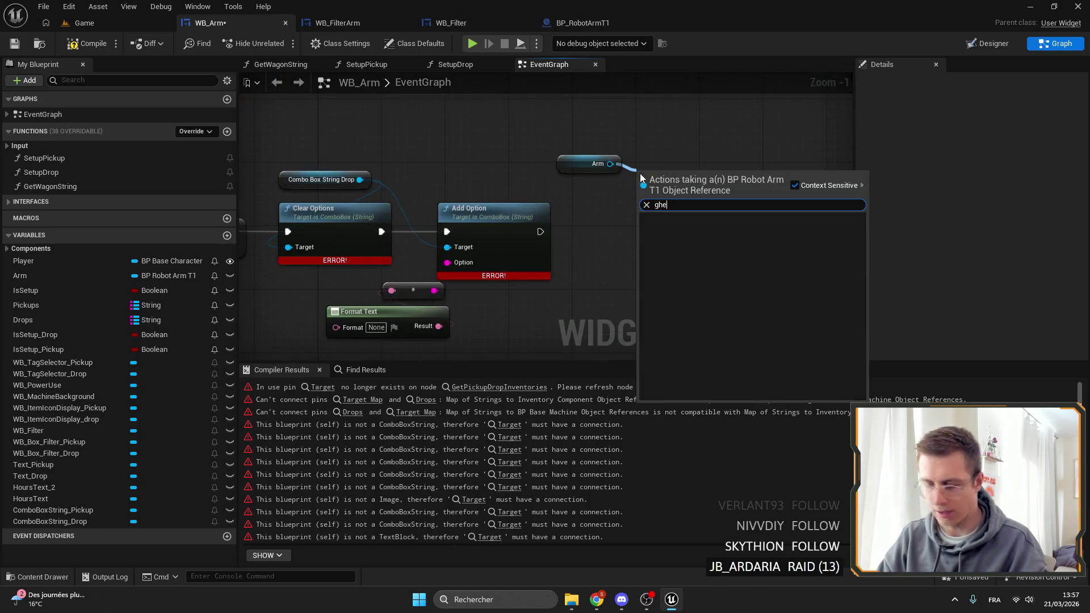
{"action": "type", "text": "hines"}
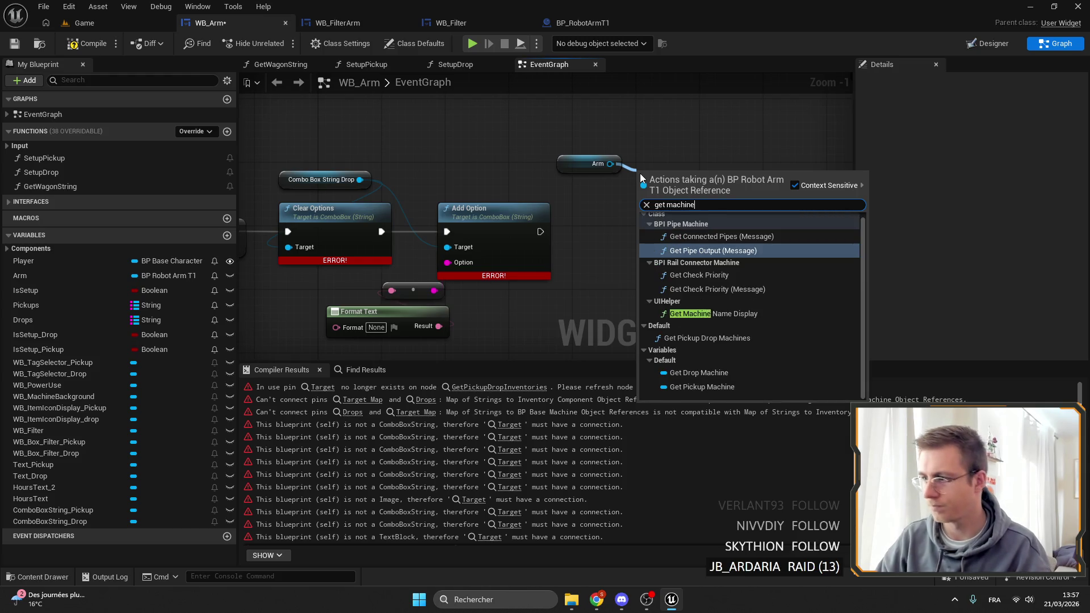
{"action": "left_click", "coordinate": [721, 233]}
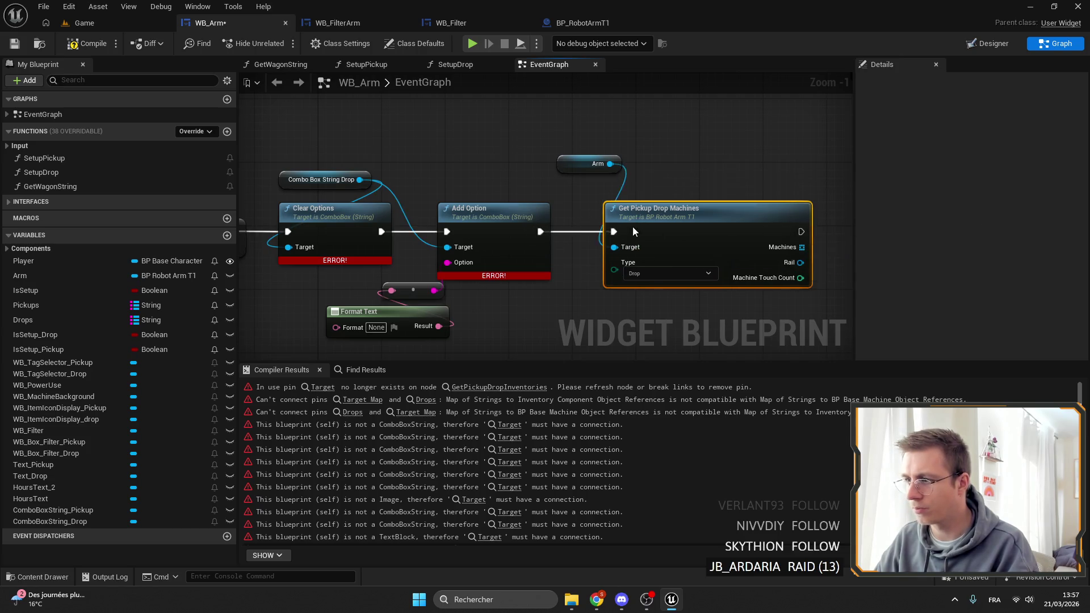
Step: Rename the Get Pickup Drop Machines function to GetMachines in BP_RobotArmT1, compile, and return to WB_Arm
{"action": "double_click", "coordinate": [653, 221]}
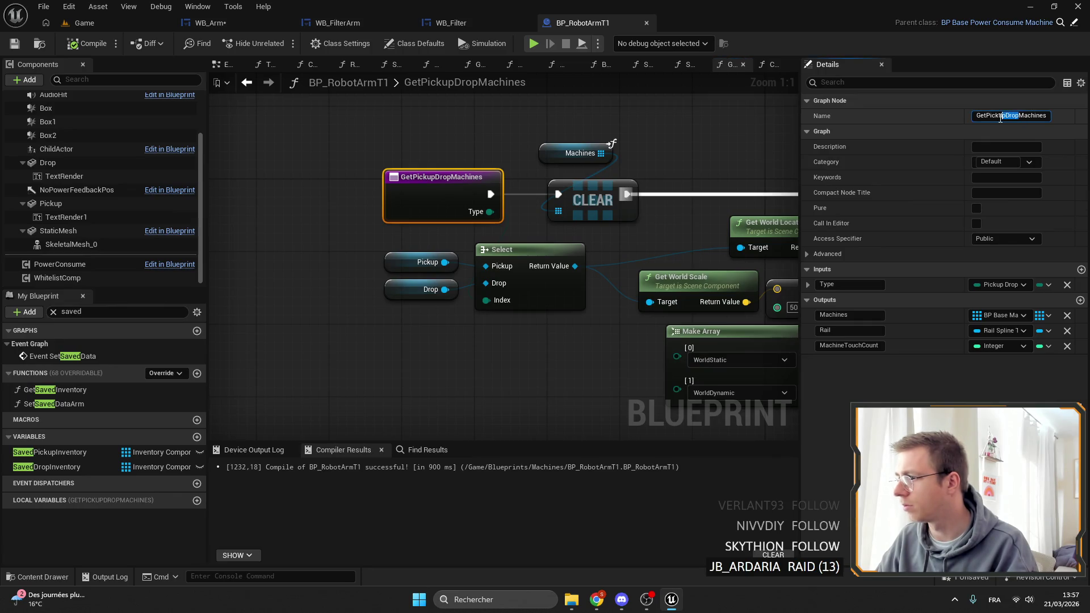
{"action": "key", "text": "Return"}
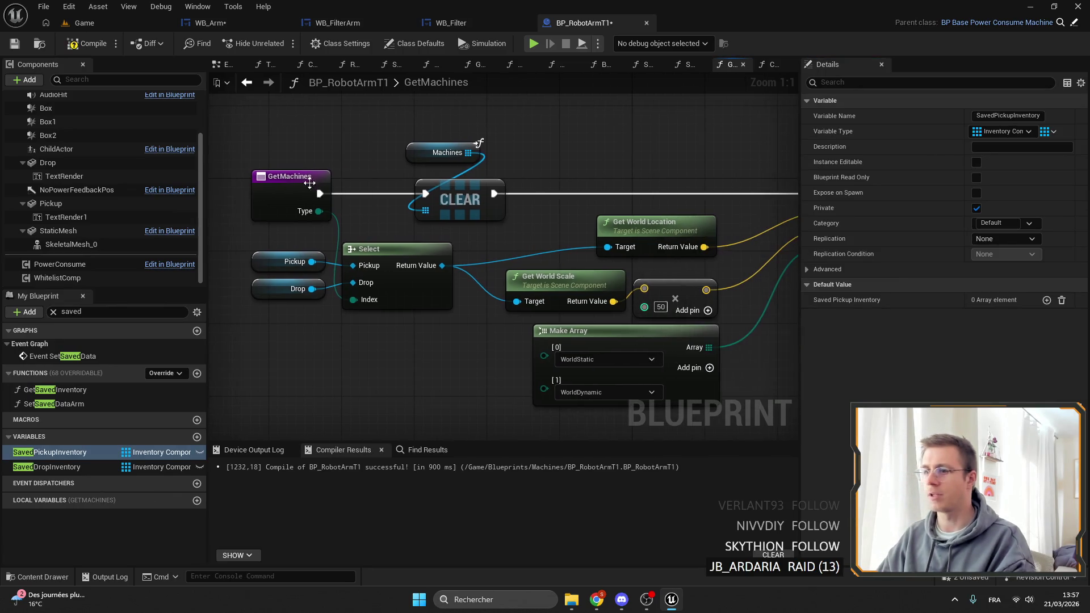
{"action": "left_click", "coordinate": [79, 50]}
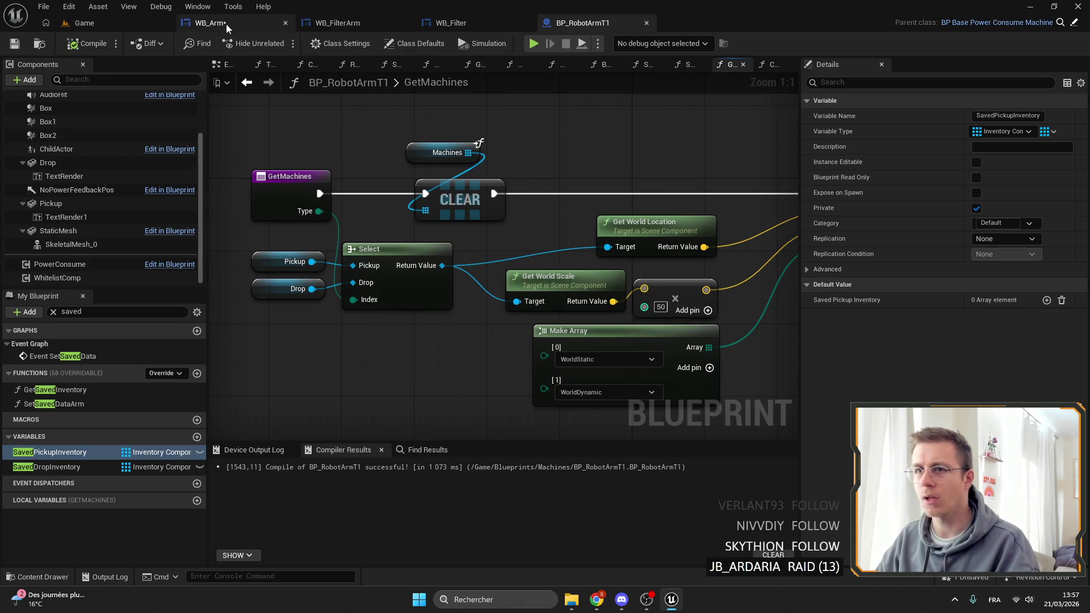
{"action": "left_click", "coordinate": [210, 23]}
Step: Create a For Each Loop over Machines and wire its element toward Add Option
{"action": "scroll", "coordinate": [574, 166], "scroll_direction": "down", "scroll_amount": 2}
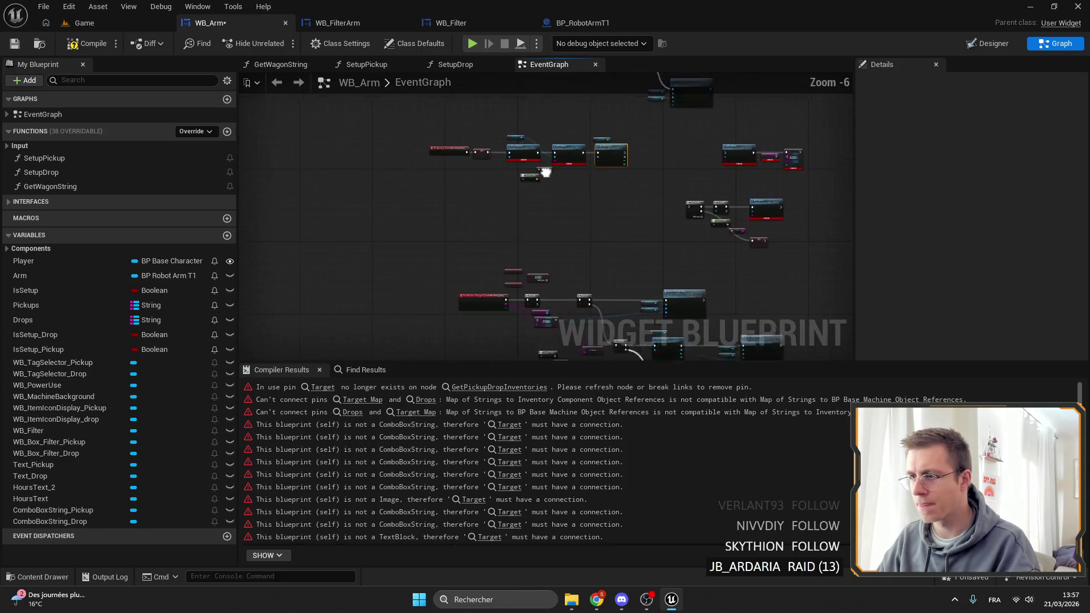
{"action": "scroll", "coordinate": [538, 192], "scroll_direction": "up", "scroll_amount": 5}
{"action": "mouse_move", "coordinate": [538, 192]}
{"action": "left_mouse_down"}
{"action": "mouse_move", "coordinate": [426, 208]}
{"action": "mouse_move", "coordinate": [750, 184]}
{"action": "mouse_move", "coordinate": [591, 186]}
{"action": "mouse_move", "coordinate": [528, 153]}
{"action": "left_mouse_up"}
{"action": "type", "text": "for"}
{"action": "key", "text": "Return"}
{"action": "left_click_drag", "start_coordinate": [603, 183], "coordinate": [750, 195]}
Step: Feed each Array Element through Get Machine Name Display into Add Option's Option
{"action": "mouse_move", "coordinate": [564, 190]}
{"action": "left_mouse_down"}
{"action": "mouse_move", "coordinate": [469, 165]}
{"action": "mouse_move", "coordinate": [511, 183]}
{"action": "left_mouse_up"}
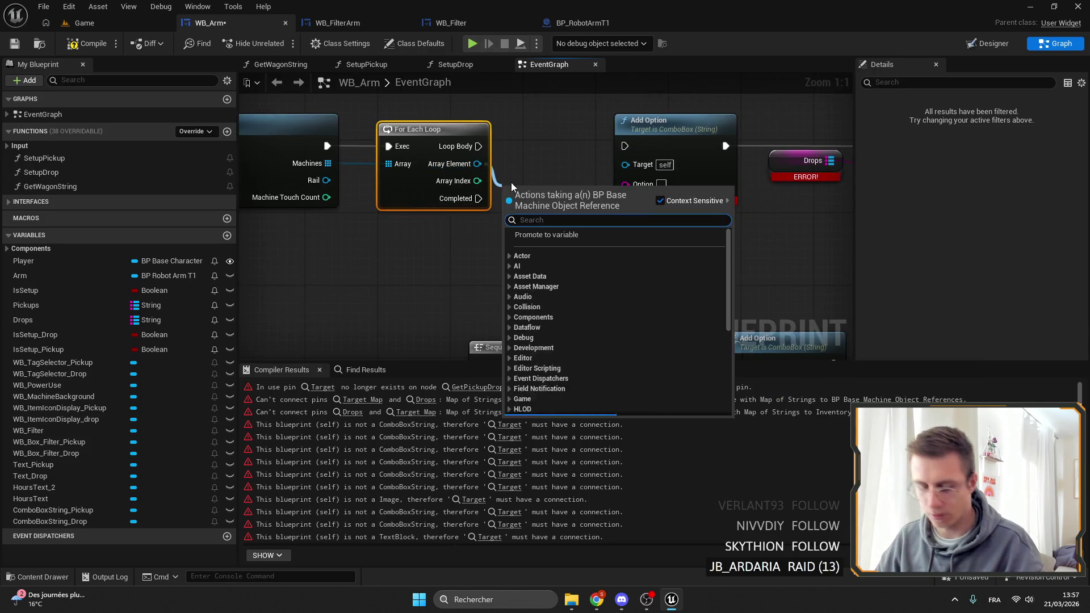
{"action": "type", "text": "machine name"}
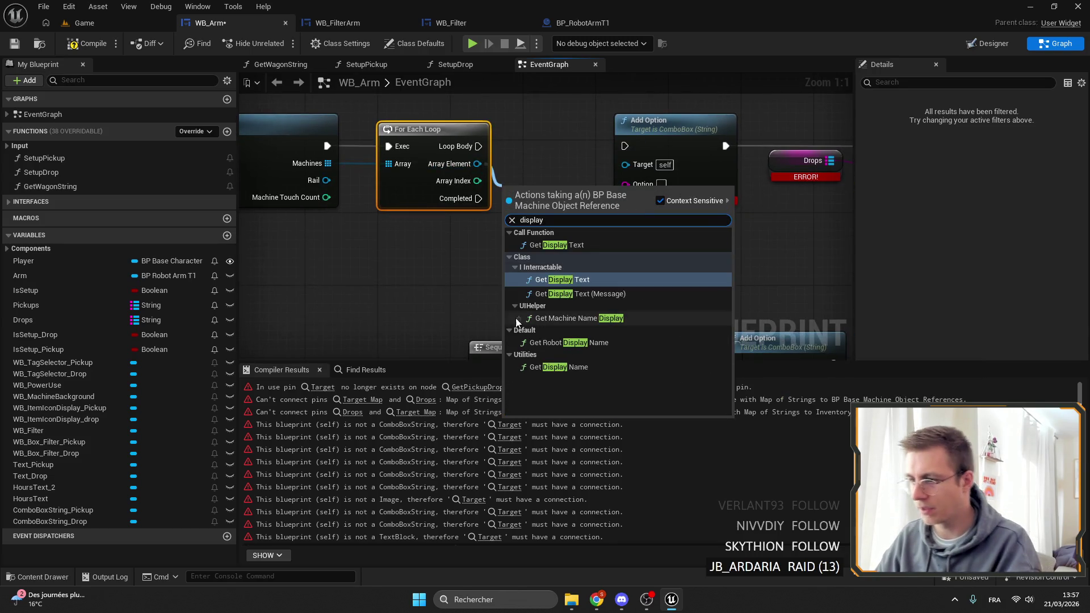
{"action": "left_click", "coordinate": [566, 318]}
{"action": "left_click_drag", "start_coordinate": [634, 184], "coordinate": [634, 184]}
{"action": "left_click_drag", "start_coordinate": [584, 194], "coordinate": [665, 244]}
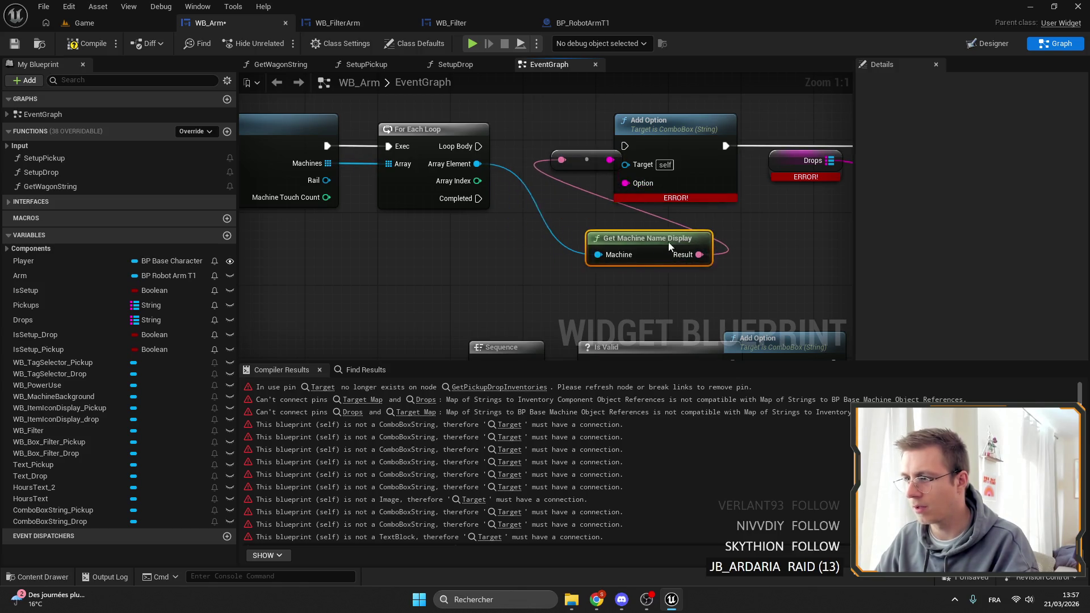
{"action": "left_click_drag", "start_coordinate": [814, 196], "coordinate": [416, 179]}
Step: Run Add Option on each loop iteration and continue to the Sequence when the loop completes
{"action": "left_click_drag", "start_coordinate": [557, 144], "coordinate": [568, 145]}
{"action": "left_click_drag", "start_coordinate": [381, 165], "coordinate": [385, 331]}
{"action": "mouse_move", "coordinate": [624, 233]}
{"action": "left_mouse_down"}
{"action": "mouse_move", "coordinate": [364, 126]}
{"action": "mouse_move", "coordinate": [411, 255]}
{"action": "left_mouse_up"}
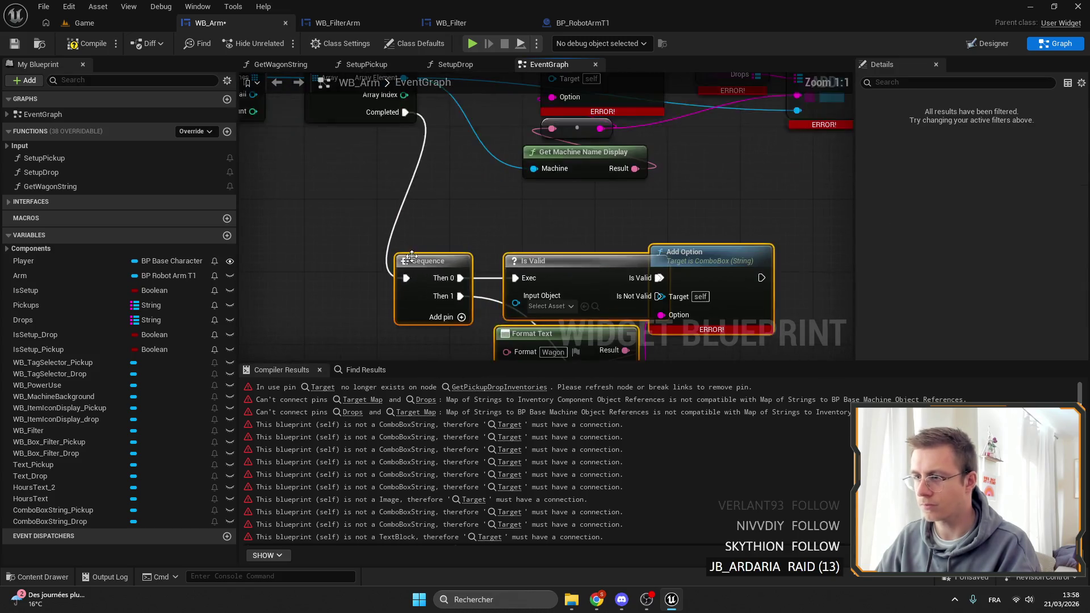
{"action": "scroll", "coordinate": [540, 176], "scroll_direction": "down", "scroll_amount": 5}
{"action": "left_click_drag", "start_coordinate": [631, 312], "coordinate": [504, 221]}
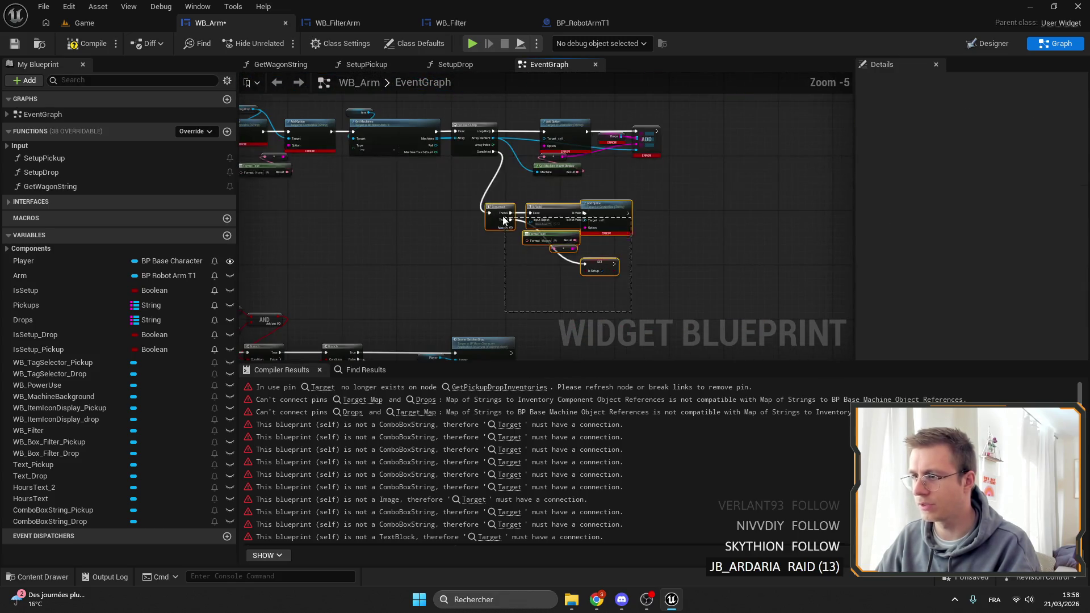
{"action": "scroll", "coordinate": [504, 220], "scroll_direction": "up", "scroll_amount": 5}
Step: Connect the ComboBoxString_Drop reference to Add Option's Target and compile and save WB_Arm
{"action": "left_click", "coordinate": [618, 217]}
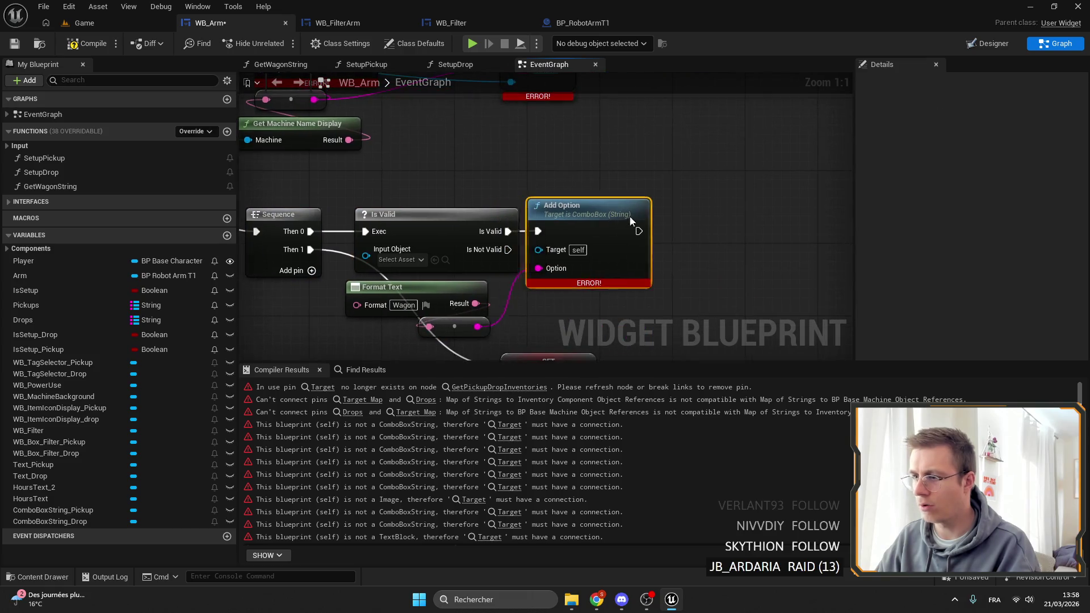
{"action": "left_click_drag", "start_coordinate": [619, 217], "coordinate": [695, 236]}
{"action": "left_click_drag", "start_coordinate": [208, 165], "coordinate": [464, 213]}
{"action": "mouse_move", "coordinate": [301, 135]}
{"action": "left_mouse_down"}
{"action": "mouse_move", "coordinate": [682, 311]}
{"action": "mouse_move", "coordinate": [846, 355]}
{"action": "mouse_move", "coordinate": [672, 247]}
{"action": "mouse_move", "coordinate": [631, 178]}
{"action": "left_mouse_up"}
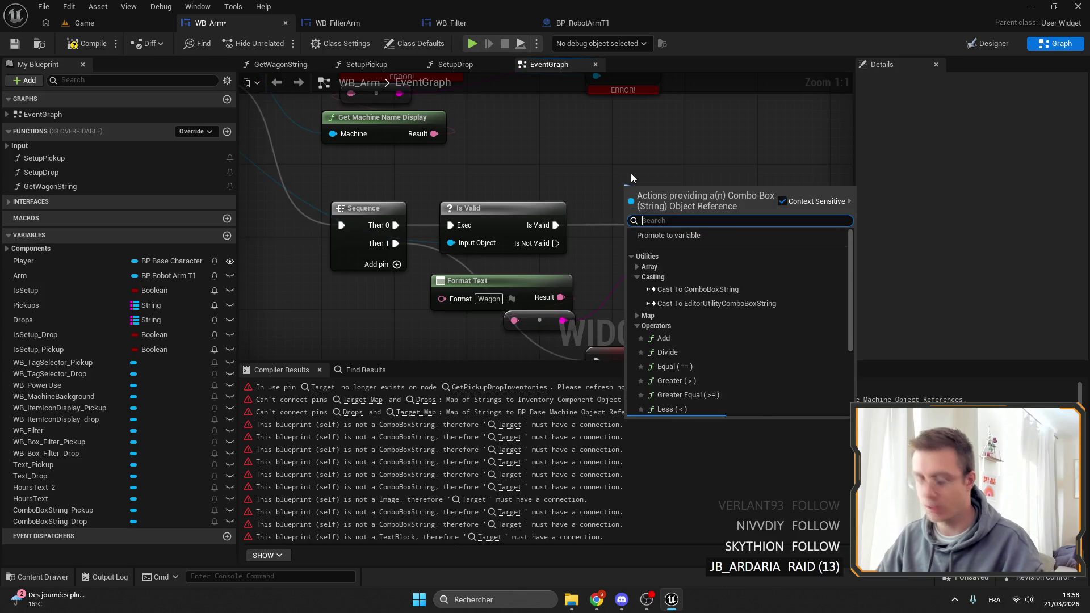
{"action": "type", "text": "drop"}
{"action": "key", "text": "Return"}
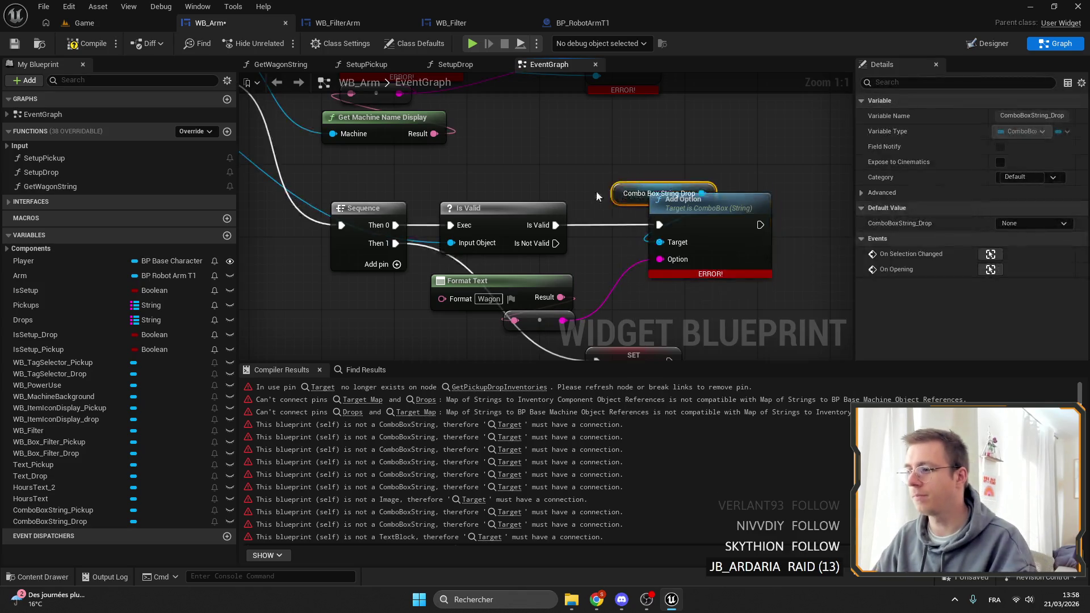
{"action": "left_click_drag", "start_coordinate": [638, 183], "coordinate": [483, 146]}
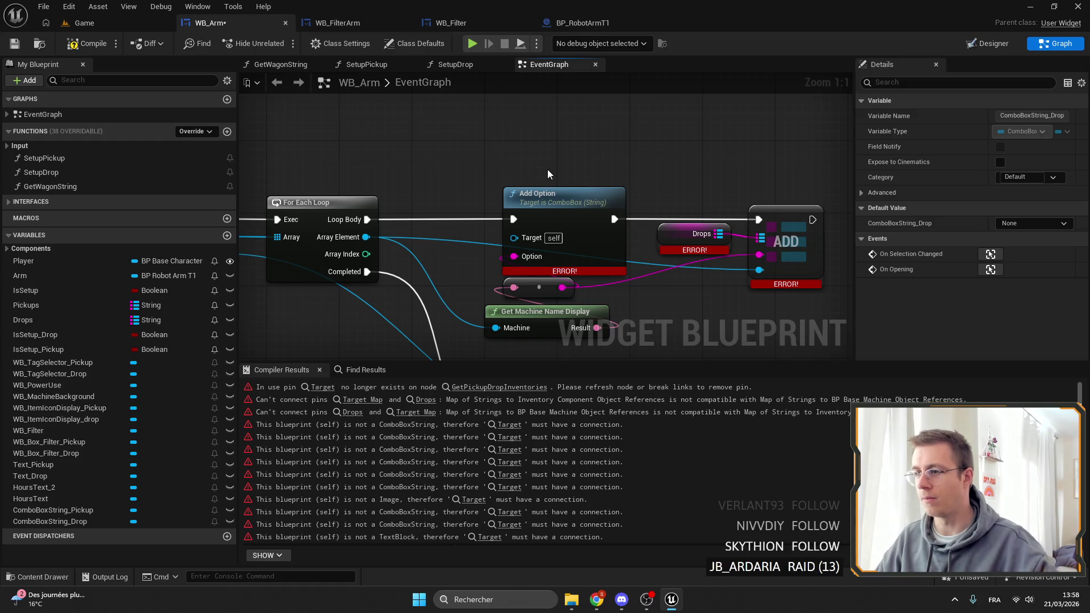
{"action": "key", "text": "ctrl+v"}
{"action": "left_click_drag", "start_coordinate": [574, 160], "coordinate": [514, 237]}
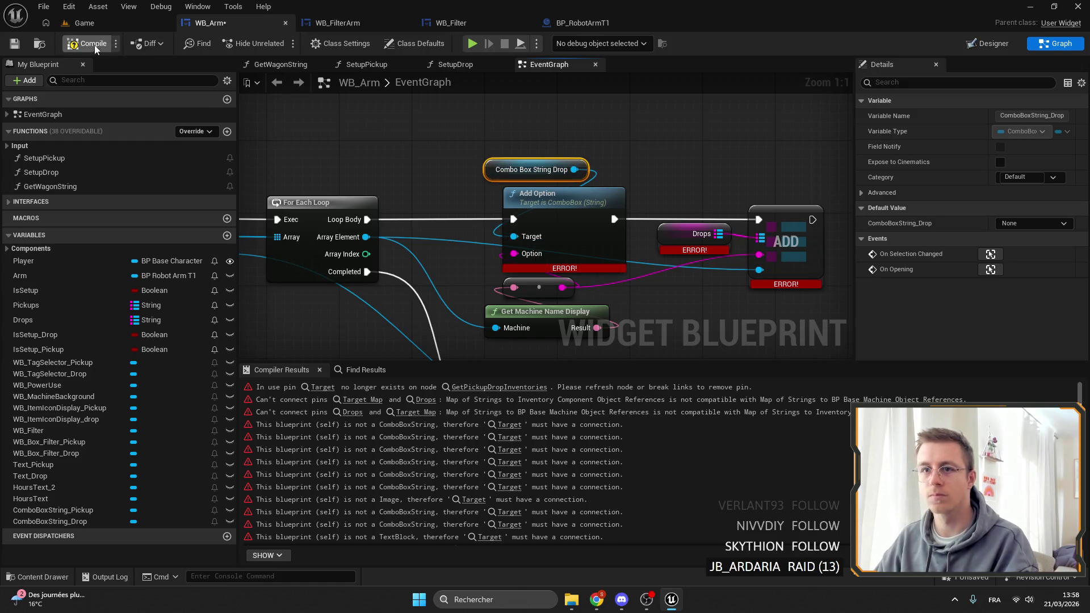
{"action": "left_click", "coordinate": [16, 44]}
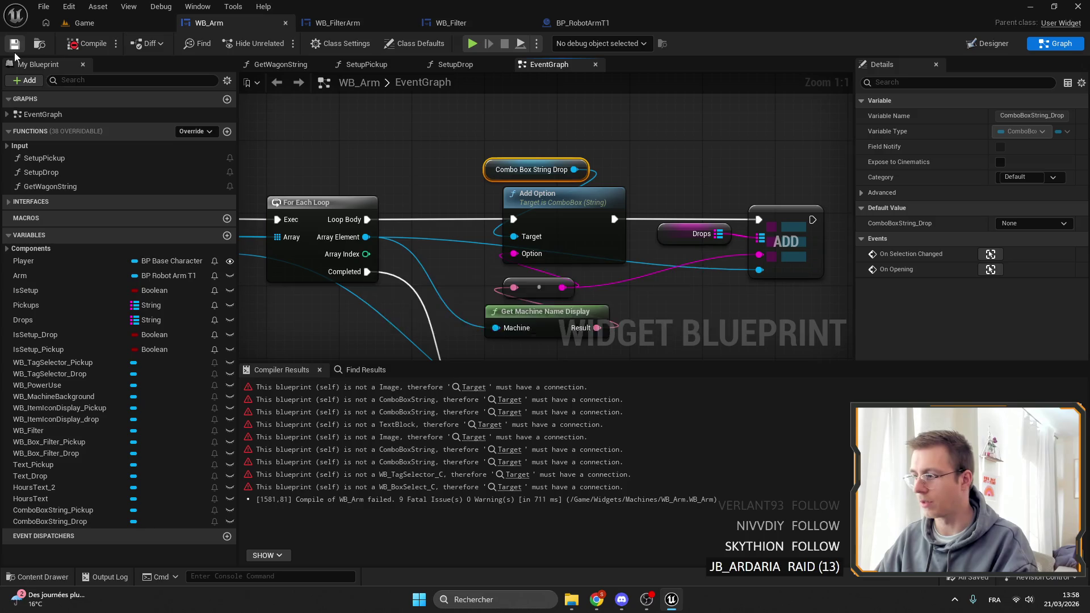
Step: Go to the first compile error and wire ComboBoxString_Pickup into Add Option's Target in SetupPickup
{"action": "left_click", "coordinate": [472, 388]}
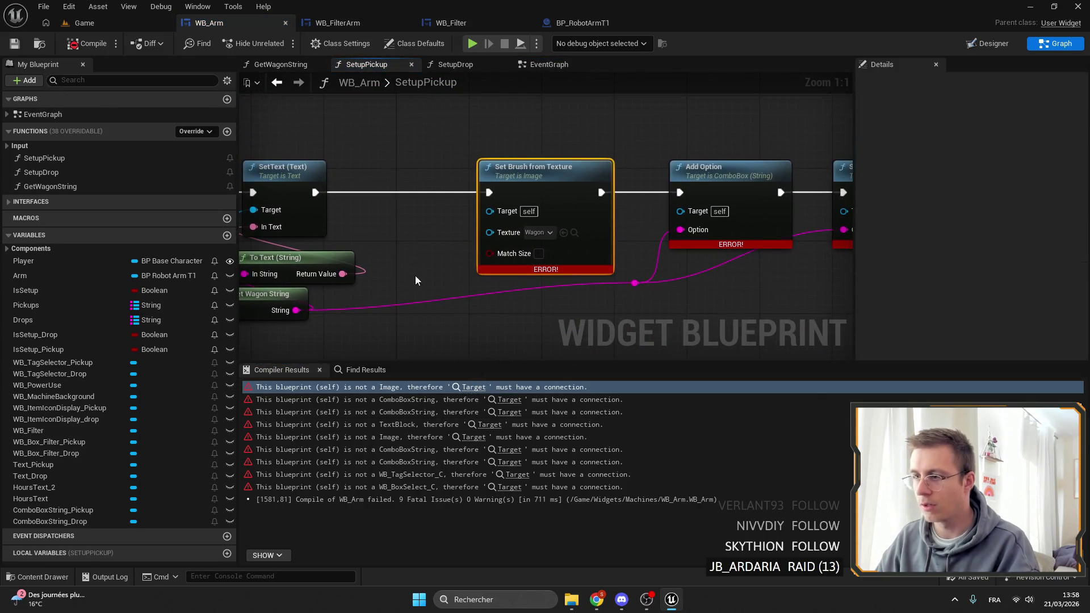
{"action": "scroll", "coordinate": [414, 260], "scroll_direction": "down", "scroll_amount": 2}
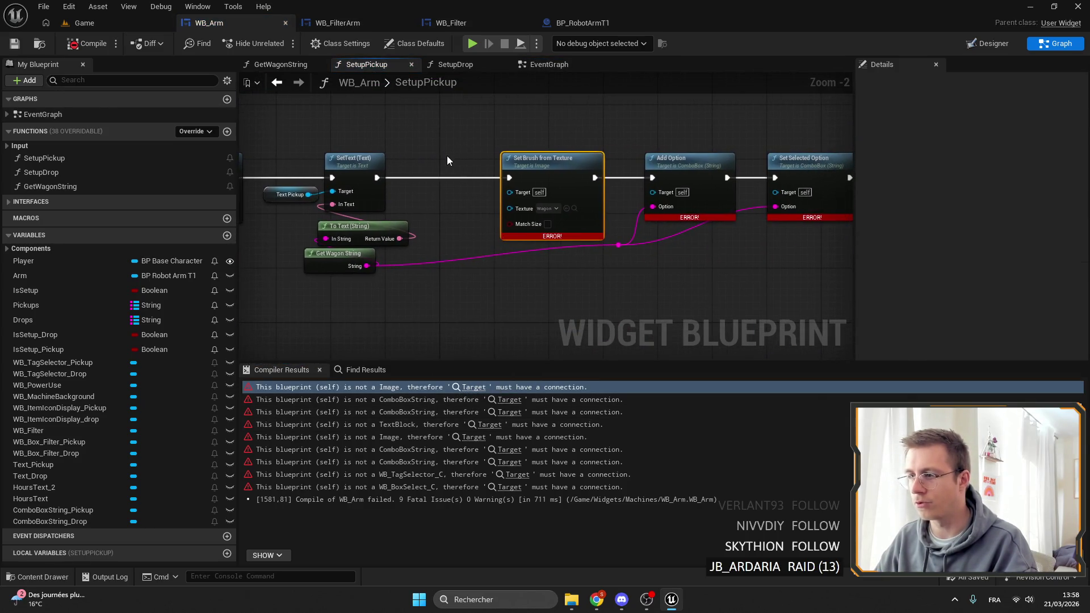
{"action": "scroll", "coordinate": [663, 214], "scroll_direction": "down", "scroll_amount": 3}
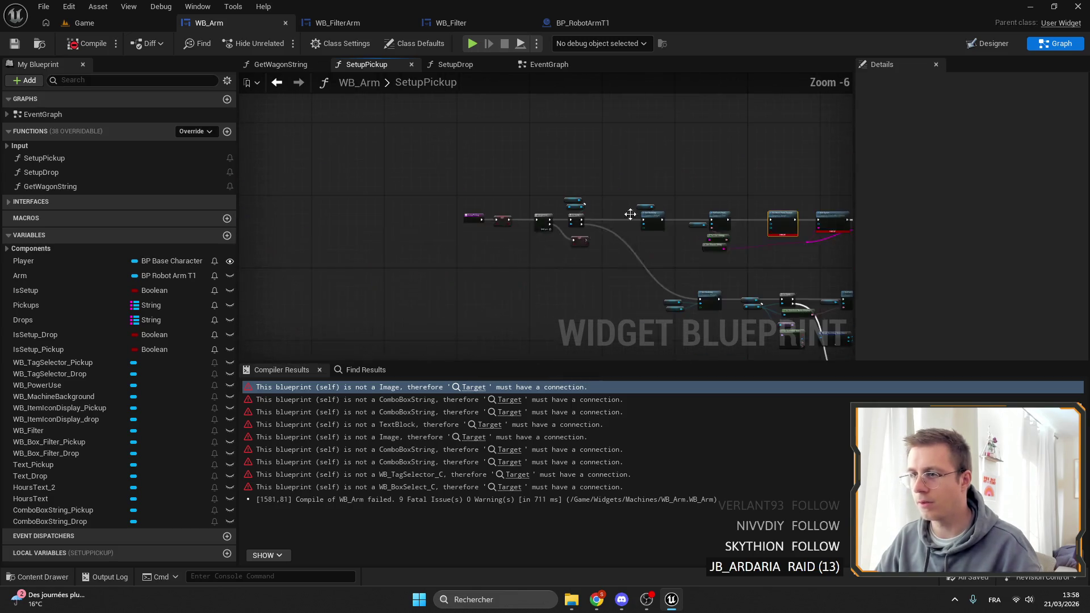
{"action": "scroll", "coordinate": [516, 216], "scroll_direction": "up", "scroll_amount": 3}
{"action": "left_click", "coordinate": [472, 388]}
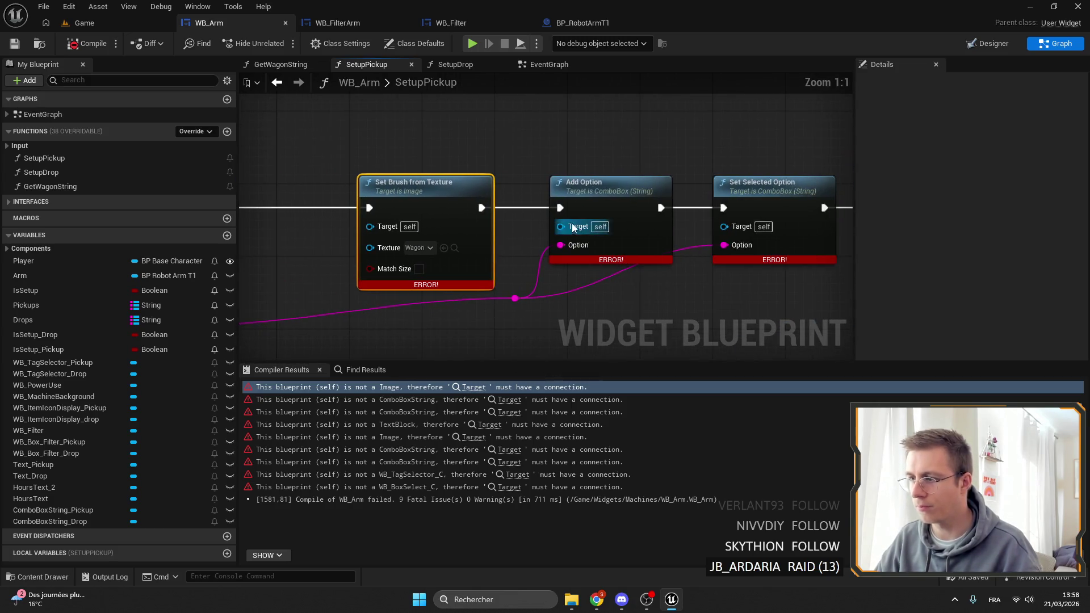
{"action": "left_click_drag", "start_coordinate": [716, 227], "coordinate": [556, 145]}
{"action": "type", "text": "pickup"}
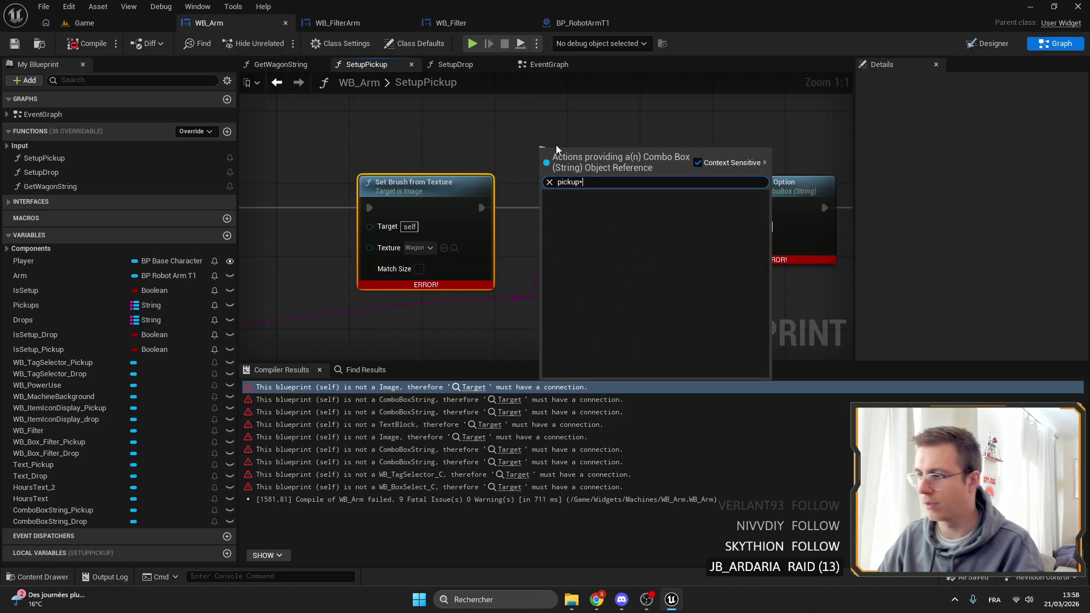
{"action": "key", "text": "Return"}
{"action": "scroll", "coordinate": [552, 164], "scroll_direction": "down", "scroll_amount": 3}
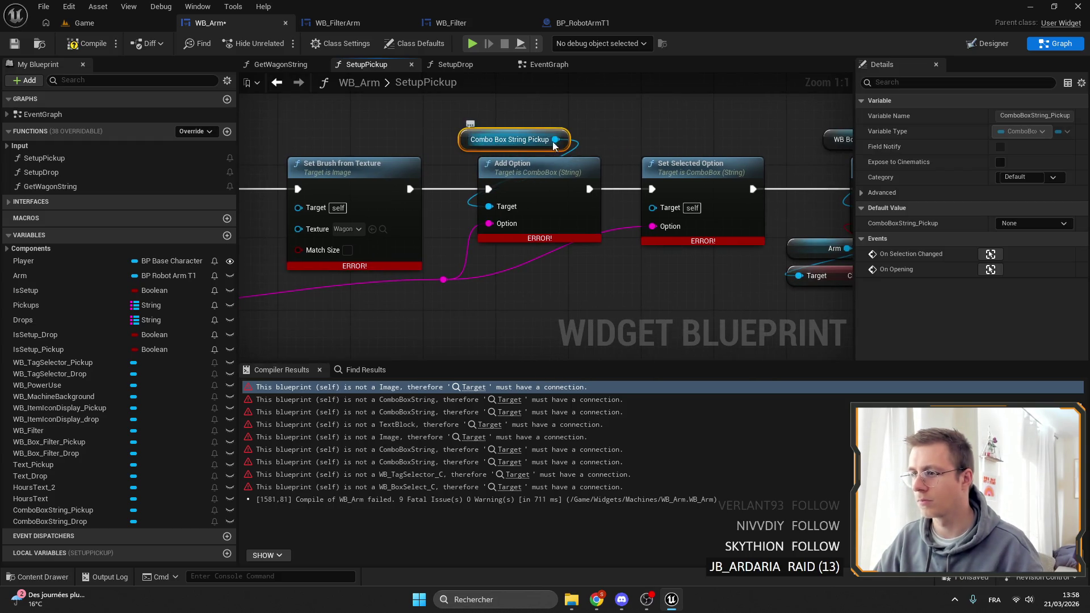
{"action": "left_click_drag", "start_coordinate": [670, 211], "coordinate": [550, 163]}
{"action": "scroll", "coordinate": [582, 195], "scroll_direction": "up", "scroll_amount": 4}
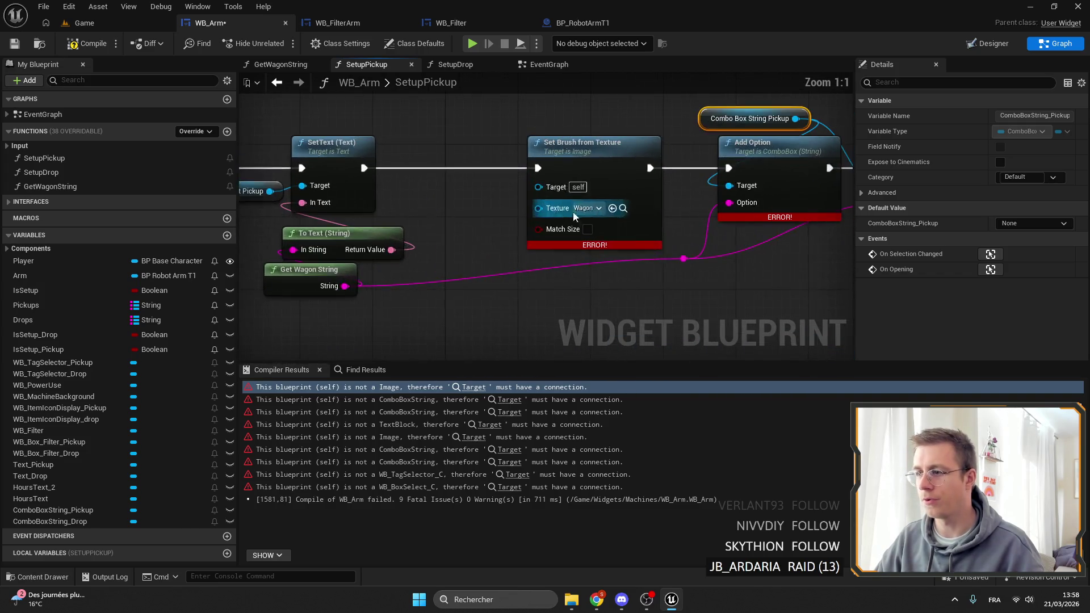
{"action": "left_click", "coordinate": [542, 173]}
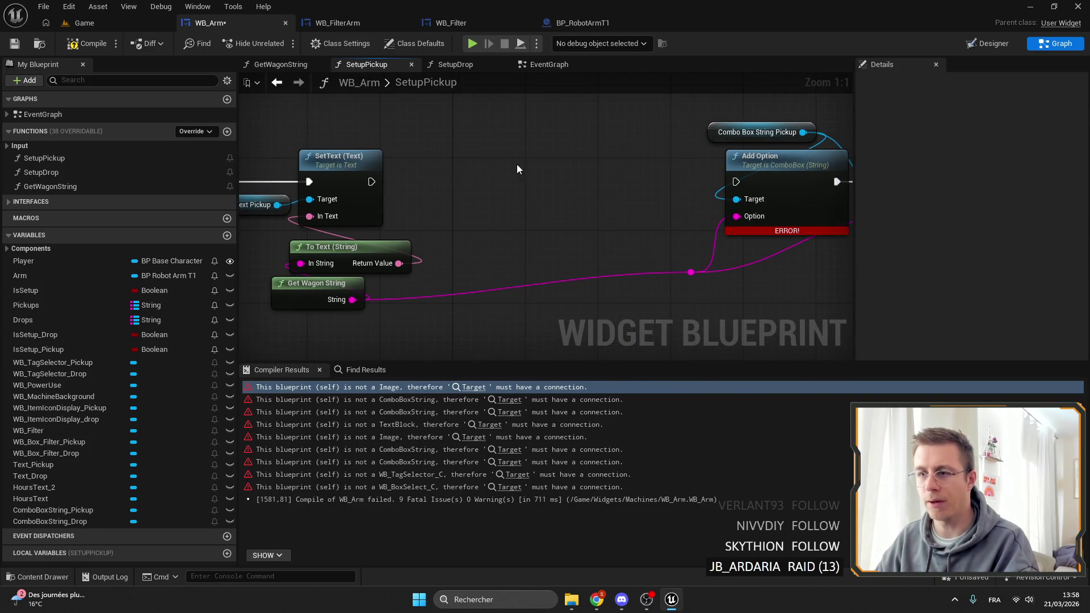
Step: Add a WB_ItemIconDisplay_Pickup getter with an Init All node and place them in the chain
{"action": "mouse_move", "coordinate": [64, 409]}
{"action": "left_mouse_down"}
{"action": "mouse_move", "coordinate": [397, 268]}
{"action": "mouse_move", "coordinate": [539, 127]}
{"action": "mouse_move", "coordinate": [581, 128]}
{"action": "left_mouse_up"}
{"action": "type", "text": "set"}
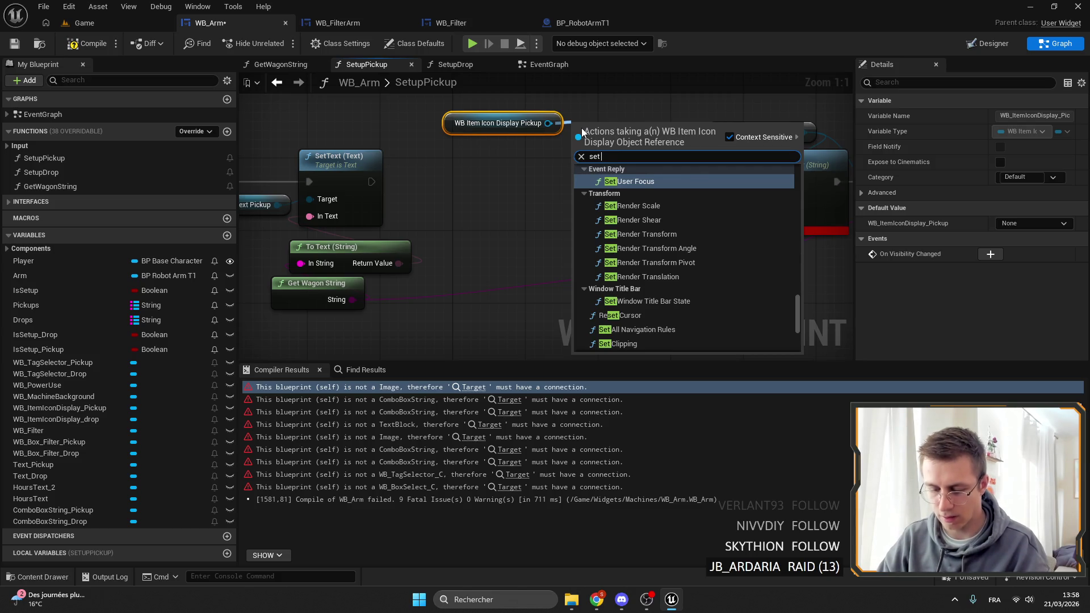
{"action": "type", "text": " inc"}
{"action": "key", "text": "BackSpace"}
{"action": "key", "text": "BackSpace"}
{"action": "type", "text": "c"}
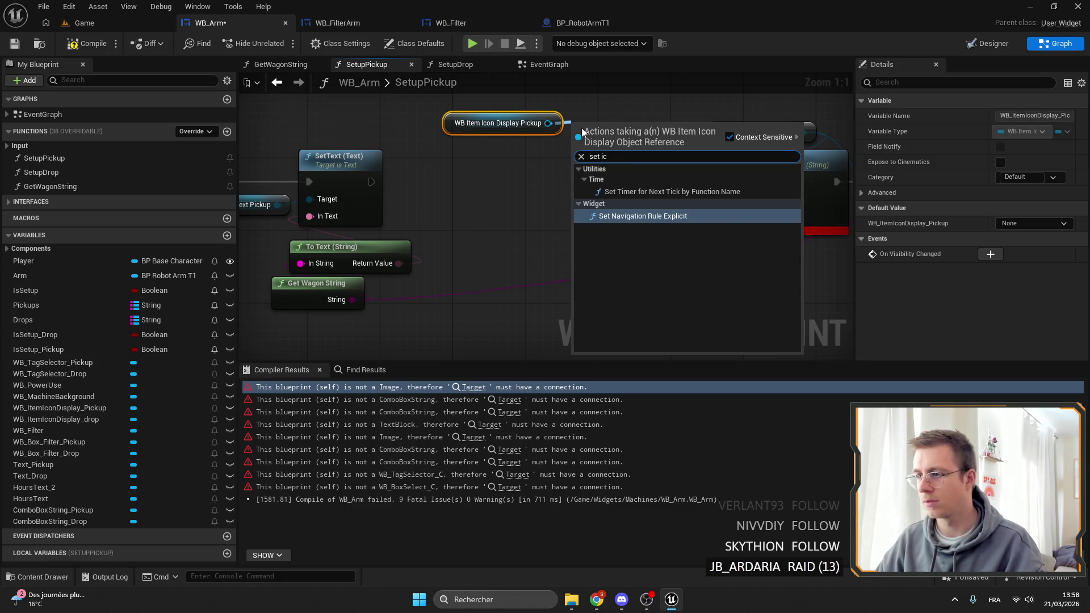
{"action": "key", "text": "BackSpace"}
{"action": "key", "text": "BackSpace"}
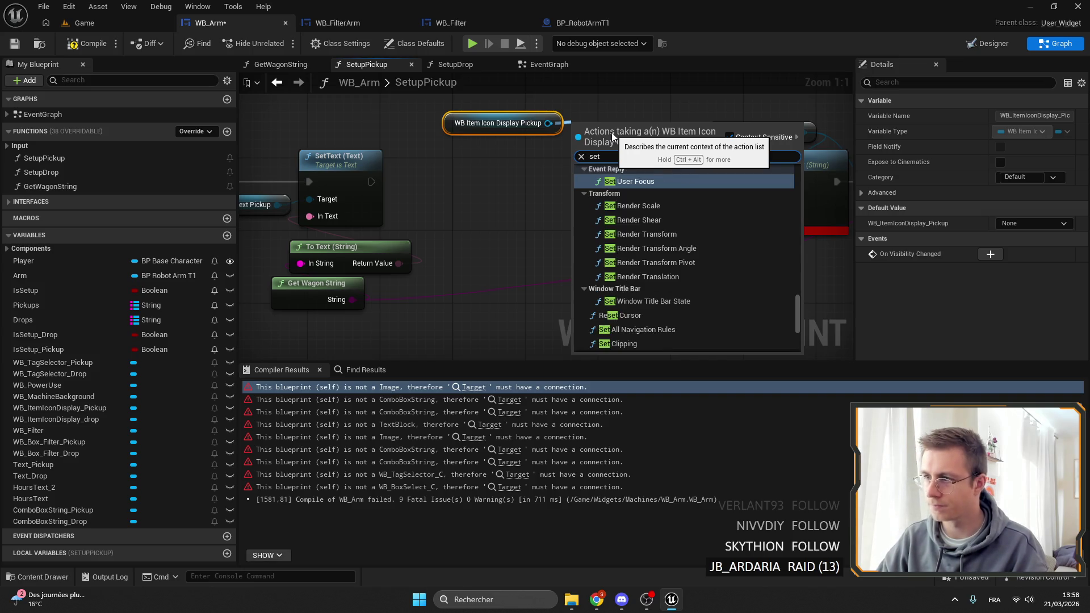
{"action": "key", "text": "ctrl+a"}
{"action": "type", "text": "init"}
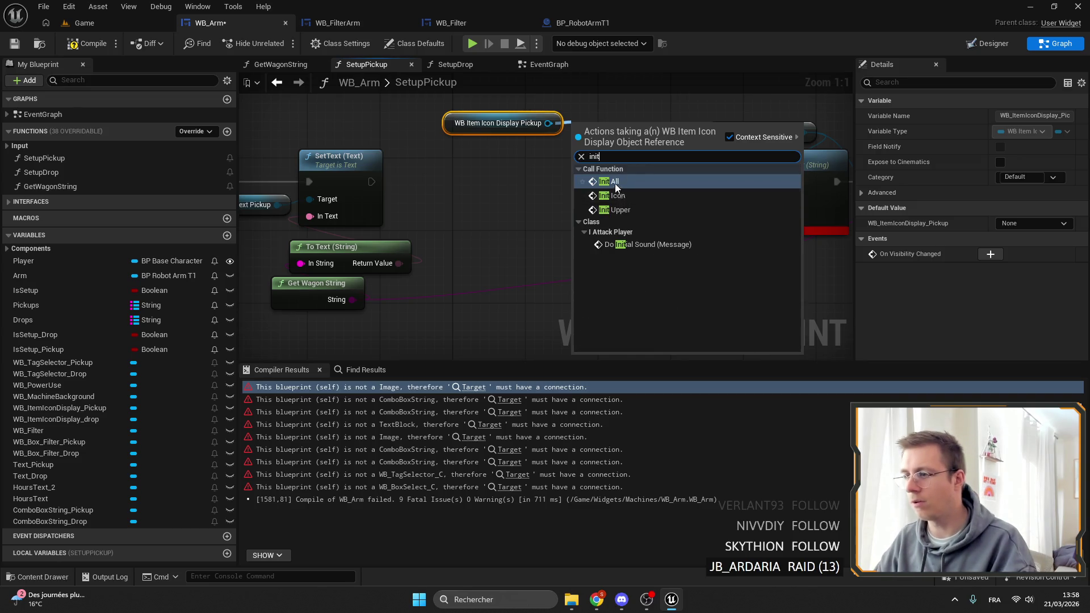
{"action": "left_click", "coordinate": [615, 184]}
{"action": "left_click_drag", "start_coordinate": [609, 139], "coordinate": [545, 165]}
{"action": "mouse_move", "coordinate": [496, 123]}
{"action": "left_mouse_down"}
{"action": "mouse_move", "coordinate": [543, 122]}
{"action": "mouse_move", "coordinate": [542, 132]}
{"action": "left_mouse_up"}
Step: Set the pickup Init All node's Icon to the Wagon texture
{"action": "left_click", "coordinate": [554, 227]}
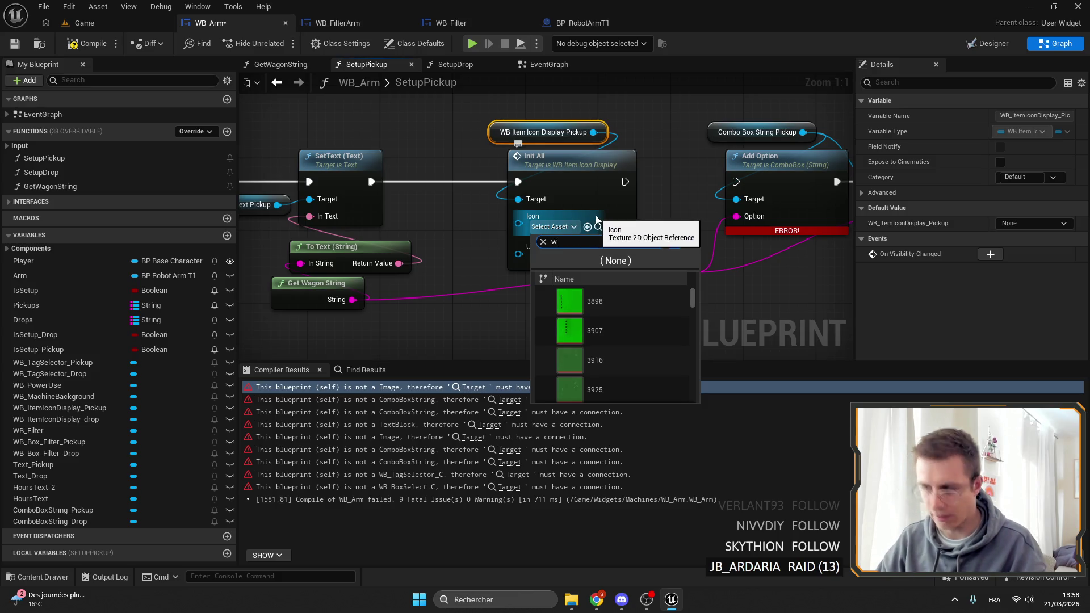
{"action": "type", "text": "wagon"}
{"action": "scroll", "coordinate": [653, 341], "scroll_direction": "down", "scroll_amount": 2}
{"action": "scroll", "coordinate": [650, 341], "scroll_direction": "up", "scroll_amount": 1}
{"action": "left_click", "coordinate": [636, 329]}
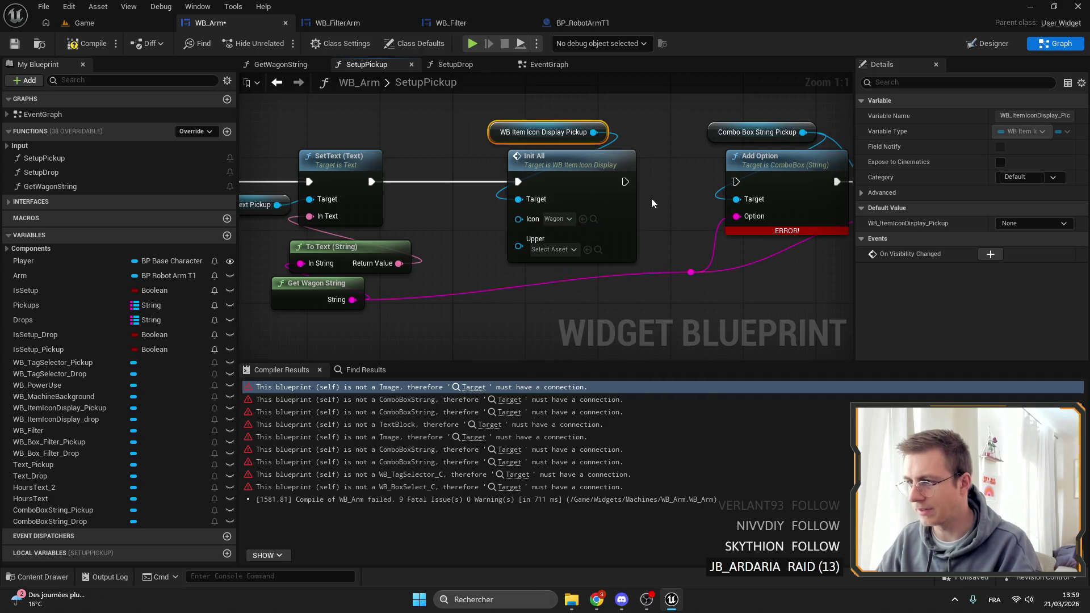
{"action": "left_click_drag", "start_coordinate": [704, 202], "coordinate": [696, 208]}
{"action": "scroll", "coordinate": [696, 208], "scroll_direction": "down", "scroll_amount": 4}
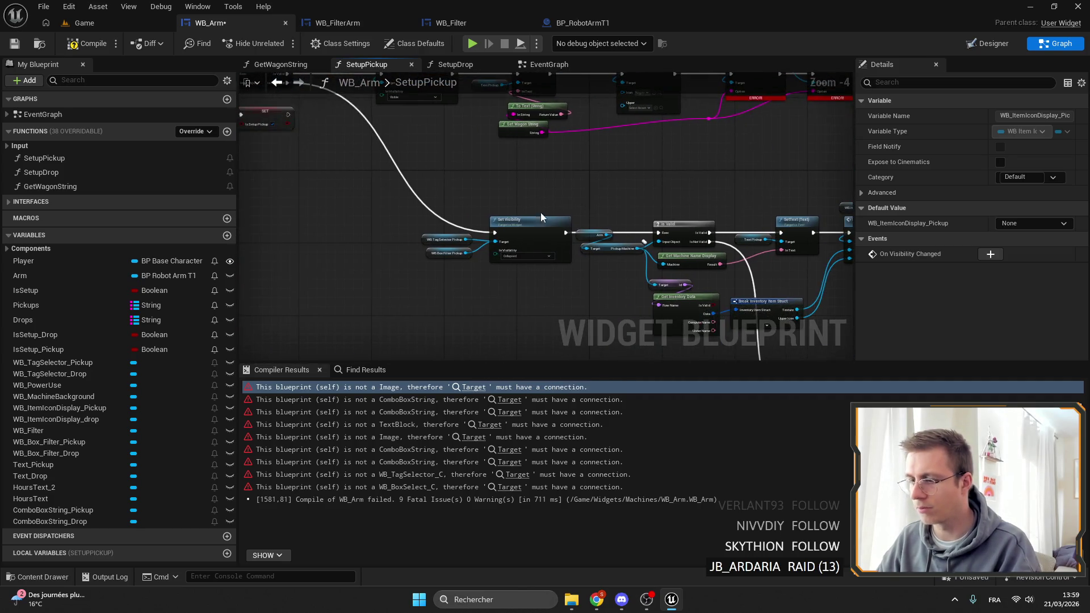
{"action": "mouse_move", "coordinate": [644, 286]}
{"action": "left_mouse_down"}
{"action": "mouse_move", "coordinate": [561, 259]}
{"action": "mouse_move", "coordinate": [597, 269]}
{"action": "mouse_move", "coordinate": [592, 235]}
{"action": "left_mouse_up"}
{"action": "scroll", "coordinate": [624, 264], "scroll_direction": "down", "scroll_amount": 2}
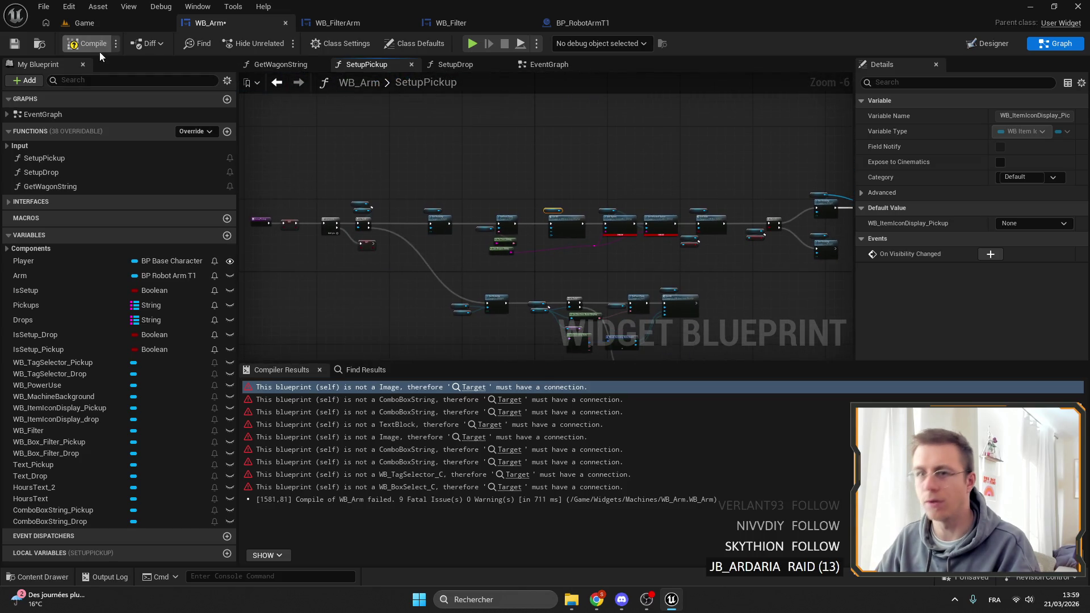
Step: Save and recompile WB_Arm, then jump to the remaining error in SetupDrop
{"action": "left_click", "coordinate": [10, 49]}
{"action": "key", "text": "F7"}
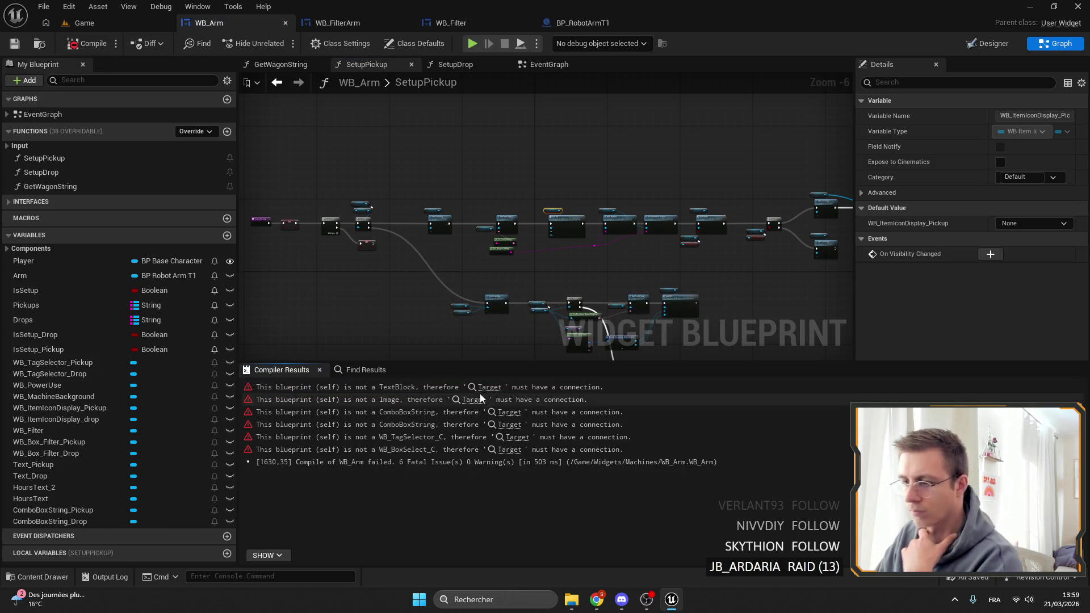
{"action": "left_click", "coordinate": [480, 387]}
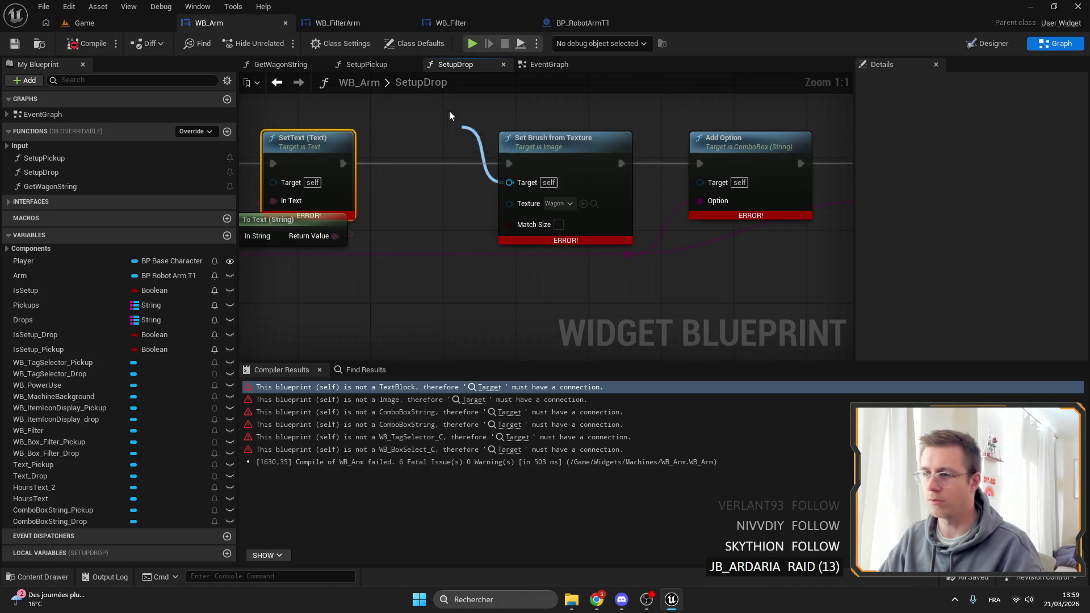
Step: Delete the Set Brush from Texture node and wire Text_Drop into SetText's Target
{"action": "left_click_drag", "start_coordinate": [447, 112], "coordinate": [455, 118]}
{"action": "left_click", "coordinate": [447, 121]}
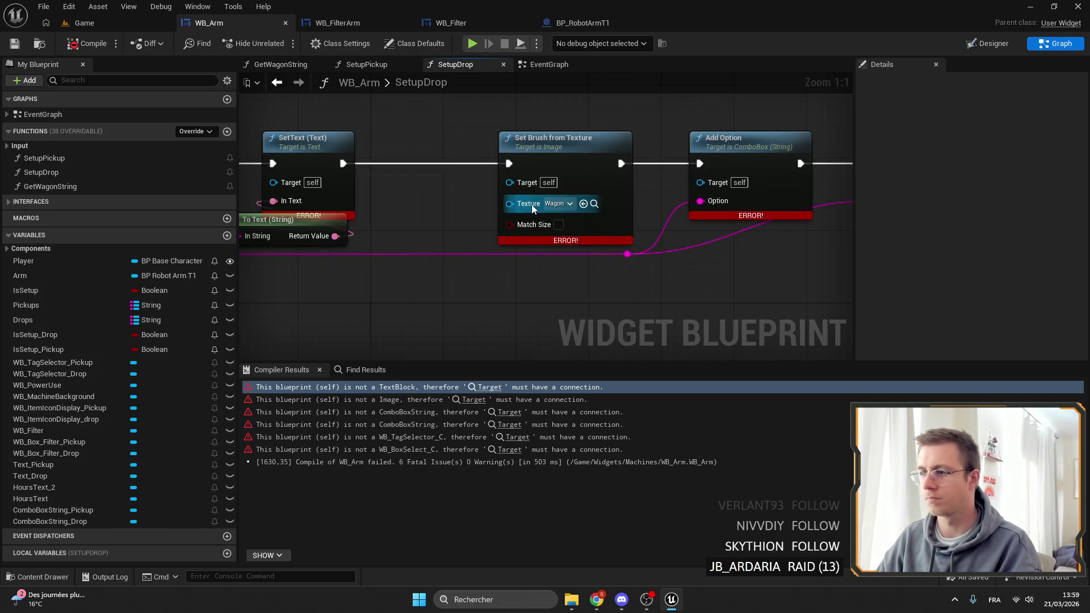
{"action": "left_click", "coordinate": [545, 142]}
{"action": "key", "text": "Delete"}
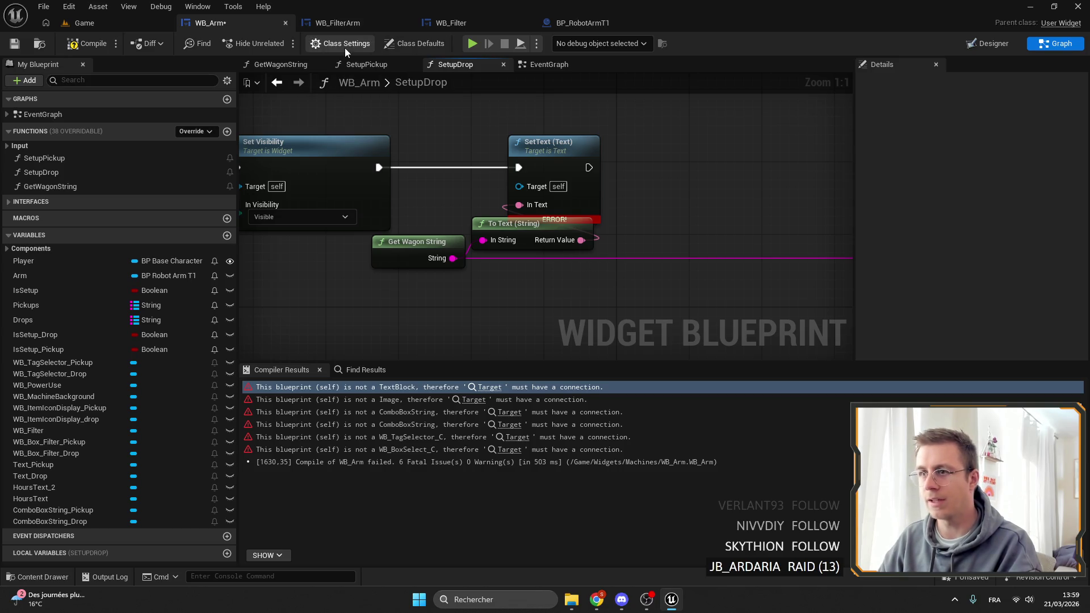
{"action": "left_click_drag", "start_coordinate": [519, 186], "coordinate": [476, 166]}
{"action": "type", "text": "drop"}
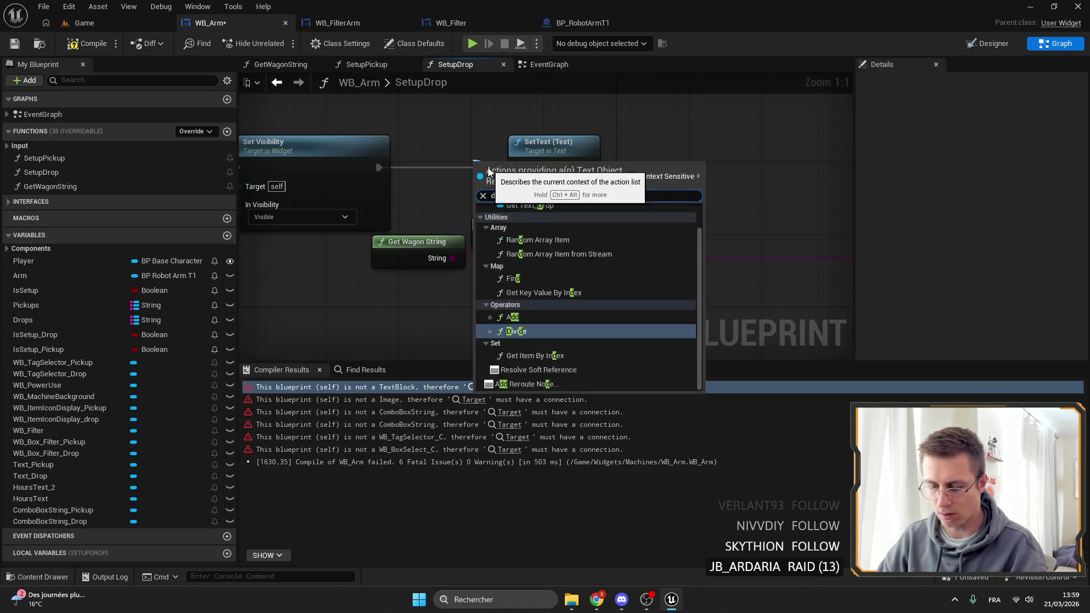
{"action": "key", "text": "Return"}
Step: Wire ComboBoxString_Drop into Add Option's Target
{"action": "left_click_drag", "start_coordinate": [768, 218], "coordinate": [456, 206]}
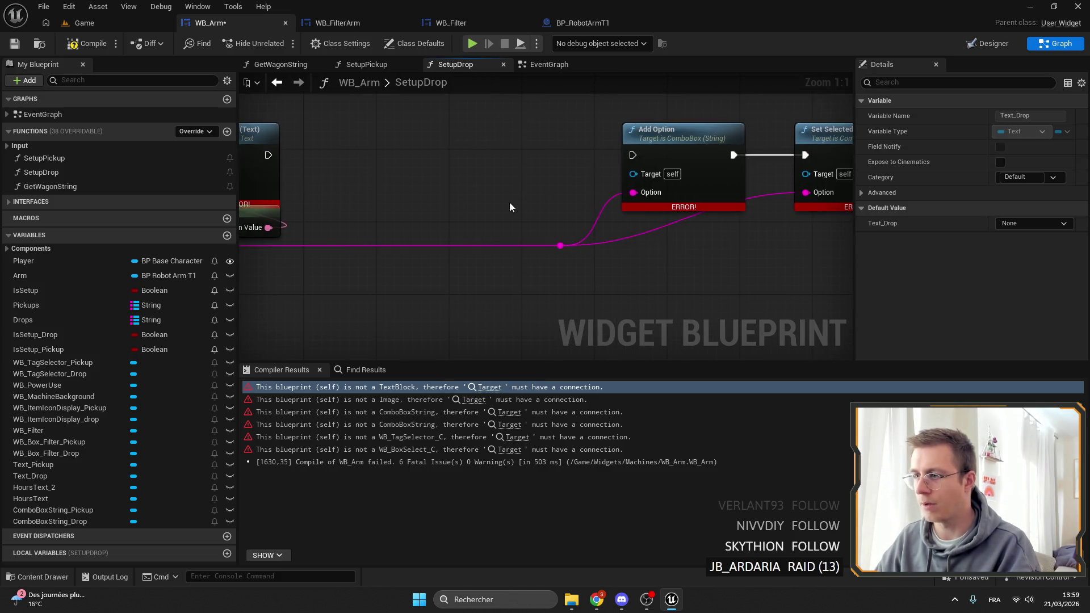
{"action": "left_click_drag", "start_coordinate": [567, 170], "coordinate": [464, 191]}
{"action": "mouse_move", "coordinate": [529, 193]}
{"action": "left_mouse_down"}
{"action": "mouse_move", "coordinate": [445, 153]}
{"action": "mouse_move", "coordinate": [549, 115]}
{"action": "left_mouse_up"}
{"action": "type", "text": "drop"}
{"action": "key", "text": "Return"}
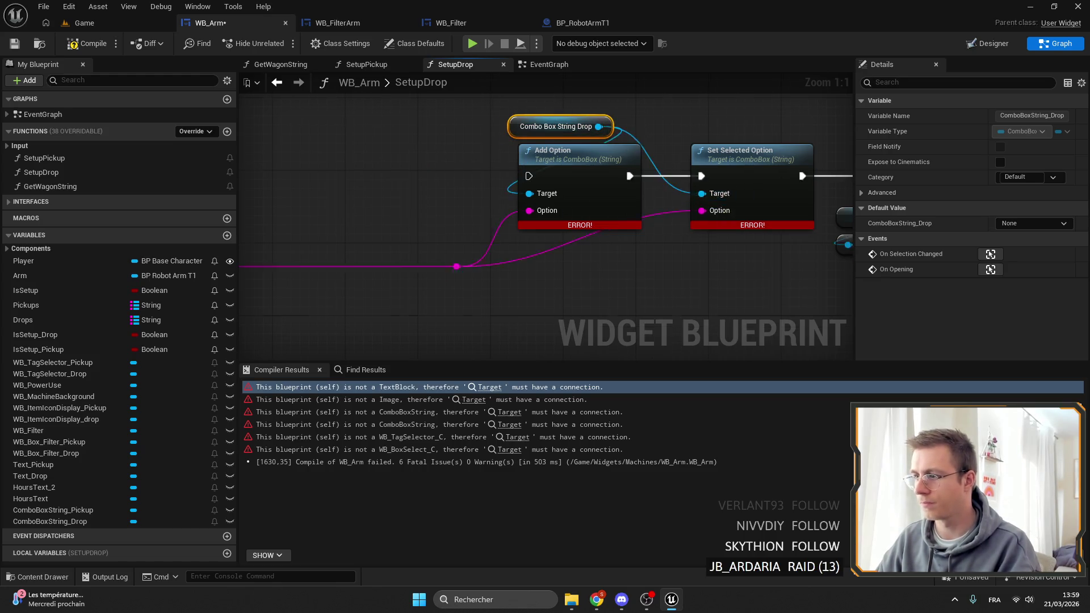
{"action": "left_click_drag", "start_coordinate": [312, 184], "coordinate": [516, 190]}
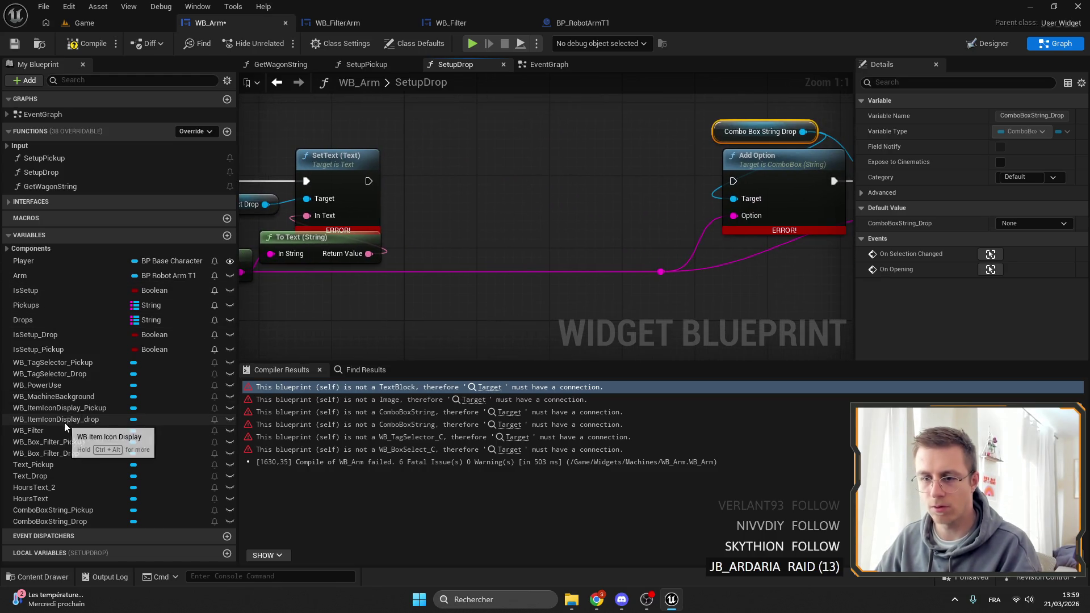
Step: Add a WB_ItemIconDisplay_Drop getter with Init All, chained after SetText
{"action": "left_click_drag", "start_coordinate": [64, 422], "coordinate": [493, 171]}
{"action": "left_click", "coordinate": [533, 195]}
{"action": "mouse_move", "coordinate": [584, 176]}
{"action": "left_mouse_down"}
{"action": "mouse_move", "coordinate": [661, 160]}
{"action": "mouse_move", "coordinate": [624, 181]}
{"action": "left_mouse_up"}
{"action": "type", "text": "init"}
{"action": "key", "text": "Return"}
{"action": "left_click_drag", "start_coordinate": [537, 177], "coordinate": [529, 204]}
{"action": "left_click", "coordinate": [670, 156], "text": "ctrl"}
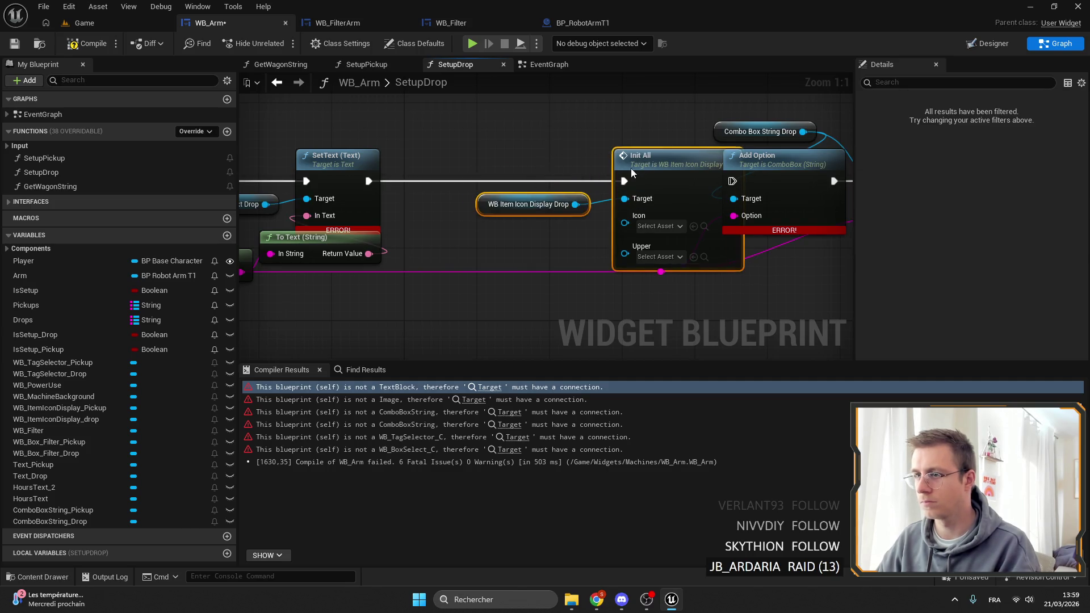
{"action": "left_click_drag", "start_coordinate": [670, 157], "coordinate": [589, 156]}
{"action": "scroll", "coordinate": [448, 168], "scroll_direction": "down", "scroll_amount": 4}
{"action": "scroll", "coordinate": [698, 227], "scroll_direction": "up", "scroll_amount": 3}
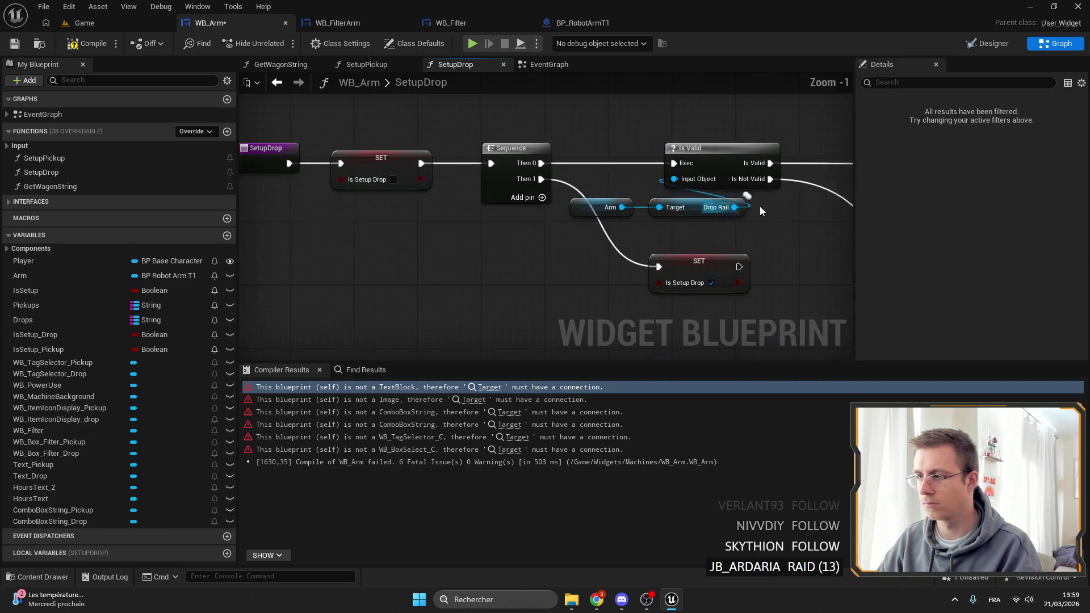
{"action": "left_click_drag", "start_coordinate": [699, 227], "coordinate": [441, 219]}
{"action": "scroll", "coordinate": [441, 219], "scroll_direction": "up", "scroll_amount": 1}
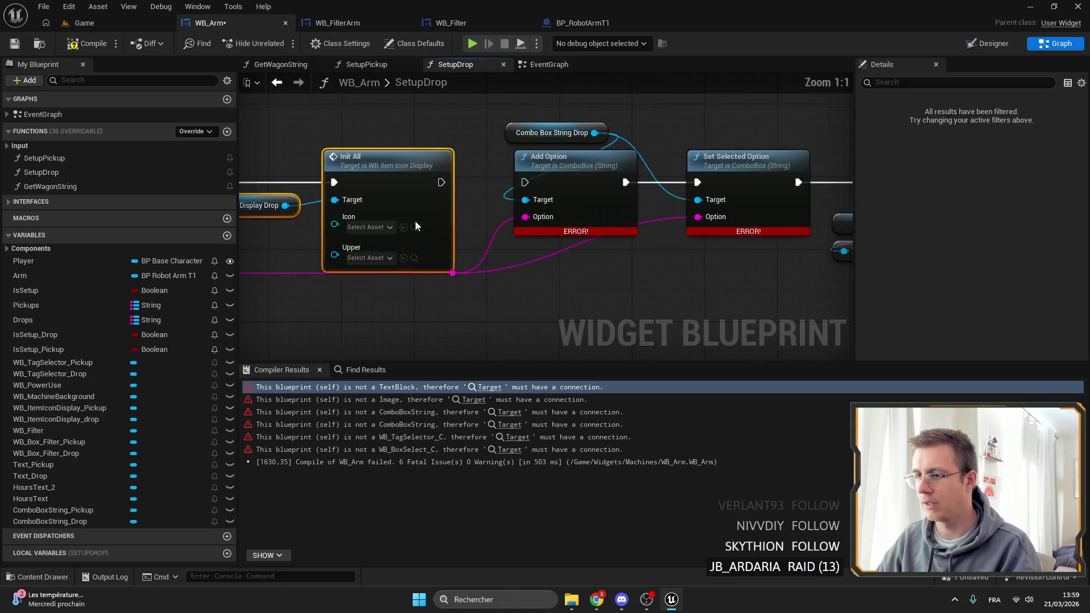
Step: Set the drop Init All node's Icon to the Wagon texture
{"action": "left_click", "coordinate": [383, 227]}
{"action": "type", "text": "n"}
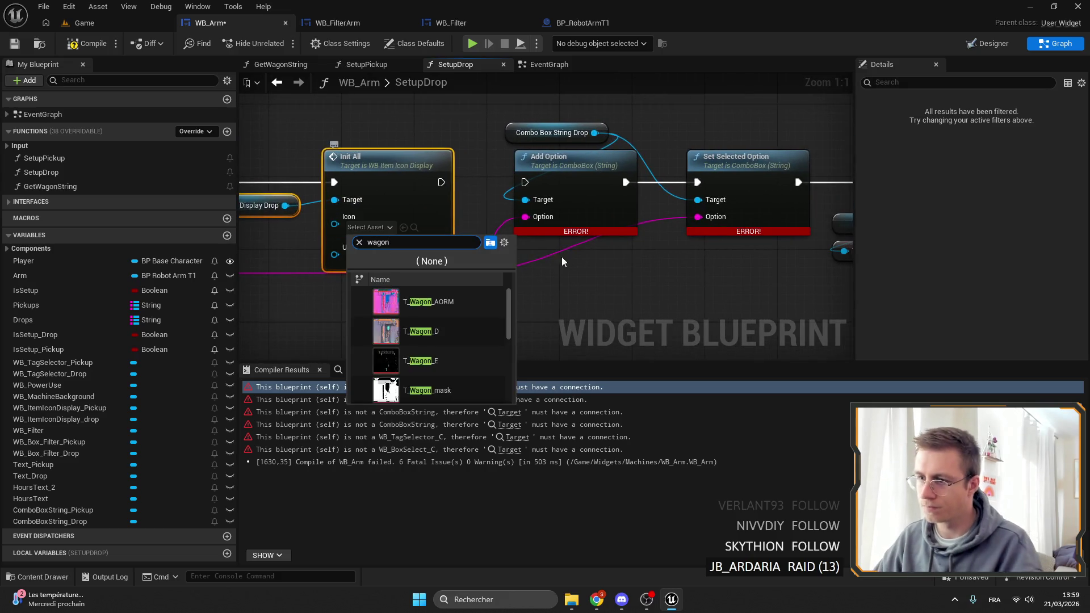
{"action": "left_click", "coordinate": [415, 301]}
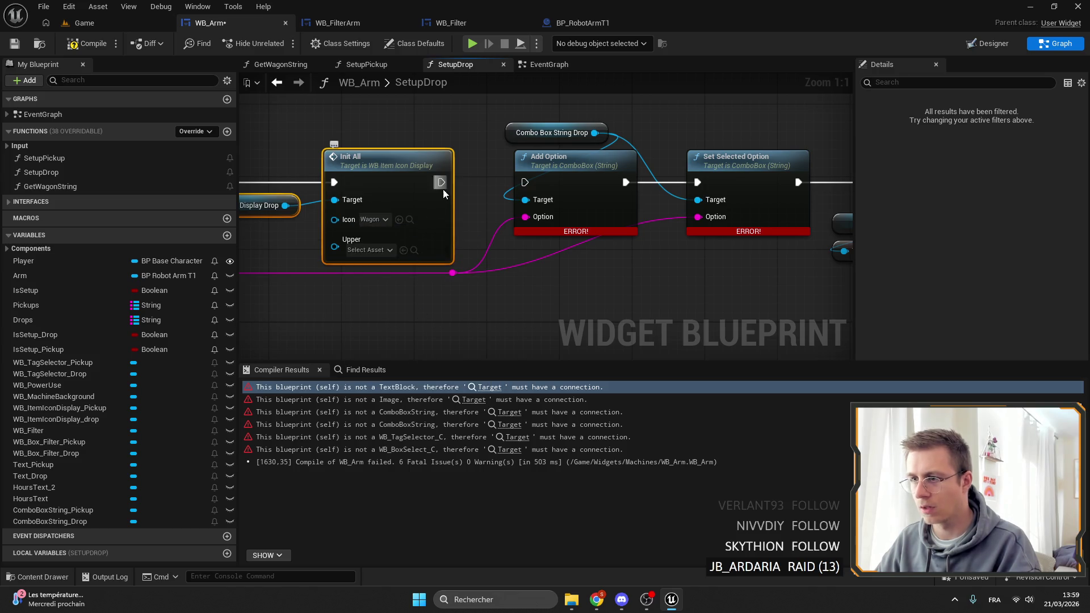
{"action": "scroll", "coordinate": [529, 183], "scroll_direction": "down", "scroll_amount": 4}
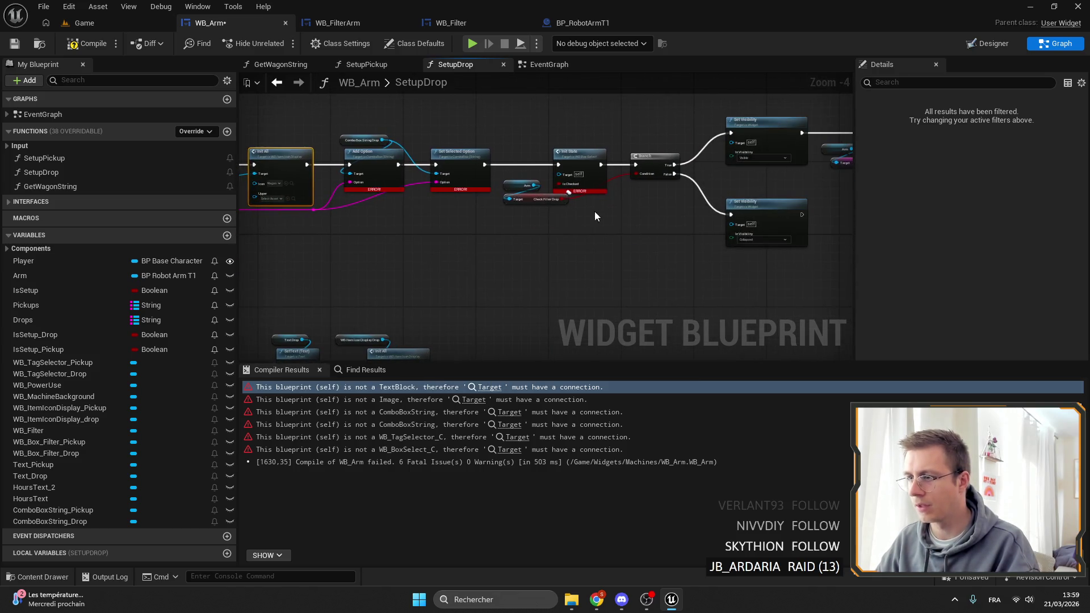
{"action": "scroll", "coordinate": [580, 183], "scroll_direction": "up", "scroll_amount": 4}
Step: Wire WB Box Filter Drop into Init State's Target and compile, leaving one error
{"action": "mouse_move", "coordinate": [559, 168]}
{"action": "left_mouse_down"}
{"action": "mouse_move", "coordinate": [451, 133]}
{"action": "mouse_move", "coordinate": [523, 101]}
{"action": "left_mouse_up"}
{"action": "type", "text": "drop"}
{"action": "key", "text": "Return"}
{"action": "left_click", "coordinate": [85, 44]}
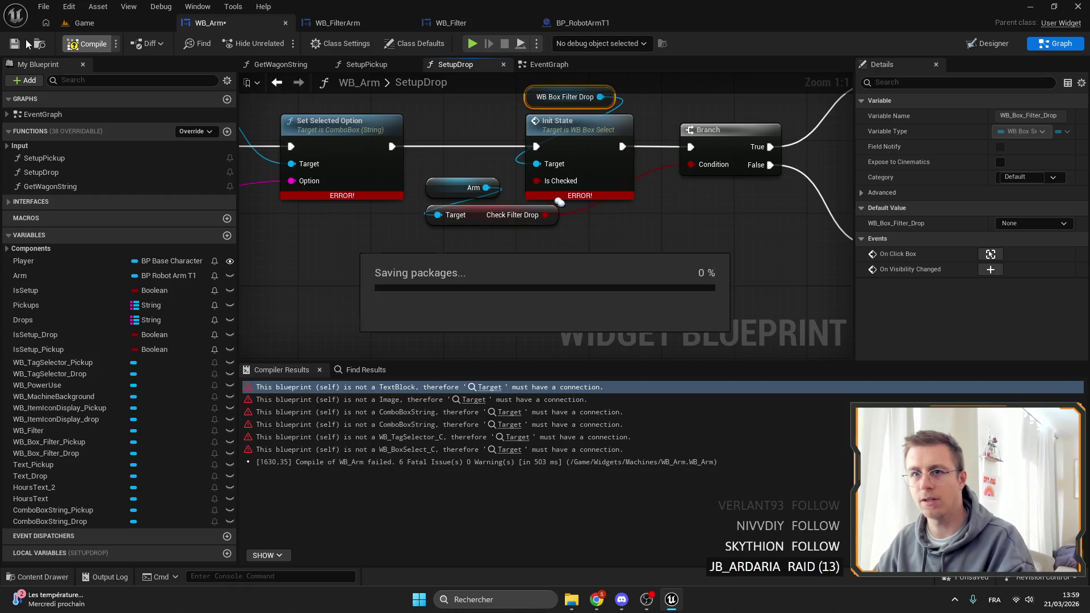
Step: Wire WB_TagSelector_Drop into the failing Set Tag node's Target
{"action": "left_click", "coordinate": [518, 388]}
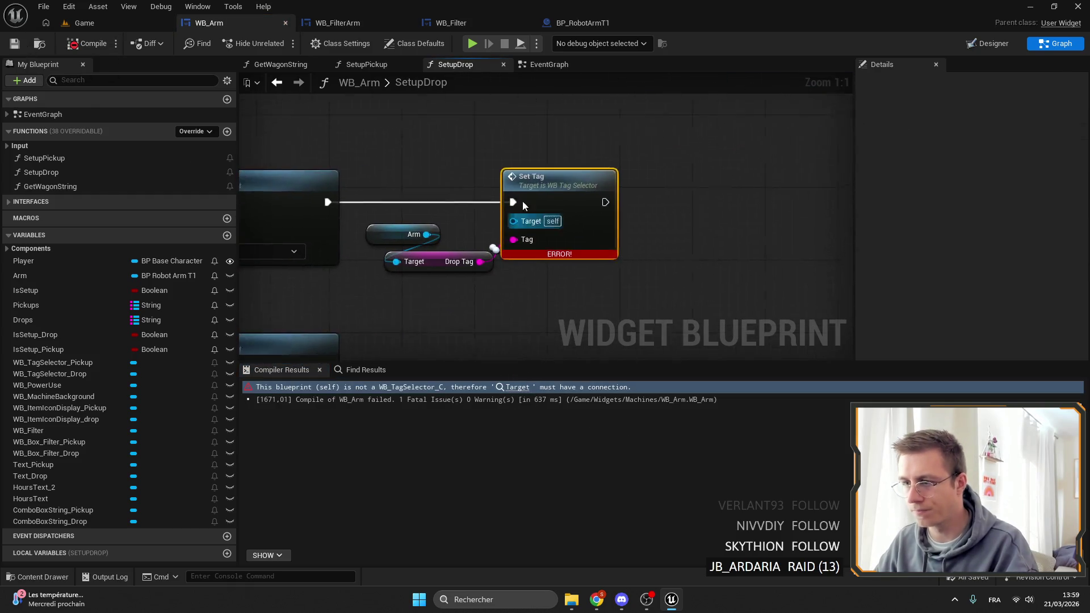
{"action": "left_click_drag", "start_coordinate": [452, 163], "coordinate": [516, 151]}
{"action": "type", "text": "tagselector drop"}
{"action": "key", "text": "Return"}
Step: Save the error-free WB_Arm and switch to the widget layout view
{"action": "left_click", "coordinate": [18, 44]}
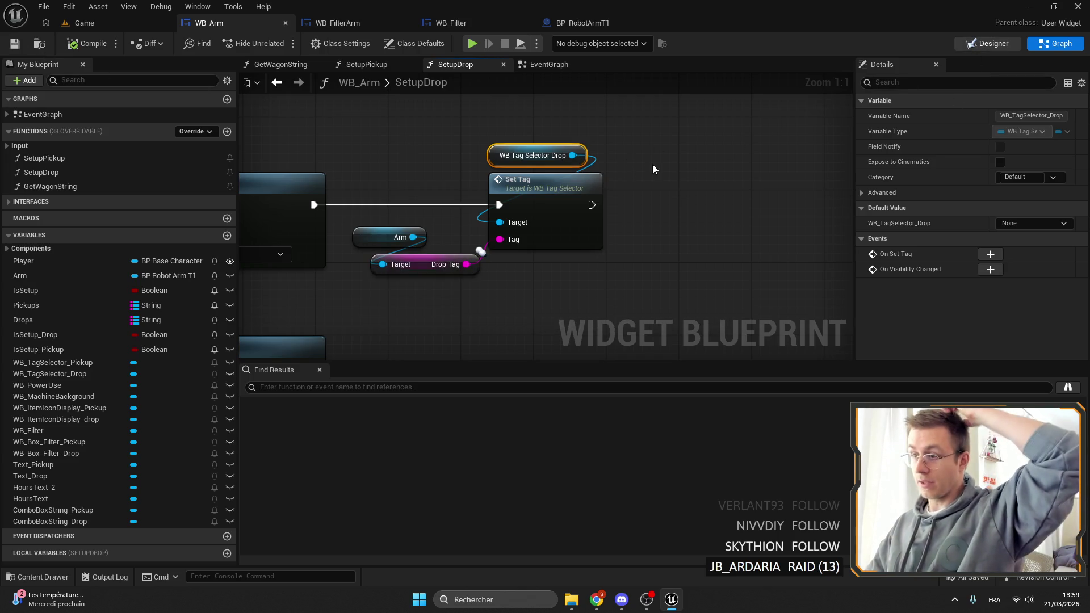
{"action": "key", "text": "ctrl+shift+alt+d"}
{"action": "scroll", "coordinate": [734, 155], "scroll_direction": "up", "scroll_amount": 5}
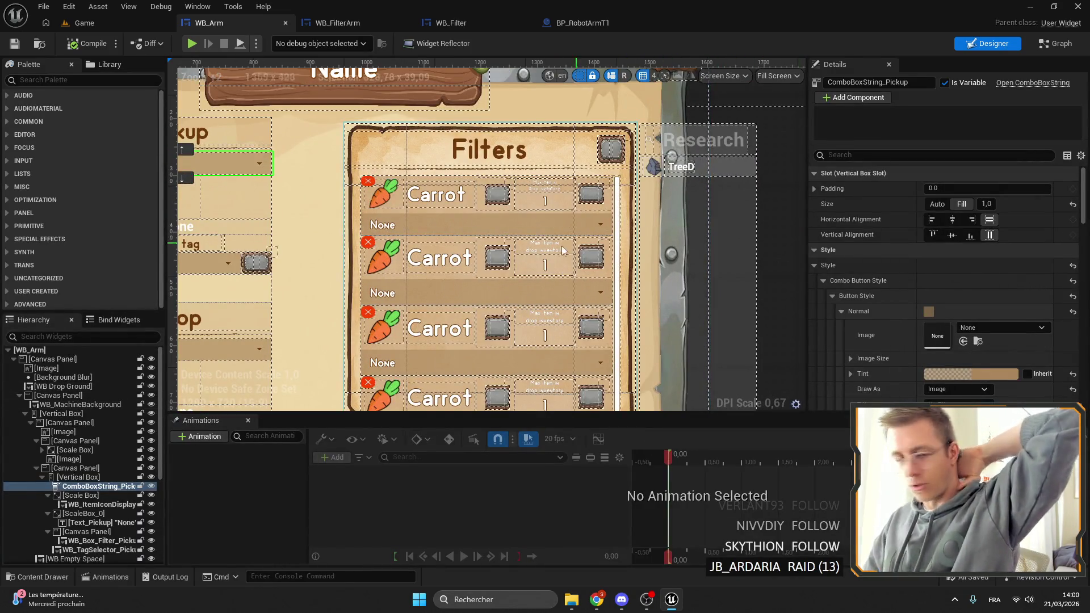
Step: Pan the Designer canvas to bring the Filters panel into view
{"action": "left_click_drag", "start_coordinate": [737, 181], "coordinate": [698, 133]}
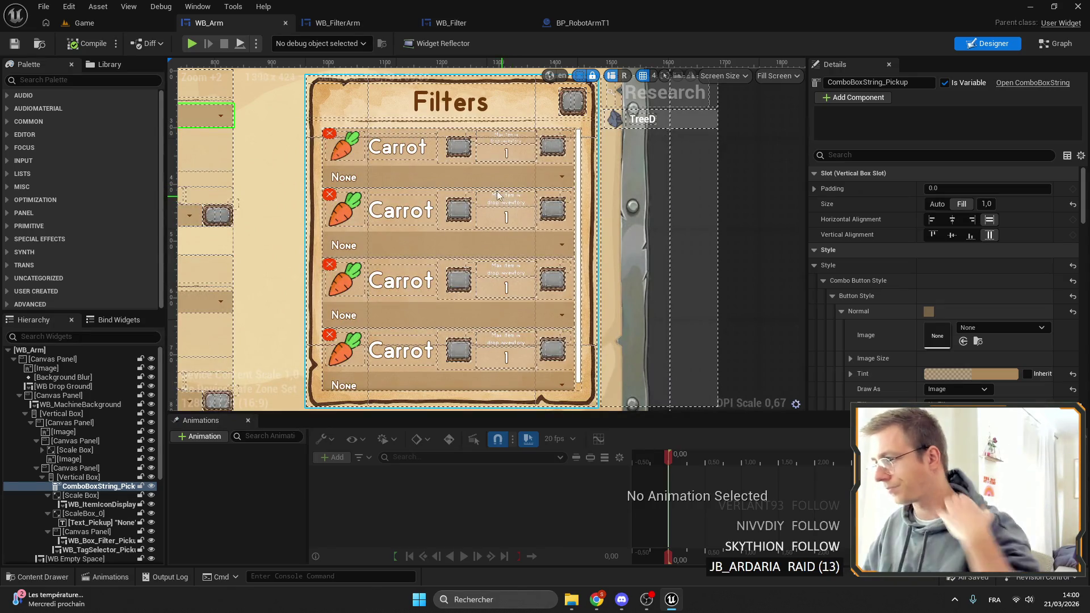
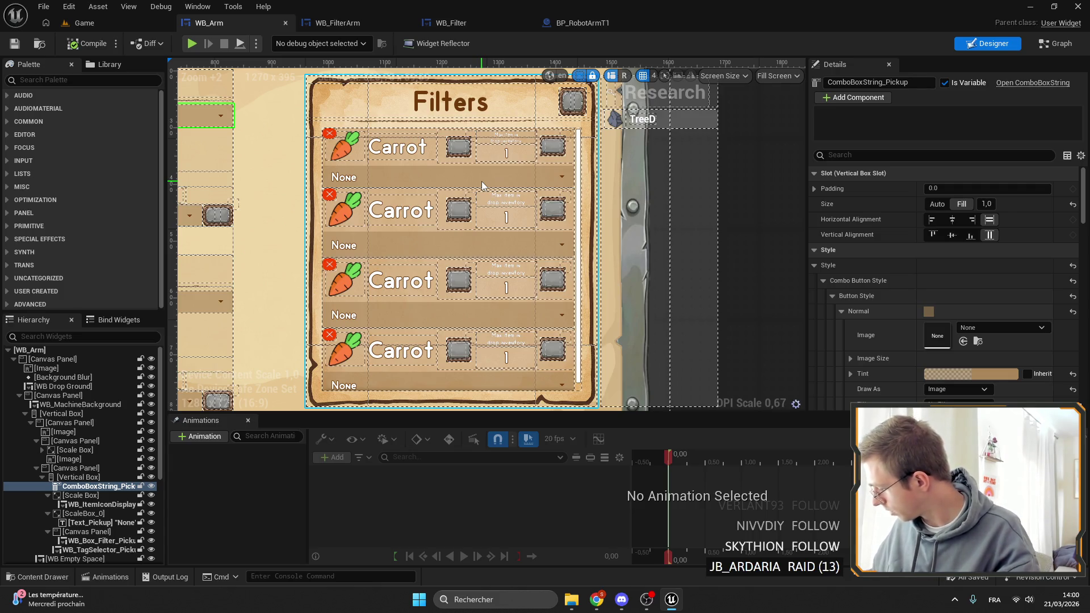
Step: Zoom out on the WB_Arm designer canvas and go back to the Game level editor
{"action": "scroll", "coordinate": [481, 182], "scroll_direction": "down", "scroll_amount": 5}
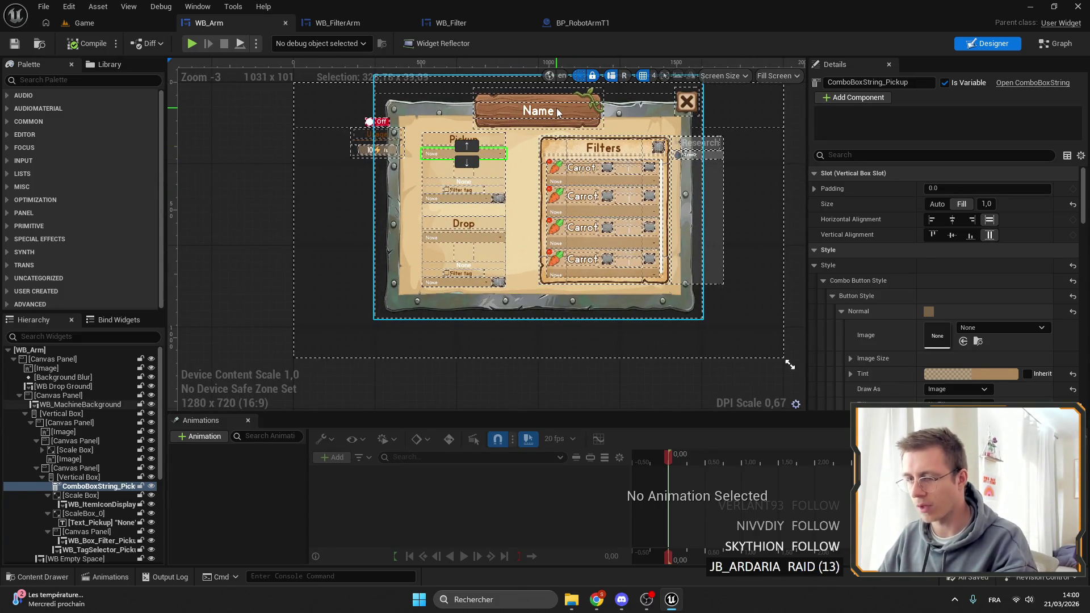
{"action": "left_click", "coordinate": [114, 25]}
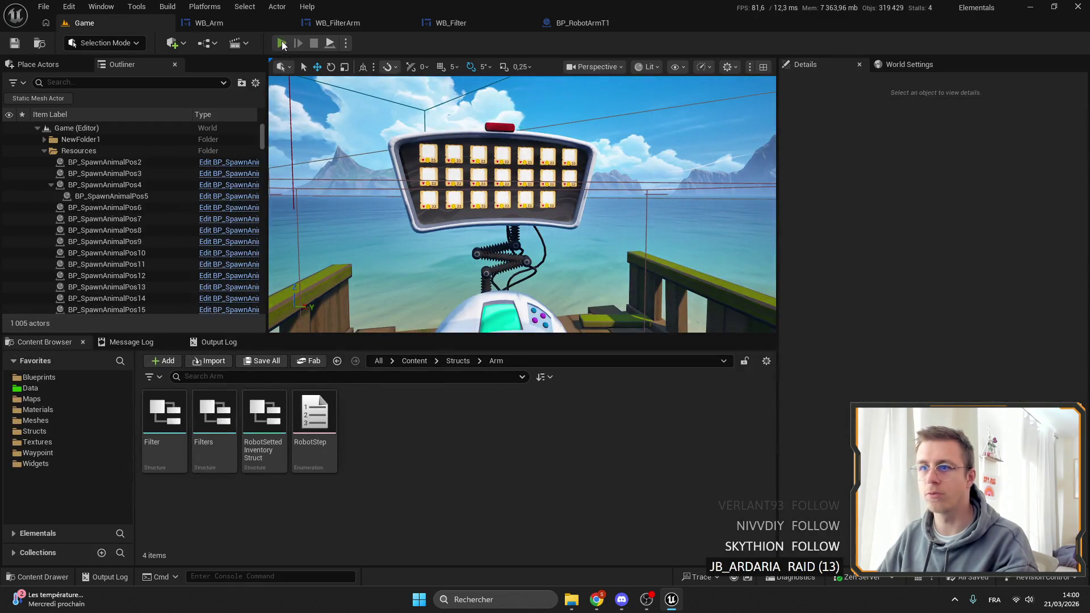
Step: Start playing in the editor, walk off the bridge, browse the item spawn list, then go fullscreen
{"action": "key", "text": "alt+p"}
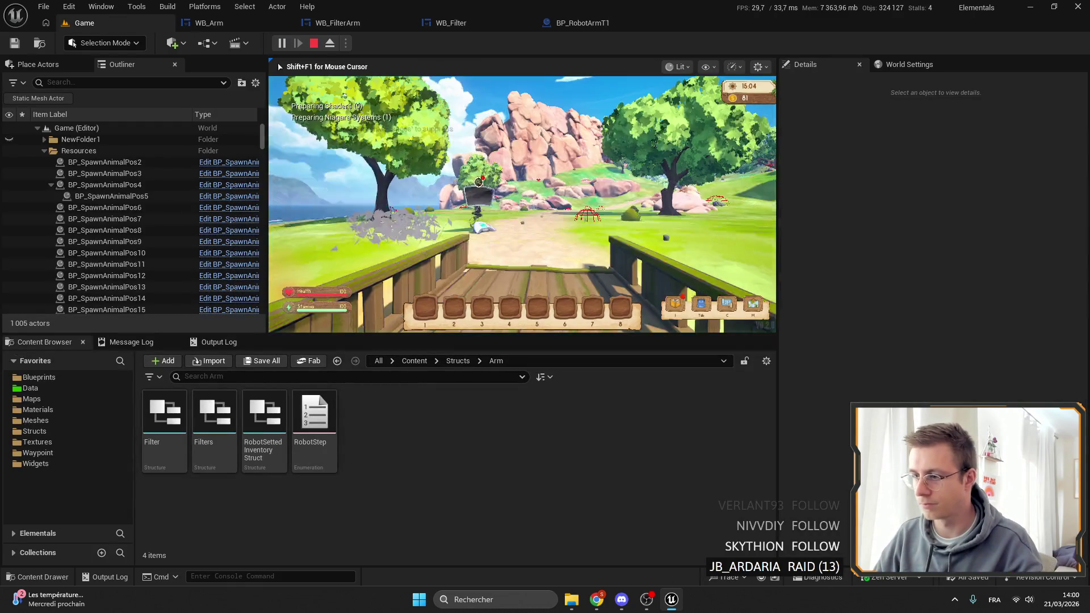
{"action": "key", "text": "shift+w"}
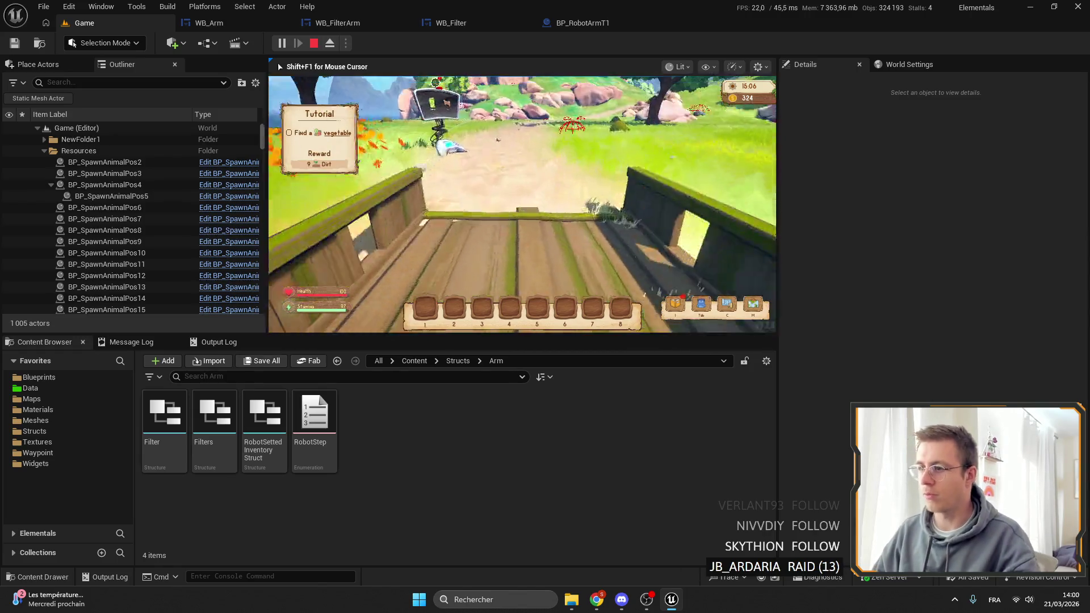
{"action": "key", "text": "b"}
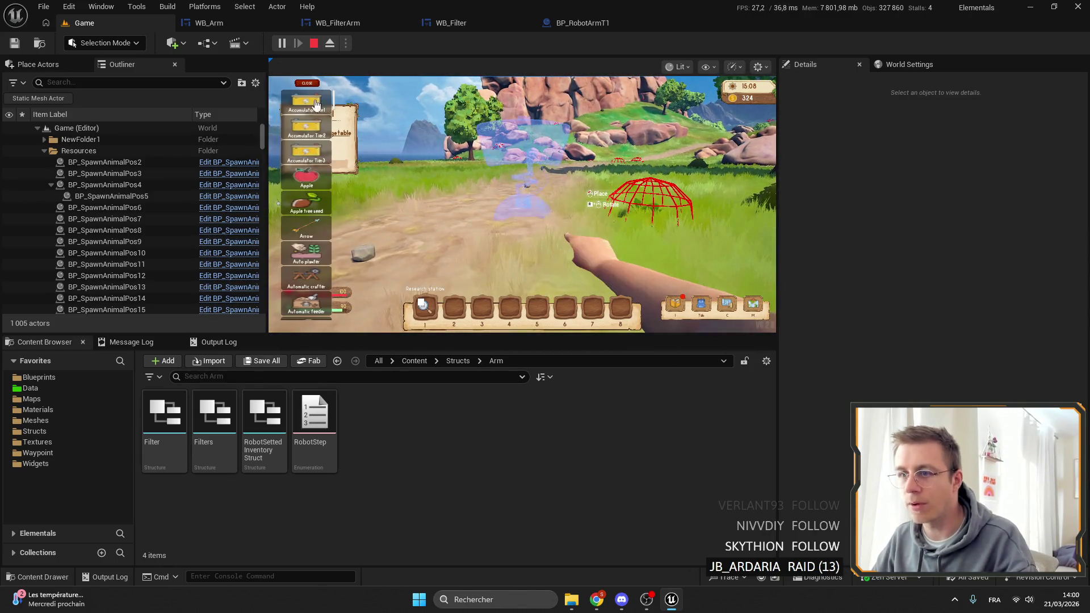
{"action": "scroll", "coordinate": [324, 170], "scroll_direction": "down", "scroll_amount": 10}
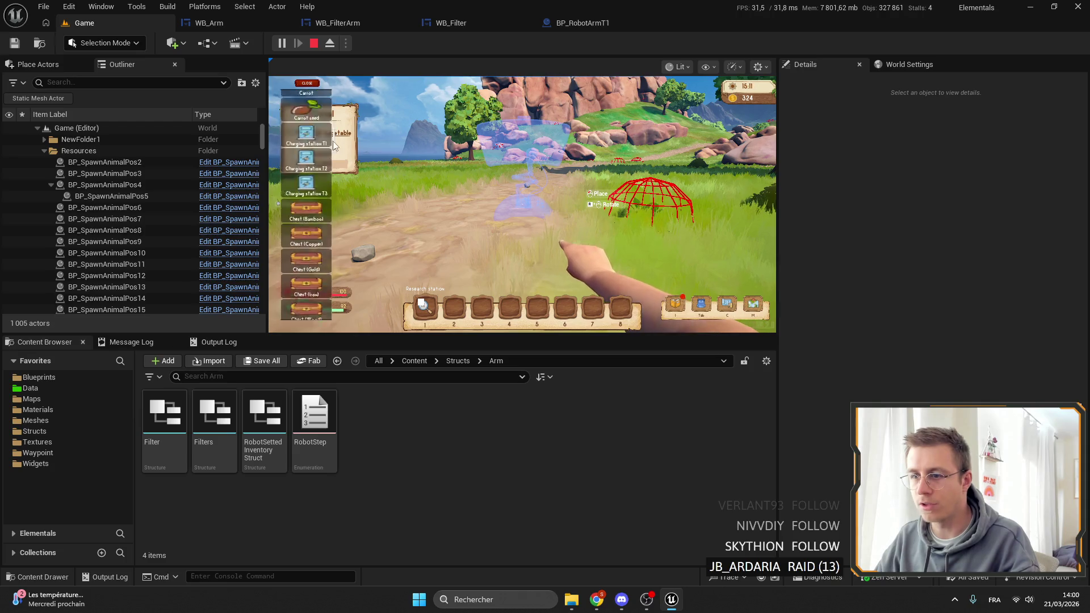
{"action": "scroll", "coordinate": [322, 189], "scroll_direction": "up", "scroll_amount": 1}
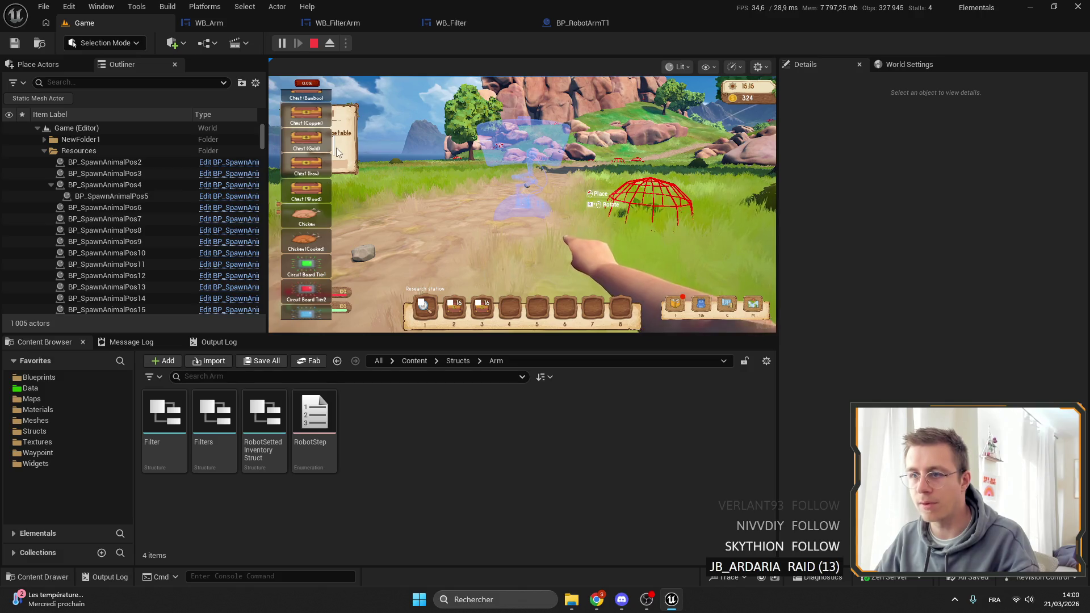
{"action": "scroll", "coordinate": [335, 168], "scroll_direction": "down", "scroll_amount": 15}
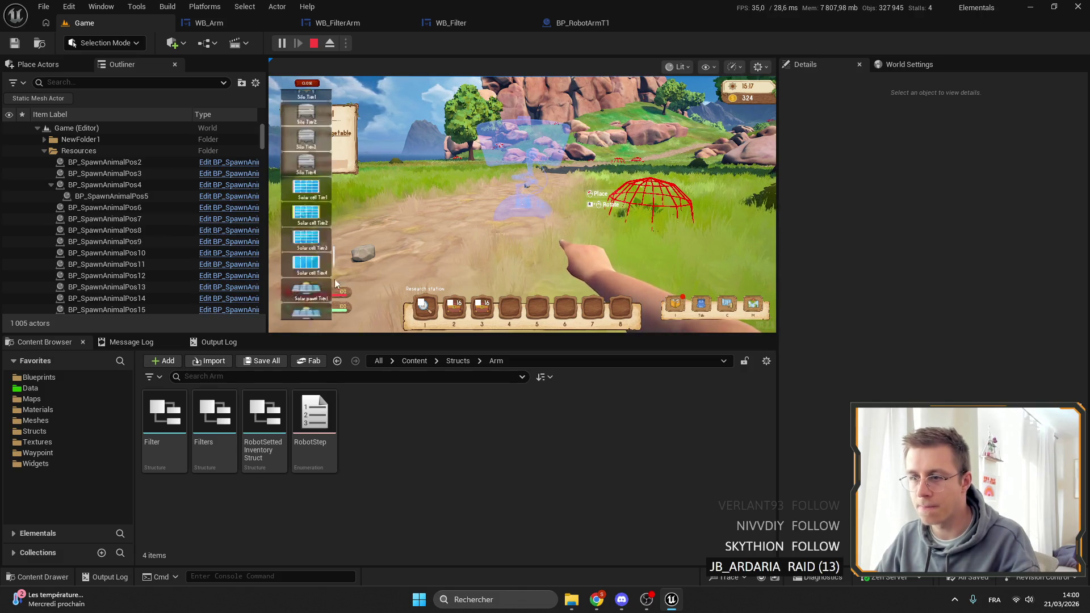
{"action": "scroll", "coordinate": [330, 197], "scroll_direction": "up", "scroll_amount": 10}
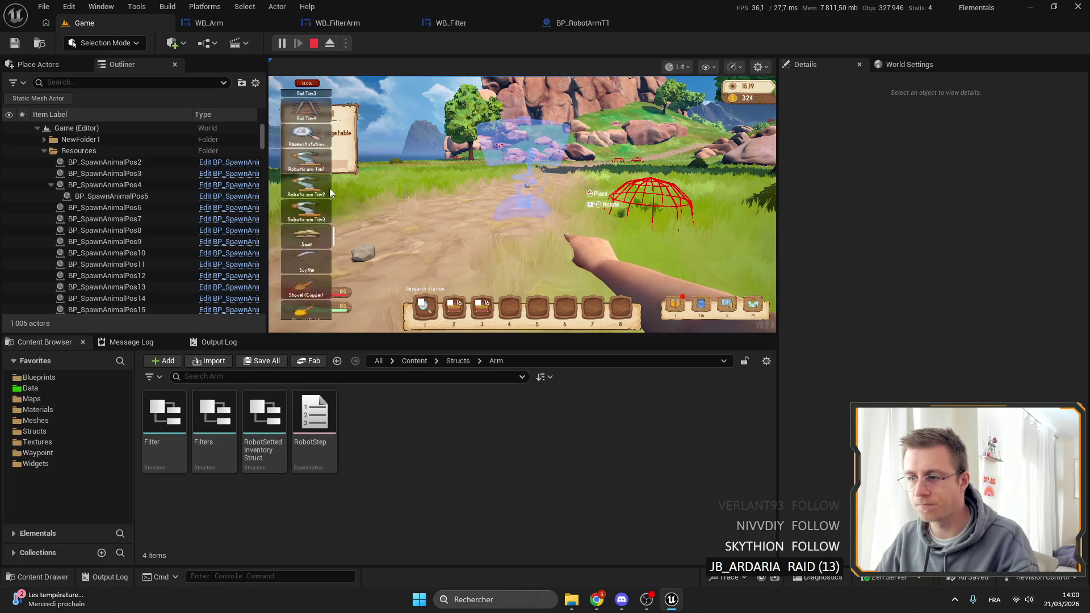
{"action": "left_click", "coordinate": [306, 83]}
{"action": "key", "text": "F11"}
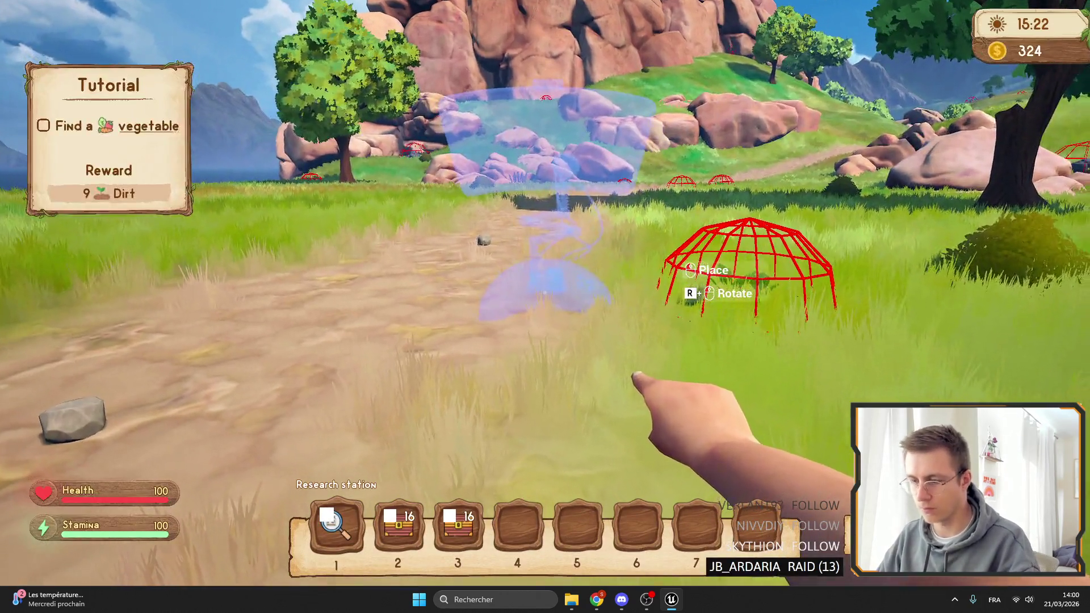
Step: Spawn 16 Apple tree seeds, move them into hotbar slot 4, and stop the session
{"action": "key", "text": "Tab"}
{"action": "scroll", "coordinate": [109, 195], "scroll_direction": "down", "scroll_amount": 4}
{"action": "scroll", "coordinate": [109, 195], "scroll_direction": "up", "scroll_amount": 2}
{"action": "left_click", "coordinate": [81, 152]}
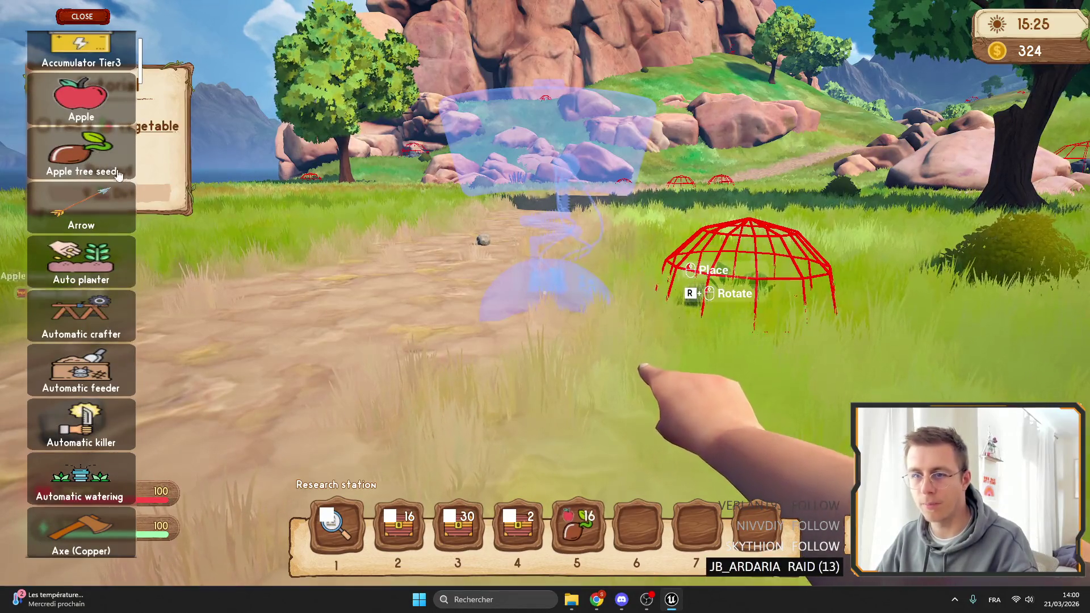
{"action": "key", "text": "Tab"}
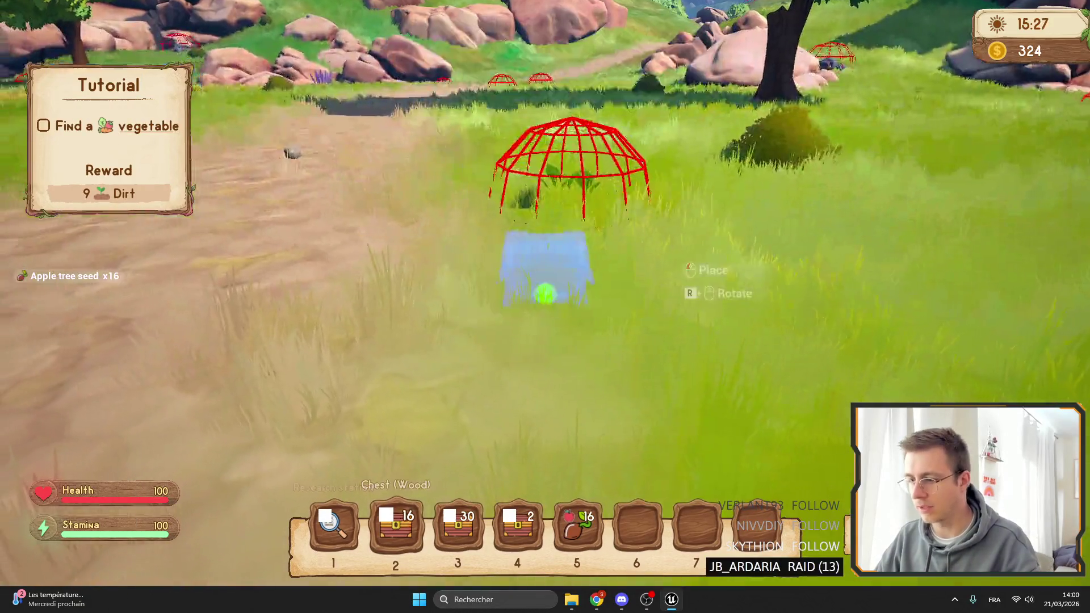
{"action": "key", "text": "i"}
{"action": "left_click_drag", "start_coordinate": [577, 525], "coordinate": [514, 525]}
{"action": "key", "text": "Escape"}
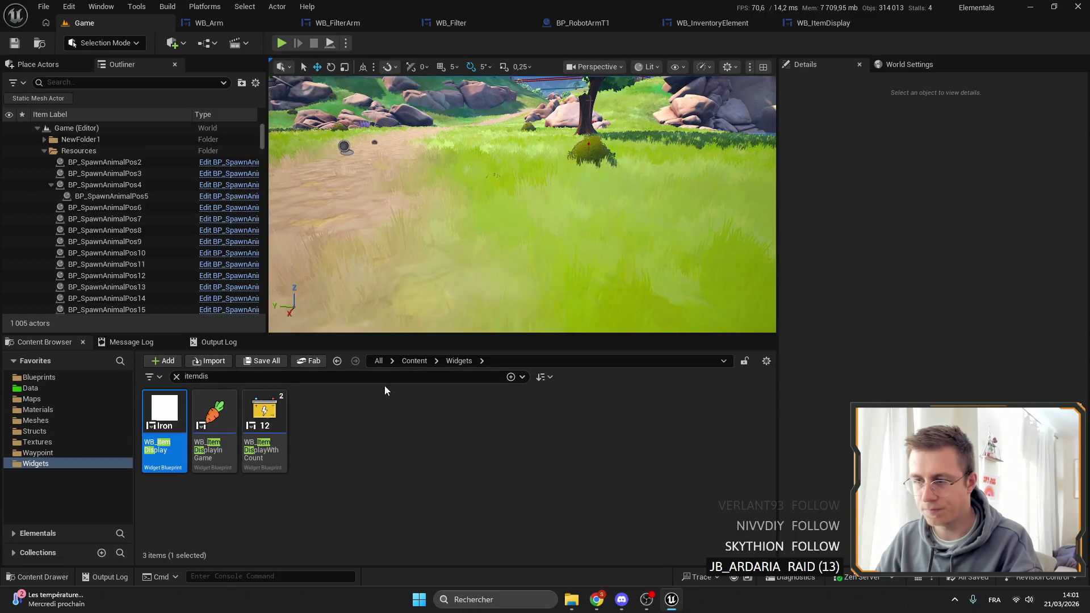
Step: Browse to Content > Widgets > Panels and open the WB_ItemIconDisplay widget
{"action": "left_click", "coordinate": [415, 362]}
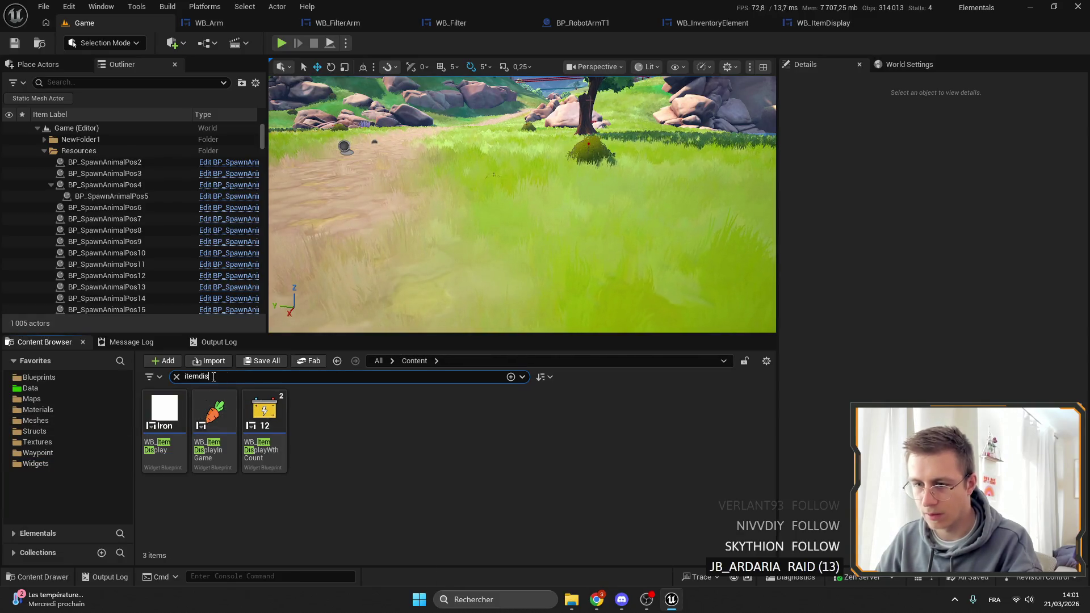
{"action": "left_click", "coordinate": [177, 376]}
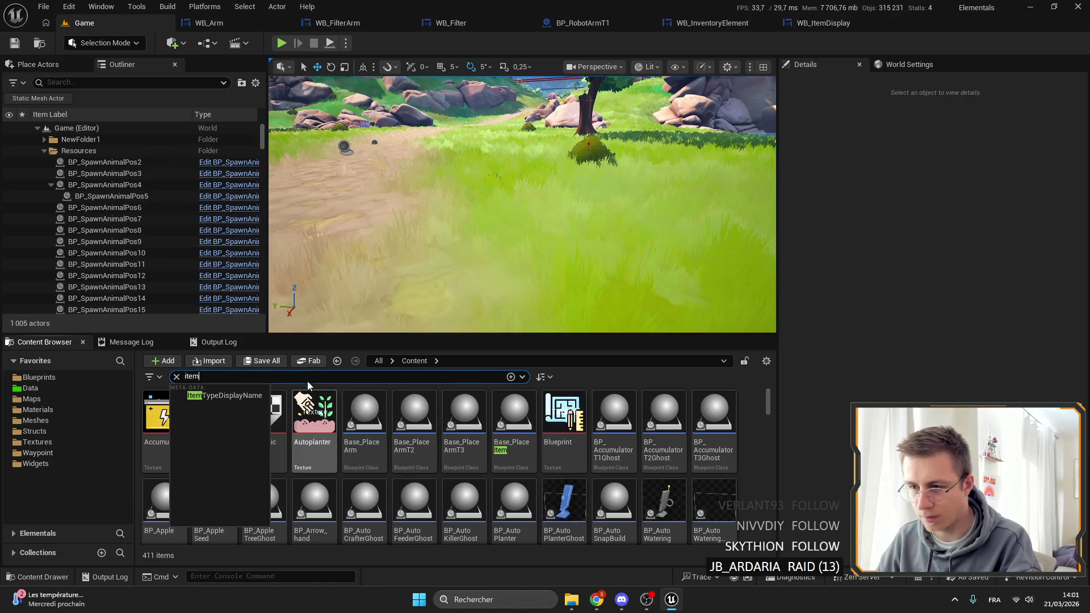
{"action": "left_click", "coordinate": [44, 454]}
{"action": "left_click", "coordinate": [51, 464]}
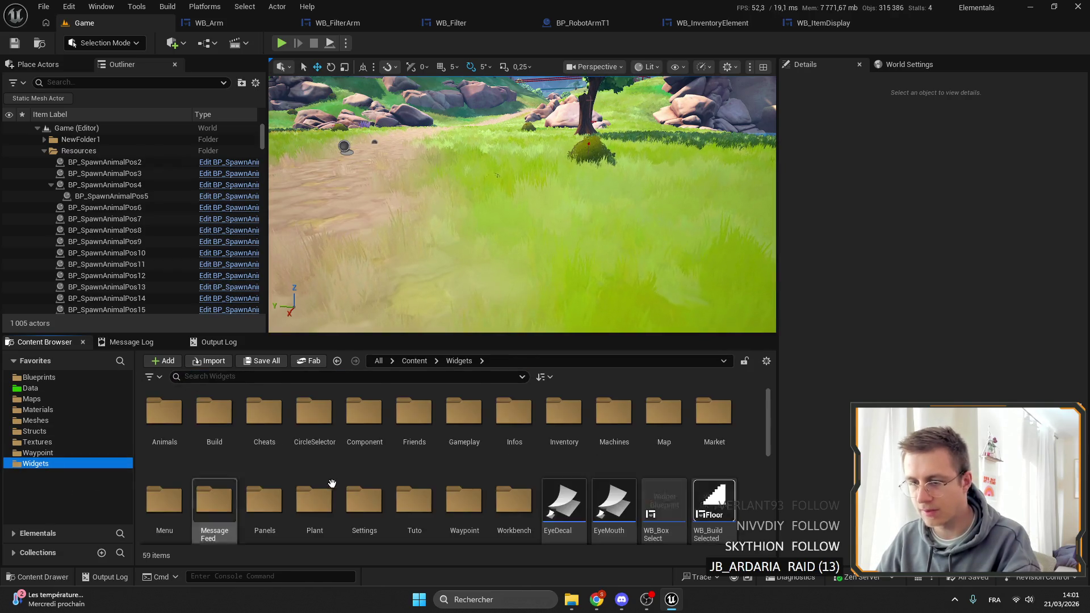
{"action": "double_click", "coordinate": [264, 420]}
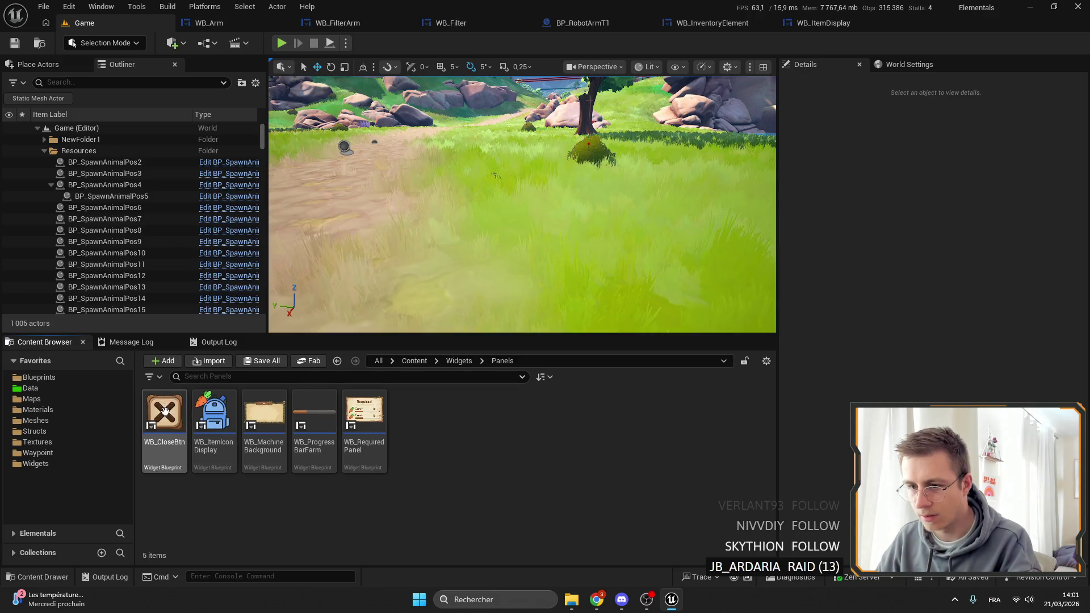
{"action": "left_click", "coordinate": [214, 423]}
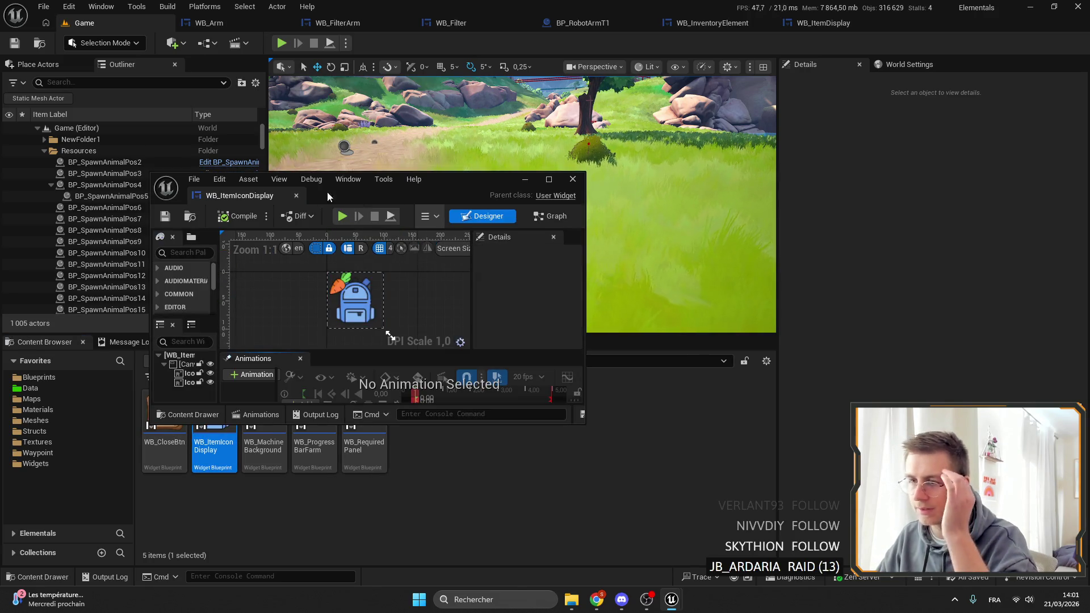
Step: Dock the WB_ItemIconDisplay editor, show its event graph, and move the top node row up
{"action": "left_click_drag", "start_coordinate": [251, 196], "coordinate": [791, 28]}
{"action": "scroll", "coordinate": [511, 181], "scroll_direction": "up", "scroll_amount": 7}
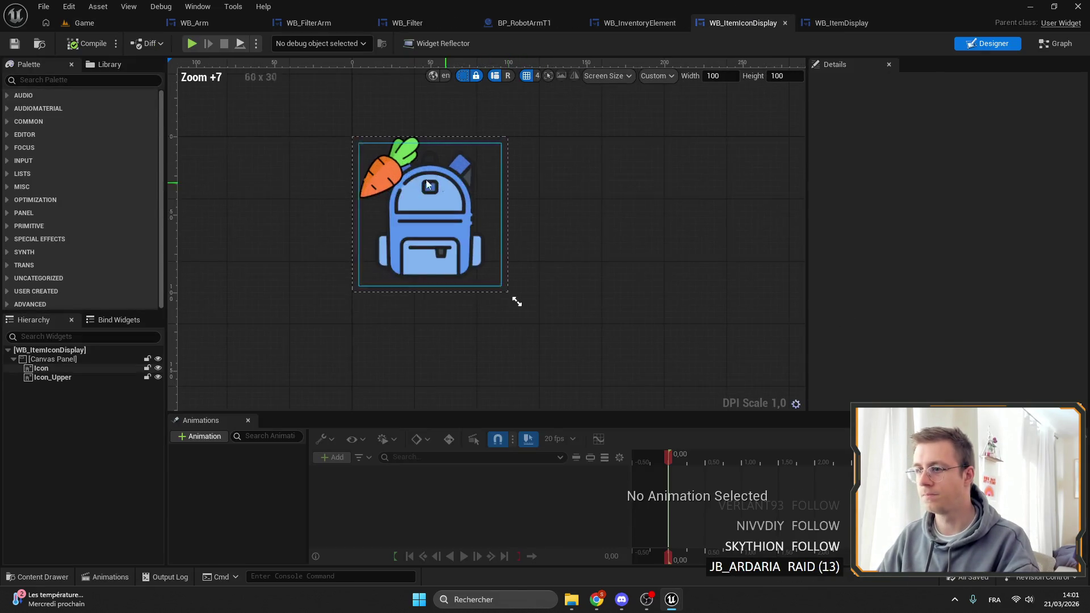
{"action": "left_click", "coordinate": [1056, 43]}
{"action": "left_click_drag", "start_coordinate": [326, 261], "coordinate": [766, 162]}
{"action": "left_click_drag", "start_coordinate": [512, 165], "coordinate": [512, 120]}
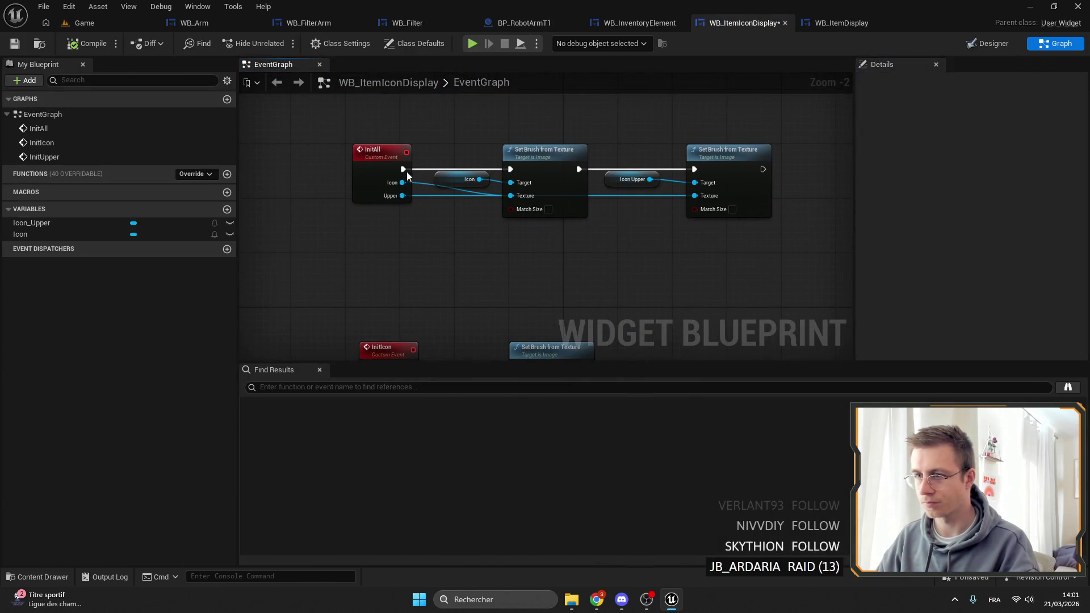
Step: Add a Sequence node after InitAll and rearrange the Set Brush nodes around it
{"action": "left_click_drag", "start_coordinate": [403, 169], "coordinate": [441, 167]}
{"action": "type", "text": "seq"}
{"action": "key", "text": "Return"}
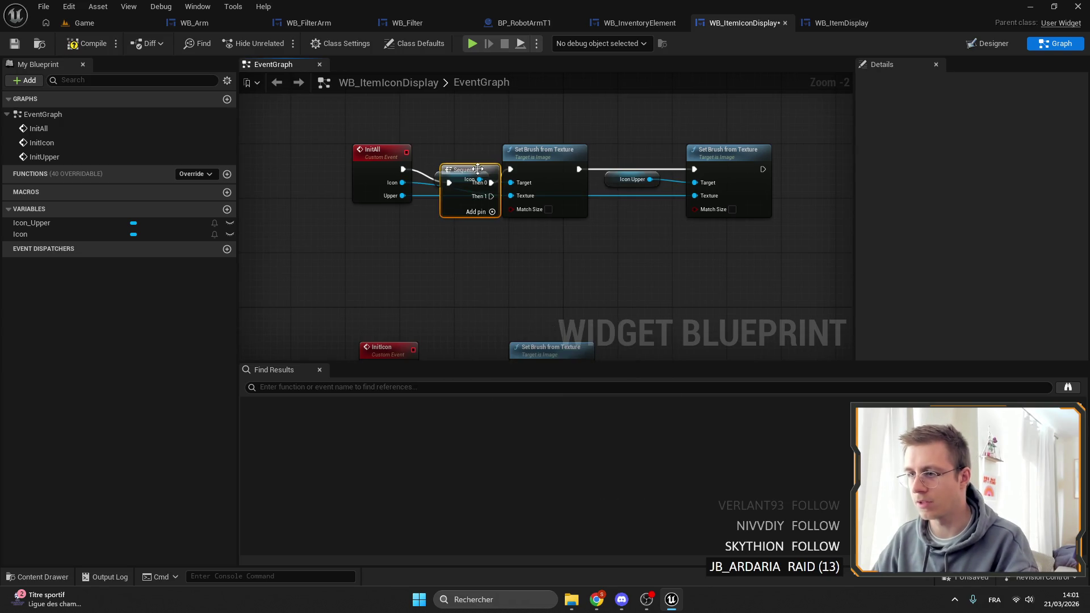
{"action": "left_click_drag", "start_coordinate": [660, 240], "coordinate": [567, 174]}
{"action": "left_click_drag", "start_coordinate": [652, 170], "coordinate": [475, 251]}
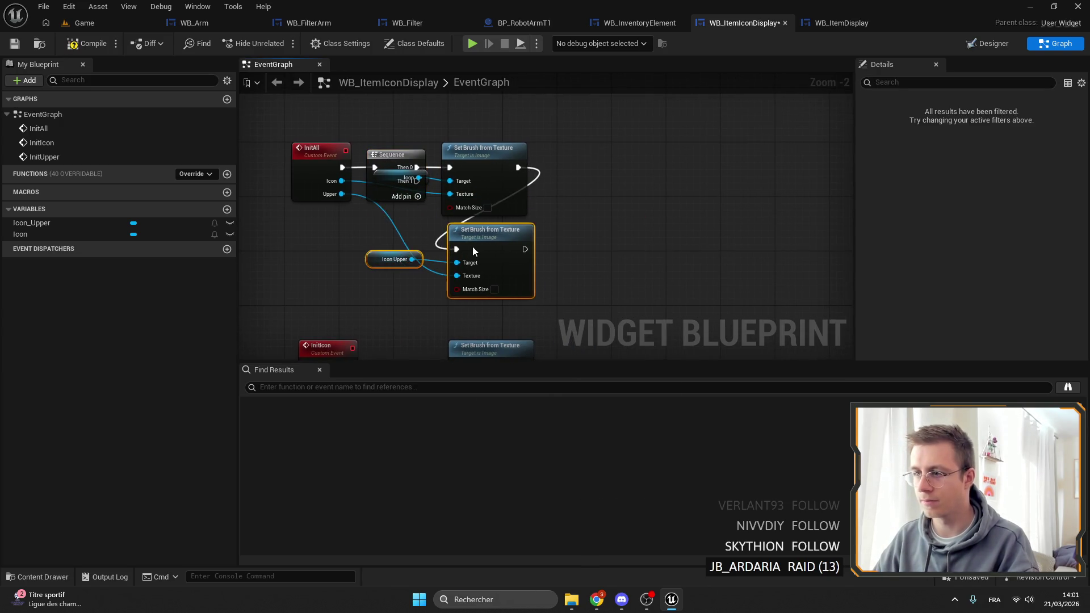
{"action": "double_click", "coordinate": [534, 176]}
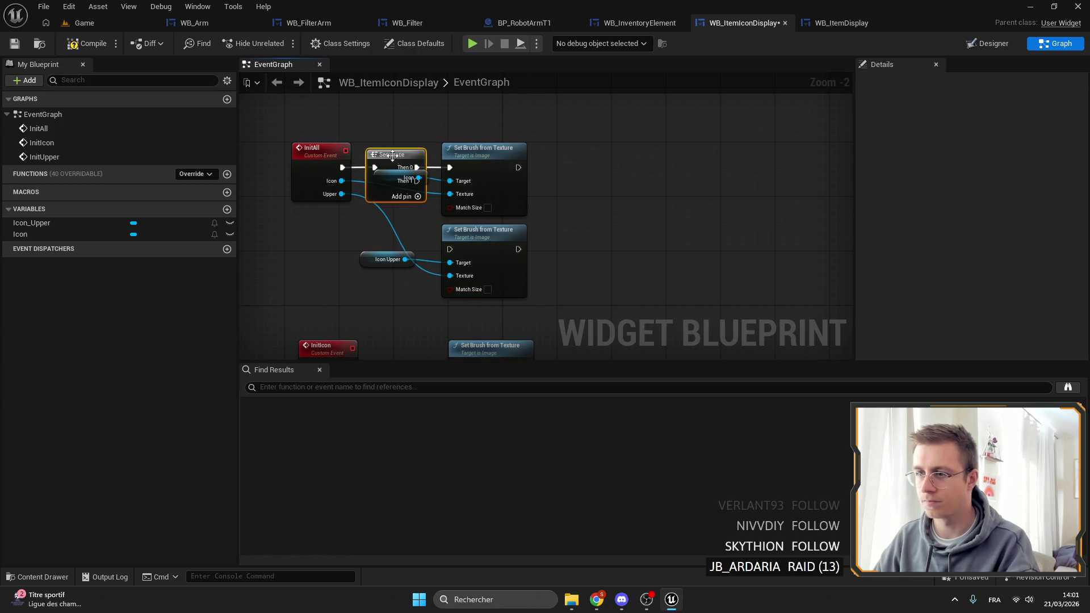
{"action": "left_click_drag", "start_coordinate": [398, 158], "coordinate": [315, 151]}
{"action": "left_click", "coordinate": [452, 154]}
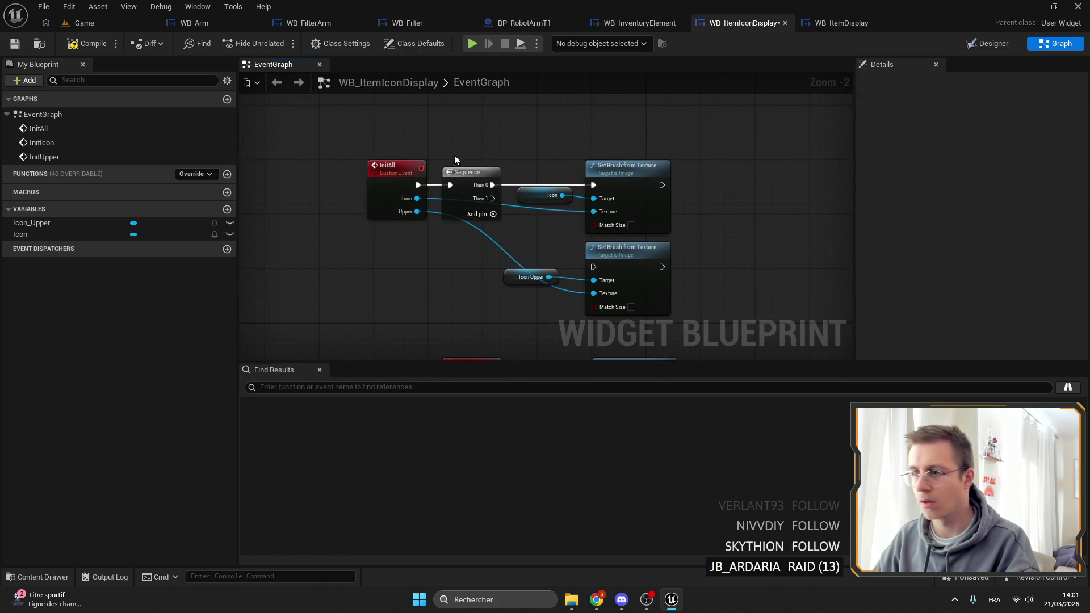
{"action": "scroll", "coordinate": [453, 158], "scroll_direction": "down", "scroll_amount": 4}
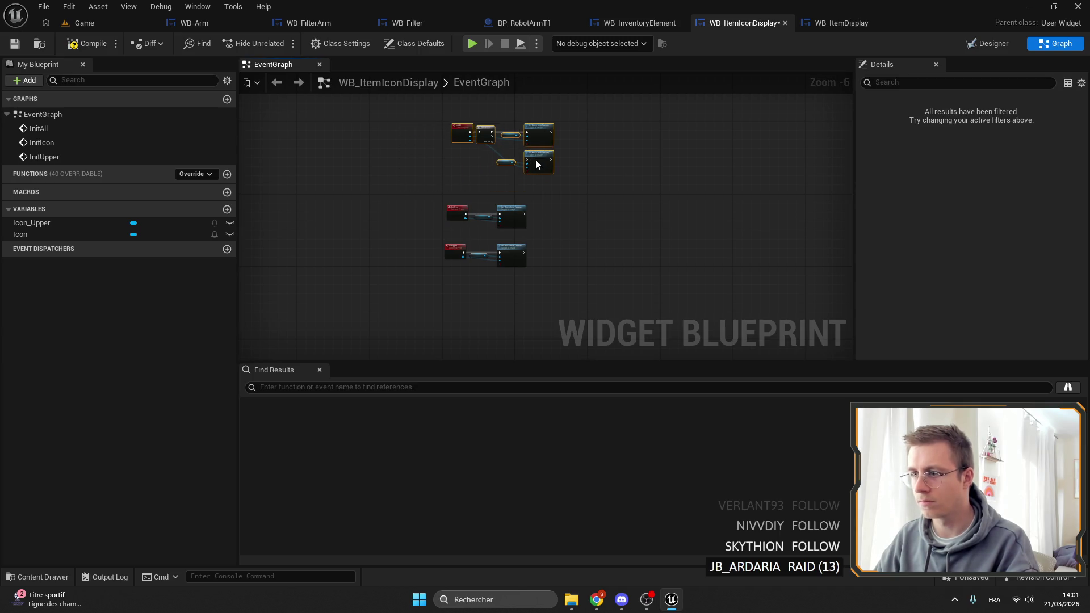
{"action": "scroll", "coordinate": [506, 191], "scroll_direction": "up", "scroll_amount": 3}
{"action": "mouse_move", "coordinate": [677, 280]}
{"action": "left_mouse_down"}
{"action": "mouse_move", "coordinate": [420, 130]}
{"action": "mouse_move", "coordinate": [500, 127]}
{"action": "mouse_move", "coordinate": [493, 122]}
{"action": "mouse_move", "coordinate": [442, 122]}
{"action": "left_mouse_up"}
{"action": "left_click", "coordinate": [493, 121]}
{"action": "scroll", "coordinate": [481, 137], "scroll_direction": "up", "scroll_amount": 2}
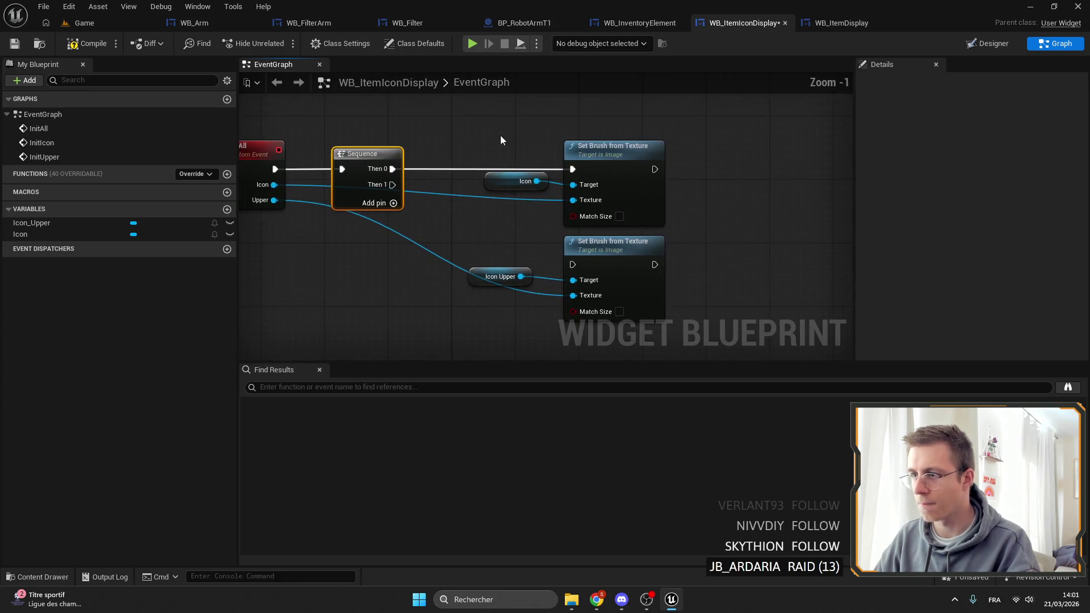
Step: Add an Is Valid check on Icon and wire Sequence's Then 0 into it
{"action": "mouse_move", "coordinate": [423, 210]}
{"action": "left_mouse_down"}
{"action": "mouse_move", "coordinate": [449, 220]}
{"action": "mouse_move", "coordinate": [446, 136]}
{"action": "mouse_move", "coordinate": [450, 158]}
{"action": "mouse_move", "coordinate": [465, 153]}
{"action": "left_mouse_up"}
{"action": "type", "text": "isva"}
{"action": "key", "text": "Return"}
{"action": "mouse_move", "coordinate": [533, 169]}
{"action": "left_mouse_down"}
{"action": "mouse_move", "coordinate": [571, 168]}
{"action": "mouse_move", "coordinate": [557, 169]}
{"action": "mouse_move", "coordinate": [701, 104]}
{"action": "left_mouse_up"}
{"action": "mouse_move", "coordinate": [455, 244]}
{"action": "left_mouse_down"}
{"action": "mouse_move", "coordinate": [516, 203]}
{"action": "mouse_move", "coordinate": [494, 126]}
{"action": "left_mouse_up"}
Step: Add two Set Visibility nodes for Icon, placing the copy below the first Set Brush
{"action": "left_click", "coordinate": [637, 187]}
{"action": "left_click_drag", "start_coordinate": [637, 187], "coordinate": [539, 192]}
{"action": "left_click_drag", "start_coordinate": [449, 187], "coordinate": [623, 186]}
{"action": "type", "text": "se"}
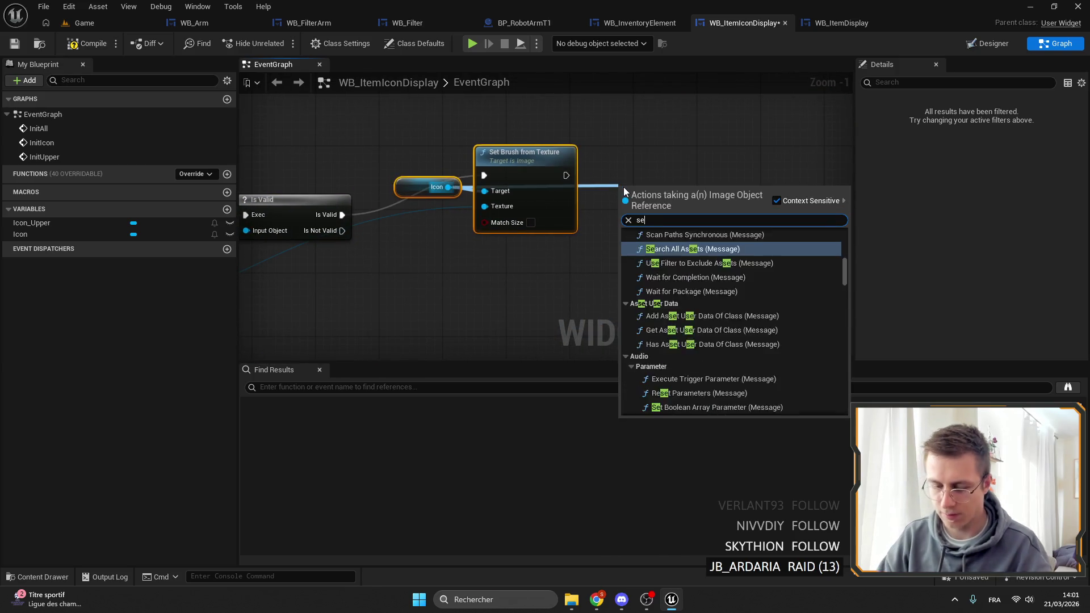
{"action": "type", "text": "t vis"}
{"action": "key", "text": "Return"}
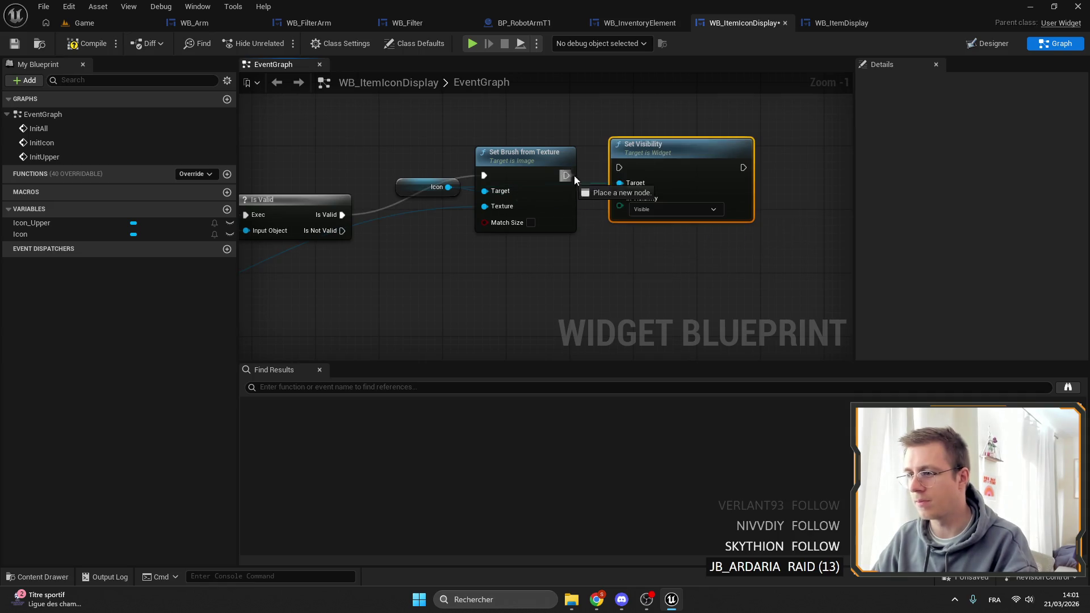
{"action": "key", "text": "ctrl+c"}
{"action": "key", "text": "ctrl+v"}
{"action": "left_click_drag", "start_coordinate": [563, 249], "coordinate": [516, 249]}
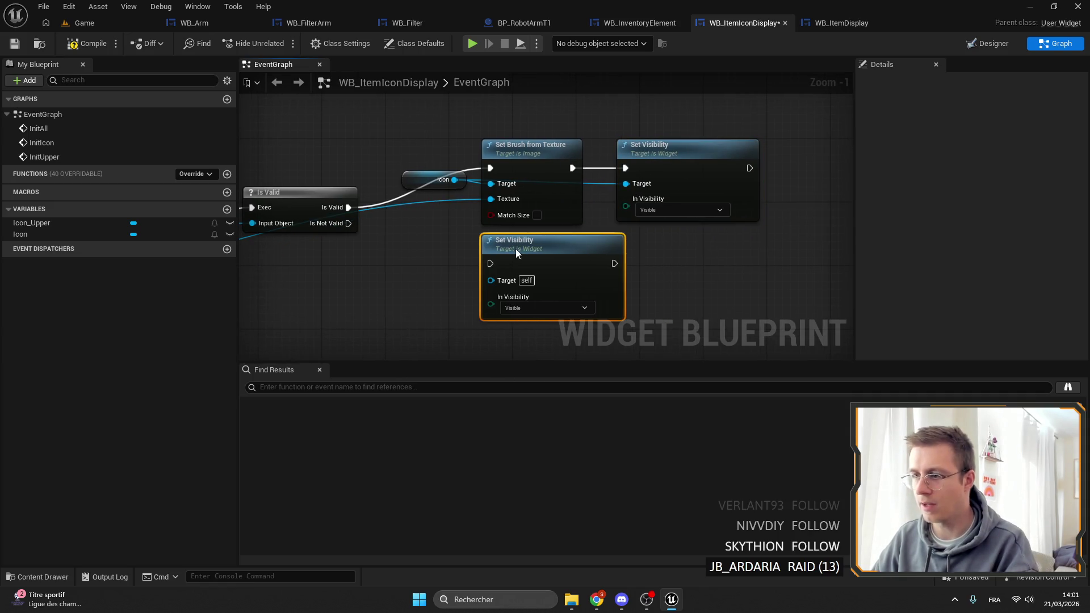
Step: Feed InitIcon's Icon into Is Valid, delete the old Set Brush from Texture, and move InitIcon alongside
{"action": "left_click", "coordinate": [432, 185]}
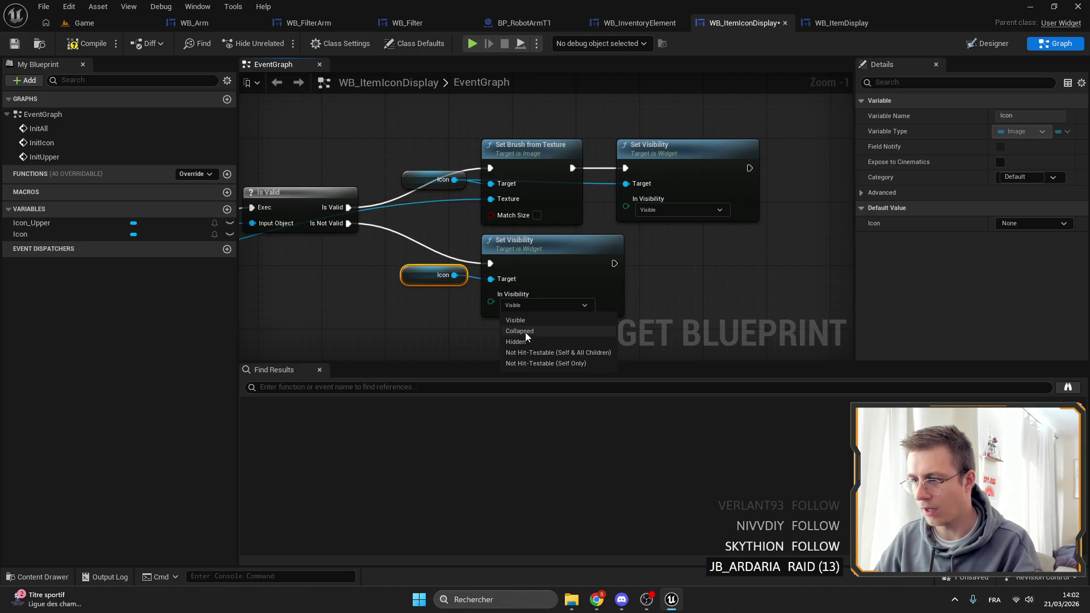
{"action": "scroll", "coordinate": [662, 206], "scroll_direction": "down", "scroll_amount": 2}
{"action": "left_click_drag", "start_coordinate": [662, 207], "coordinate": [397, 118]}
{"action": "scroll", "coordinate": [397, 118], "scroll_direction": "down", "scroll_amount": 2}
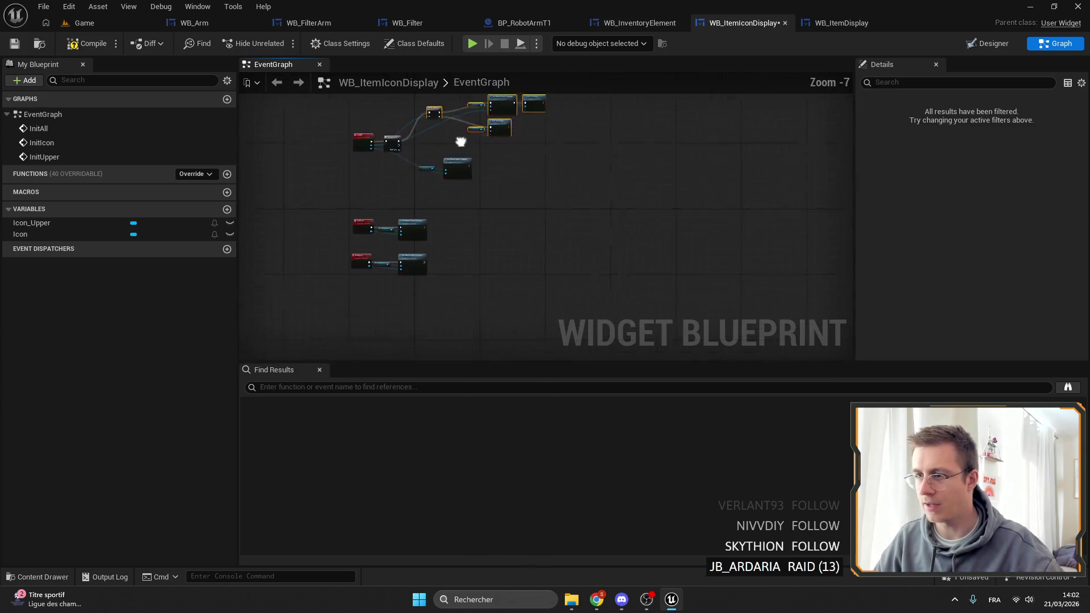
{"action": "scroll", "coordinate": [429, 228], "scroll_direction": "up", "scroll_amount": 2}
{"action": "scroll", "coordinate": [429, 228], "scroll_direction": "down", "scroll_amount": 3}
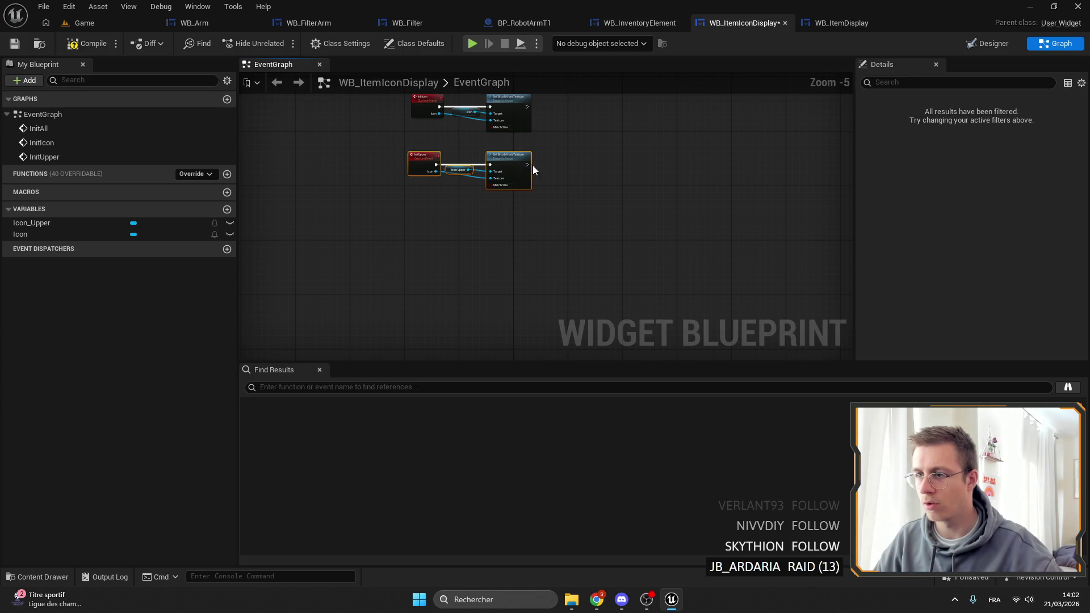
{"action": "scroll", "coordinate": [482, 248], "scroll_direction": "up", "scroll_amount": 4}
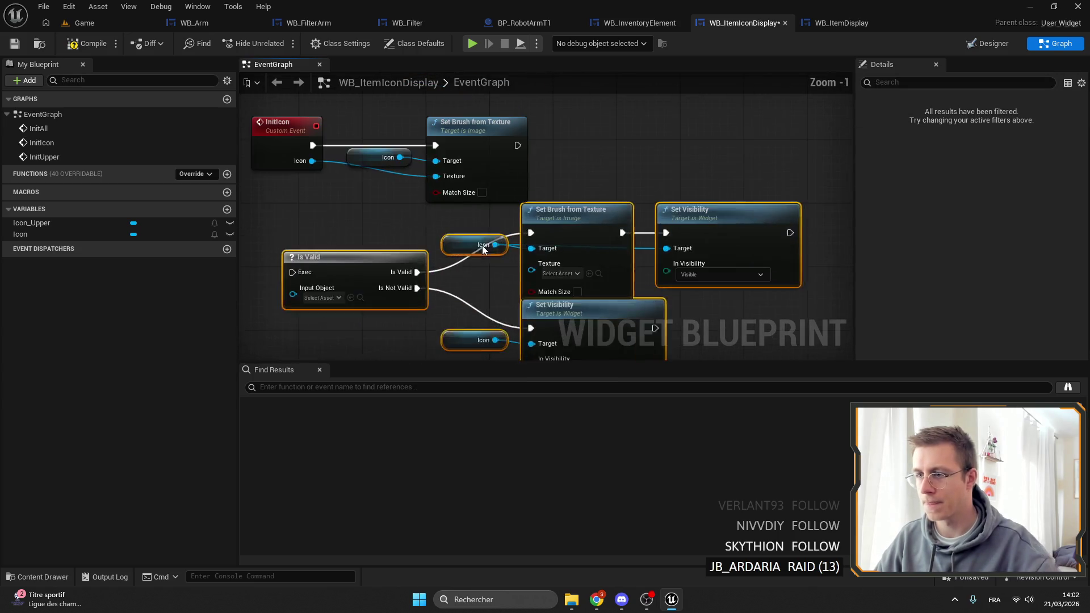
{"action": "left_click_drag", "start_coordinate": [293, 165], "coordinate": [409, 270]}
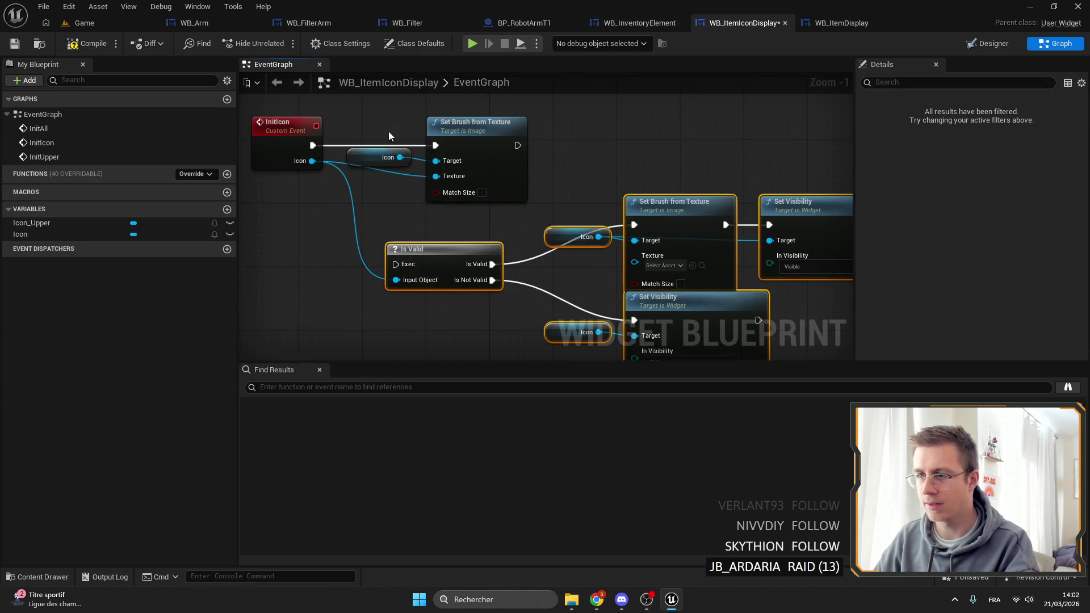
{"action": "left_click_drag", "start_coordinate": [389, 144], "coordinate": [448, 170]}
{"action": "key", "text": "Delete"}
{"action": "left_click_drag", "start_coordinate": [296, 135], "coordinate": [326, 266]}
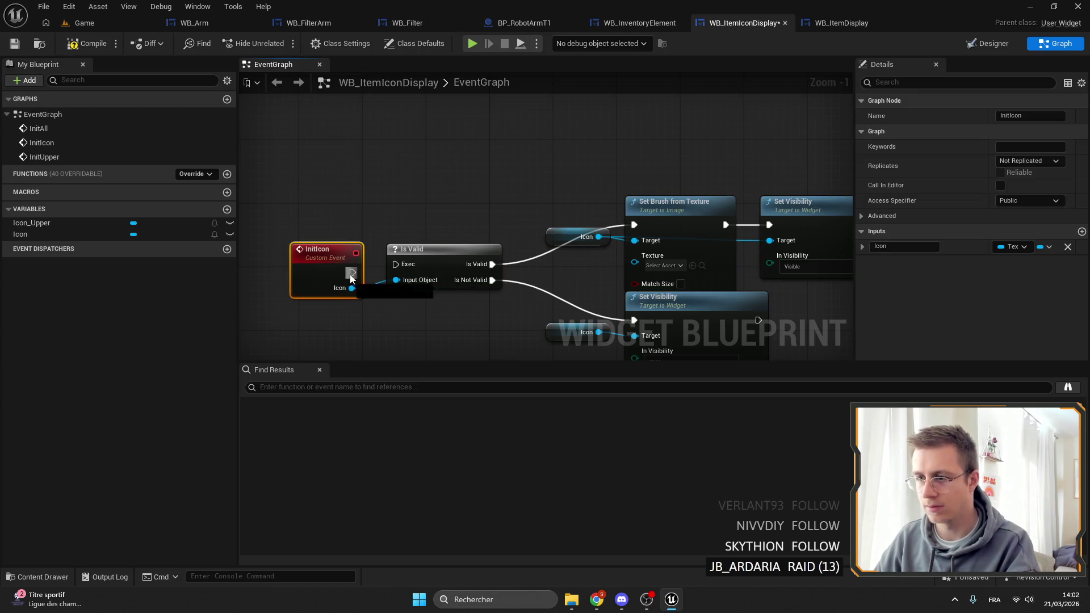
Step: Duplicate the Is Valid branch for InitUpper, wiring its Icon input and targeting Icon_Upper
{"action": "scroll", "coordinate": [620, 208], "scroll_direction": "down", "scroll_amount": 4}
{"action": "key", "text": "ctrl+z"}
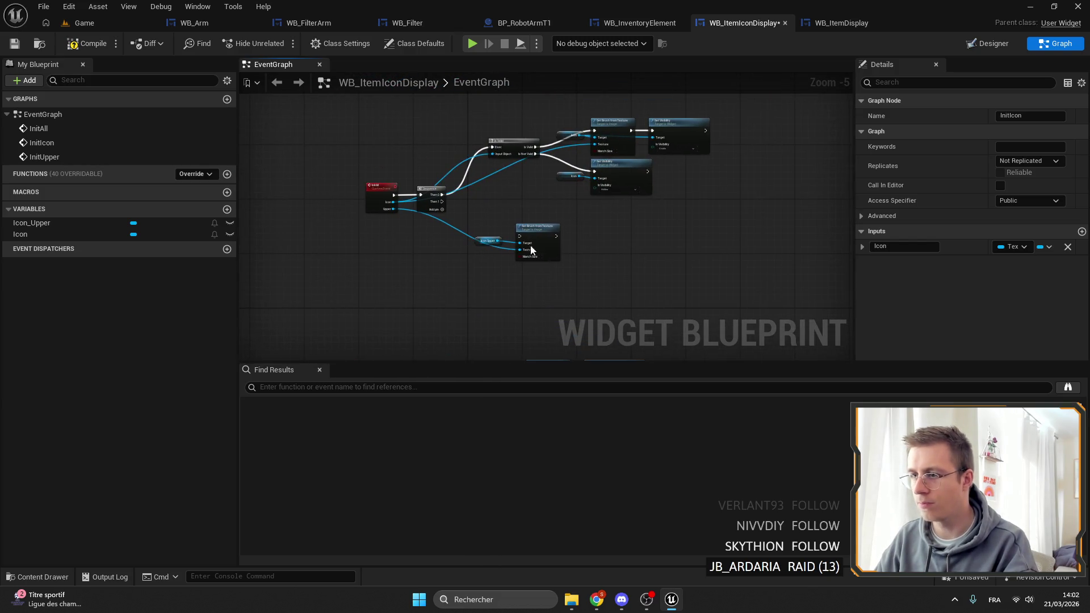
{"action": "left_click_drag", "start_coordinate": [502, 239], "coordinate": [534, 234]}
{"action": "scroll", "coordinate": [485, 317], "scroll_direction": "up", "scroll_amount": 3}
{"action": "left_click_drag", "start_coordinate": [420, 279], "coordinate": [498, 276]}
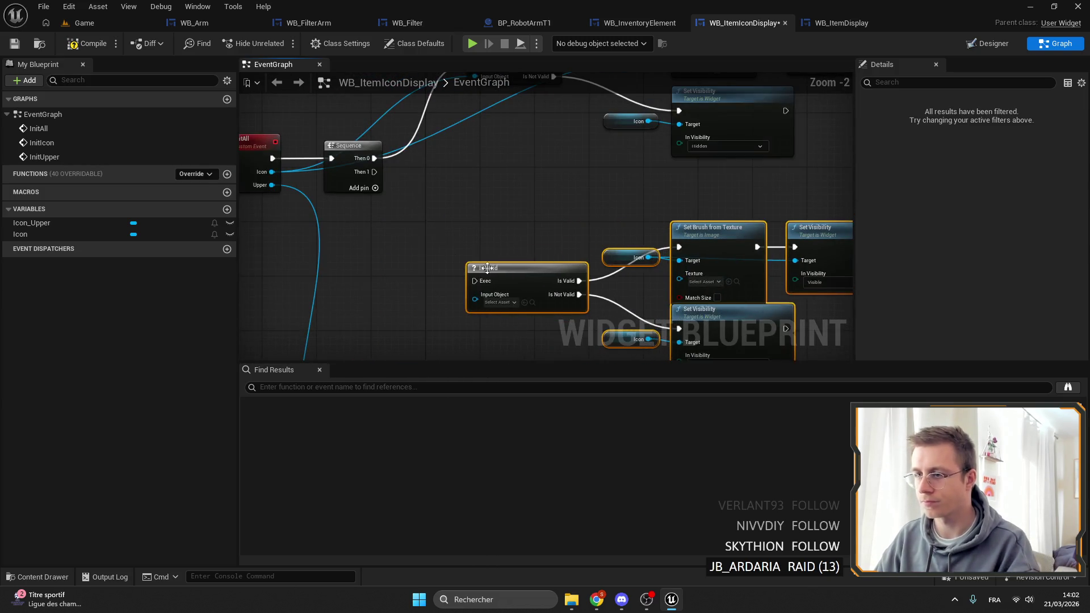
{"action": "scroll", "coordinate": [479, 284], "scroll_direction": "down", "scroll_amount": 3}
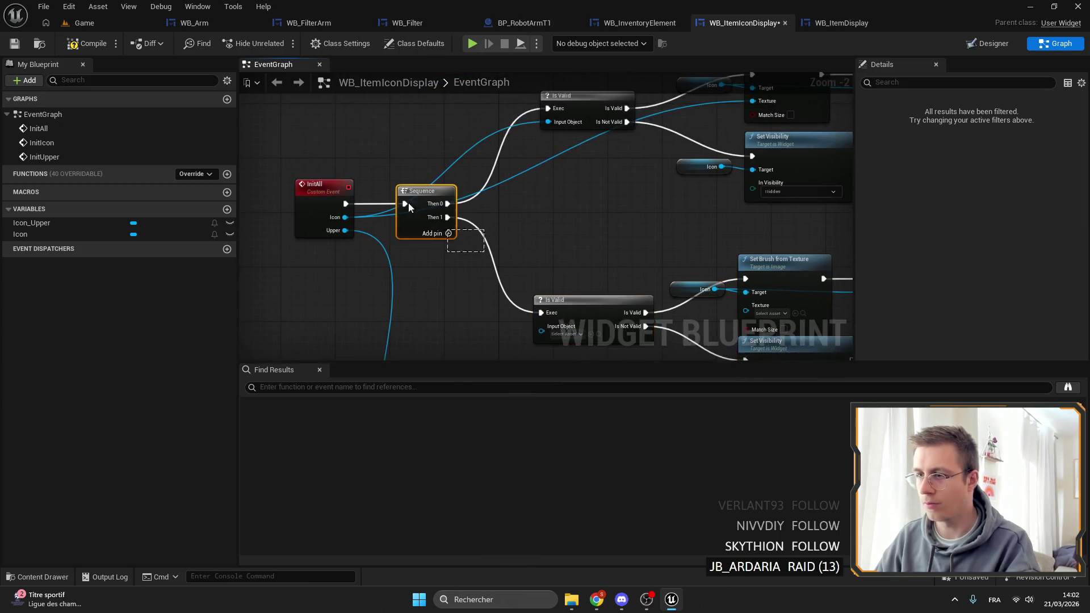
{"action": "key", "text": "ctrl+z"}
{"action": "key", "text": "ctrl+z"}
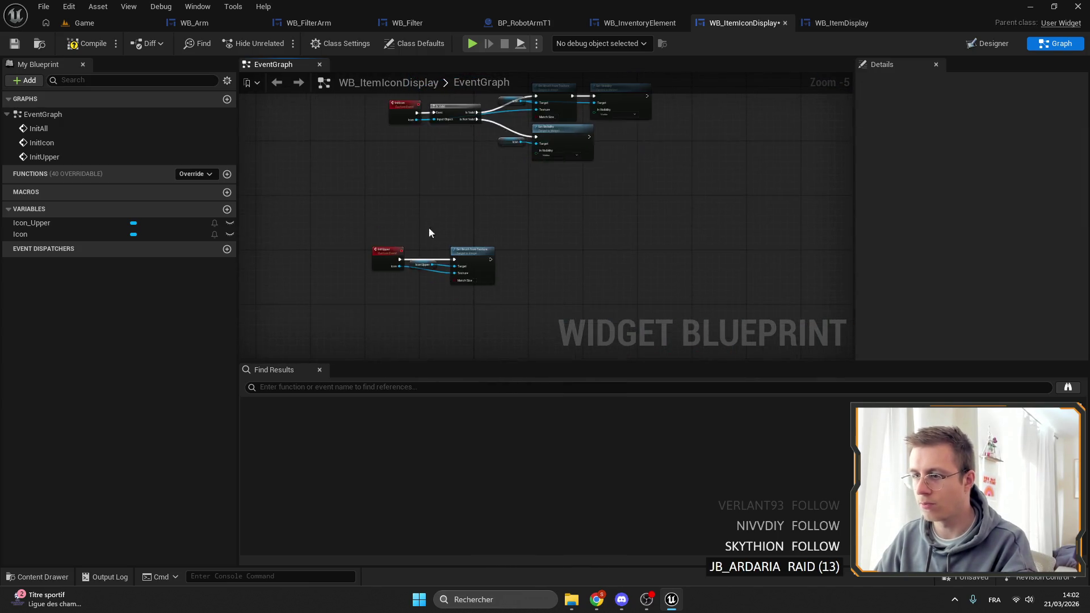
{"action": "scroll", "coordinate": [428, 210], "scroll_direction": "up", "scroll_amount": 2}
{"action": "key", "text": "ctrl+z"}
{"action": "key", "text": "ctrl+z"}
{"action": "key", "text": "ctrl+z"}
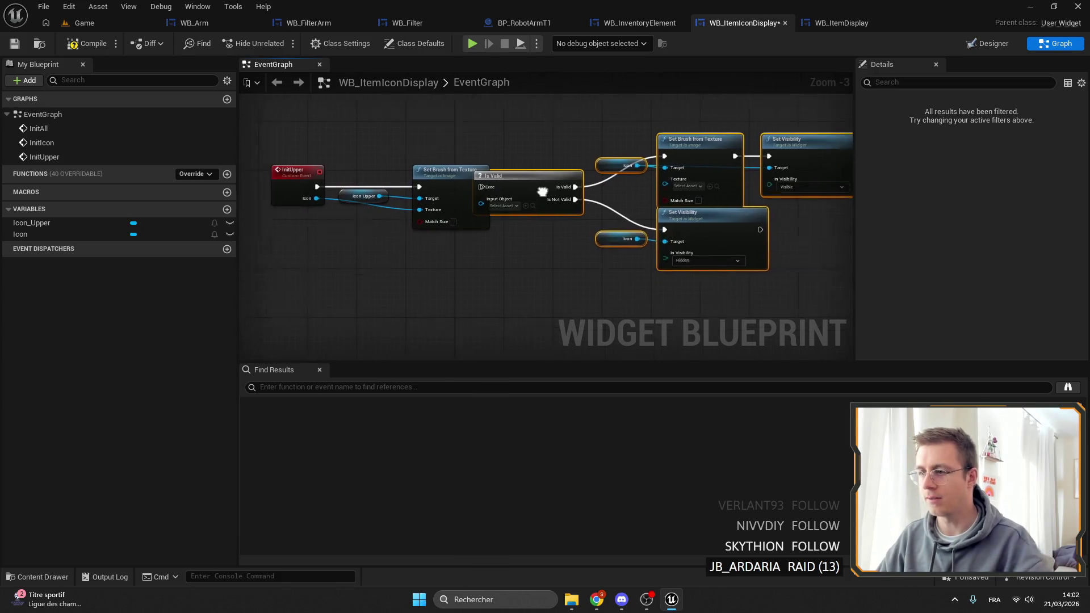
{"action": "left_click_drag", "start_coordinate": [344, 183], "coordinate": [509, 180]}
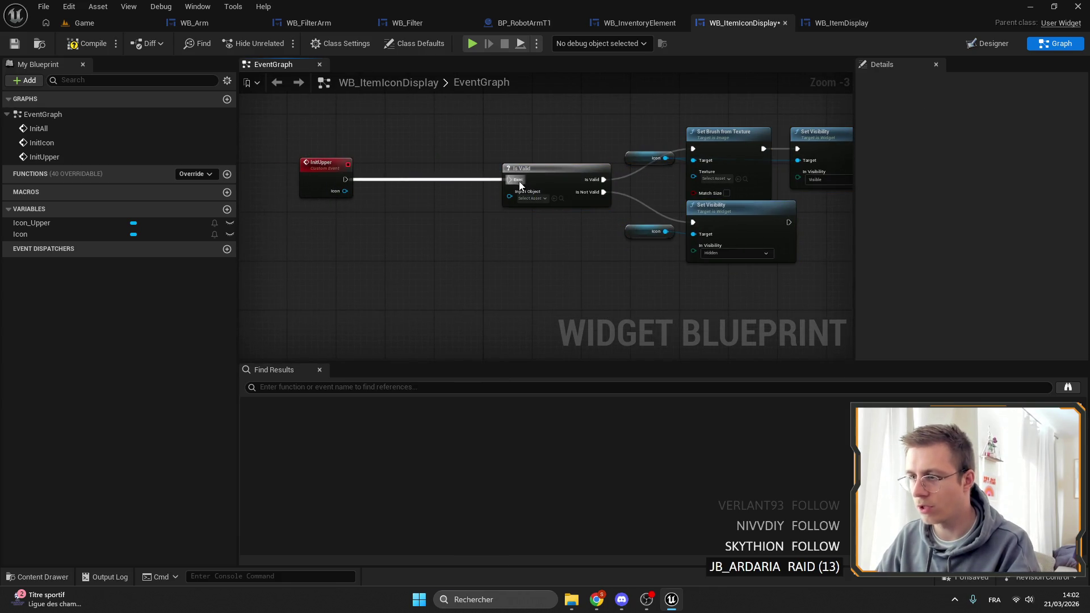
{"action": "mouse_move", "coordinate": [345, 191]}
{"action": "left_mouse_down"}
{"action": "mouse_move", "coordinate": [510, 192]}
{"action": "mouse_move", "coordinate": [461, 180]}
{"action": "left_mouse_up"}
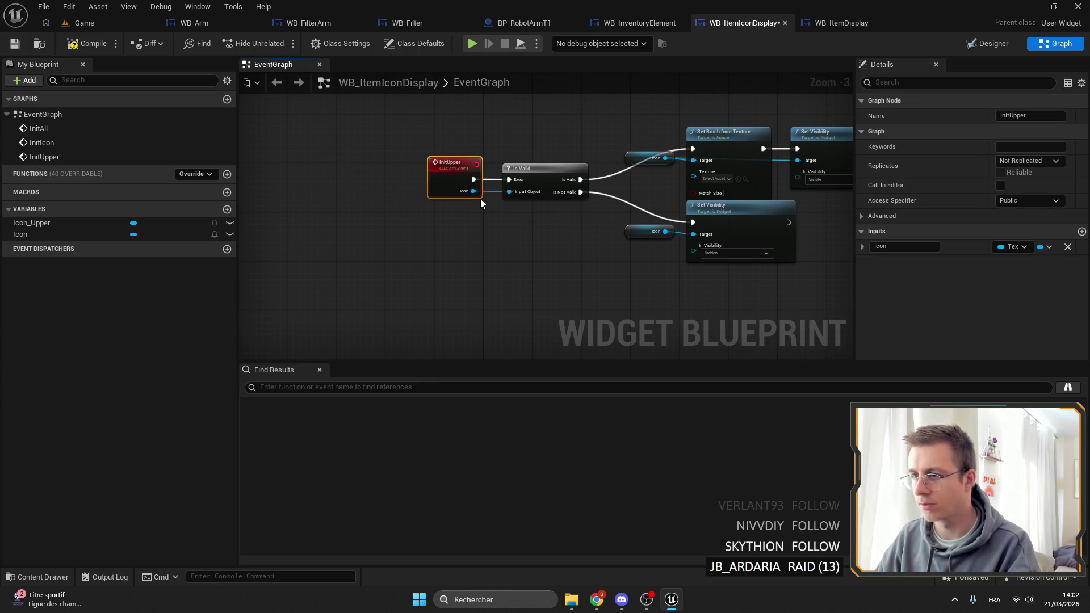
{"action": "scroll", "coordinate": [673, 182], "scroll_direction": "up", "scroll_amount": 3}
{"action": "mouse_move", "coordinate": [34, 223]}
{"action": "left_mouse_down"}
{"action": "mouse_move", "coordinate": [473, 166]}
{"action": "mouse_move", "coordinate": [449, 159]}
{"action": "left_mouse_up"}
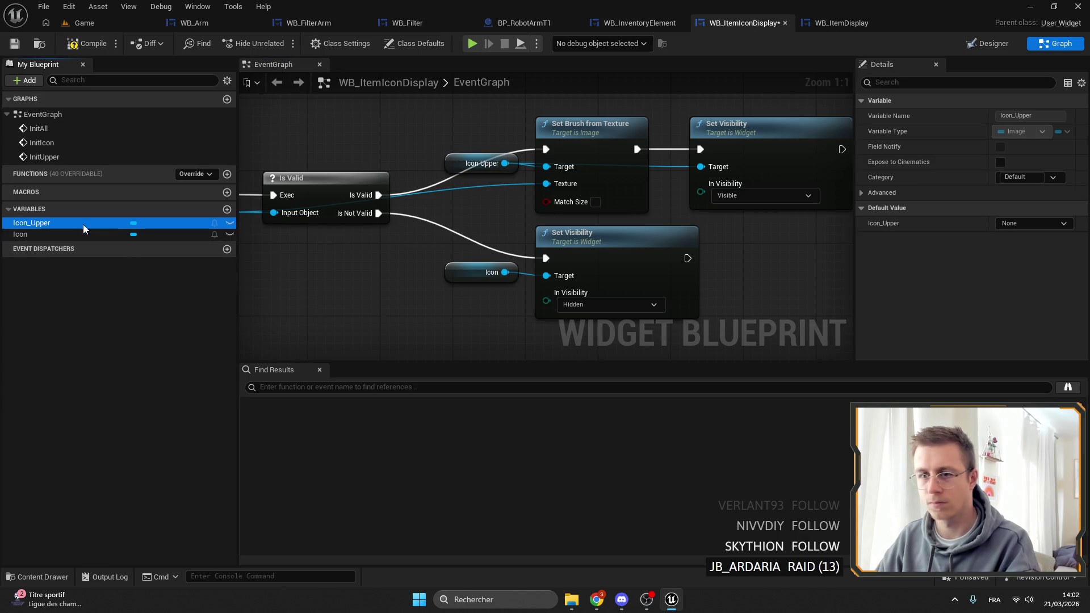
{"action": "left_click_drag", "start_coordinate": [468, 274], "coordinate": [469, 283]}
Step: Delete InitAll's old branch nodes plus the leftover Is Valid and Sequence nodes
{"action": "scroll", "coordinate": [469, 324], "scroll_direction": "down", "scroll_amount": 5}
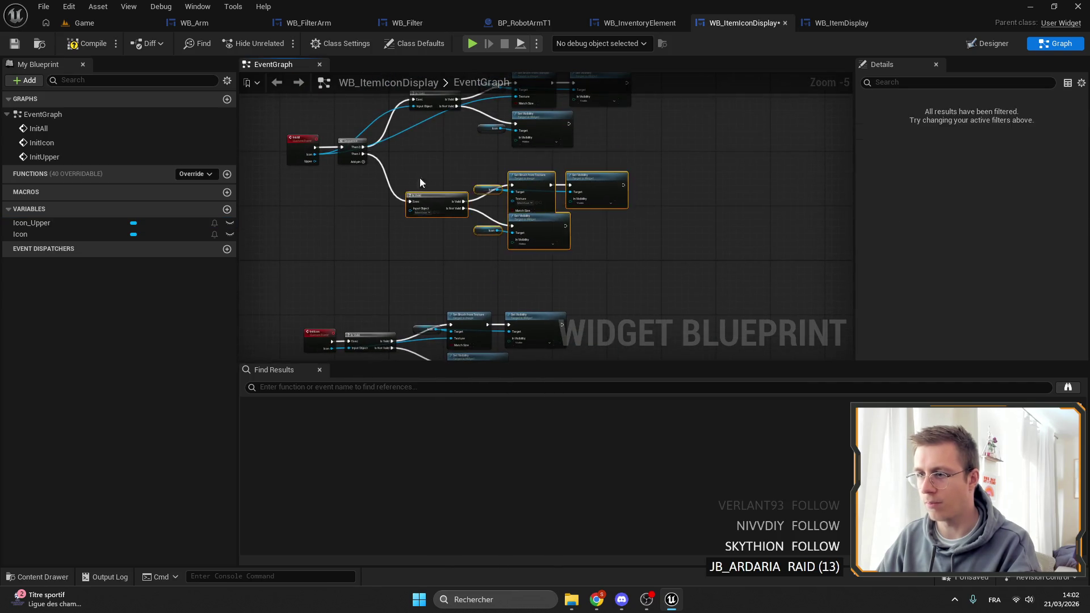
{"action": "left_click_drag", "start_coordinate": [644, 278], "coordinate": [522, 193]}
{"action": "key", "text": "Delete"}
{"action": "scroll", "coordinate": [467, 159], "scroll_direction": "up", "scroll_amount": 5}
{"action": "left_click", "coordinate": [408, 221]}
{"action": "key", "text": "Delete"}
{"action": "scroll", "coordinate": [450, 157], "scroll_direction": "down", "scroll_amount": 2}
Step: Wire InitAll to call Init Icon and then Init Upper
{"action": "left_click", "coordinate": [388, 159]}
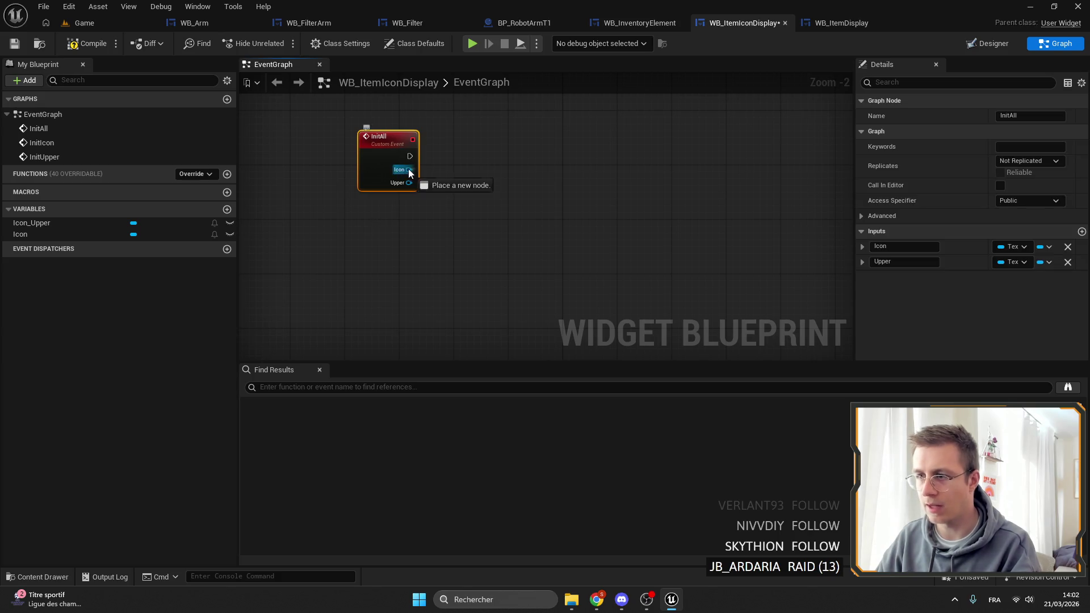
{"action": "left_click_drag", "start_coordinate": [414, 158], "coordinate": [449, 159]}
{"action": "type", "text": "init"}
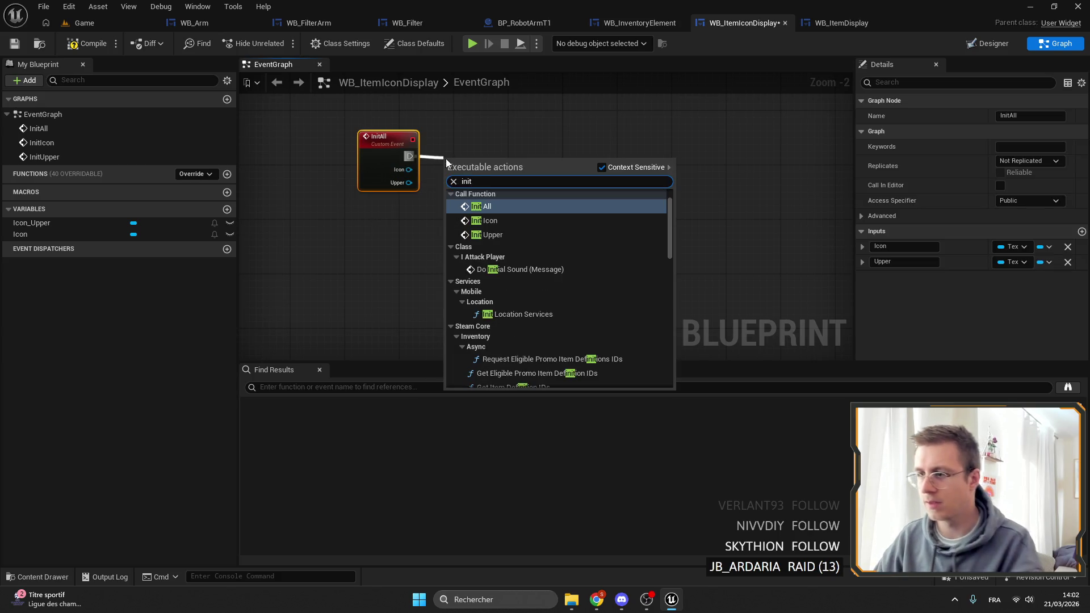
{"action": "left_click", "coordinate": [491, 222]}
{"action": "left_click_drag", "start_coordinate": [407, 155], "coordinate": [387, 170]}
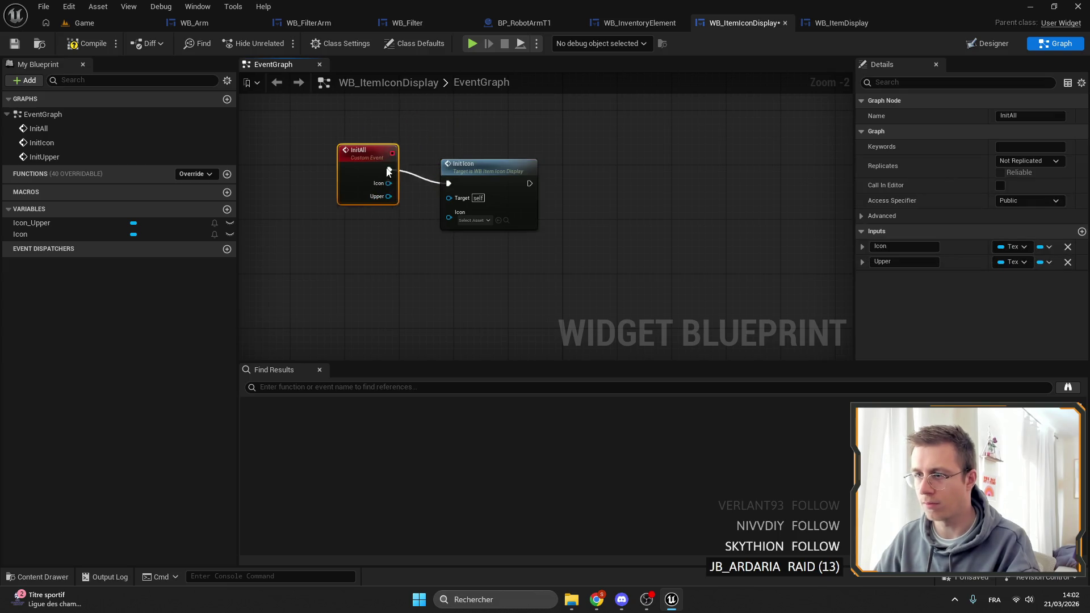
{"action": "left_click_drag", "start_coordinate": [528, 183], "coordinate": [564, 180]}
{"action": "type", "text": "set"}
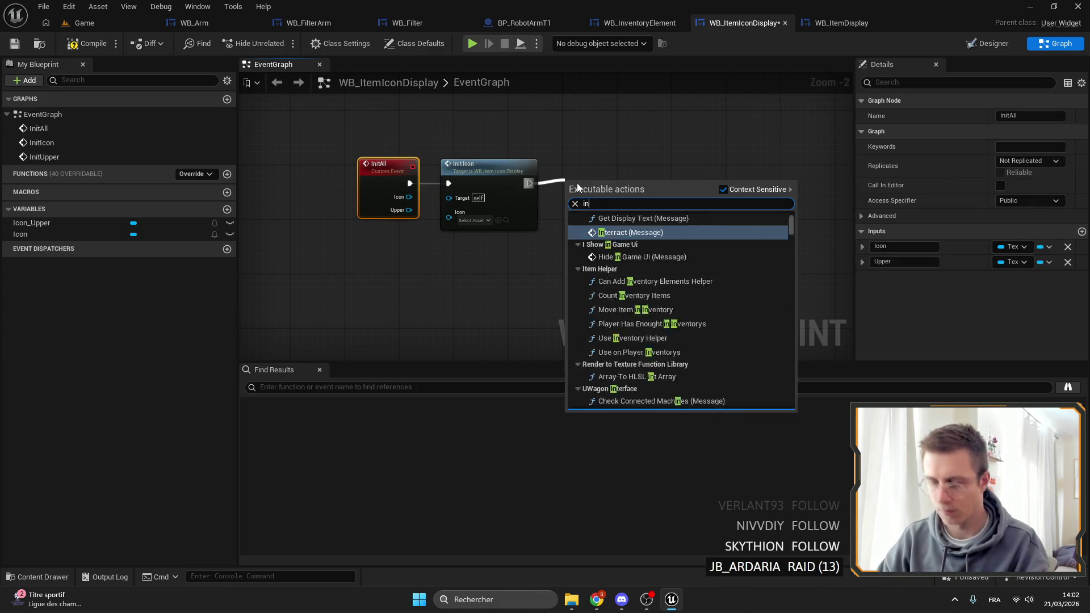
{"action": "key", "text": "Escape"}
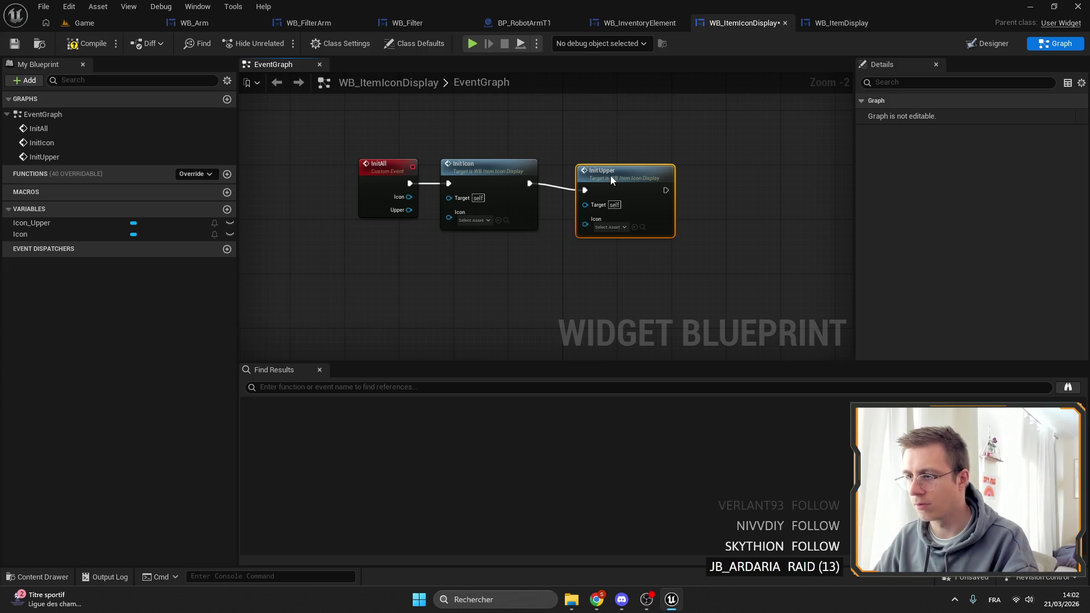
{"action": "left_click_drag", "start_coordinate": [611, 176], "coordinate": [604, 176]}
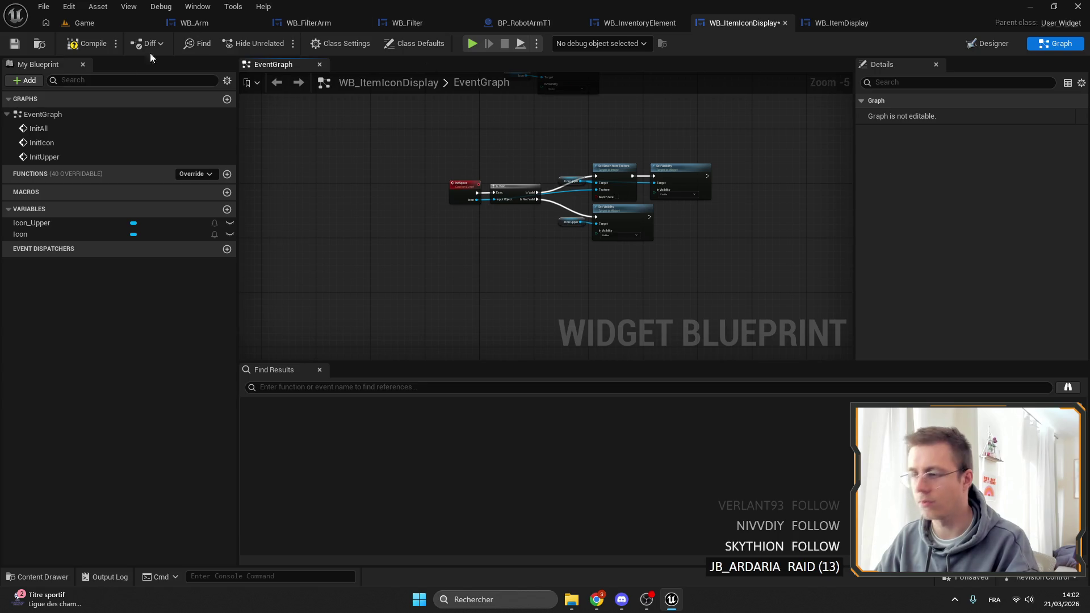
Step: Return to the Game level editor after a brief look back at the graph
{"action": "left_click", "coordinate": [84, 23]}
{"action": "left_click", "coordinate": [834, 23]}
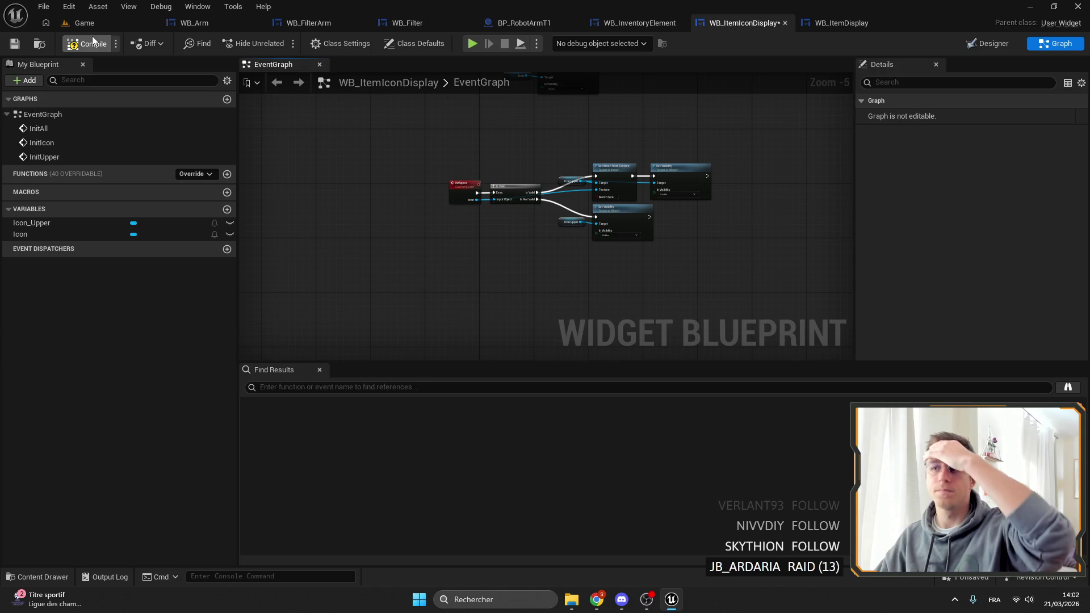
{"action": "left_click", "coordinate": [84, 23]}
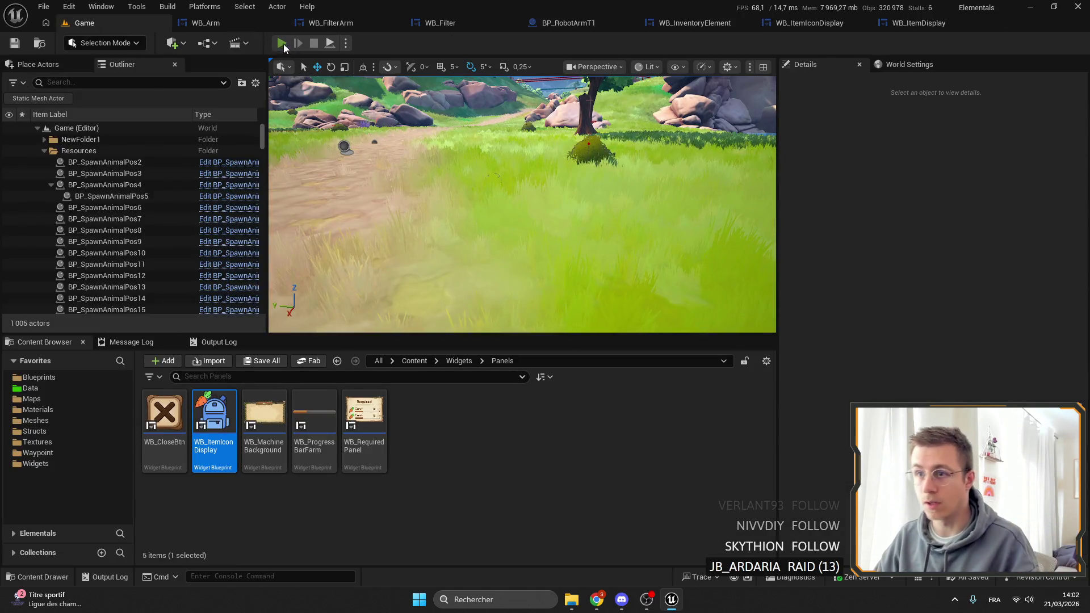
Step: Start playing, spawn 16 Robotic arm Tier3, and put 30 electric wires into hotbar slot 6
{"action": "key", "text": "alt+p"}
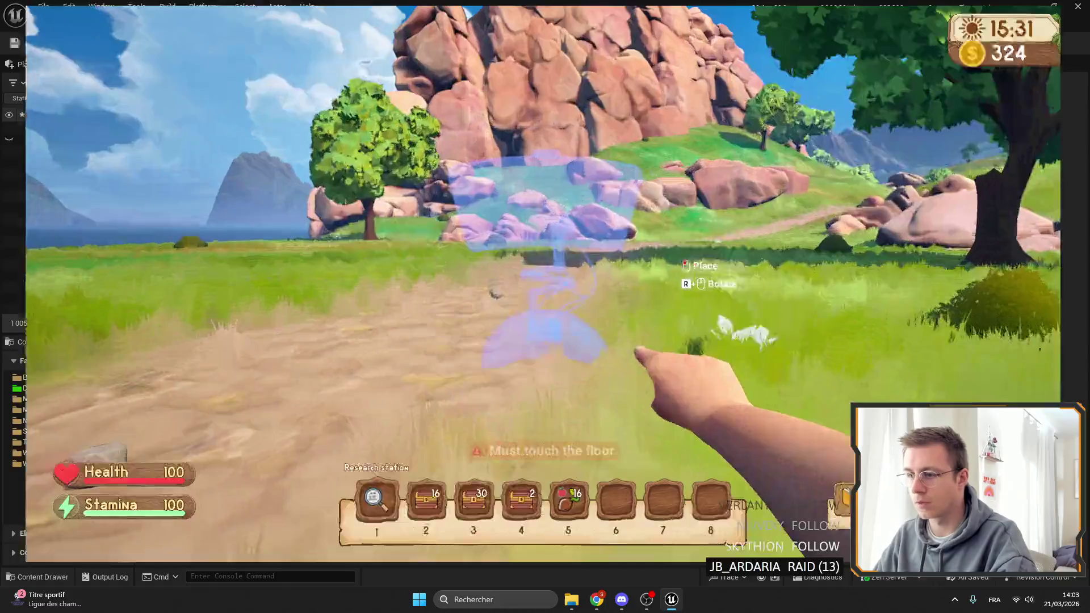
{"action": "key", "text": "Tab"}
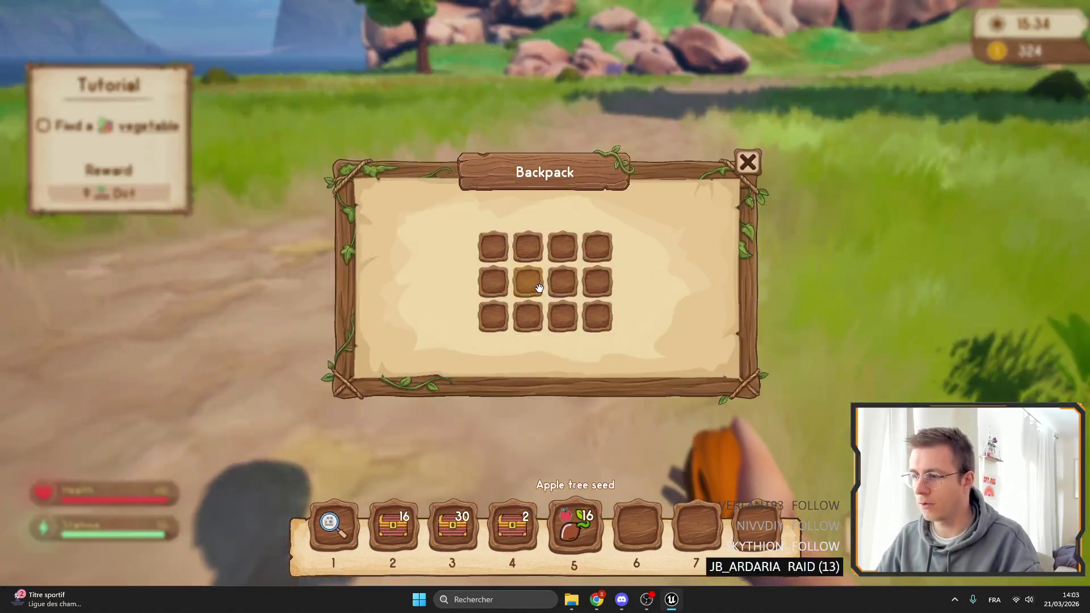
{"action": "key", "text": "Tab"}
{"action": "key", "text": "3"}
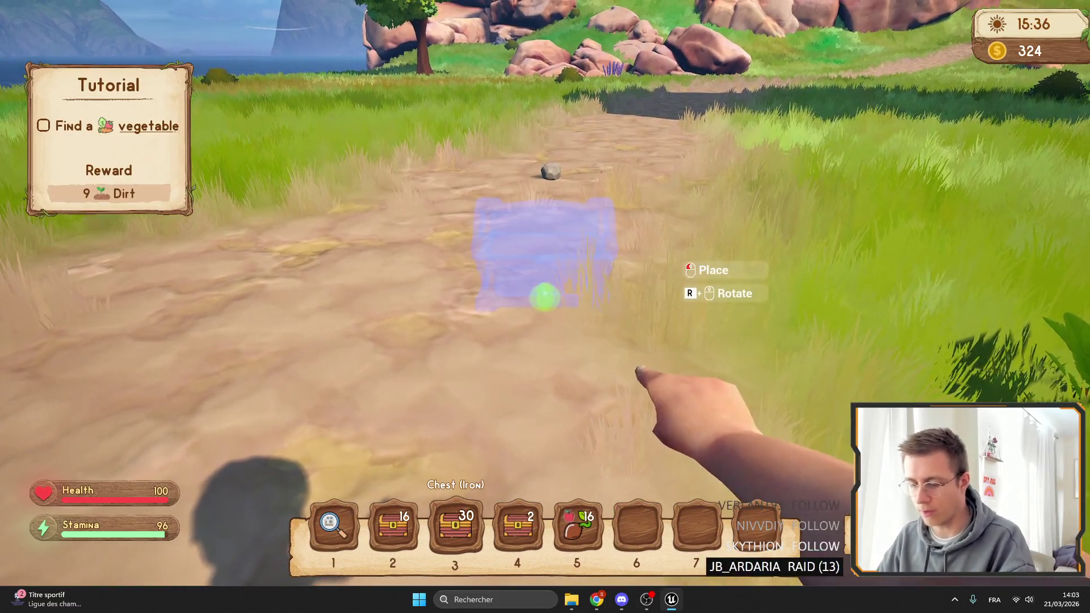
{"action": "key", "text": "i"}
{"action": "mouse_move", "coordinate": [136, 74]}
{"action": "left_mouse_down"}
{"action": "mouse_move", "coordinate": [135, 542]}
{"action": "mouse_move", "coordinate": [158, 518]}
{"action": "mouse_move", "coordinate": [143, 510]}
{"action": "mouse_move", "coordinate": [180, 463]}
{"action": "mouse_move", "coordinate": [190, 376]}
{"action": "mouse_move", "coordinate": [183, 461]}
{"action": "mouse_move", "coordinate": [216, 332]}
{"action": "mouse_move", "coordinate": [214, 365]}
{"action": "mouse_move", "coordinate": [95, 274]}
{"action": "left_mouse_up"}
{"action": "left_click", "coordinate": [95, 274]}
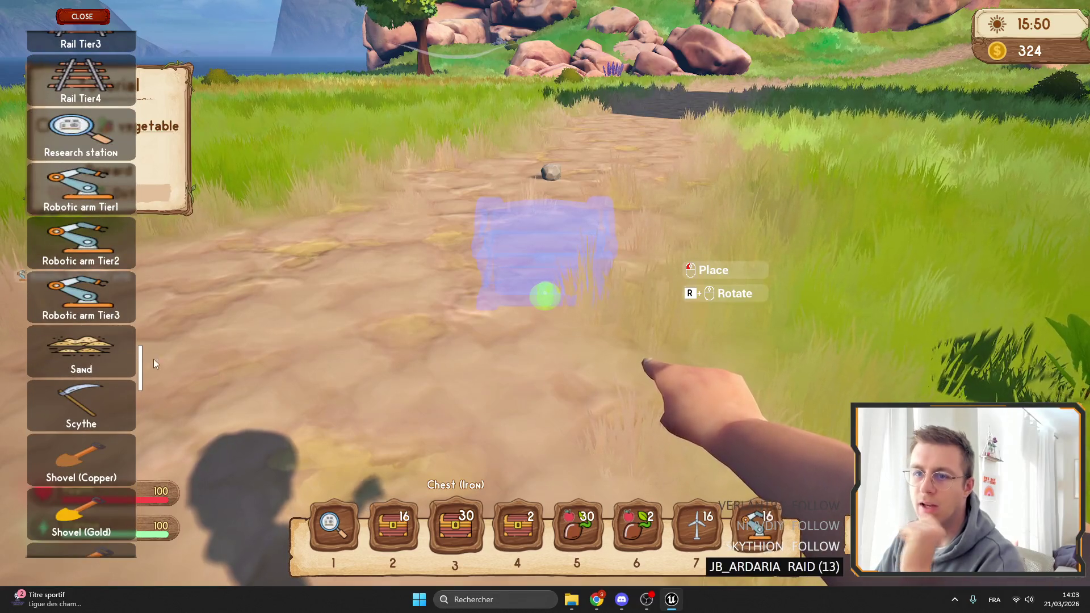
{"action": "mouse_move", "coordinate": [141, 359]}
{"action": "left_mouse_down"}
{"action": "mouse_move", "coordinate": [147, 277]}
{"action": "mouse_move", "coordinate": [168, 534]}
{"action": "mouse_move", "coordinate": [212, 486]}
{"action": "mouse_move", "coordinate": [216, 464]}
{"action": "mouse_move", "coordinate": [230, 537]}
{"action": "mouse_move", "coordinate": [247, 499]}
{"action": "mouse_move", "coordinate": [268, 276]}
{"action": "mouse_move", "coordinate": [230, 49]}
{"action": "mouse_move", "coordinate": [246, 209]}
{"action": "left_mouse_up"}
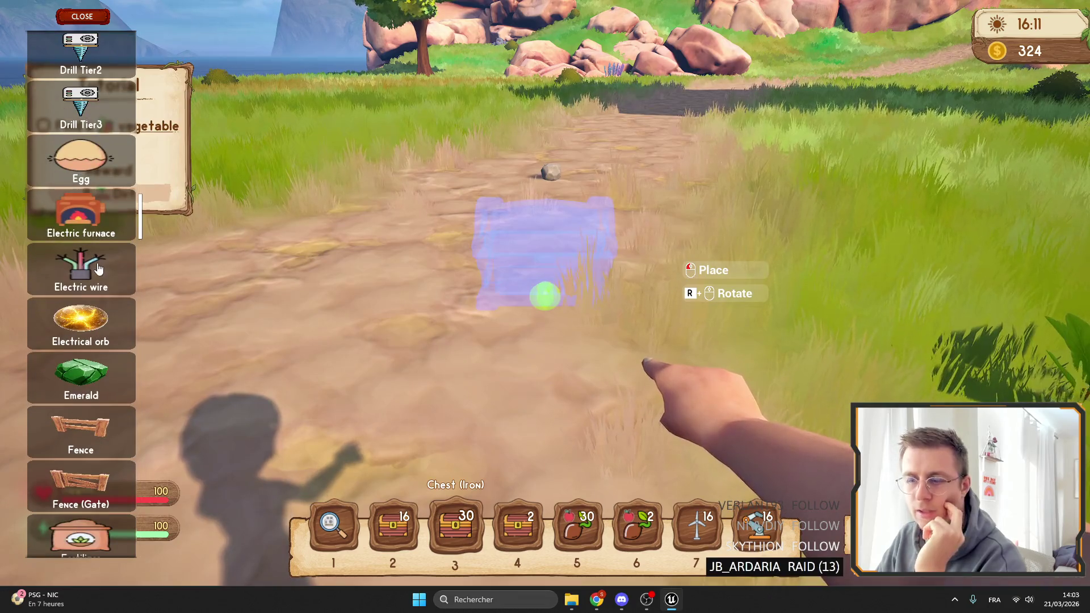
{"action": "key", "text": "Tab"}
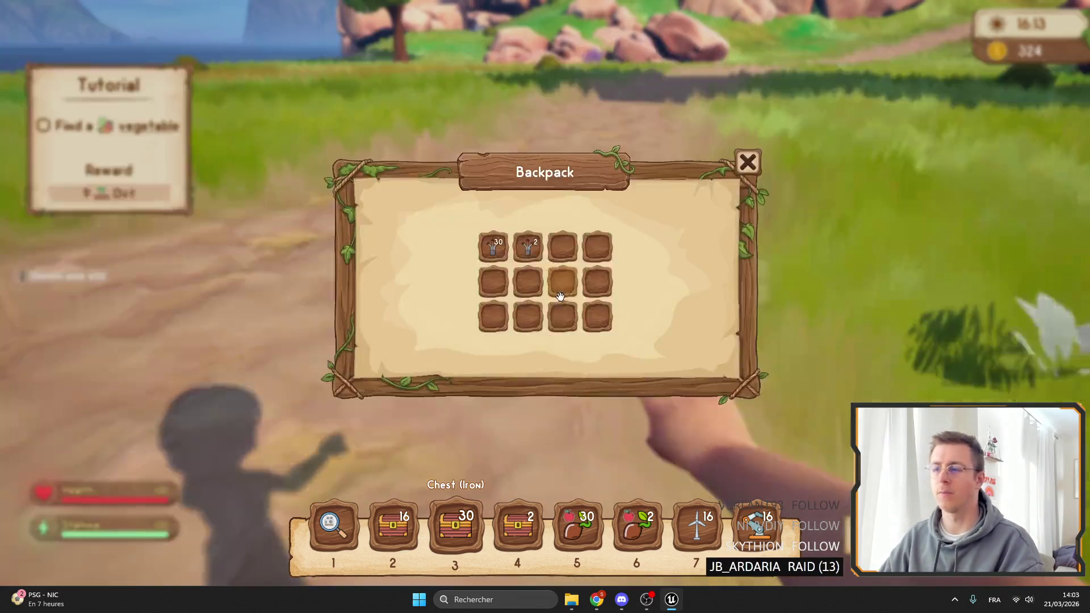
{"action": "left_click_drag", "start_coordinate": [664, 522], "coordinate": [653, 523]}
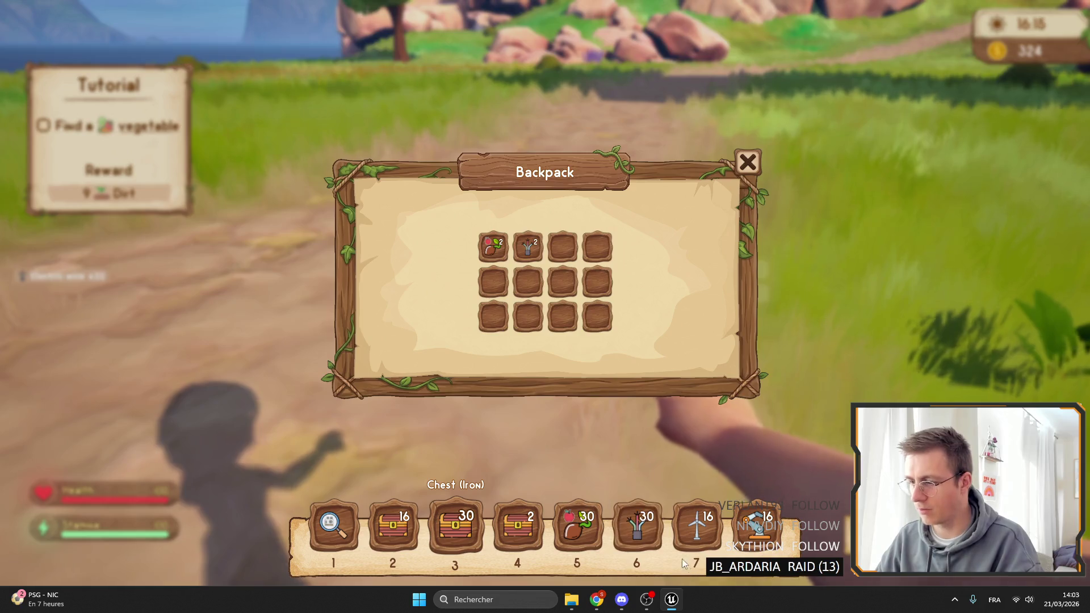
{"action": "key", "text": "Tab"}
Step: Place the robotic arm from slot 8 on the path, then stop the play session
{"action": "key", "text": "8"}
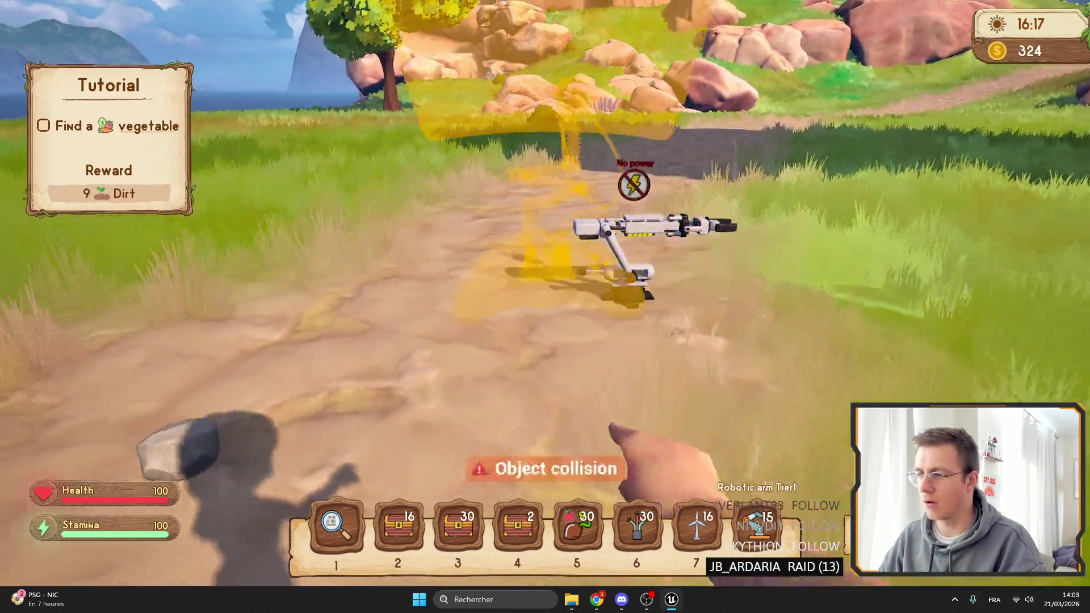
{"action": "left_click", "coordinate": [544, 307]}
{"action": "key", "text": "6"}
{"action": "key", "text": "Tab"}
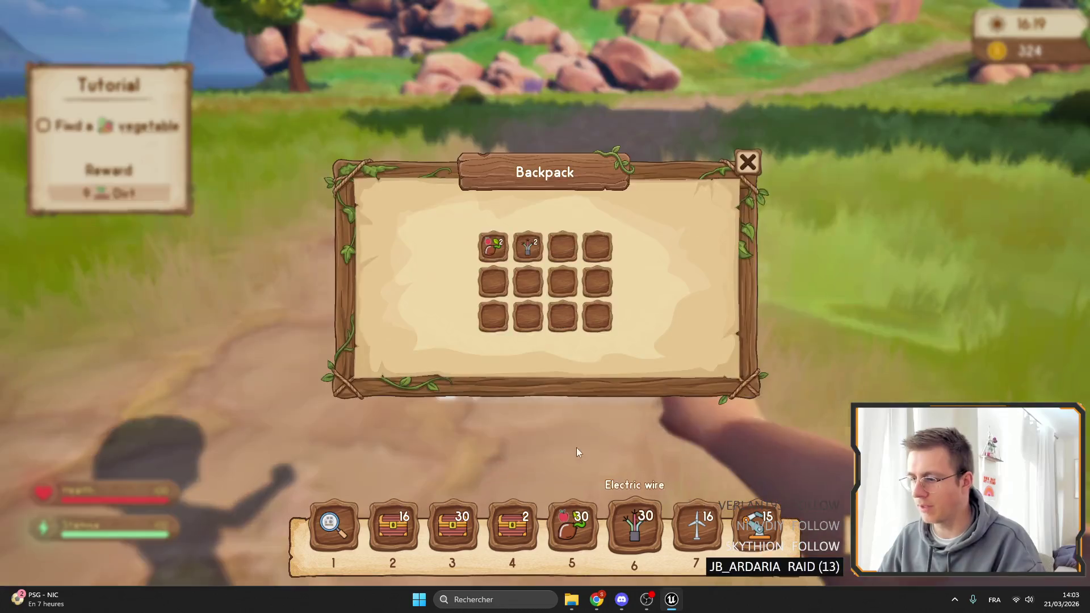
{"action": "left_click", "coordinate": [568, 322]}
{"action": "key", "text": "Tab"}
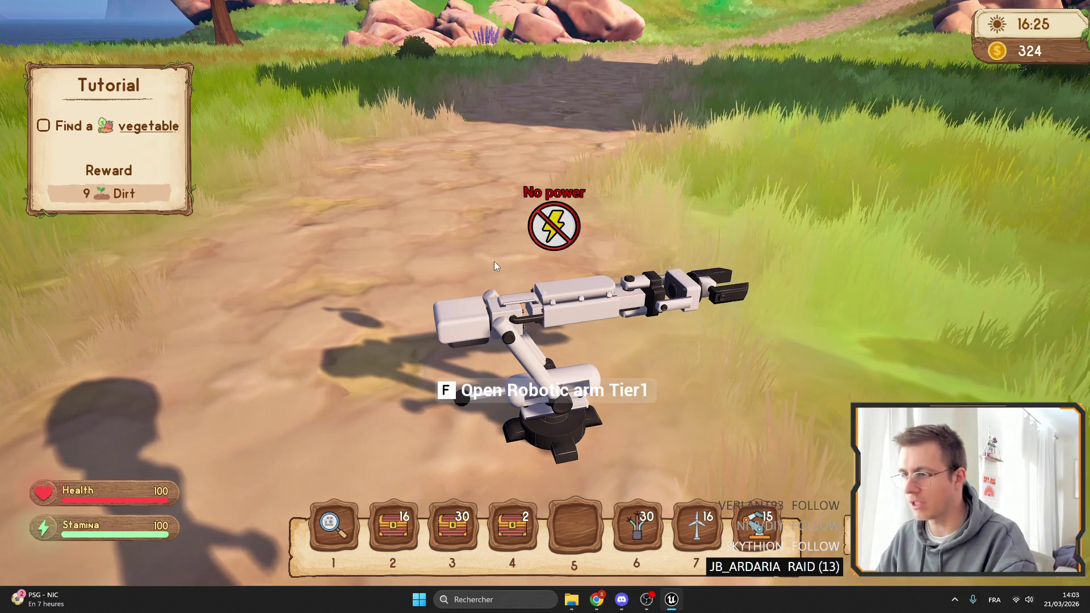
{"action": "key", "text": "Escape"}
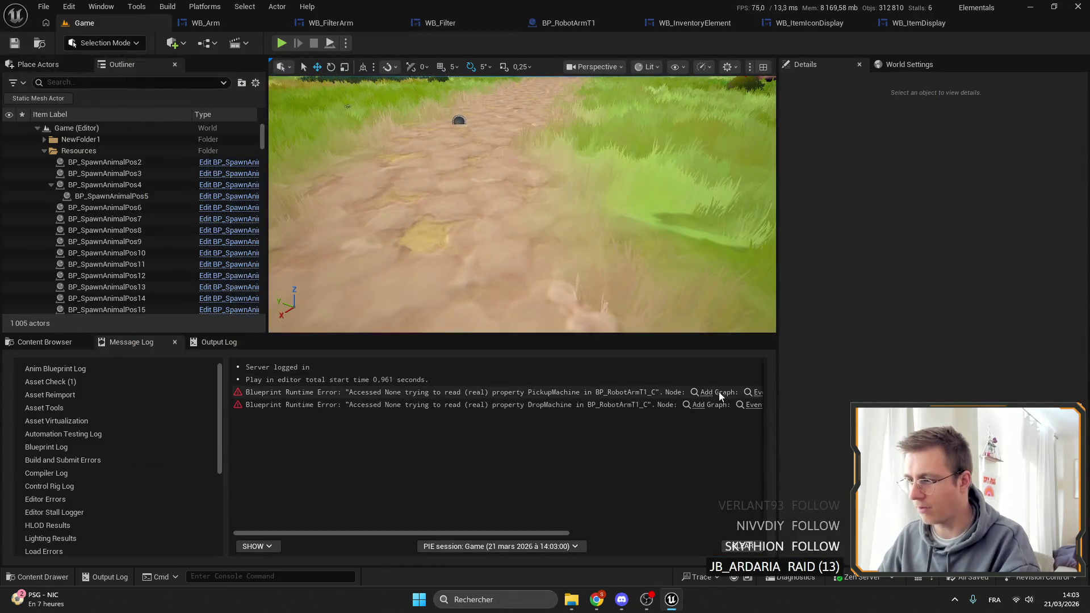
Step: Switch to the WB_Arm widget blueprint and search its graph for "set visi"
{"action": "left_click", "coordinate": [710, 390]}
{"action": "scroll", "coordinate": [534, 168], "scroll_direction": "down", "scroll_amount": 2}
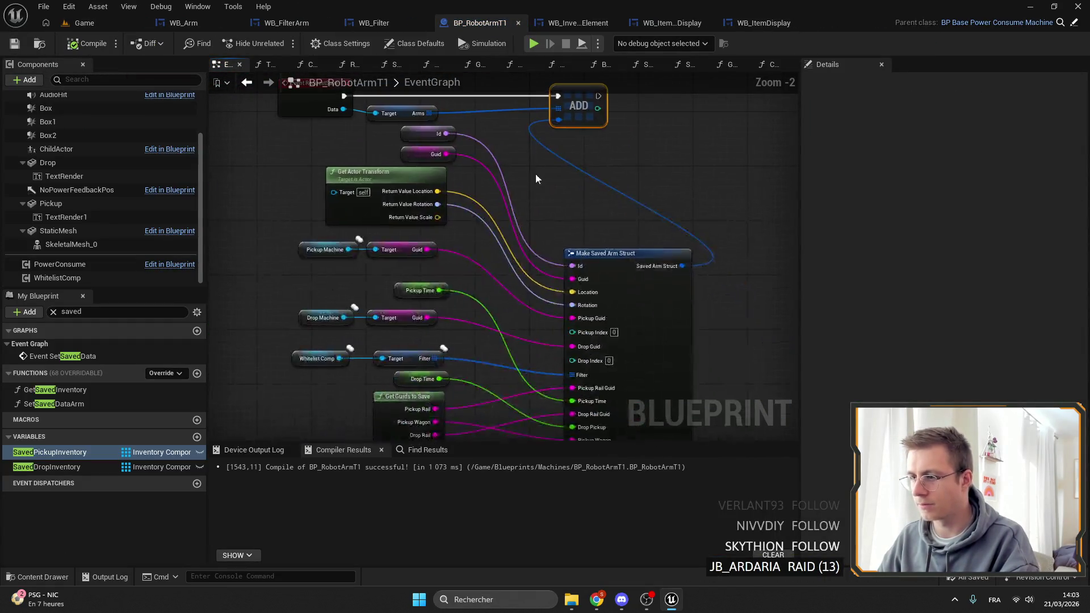
{"action": "left_click", "coordinate": [108, 23]}
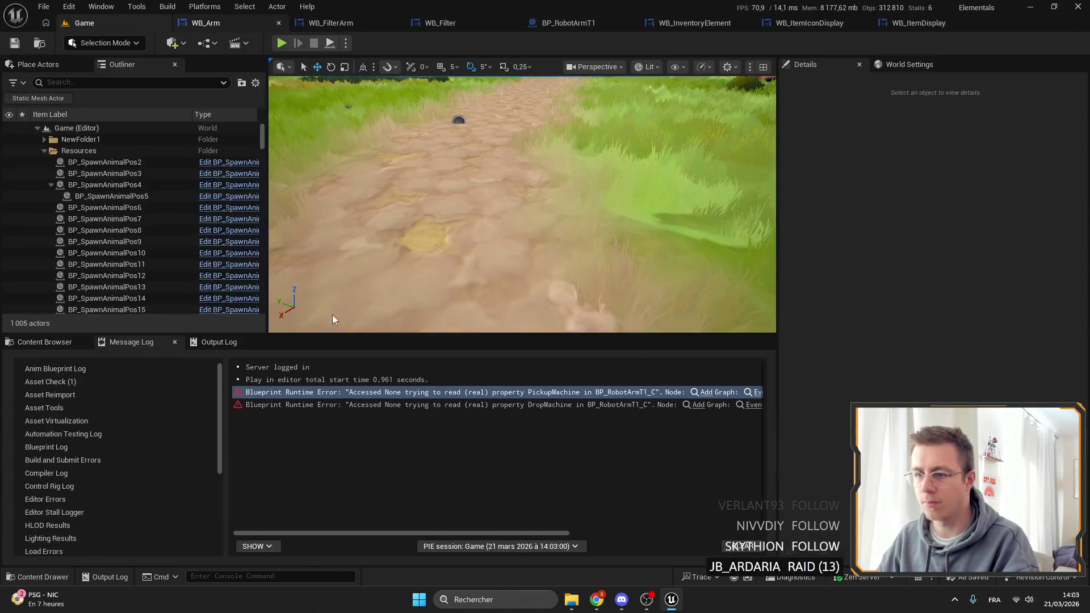
{"action": "key", "text": "ctrl+Tab"}
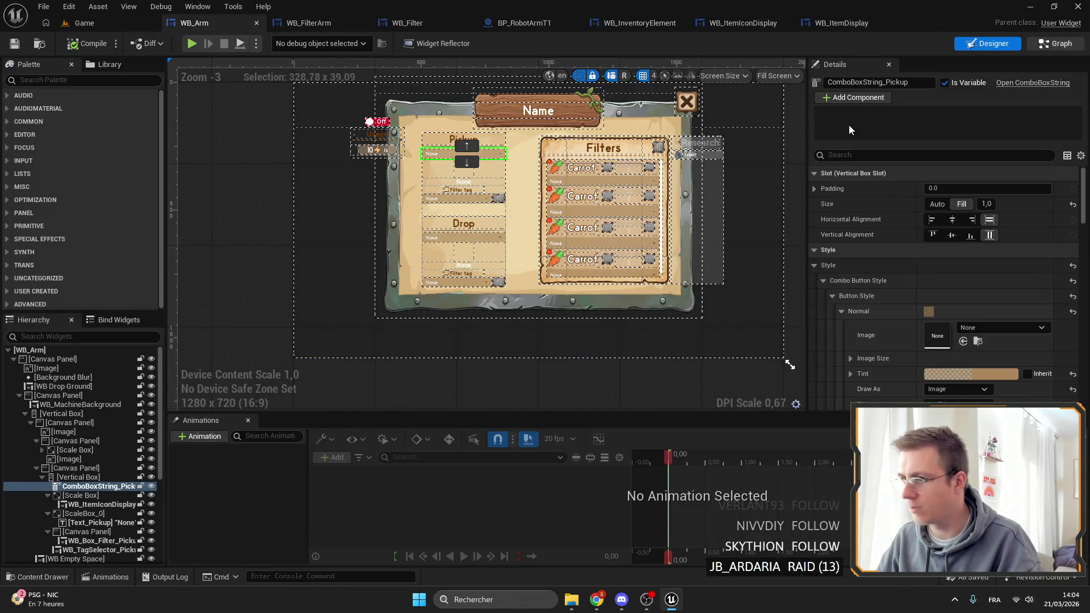
{"action": "key", "text": "ctrl+f"}
{"action": "type", "text": "set visi"}
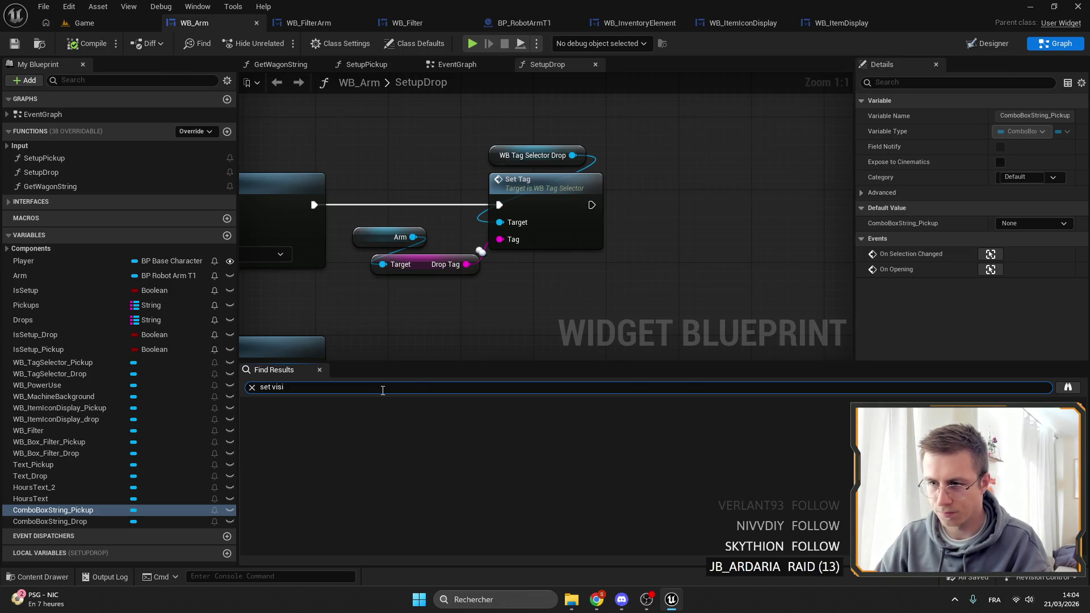
{"action": "key", "text": "Return"}
Step: Step through each SetupPickup and SetupDrop Set Visibility result to inspect its target
{"action": "double_click", "coordinate": [328, 417]}
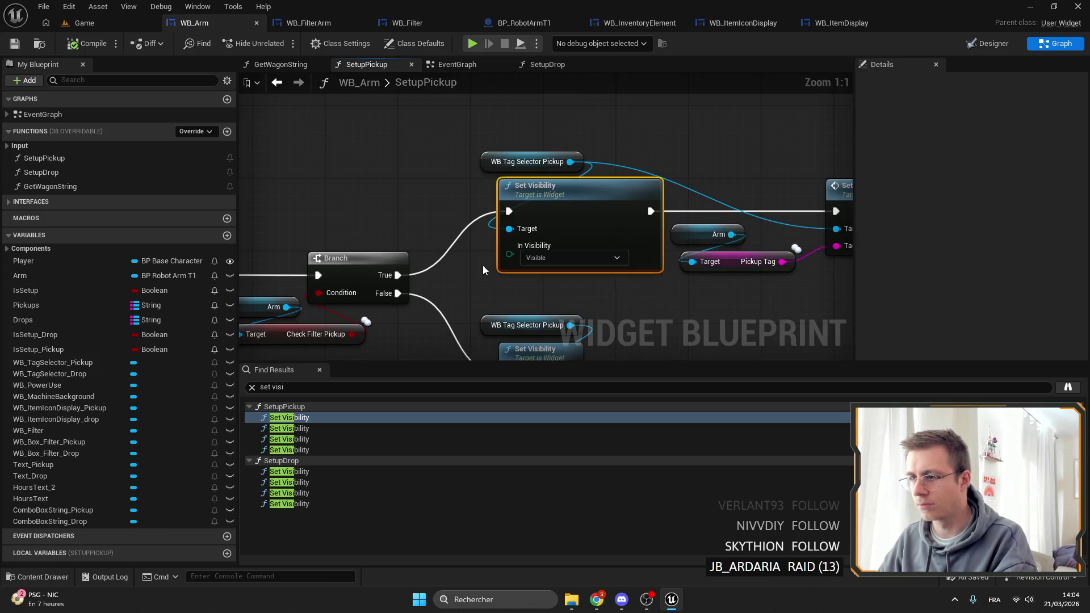
{"action": "double_click", "coordinate": [313, 428]}
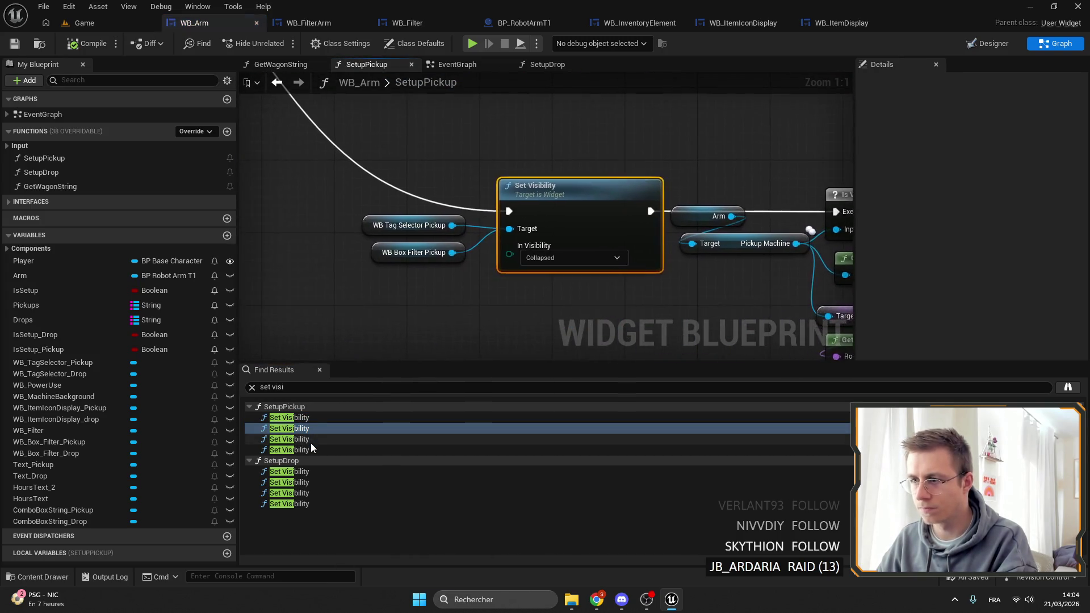
{"action": "double_click", "coordinate": [312, 439]}
{"action": "double_click", "coordinate": [326, 450]}
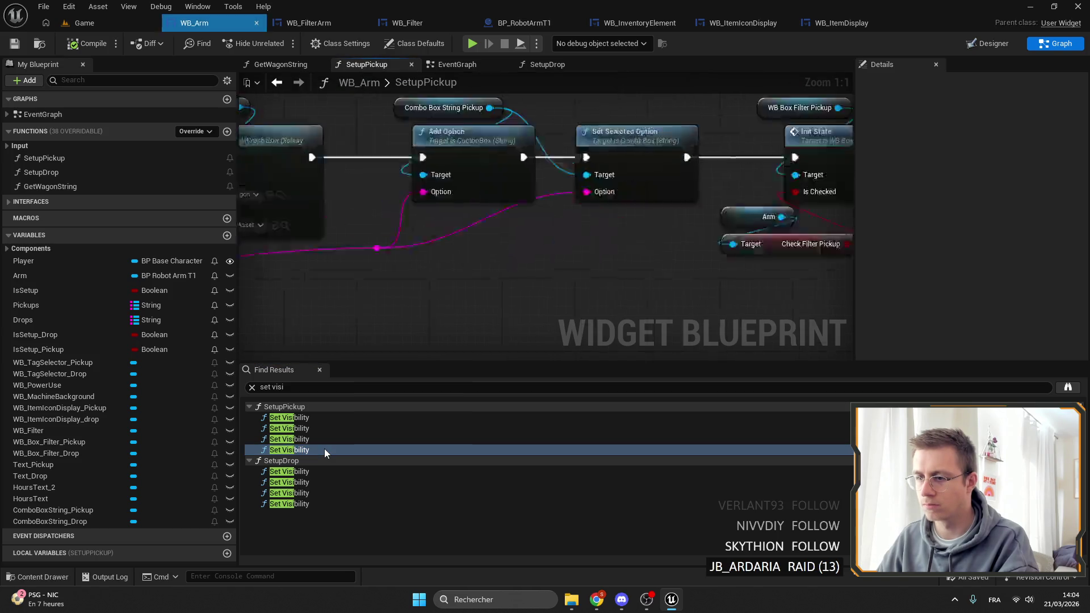
{"action": "double_click", "coordinate": [315, 471]}
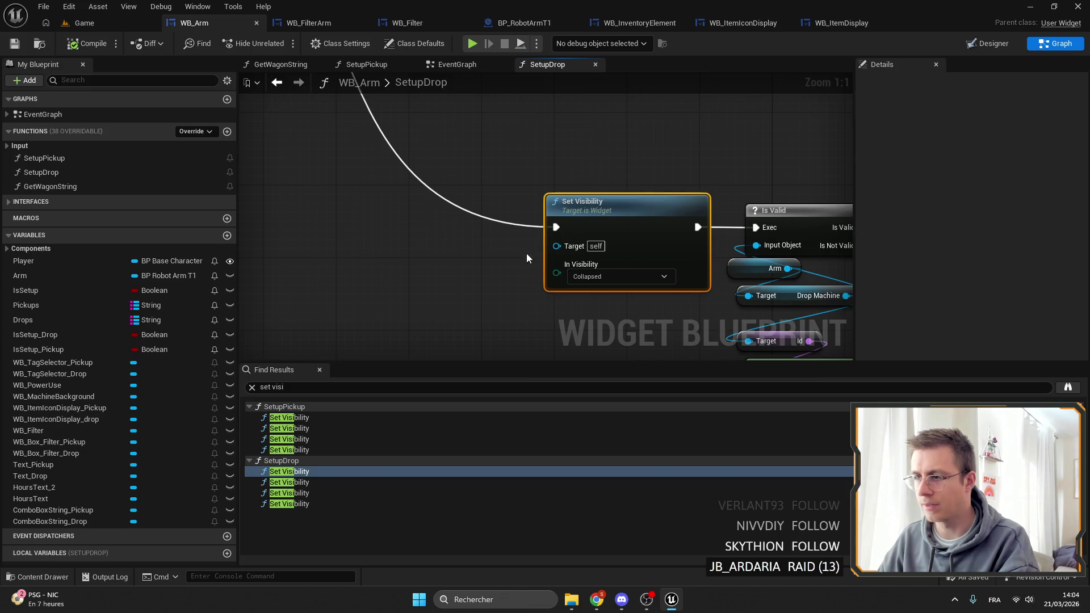
{"action": "double_click", "coordinate": [306, 419]}
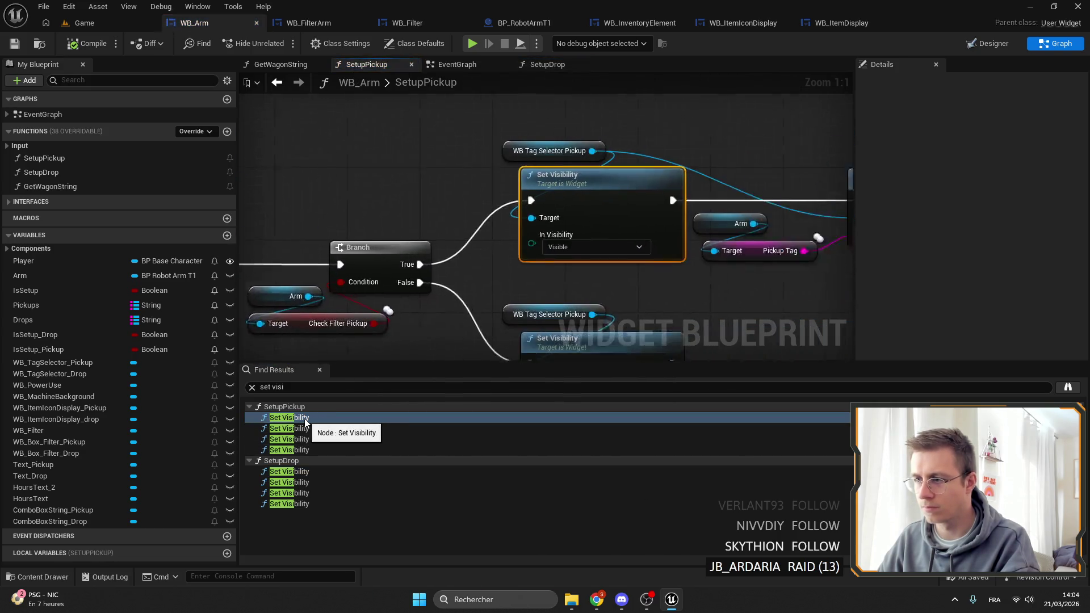
{"action": "double_click", "coordinate": [312, 449]}
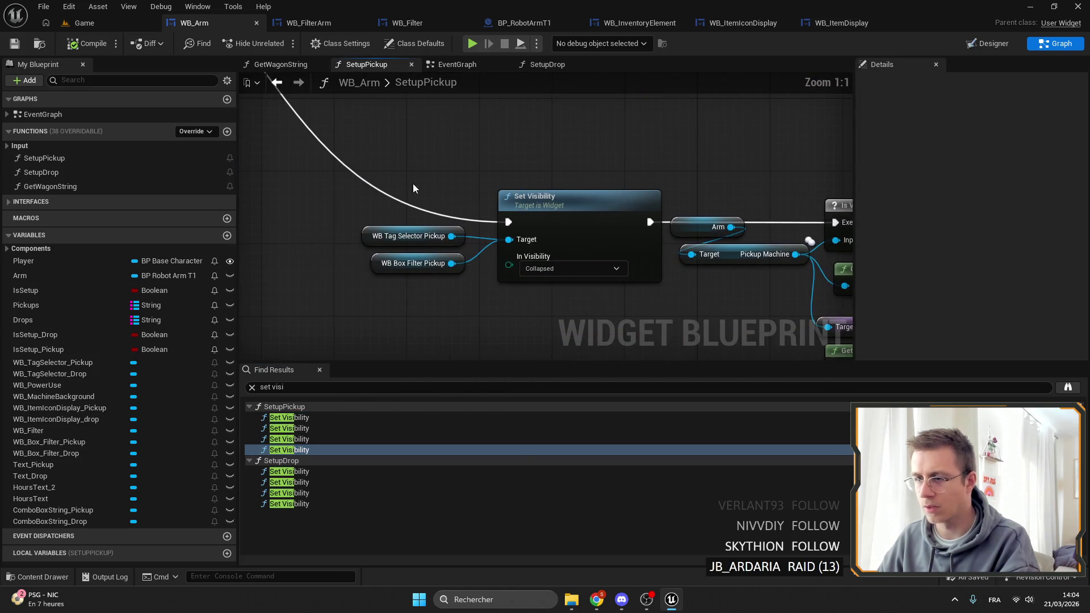
{"action": "left_click_drag", "start_coordinate": [392, 308], "coordinate": [361, 198]}
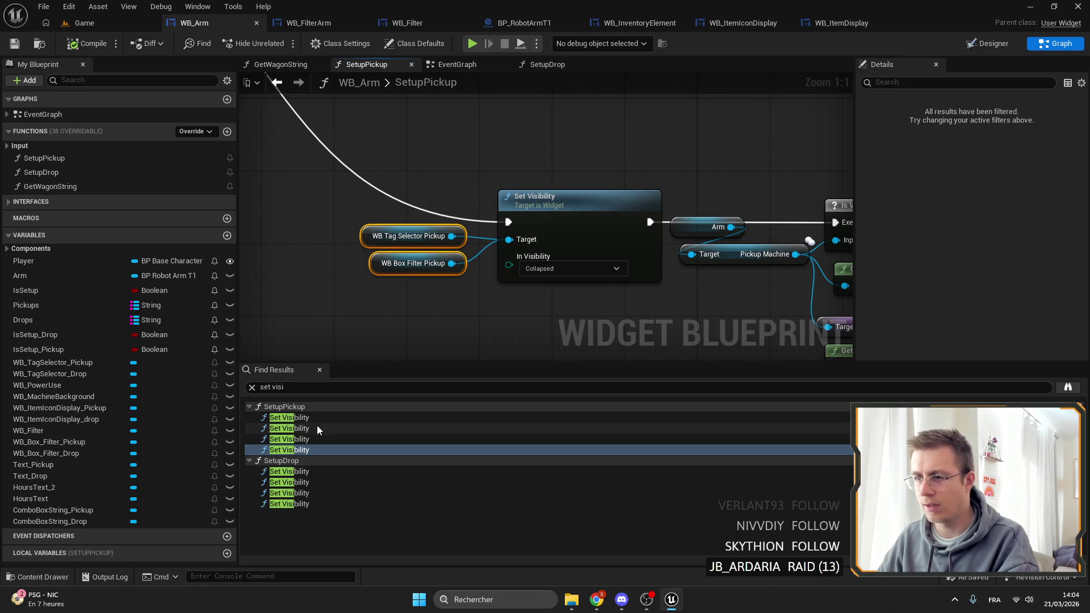
{"action": "left_click", "coordinate": [290, 471]}
Step: Wire WB Box Filter Drop and WB Tag Selector Drop getters into the first SetupDrop Set Visibility target
{"action": "left_click_drag", "start_coordinate": [474, 220], "coordinate": [394, 228]}
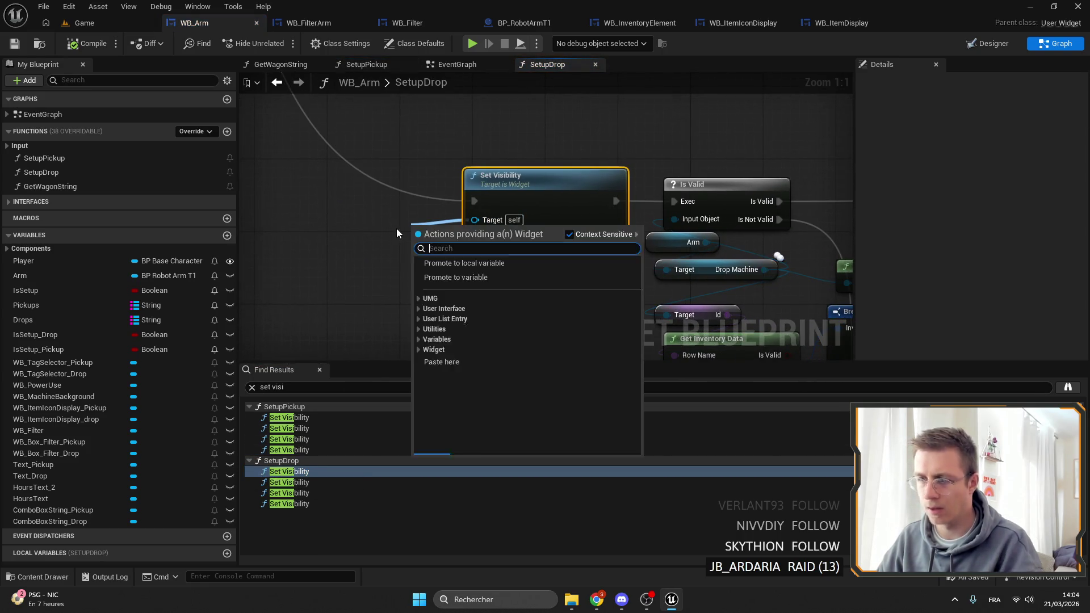
{"action": "type", "text": "drop bo"}
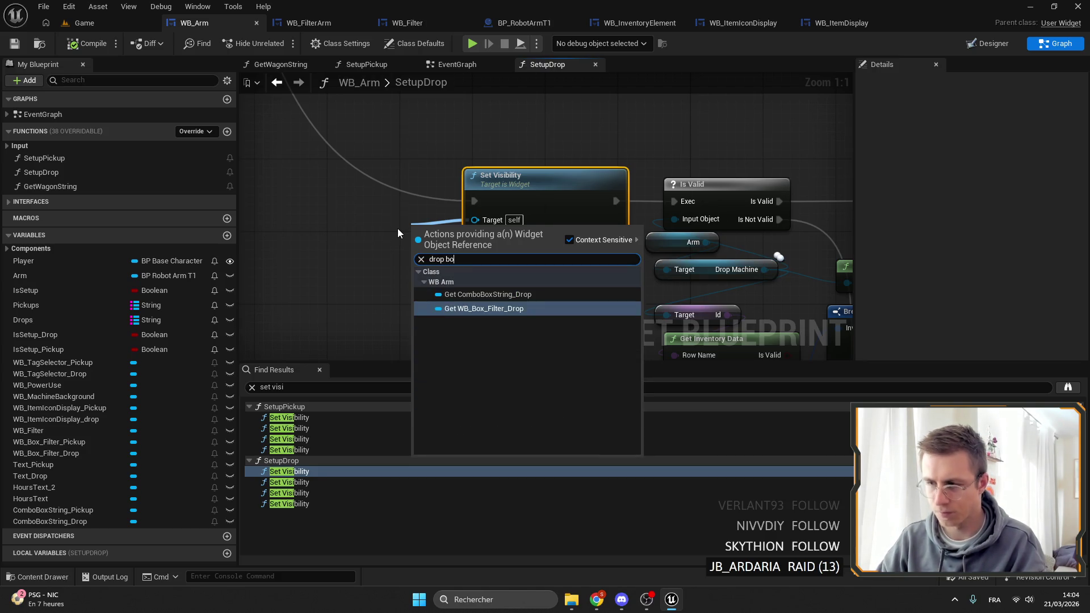
{"action": "key", "text": "Return"}
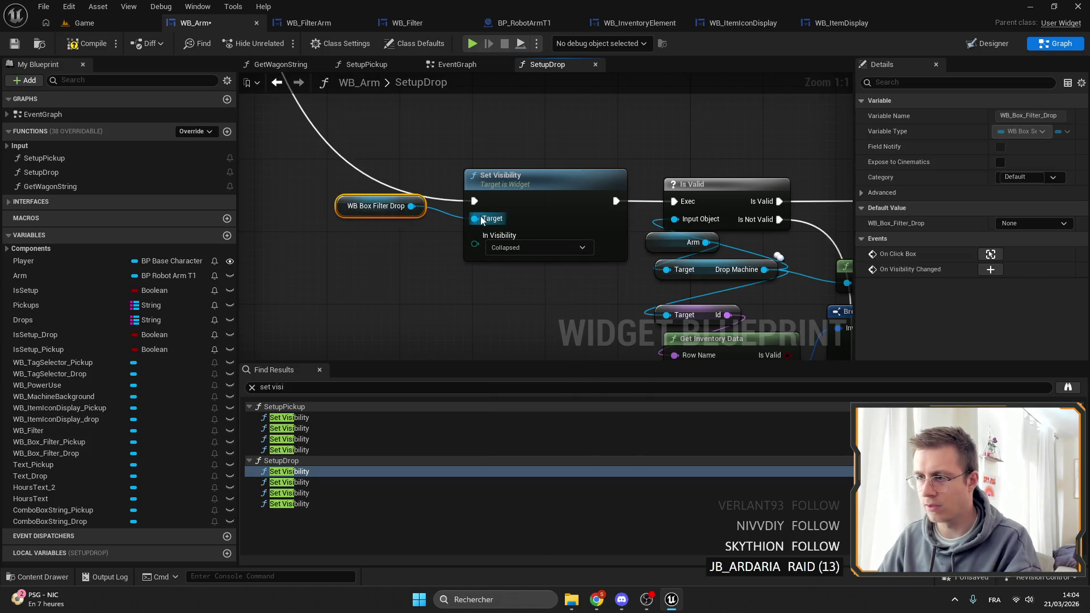
{"action": "left_click_drag", "start_coordinate": [481, 220], "coordinate": [418, 239]}
{"action": "type", "text": "drop tag"}
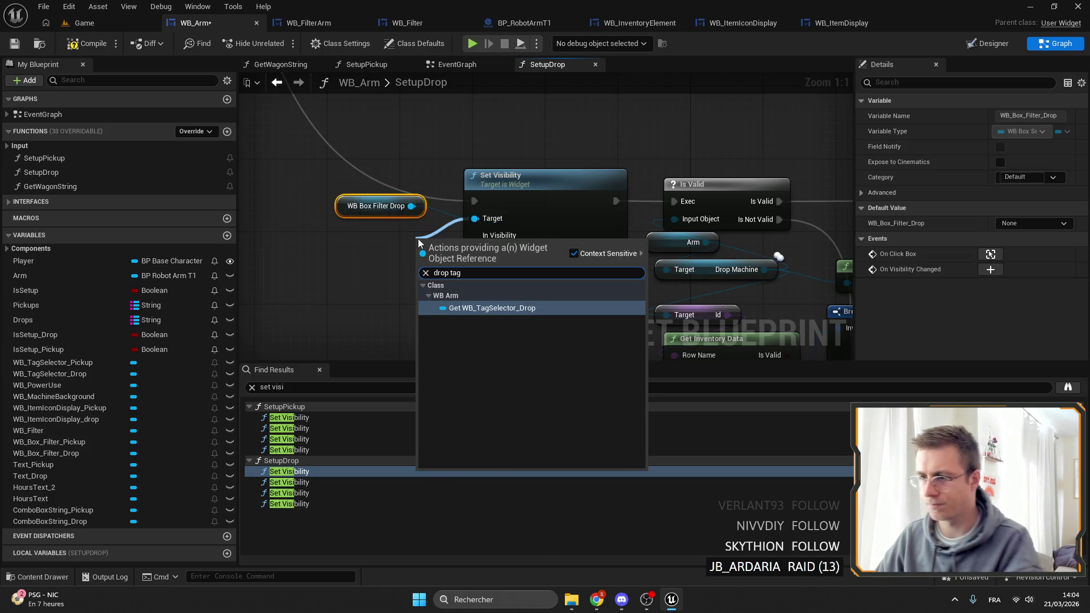
{"action": "key", "text": "Return"}
{"action": "left_click_drag", "start_coordinate": [433, 237], "coordinate": [337, 238]}
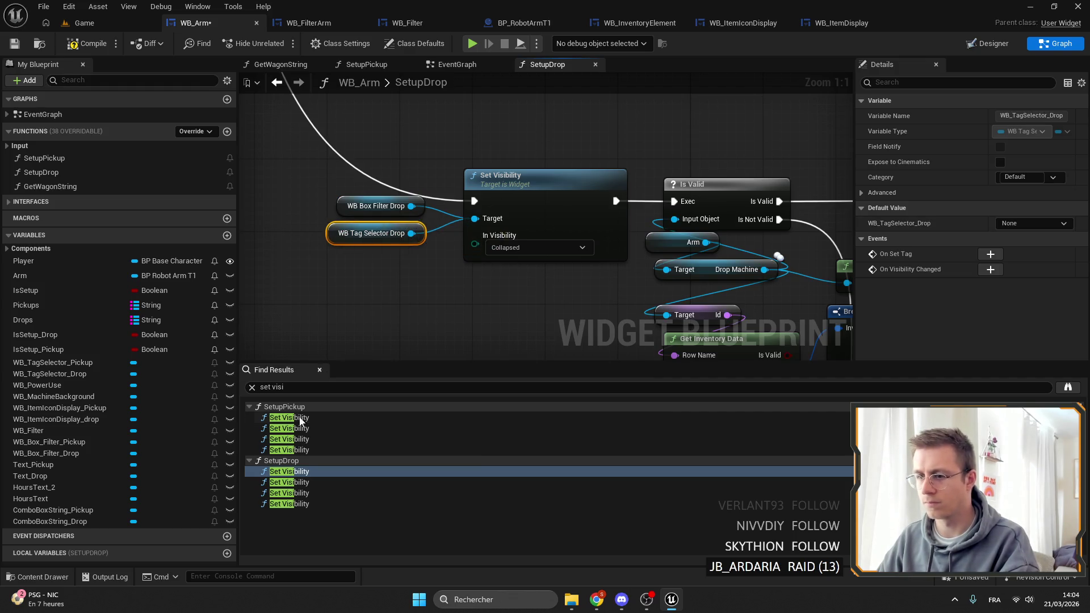
Step: Check SetupPickup's targets, then give the Collapsed Set Visibility node a WB Tag Selector Drop getter
{"action": "left_click", "coordinate": [296, 482]}
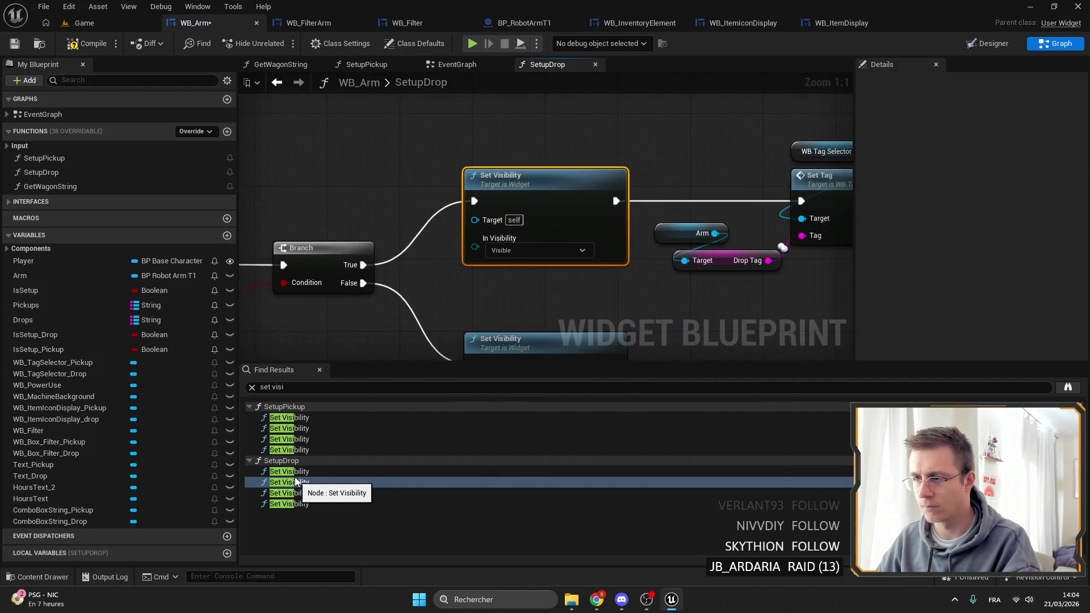
{"action": "scroll", "coordinate": [550, 184], "scroll_direction": "down", "scroll_amount": 5}
{"action": "left_click", "coordinate": [306, 418]}
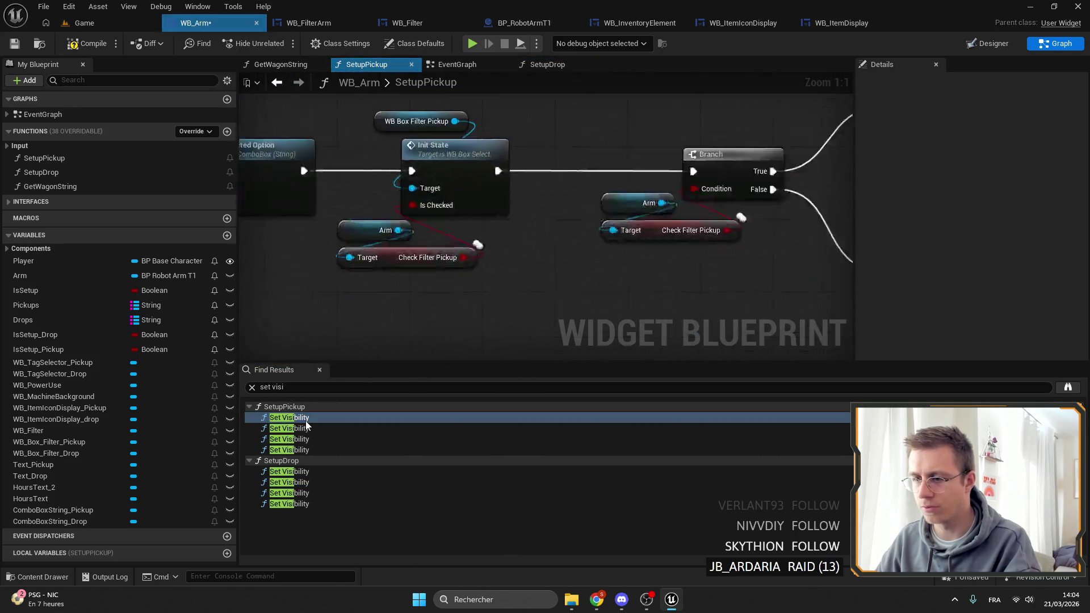
{"action": "left_click", "coordinate": [510, 177]}
{"action": "scroll", "coordinate": [511, 187], "scroll_direction": "up", "scroll_amount": 4}
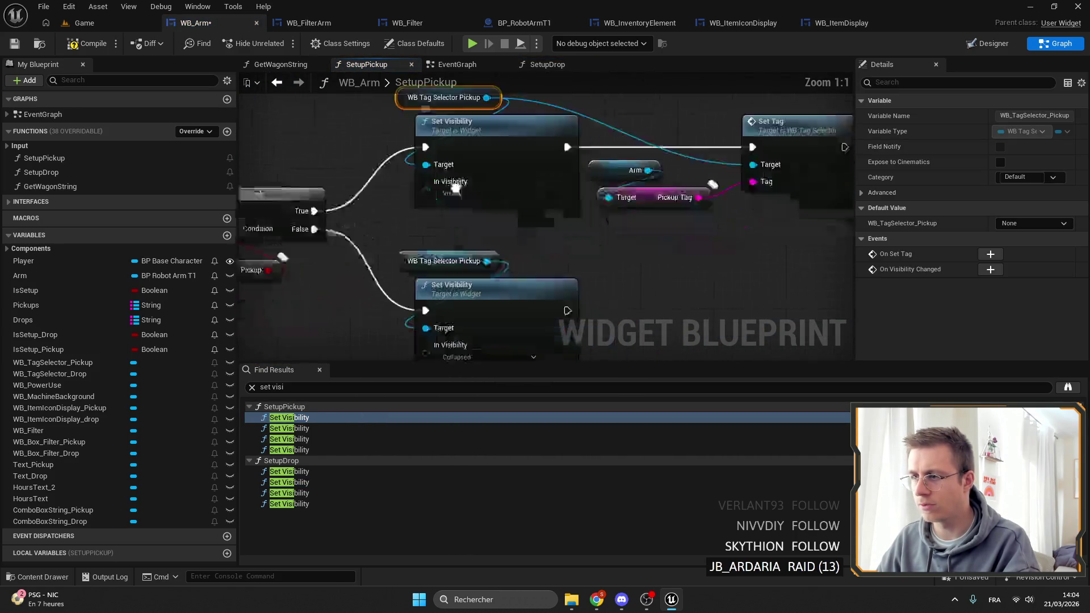
{"action": "left_click", "coordinate": [289, 472]}
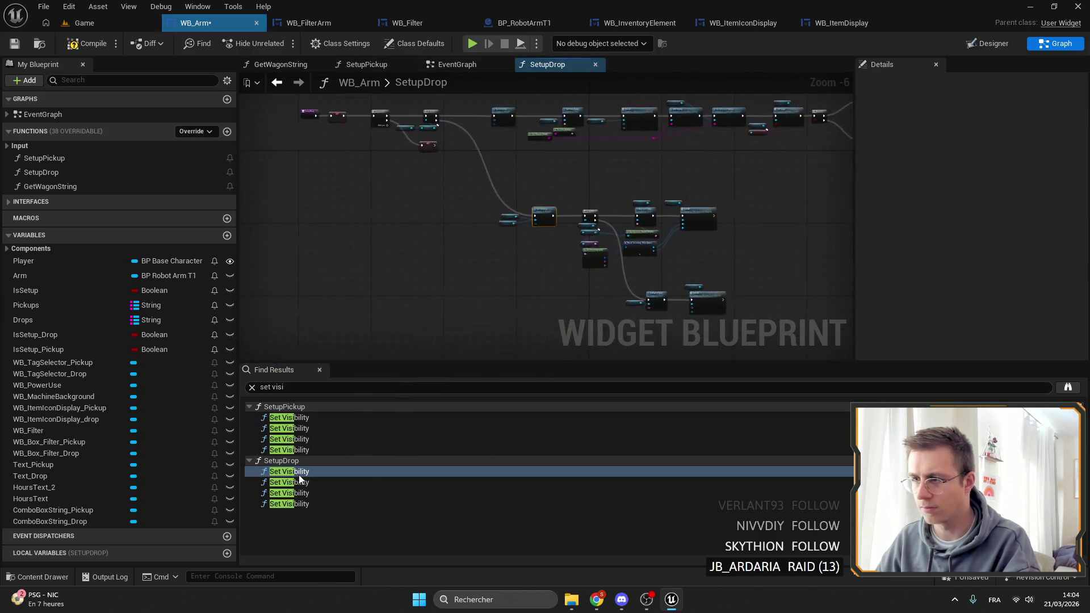
{"action": "left_click", "coordinate": [290, 482]}
{"action": "left_click_drag", "start_coordinate": [512, 229], "coordinate": [437, 184]}
{"action": "type", "text": "tag"}
{"action": "left_click", "coordinate": [509, 251]}
{"action": "mouse_move", "coordinate": [448, 187]}
{"action": "left_mouse_down"}
{"action": "mouse_move", "coordinate": [410, 187]}
{"action": "mouse_move", "coordinate": [383, 69]}
{"action": "left_mouse_up"}
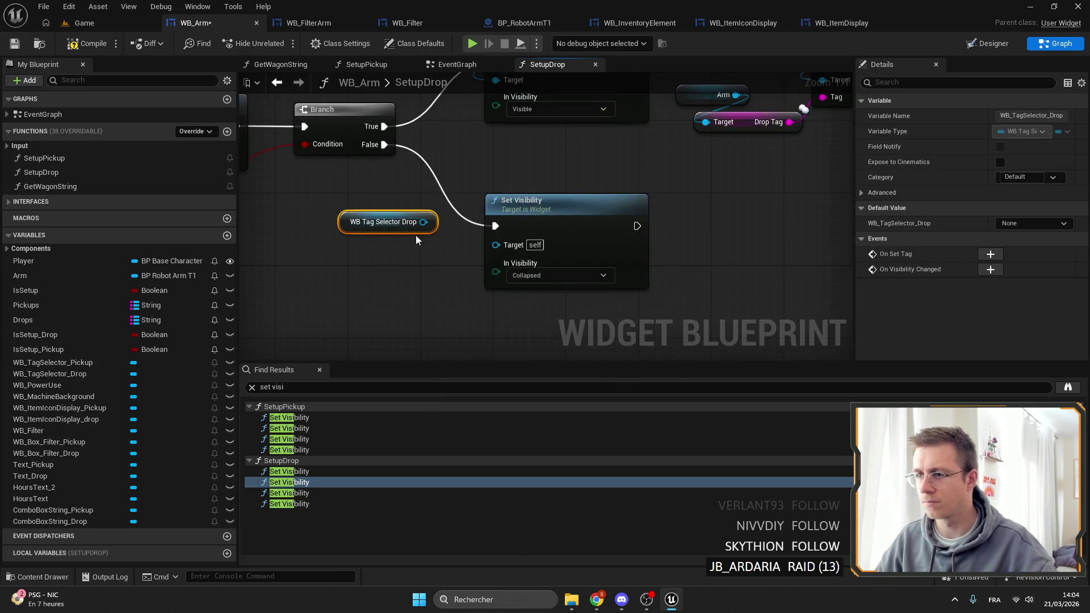
Step: Target the Visible Set Visibility node at WB Box Filter Drop and save WB_Arm
{"action": "left_click", "coordinate": [313, 493]}
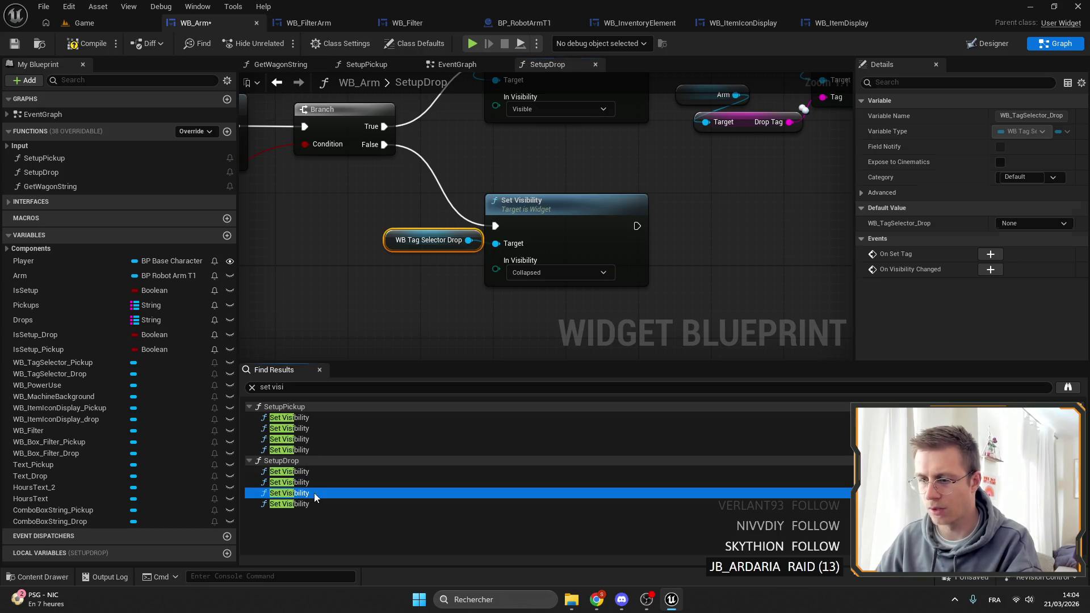
{"action": "left_click", "coordinate": [315, 504]}
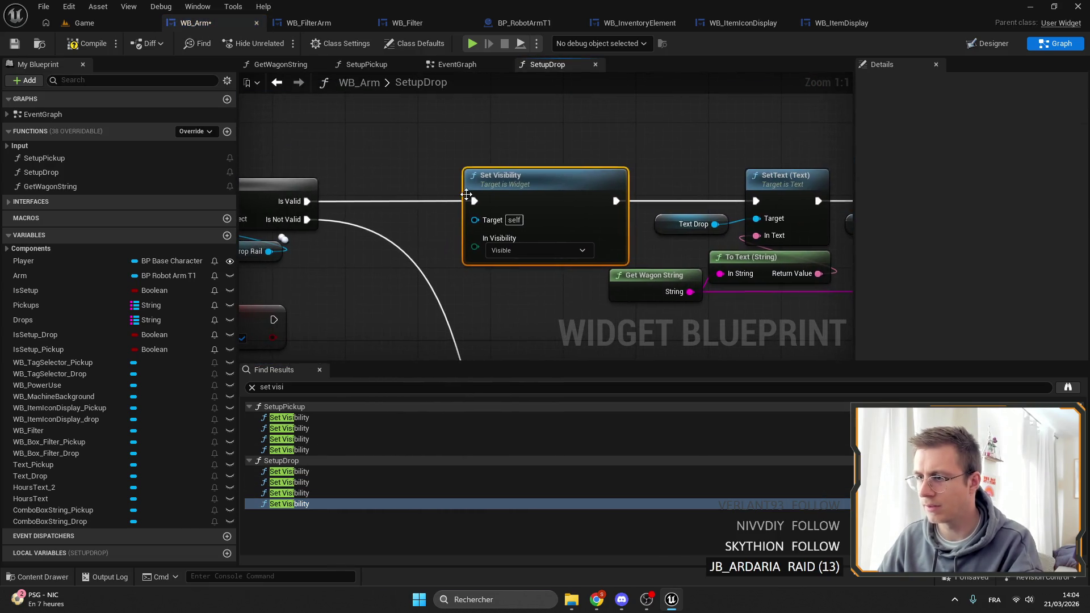
{"action": "left_click", "coordinate": [326, 428]}
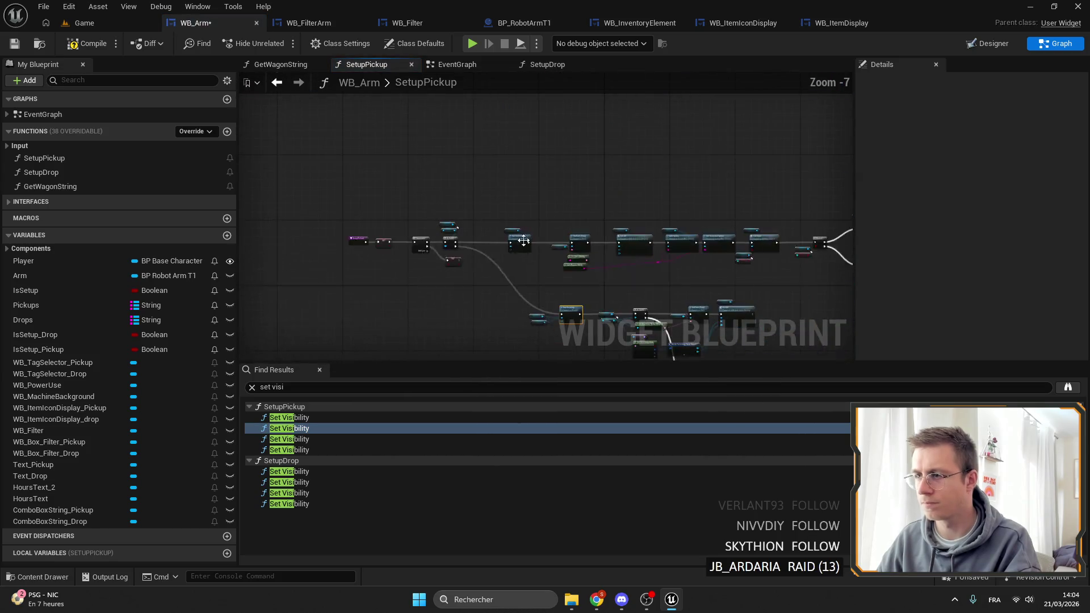
{"action": "left_click", "coordinate": [283, 440]}
{"action": "left_click", "coordinate": [284, 503]}
{"action": "left_click_drag", "start_coordinate": [474, 219], "coordinate": [392, 206]}
{"action": "type", "text": "box fil"}
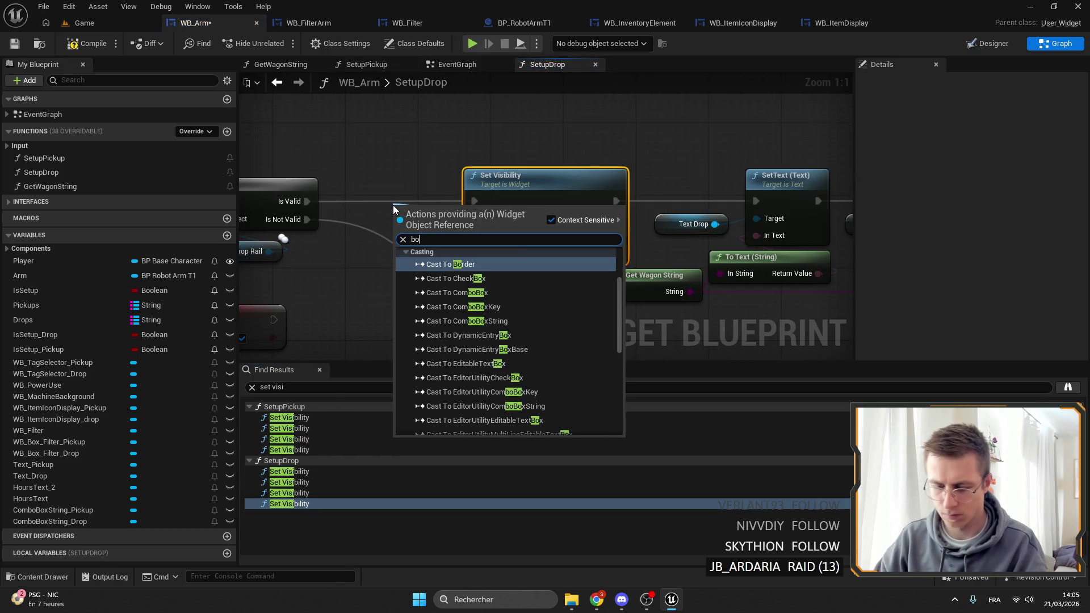
{"action": "key", "text": "Return"}
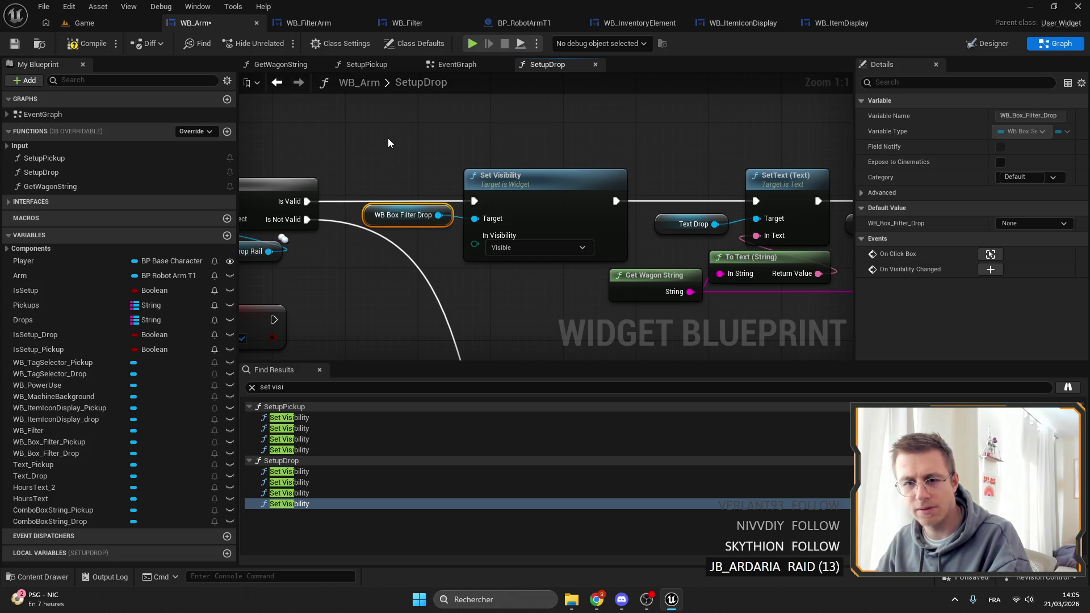
{"action": "left_click", "coordinate": [93, 44]}
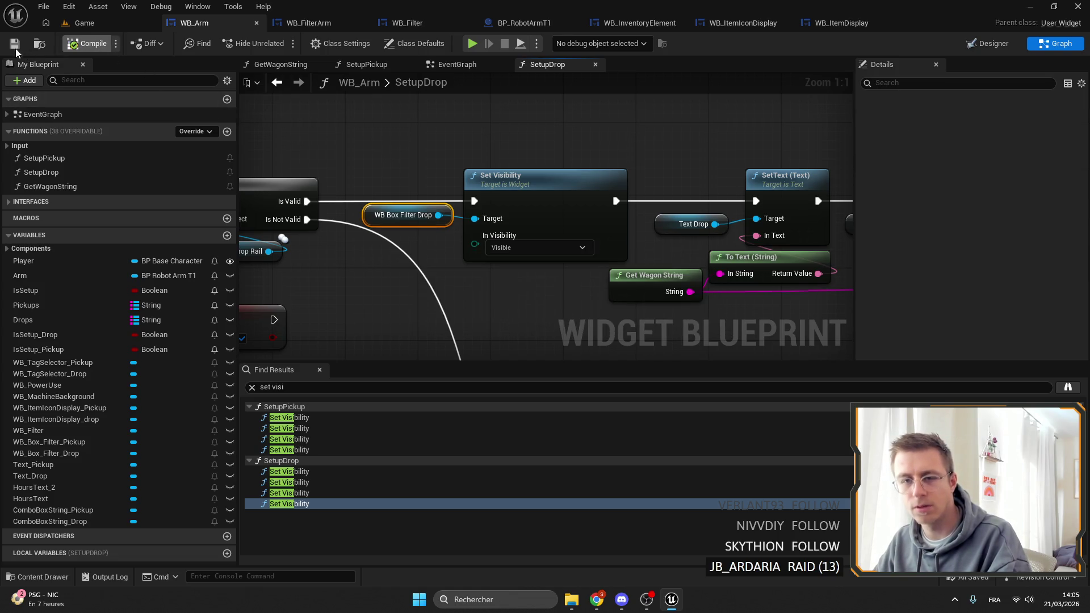
Step: Add a Collect Garbage node to the SetupDrop graph
{"action": "right_click", "coordinate": [449, 233]}
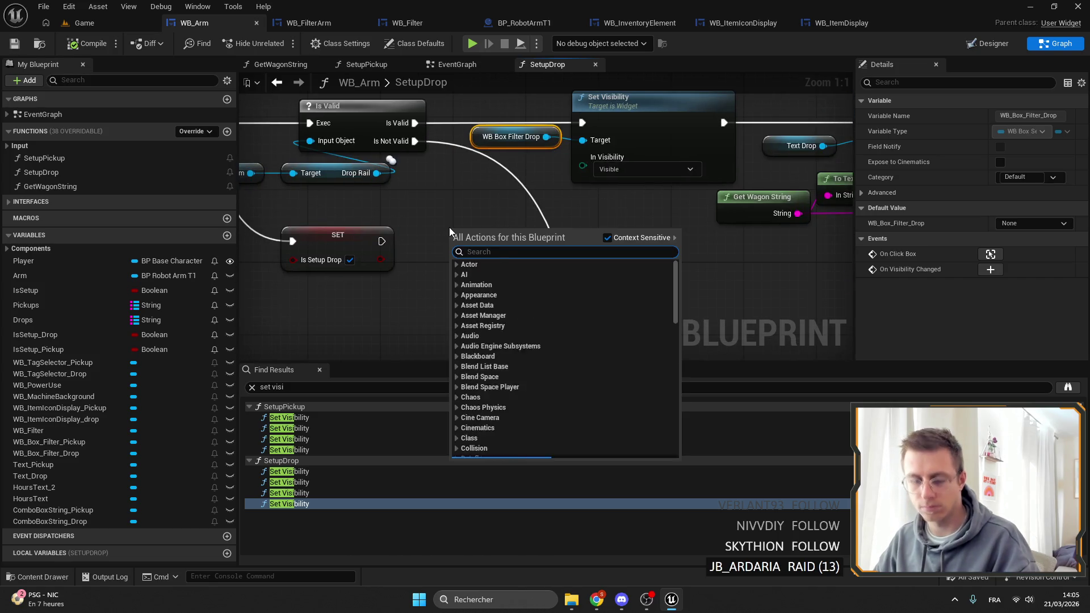
{"action": "type", "text": "collect gar"}
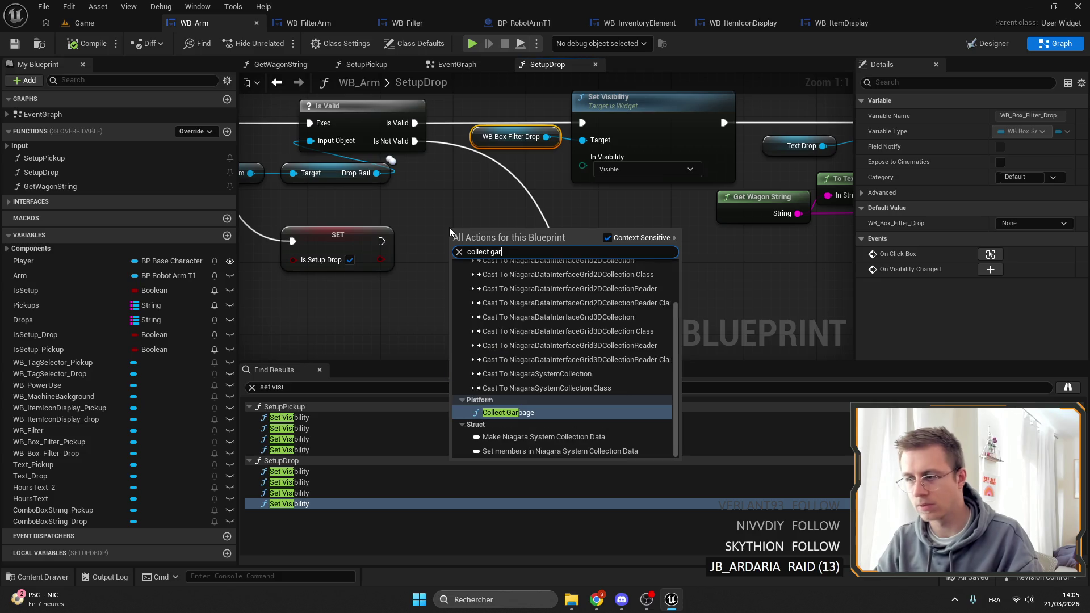
{"action": "key", "text": "Return"}
{"action": "left_click_drag", "start_coordinate": [480, 239], "coordinate": [516, 213]}
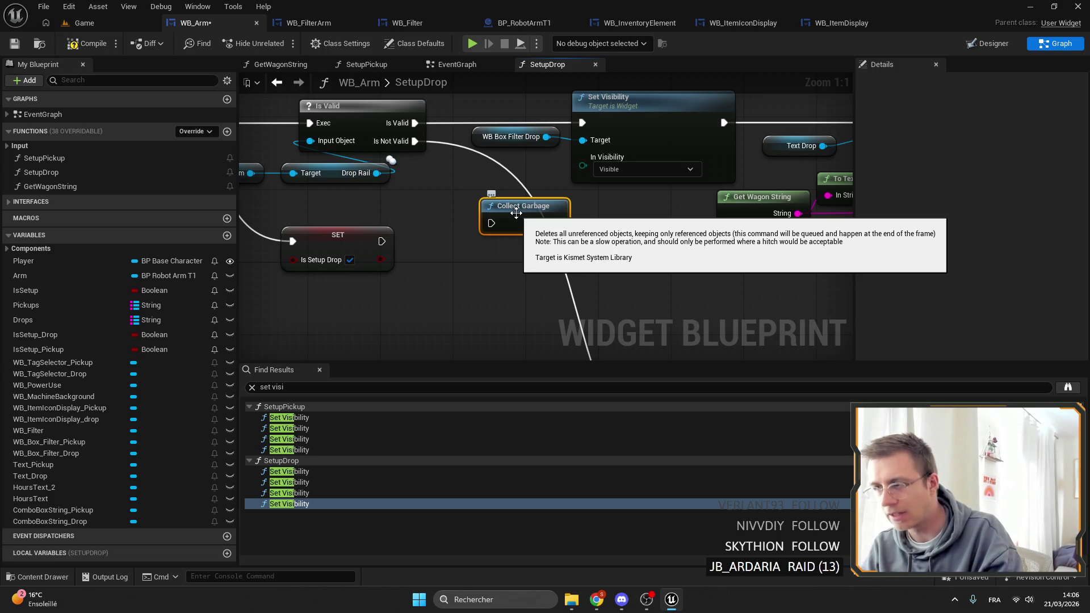
Step: Move the Text Drop, Set Text and Init All nodes up beside Collect Garbage
{"action": "left_click_drag", "start_coordinate": [533, 174], "coordinate": [477, 214]}
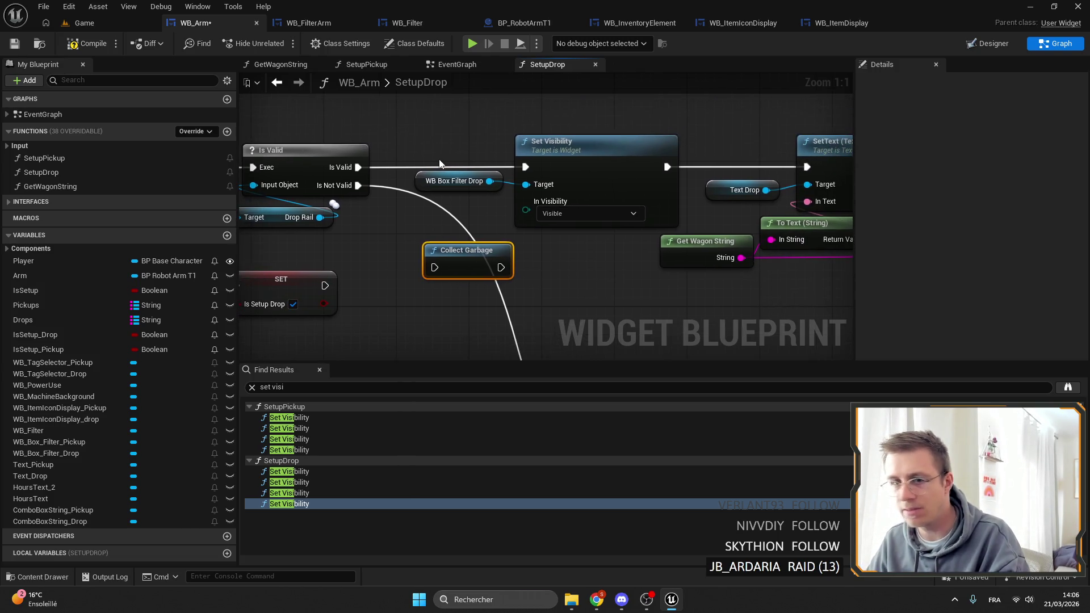
{"action": "mouse_move", "coordinate": [659, 281]}
{"action": "left_mouse_down"}
{"action": "mouse_move", "coordinate": [554, 262]}
{"action": "mouse_move", "coordinate": [551, 228]}
{"action": "left_mouse_up"}
{"action": "scroll", "coordinate": [553, 262], "scroll_direction": "down", "scroll_amount": 3}
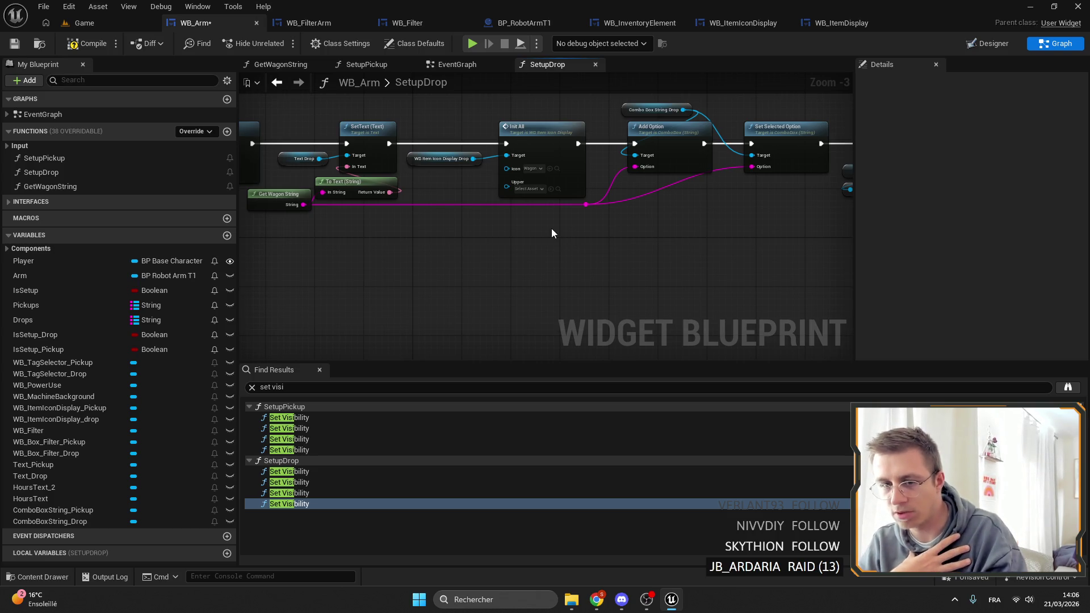
{"action": "left_click_drag", "start_coordinate": [551, 228], "coordinate": [539, 243]}
{"action": "scroll", "coordinate": [601, 214], "scroll_direction": "up", "scroll_amount": 1}
{"action": "left_click_drag", "start_coordinate": [601, 214], "coordinate": [513, 192]}
{"action": "scroll", "coordinate": [513, 191], "scroll_direction": "up", "scroll_amount": 2}
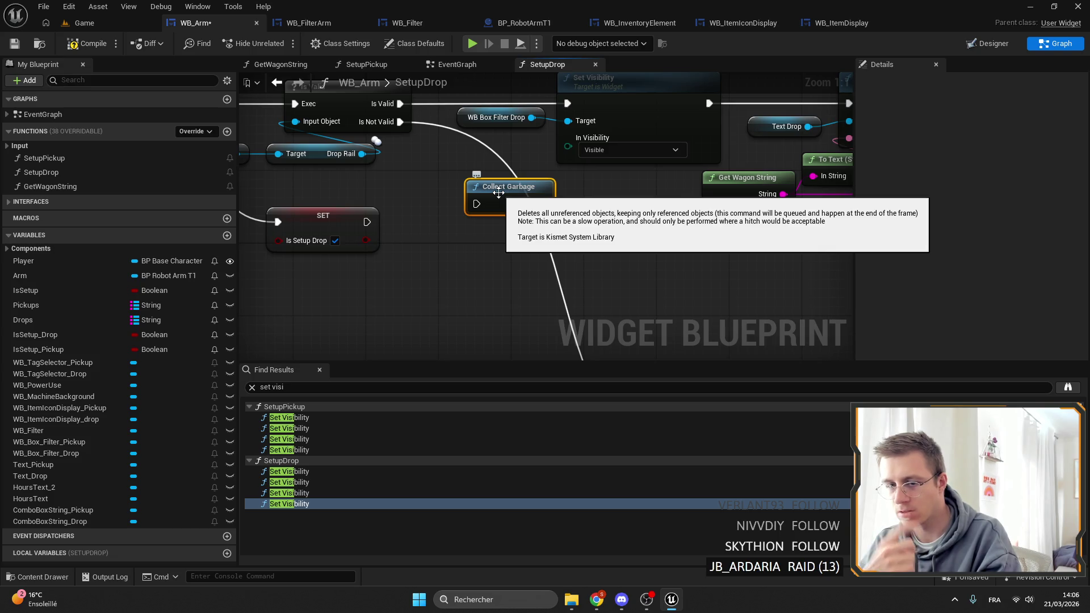
{"action": "scroll", "coordinate": [567, 214], "scroll_direction": "down", "scroll_amount": 5}
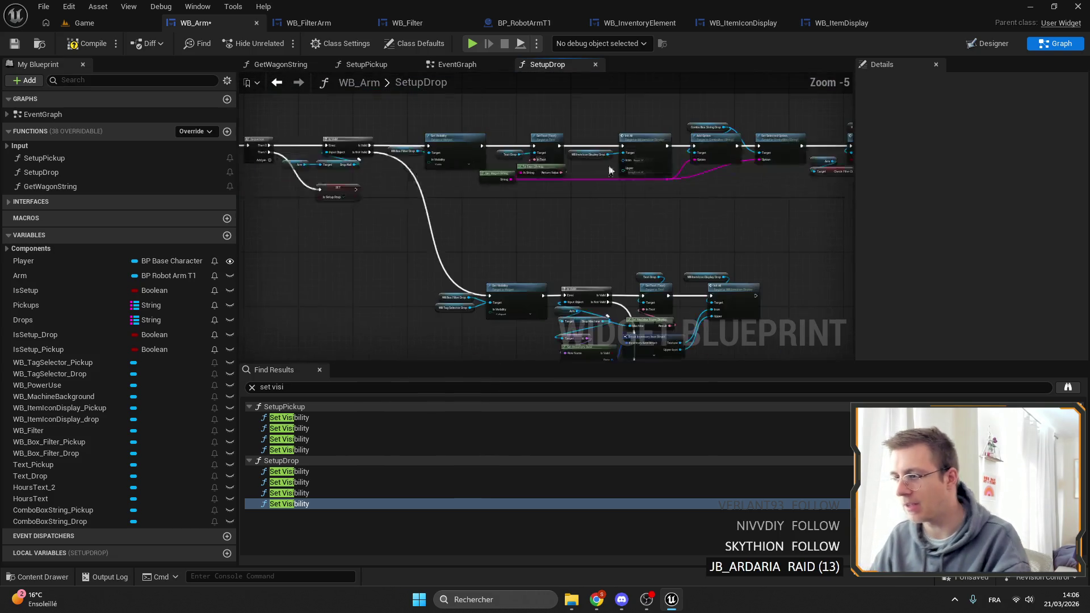
{"action": "scroll", "coordinate": [594, 174], "scroll_direction": "up", "scroll_amount": 2}
{"action": "mouse_move", "coordinate": [550, 250]}
{"action": "left_mouse_down"}
{"action": "mouse_move", "coordinate": [663, 338]}
{"action": "mouse_move", "coordinate": [432, 295]}
{"action": "mouse_move", "coordinate": [488, 210]}
{"action": "left_mouse_up"}
{"action": "left_click", "coordinate": [499, 194]}
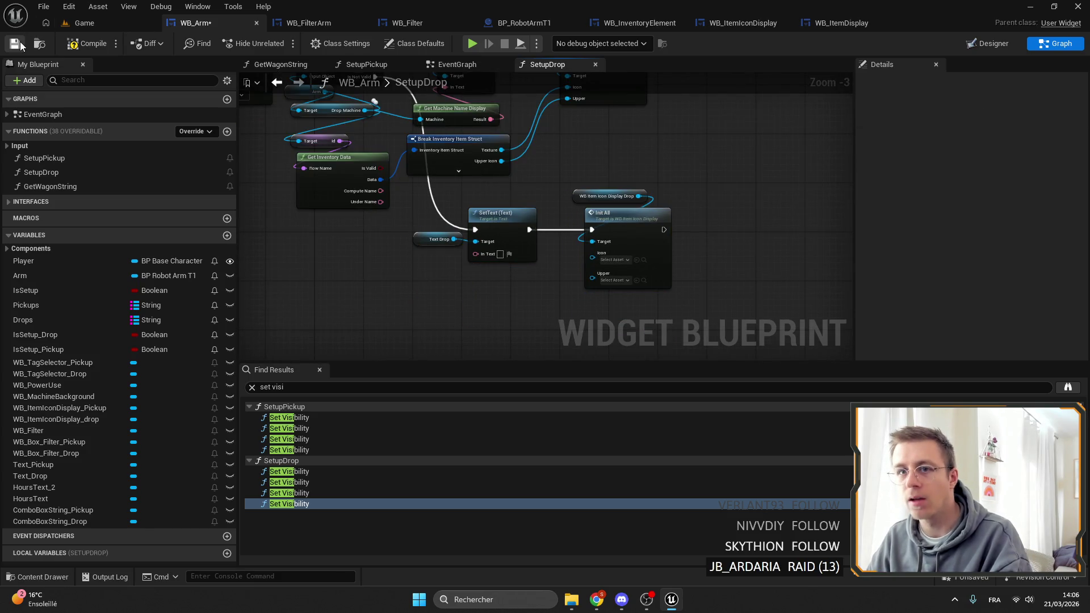
Step: Compile WB_Arm and review the SetupDrop Is Valid branch feeding the Visible Set Visibility node
{"action": "left_click", "coordinate": [94, 44]}
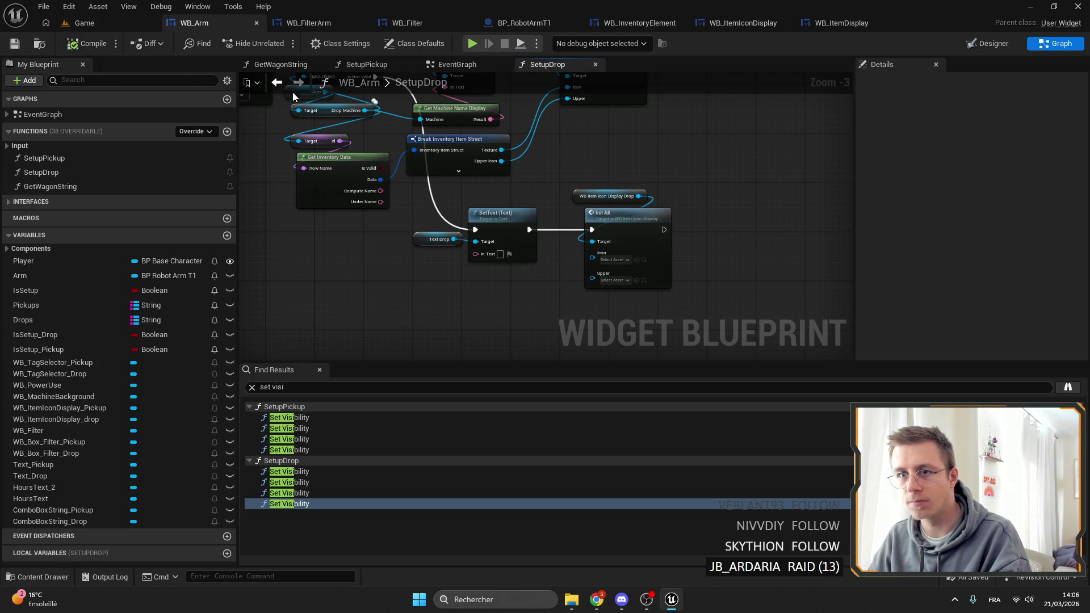
{"action": "scroll", "coordinate": [747, 199], "scroll_direction": "down", "scroll_amount": 1}
{"action": "scroll", "coordinate": [747, 203], "scroll_direction": "down", "scroll_amount": 2}
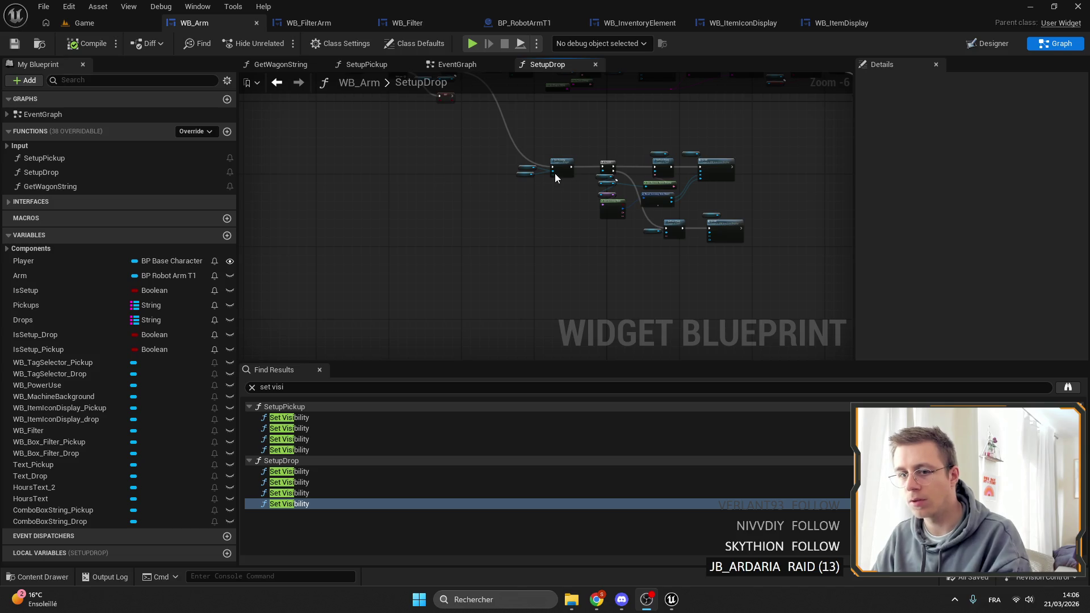
{"action": "left_click_drag", "start_coordinate": [492, 179], "coordinate": [439, 150]}
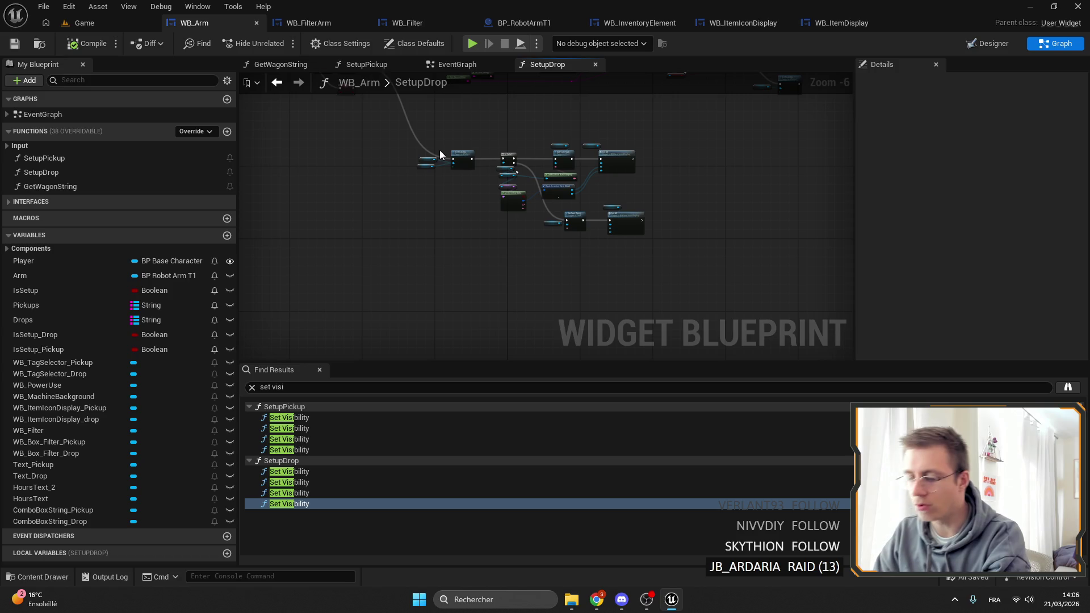
{"action": "scroll", "coordinate": [594, 258], "scroll_direction": "up", "scroll_amount": 3}
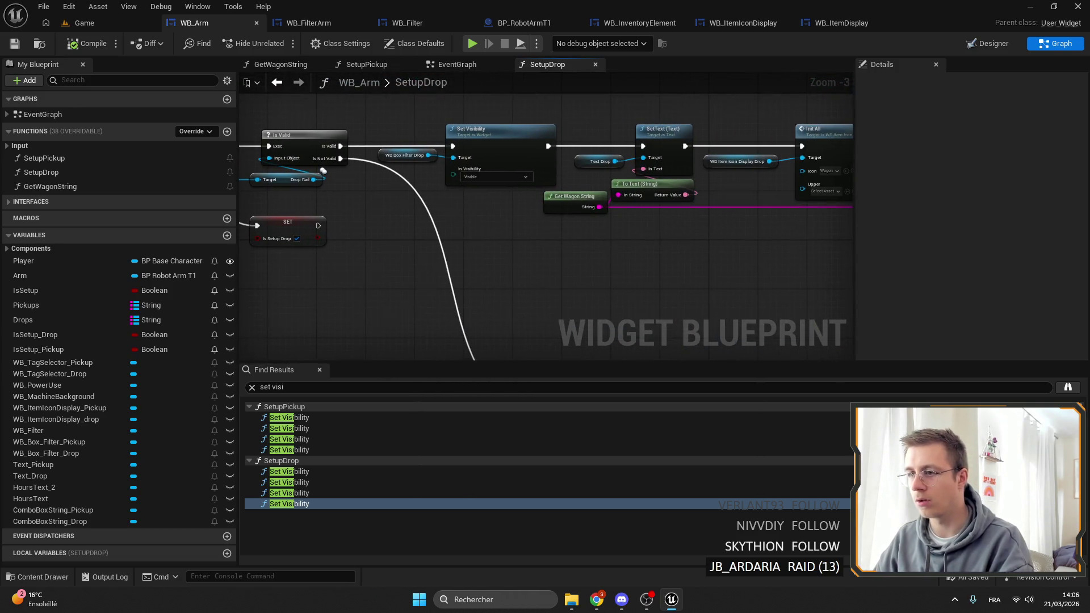
{"action": "left_click_drag", "start_coordinate": [481, 225], "coordinate": [352, 219]}
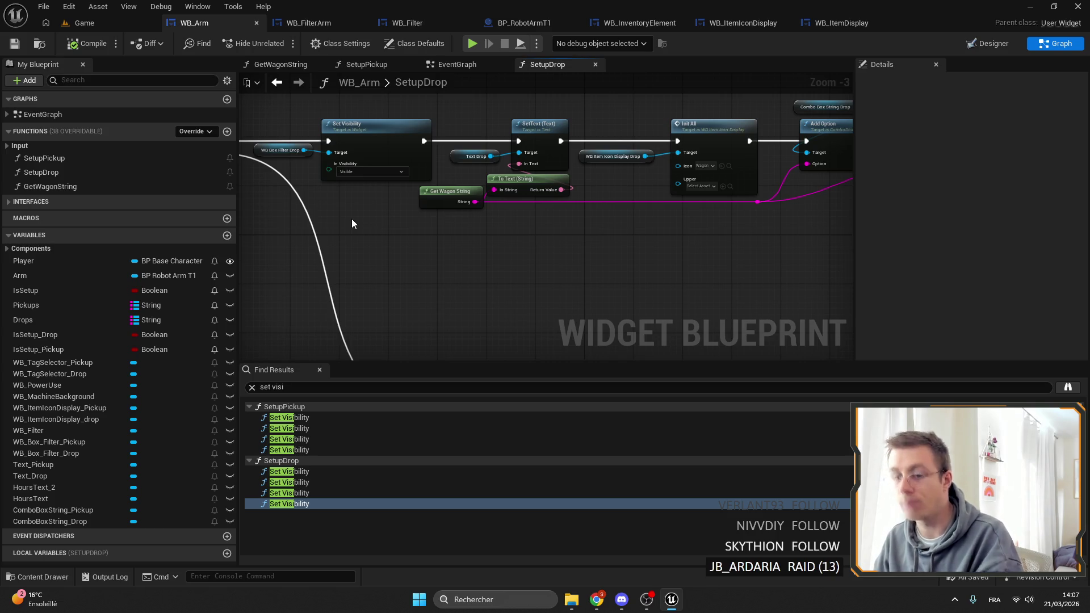
{"action": "mouse_move", "coordinate": [352, 223]}
{"action": "left_mouse_down"}
{"action": "mouse_move", "coordinate": [457, 245]}
{"action": "mouse_move", "coordinate": [445, 170]}
{"action": "mouse_move", "coordinate": [541, 189]}
{"action": "left_mouse_up"}
{"action": "scroll", "coordinate": [464, 121], "scroll_direction": "up", "scroll_amount": 3}
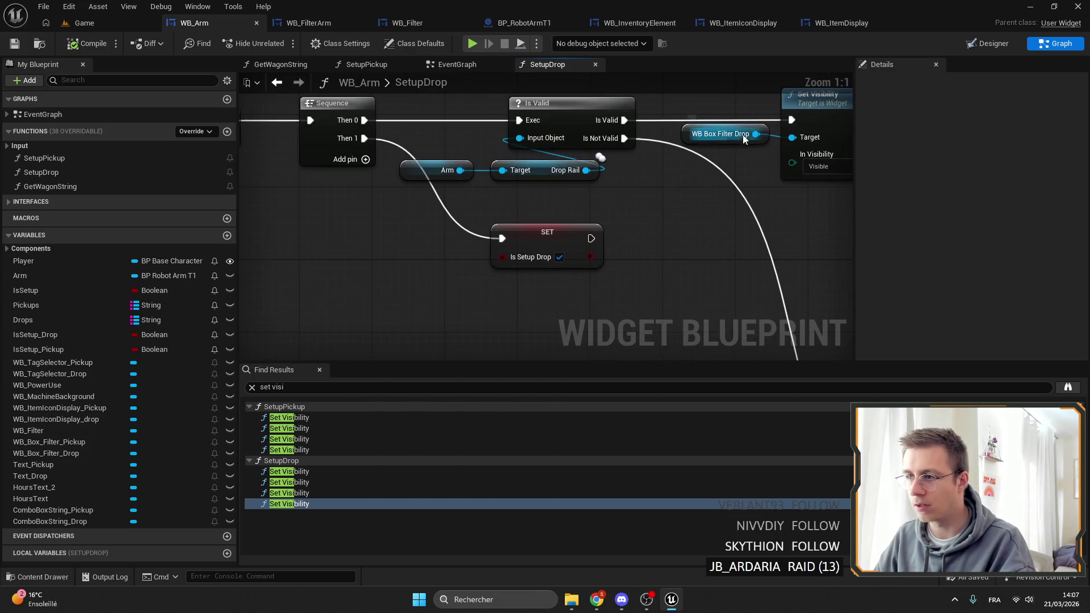
{"action": "mouse_move", "coordinate": [464, 120]}
{"action": "left_mouse_down"}
{"action": "mouse_move", "coordinate": [412, 119]}
{"action": "mouse_move", "coordinate": [462, 182]}
{"action": "mouse_move", "coordinate": [595, 192]}
{"action": "left_mouse_up"}
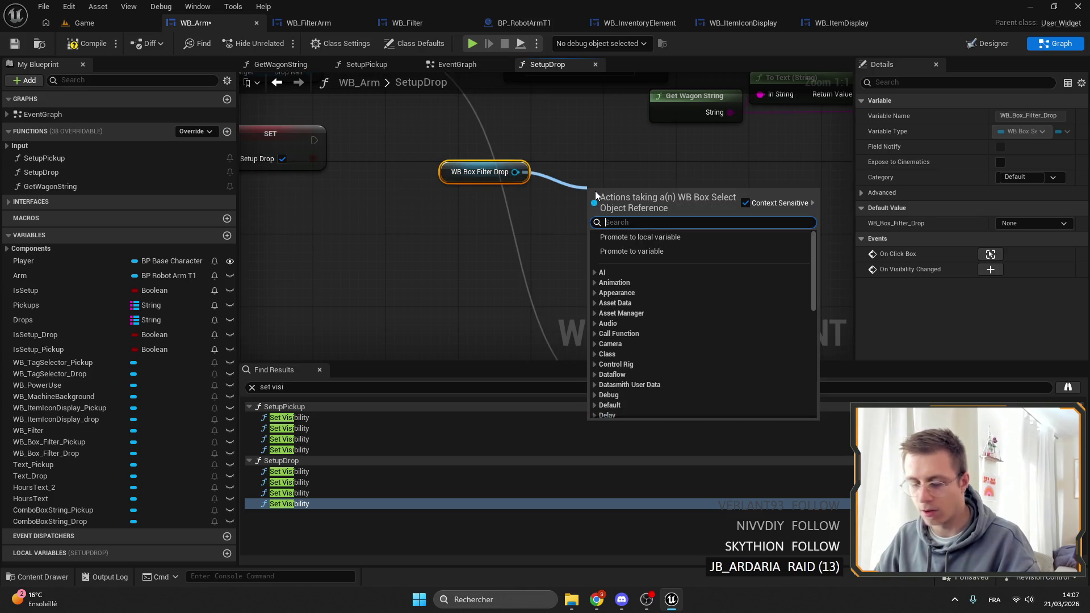
{"action": "type", "text": "set visi"}
{"action": "left_click", "coordinate": [520, 169]}
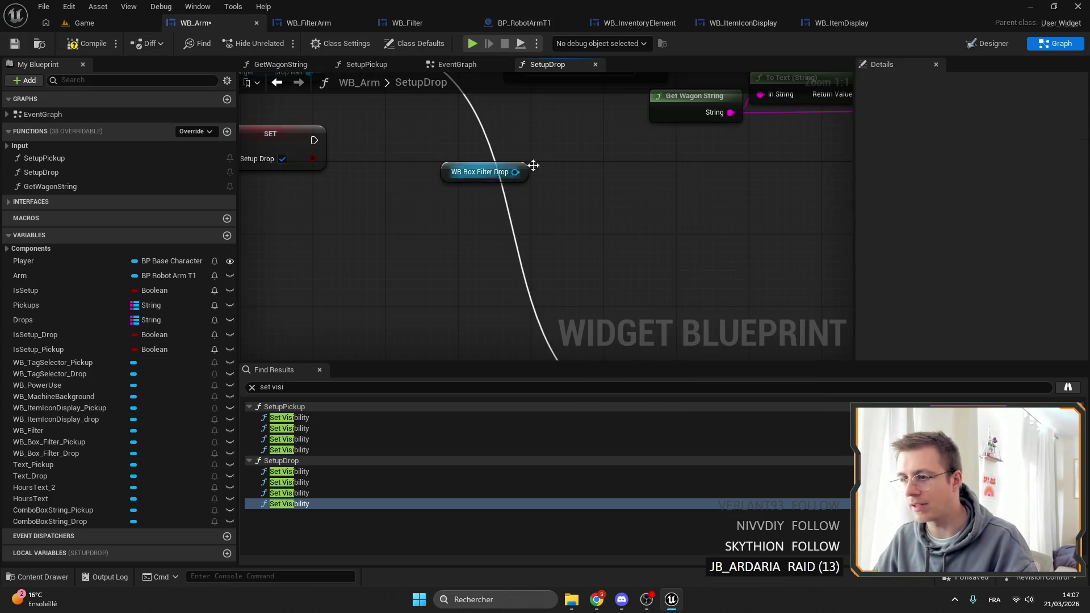
{"action": "left_click_drag", "start_coordinate": [441, 199], "coordinate": [476, 199]}
{"action": "type", "text": "remove"}
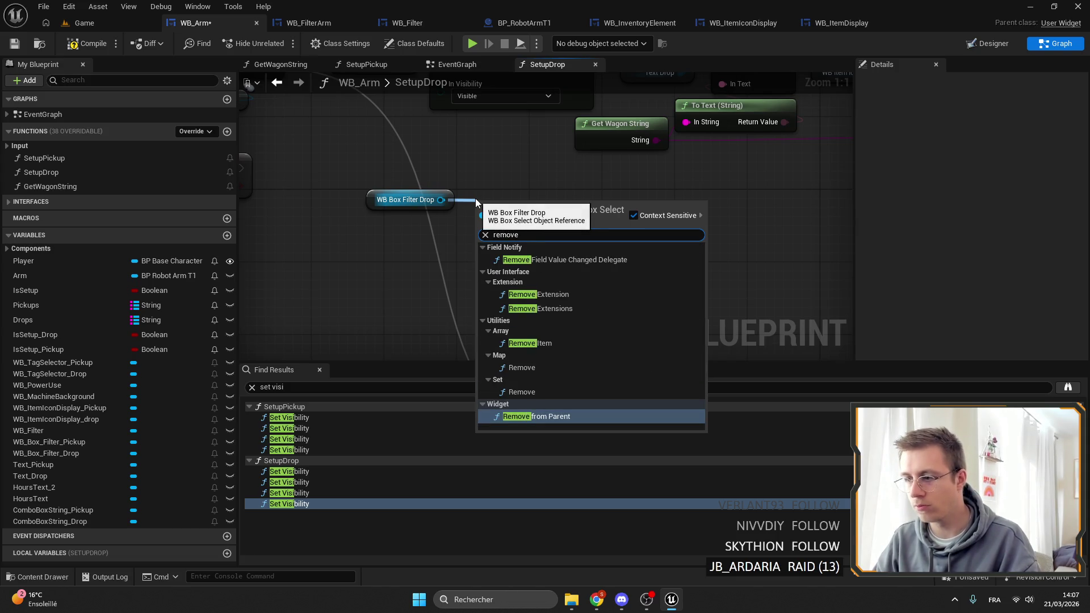
{"action": "key", "text": "Return"}
{"action": "left_click_drag", "start_coordinate": [411, 200], "coordinate": [414, 254]}
{"action": "left_click", "coordinate": [508, 286]}
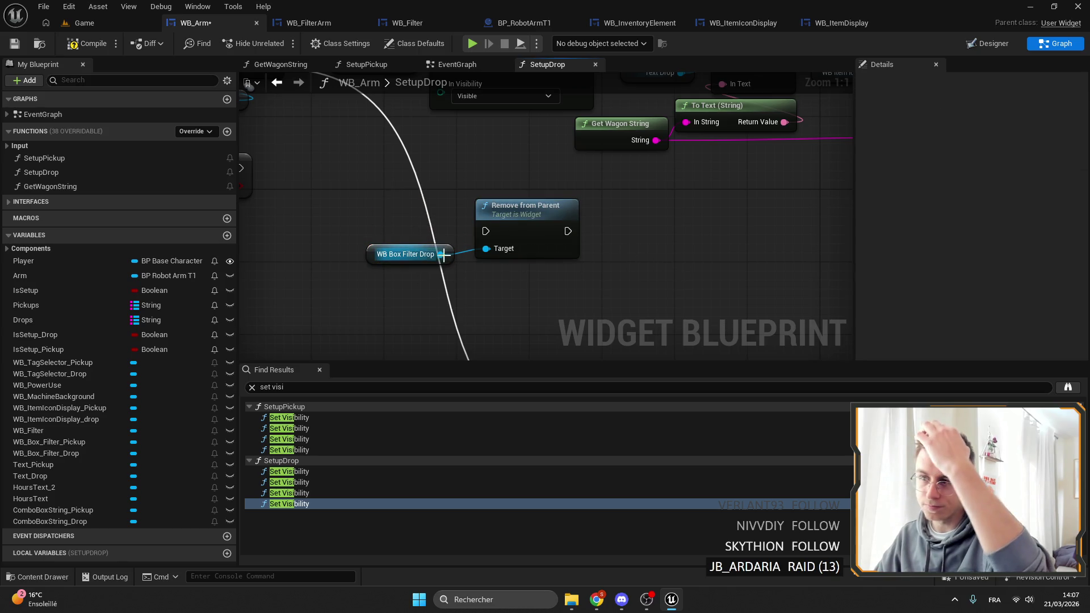
{"action": "left_click", "coordinate": [414, 257]}
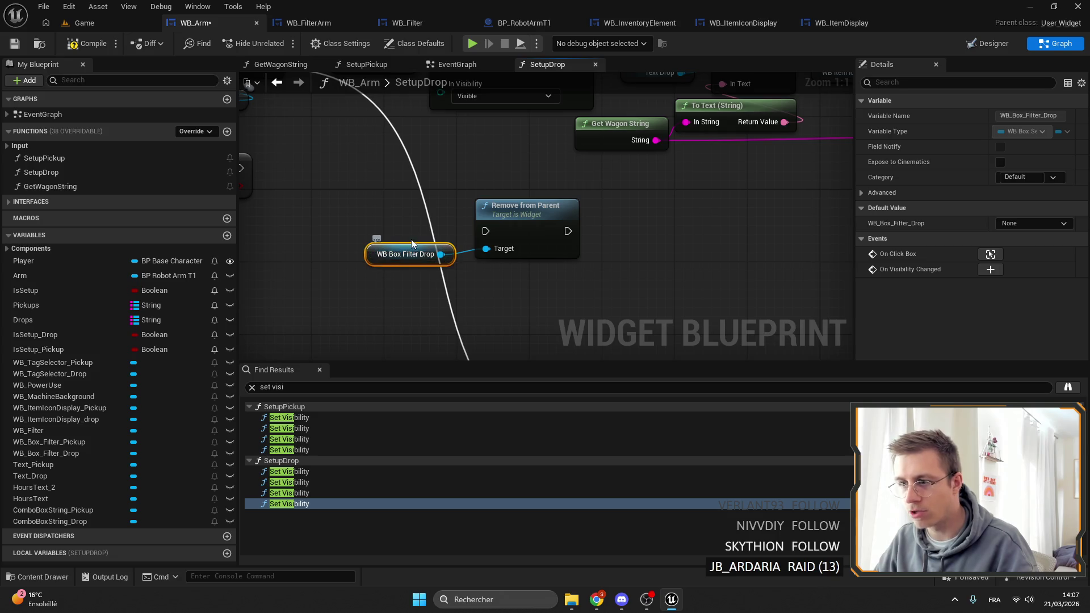
{"action": "right_click", "coordinate": [491, 281]}
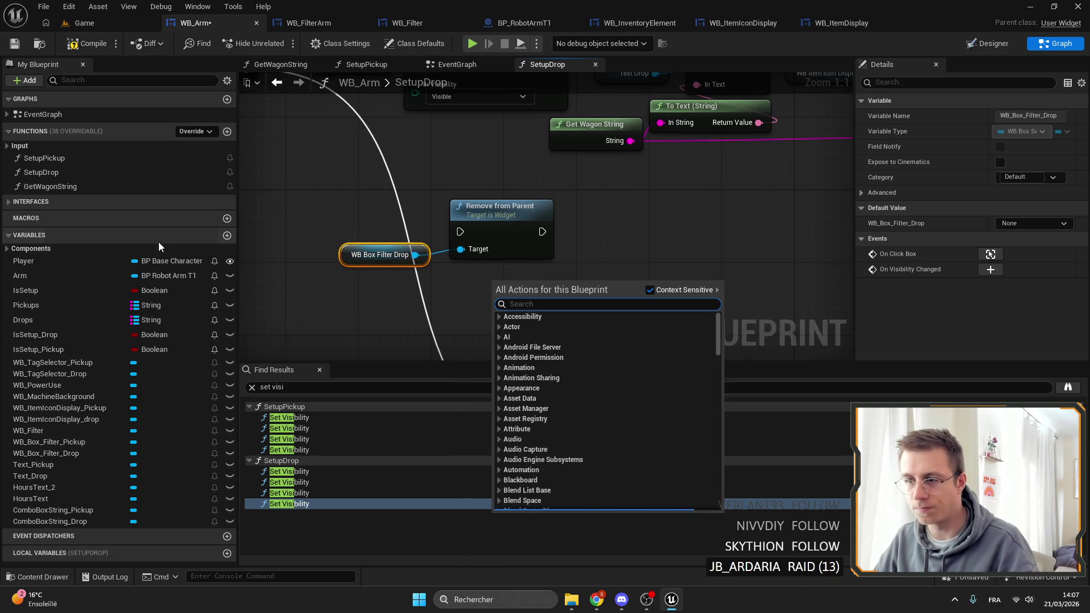
{"action": "left_click_drag", "start_coordinate": [81, 510], "coordinate": [619, 259]}
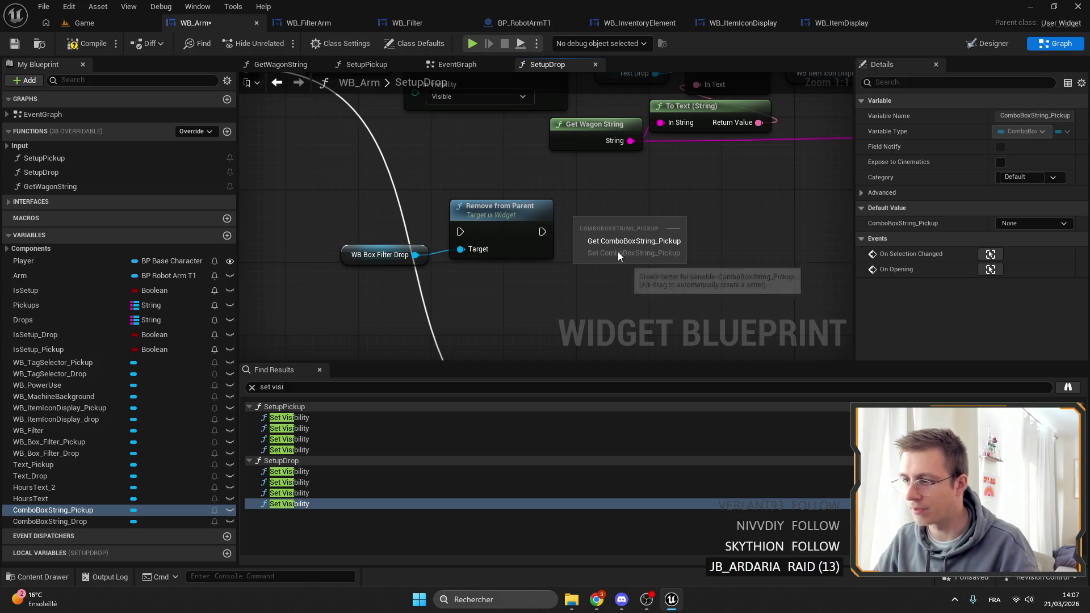
{"action": "key", "text": "Escape"}
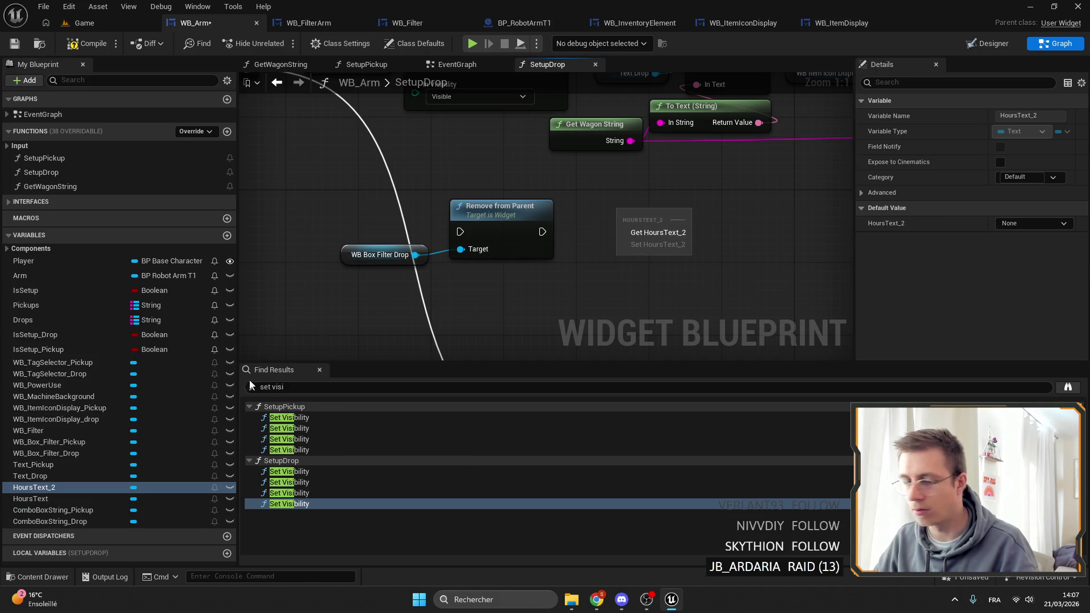
{"action": "left_click", "coordinate": [113, 407]}
{"action": "mouse_move", "coordinate": [57, 349]}
{"action": "left_mouse_down"}
{"action": "mouse_move", "coordinate": [592, 253]}
{"action": "mouse_move", "coordinate": [601, 216]}
{"action": "left_mouse_up"}
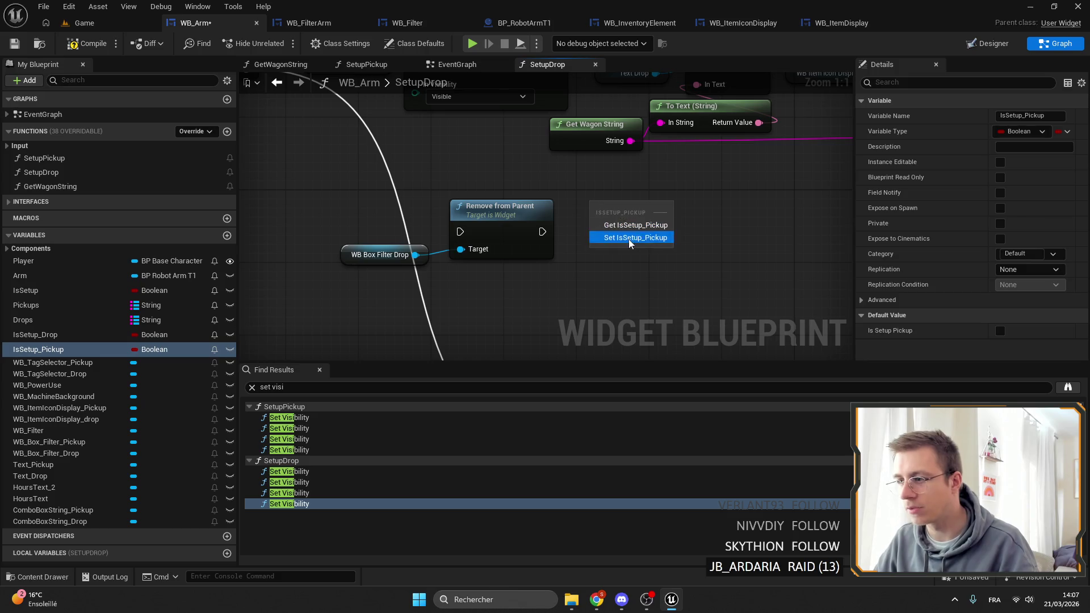
{"action": "left_click", "coordinate": [641, 234]}
{"action": "left_click_drag", "start_coordinate": [542, 232], "coordinate": [587, 239]}
{"action": "key", "text": "Escape"}
{"action": "key", "text": "ctrl+z"}
{"action": "mouse_move", "coordinate": [466, 238]}
{"action": "left_mouse_down"}
{"action": "mouse_move", "coordinate": [318, 220]}
{"action": "mouse_move", "coordinate": [511, 256]}
{"action": "left_mouse_up"}
{"action": "key", "text": "Delete"}
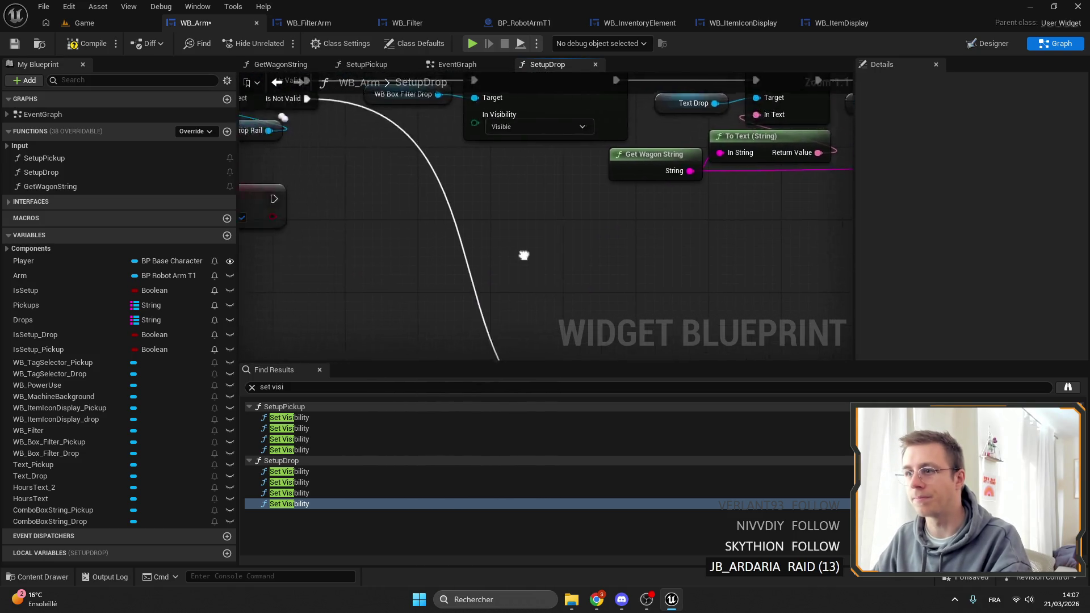
{"action": "scroll", "coordinate": [511, 256], "scroll_direction": "down", "scroll_amount": 5}
{"action": "left_click", "coordinate": [85, 44]}
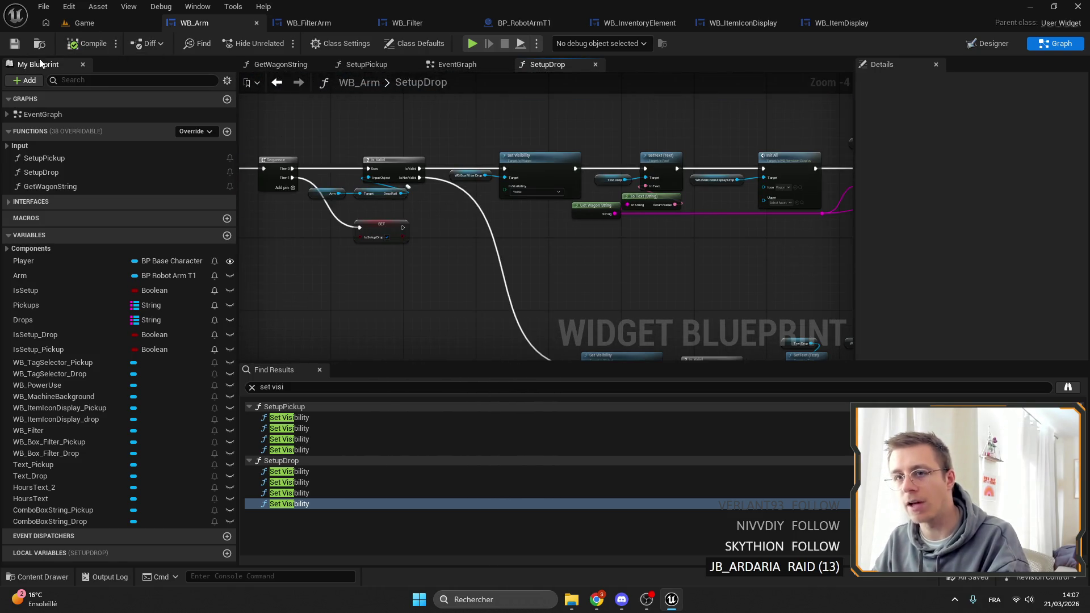
{"action": "left_click", "coordinate": [15, 44]}
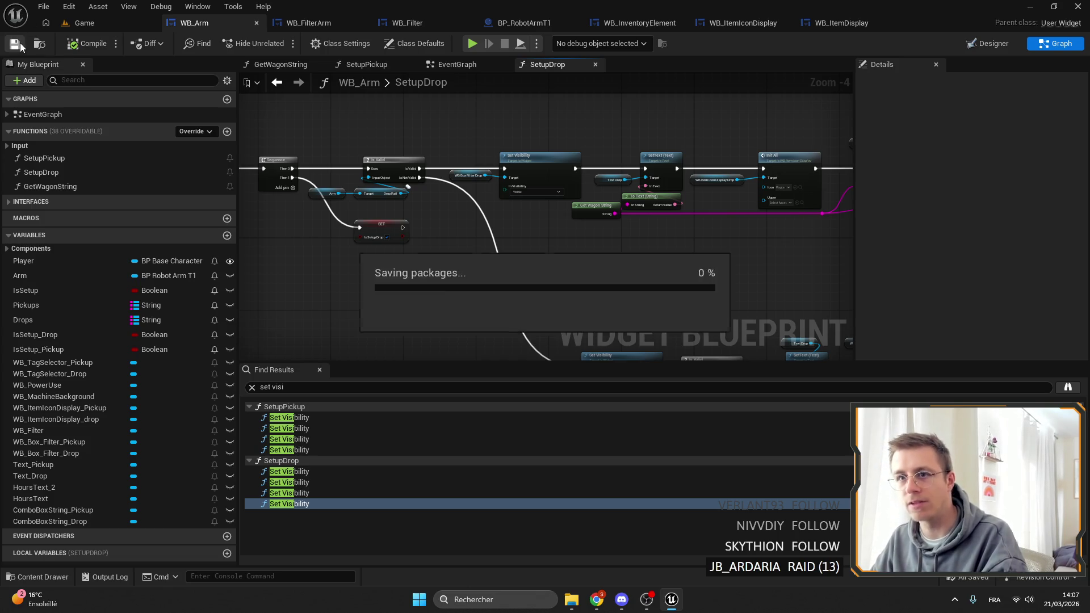
Step: Move the Get Wagon String node left and down near the Set Visibility and SetText nodes
{"action": "left_click_drag", "start_coordinate": [384, 159], "coordinate": [354, 154]}
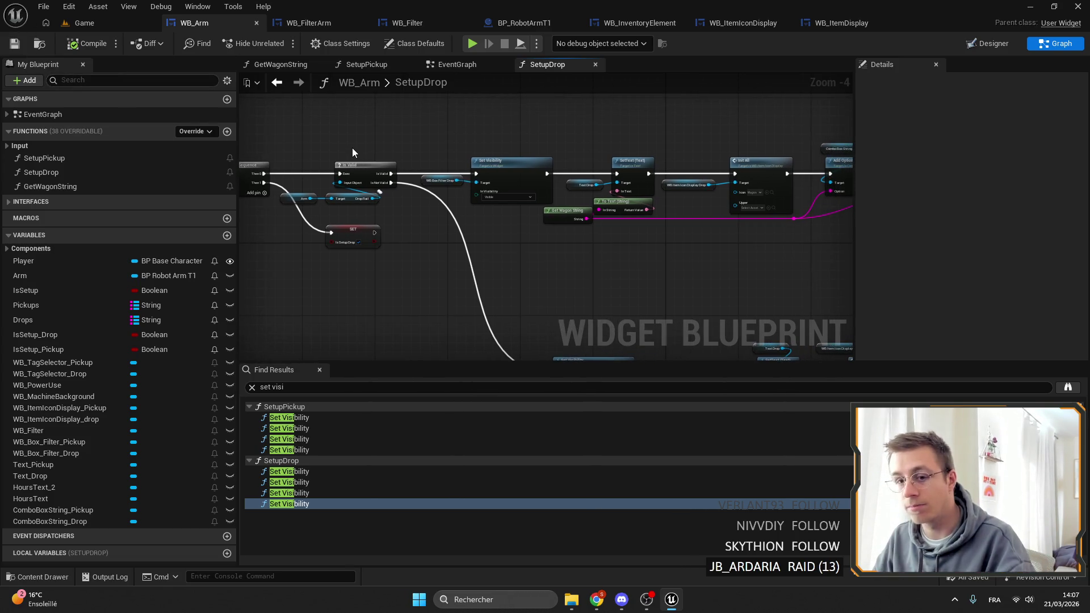
{"action": "left_click_drag", "start_coordinate": [285, 145], "coordinate": [379, 175]}
{"action": "scroll", "coordinate": [379, 175], "scroll_direction": "down", "scroll_amount": 1}
{"action": "left_click_drag", "start_coordinate": [569, 190], "coordinate": [466, 148]}
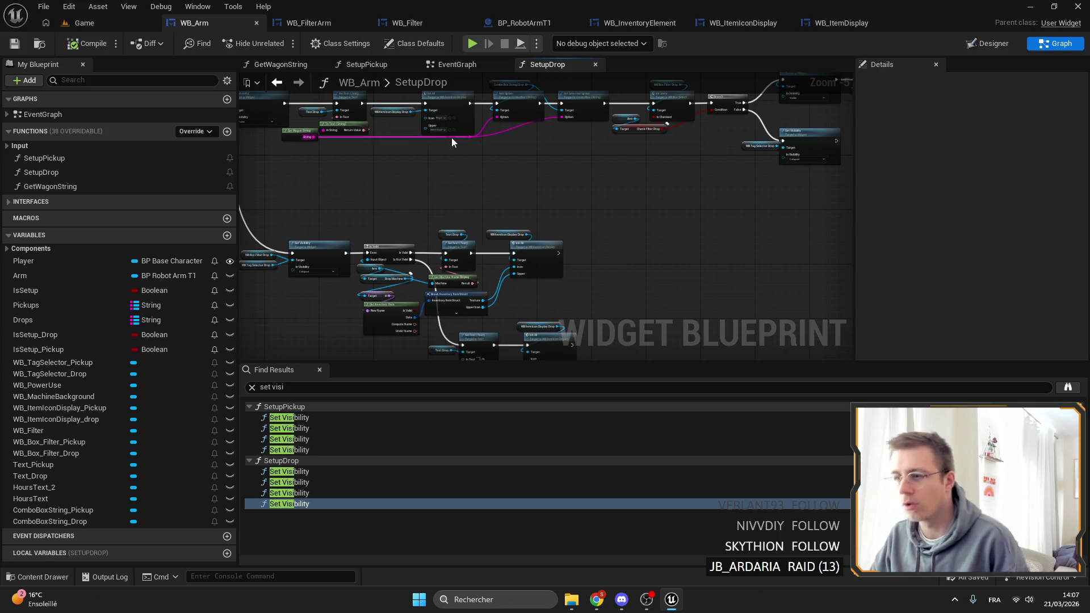
{"action": "left_click_drag", "start_coordinate": [448, 188], "coordinate": [595, 195]}
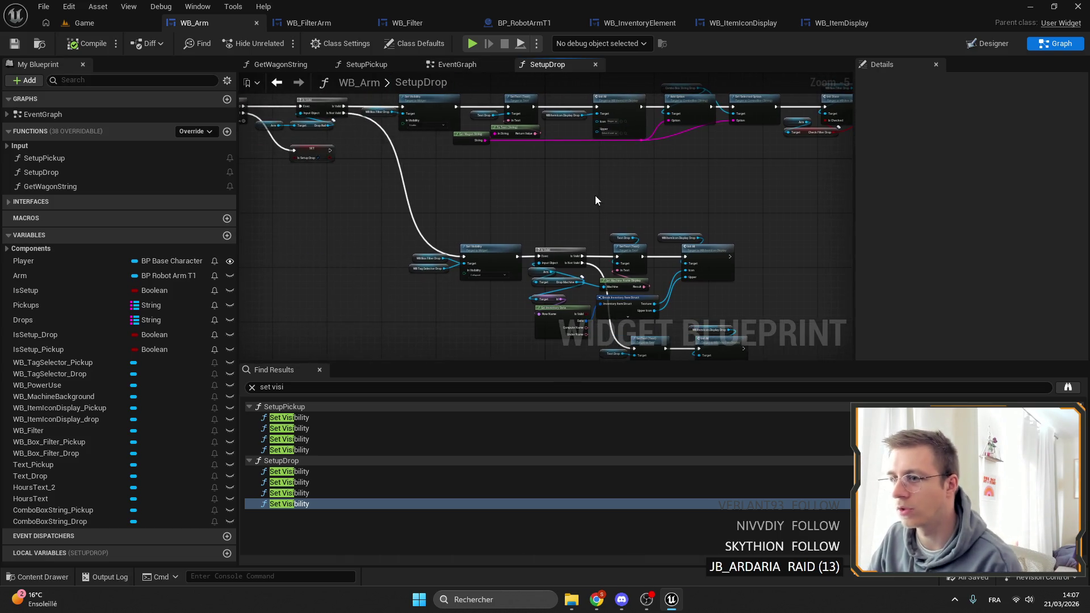
{"action": "scroll", "coordinate": [433, 159], "scroll_direction": "up", "scroll_amount": 4}
{"action": "left_click_drag", "start_coordinate": [446, 226], "coordinate": [429, 234]}
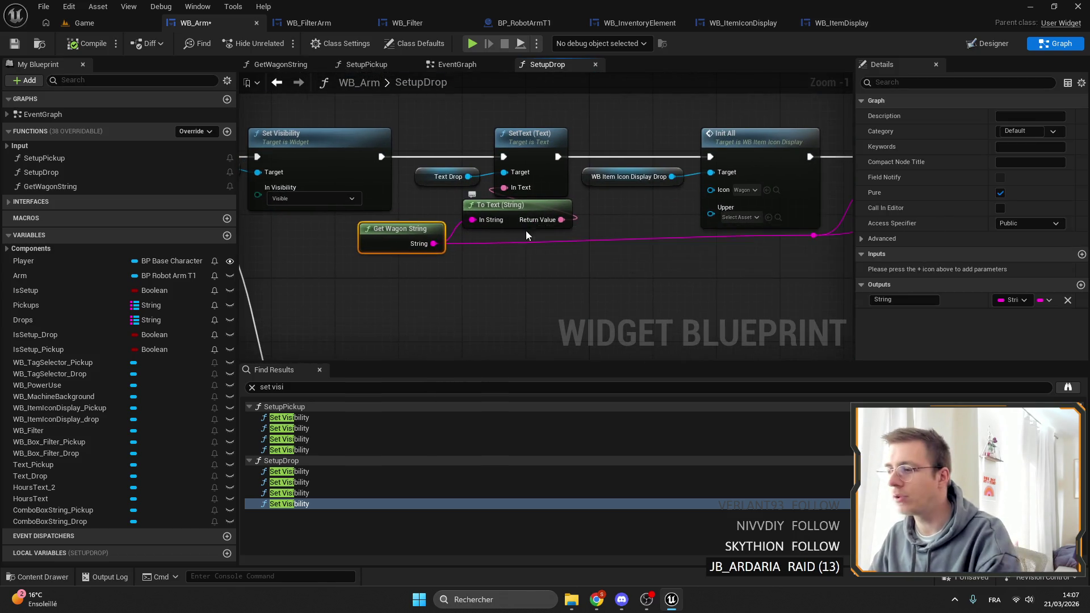
{"action": "left_click_drag", "start_coordinate": [523, 219], "coordinate": [529, 186]}
Step: Save WB_Arm with Ctrl+S and return to the Game level editor
{"action": "key", "text": "ctrl+s"}
{"action": "scroll", "coordinate": [529, 186], "scroll_direction": "down", "scroll_amount": 5}
{"action": "scroll", "coordinate": [565, 199], "scroll_direction": "up", "scroll_amount": 4}
{"action": "scroll", "coordinate": [564, 200], "scroll_direction": "down", "scroll_amount": 4}
{"action": "left_click", "coordinate": [136, 23]}
Step: Start a full-screen playtest and check the robotic arm window's empty pickup list
{"action": "key", "text": "alt+p"}
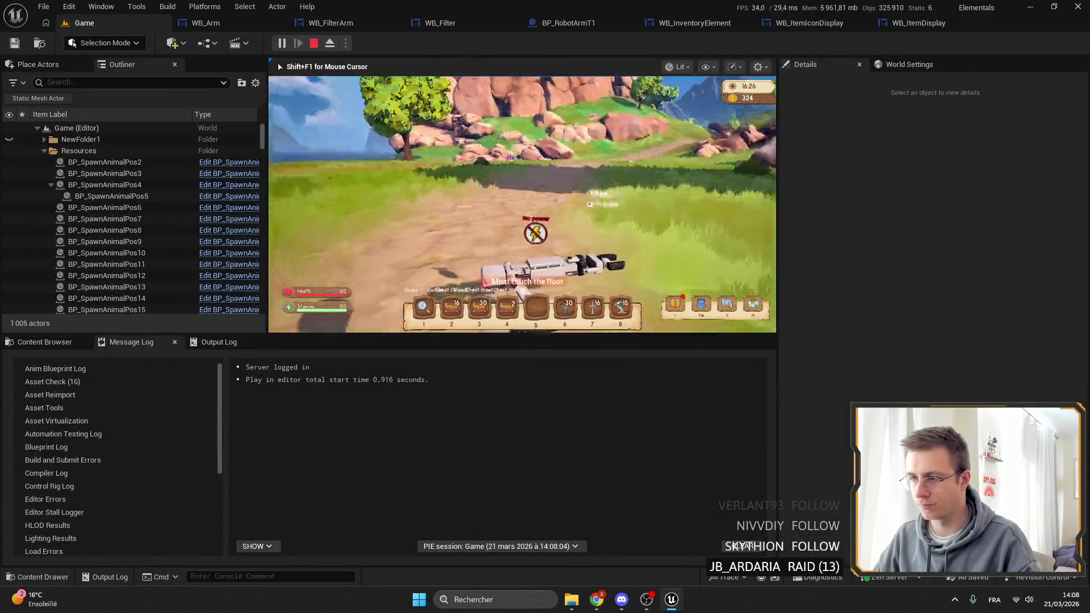
{"action": "key", "text": "f"}
{"action": "key", "text": "Escape"}
{"action": "key", "text": "F11"}
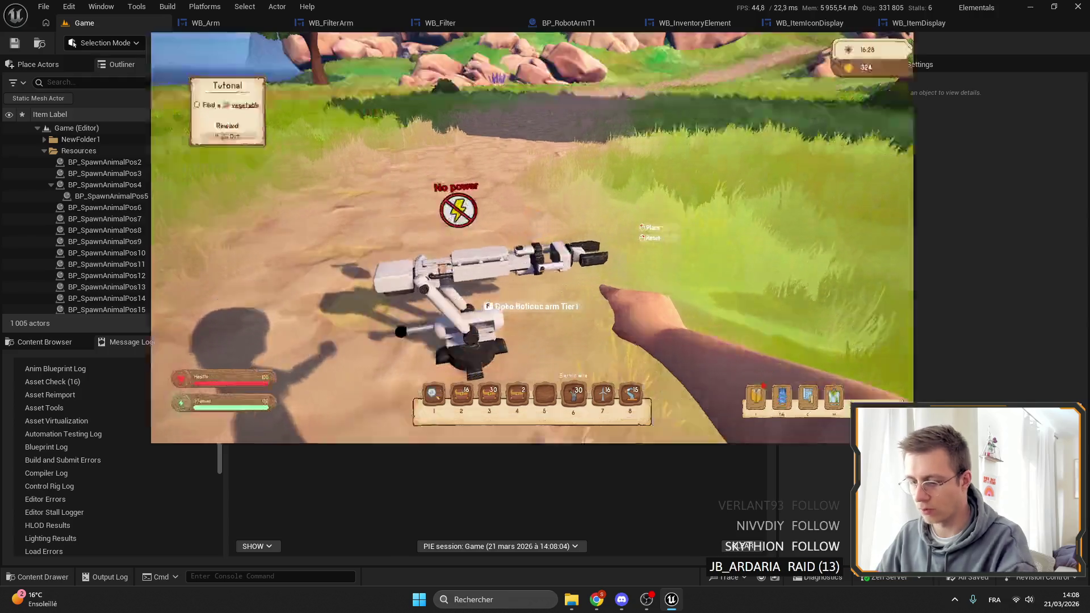
{"action": "key", "text": "f"}
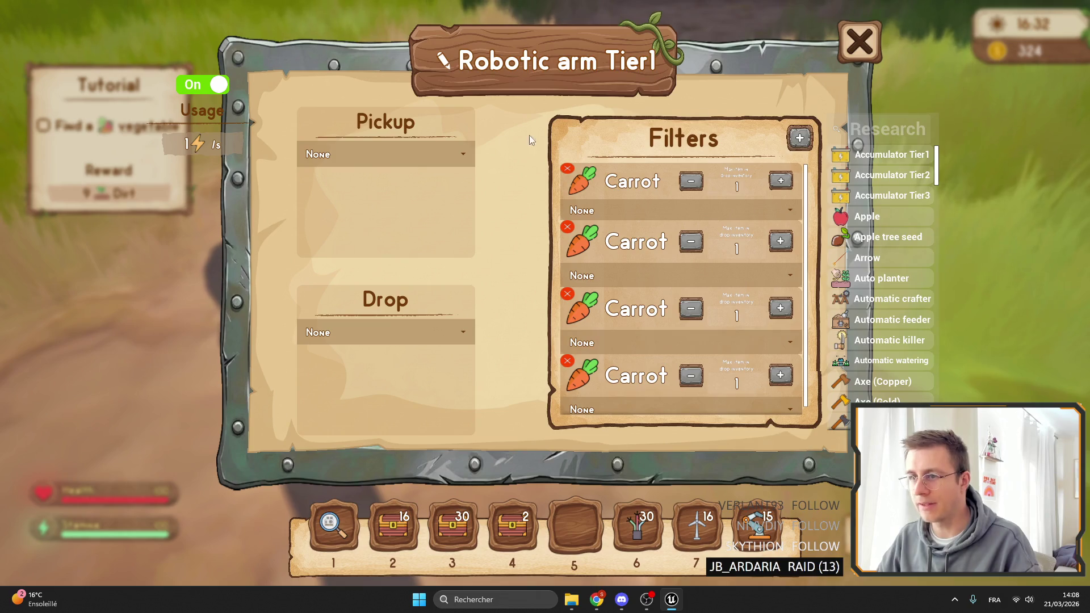
{"action": "left_click", "coordinate": [369, 157]}
{"action": "left_click", "coordinate": [369, 158]}
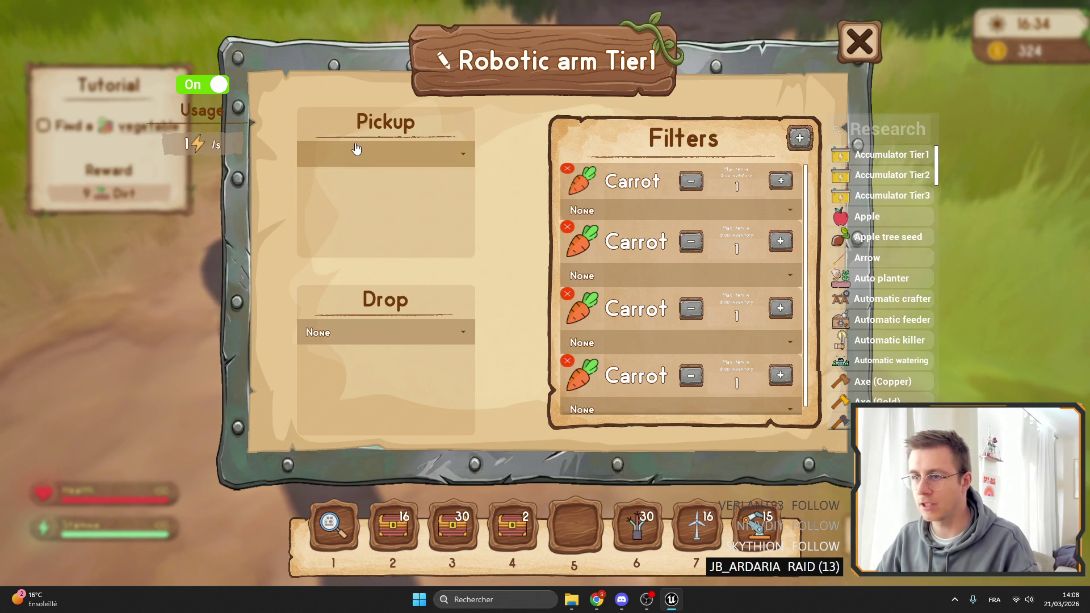
{"action": "key", "text": "Escape"}
Step: Place an iron chest and a Robotic arm Tier1, and set the arm's pickup to Chest (Iron)
{"action": "key", "text": "4"}
{"action": "left_click", "coordinate": [545, 306]}
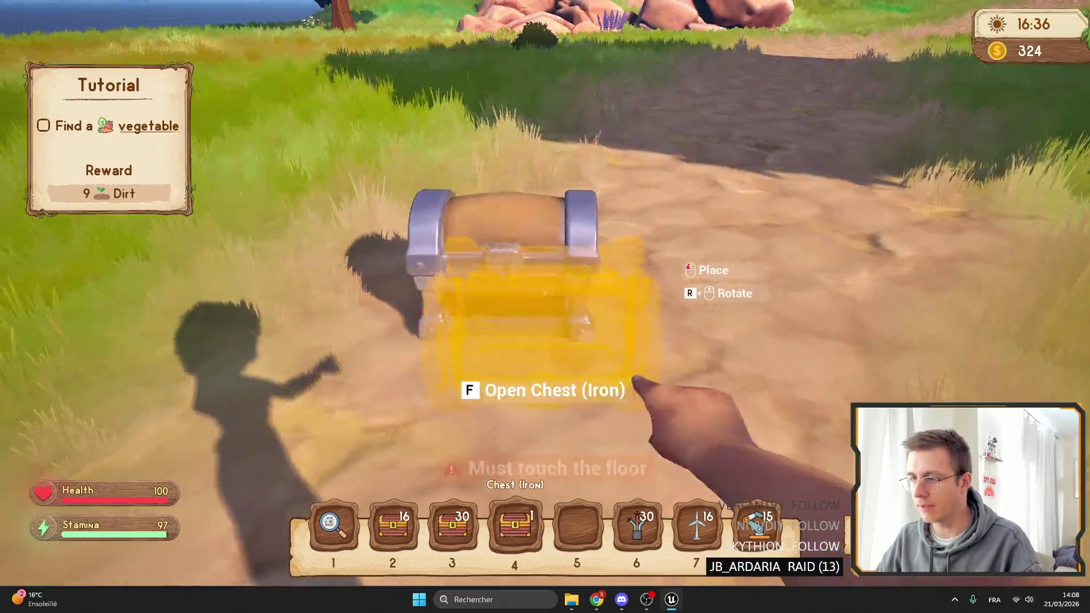
{"action": "key", "text": "8"}
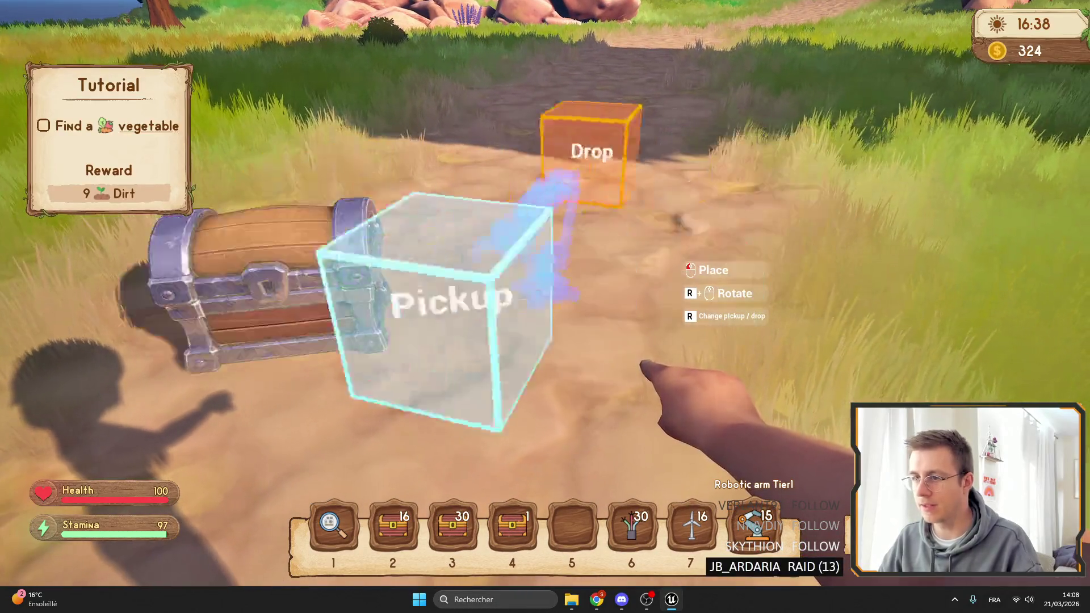
{"action": "left_click", "coordinate": [545, 307]}
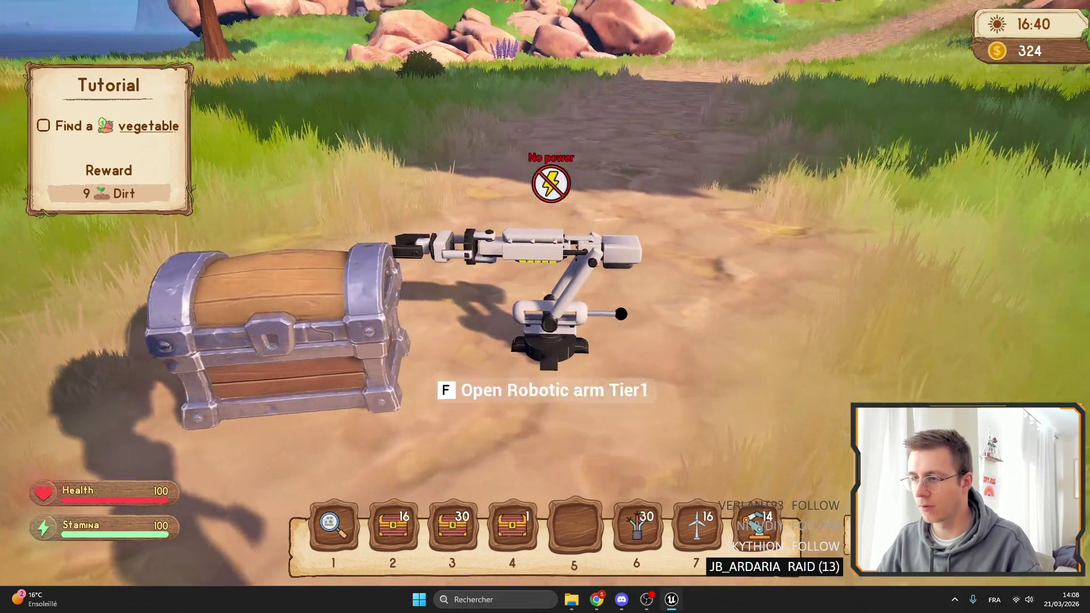
{"action": "key", "text": "f"}
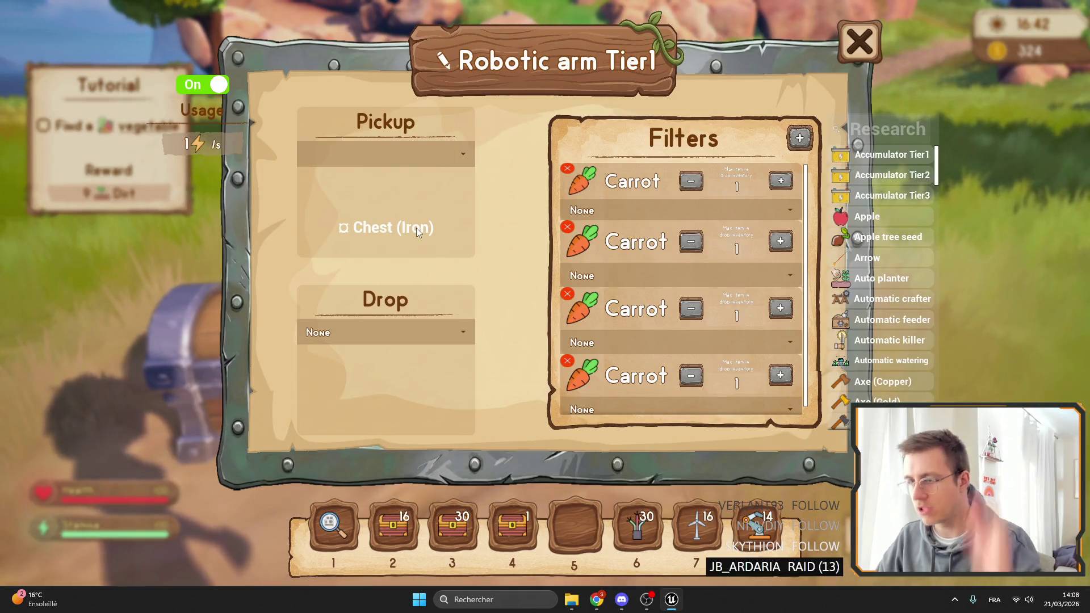
{"action": "left_click", "coordinate": [386, 153]}
{"action": "left_click", "coordinate": [357, 185]}
{"action": "left_click", "coordinate": [377, 158]}
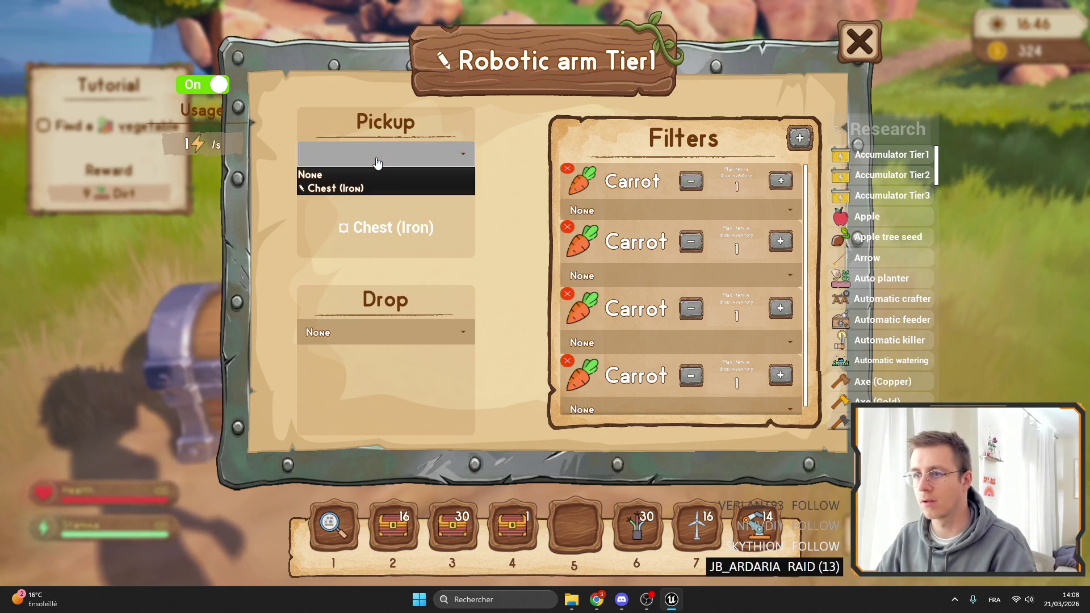
{"action": "left_click", "coordinate": [363, 185]}
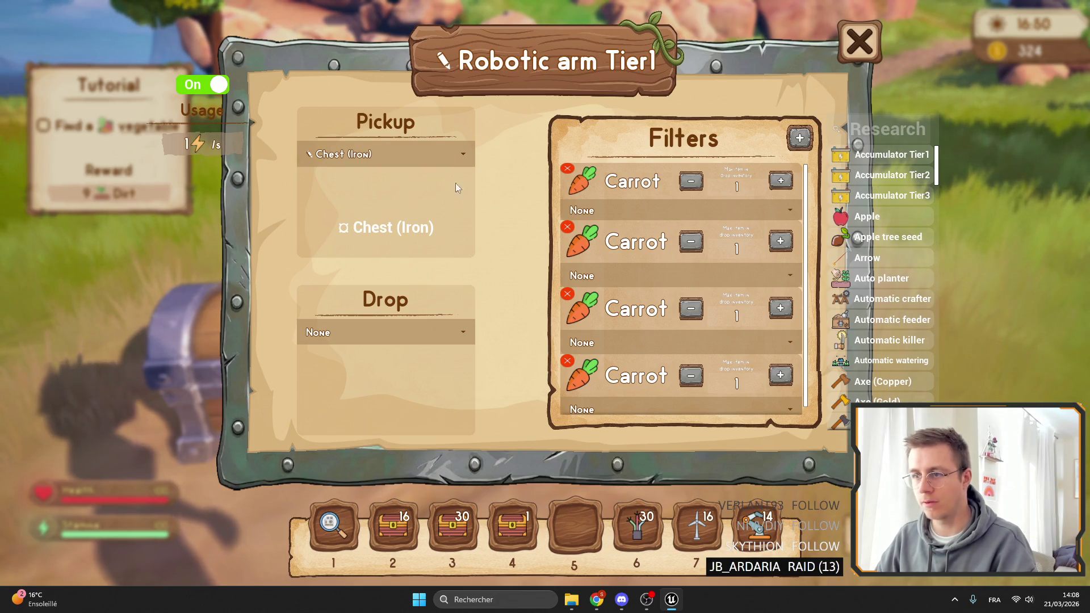
{"action": "key", "text": "Escape"}
{"action": "key", "text": "Escape"}
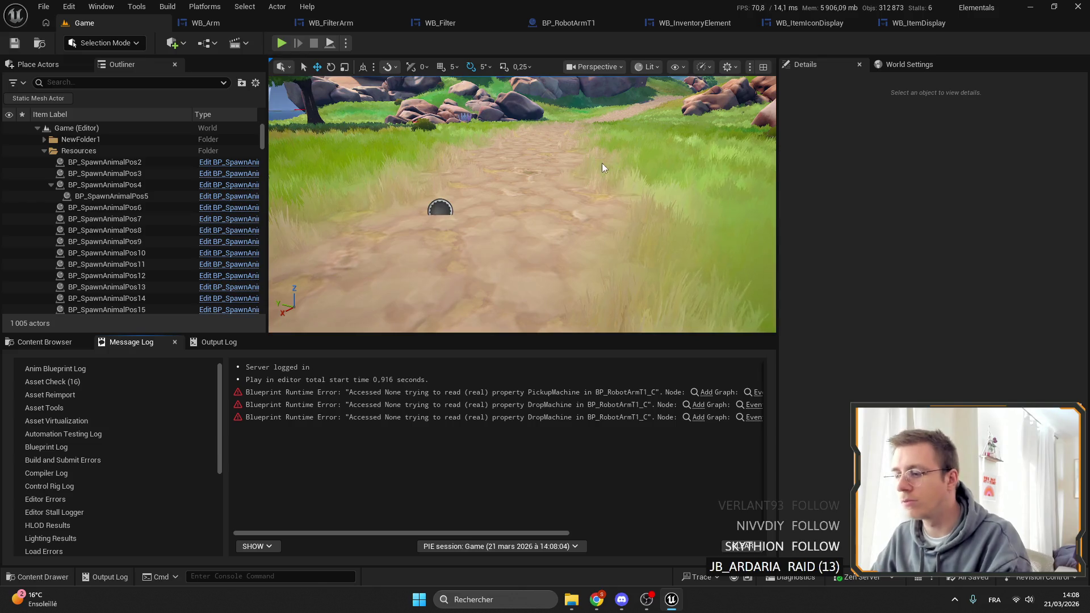
Step: Look over the WB_Filter and WB_FilterArm widget layouts, then return to WB_Arm
{"action": "left_click", "coordinate": [460, 25]}
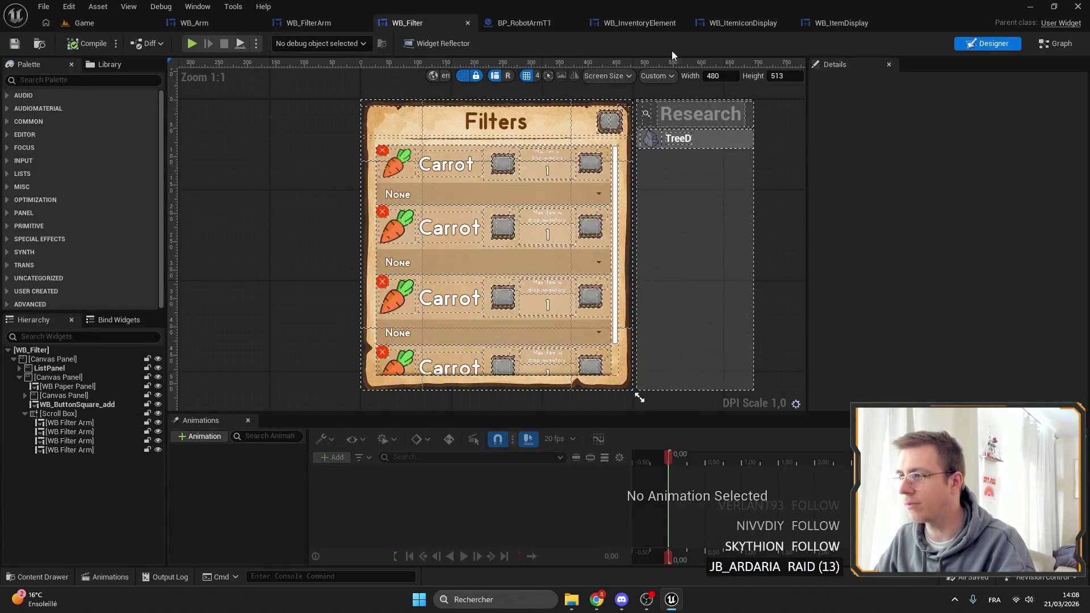
{"action": "left_click", "coordinate": [309, 22]}
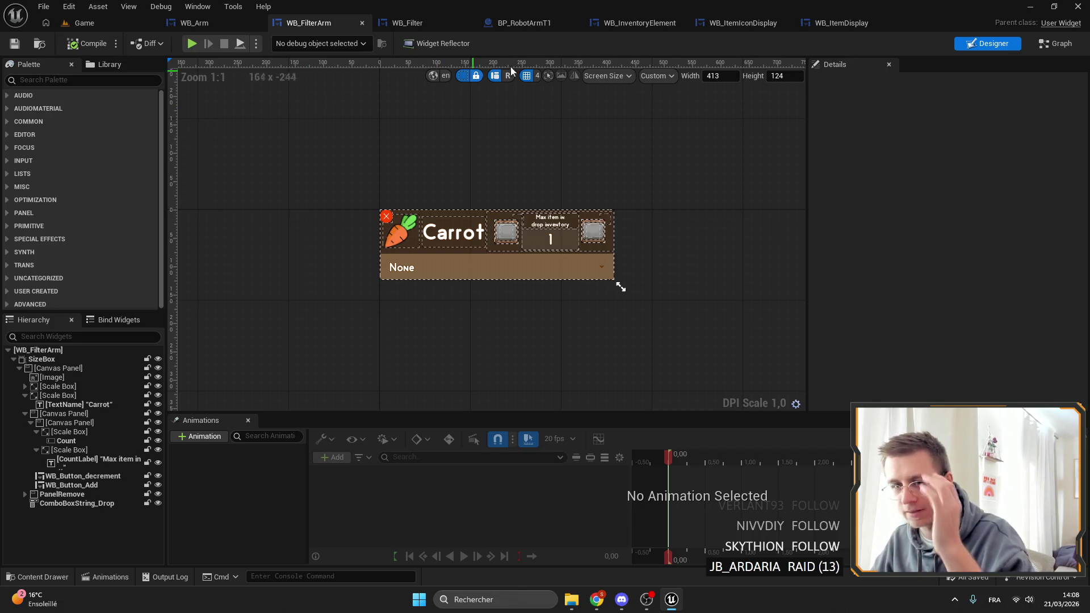
{"action": "left_click_drag", "start_coordinate": [496, 153], "coordinate": [520, 196]}
{"action": "left_click", "coordinate": [194, 23]}
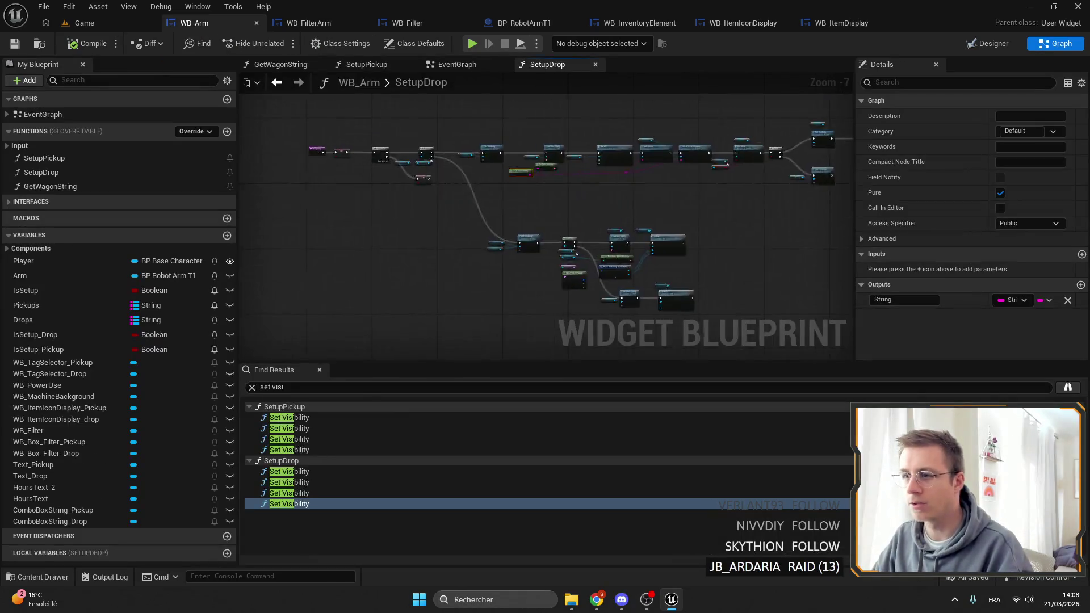
Step: Open WB_Filter from WB_Arm's Designer and show its event graph
{"action": "scroll", "coordinate": [477, 182], "scroll_direction": "down", "scroll_amount": 5}
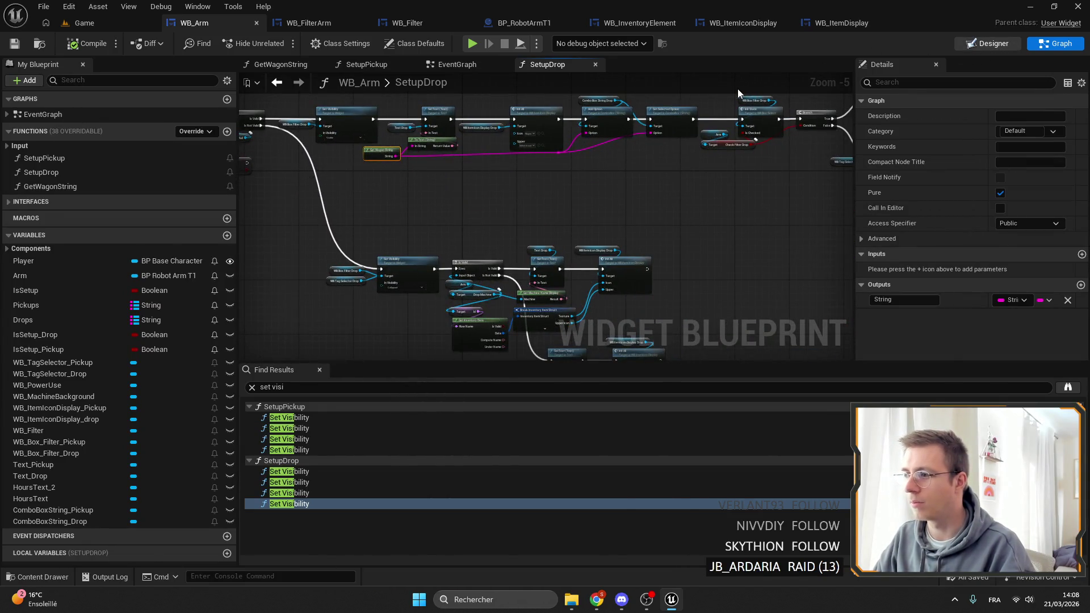
{"action": "left_click", "coordinate": [987, 43]}
{"action": "scroll", "coordinate": [550, 204], "scroll_direction": "up", "scroll_amount": 4}
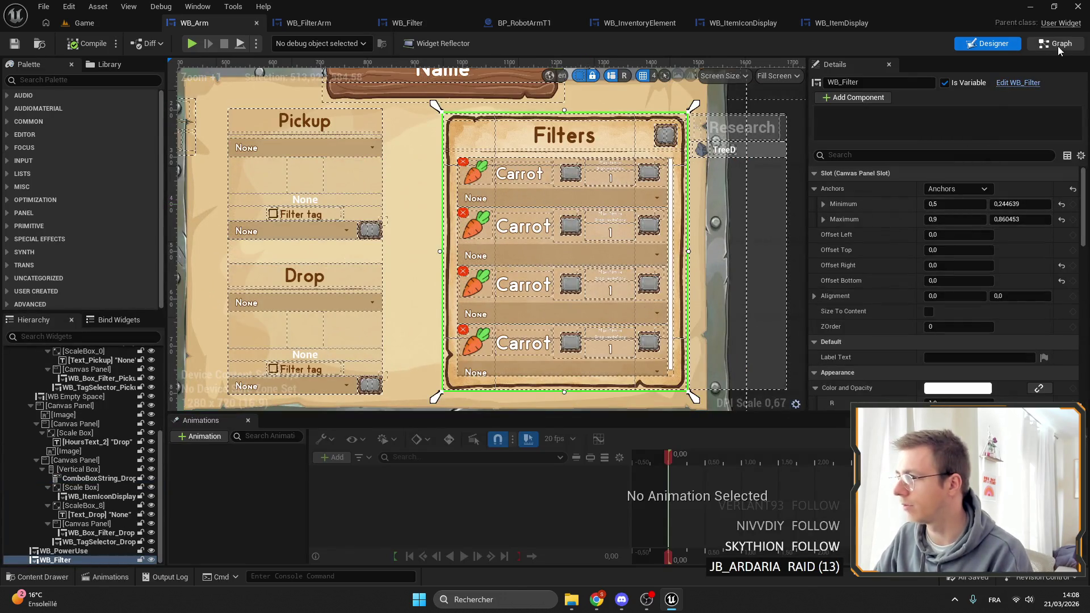
{"action": "left_click", "coordinate": [1016, 83]}
{"action": "scroll", "coordinate": [503, 195], "scroll_direction": "down", "scroll_amount": 5}
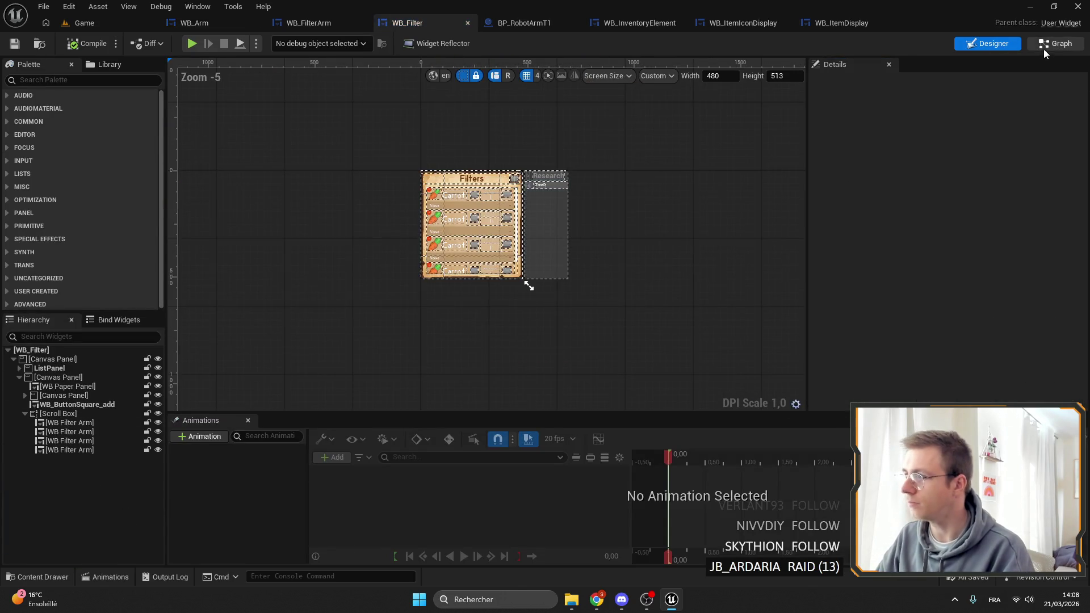
{"action": "key", "text": "ctrl+shift+g"}
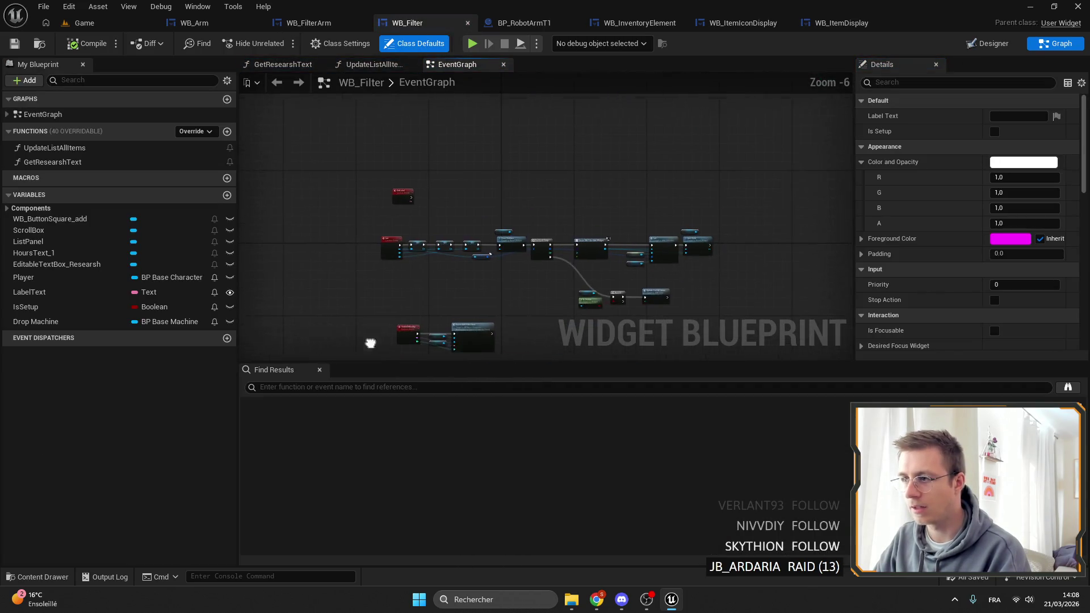
Step: Insert a Collect Garbage node after WB_Filter's Clear Children node
{"action": "scroll", "coordinate": [397, 256], "scroll_direction": "up", "scroll_amount": 3}
{"action": "scroll", "coordinate": [357, 159], "scroll_direction": "down", "scroll_amount": 2}
{"action": "mouse_move", "coordinate": [426, 146]}
{"action": "left_mouse_down"}
{"action": "mouse_move", "coordinate": [487, 134]}
{"action": "mouse_move", "coordinate": [463, 135]}
{"action": "left_mouse_up"}
{"action": "scroll", "coordinate": [464, 135], "scroll_direction": "up", "scroll_amount": 3}
{"action": "left_click", "coordinate": [519, 196]}
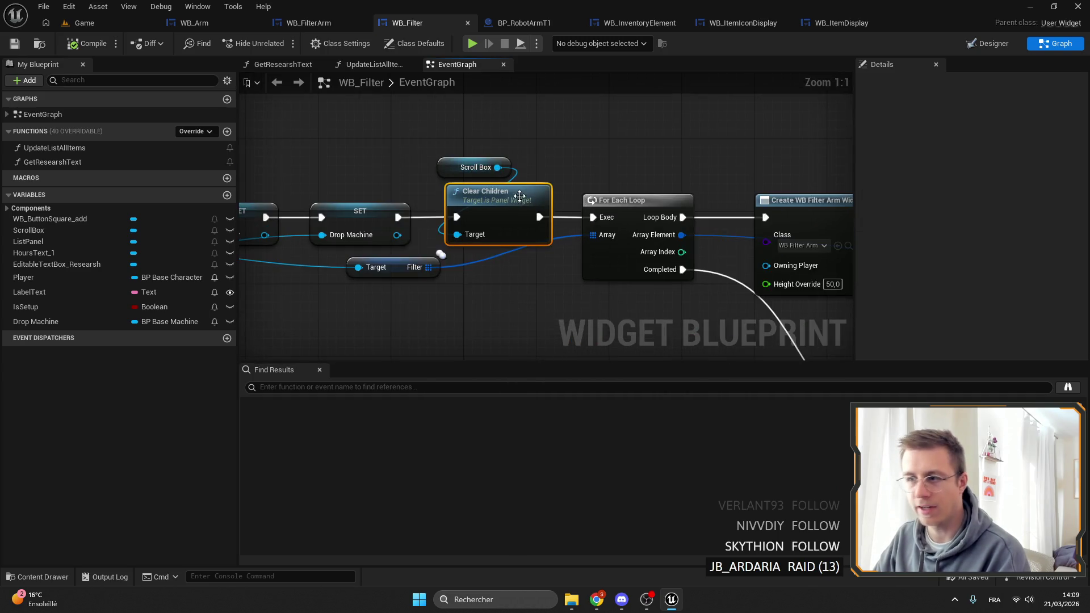
{"action": "mouse_move", "coordinate": [519, 190]}
{"action": "left_mouse_down"}
{"action": "mouse_move", "coordinate": [438, 177]}
{"action": "mouse_move", "coordinate": [471, 207]}
{"action": "mouse_move", "coordinate": [509, 151]}
{"action": "left_mouse_up"}
{"action": "type", "text": "garb"}
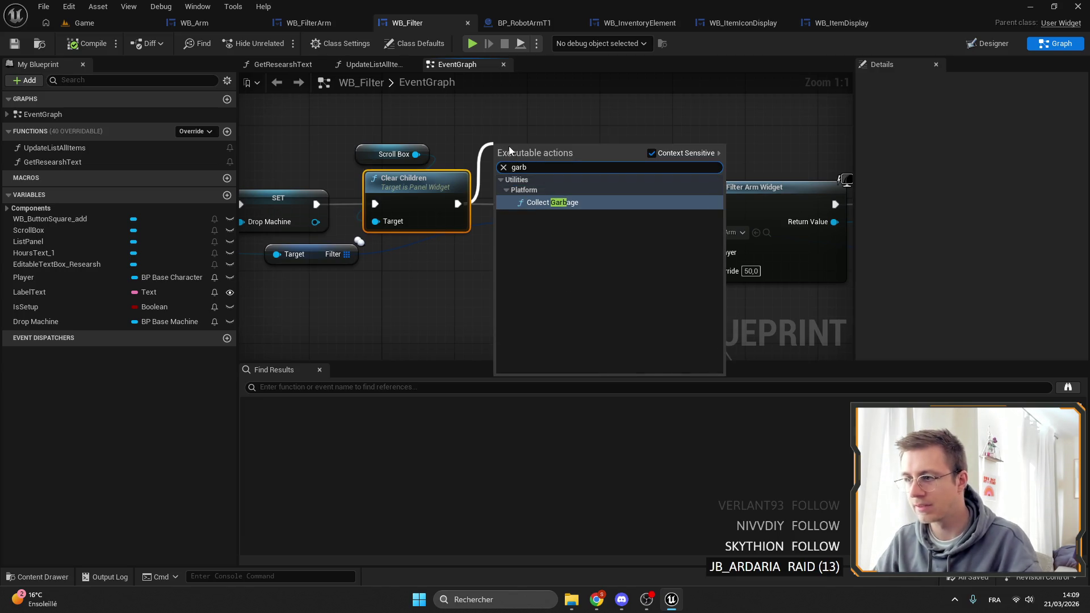
{"action": "key", "text": "Return"}
Step: Delete the Collect Garbage node, reconnect Clear Children to For Each Loop, and compile WB_Filter
{"action": "left_click", "coordinate": [386, 154]}
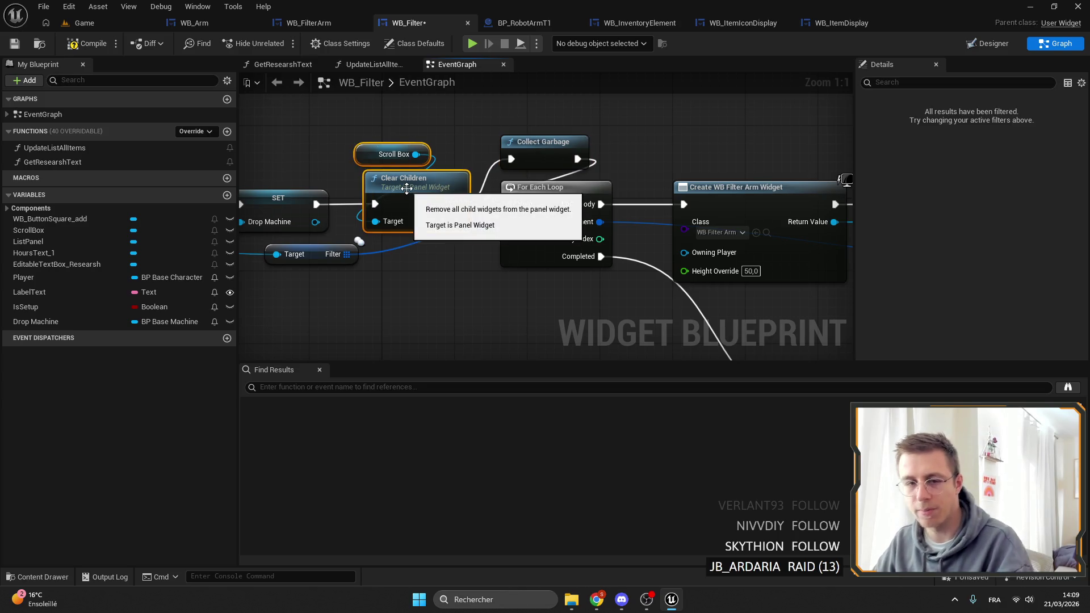
{"action": "left_click", "coordinate": [407, 195], "text": "shift"}
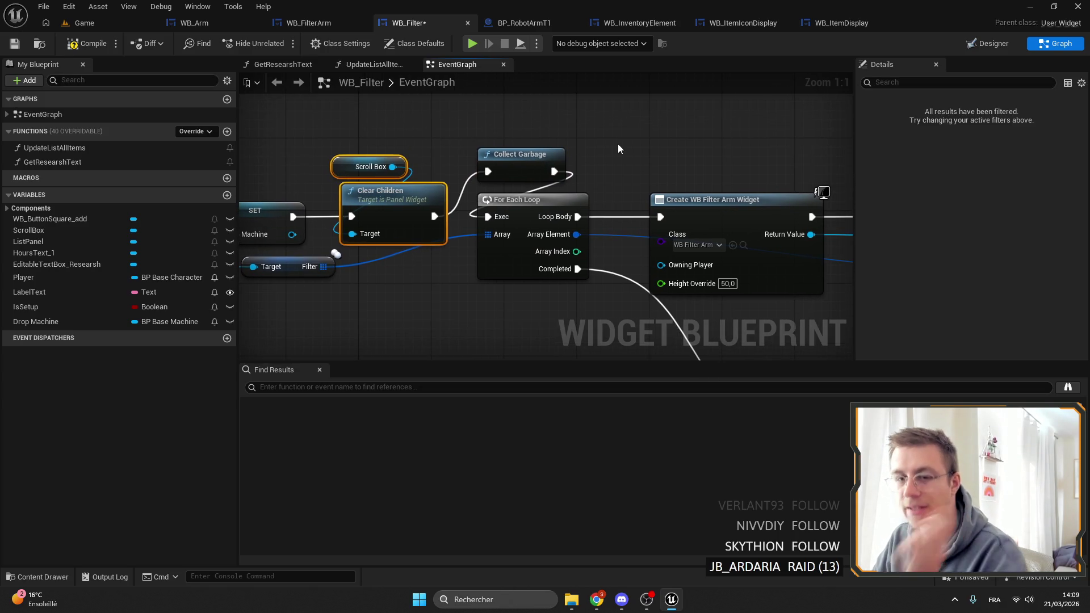
{"action": "left_click", "coordinate": [561, 164]}
{"action": "key", "text": "Delete"}
{"action": "left_click_drag", "start_coordinate": [434, 216], "coordinate": [489, 218]}
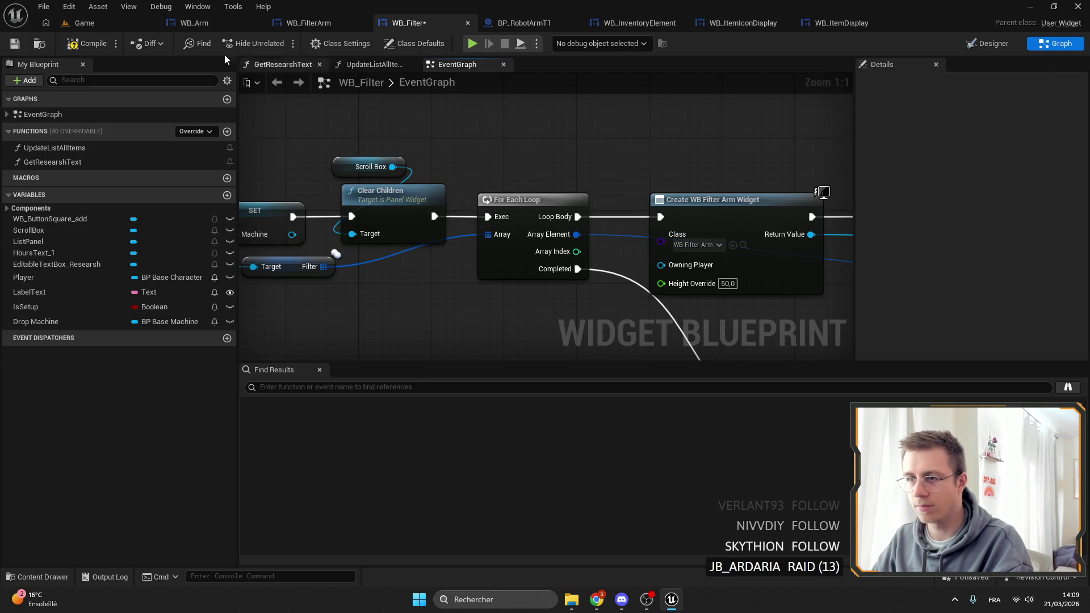
{"action": "left_click", "coordinate": [397, 194]}
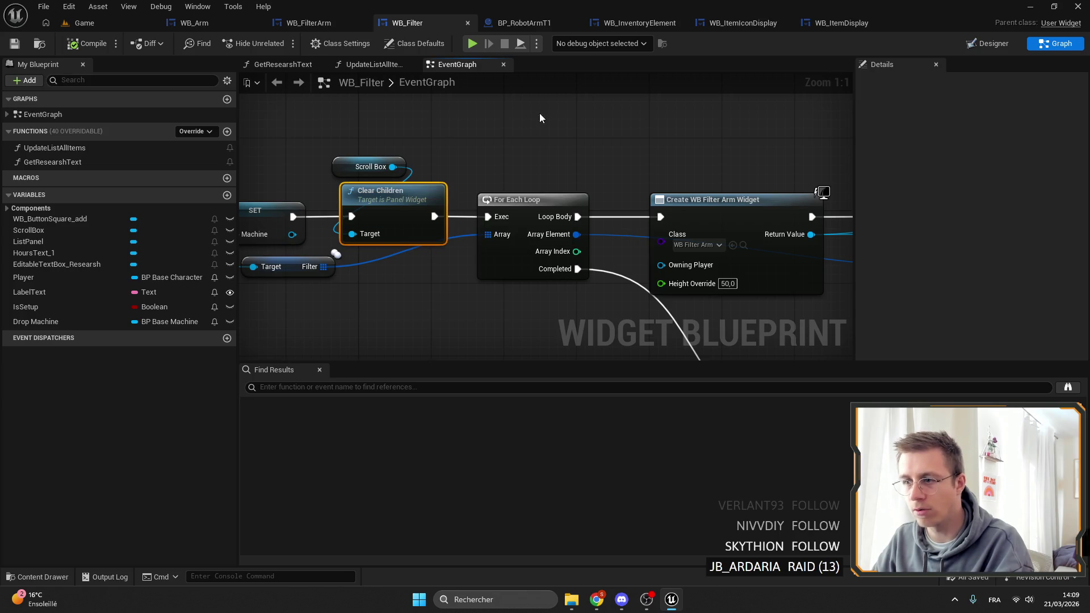
Step: Add a breakpoint on the Clear Children node, then return to WB_Arm
{"action": "scroll", "coordinate": [688, 193], "scroll_direction": "down", "scroll_amount": 2}
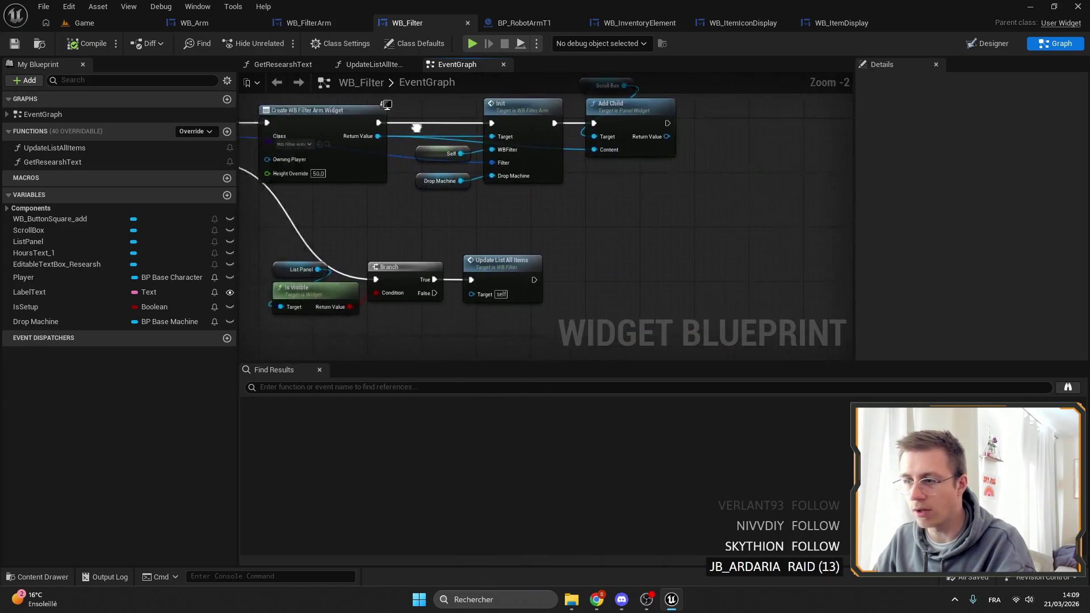
{"action": "mouse_move", "coordinate": [395, 290]}
{"action": "left_mouse_down"}
{"action": "mouse_move", "coordinate": [378, 281]}
{"action": "mouse_move", "coordinate": [364, 210]}
{"action": "mouse_move", "coordinate": [454, 171]}
{"action": "mouse_move", "coordinate": [661, 171]}
{"action": "mouse_move", "coordinate": [617, 198]}
{"action": "left_mouse_up"}
{"action": "right_click", "coordinate": [662, 133]}
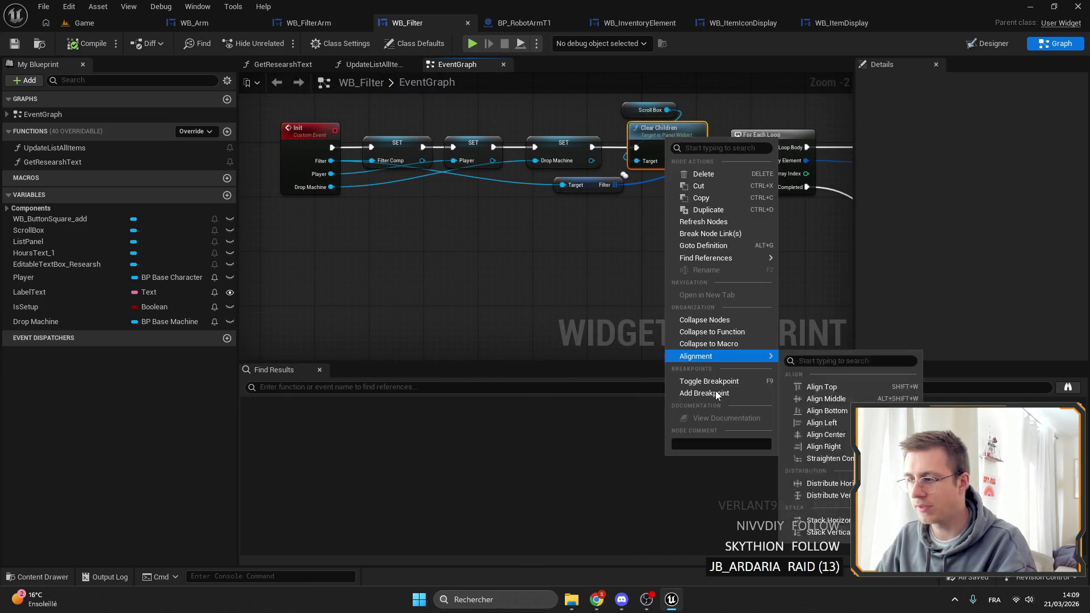
{"action": "left_click", "coordinate": [690, 393]}
{"action": "left_click_drag", "start_coordinate": [518, 117], "coordinate": [335, 112]}
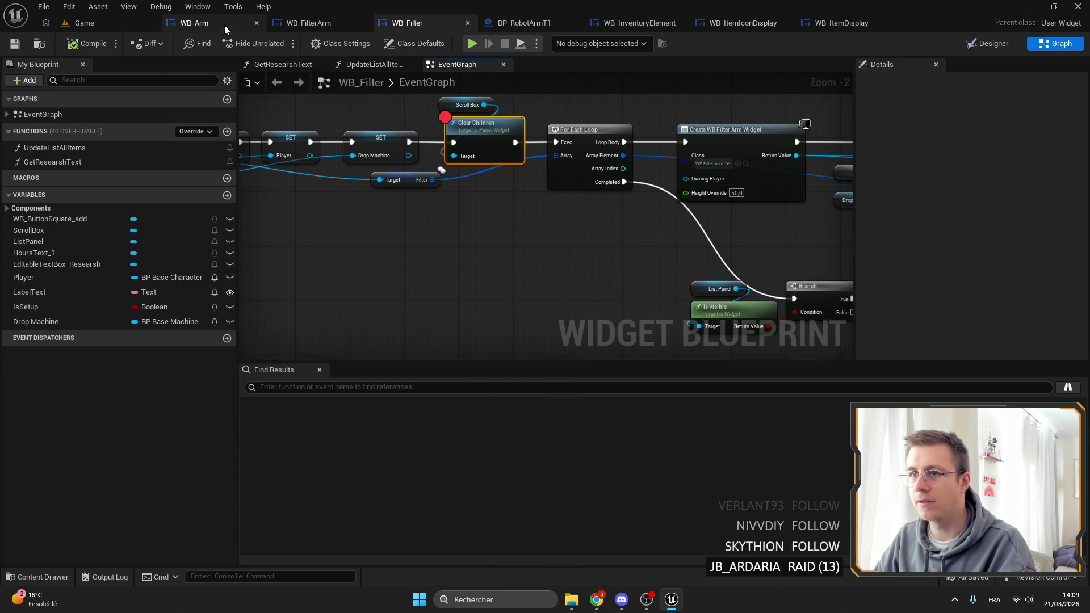
{"action": "left_click", "coordinate": [193, 25]}
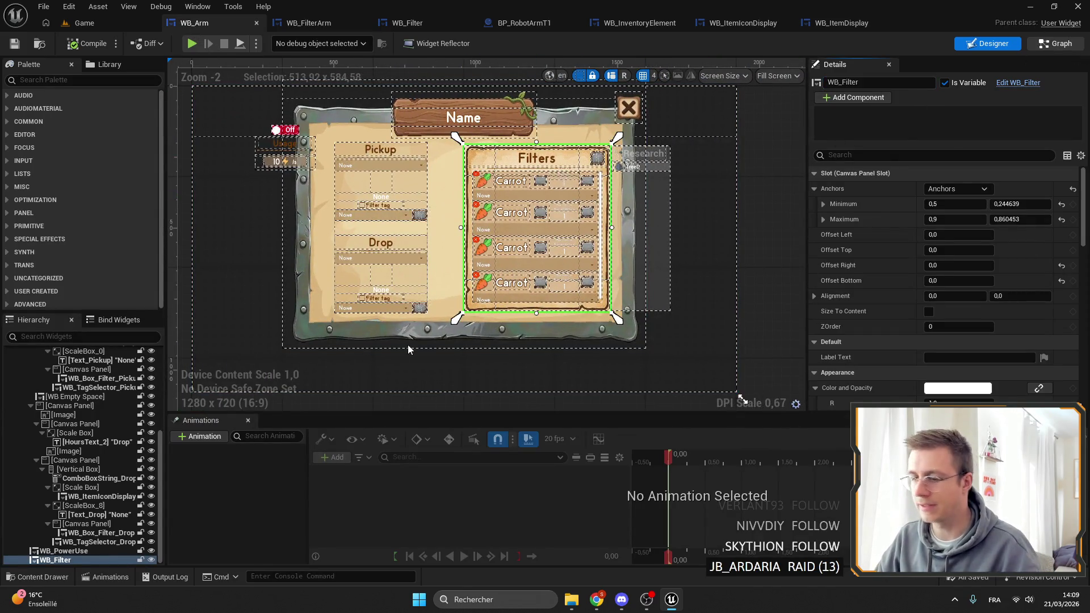
Step: Find references to WB_Filter and locate its Init call in RefreshFilter
{"action": "double_click", "coordinate": [435, 330]}
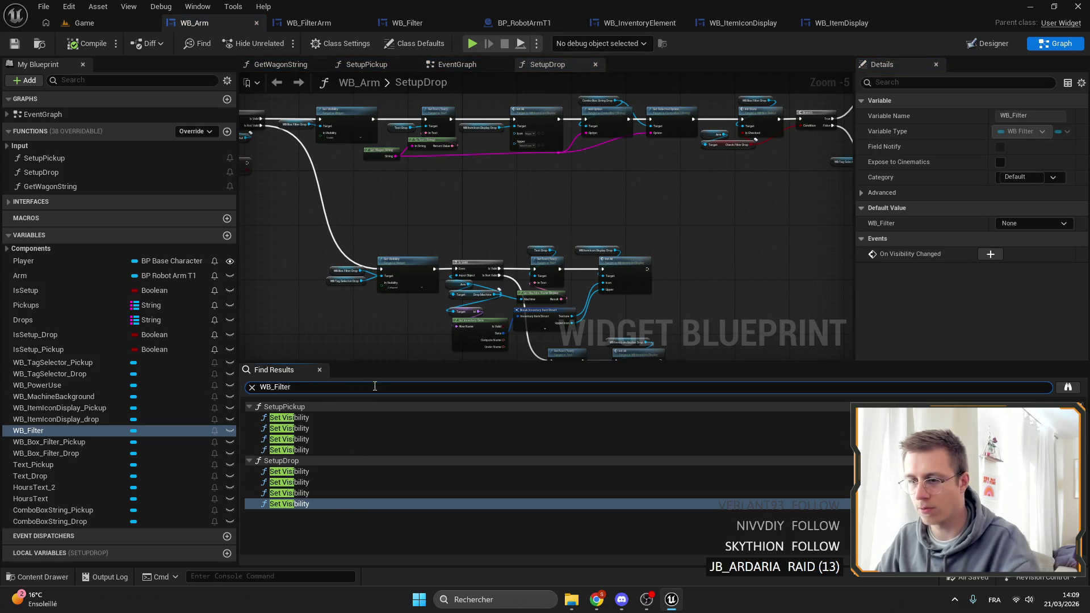
{"action": "key", "text": "Return"}
{"action": "double_click", "coordinate": [328, 415]}
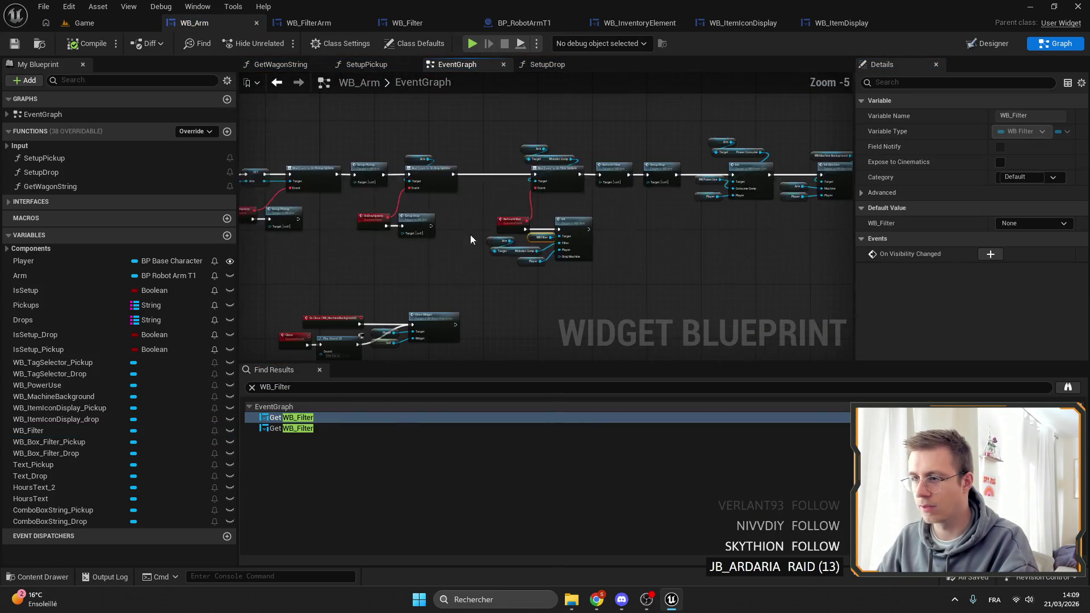
{"action": "double_click", "coordinate": [341, 428]}
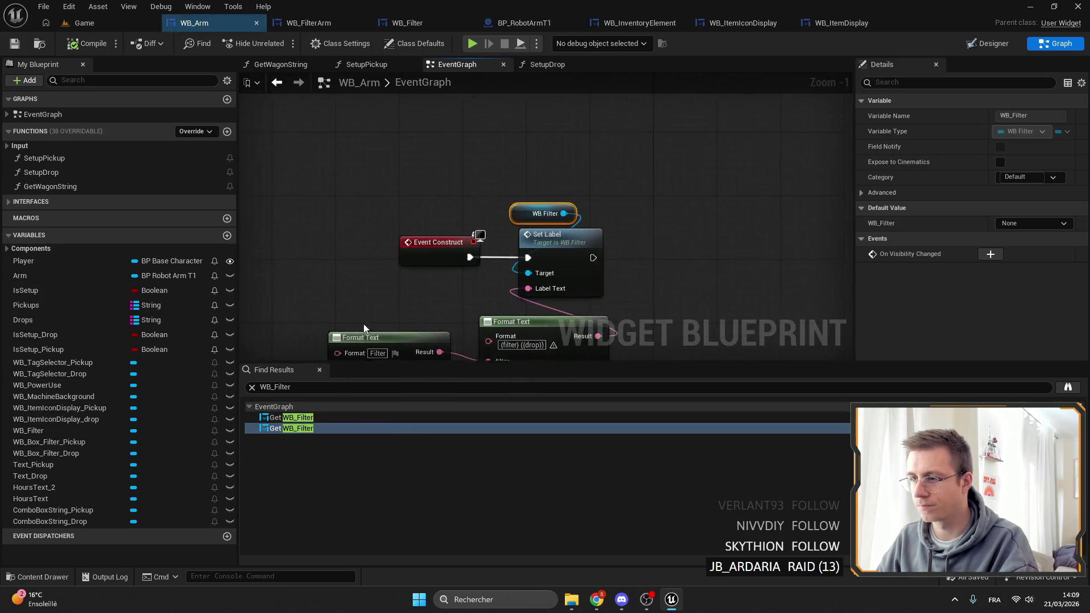
{"action": "scroll", "coordinate": [458, 169], "scroll_direction": "down", "scroll_amount": 1}
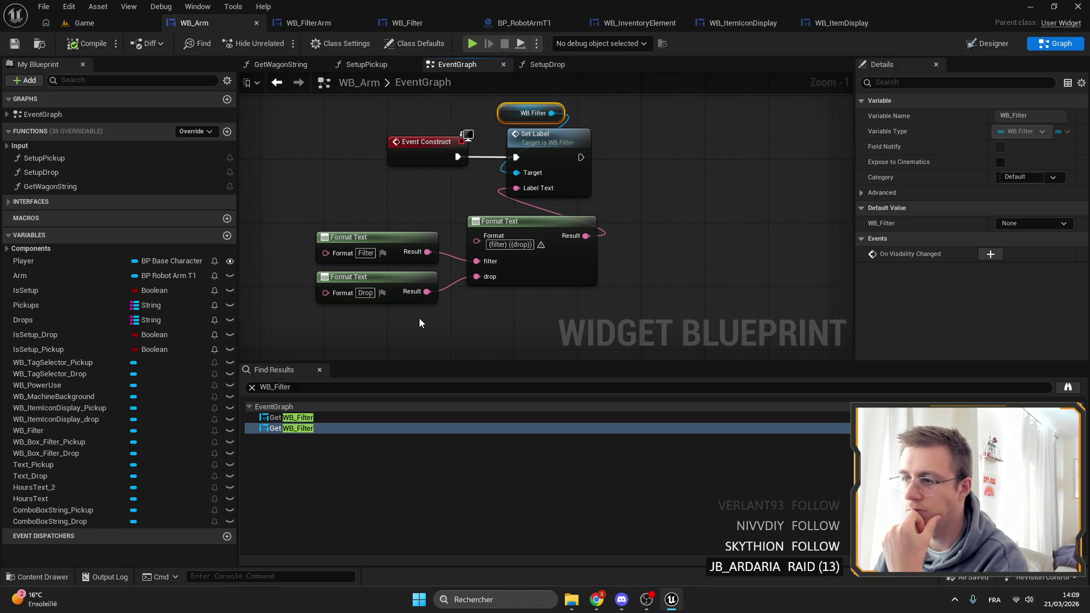
{"action": "left_click", "coordinate": [290, 422]}
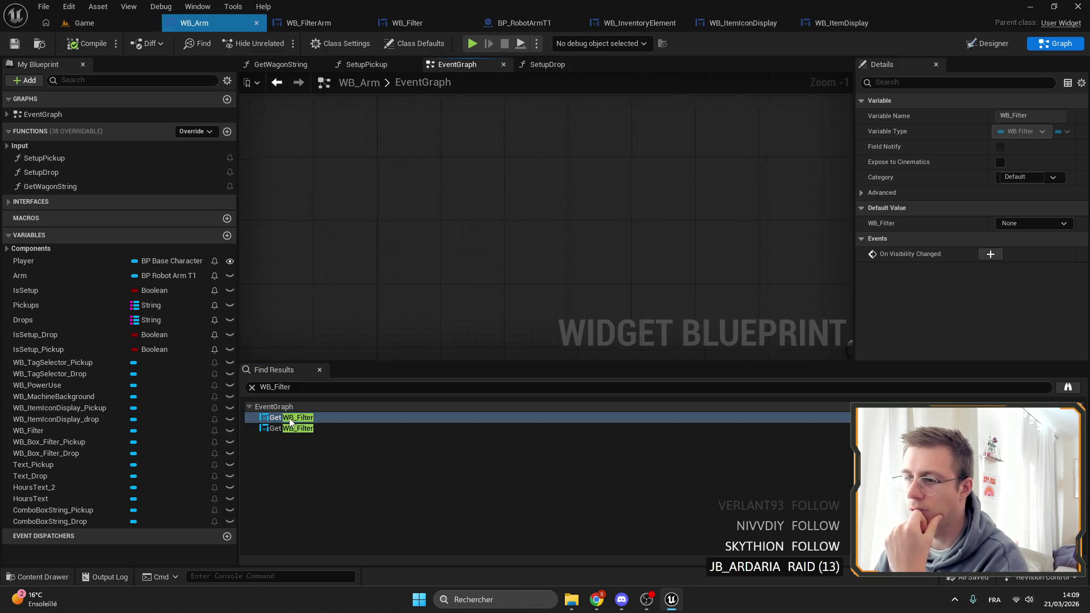
{"action": "left_click", "coordinate": [493, 267]}
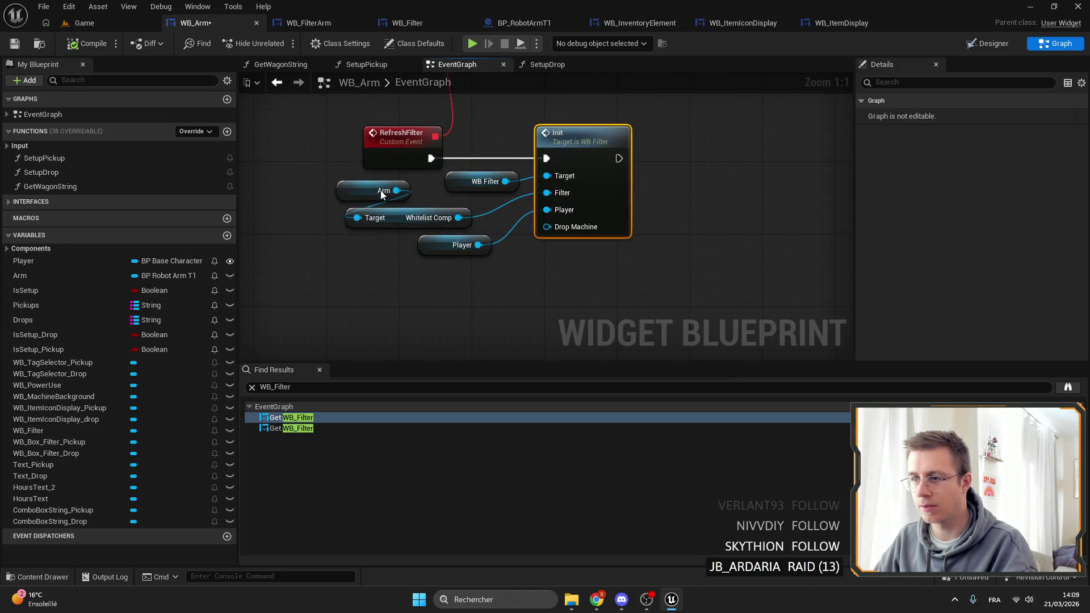
Step: Duplicate the Arm getter and wire its Get Drop Machine into Init's Drop Machine pin
{"action": "left_click", "coordinate": [401, 193]}
{"action": "key", "text": "ctrl+c"}
{"action": "key", "text": "ctrl+v"}
{"action": "left_click_drag", "start_coordinate": [415, 299], "coordinate": [442, 299]}
{"action": "type", "text": "drop"}
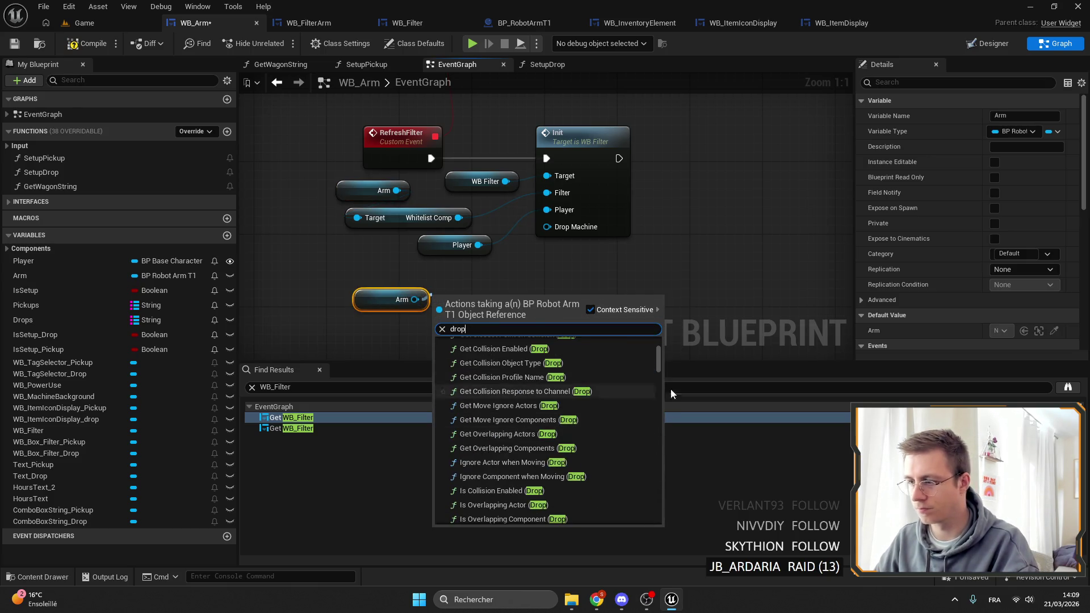
{"action": "left_click_drag", "start_coordinate": [660, 357], "coordinate": [659, 513]}
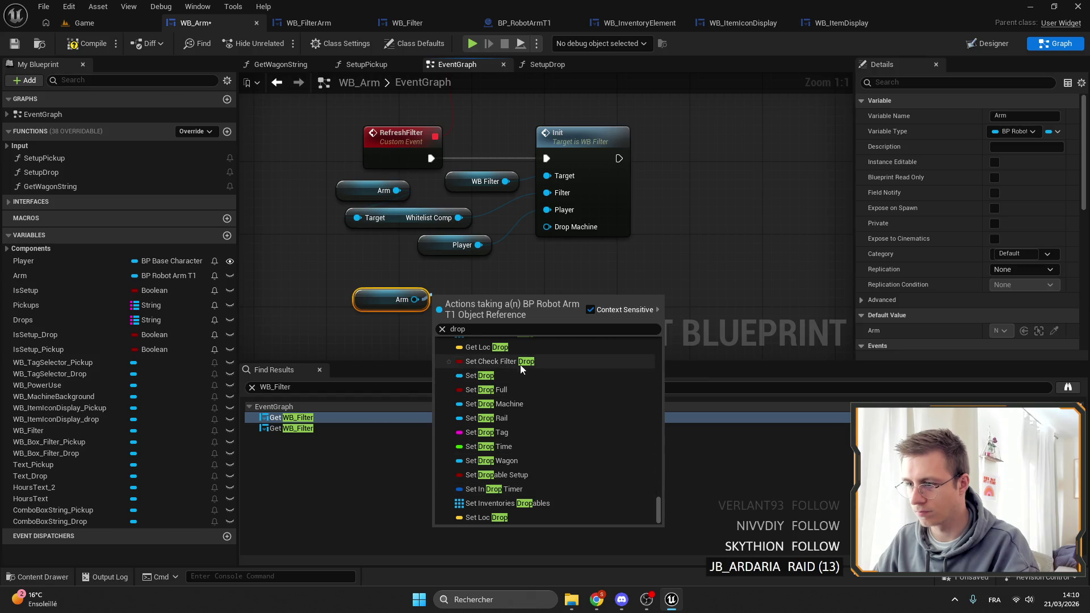
{"action": "scroll", "coordinate": [520, 365], "scroll_direction": "up", "scroll_amount": 2}
{"action": "type", "text": " machi"}
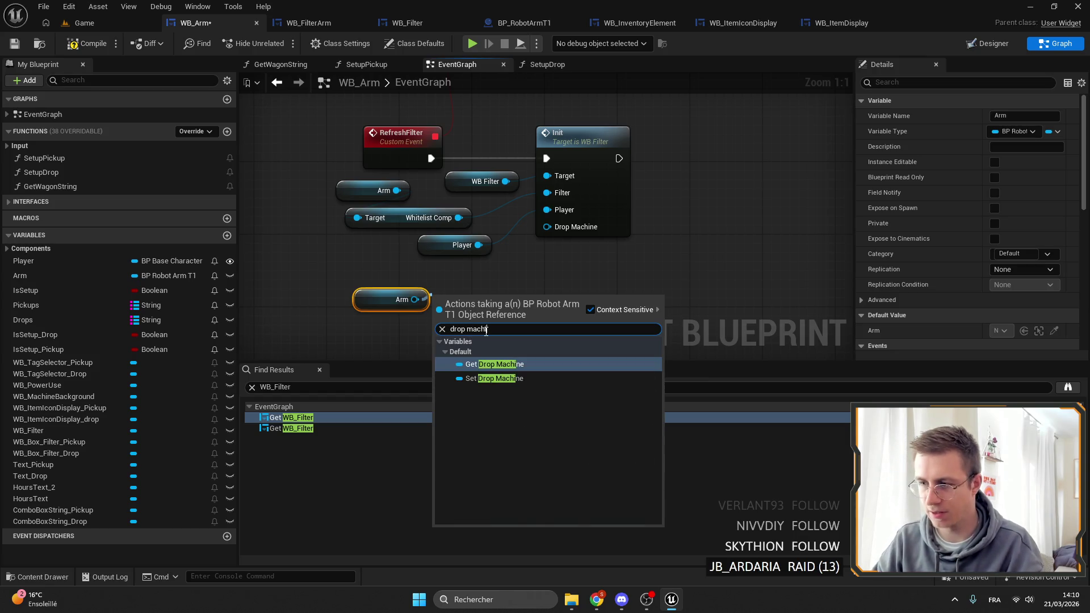
{"action": "key", "text": "Return"}
{"action": "mouse_move", "coordinate": [537, 299]}
{"action": "left_mouse_down"}
{"action": "mouse_move", "coordinate": [486, 312]}
{"action": "mouse_move", "coordinate": [565, 238]}
{"action": "mouse_move", "coordinate": [549, 302]}
{"action": "mouse_move", "coordinate": [547, 227]}
{"action": "left_mouse_up"}
{"action": "key", "text": "Escape"}
{"action": "key", "text": "Escape"}
Step: Align the Arm, Drop Machine, Whitelist Comp and Player getters, and save WB_Arm
{"action": "left_click_drag", "start_coordinate": [493, 299], "coordinate": [422, 272]}
{"action": "left_click", "coordinate": [557, 301]}
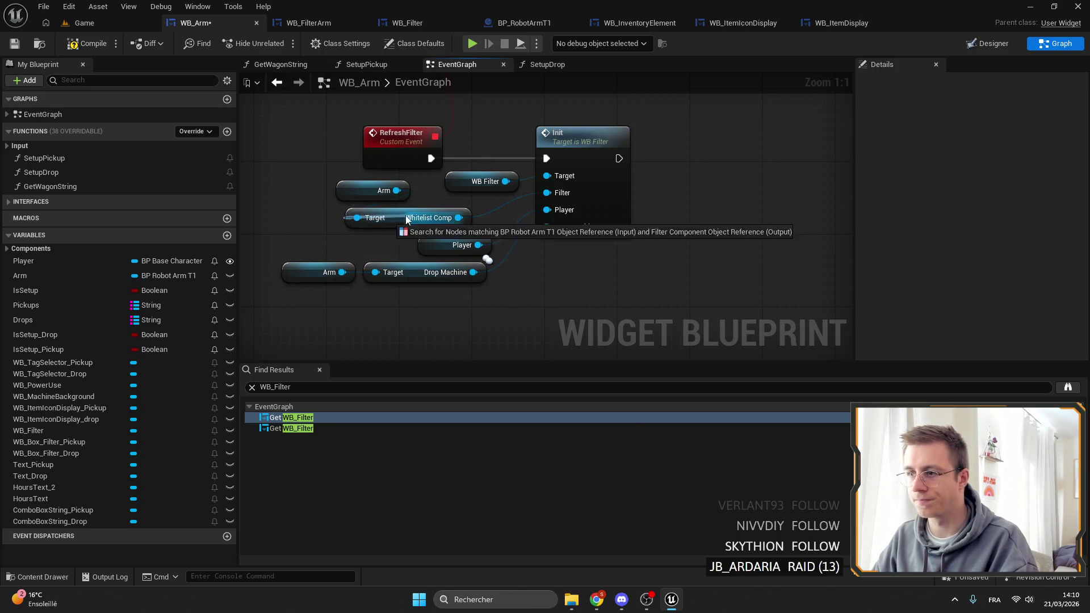
{"action": "left_click_drag", "start_coordinate": [409, 216], "coordinate": [461, 207]}
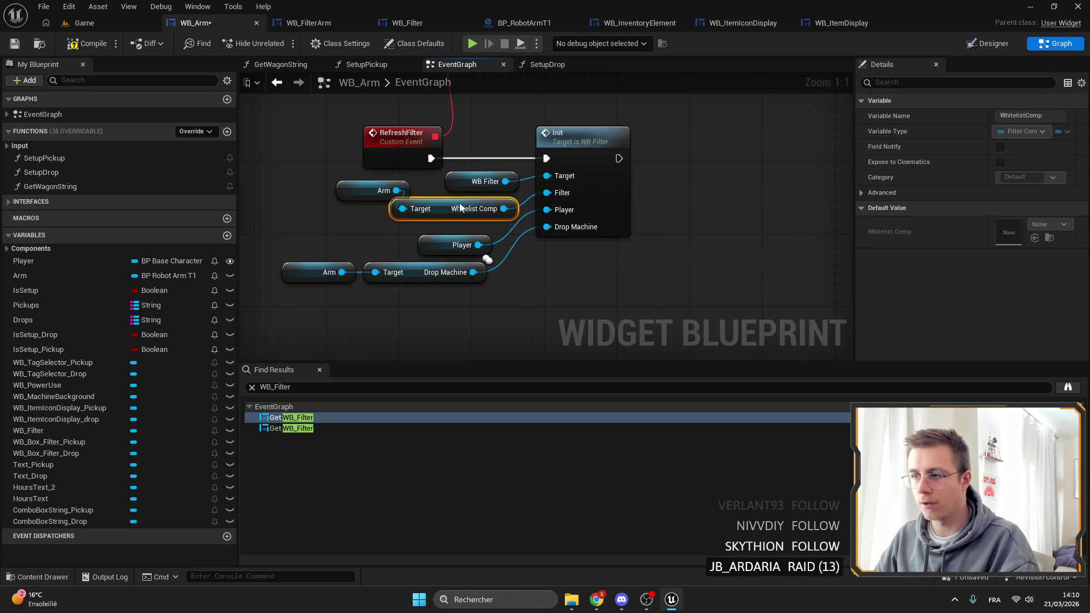
{"action": "left_click_drag", "start_coordinate": [361, 199], "coordinate": [347, 213]}
{"action": "left_click_drag", "start_coordinate": [456, 244], "coordinate": [483, 235]}
{"action": "mouse_move", "coordinate": [276, 326]}
{"action": "left_mouse_down"}
{"action": "mouse_move", "coordinate": [392, 277]}
{"action": "mouse_move", "coordinate": [425, 277]}
{"action": "left_mouse_up"}
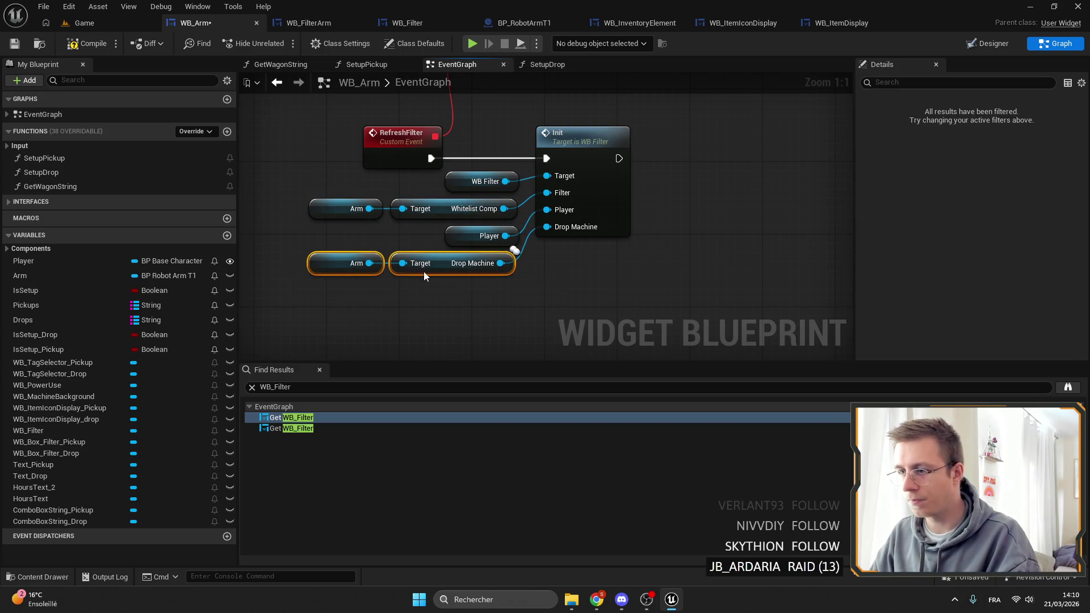
{"action": "left_click", "coordinate": [17, 42]}
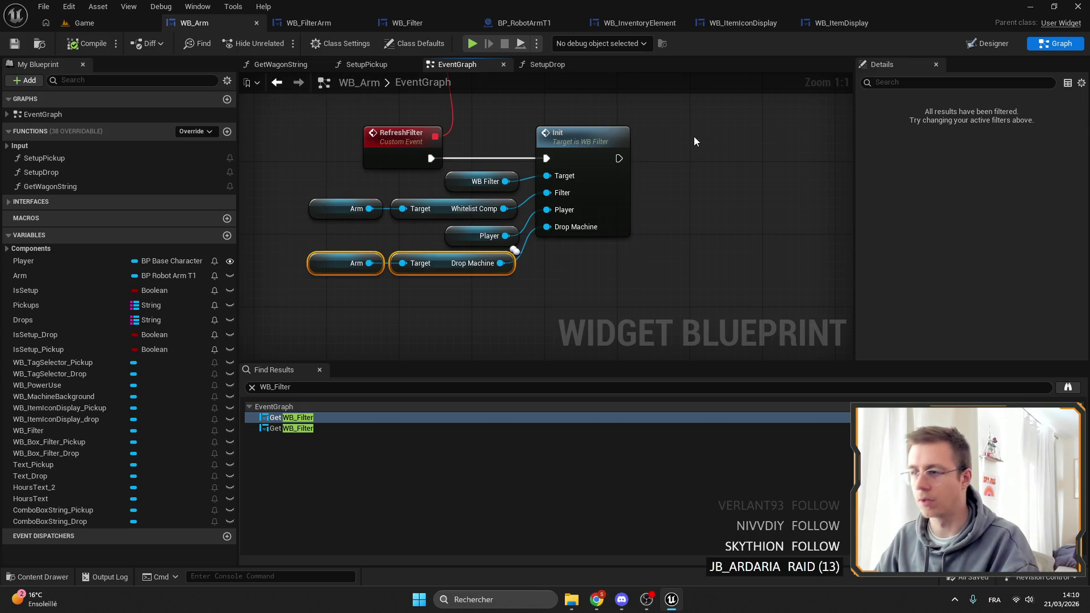
{"action": "scroll", "coordinate": [621, 194], "scroll_direction": "down", "scroll_amount": 3}
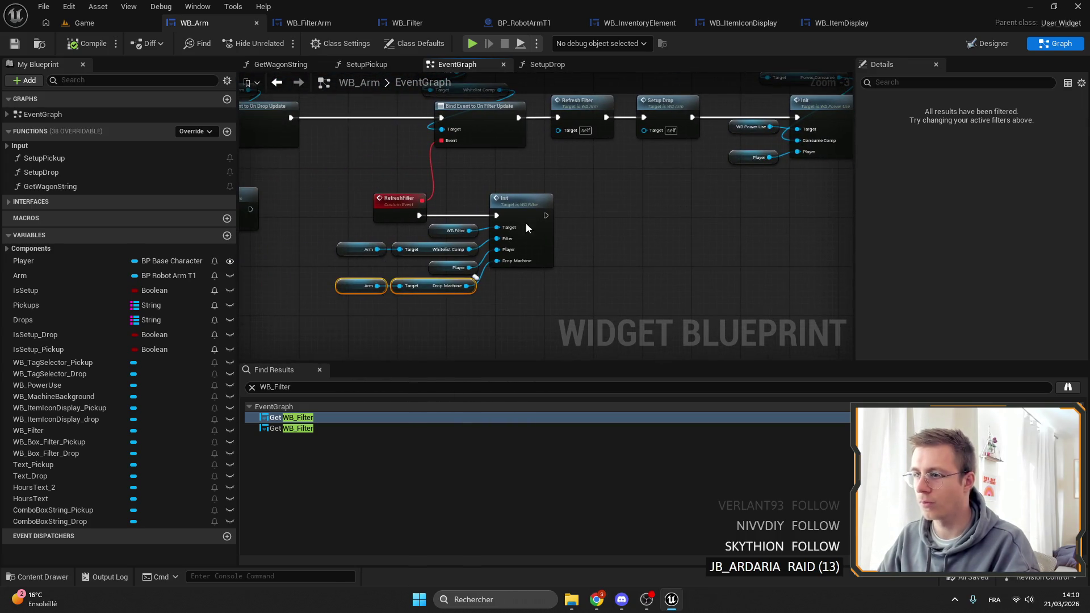
{"action": "double_click", "coordinate": [525, 224]}
Step: Playtest the Game level past the breakpoint, close the arm menu and stop, then view WB_FilterArm
{"action": "left_click", "coordinate": [79, 23]}
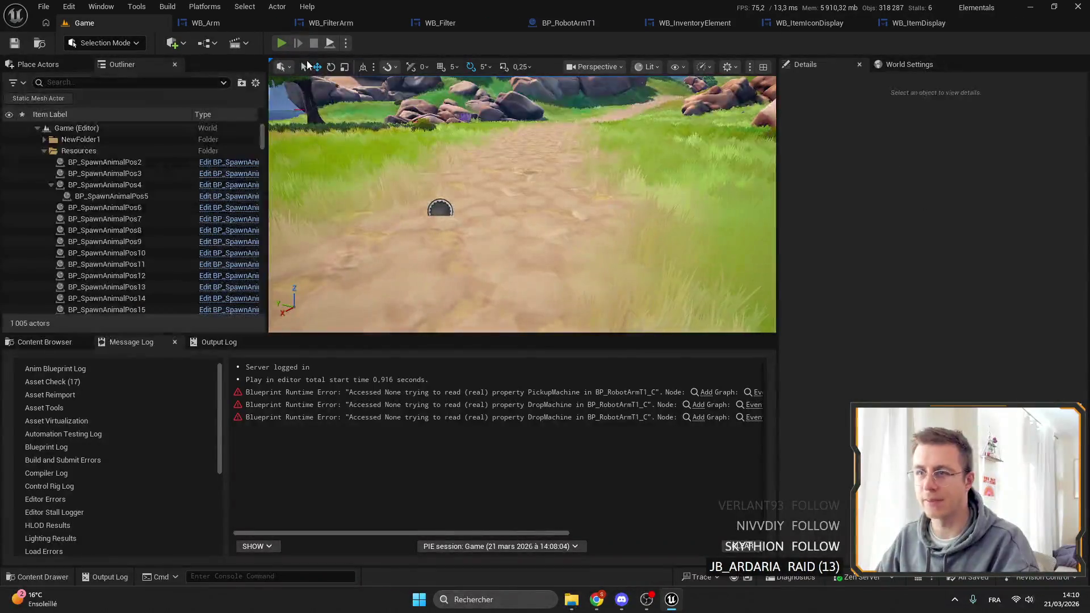
{"action": "key", "text": "alt+p"}
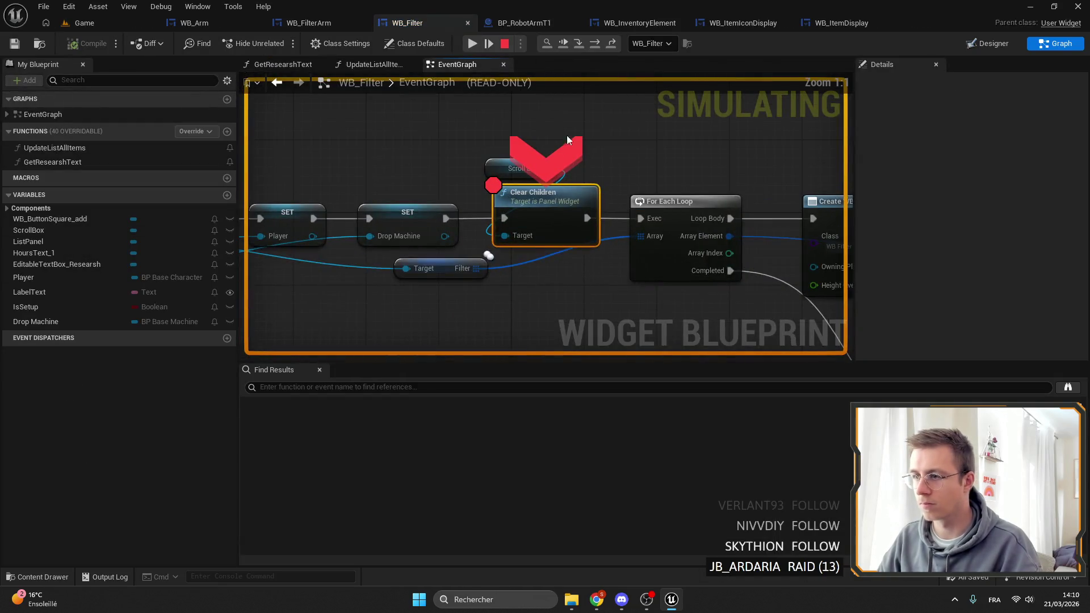
{"action": "left_click", "coordinate": [470, 44]}
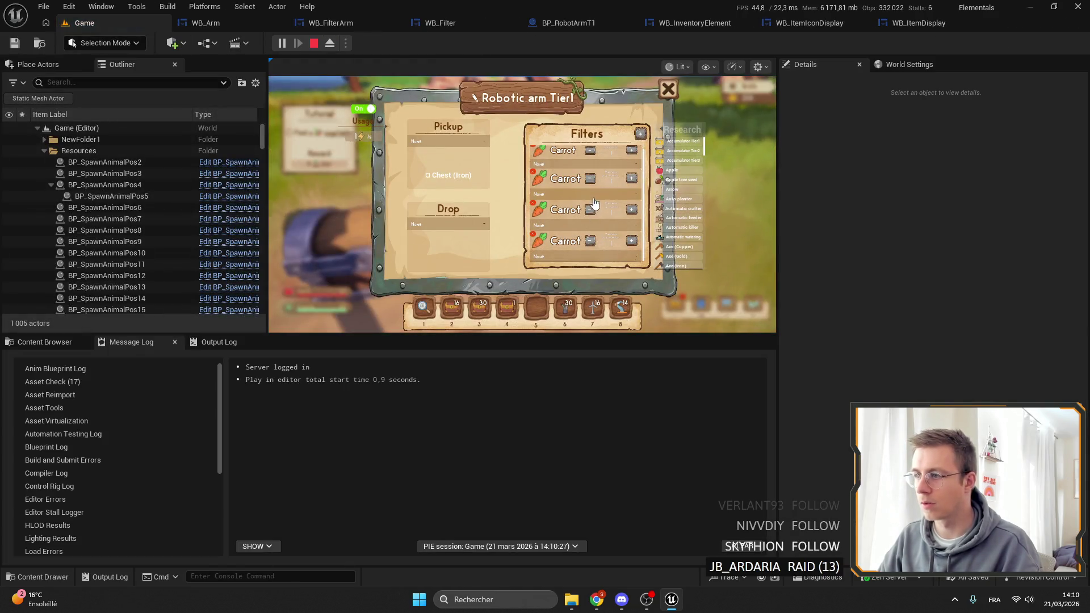
{"action": "key", "text": "Escape"}
{"action": "key", "text": "Escape"}
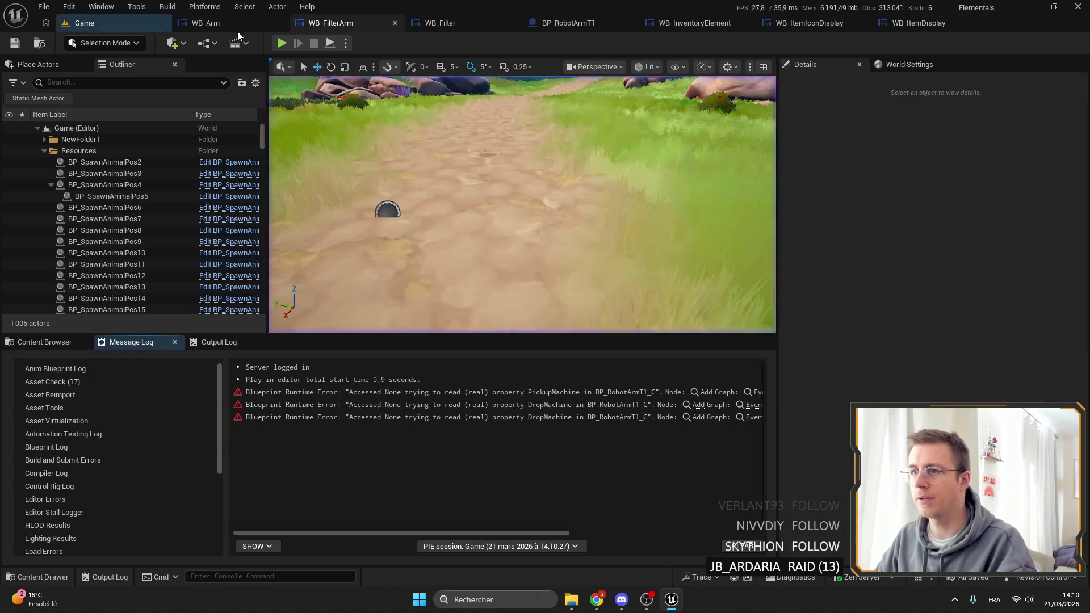
{"action": "left_click", "coordinate": [325, 26]}
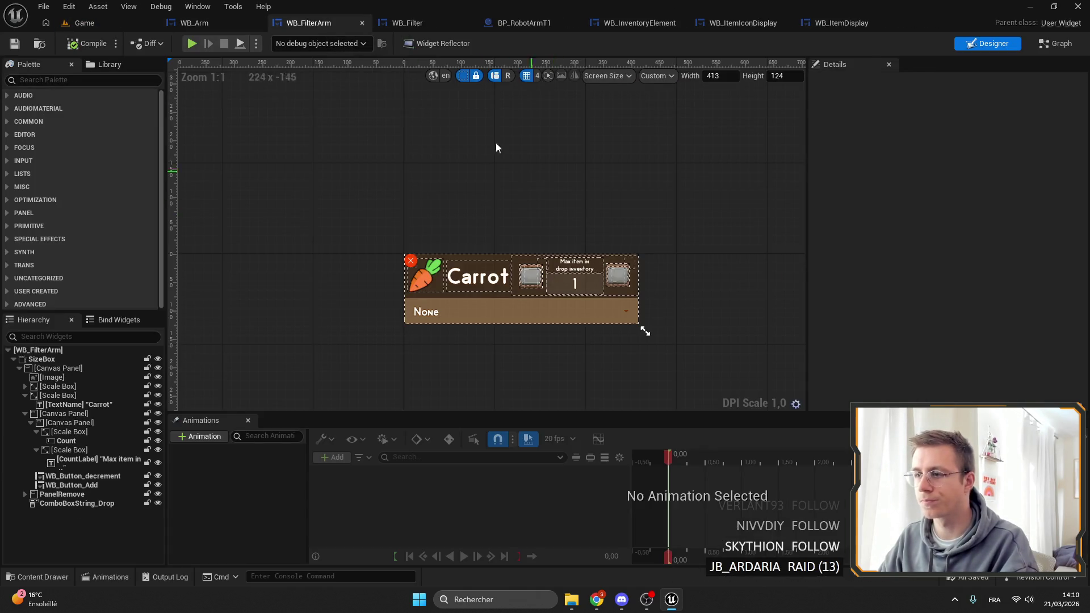
Step: Open WB_Filter's Designer and explore its widget tree down to the ListPanel
{"action": "left_click", "coordinate": [223, 24]}
{"action": "left_click", "coordinate": [425, 25]}
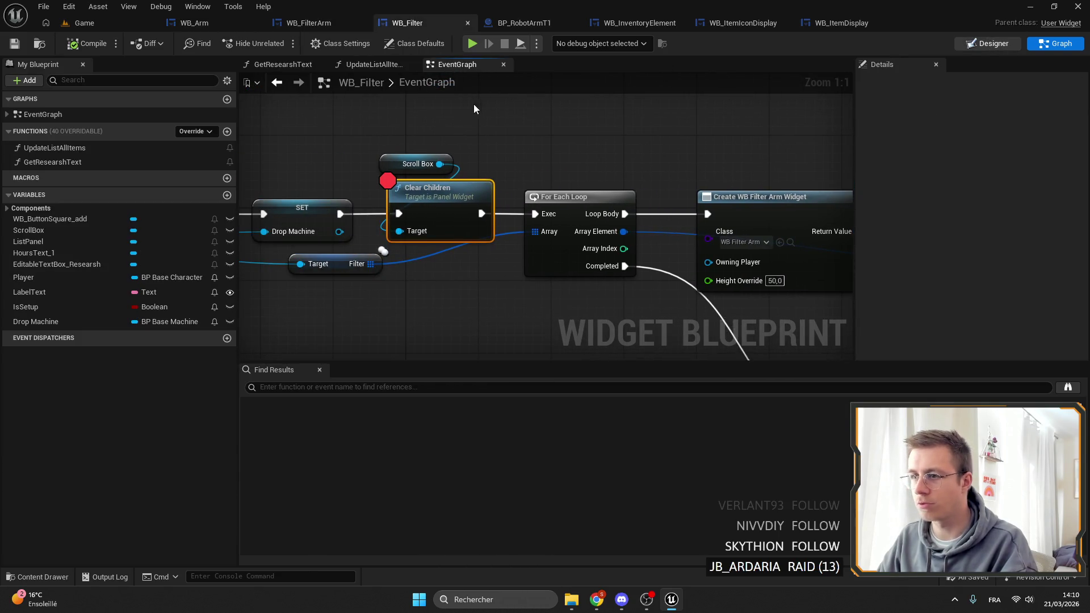
{"action": "key", "text": "shift+F12"}
{"action": "left_click", "coordinate": [463, 230]}
{"action": "left_click", "coordinate": [58, 413]}
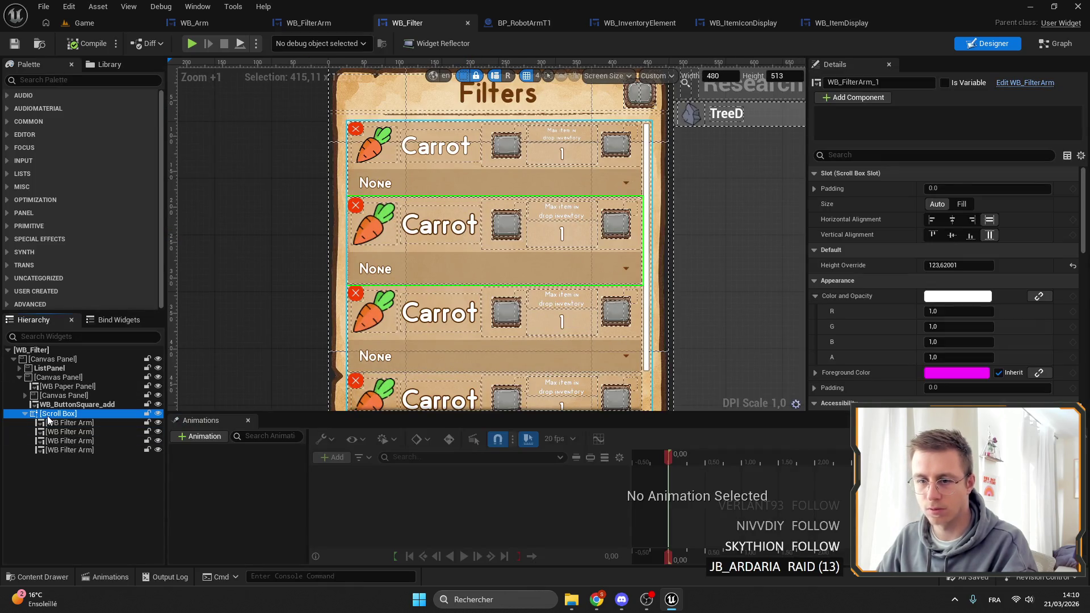
{"action": "left_click", "coordinate": [25, 395]}
{"action": "left_click", "coordinate": [31, 404]}
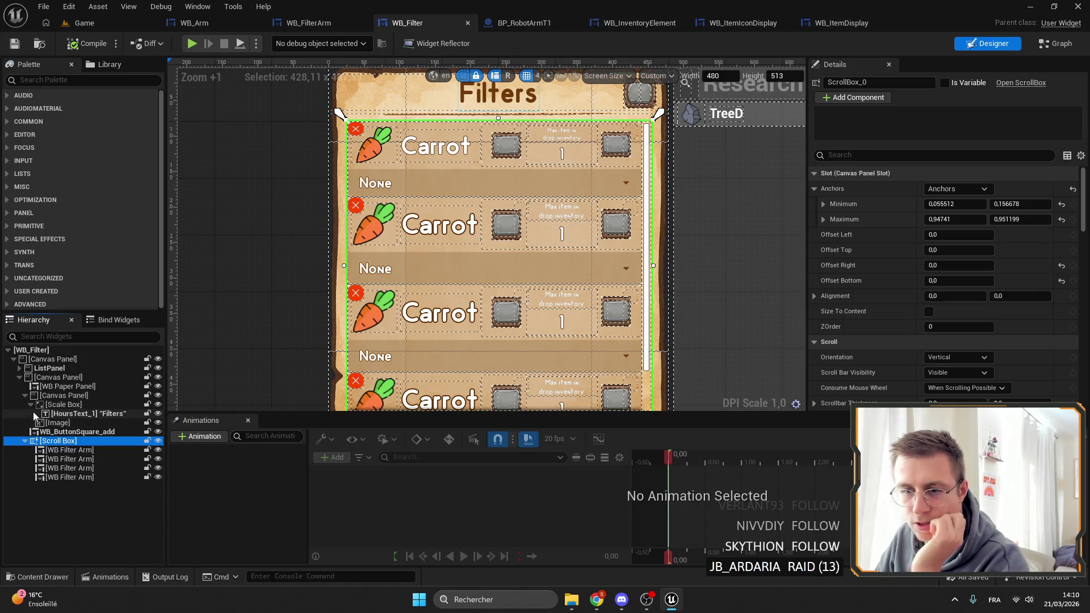
{"action": "left_click", "coordinate": [19, 367]}
{"action": "left_click", "coordinate": [51, 369]}
Step: Expand ListPanel's Vertical and Horizontal boxes and select the ScrollBox to edit its name
{"action": "scroll", "coordinate": [614, 252], "scroll_direction": "down", "scroll_amount": 3}
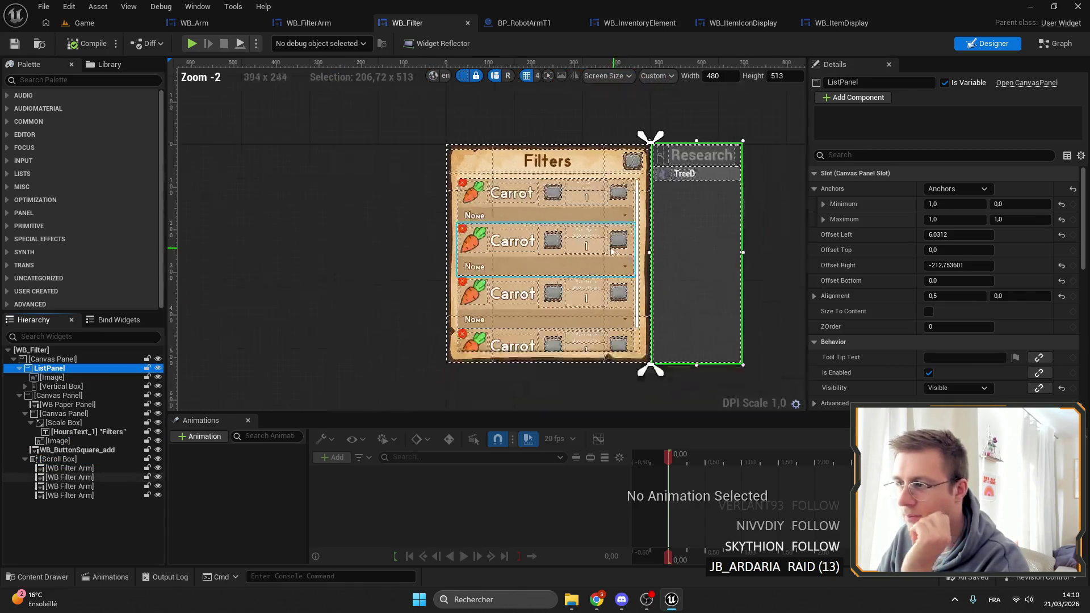
{"action": "left_click", "coordinate": [25, 386]}
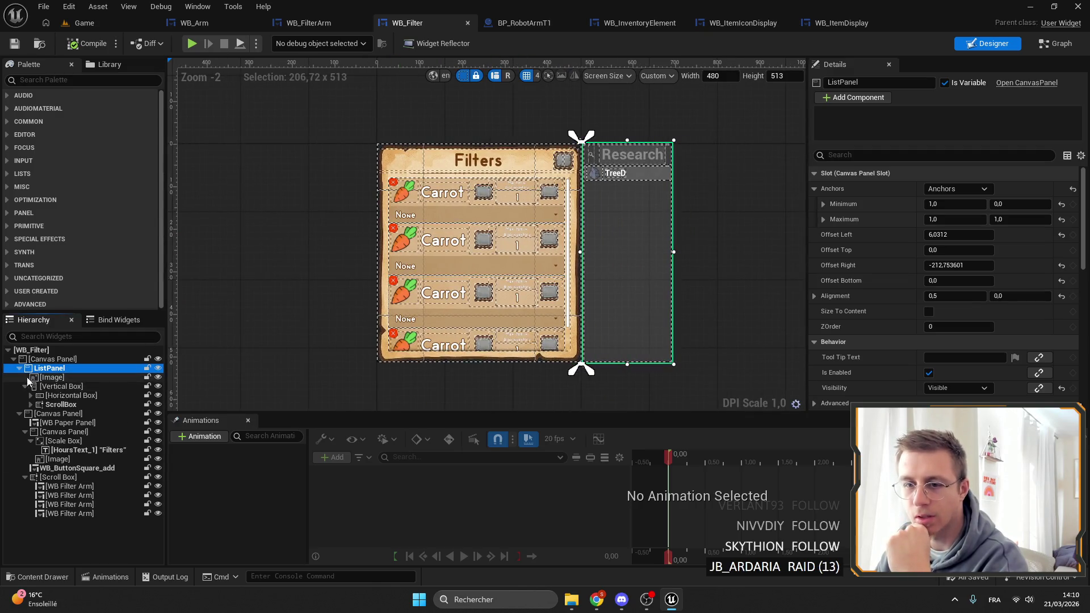
{"action": "left_click", "coordinate": [31, 395]}
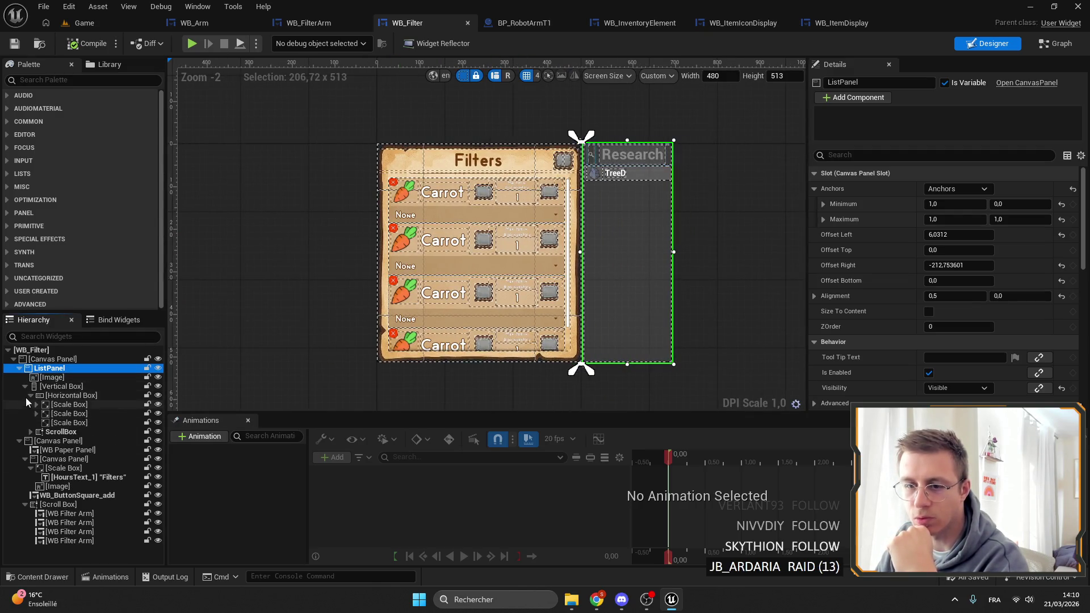
{"action": "left_click", "coordinate": [31, 395]}
{"action": "left_click", "coordinate": [57, 404]}
{"action": "left_click", "coordinate": [30, 404]}
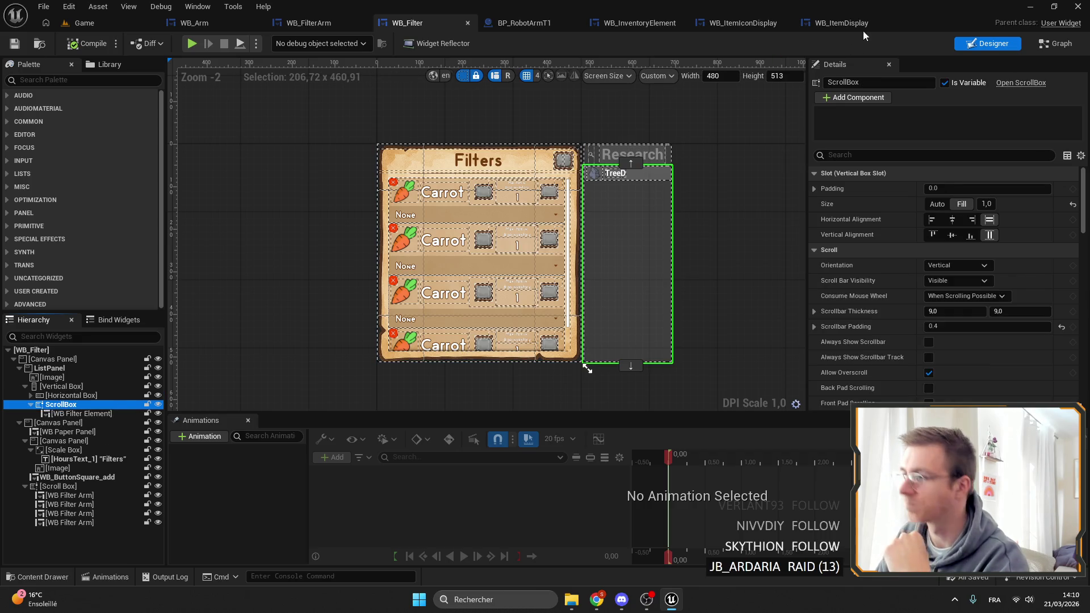
{"action": "left_click", "coordinate": [883, 83]}
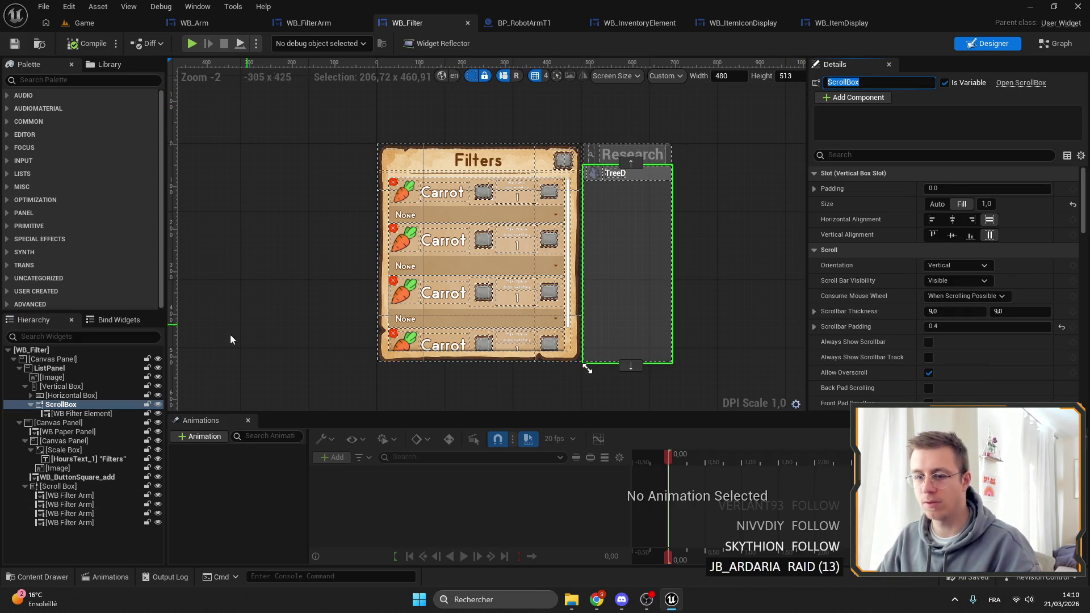
{"action": "left_click_drag", "start_coordinate": [309, 339], "coordinate": [343, 325]}
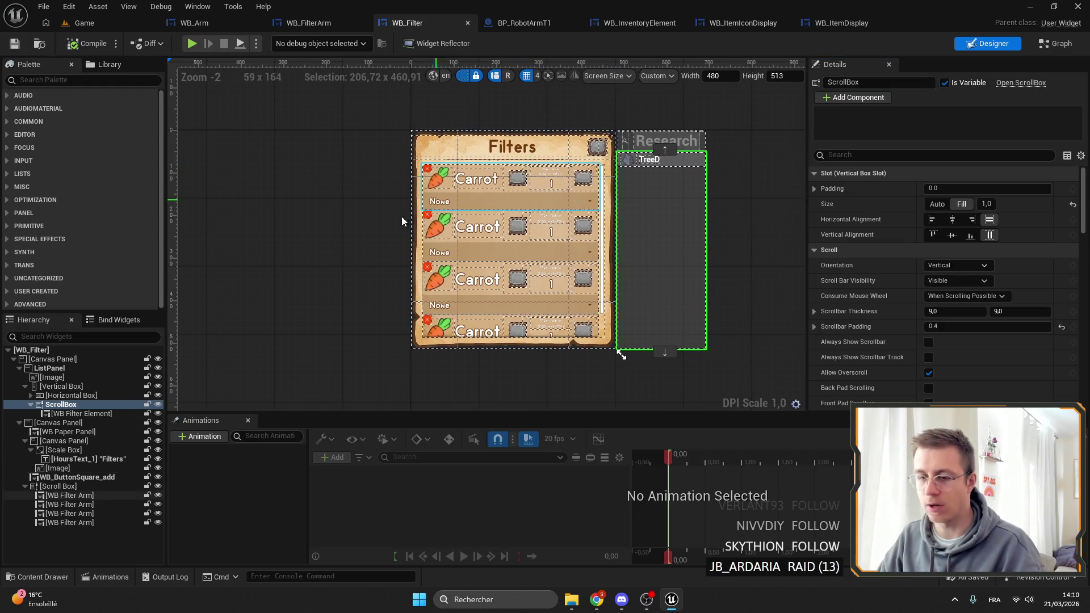
Step: In WB_Filter's event graph, remove the breakpoint from the Clear Children node
{"action": "left_click", "coordinate": [1055, 43]}
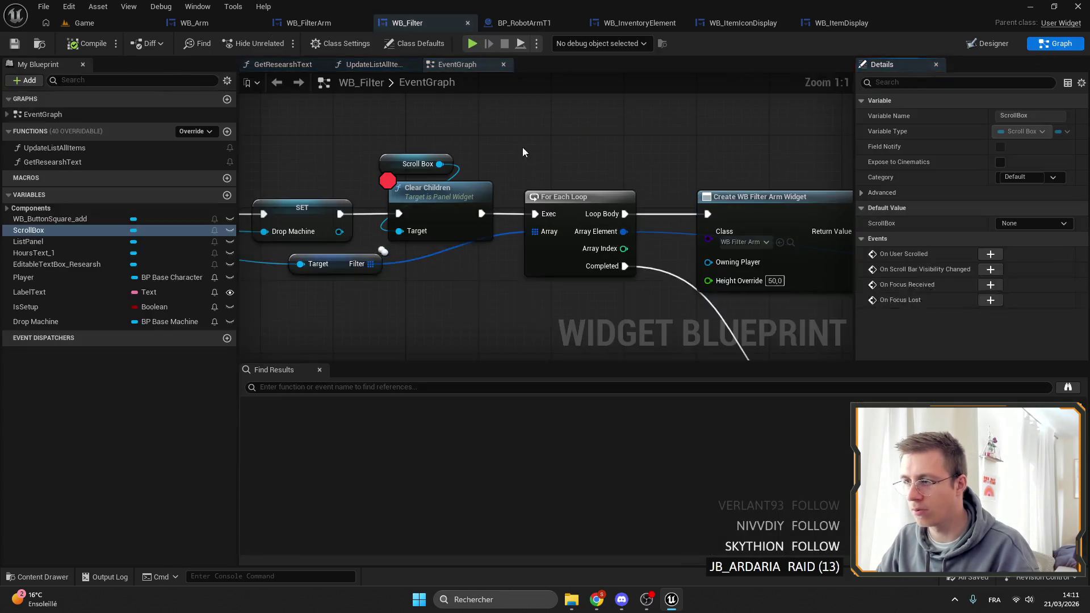
{"action": "right_click", "coordinate": [588, 196]}
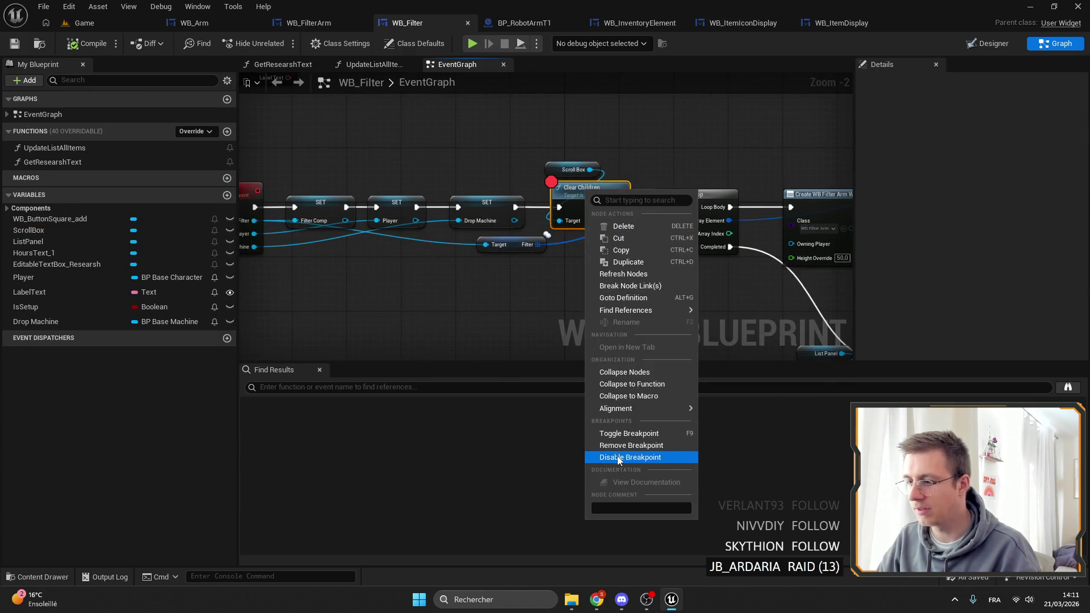
{"action": "left_click", "coordinate": [630, 445]}
{"action": "mouse_move", "coordinate": [566, 162]}
{"action": "left_mouse_down"}
{"action": "mouse_move", "coordinate": [299, 163]}
{"action": "mouse_move", "coordinate": [356, 181]}
{"action": "left_mouse_up"}
{"action": "scroll", "coordinate": [356, 181], "scroll_direction": "up", "scroll_amount": 2}
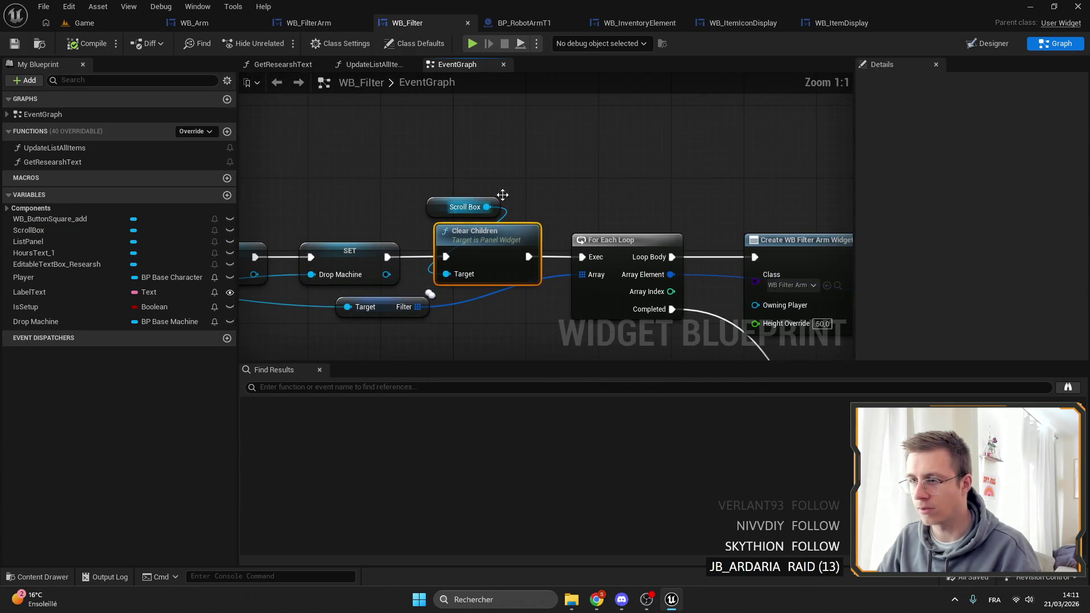
Step: Rename the filter list's scroll box to ScrollBox_Filter, set as a variable, and return to the graph
{"action": "double_click", "coordinate": [486, 205]}
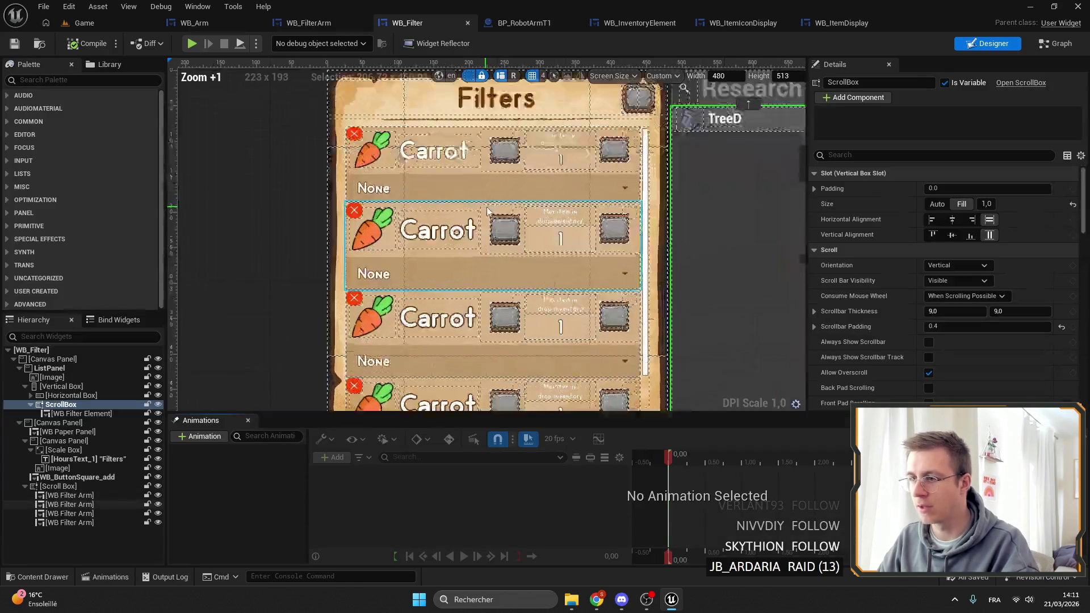
{"action": "left_click", "coordinate": [877, 84]}
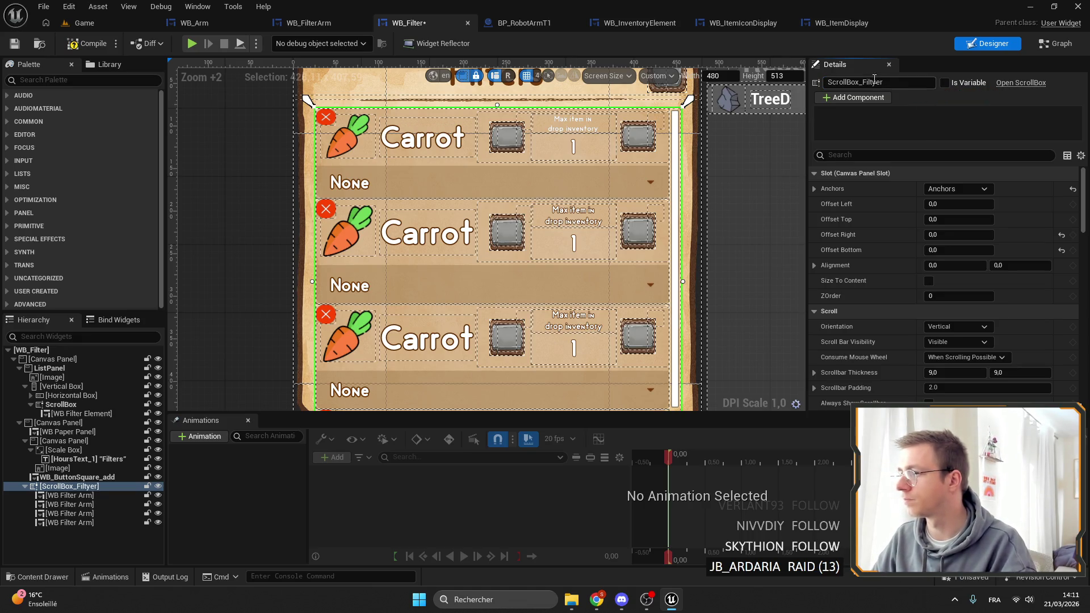
{"action": "key", "text": "ctrl+z"}
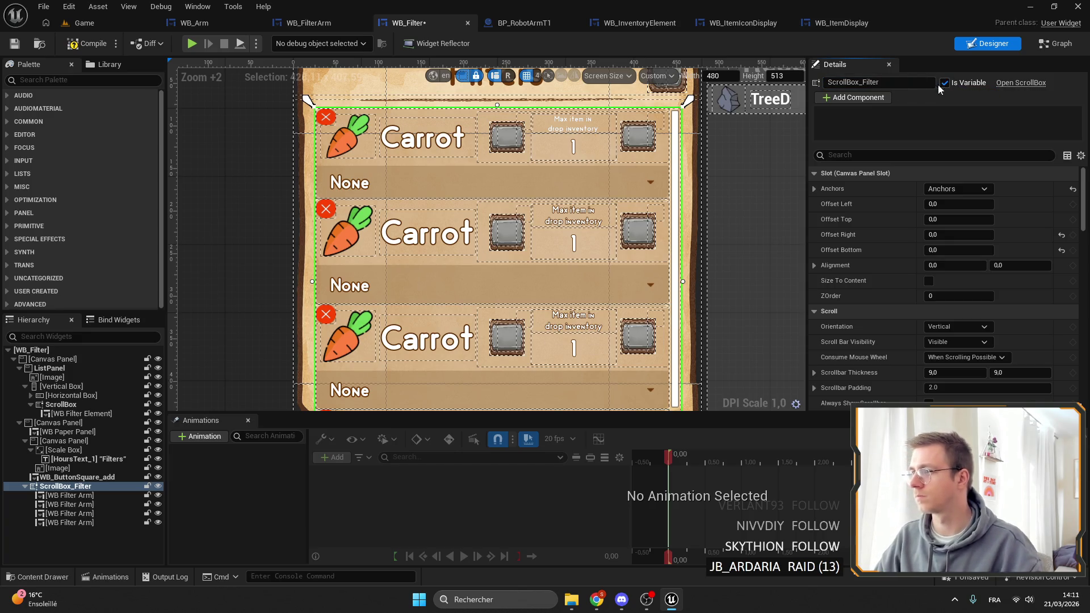
{"action": "left_click", "coordinate": [1056, 44]}
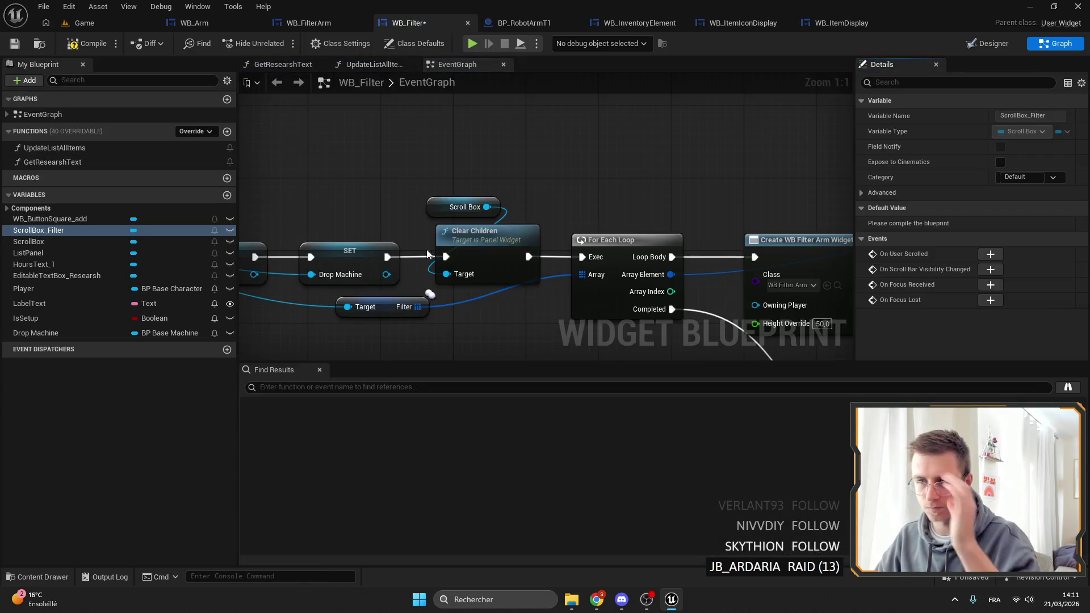
Step: Wire ScrollBox_Filter into the Clear Children and Add Child targets and delete the old Scroll Box reference
{"action": "mouse_move", "coordinate": [549, 273]}
{"action": "left_mouse_down"}
{"action": "mouse_move", "coordinate": [474, 241]}
{"action": "mouse_move", "coordinate": [469, 221]}
{"action": "mouse_move", "coordinate": [556, 200]}
{"action": "left_mouse_up"}
{"action": "type", "text": "ScrollBox_Filter"}
{"action": "left_click", "coordinate": [523, 290]}
{"action": "left_click_drag", "start_coordinate": [675, 203], "coordinate": [488, 219]}
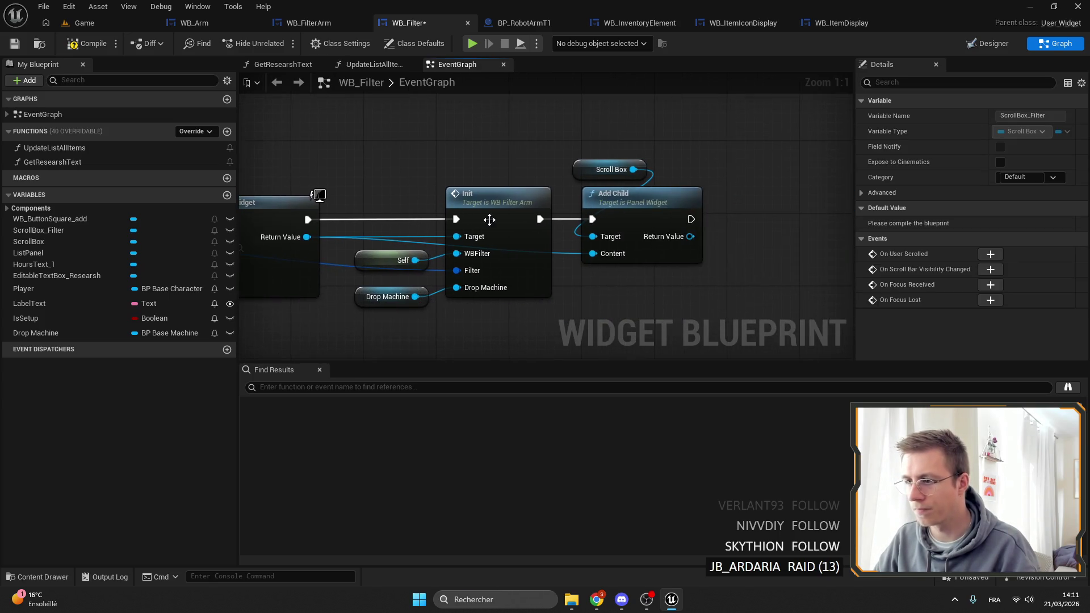
{"action": "mouse_move", "coordinate": [601, 238]}
{"action": "left_mouse_down"}
{"action": "mouse_move", "coordinate": [604, 312]}
{"action": "mouse_move", "coordinate": [584, 266]}
{"action": "left_mouse_up"}
{"action": "mouse_move", "coordinate": [570, 199]}
{"action": "left_mouse_down"}
{"action": "mouse_move", "coordinate": [585, 282]}
{"action": "mouse_move", "coordinate": [566, 111]}
{"action": "left_mouse_up"}
{"action": "left_click", "coordinate": [652, 351]}
{"action": "left_click", "coordinate": [588, 132]}
{"action": "key", "text": "Delete"}
{"action": "scroll", "coordinate": [521, 159], "scroll_direction": "down", "scroll_amount": 2}
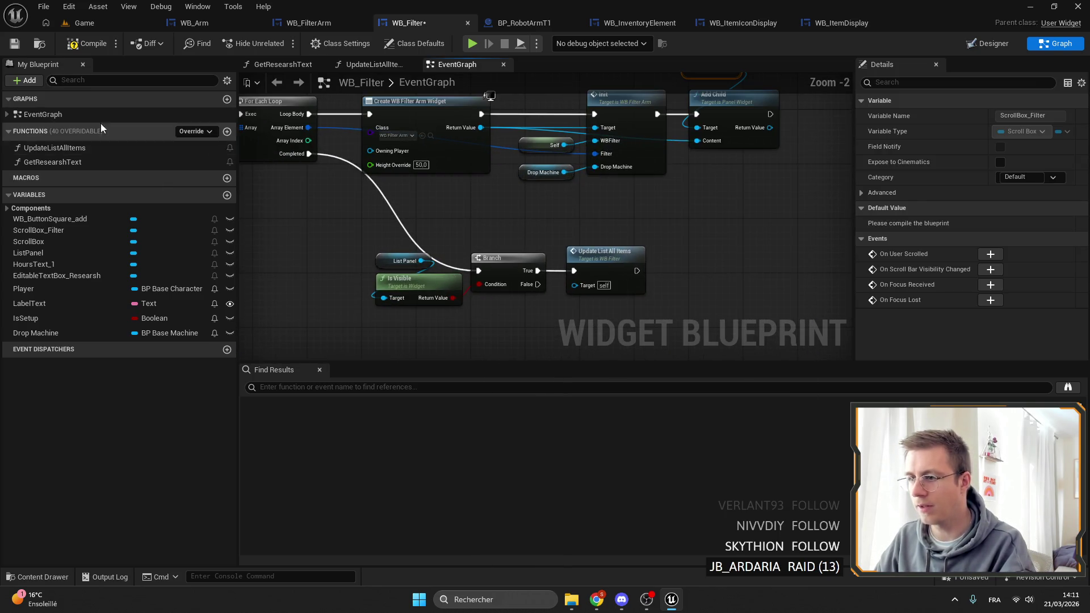
Step: Save WB_Filter, playtest the Game level, and open the robotic arm's interface with F
{"action": "left_click", "coordinate": [14, 43]}
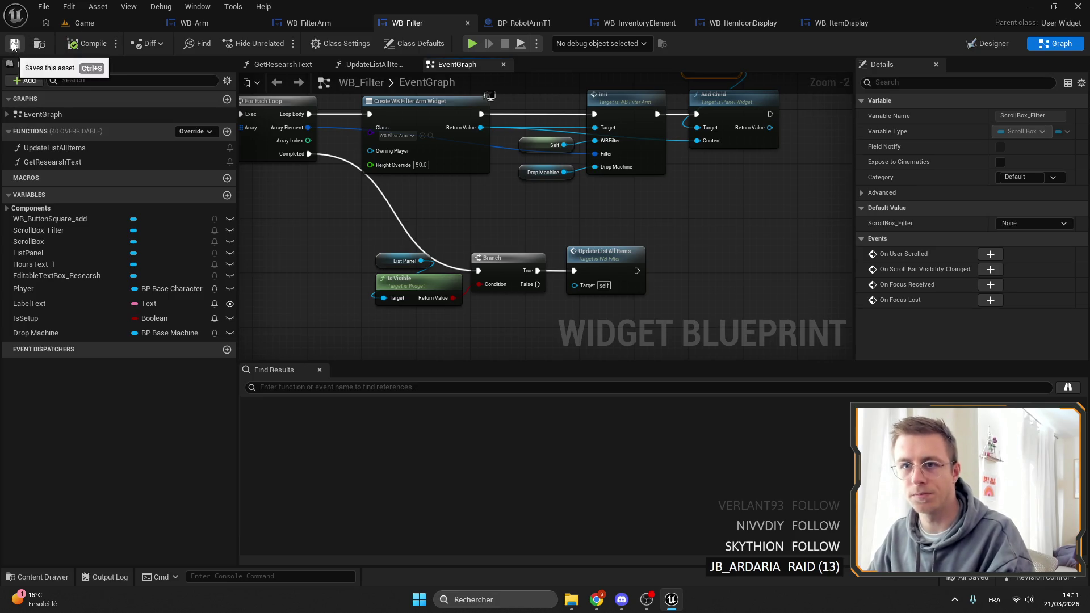
{"action": "left_click", "coordinate": [84, 22]}
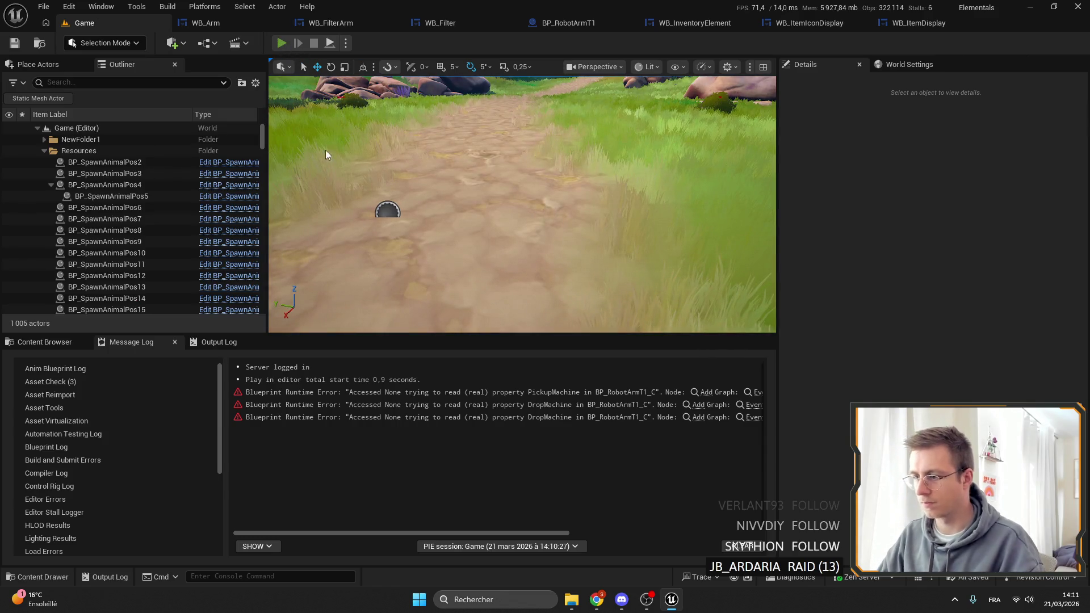
{"action": "key", "text": "alt+p"}
{"action": "key", "text": "f"}
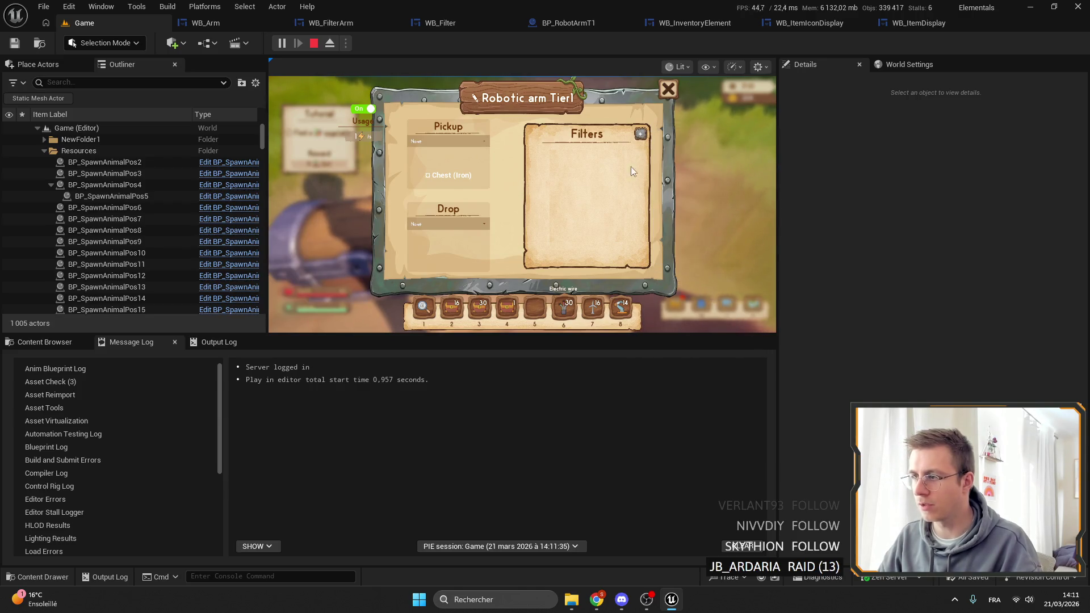
Step: Add Apple tree seed to the arm's filters, reopen the interface with F to verify, then stop and open WB_Arm
{"action": "mouse_move", "coordinate": [640, 134]}
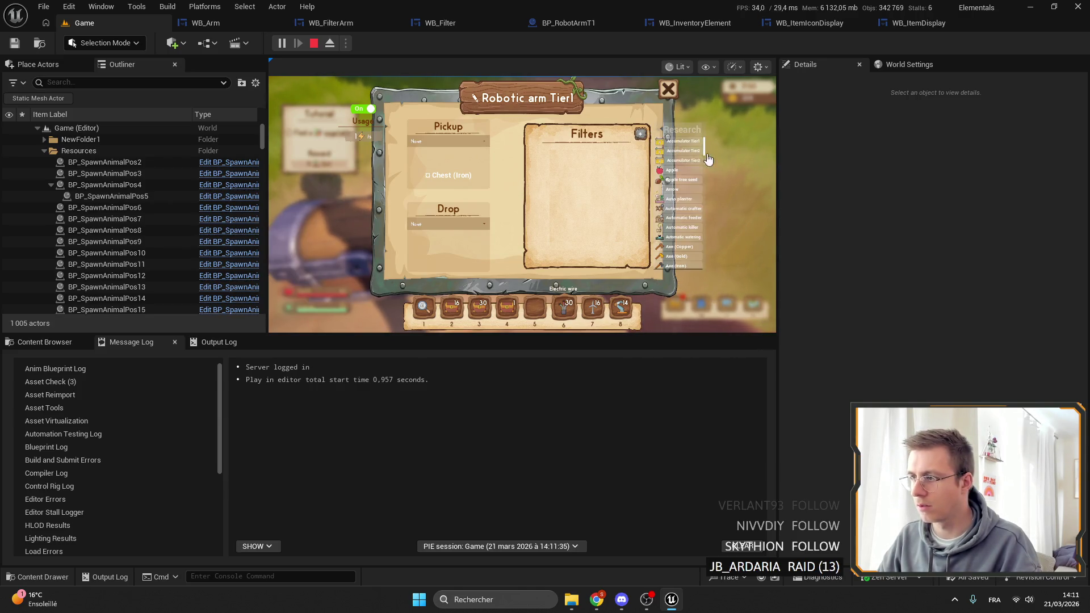
{"action": "left_click", "coordinate": [694, 193]}
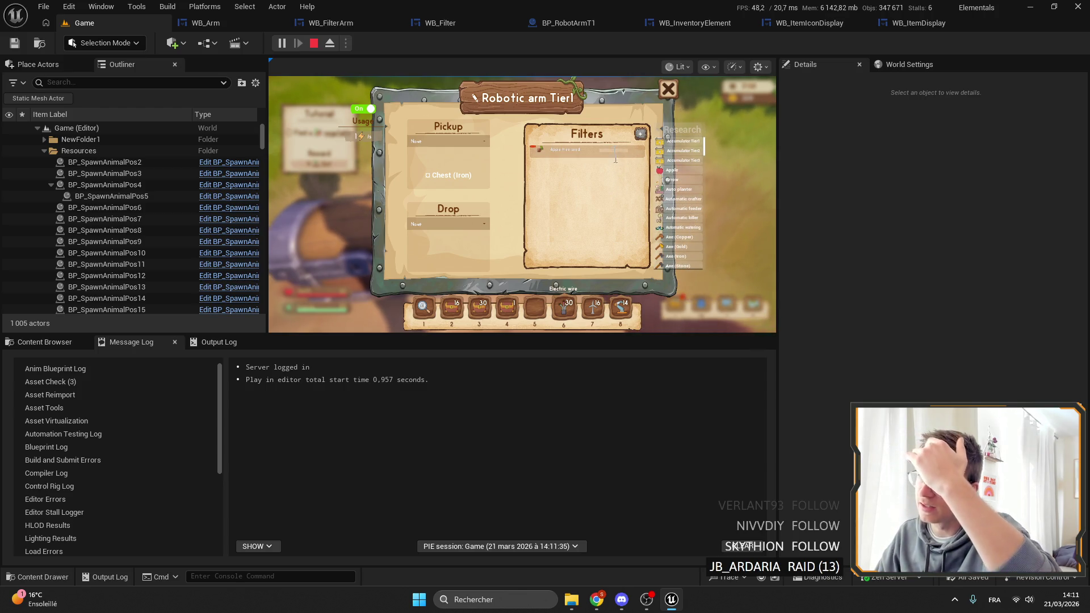
{"action": "key", "text": "Escape"}
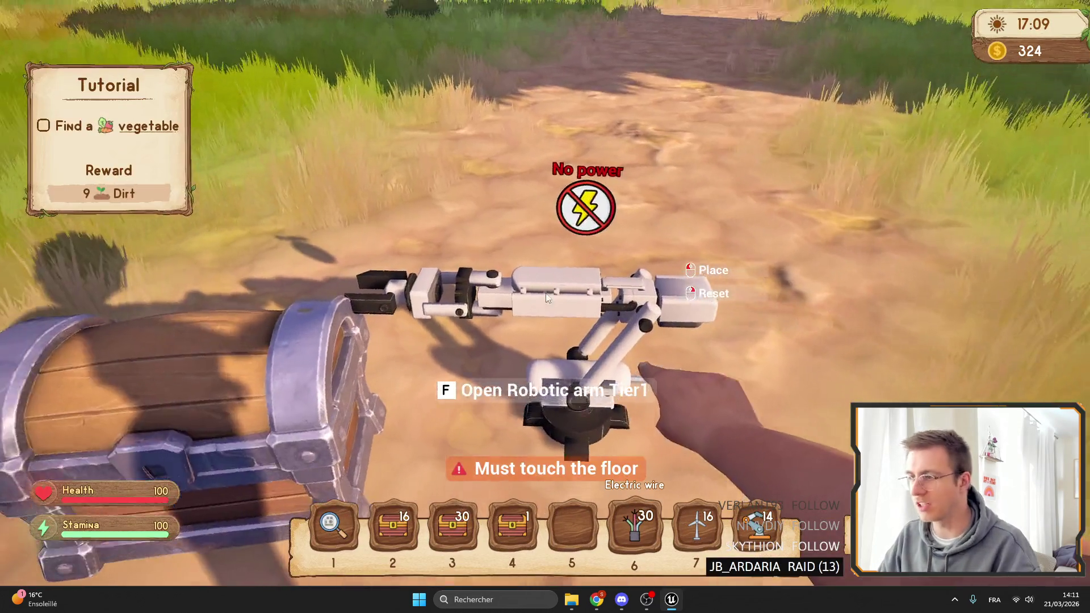
{"action": "key", "text": "f"}
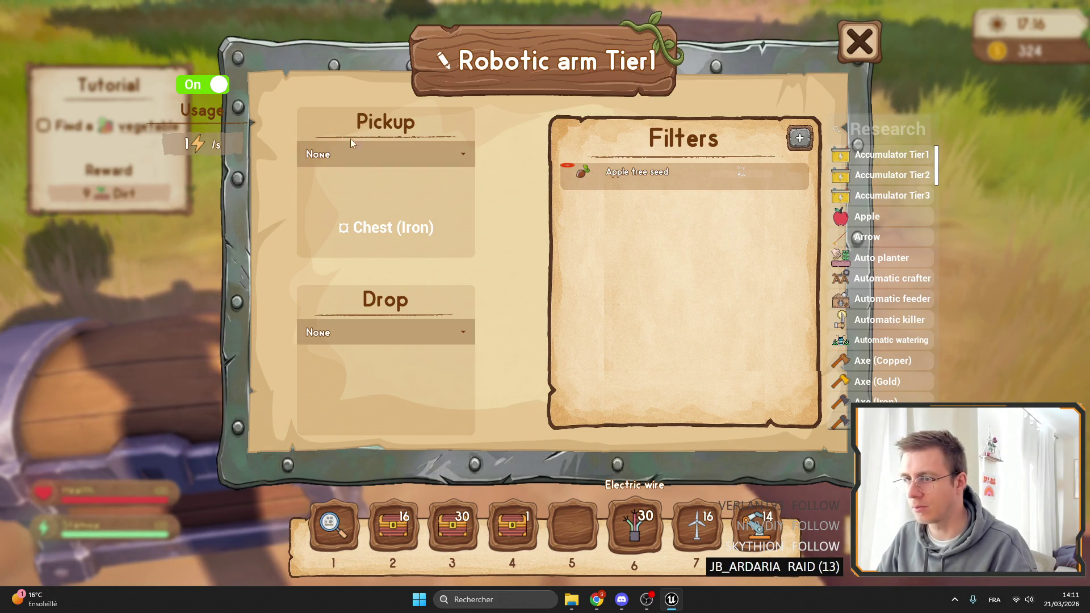
{"action": "key", "text": "f"}
{"action": "key", "text": "f"}
{"action": "key", "text": "f"}
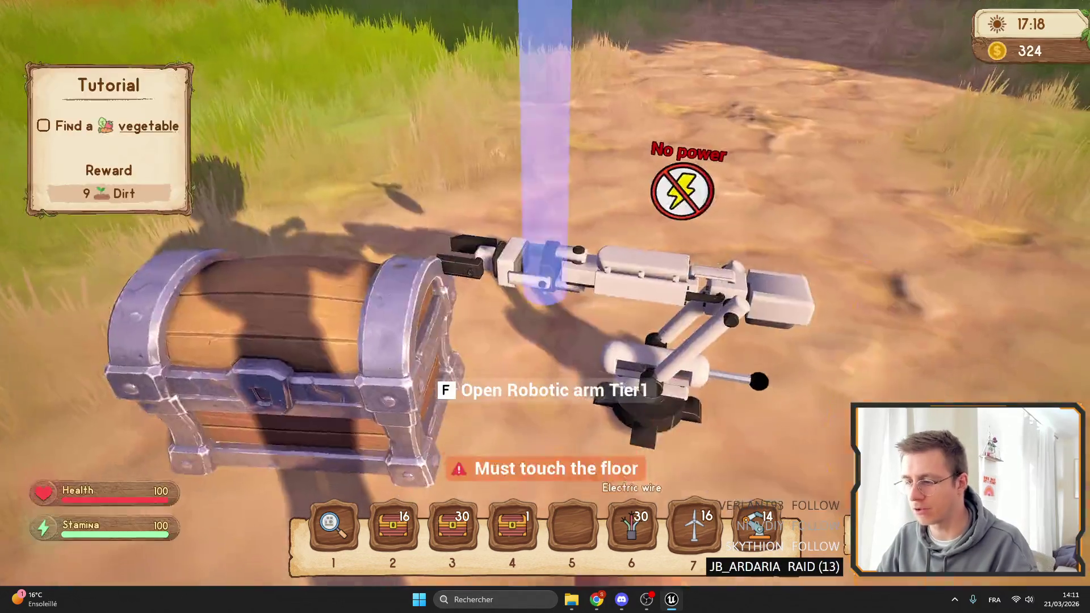
{"action": "key", "text": "f"}
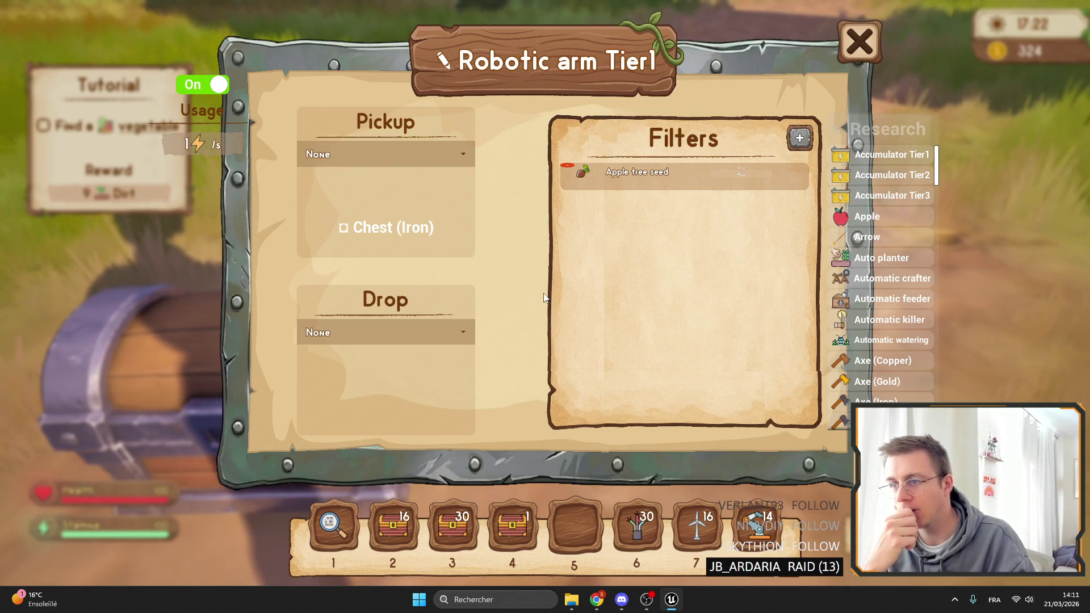
{"action": "key", "text": "f"}
{"action": "left_click", "coordinate": [201, 23]}
Step: Select WB_Arm's Pickup and Drop None labels and set their font to Odin-New_Font
{"action": "left_click", "coordinate": [990, 44]}
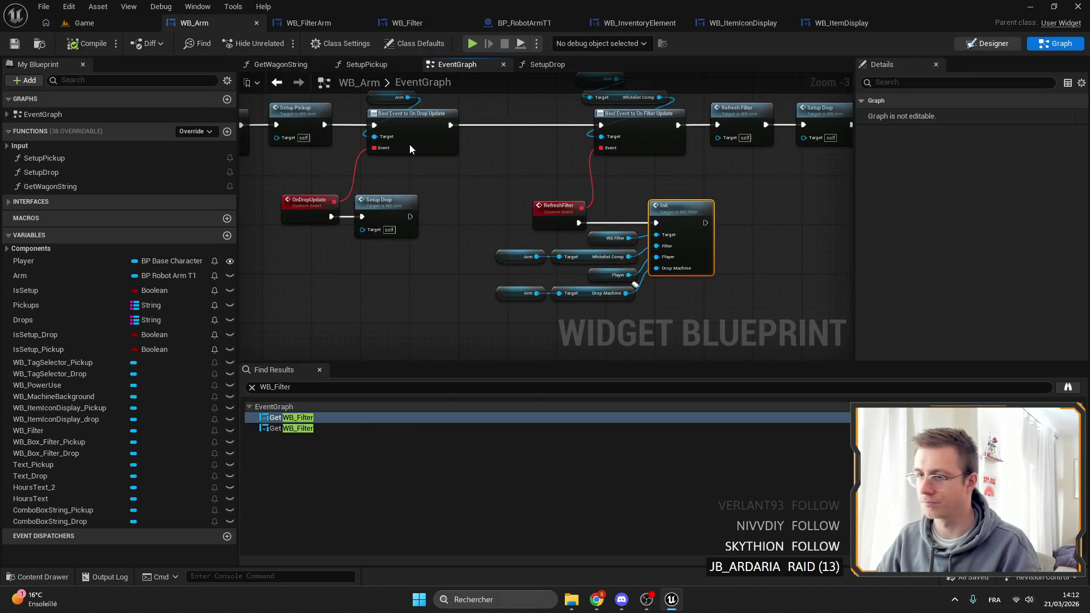
{"action": "scroll", "coordinate": [562, 197], "scroll_direction": "up", "scroll_amount": 5}
{"action": "left_click", "coordinate": [562, 196]}
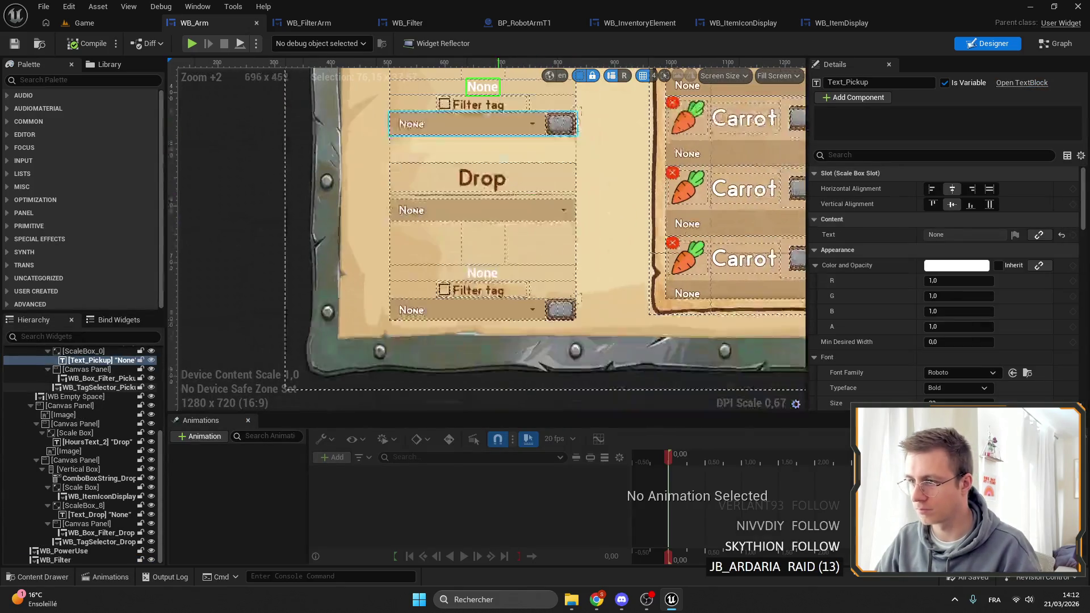
{"action": "left_click", "coordinate": [483, 273], "text": "ctrl"}
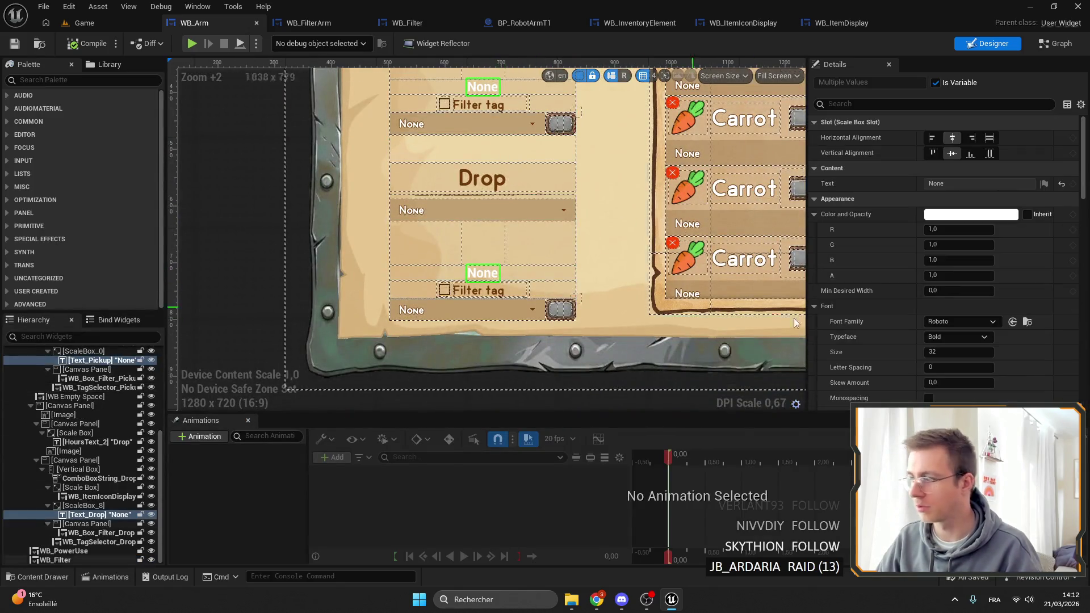
{"action": "left_click", "coordinate": [948, 321]}
{"action": "left_click", "coordinate": [1000, 227]}
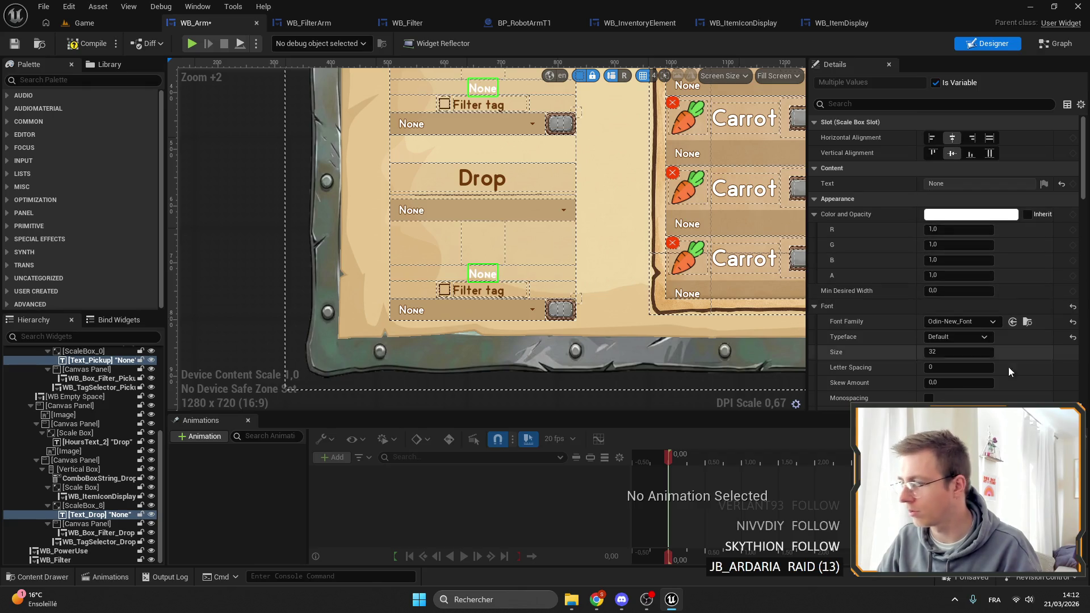
Step: Color both labels brown (713A09) and compile and save WB_Arm
{"action": "scroll", "coordinate": [958, 360], "scroll_direction": "down", "scroll_amount": 3}
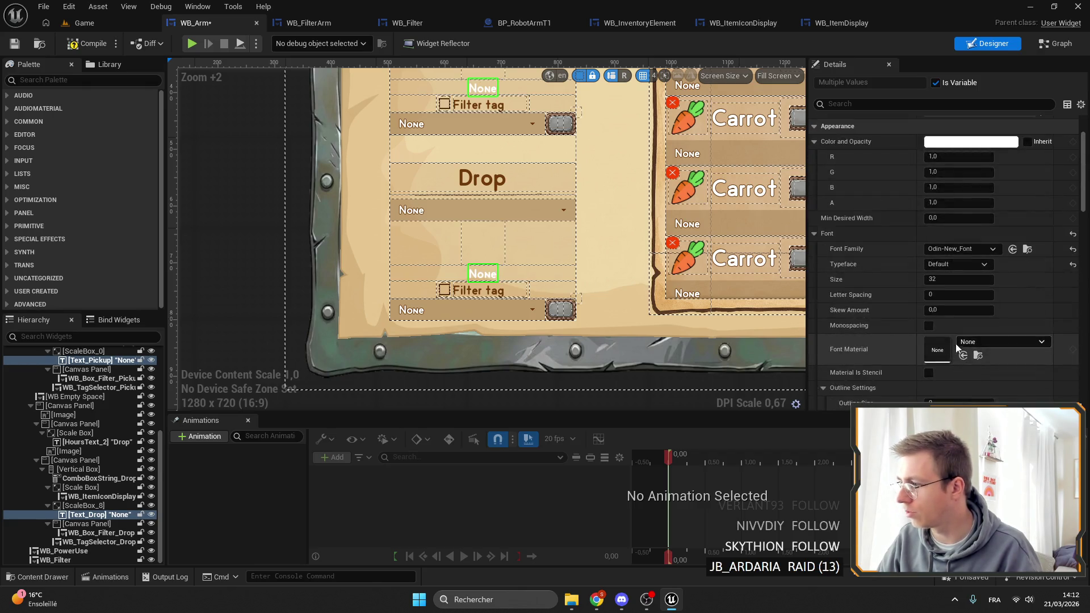
{"action": "left_click", "coordinate": [956, 145]}
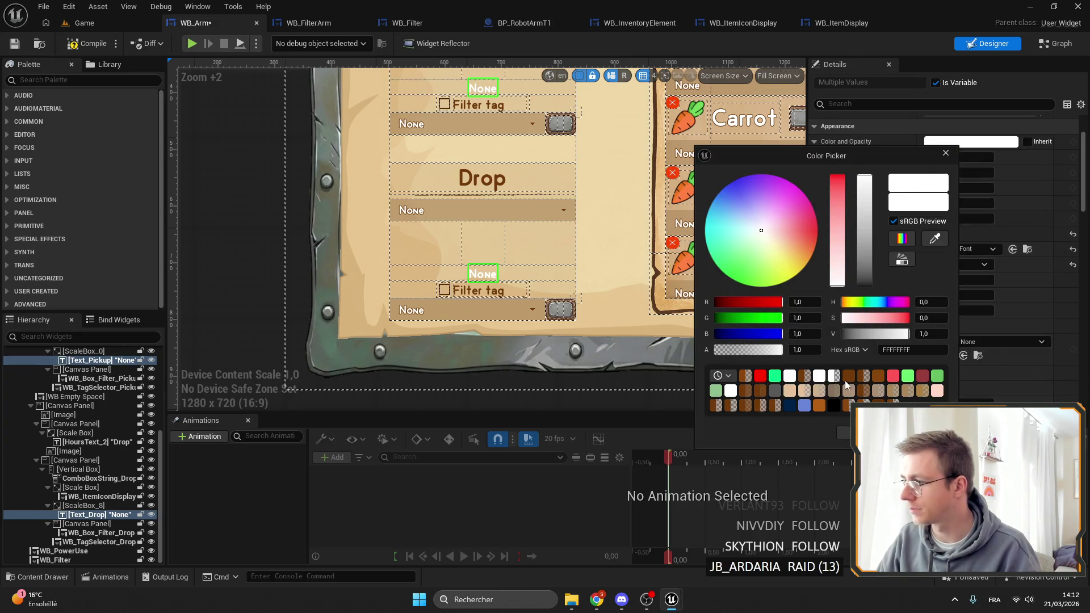
{"action": "left_click", "coordinate": [852, 373]}
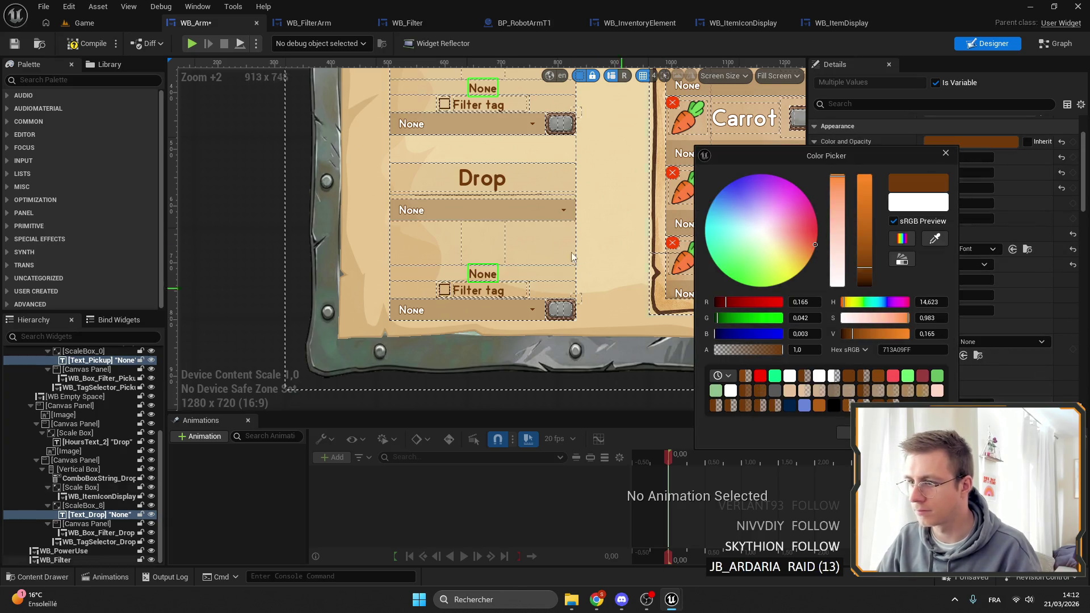
{"action": "left_click_drag", "start_coordinate": [584, 264], "coordinate": [552, 285]}
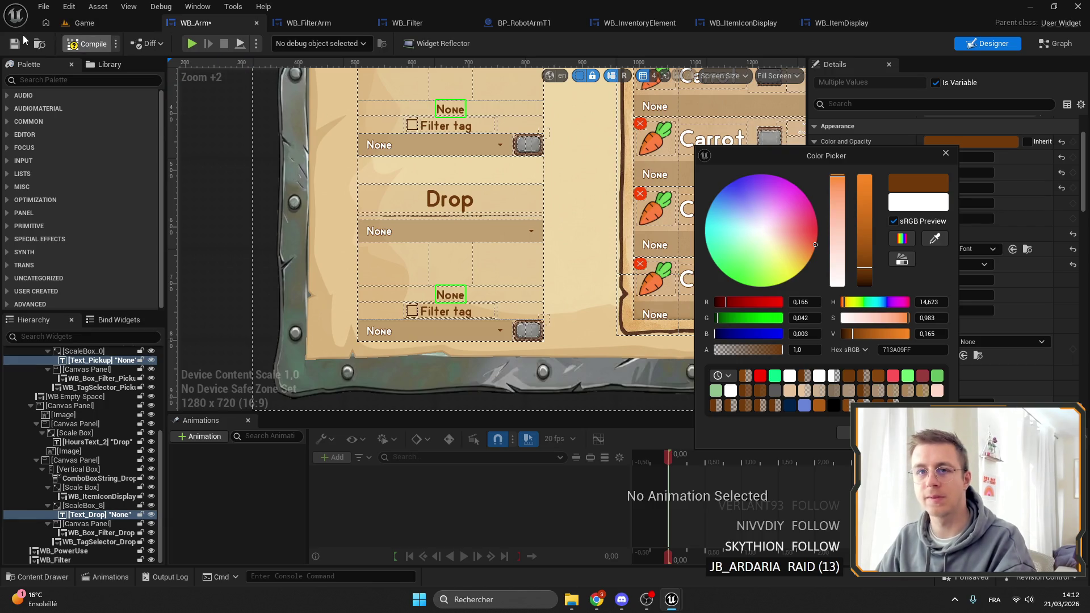
{"action": "left_click", "coordinate": [90, 43]}
Step: Select the drop item icon display inside the Drop section's scale box in the Hierarchy
{"action": "left_click", "coordinate": [444, 264]}
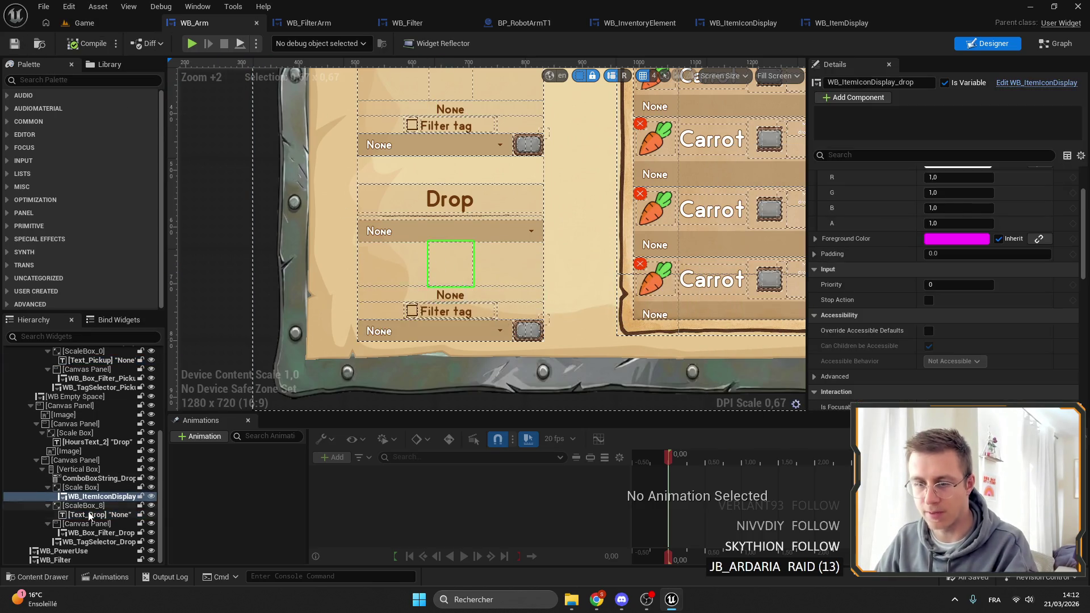
{"action": "left_click", "coordinate": [77, 487]}
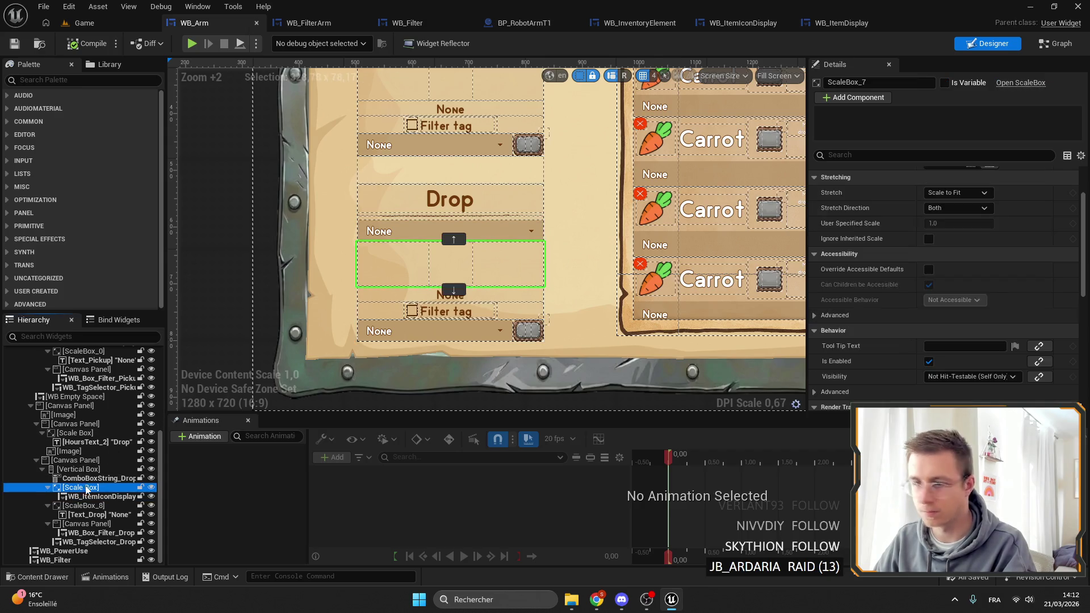
{"action": "scroll", "coordinate": [909, 321], "scroll_direction": "down", "scroll_amount": 5}
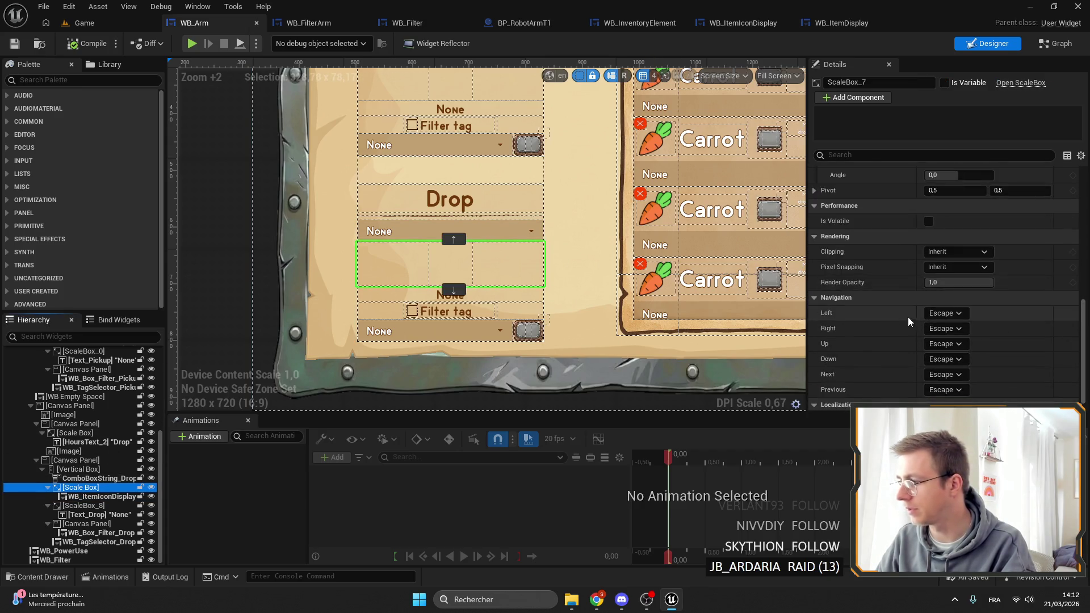
{"action": "left_click", "coordinate": [105, 496]}
{"action": "scroll", "coordinate": [1053, 262], "scroll_direction": "down", "scroll_amount": 5}
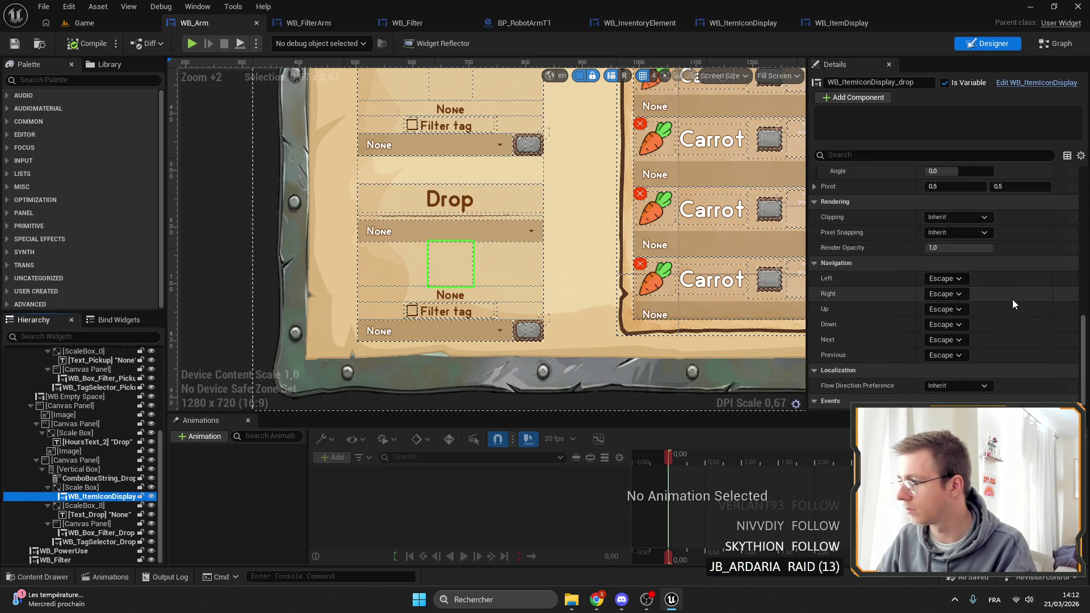
{"action": "scroll", "coordinate": [1053, 262], "scroll_direction": "up", "scroll_amount": 8}
{"action": "left_click", "coordinate": [91, 80]}
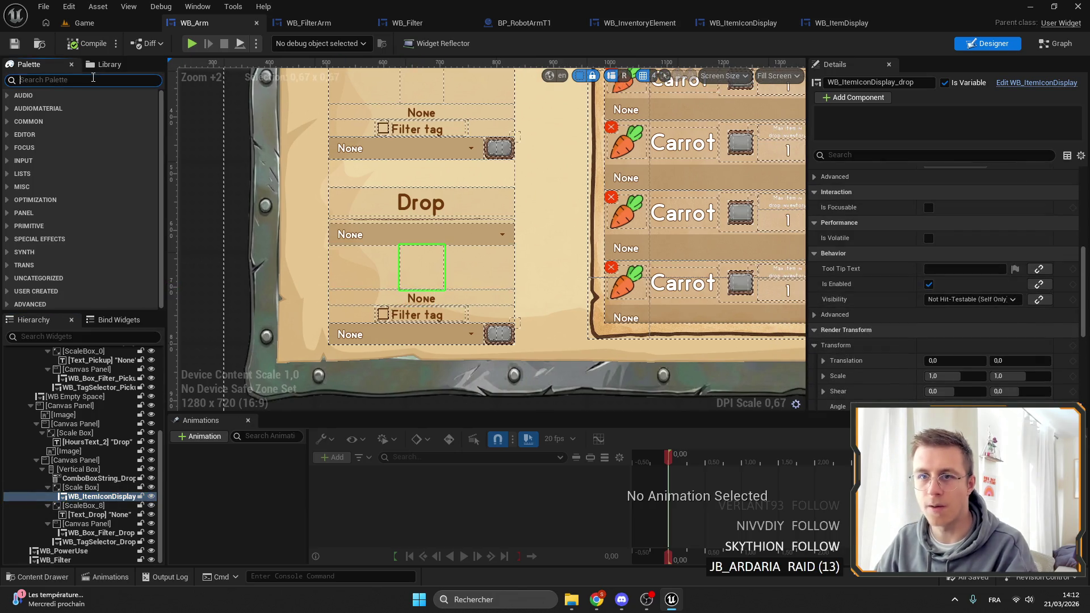
Step: Find WB Item Icon Display in the palette and place it into the Drop section
{"action": "type", "text": "item"}
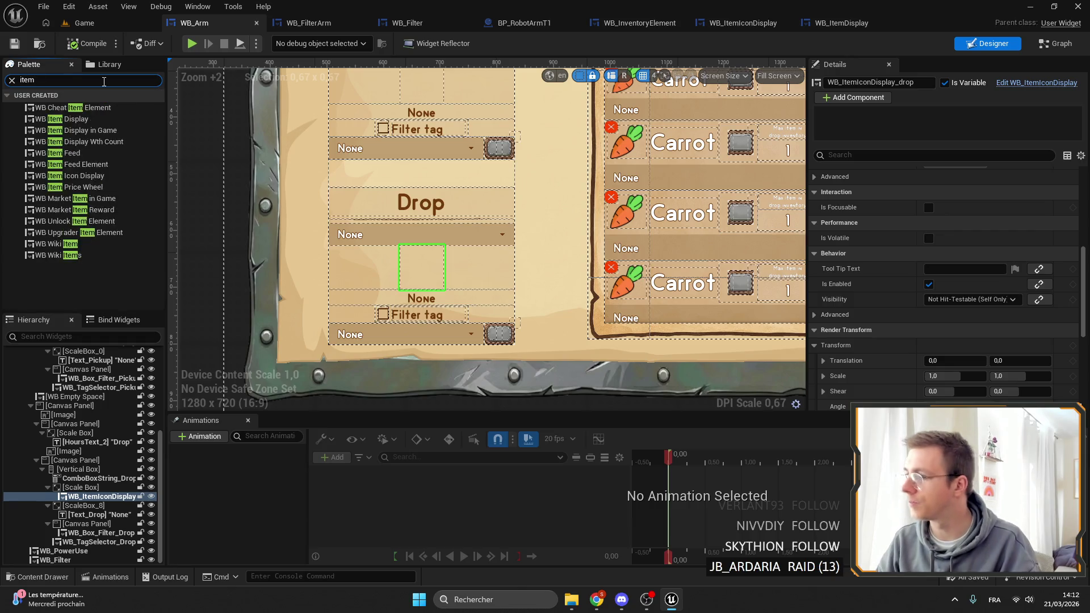
{"action": "type", "text": "icon"}
{"action": "mouse_move", "coordinate": [58, 108]}
{"action": "left_mouse_down"}
{"action": "mouse_move", "coordinate": [565, 164]}
{"action": "mouse_move", "coordinate": [553, 158]}
{"action": "left_mouse_up"}
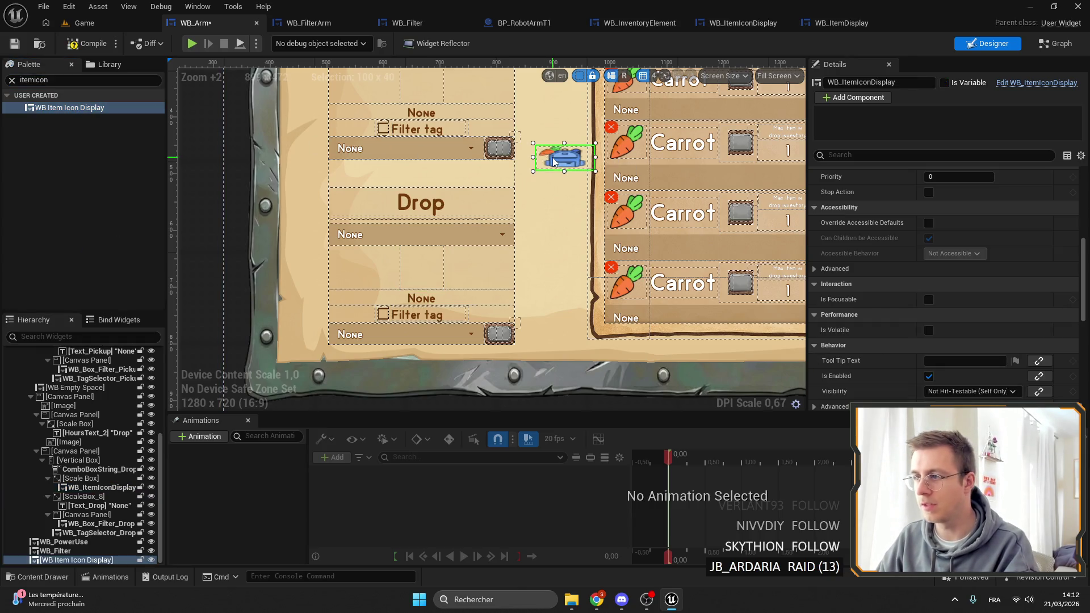
{"action": "left_click", "coordinate": [420, 273]}
{"action": "left_click", "coordinate": [76, 560]}
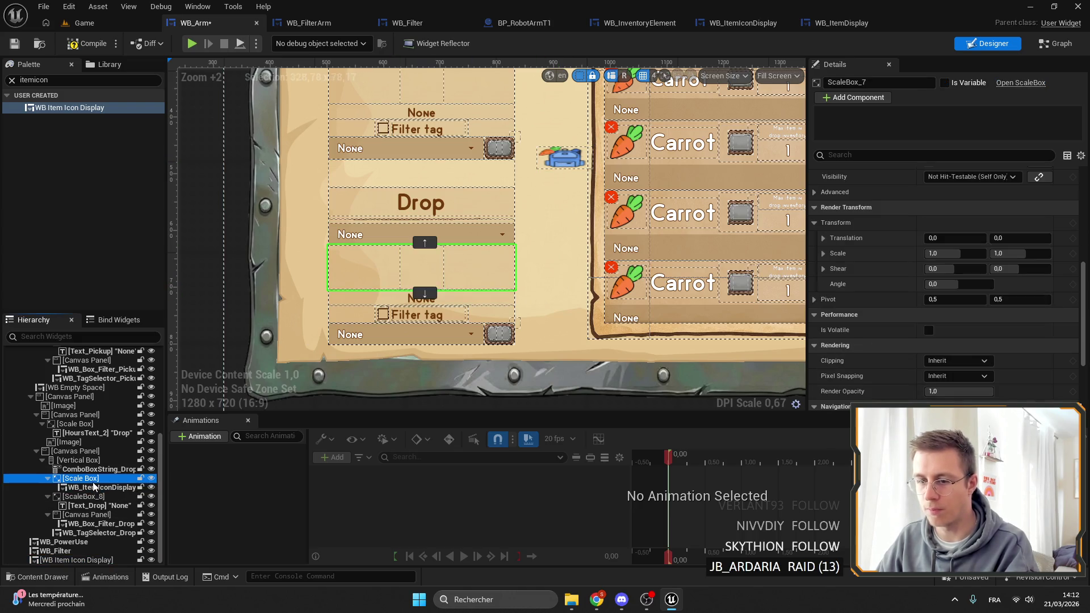
{"action": "mouse_move", "coordinate": [562, 160]}
{"action": "left_mouse_down"}
{"action": "mouse_move", "coordinate": [437, 250]}
{"action": "mouse_move", "coordinate": [422, 281]}
{"action": "mouse_move", "coordinate": [113, 494]}
{"action": "mouse_move", "coordinate": [90, 548]}
{"action": "mouse_move", "coordinate": [90, 480]}
{"action": "left_mouse_up"}
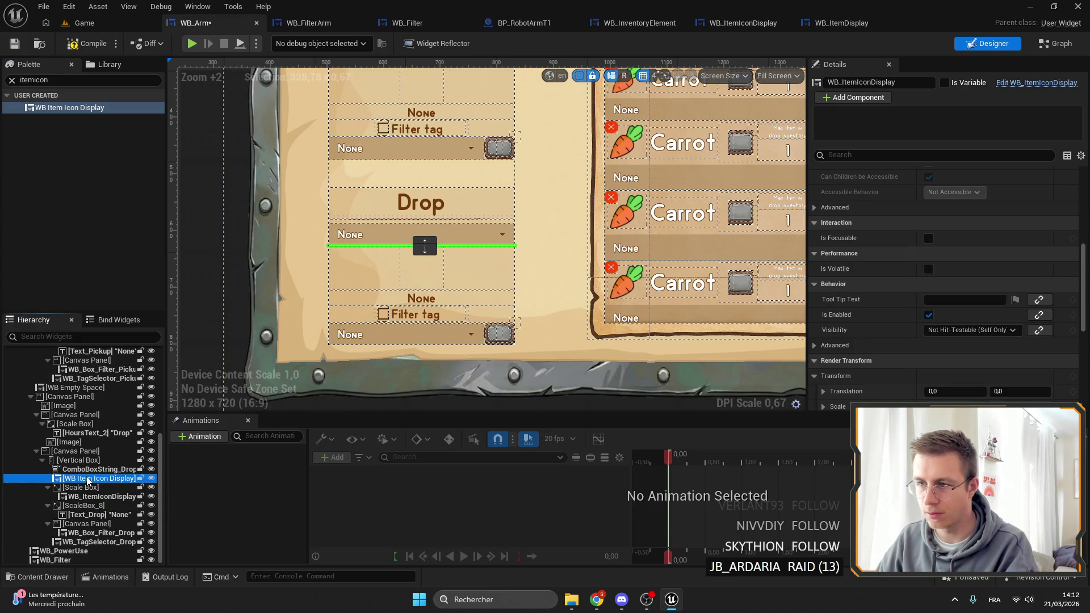
Step: Set the icon display's slot size to Fill and reorder it relative to the Scale Box
{"action": "scroll", "coordinate": [960, 238], "scroll_direction": "up", "scroll_amount": 10}
{"action": "left_click", "coordinate": [962, 204]}
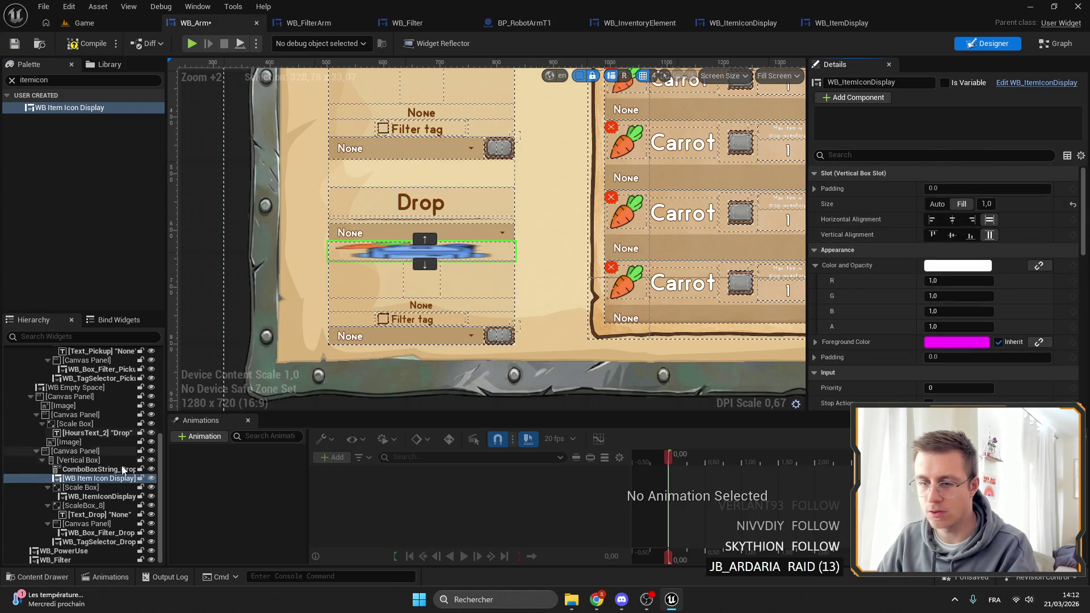
{"action": "left_click", "coordinate": [82, 496]}
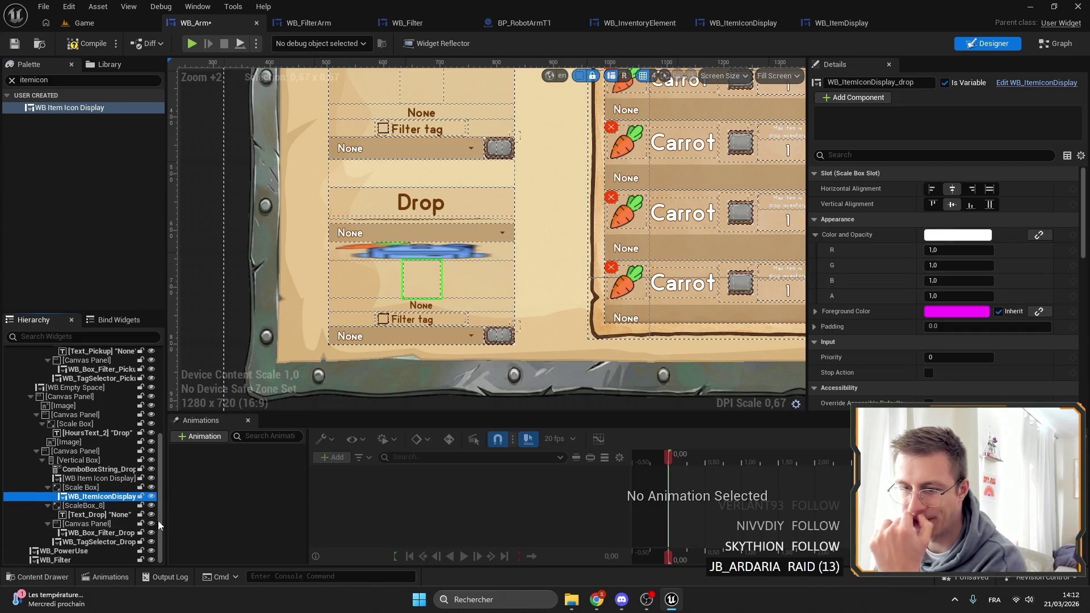
{"action": "mouse_move", "coordinate": [79, 478]}
{"action": "left_mouse_down"}
{"action": "mouse_move", "coordinate": [76, 497]}
{"action": "mouse_move", "coordinate": [80, 482]}
{"action": "mouse_move", "coordinate": [86, 495]}
{"action": "left_mouse_up"}
{"action": "left_click", "coordinate": [76, 487]}
{"action": "left_click", "coordinate": [83, 497]}
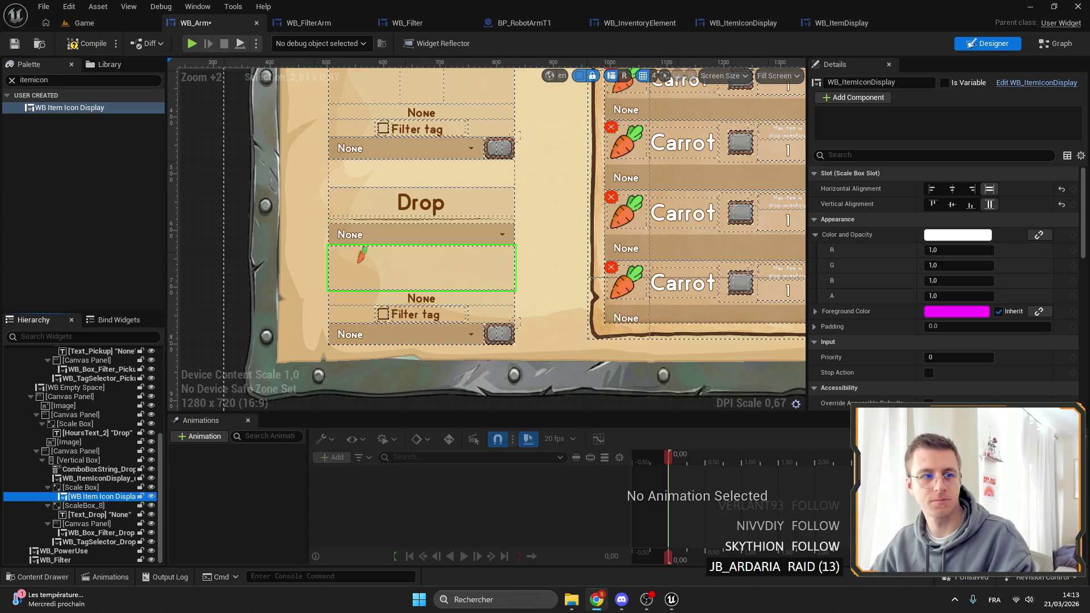
{"action": "key", "text": "super+2"}
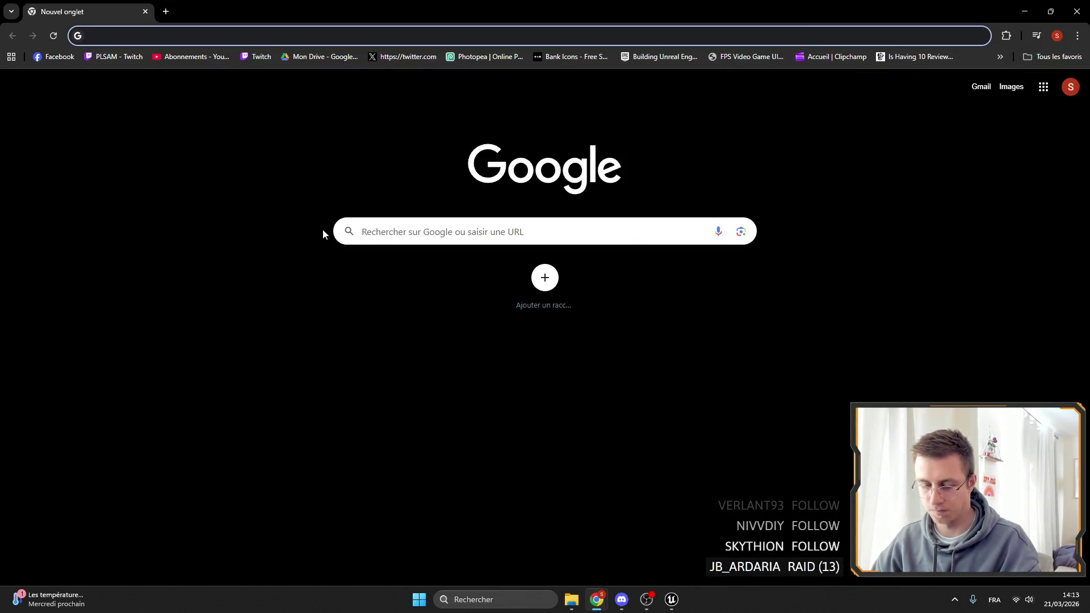
Step: Open chatgpt.com and ask, in French, when Collect Garbage should be used in Unreal Engine
{"action": "type", "text": "chat"}
{"action": "key", "text": "Return"}
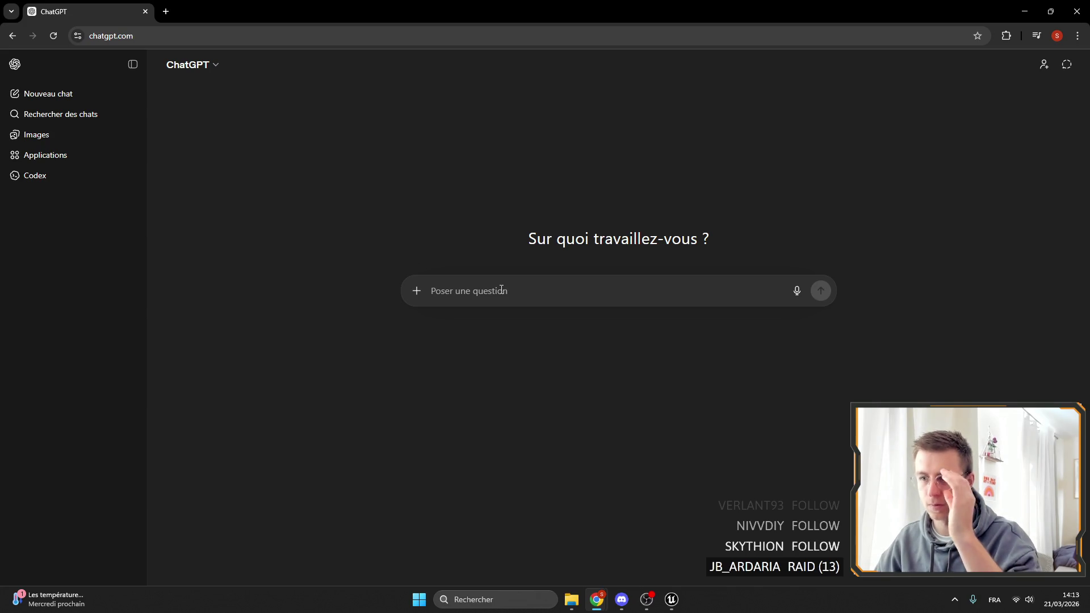
{"action": "type", "text": "sur unreal"}
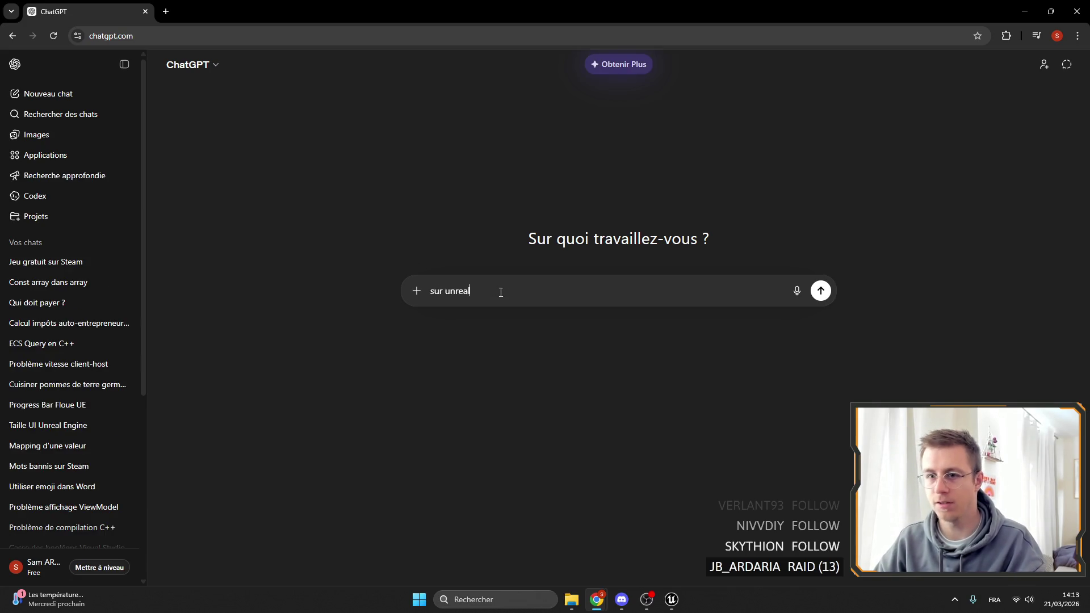
{"action": "key", "text": "BackSpace"}
{"action": "key", "text": "BackSpace"}
{"action": "type", "text": "eal engin"}
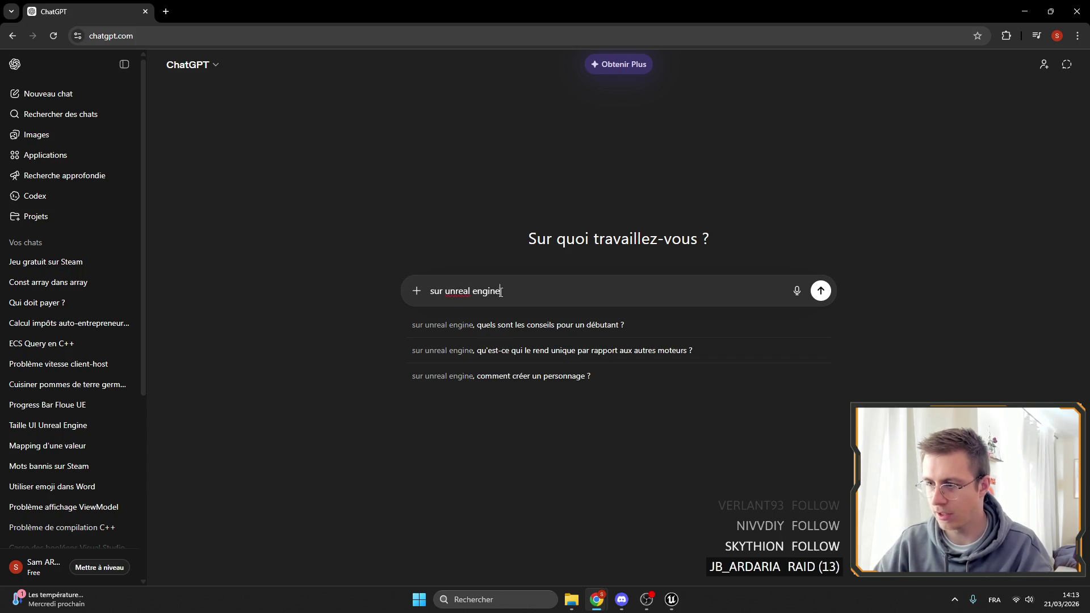
{"action": "type", "text": "e"}
{"action": "type", "text": " collect"}
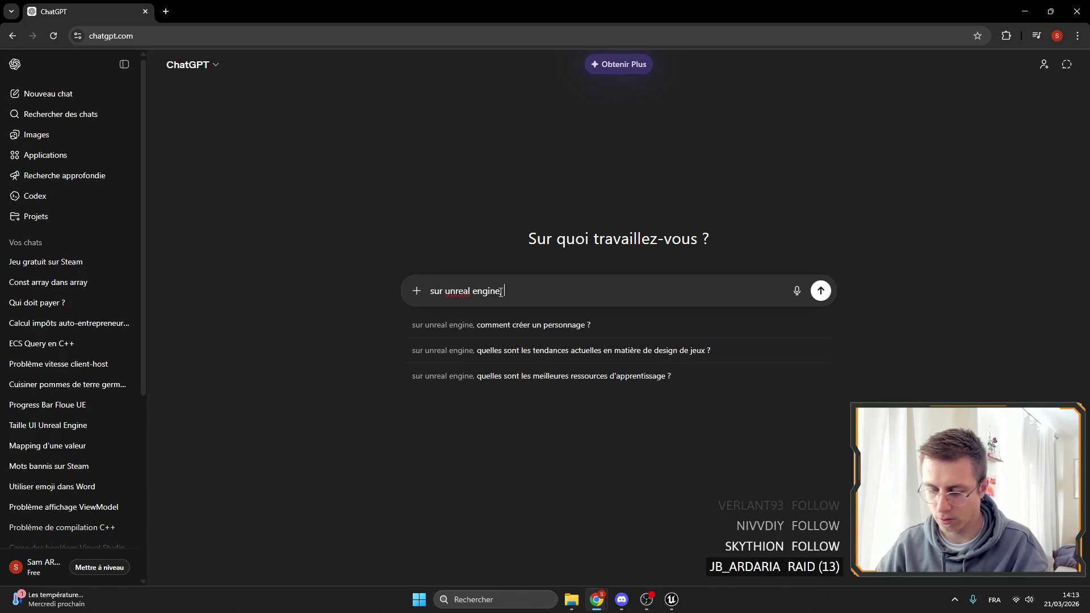
{"action": "left_click", "coordinate": [501, 292]}
{"action": "type", "text": ", collect "}
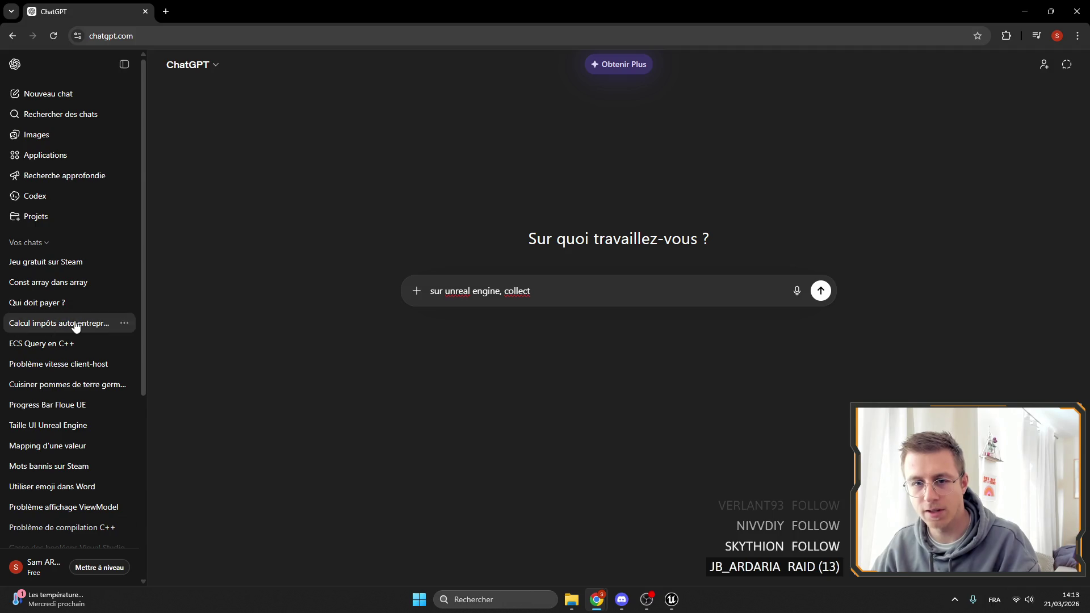
{"action": "type", "text": "gar"}
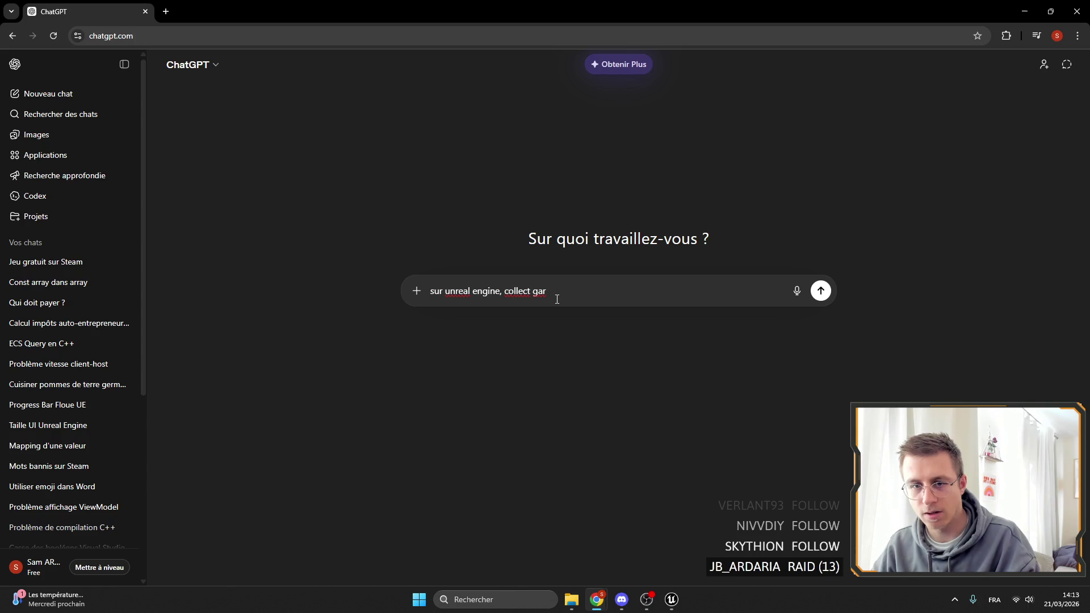
{"action": "type", "text": "bage soit ey"}
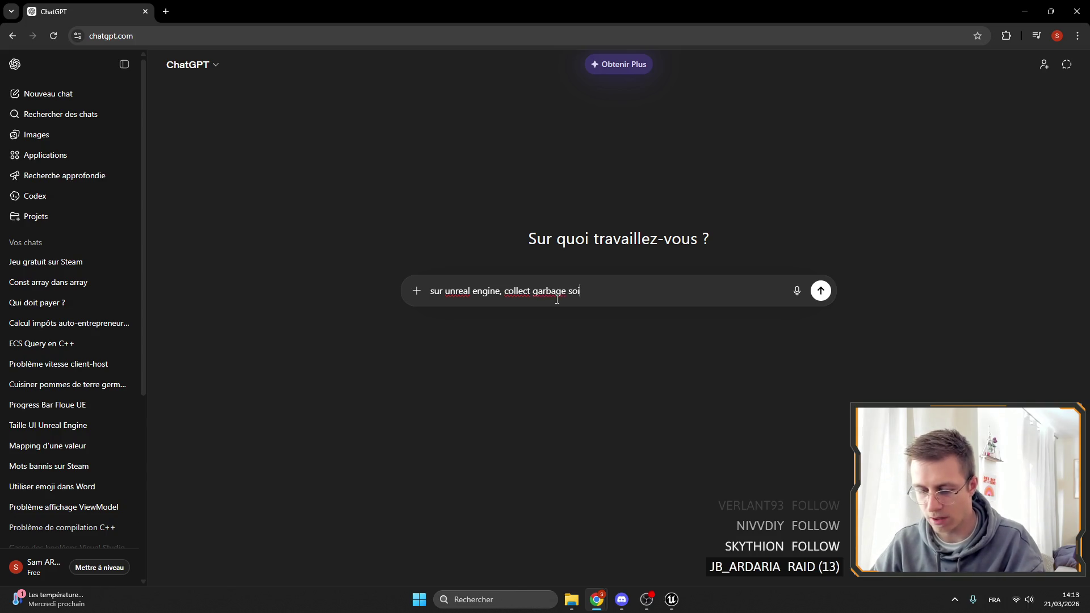
{"action": "key", "text": "BackSpace"}
{"action": "type", "text": "tre "}
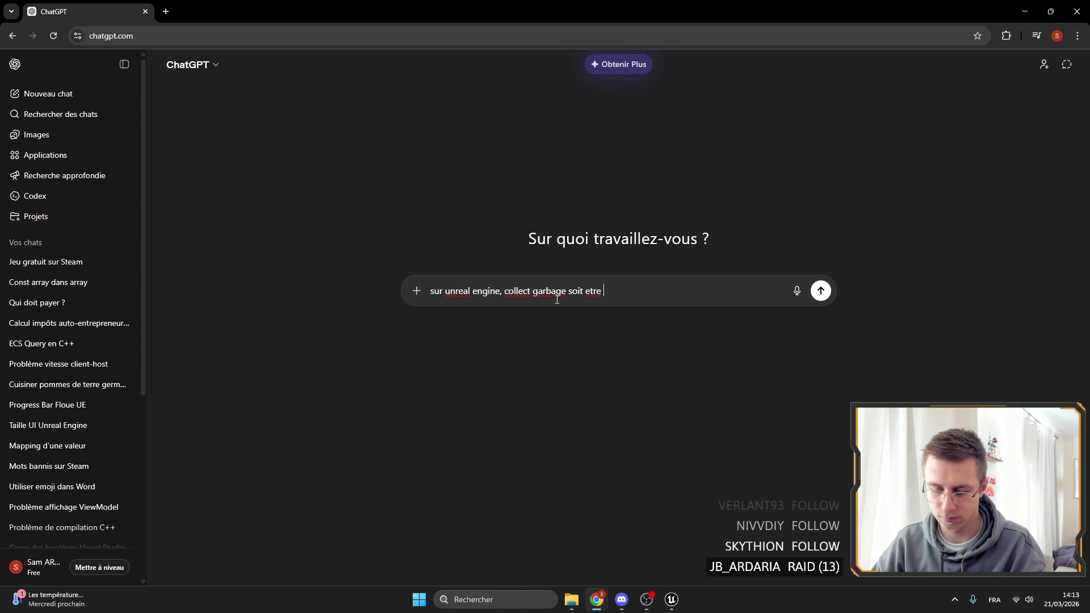
{"action": "type", "text": "utiliser quand ?"}
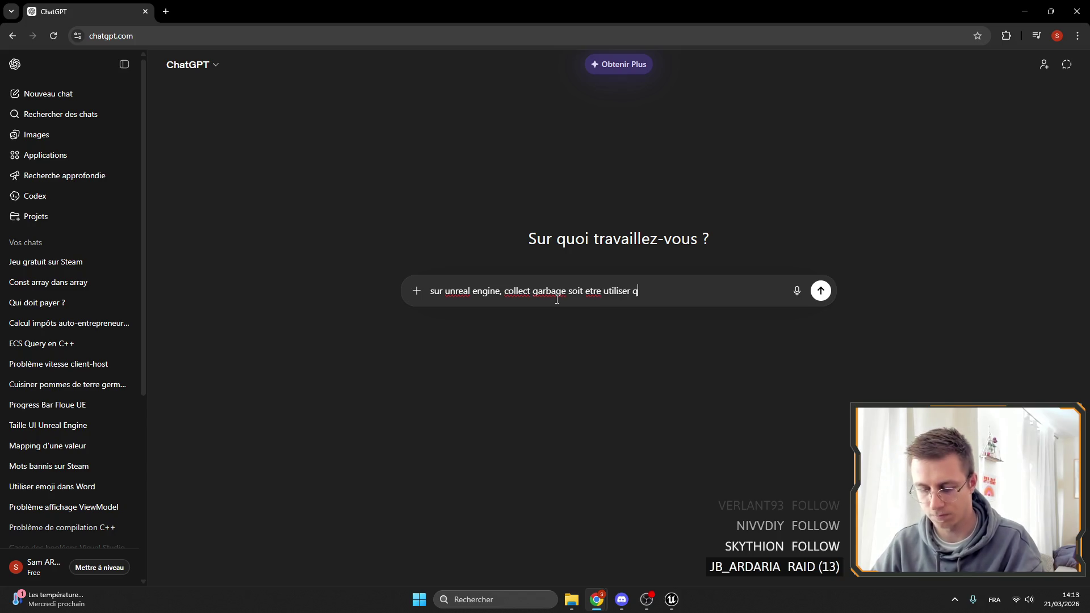
{"action": "key", "text": "Return"}
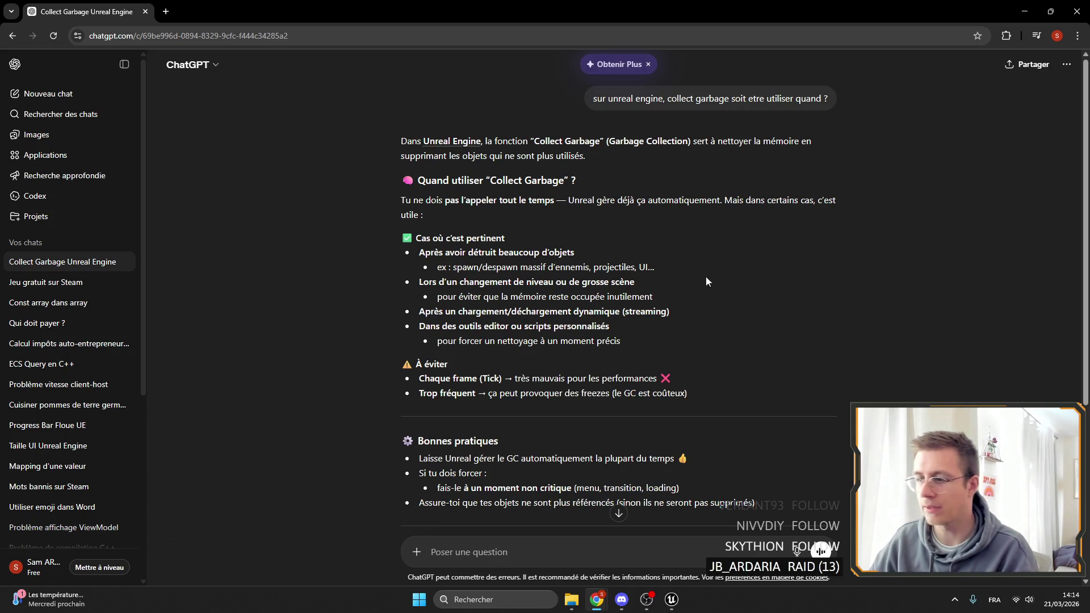
Step: Read the garbage-collection answer, then send the follow-up 'et niveau UI' and review the widget reply
{"action": "scroll", "coordinate": [785, 346], "scroll_direction": "down", "scroll_amount": 3}
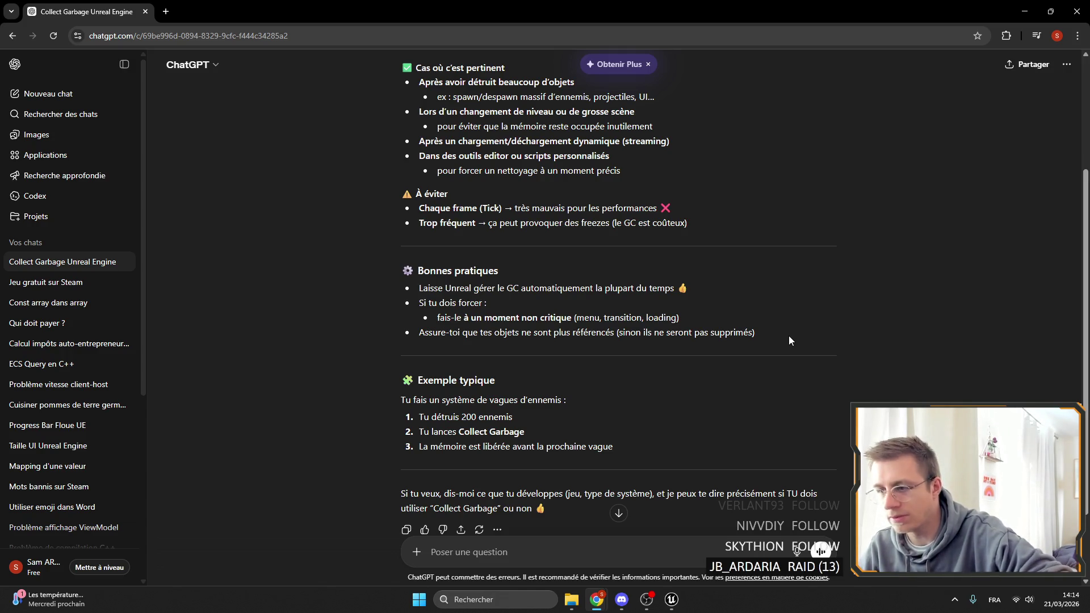
{"action": "left_click_drag", "start_coordinate": [689, 288], "coordinate": [435, 287]}
{"action": "left_click", "coordinate": [711, 288]}
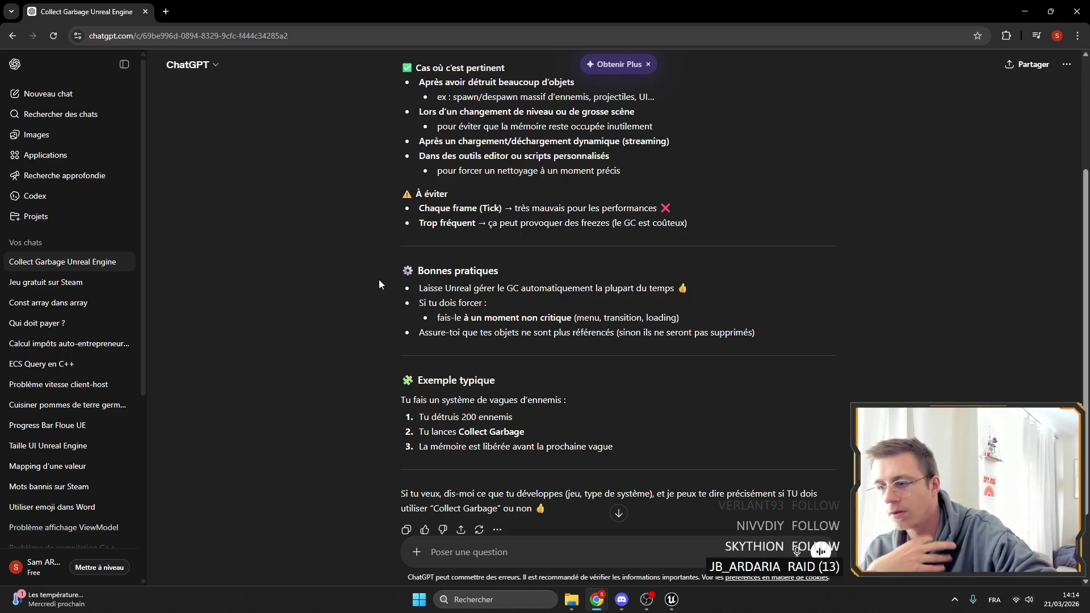
{"action": "scroll", "coordinate": [420, 290], "scroll_direction": "up", "scroll_amount": 3}
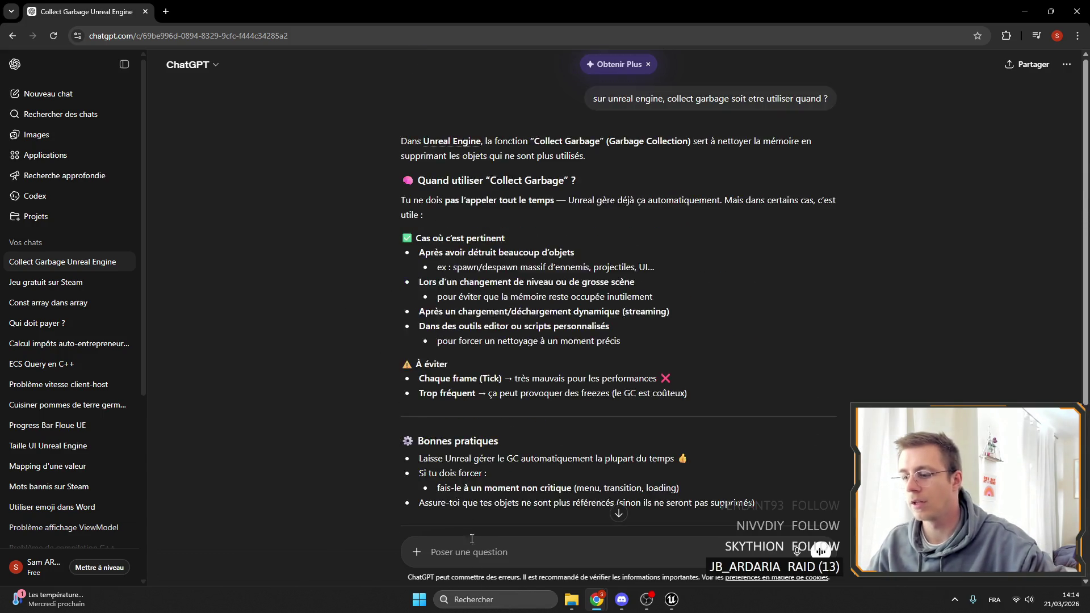
{"action": "type", "text": "et nio"}
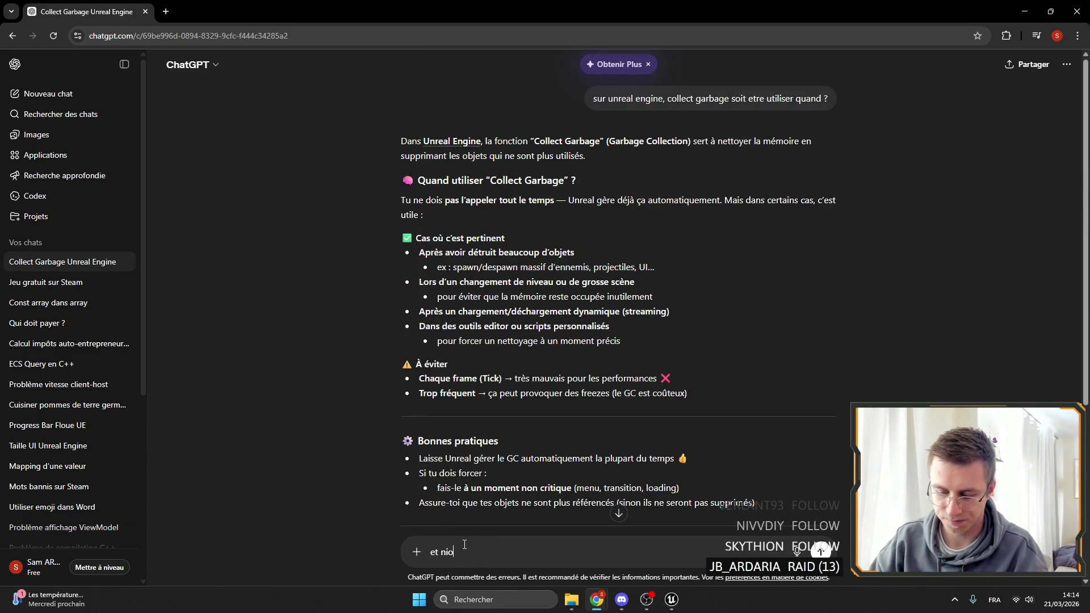
{"action": "key", "text": "BackSpace"}
{"action": "type", "text": "veau UI"}
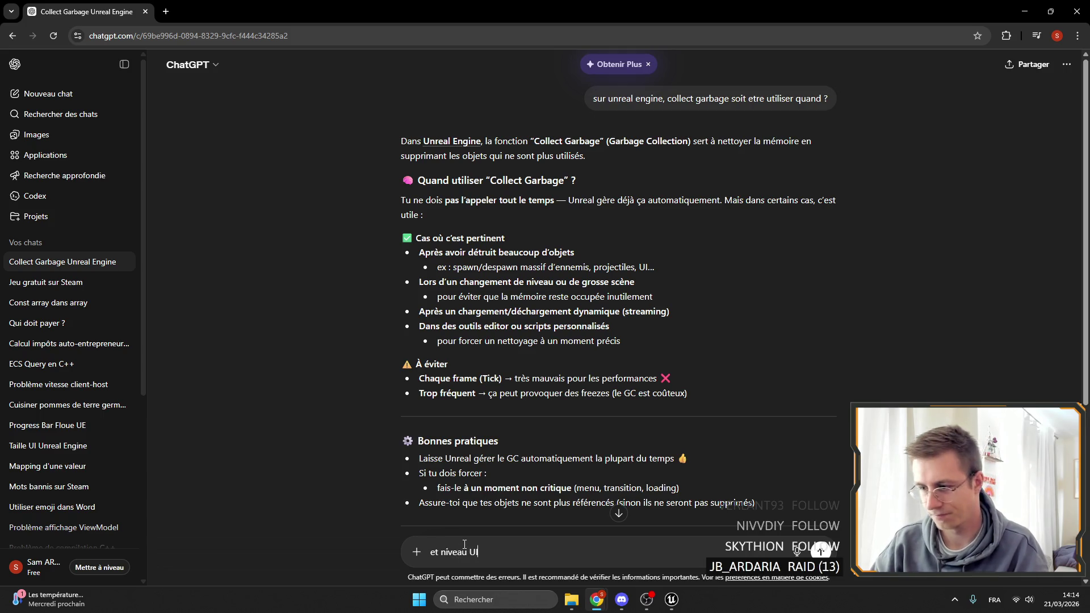
{"action": "key", "text": "Return"}
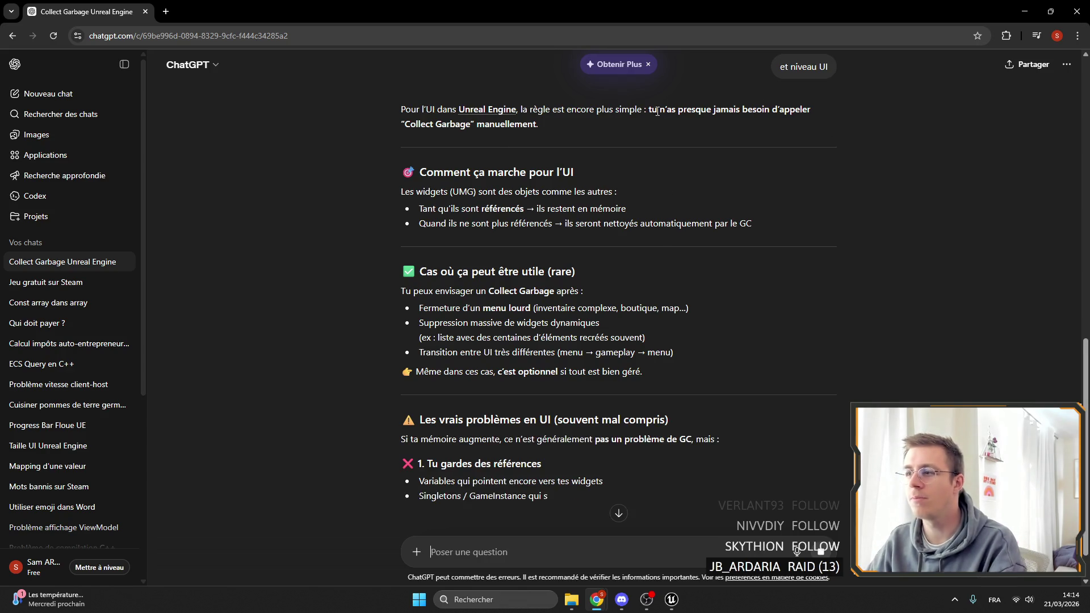
{"action": "left_click_drag", "start_coordinate": [645, 109], "coordinate": [855, 120]}
{"action": "left_click", "coordinate": [669, 127]}
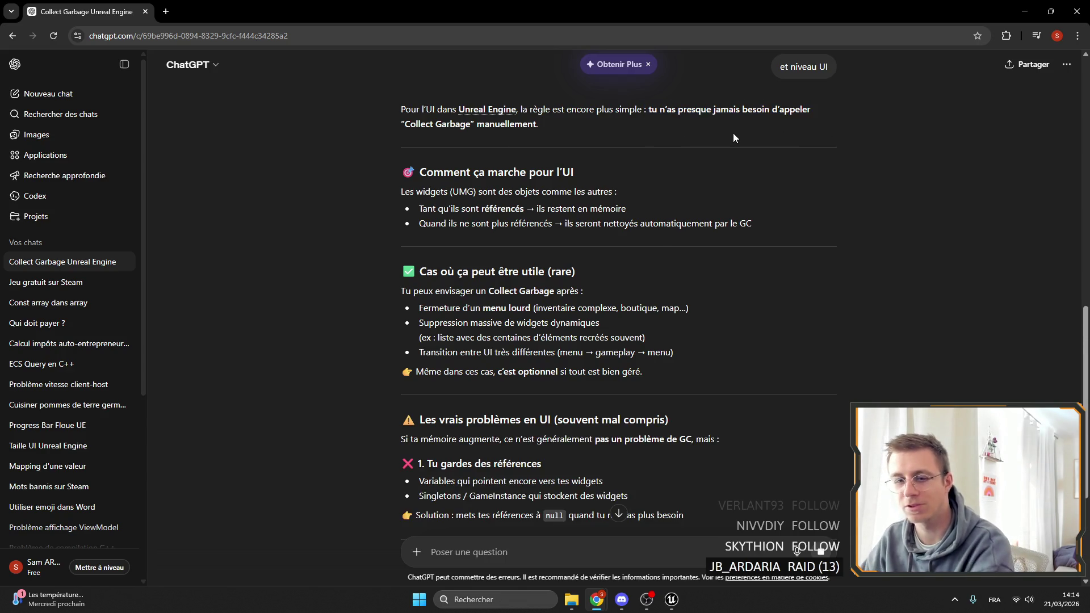
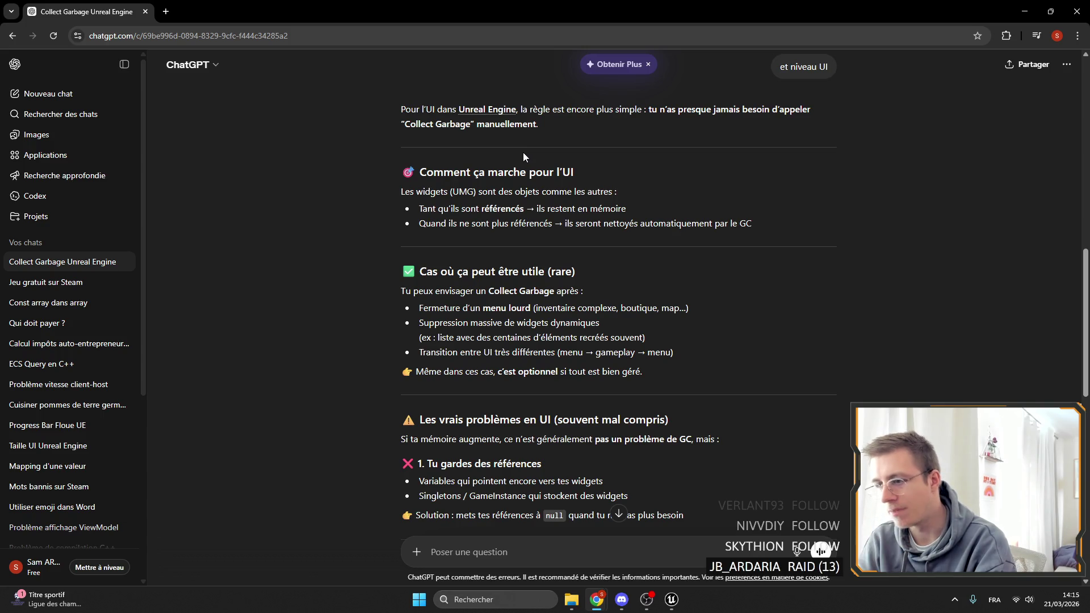
Step: Finish reading ChatGPT's garbage-collection answer and return to the Unreal Editor
{"action": "left_click_drag", "start_coordinate": [729, 370], "coordinate": [402, 372]}
{"action": "scroll", "coordinate": [799, 361], "scroll_direction": "down", "scroll_amount": 3}
{"action": "left_click", "coordinate": [800, 359]}
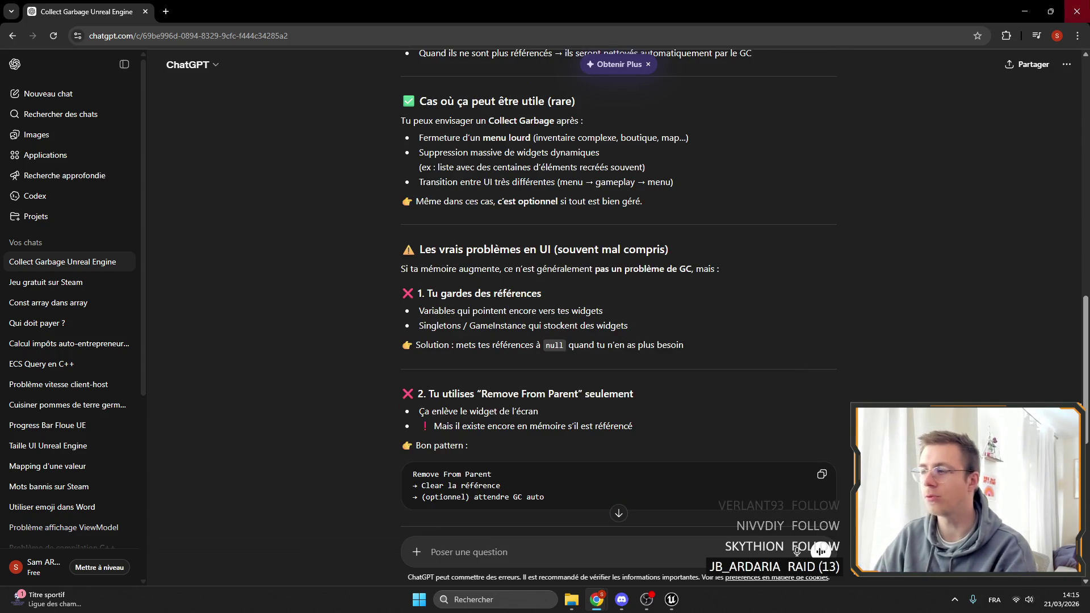
{"action": "left_click", "coordinate": [1077, 11]}
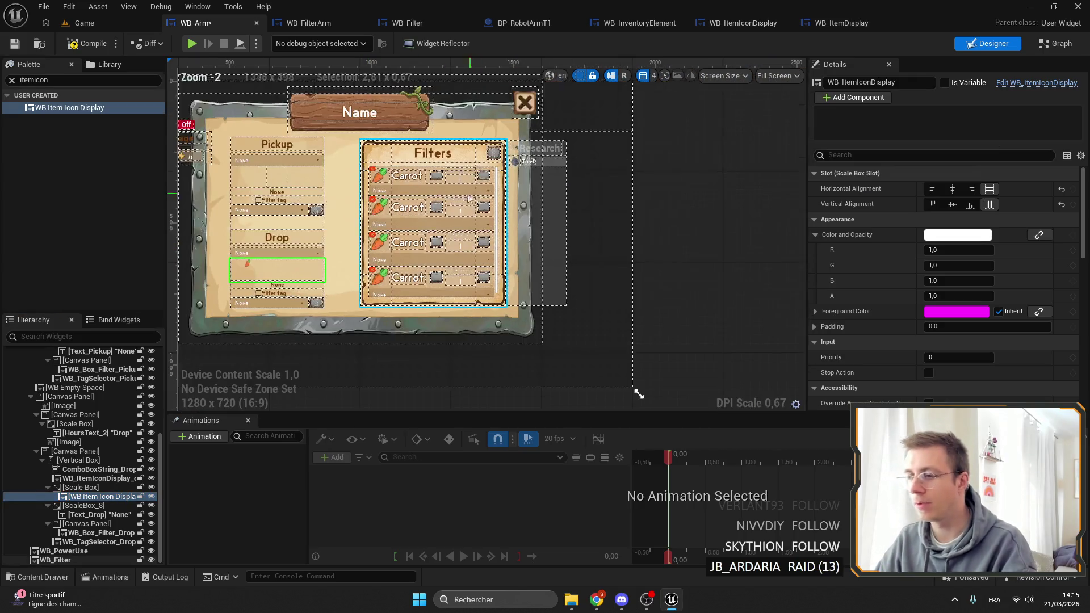
Step: Select the Drop slot's item icon in the WB_Arm hierarchy
{"action": "scroll", "coordinate": [452, 216], "scroll_direction": "up", "scroll_amount": 3}
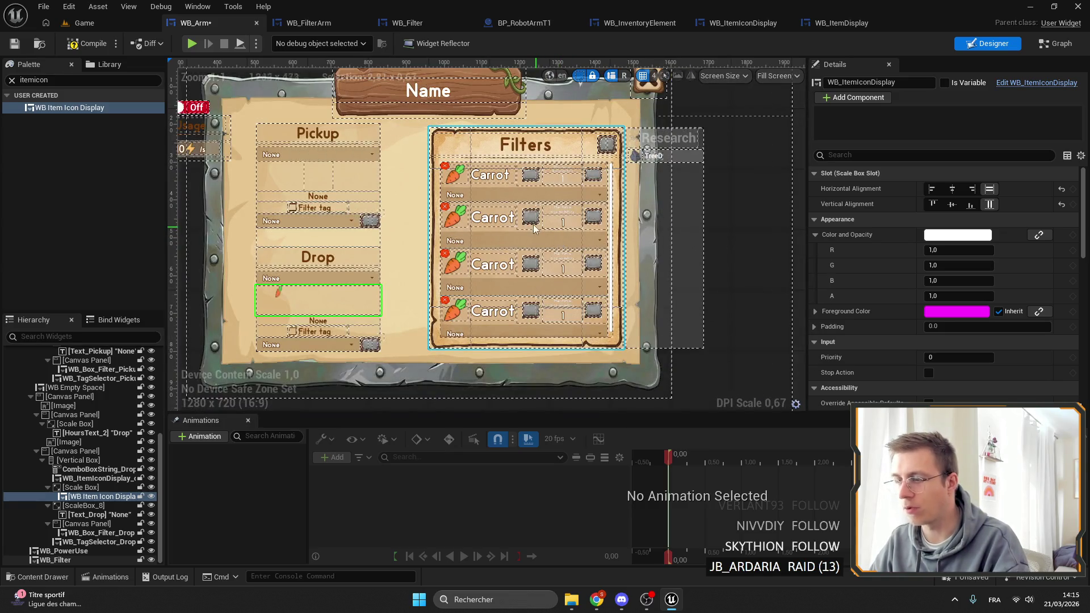
{"action": "left_click", "coordinate": [564, 205]}
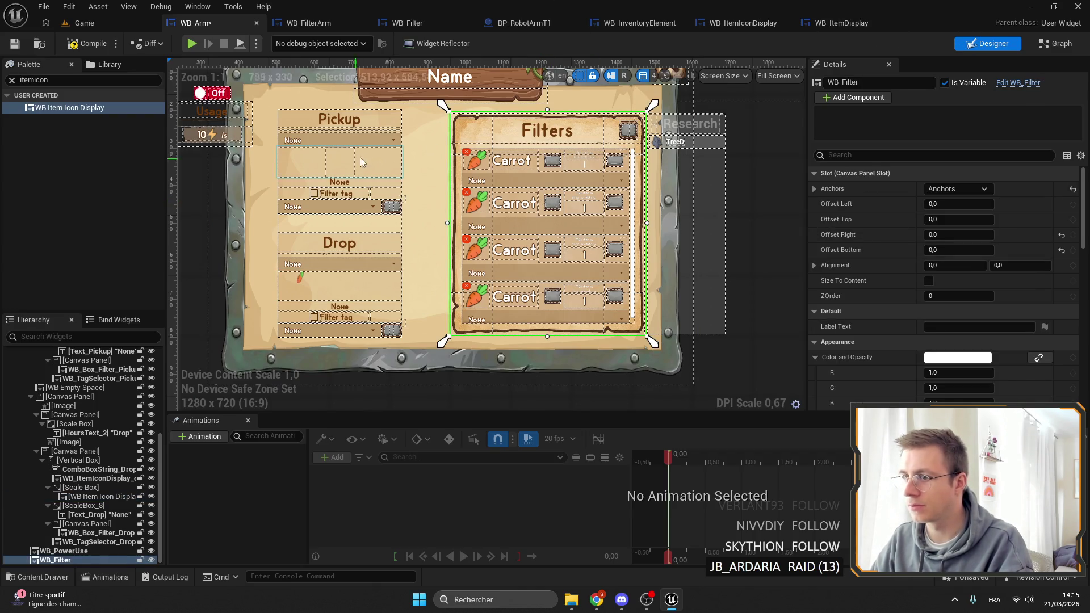
{"action": "left_click_drag", "start_coordinate": [352, 162], "coordinate": [515, 173]}
{"action": "scroll", "coordinate": [515, 173], "scroll_direction": "up", "scroll_amount": 4}
{"action": "left_click", "coordinate": [466, 278]}
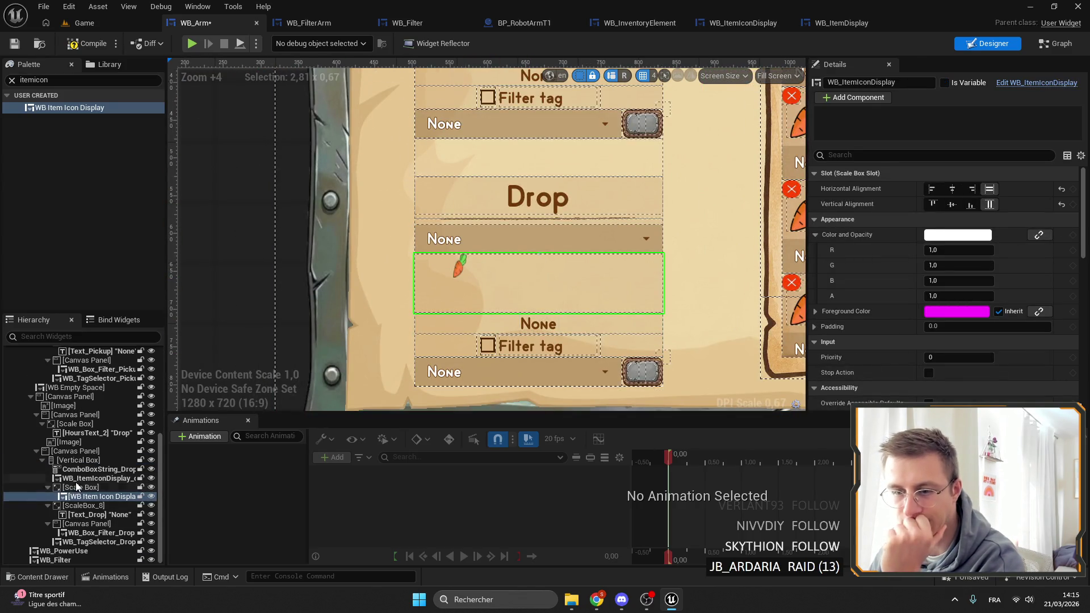
{"action": "left_click", "coordinate": [73, 497]}
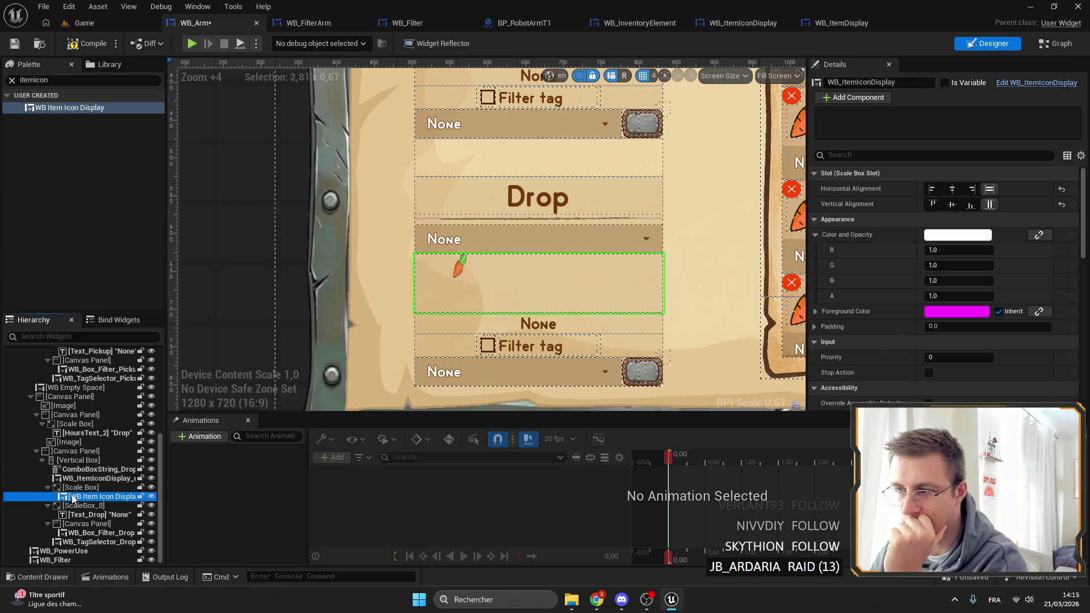
Step: Compare Center and Fill alignment on the Drop icon, settling on horizontal Fill
{"action": "left_click", "coordinate": [952, 189]}
{"action": "left_click", "coordinate": [952, 204]}
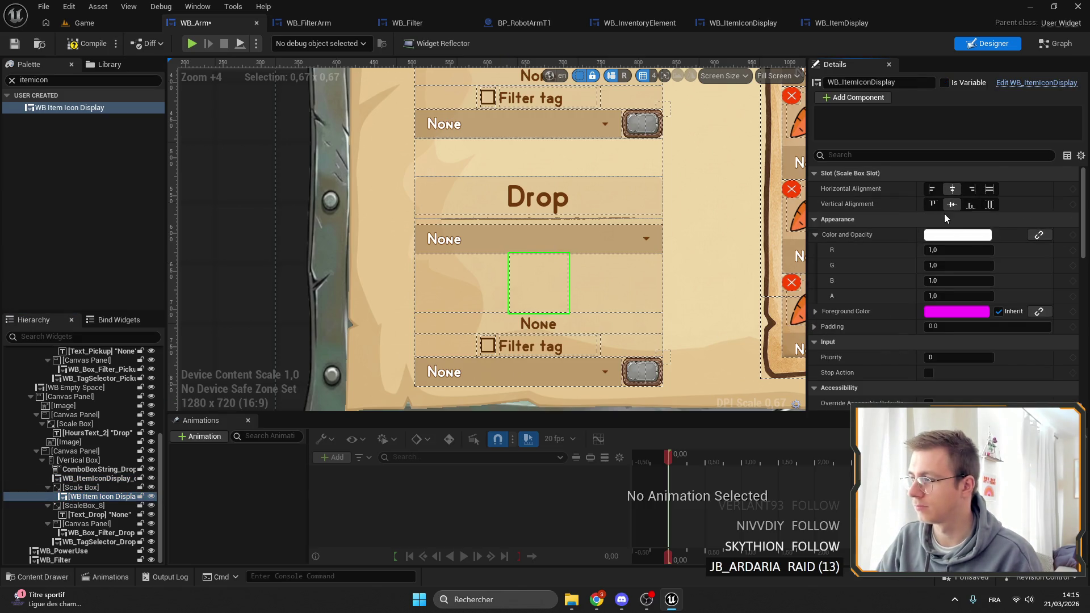
{"action": "left_click", "coordinate": [989, 189]}
{"action": "left_click", "coordinate": [989, 204]}
{"action": "left_click", "coordinate": [952, 188]}
{"action": "left_click", "coordinate": [952, 204]}
{"action": "left_click", "coordinate": [989, 189]}
{"action": "left_click", "coordinate": [989, 204]}
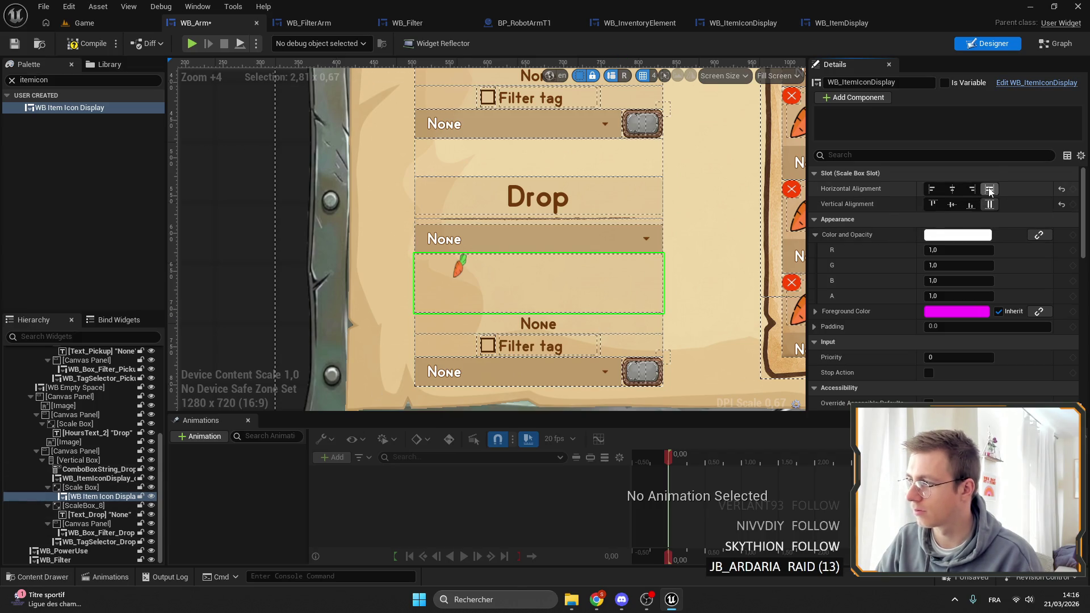
{"action": "left_click", "coordinate": [952, 188]}
{"action": "left_click", "coordinate": [951, 204]}
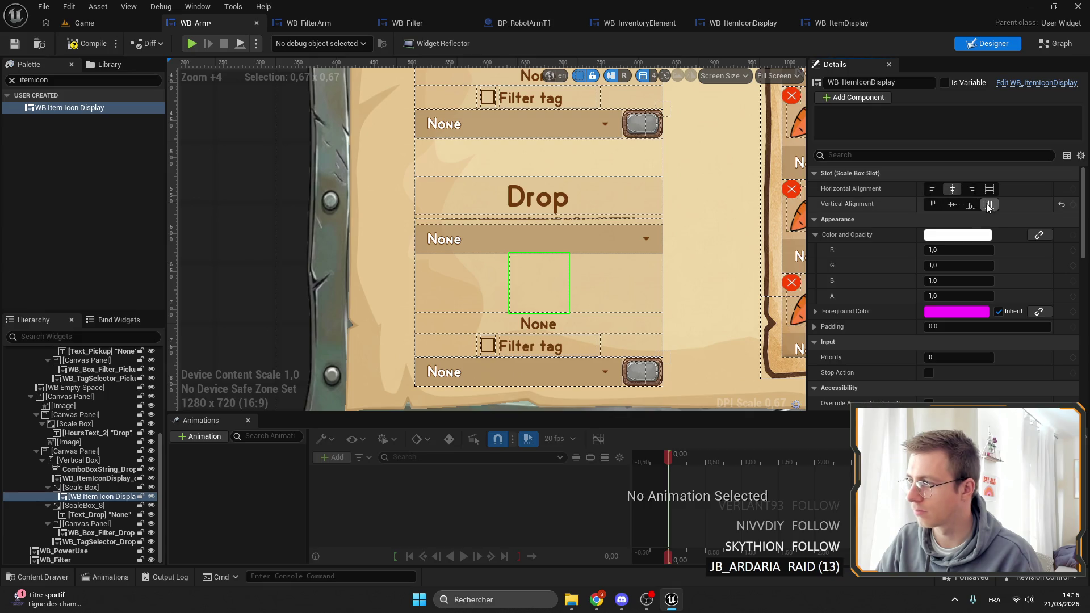
{"action": "left_click", "coordinate": [989, 189]}
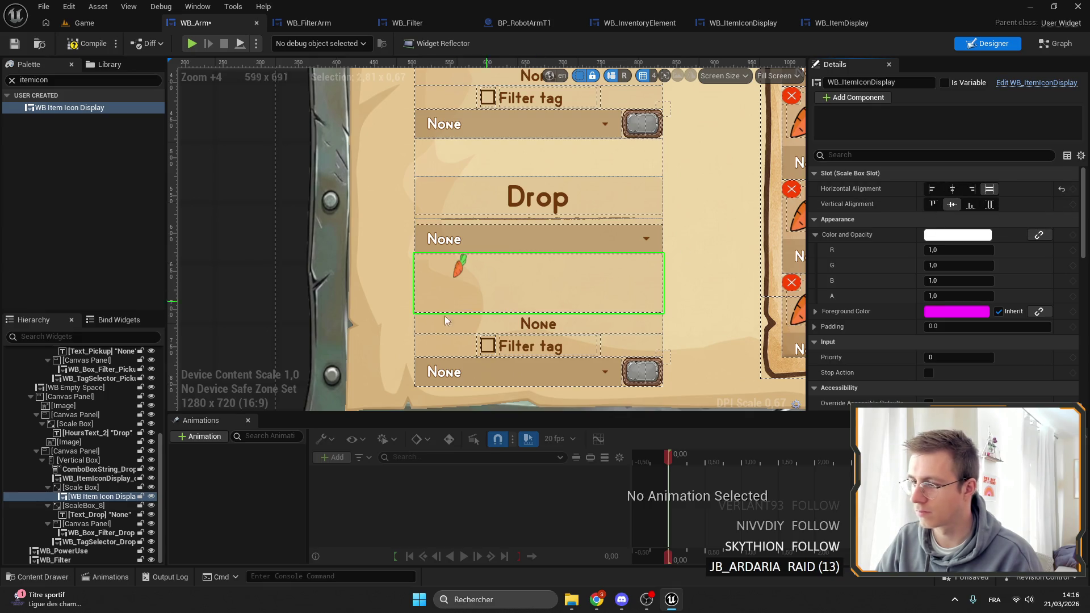
{"action": "left_click", "coordinate": [100, 496]}
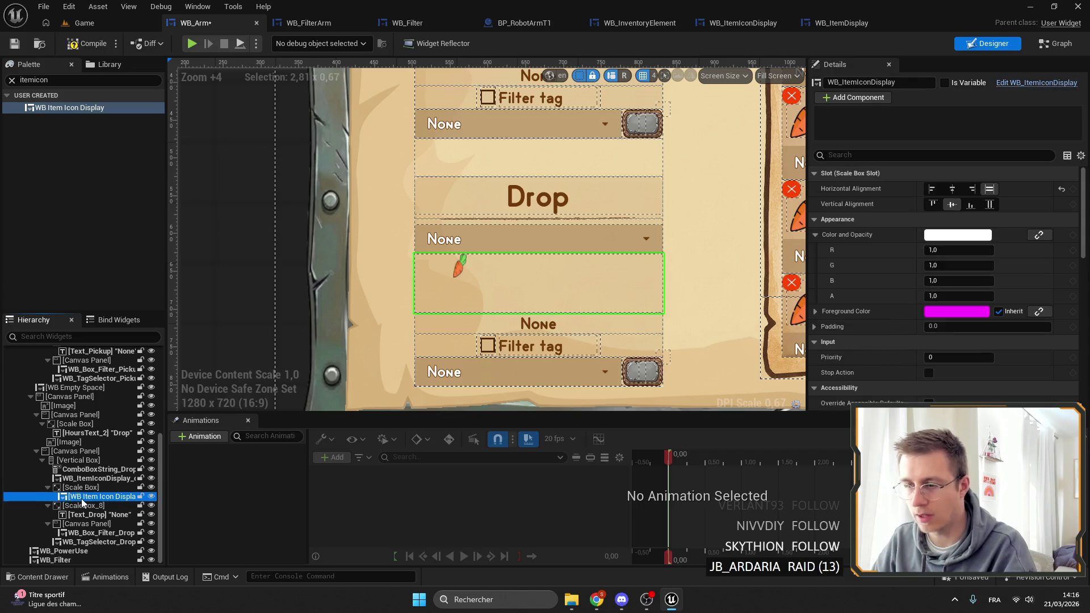
{"action": "left_click", "coordinate": [864, 25]}
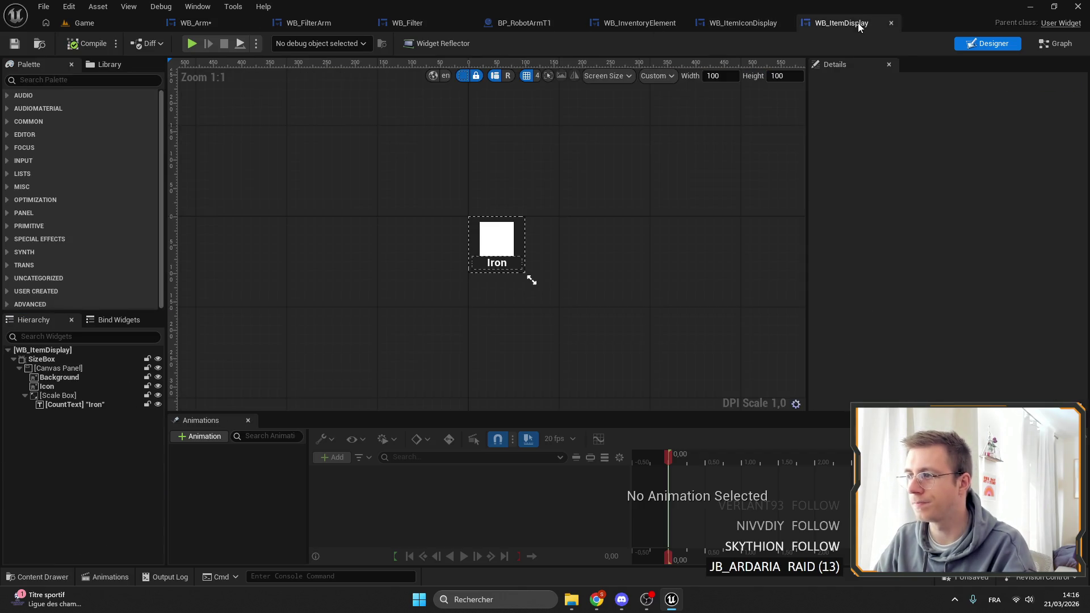
Step: Close WB_ItemDisplay and select the root Canvas Panel in WB_ItemIconDisplay's Designer
{"action": "left_click", "coordinate": [757, 29]}
{"action": "left_click", "coordinate": [891, 23]}
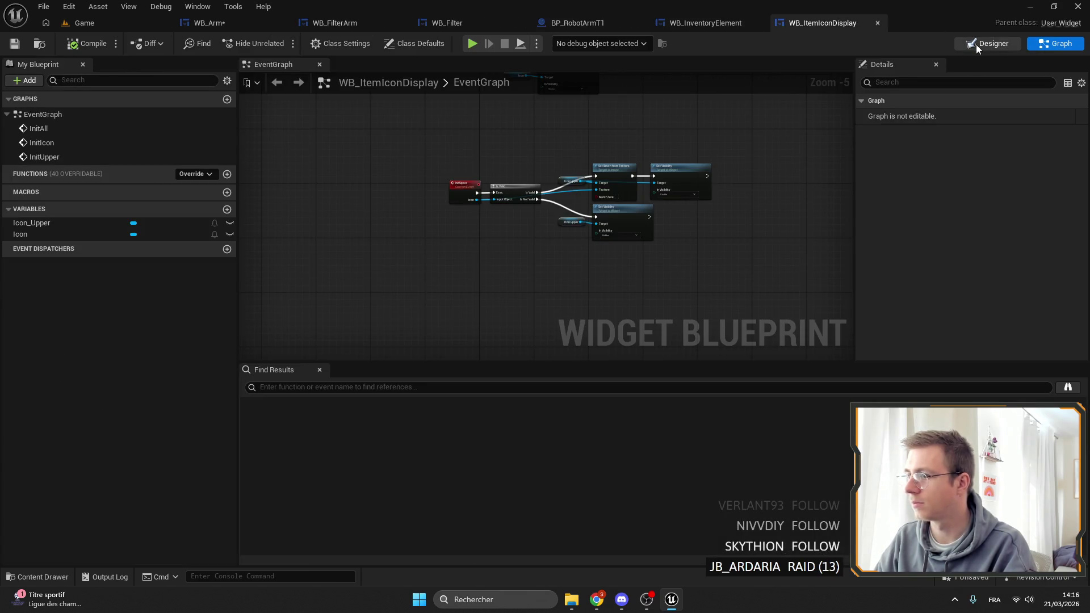
{"action": "left_click", "coordinate": [976, 45]}
{"action": "scroll", "coordinate": [540, 295], "scroll_direction": "up", "scroll_amount": 5}
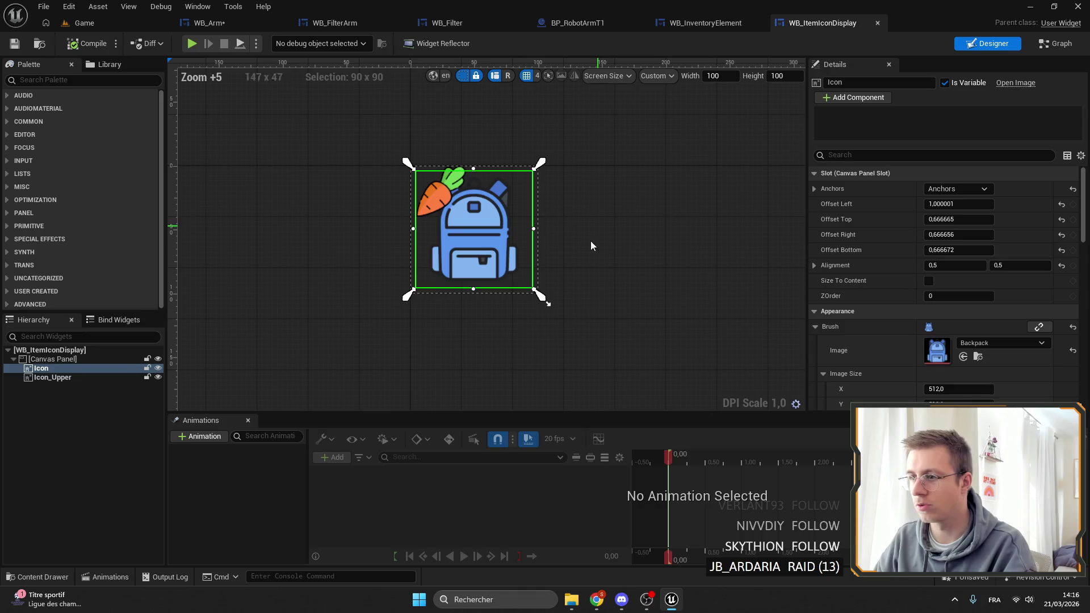
{"action": "left_click", "coordinate": [59, 378]}
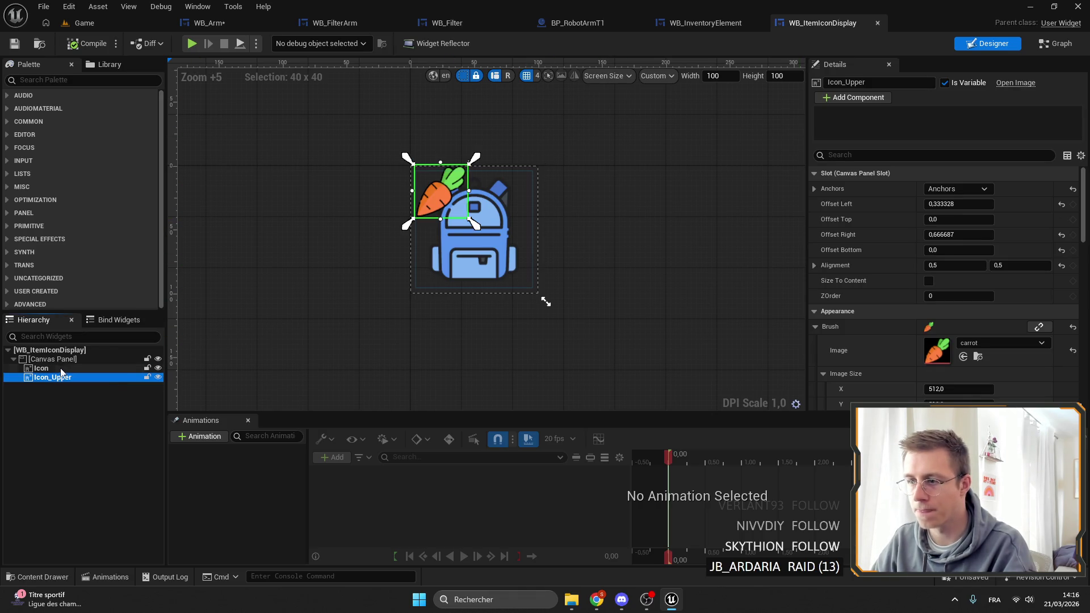
{"action": "left_click", "coordinate": [54, 359]}
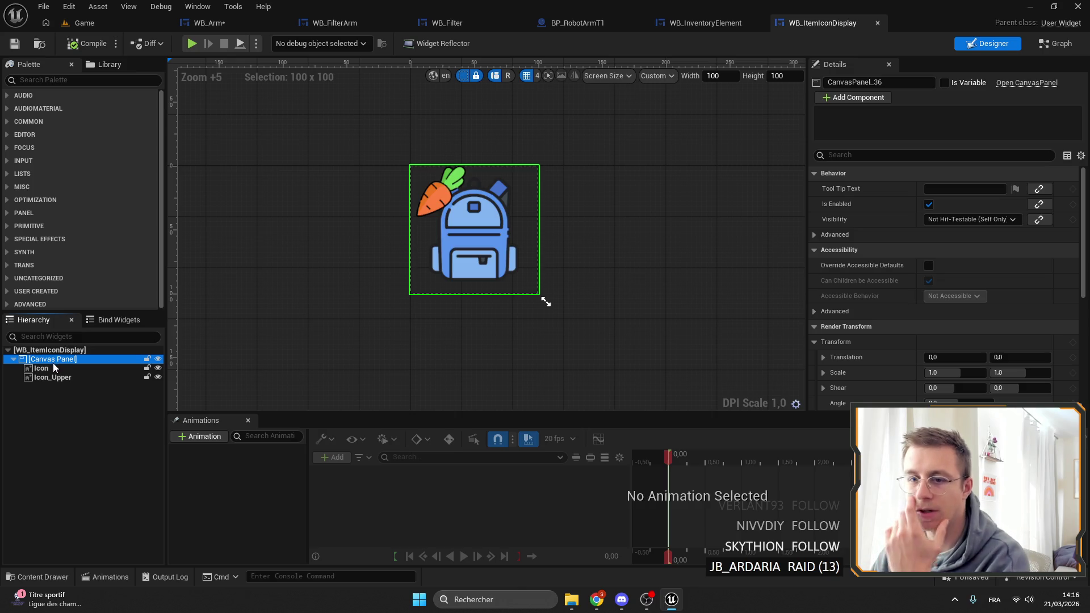
Step: Wrap the icons in a nested Canvas Panel anchored to full stretch, then compile
{"action": "right_click", "coordinate": [49, 362]}
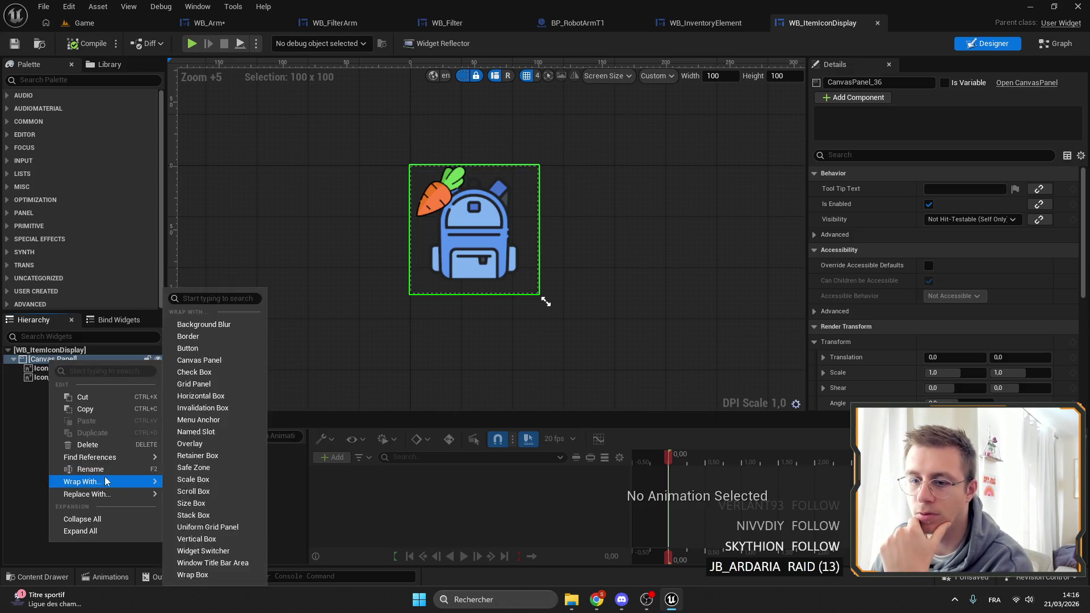
{"action": "mouse_move", "coordinate": [101, 479]}
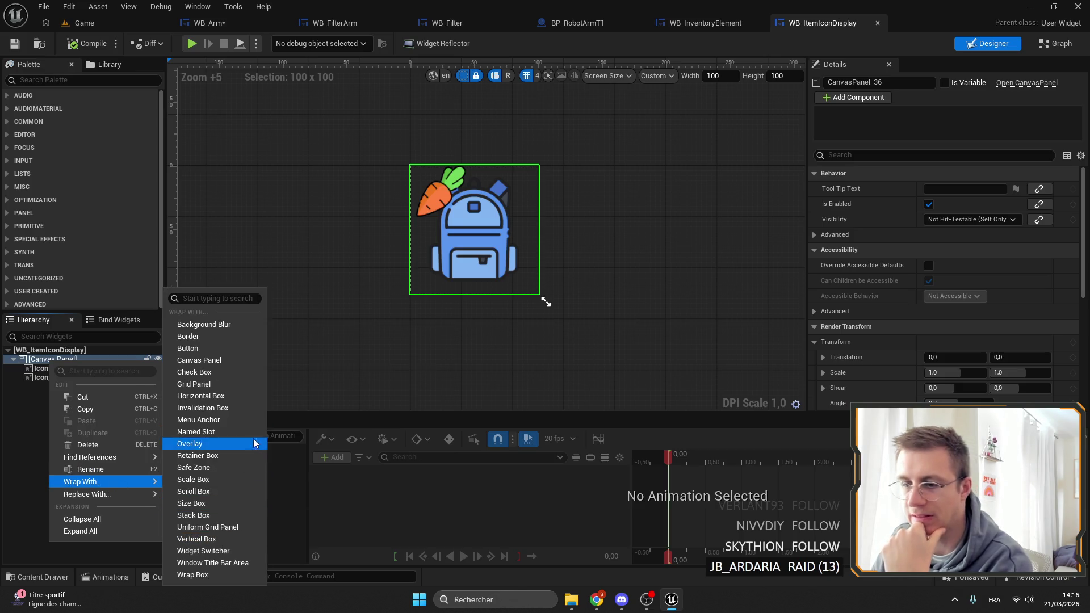
{"action": "left_click", "coordinate": [207, 361]}
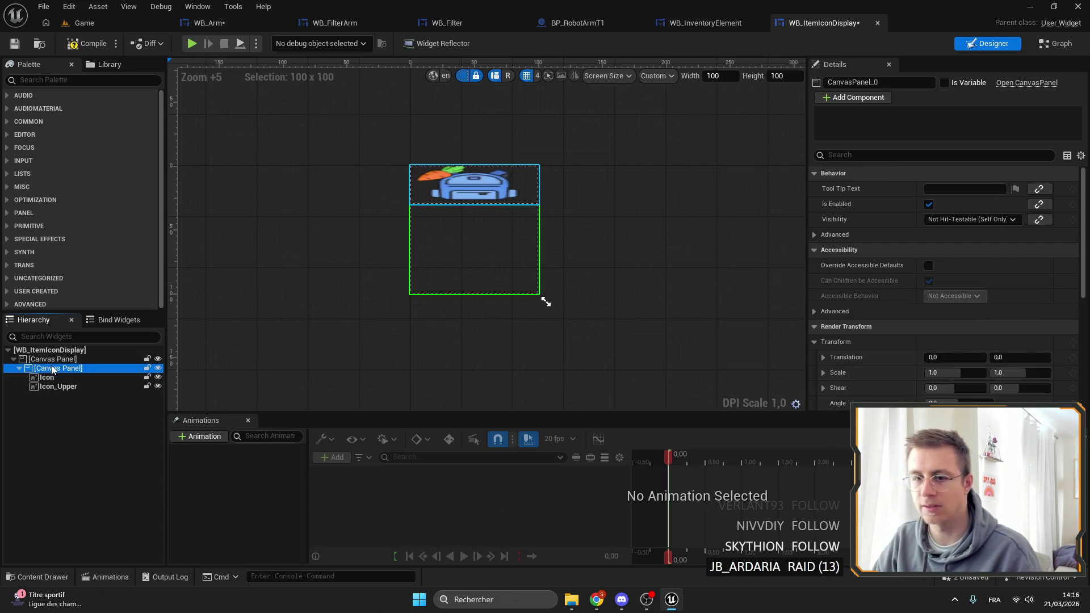
{"action": "left_click", "coordinate": [957, 189]}
{"action": "left_click", "coordinate": [1053, 340]}
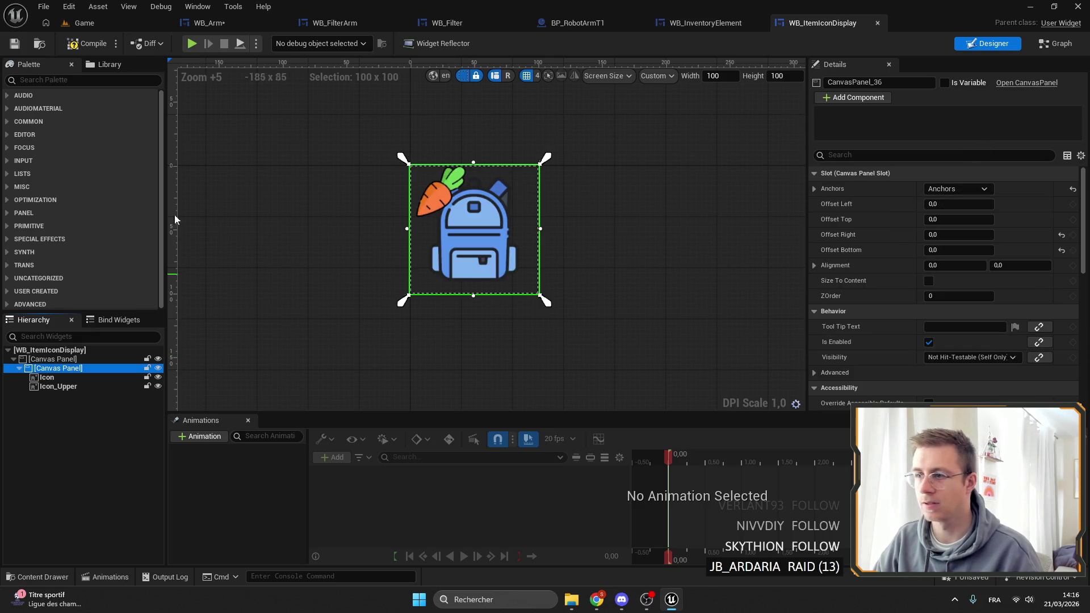
{"action": "left_click", "coordinate": [91, 46]}
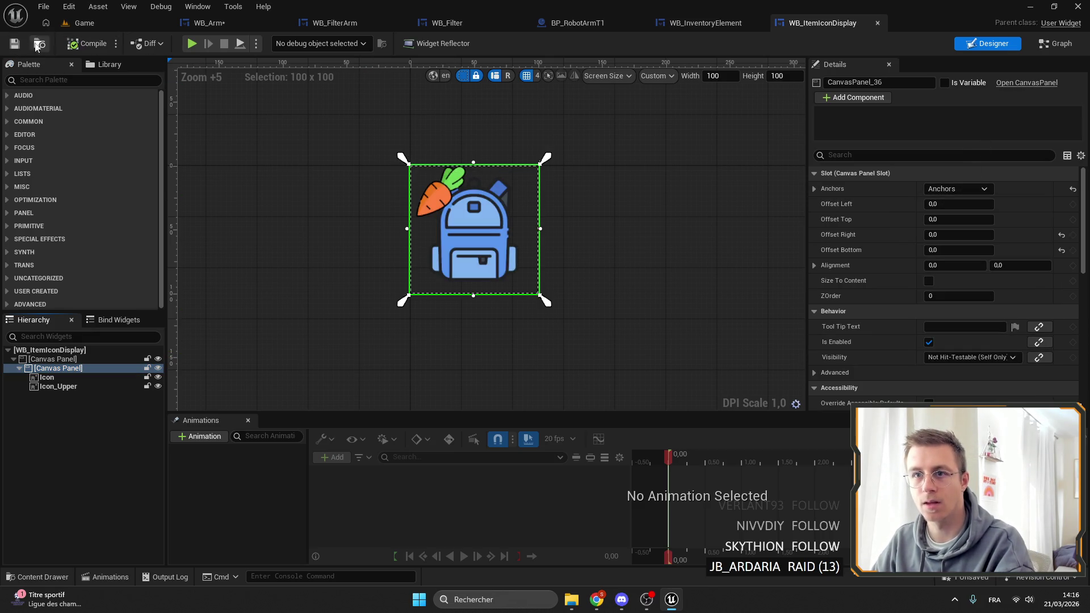
{"action": "left_click", "coordinate": [245, 24]}
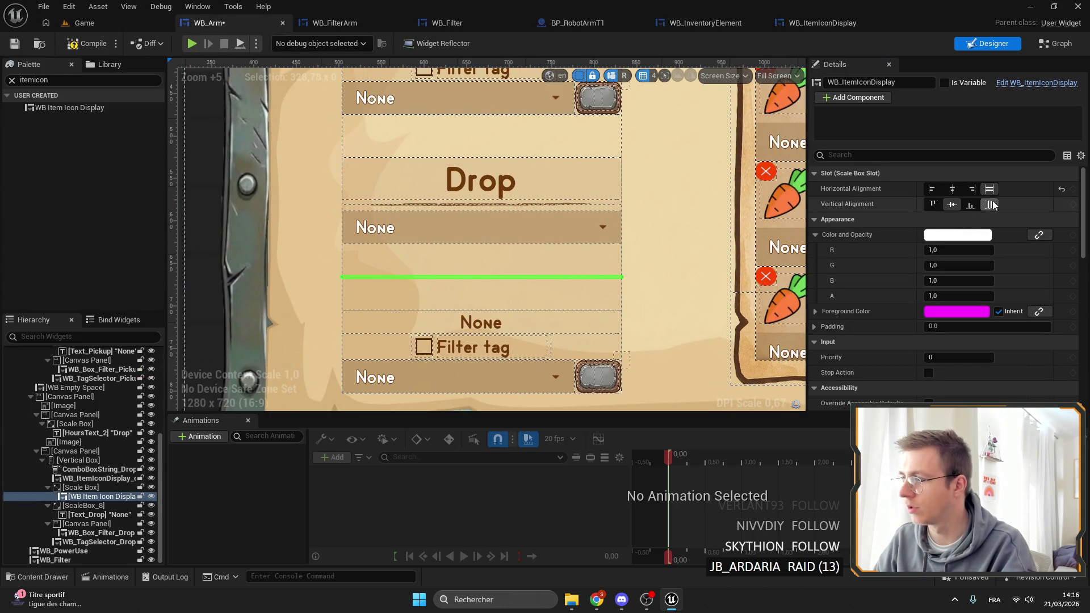
Step: Set the Drop icon's slot alignment to Fill both horizontally and vertically in WB_Arm
{"action": "left_click", "coordinate": [989, 204]}
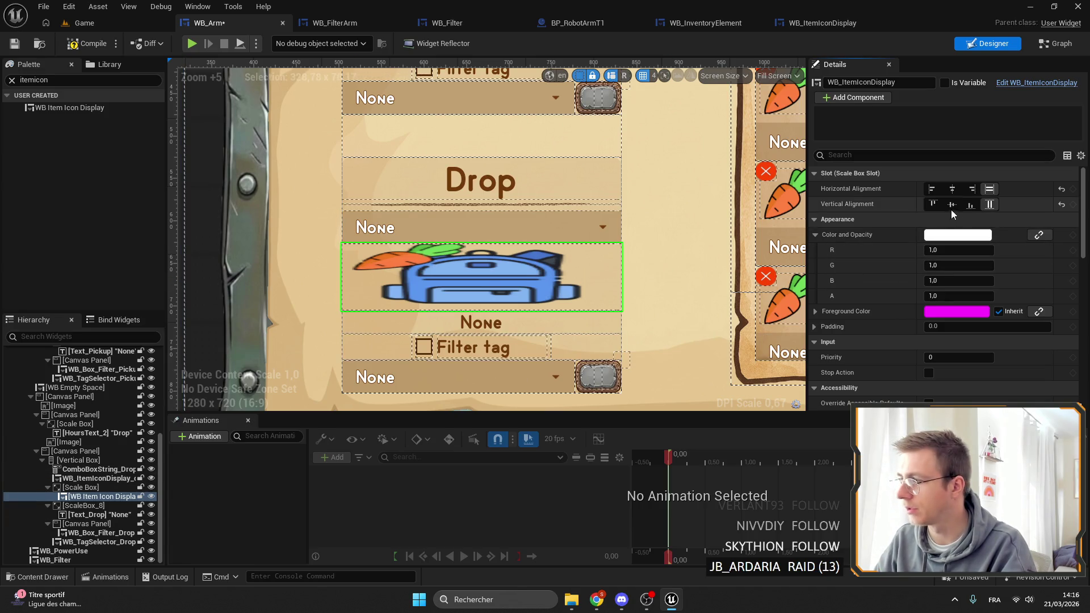
{"action": "left_click", "coordinate": [952, 204]}
{"action": "left_click", "coordinate": [953, 189]}
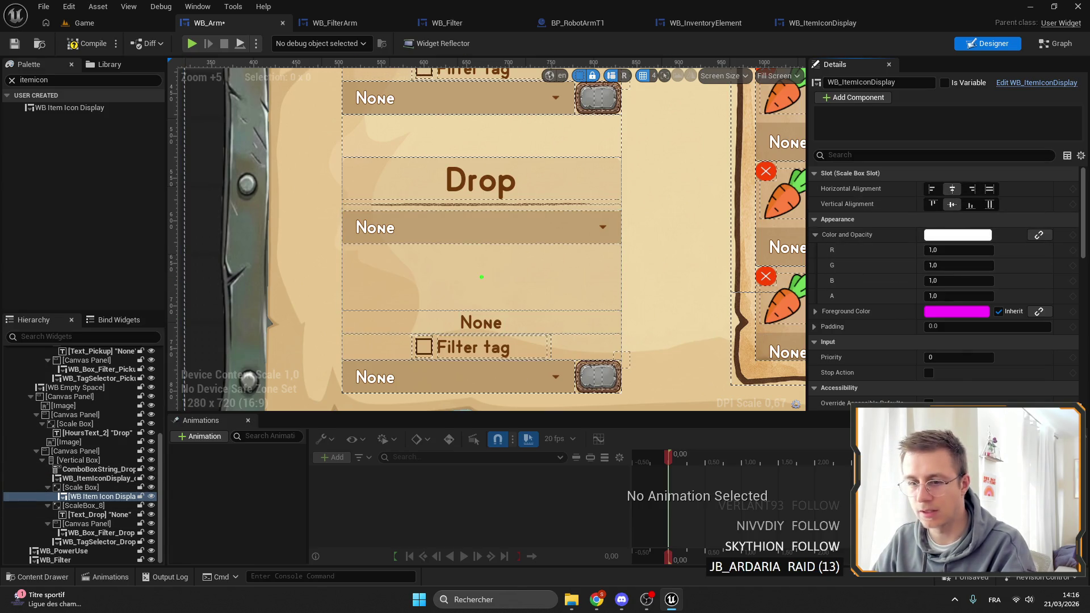
{"action": "left_click", "coordinate": [78, 488]}
{"action": "left_click", "coordinate": [78, 497]}
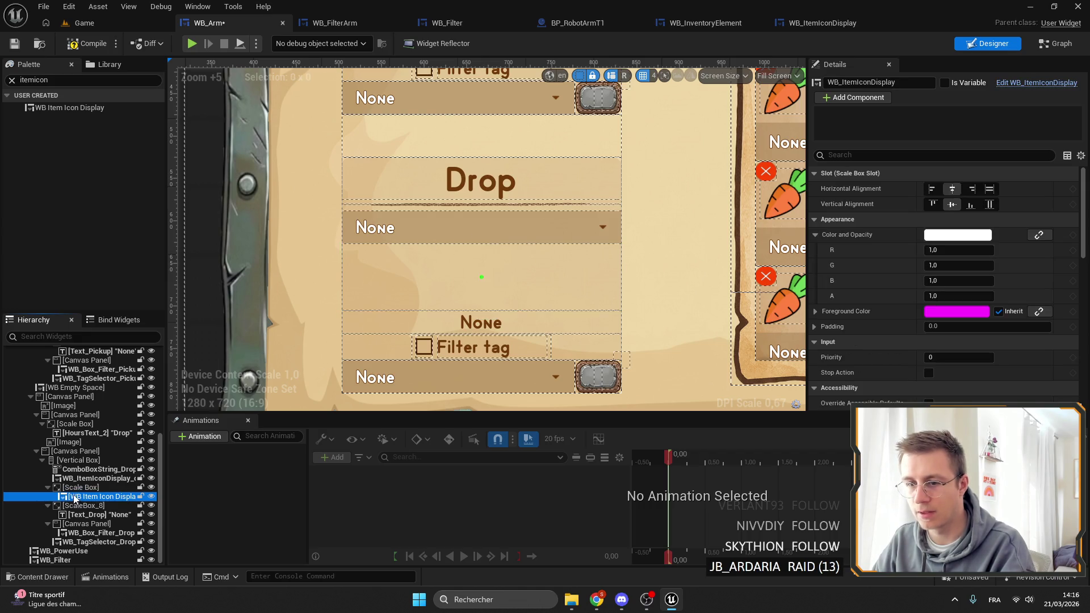
{"action": "left_click", "coordinate": [74, 490]}
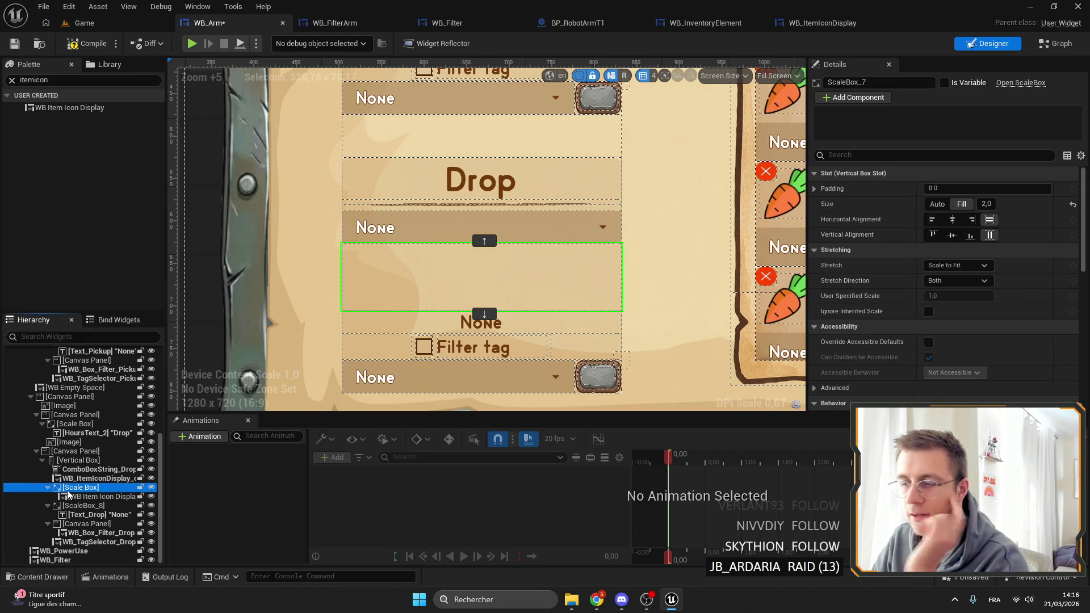
{"action": "left_click", "coordinate": [93, 497]}
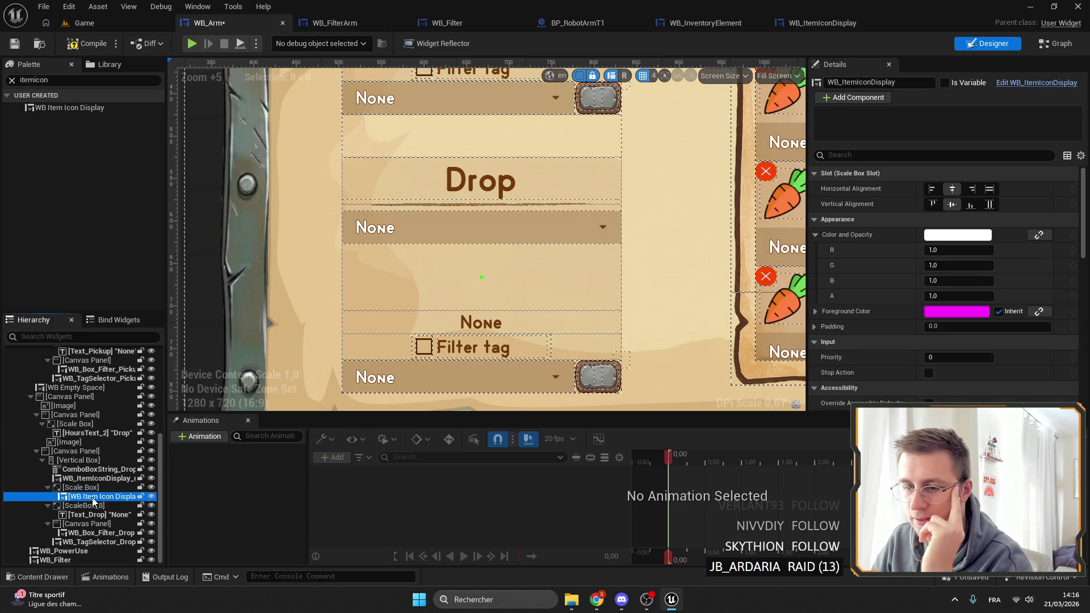
{"action": "left_click", "coordinate": [989, 188]}
{"action": "left_click", "coordinate": [989, 205]}
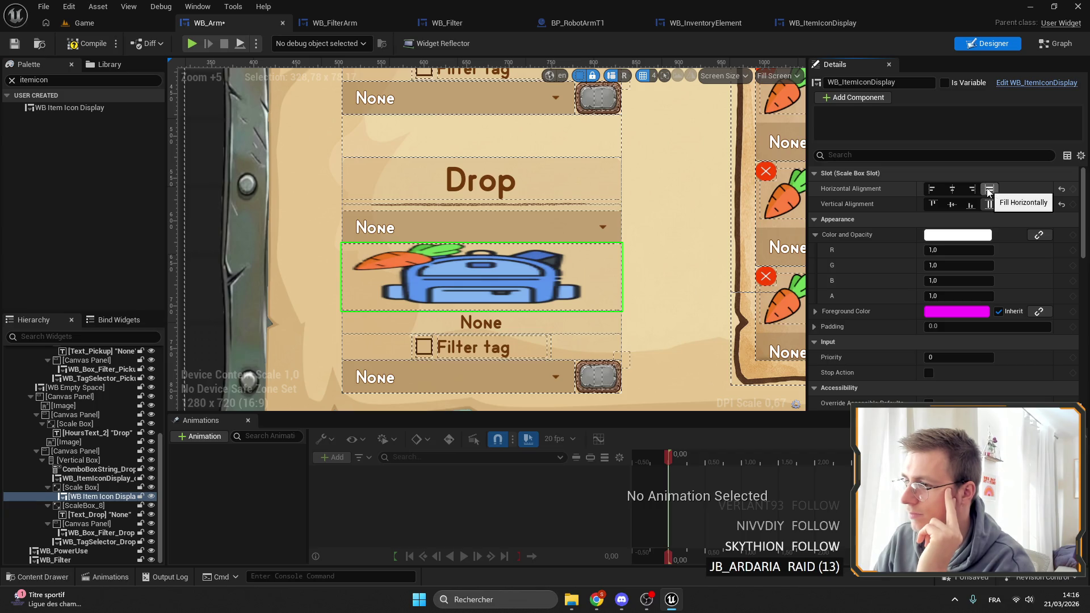
{"action": "left_click_drag", "start_coordinate": [250, 307], "coordinate": [255, 274]}
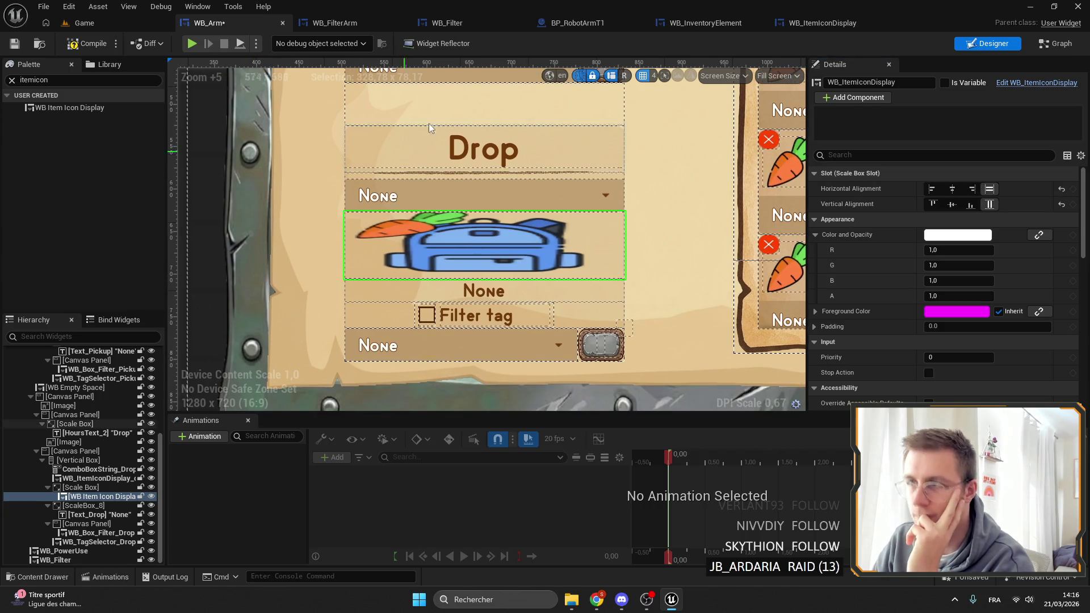
{"action": "left_click", "coordinate": [826, 24]}
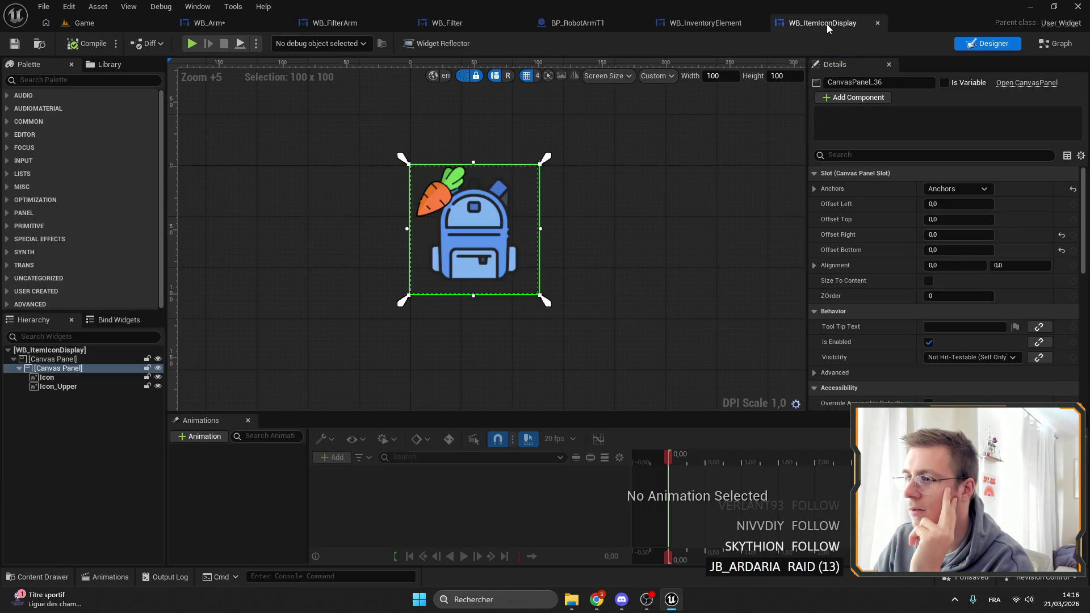
Step: Wrap the Icon and Icon_Upper images each in their own Scale Box
{"action": "left_click", "coordinate": [45, 377]}
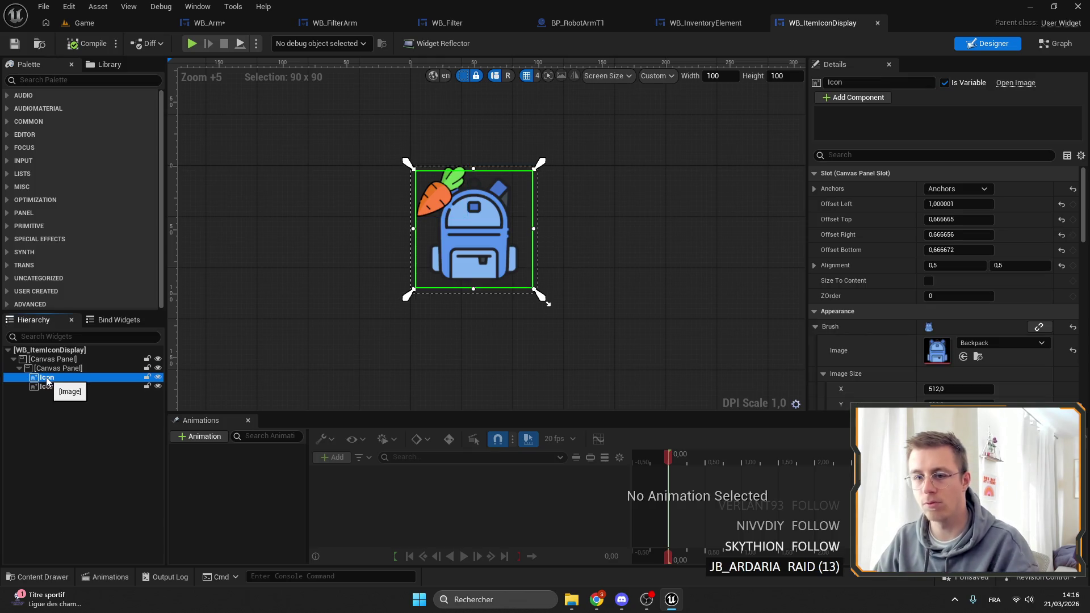
{"action": "left_click", "coordinate": [48, 371]}
{"action": "left_click", "coordinate": [48, 386]}
{"action": "left_click", "coordinate": [46, 378]}
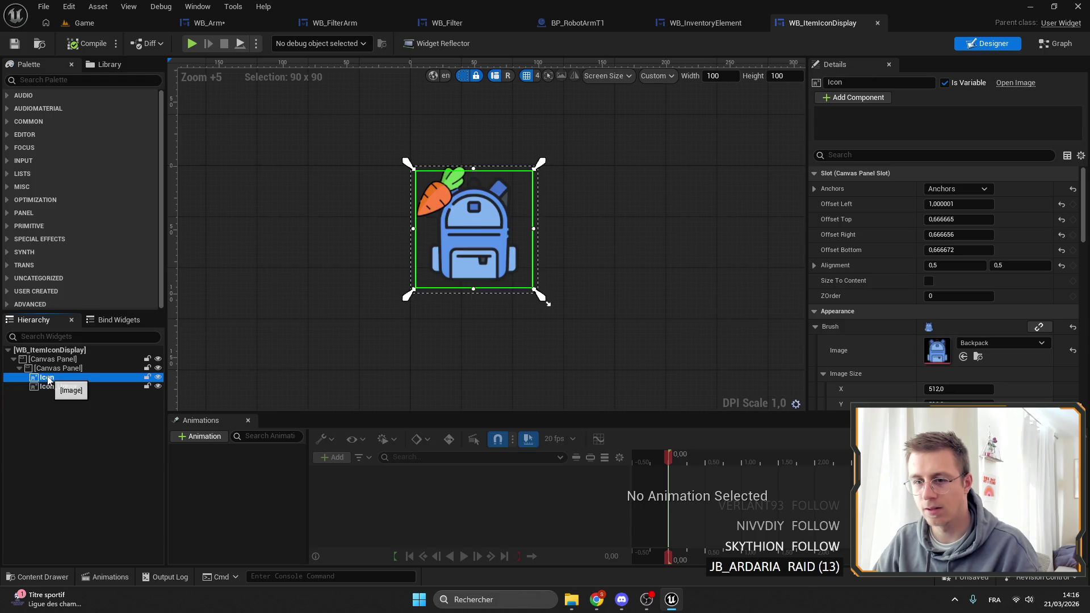
{"action": "right_click", "coordinate": [46, 381]}
{"action": "mouse_move", "coordinate": [105, 497]}
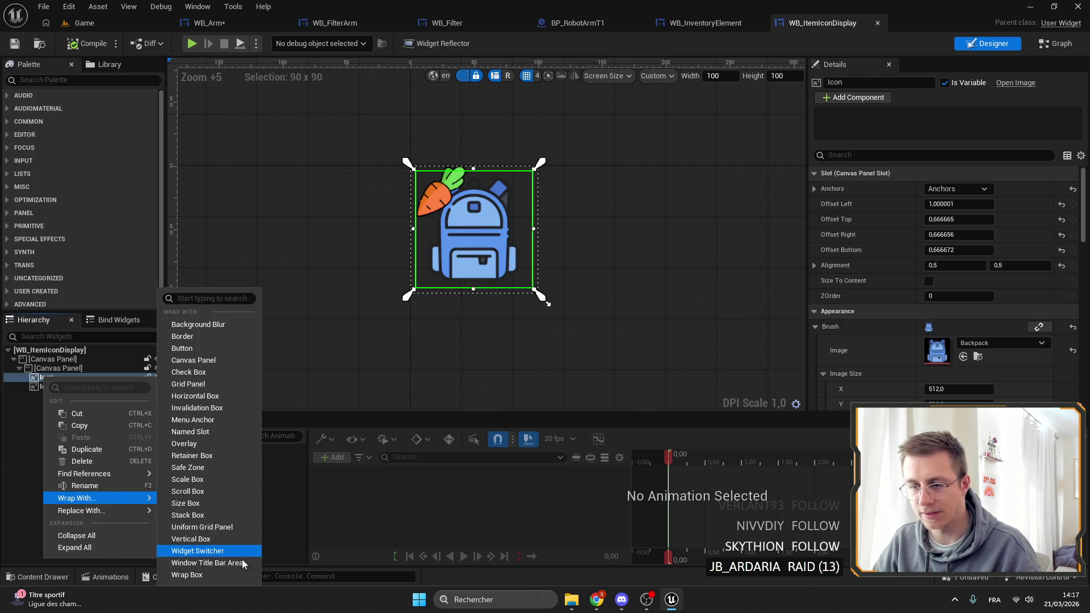
{"action": "left_click", "coordinate": [210, 480]}
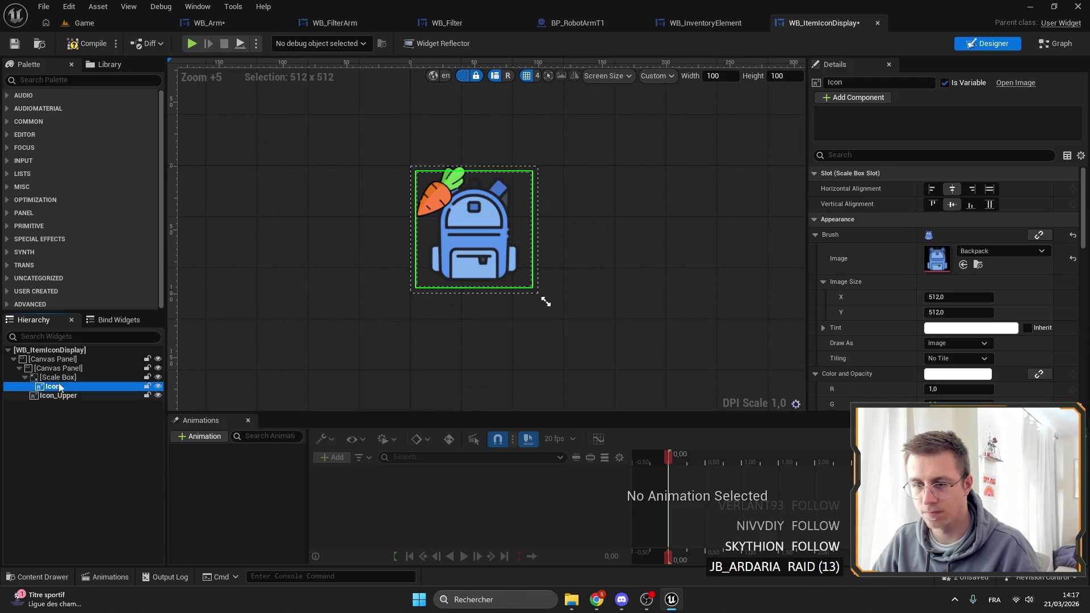
{"action": "right_click", "coordinate": [55, 396]}
{"action": "mouse_move", "coordinate": [121, 496]}
{"action": "mouse_move", "coordinate": [104, 518]}
{"action": "left_click", "coordinate": [210, 516]}
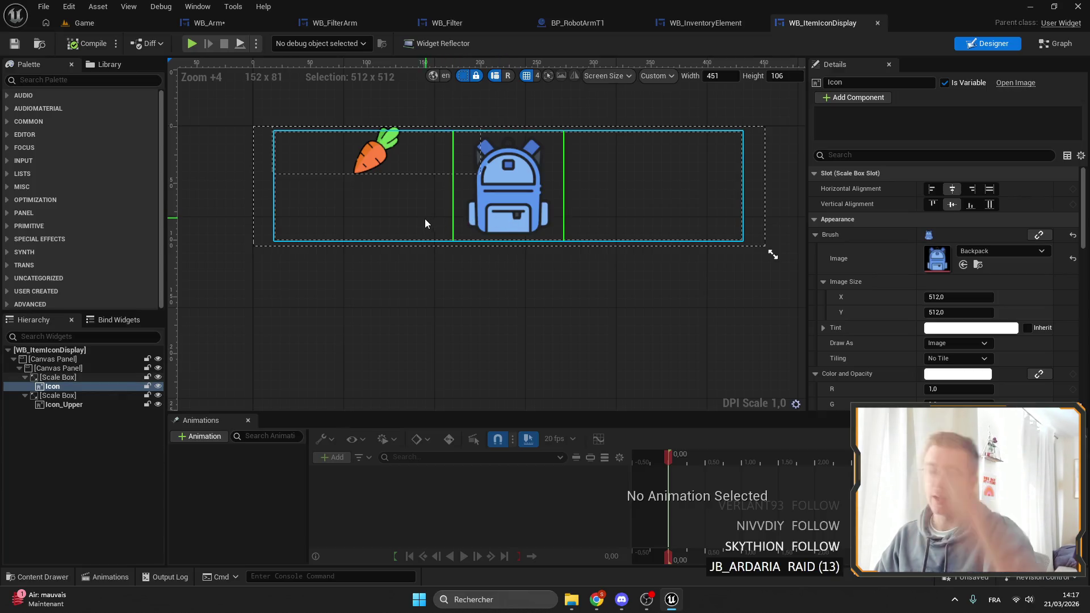
Step: Set the custom preview size to 105×105
{"action": "left_click_drag", "start_coordinate": [773, 254], "coordinate": [381, 249]}
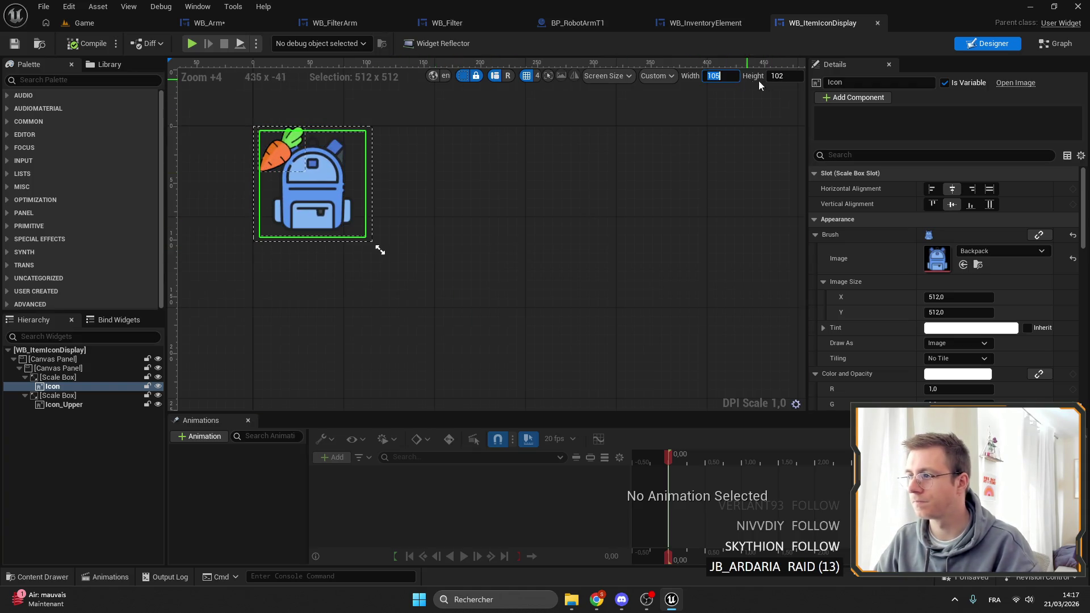
{"action": "type", "text": "105"}
{"action": "key", "text": "Return"}
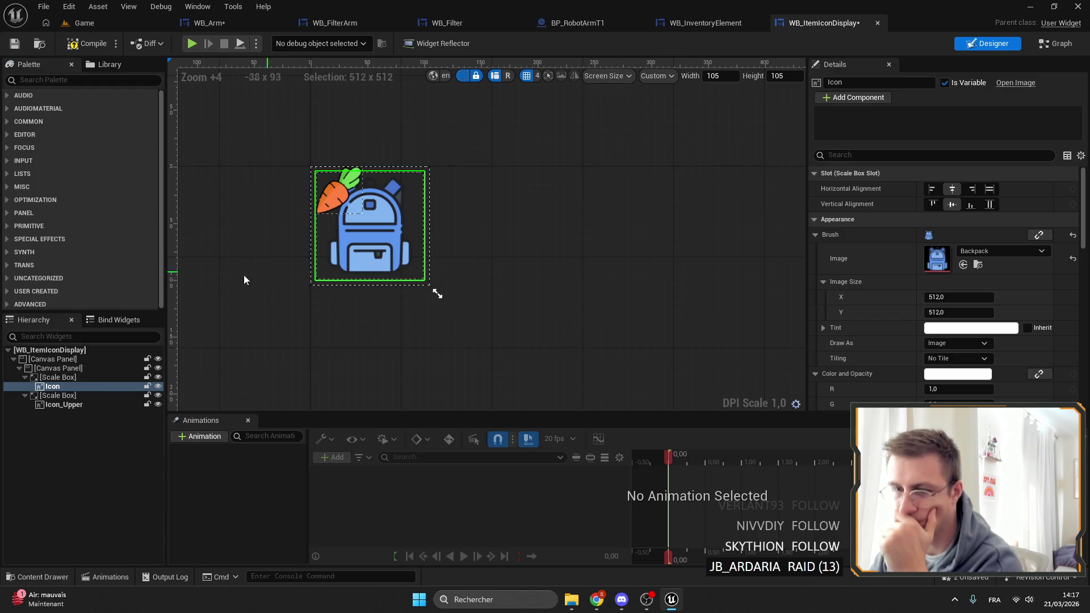
Step: Select the Icon's scale box and search the widget palette for 'box'
{"action": "left_click", "coordinate": [43, 378]}
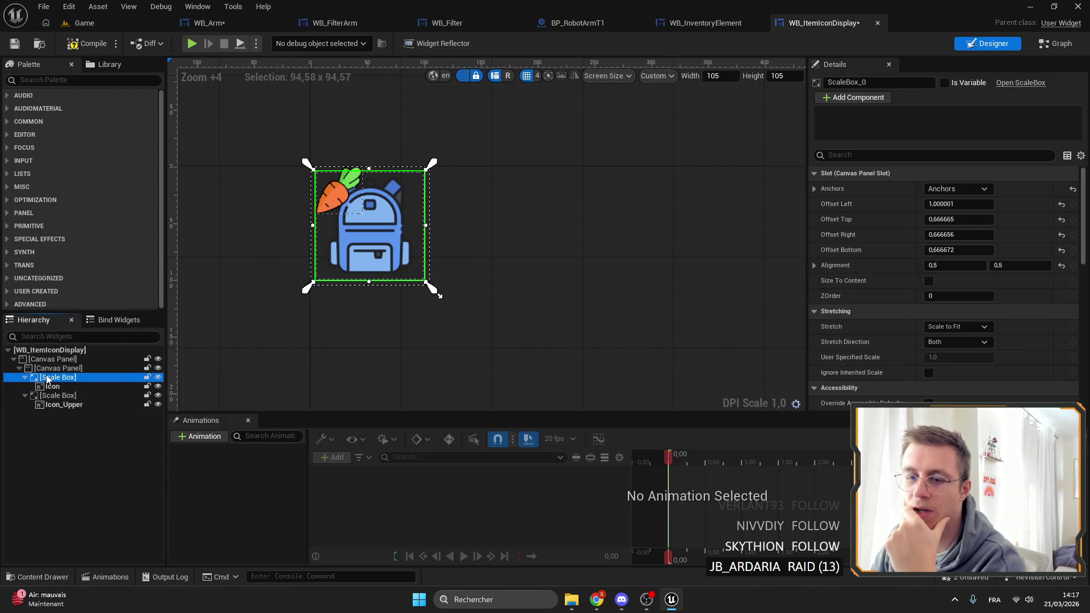
{"action": "left_click", "coordinate": [60, 84]}
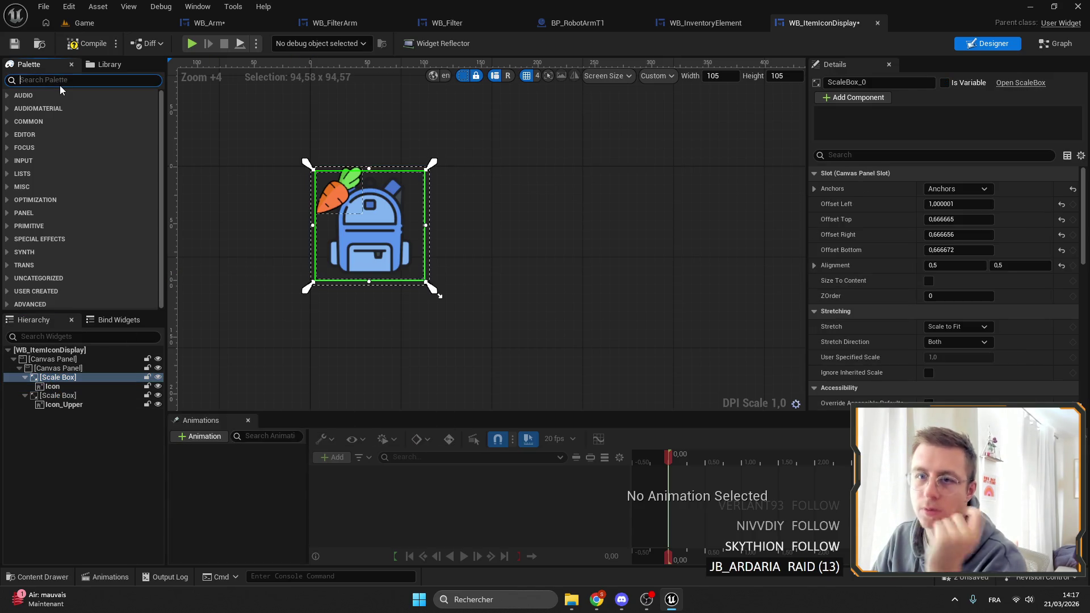
{"action": "type", "text": "ratio"}
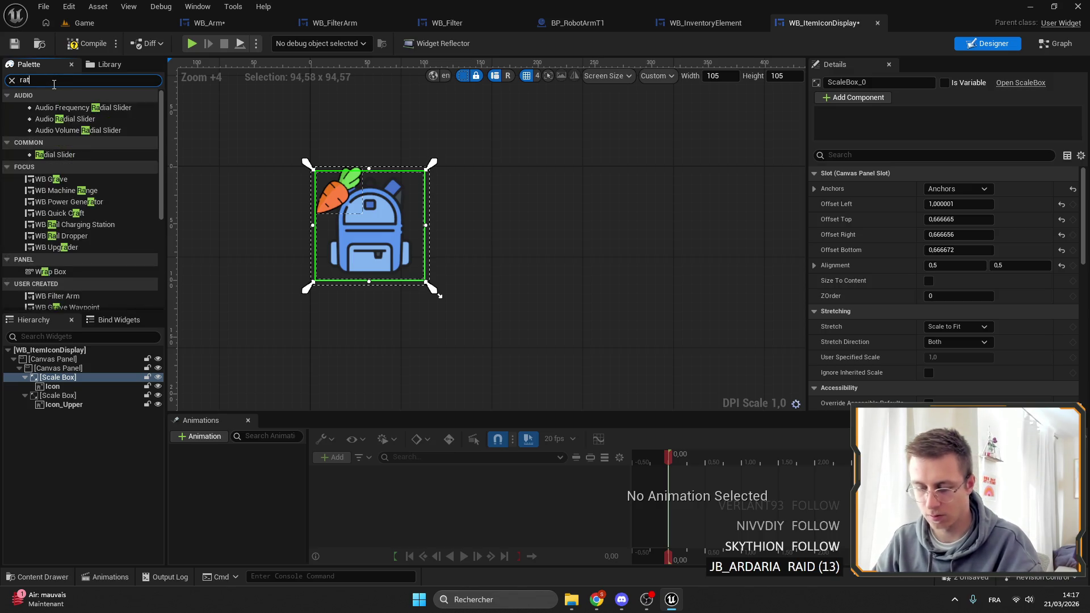
{"action": "key", "text": "BackSpace"}
{"action": "key", "text": "BackSpace"}
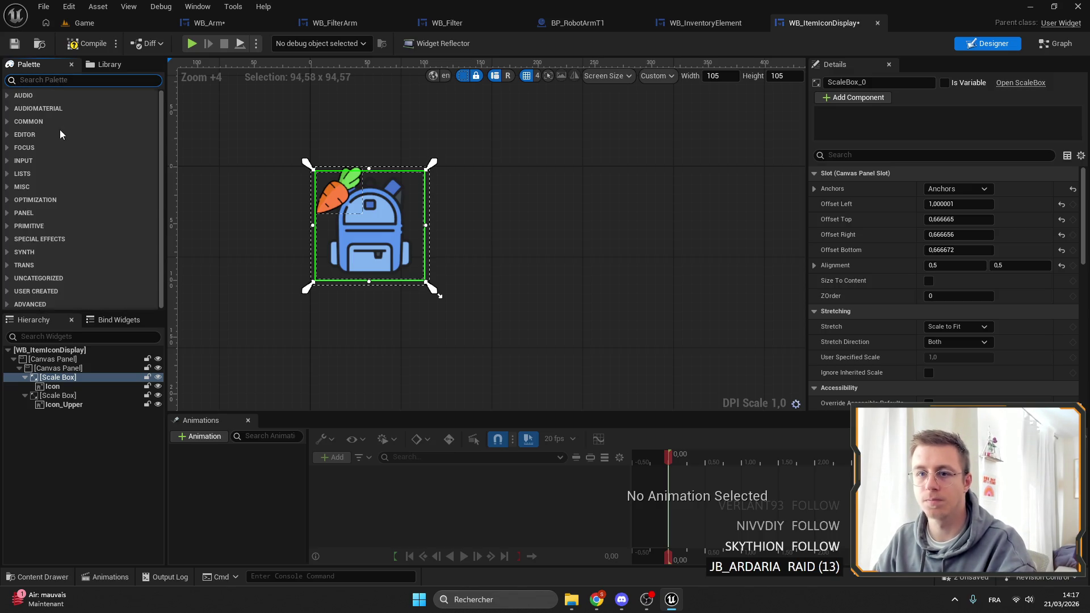
{"action": "type", "text": "box"}
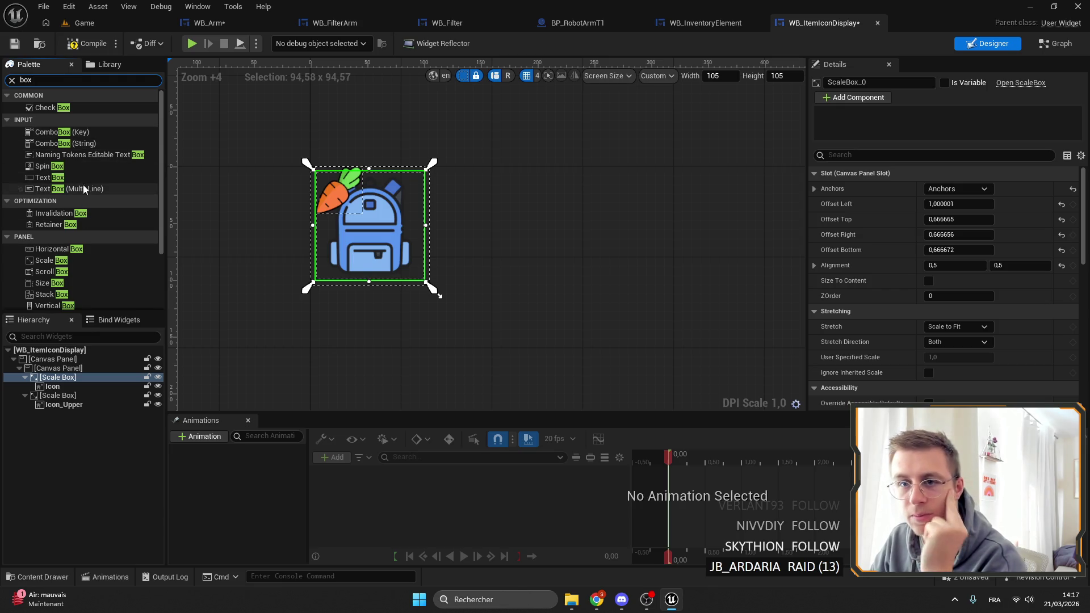
{"action": "scroll", "coordinate": [129, 235], "scroll_direction": "down", "scroll_amount": 2}
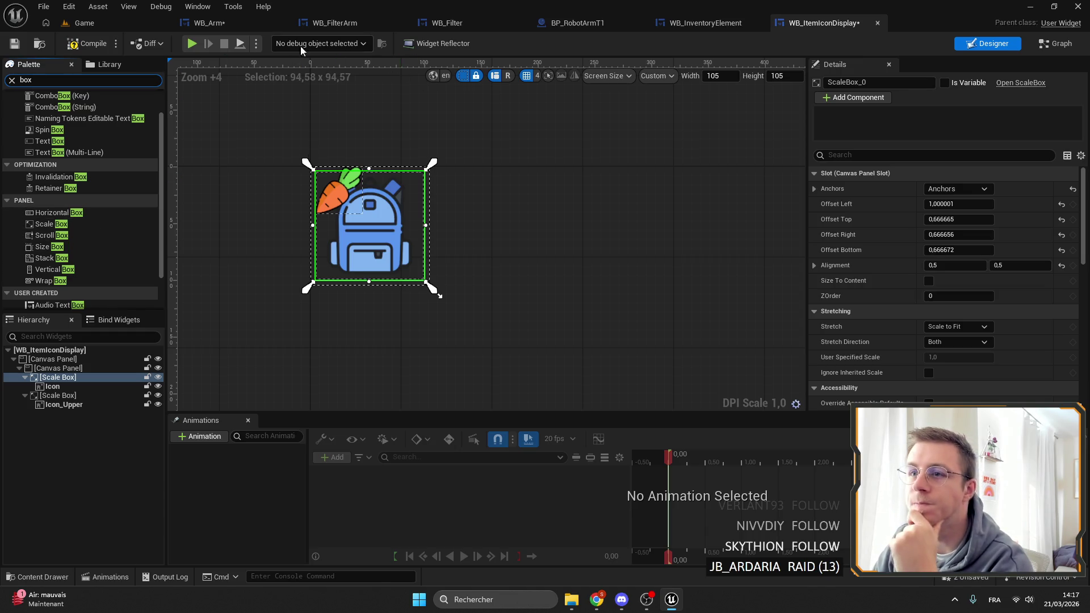
{"action": "left_click", "coordinate": [227, 6]}
{"action": "left_click", "coordinate": [210, 23]}
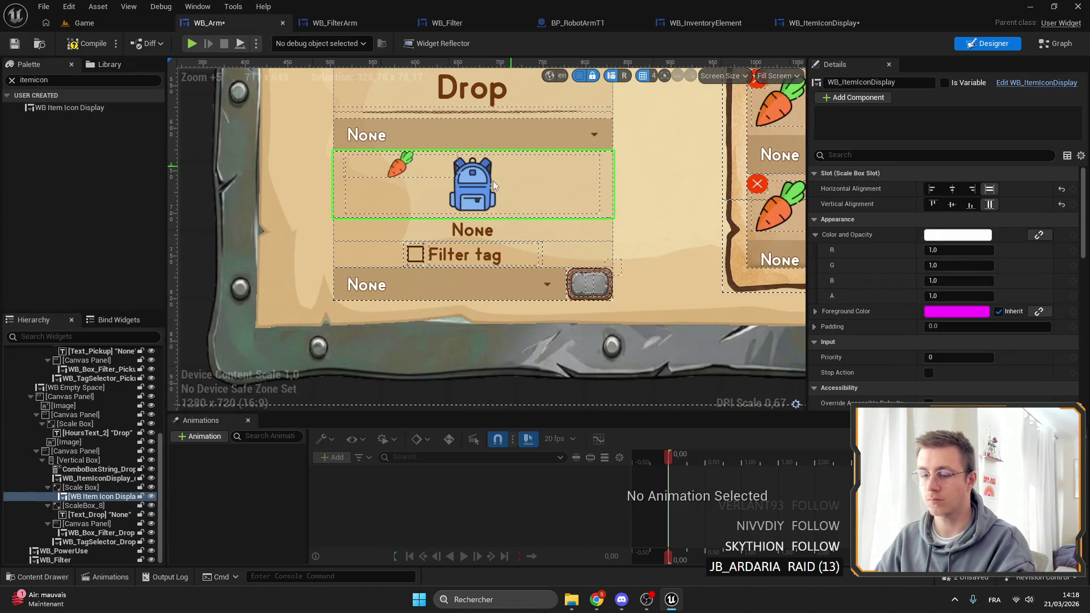
Step: Set WB_ItemIconDisplay_drop's horizontal and vertical alignment to Fill, then Save All
{"action": "left_click", "coordinate": [107, 487]}
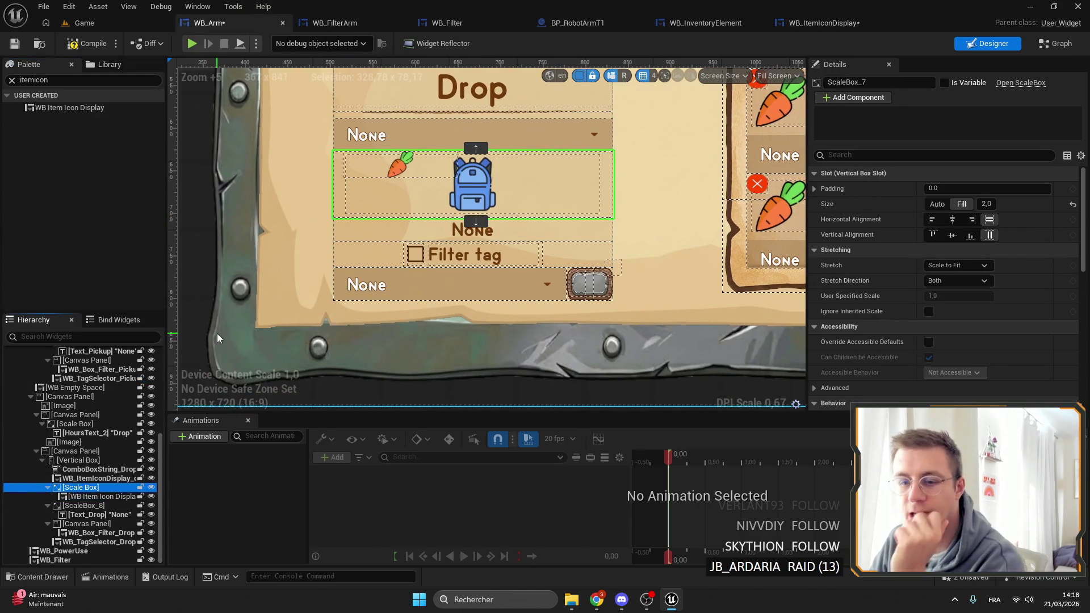
{"action": "left_click", "coordinate": [97, 496]}
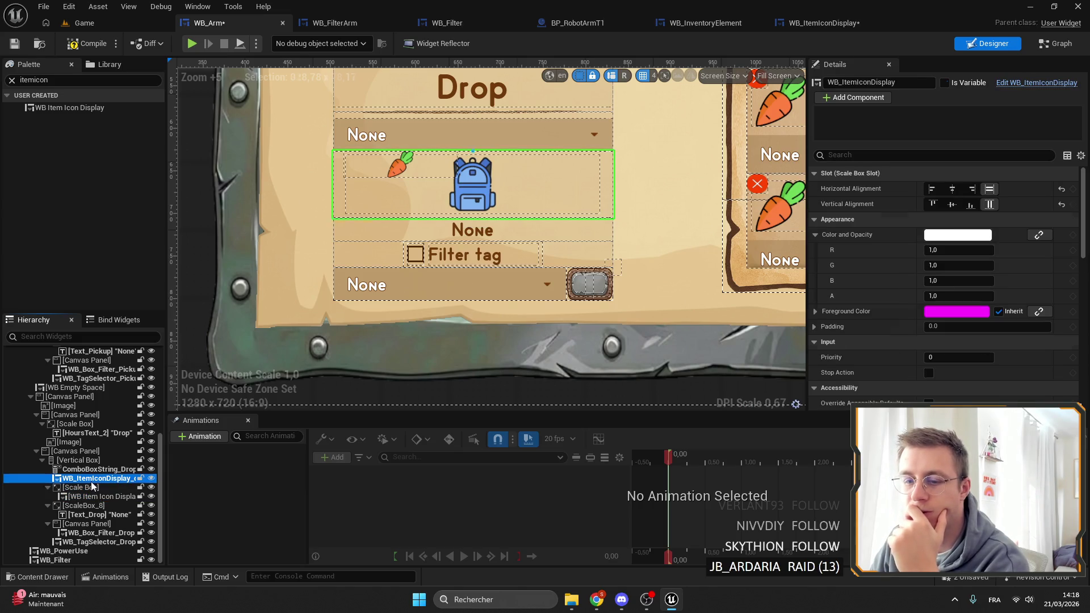
{"action": "key", "text": "ctrl+z"}
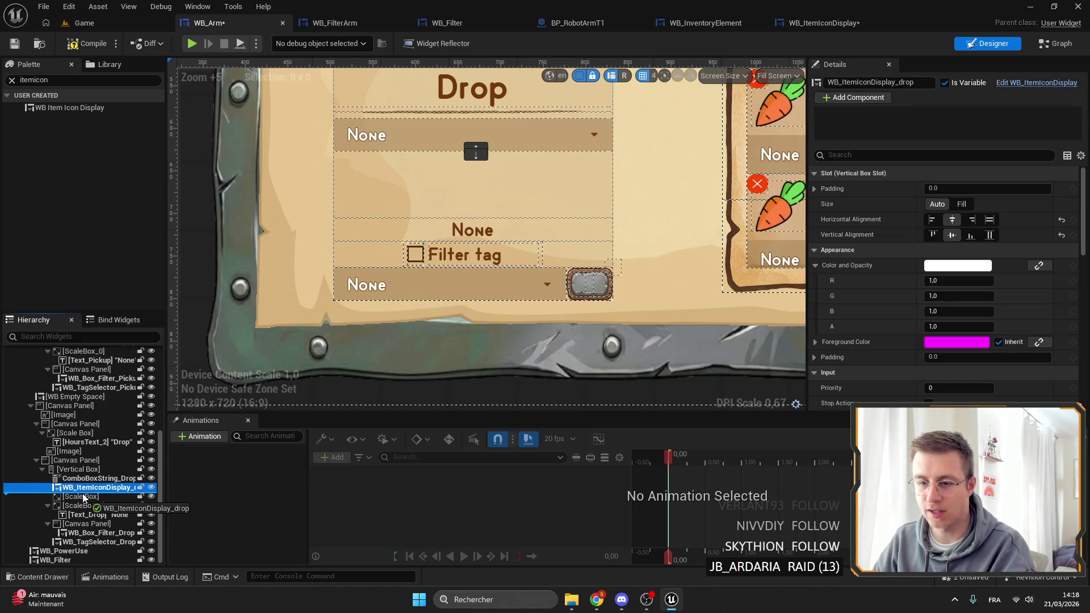
{"action": "key", "text": "ctrl+y"}
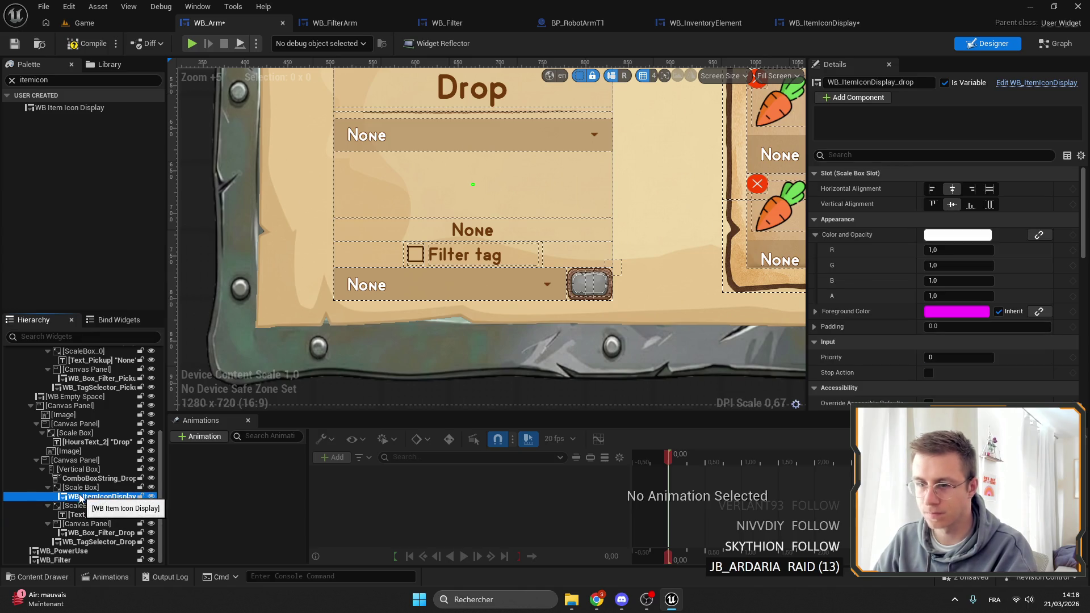
{"action": "left_click", "coordinate": [989, 203]}
{"action": "left_click", "coordinate": [989, 189]}
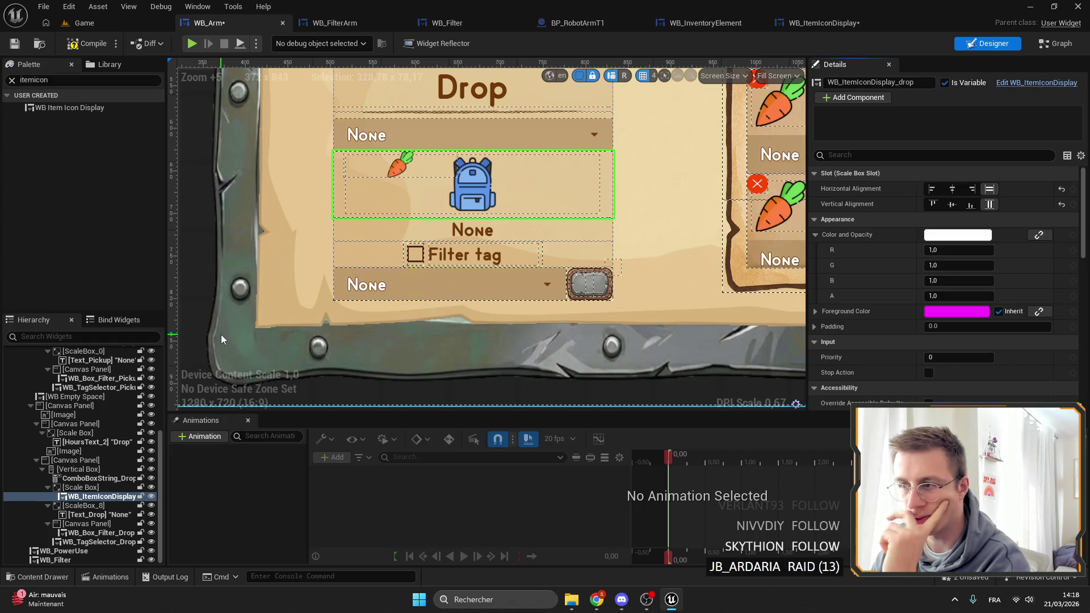
{"action": "left_click", "coordinate": [15, 44]}
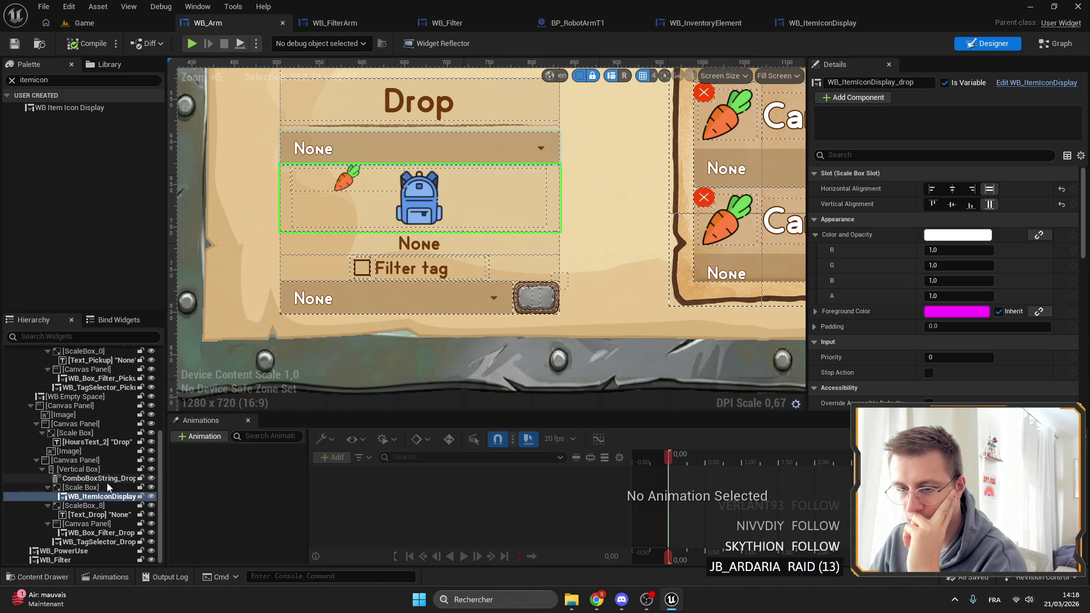
Step: Try wrapping the Drop icon's scale box in a Size Box with a minimum width, then undo it
{"action": "left_click", "coordinate": [95, 489]}
{"action": "left_click", "coordinate": [97, 496]}
{"action": "left_click", "coordinate": [84, 489]}
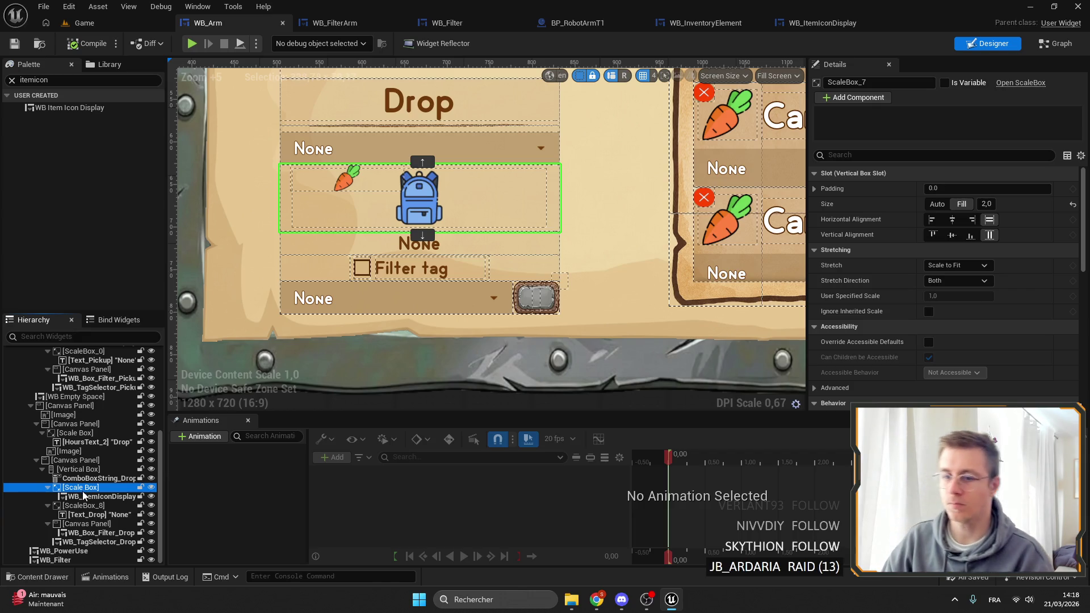
{"action": "right_click", "coordinate": [81, 492]}
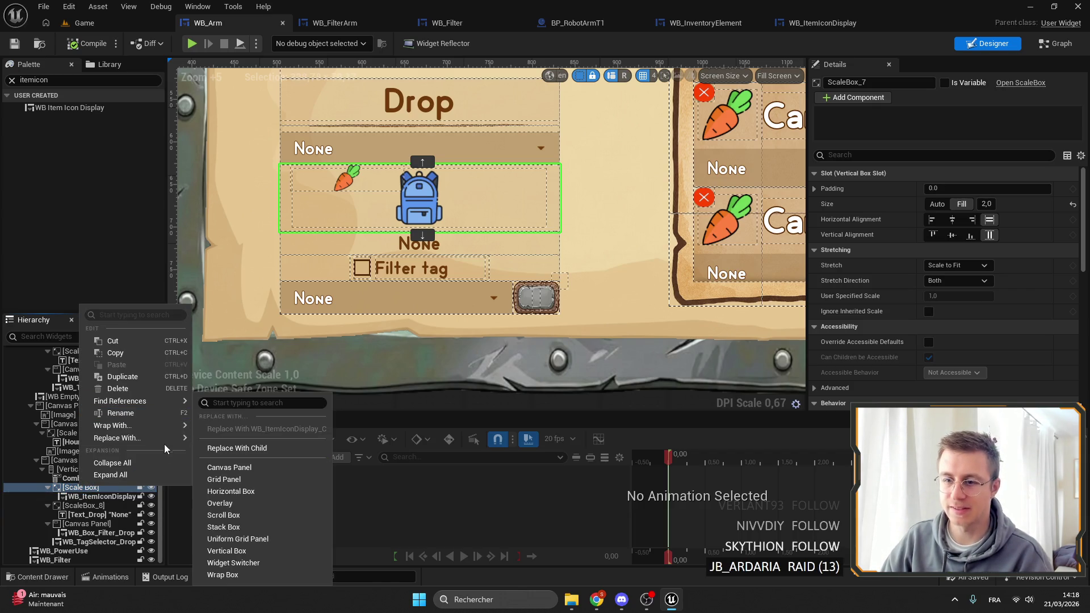
{"action": "mouse_move", "coordinate": [157, 429]}
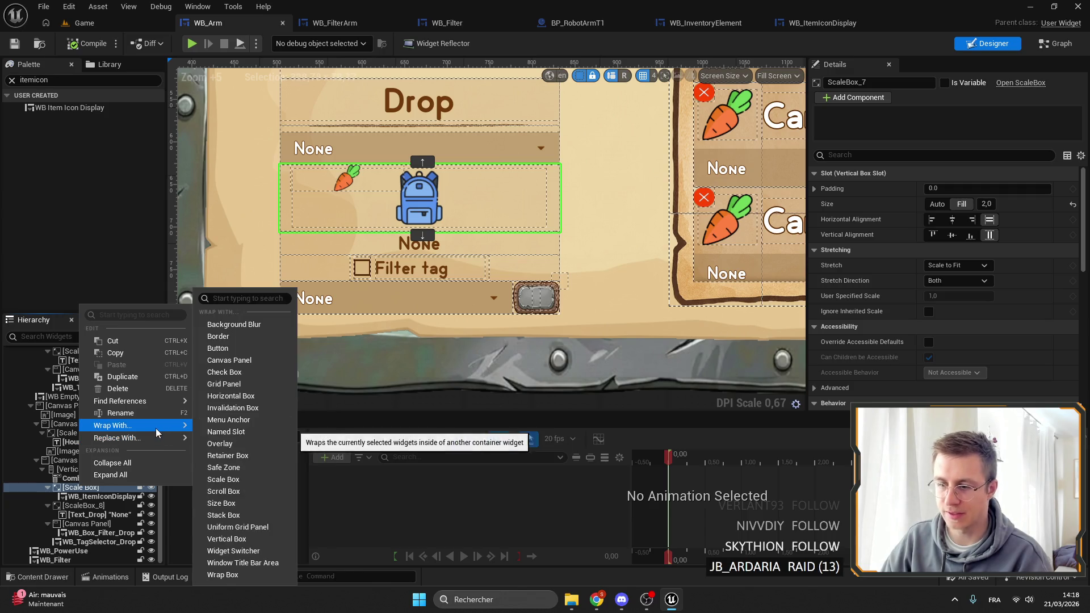
{"action": "left_click", "coordinate": [243, 504]}
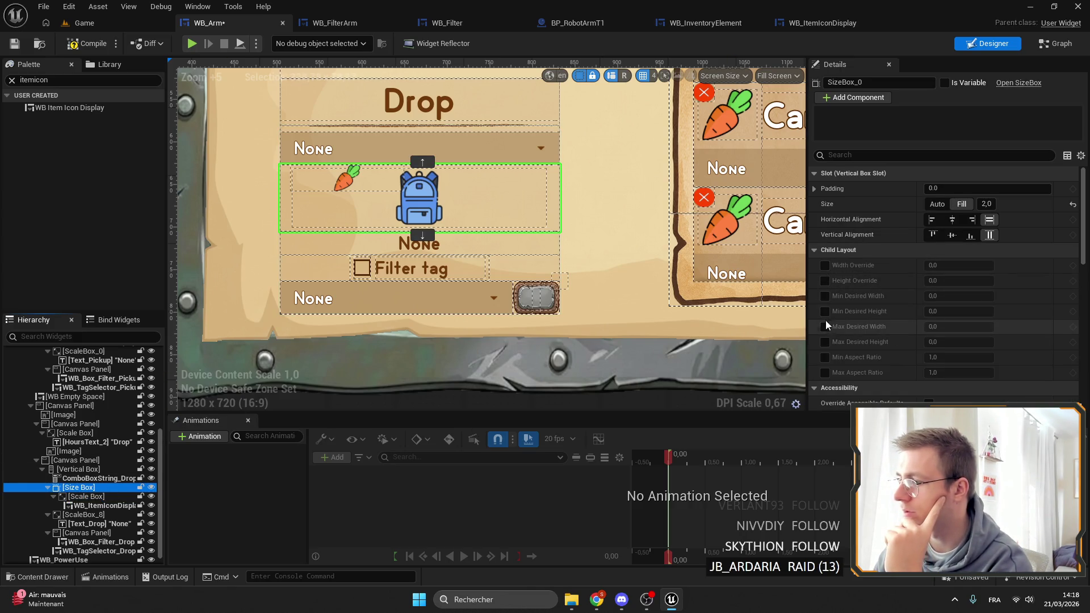
{"action": "left_click", "coordinate": [825, 296]}
{"action": "mouse_move", "coordinate": [968, 298]}
{"action": "left_mouse_down"}
{"action": "mouse_move", "coordinate": [1022, 298]}
{"action": "mouse_move", "coordinate": [936, 299]}
{"action": "left_mouse_up"}
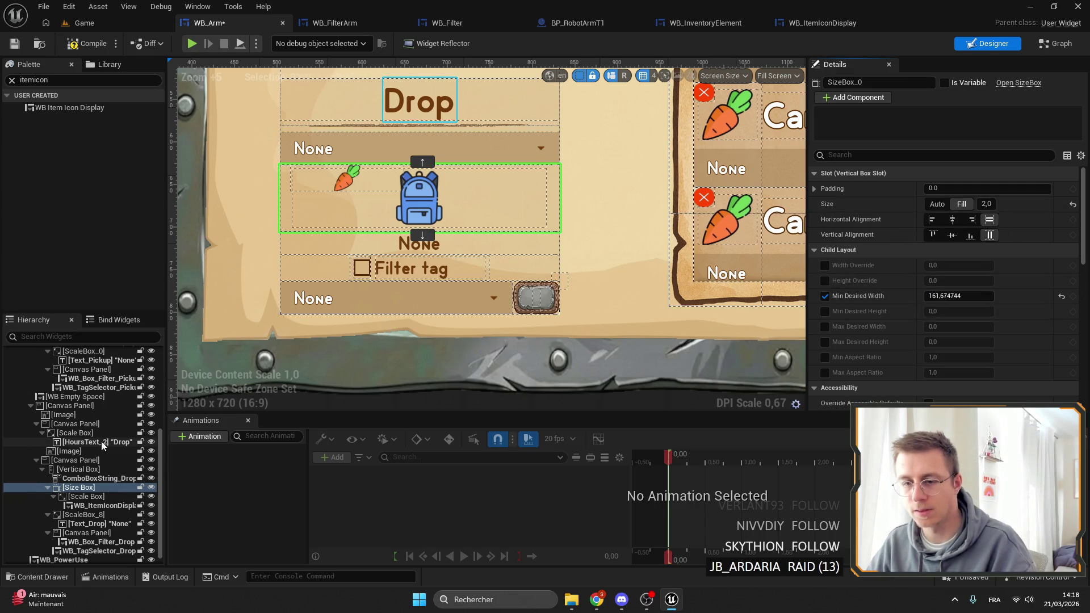
{"action": "key", "text": "ctrl+z"}
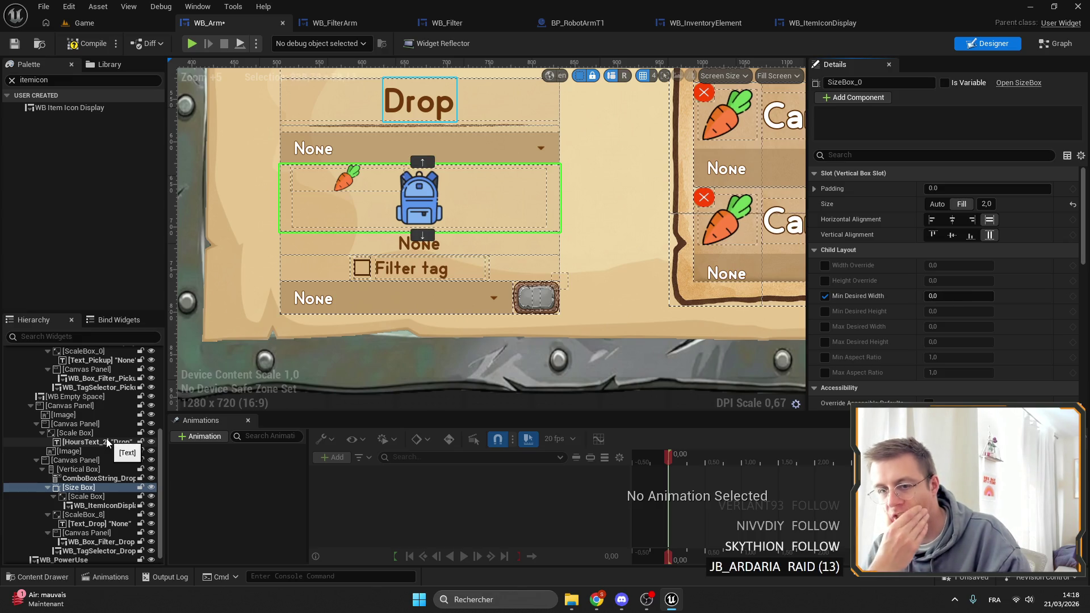
{"action": "key", "text": "ctrl+z"}
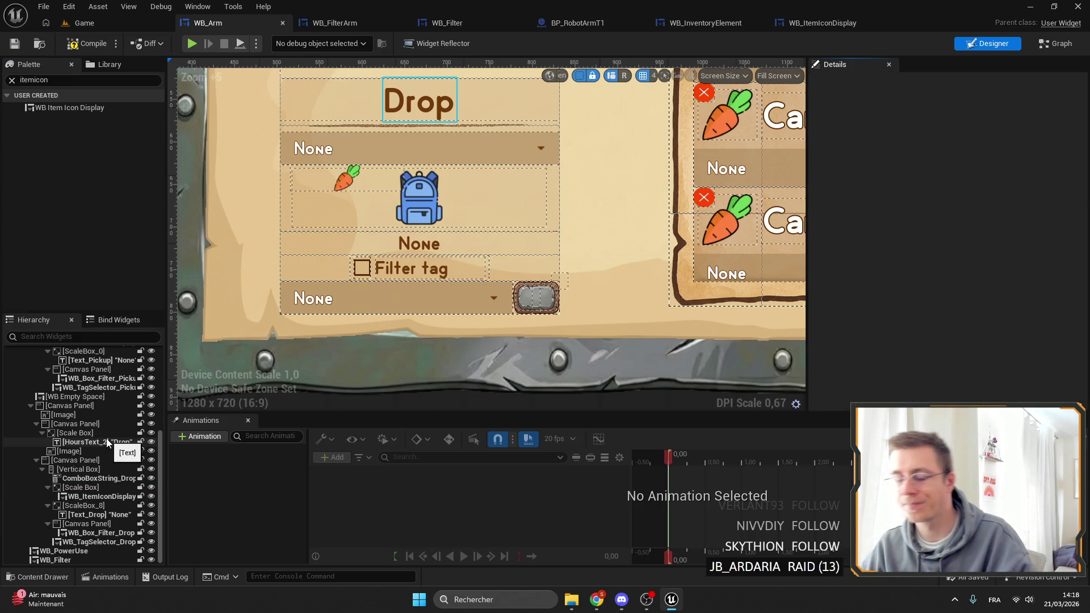
Step: Reselect the Scale Box around the Drop icon in WB_Arm's hierarchy
{"action": "left_click", "coordinate": [99, 480]}
{"action": "left_click", "coordinate": [97, 488]}
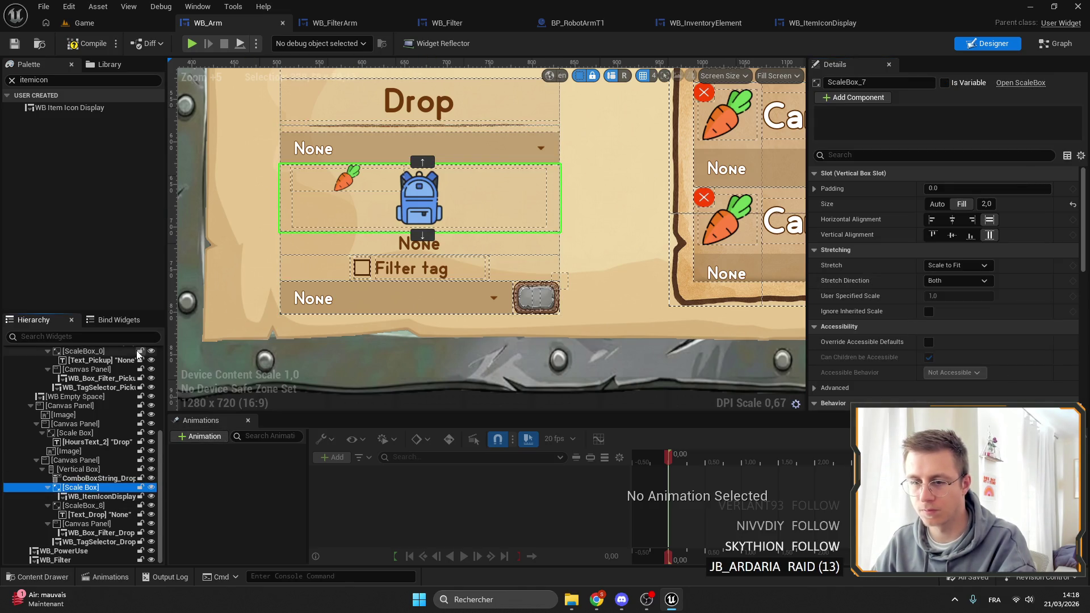
{"action": "left_click", "coordinate": [809, 24]}
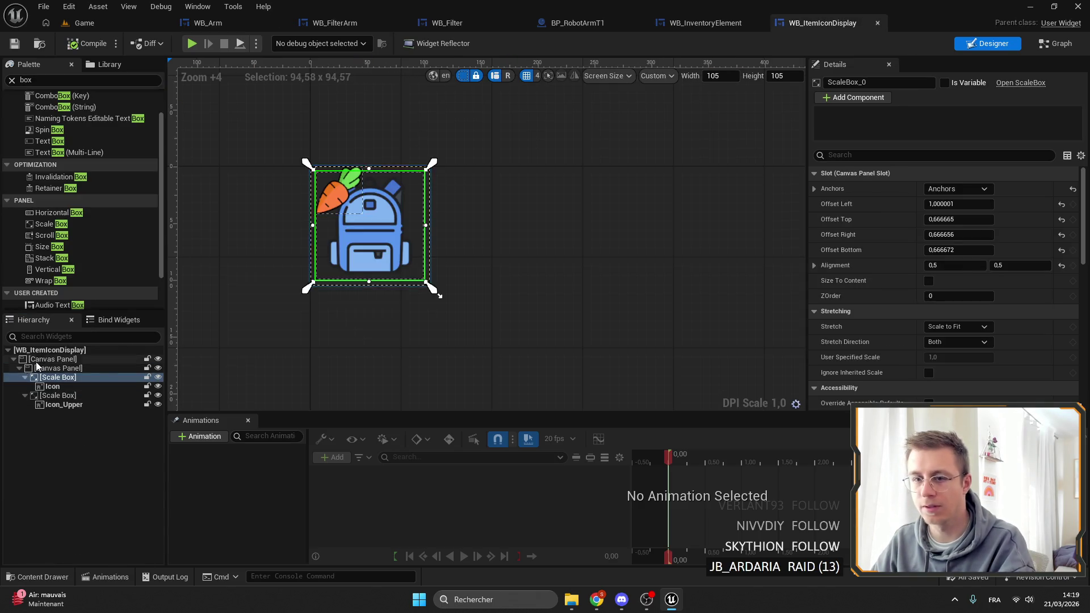
Step: Wrap WB_ItemIconDisplay's inner Canvas Panel in a Size Box
{"action": "left_click", "coordinate": [9, 385]}
{"action": "left_click", "coordinate": [51, 368]}
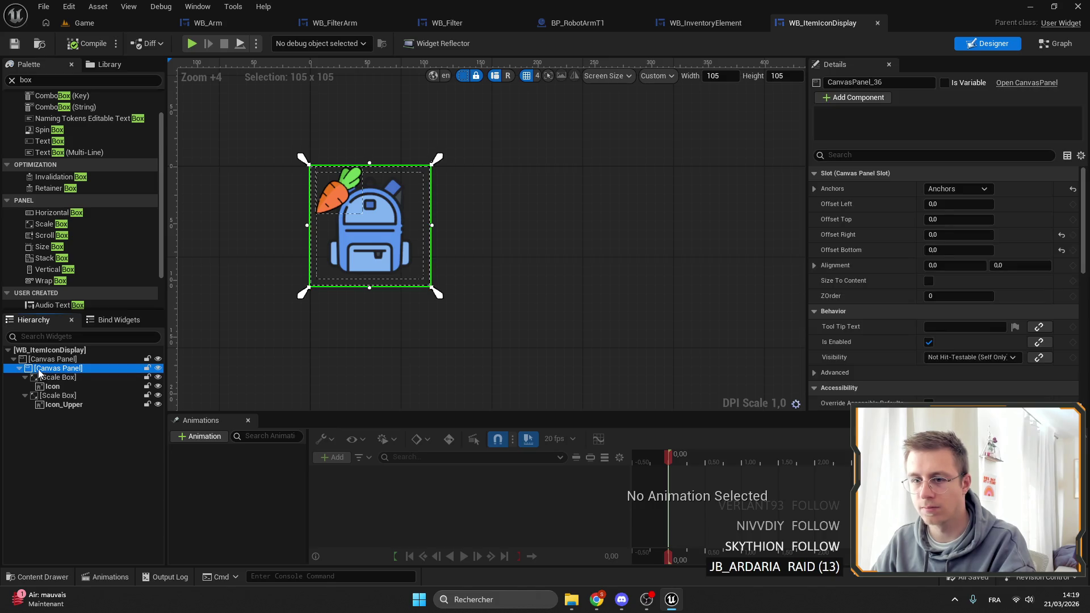
{"action": "right_click", "coordinate": [40, 370]}
{"action": "mouse_move", "coordinate": [105, 493]}
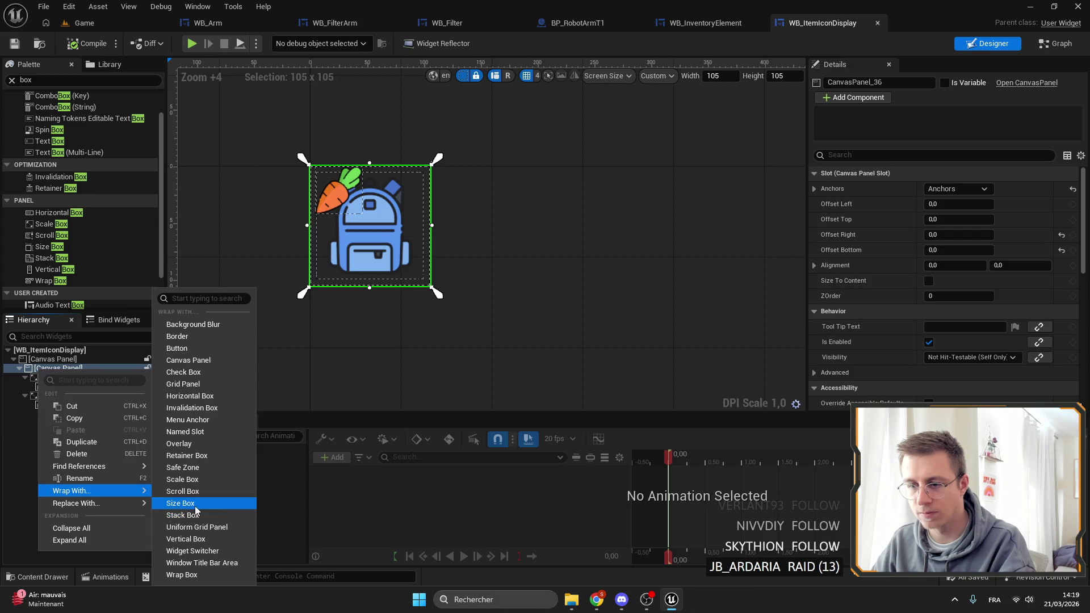
{"action": "left_click", "coordinate": [202, 505]}
{"action": "left_click_drag", "start_coordinate": [438, 294], "coordinate": [729, 305]}
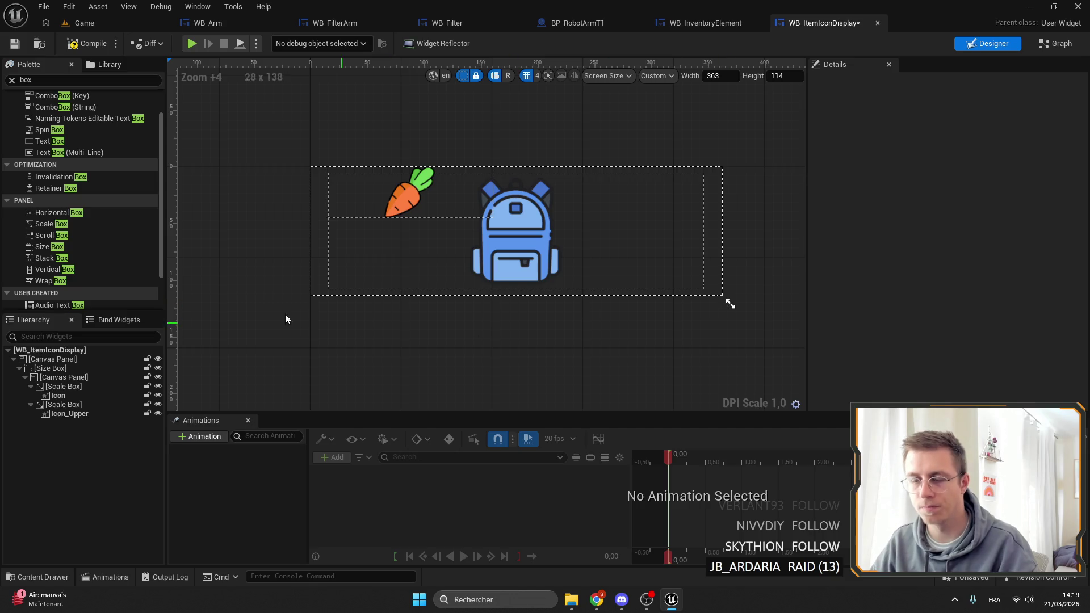
{"action": "key", "text": "ctrl+z"}
{"action": "key", "text": "ctrl+y"}
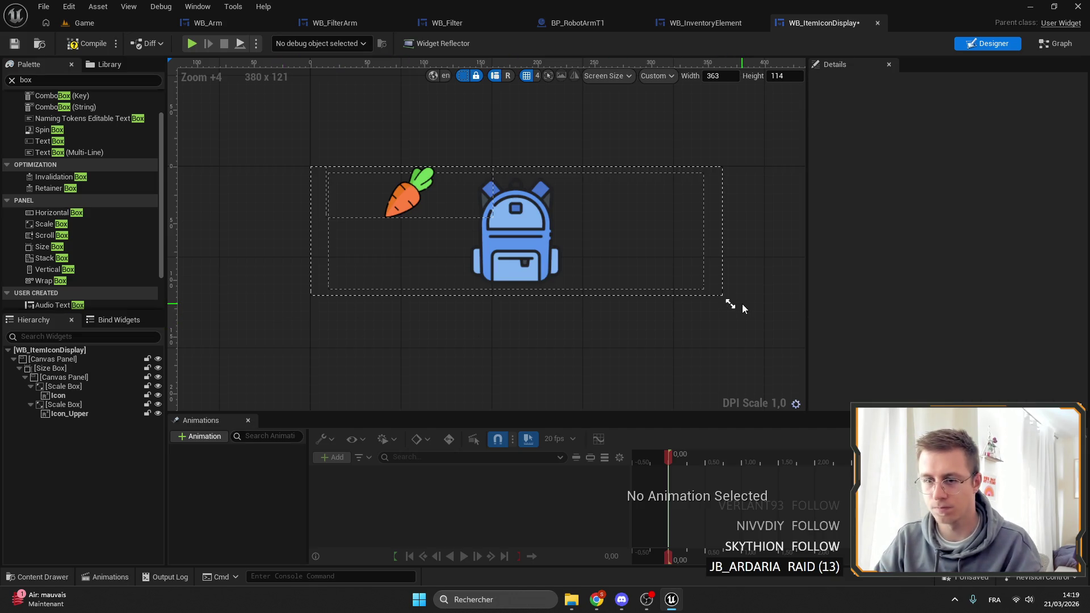
Step: Set the custom preview to 114×114 and inspect the Size Box layout
{"action": "left_click", "coordinate": [773, 77]}
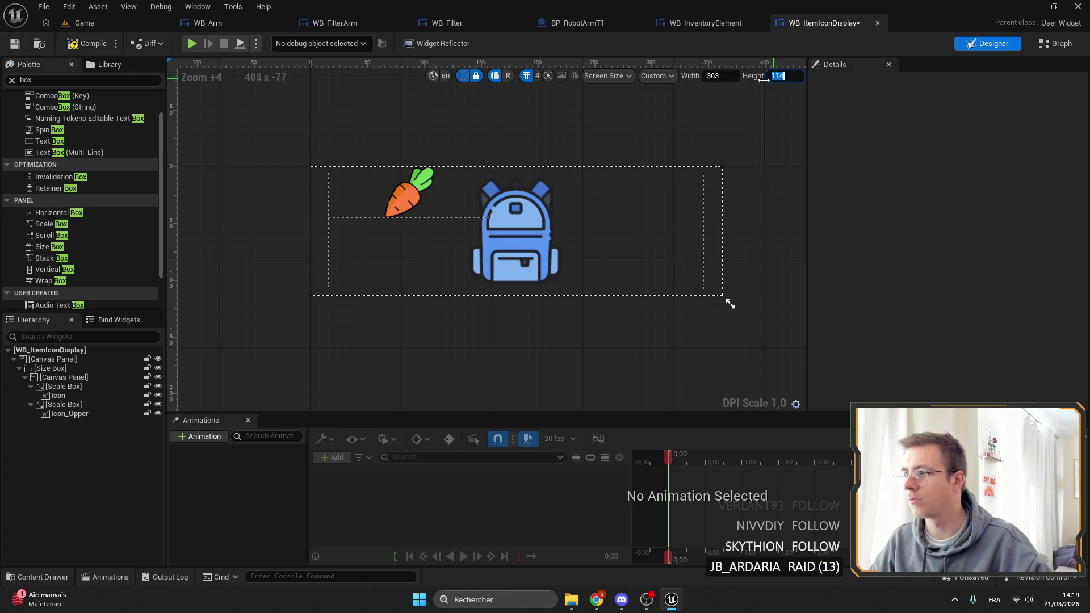
{"action": "type", "text": "114"}
{"action": "key", "text": "Return"}
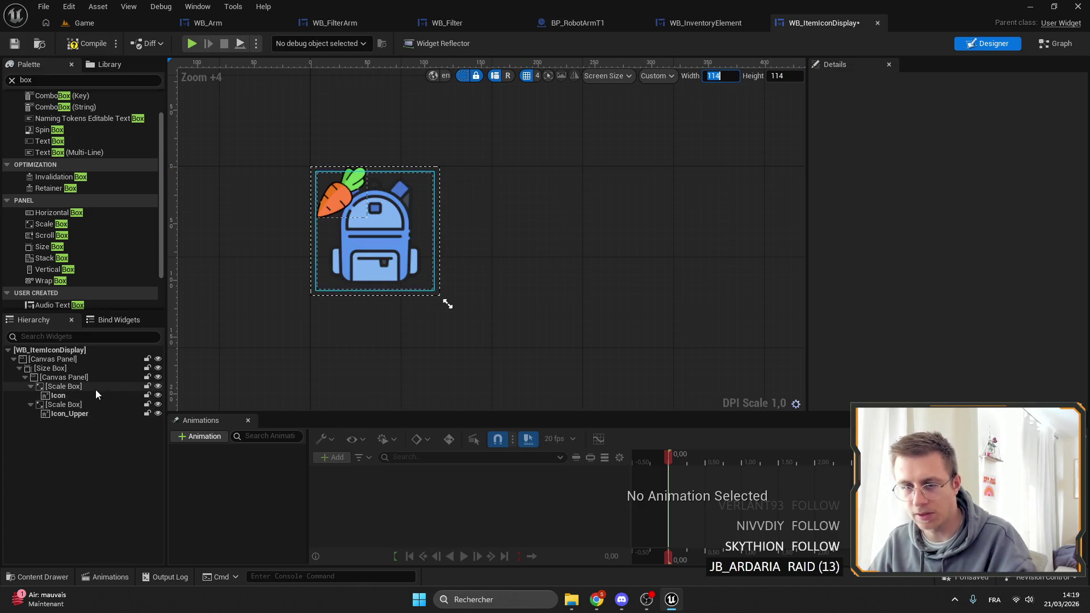
{"action": "left_click", "coordinate": [64, 395]}
{"action": "left_click", "coordinate": [43, 387]}
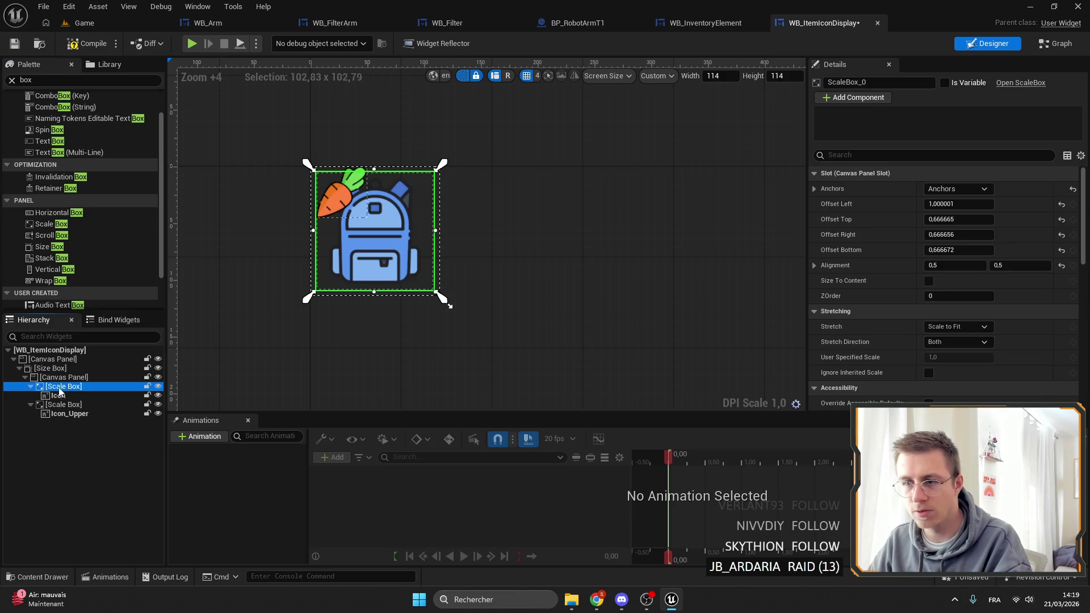
{"action": "left_click", "coordinate": [30, 386]}
{"action": "left_click", "coordinate": [57, 377]}
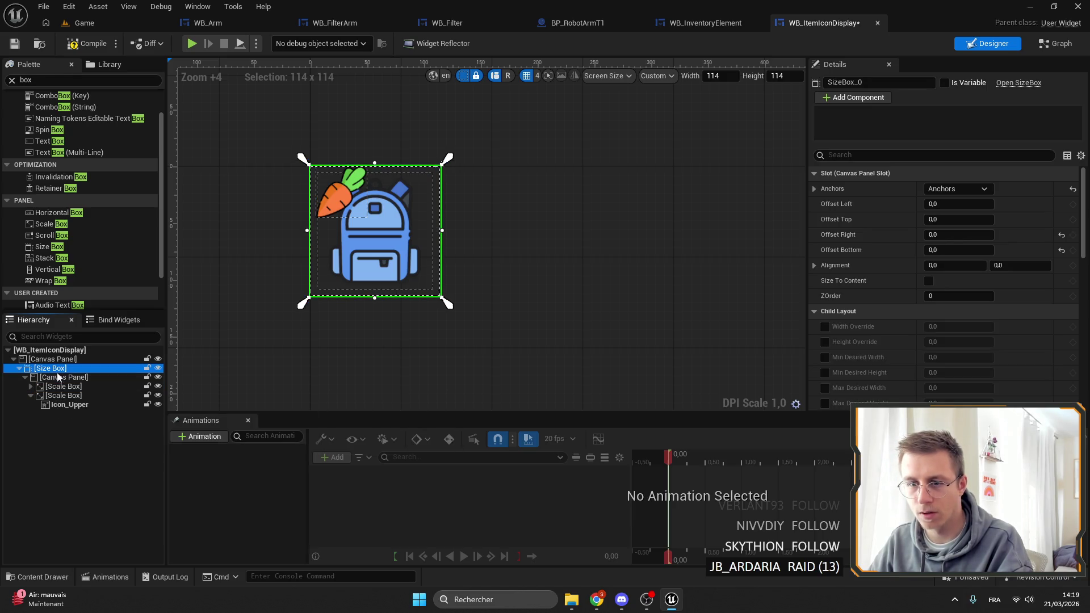
{"action": "left_click", "coordinate": [52, 369]}
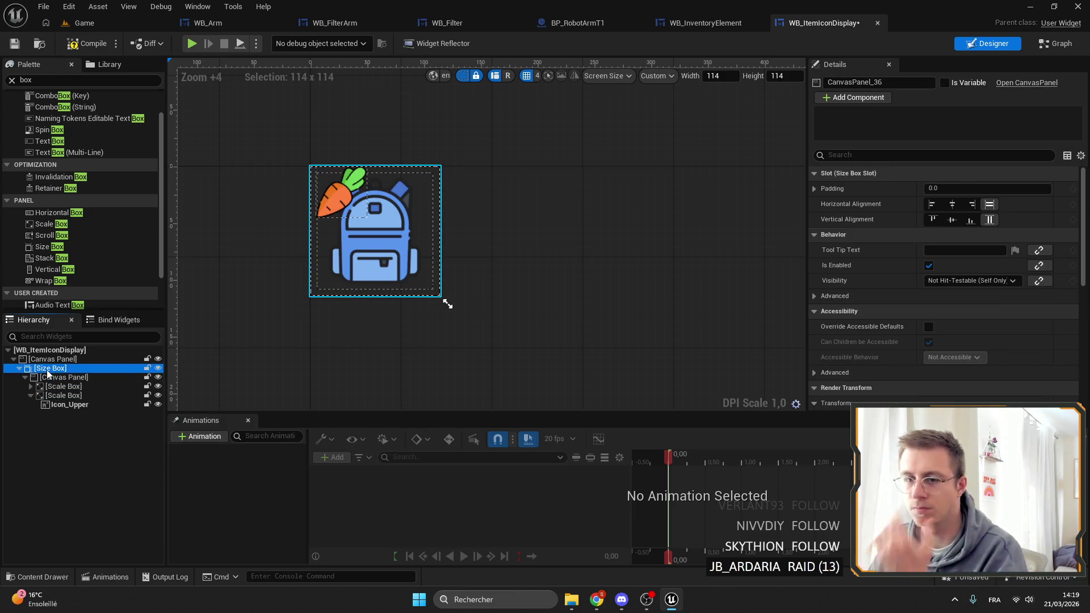
{"action": "scroll", "coordinate": [971, 285], "scroll_direction": "down", "scroll_amount": 2}
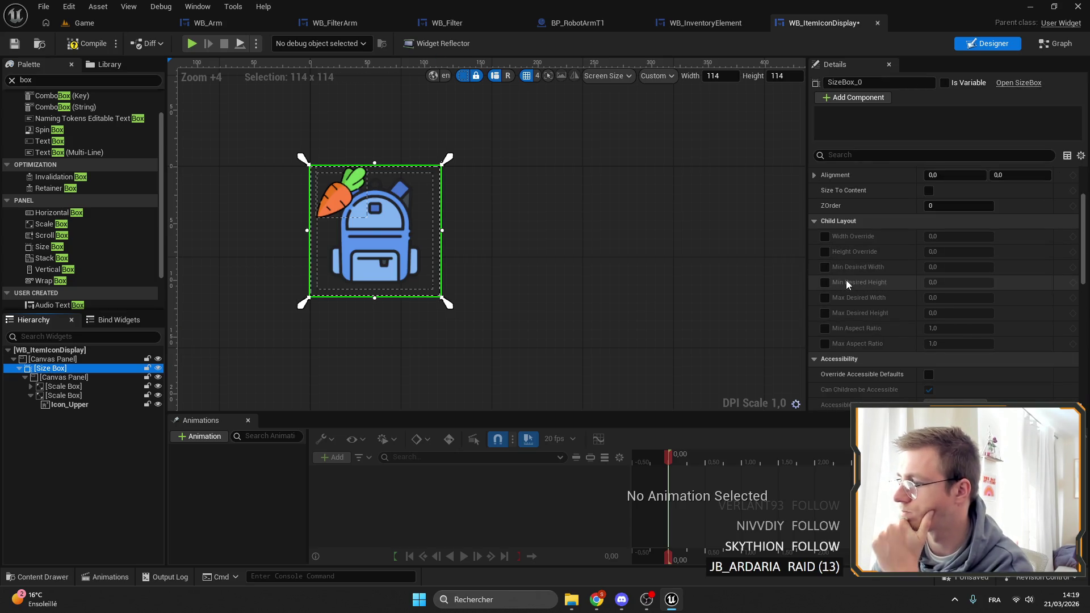
{"action": "scroll", "coordinate": [843, 277], "scroll_direction": "up", "scroll_amount": 2}
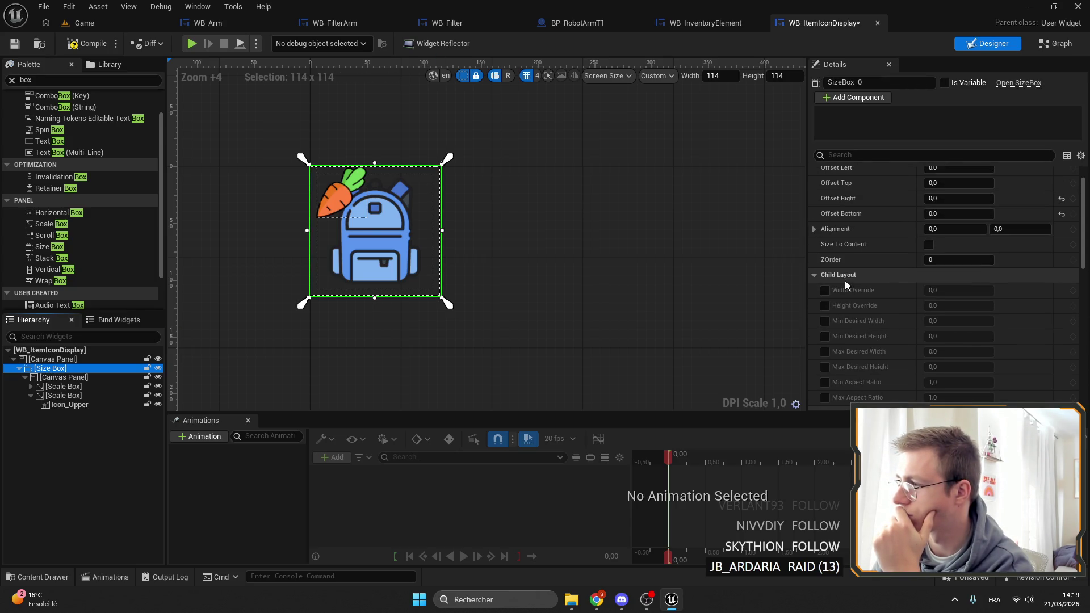
{"action": "scroll", "coordinate": [845, 280], "scroll_direction": "up", "scroll_amount": 1}
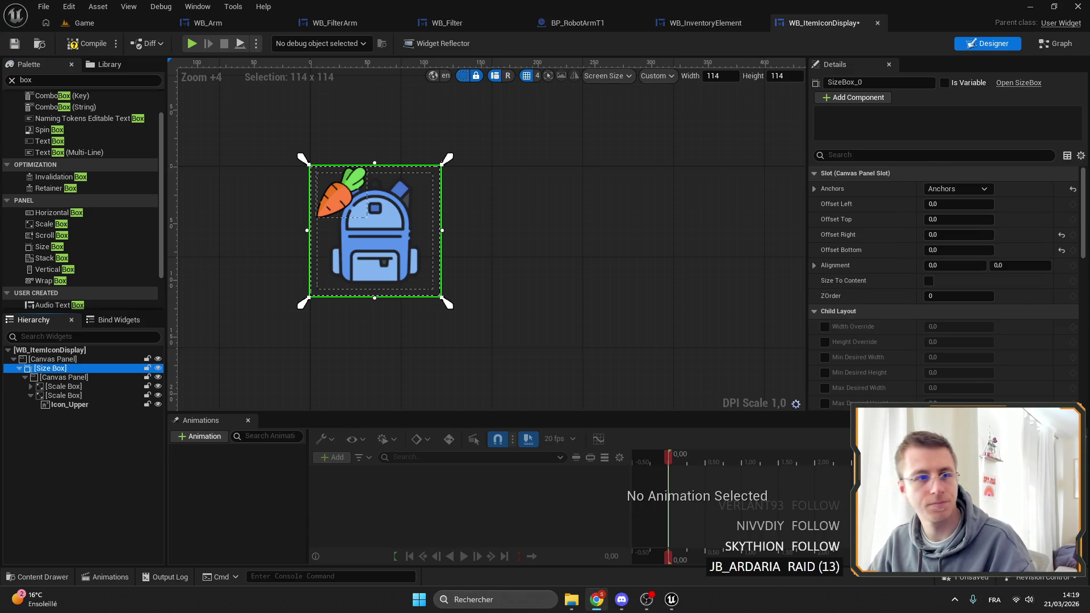
Step: In a new ChatGPT chat, ask how to keep a 1:1 widget ratio in Unreal Engine and read the reply
{"action": "key", "text": "alt+Tab"}
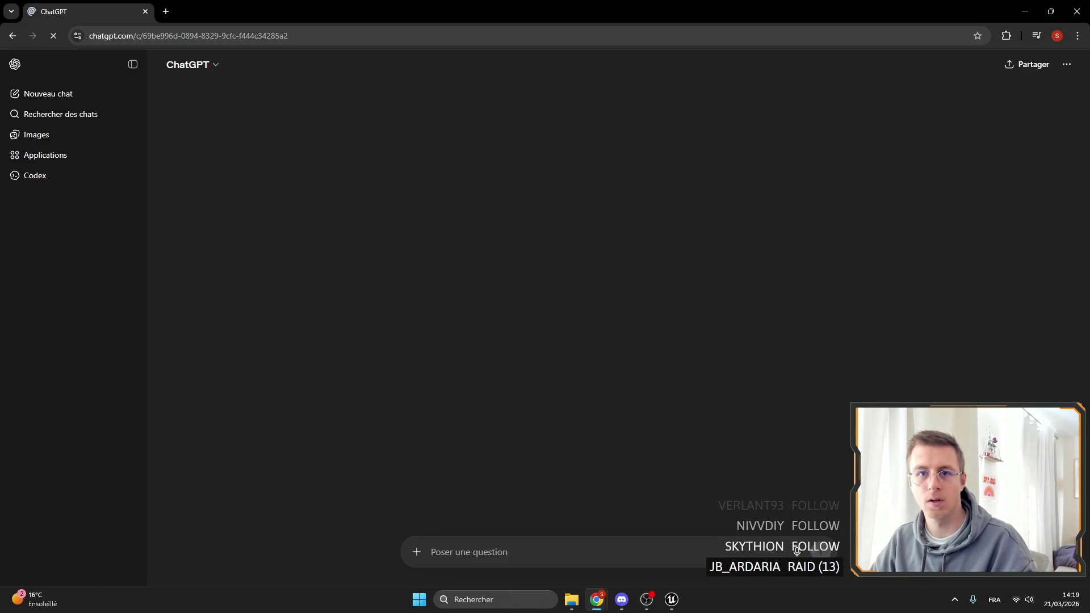
{"action": "type", "text": "sur u"}
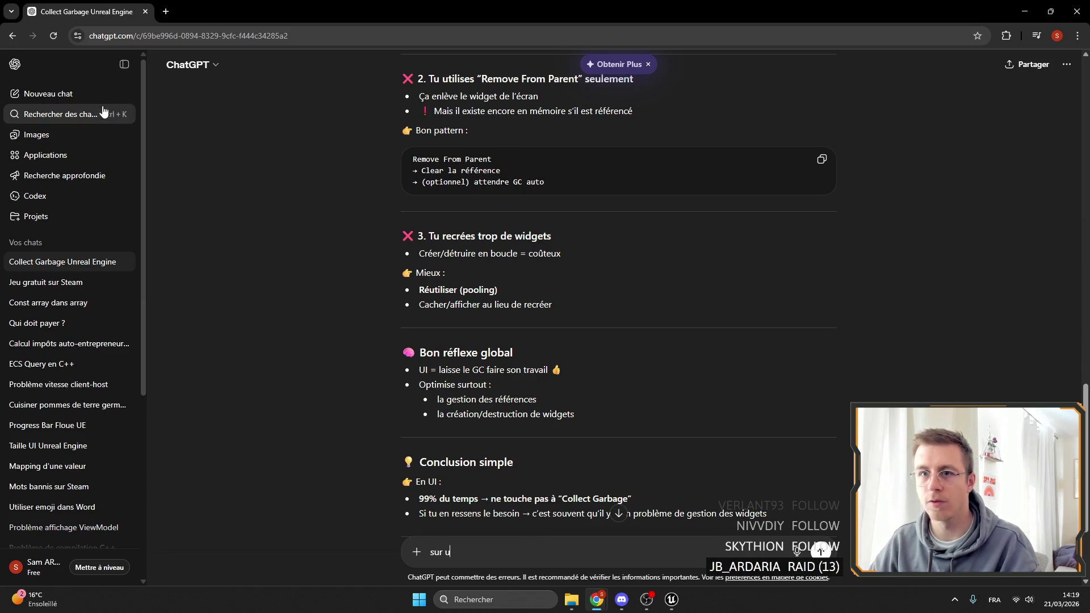
{"action": "left_click", "coordinate": [62, 94]}
{"action": "type", "text": "su"}
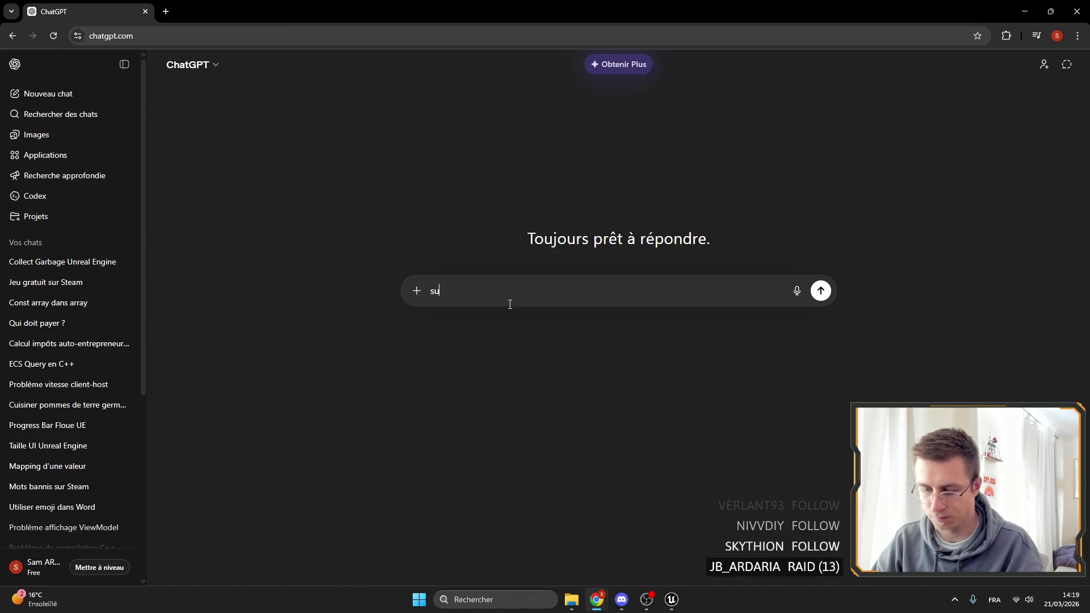
{"action": "type", "text": "r unreal engine, comme"}
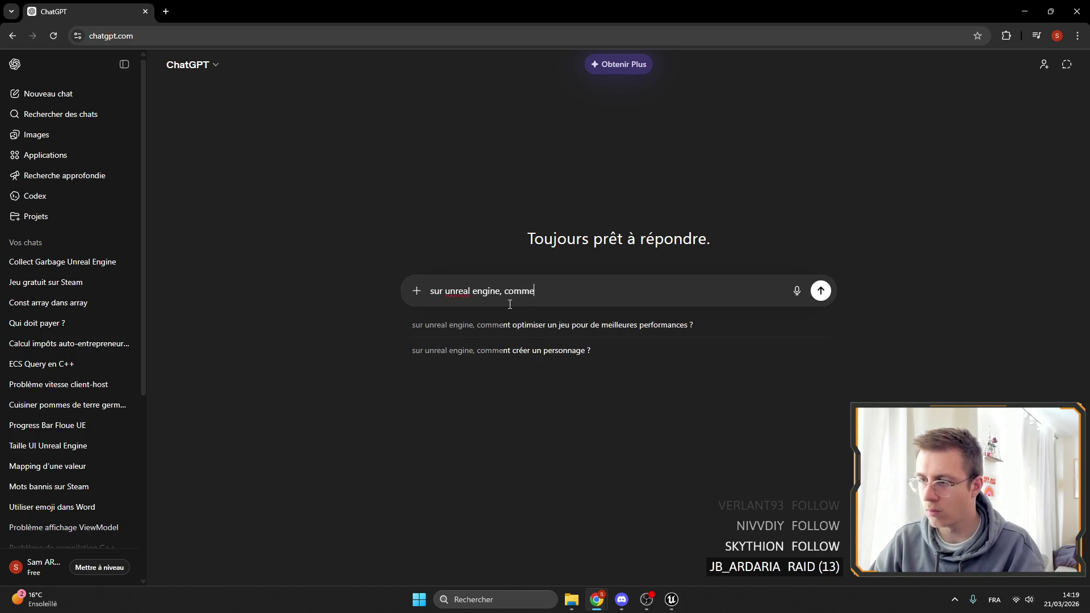
{"action": "type", "text": "nt co"}
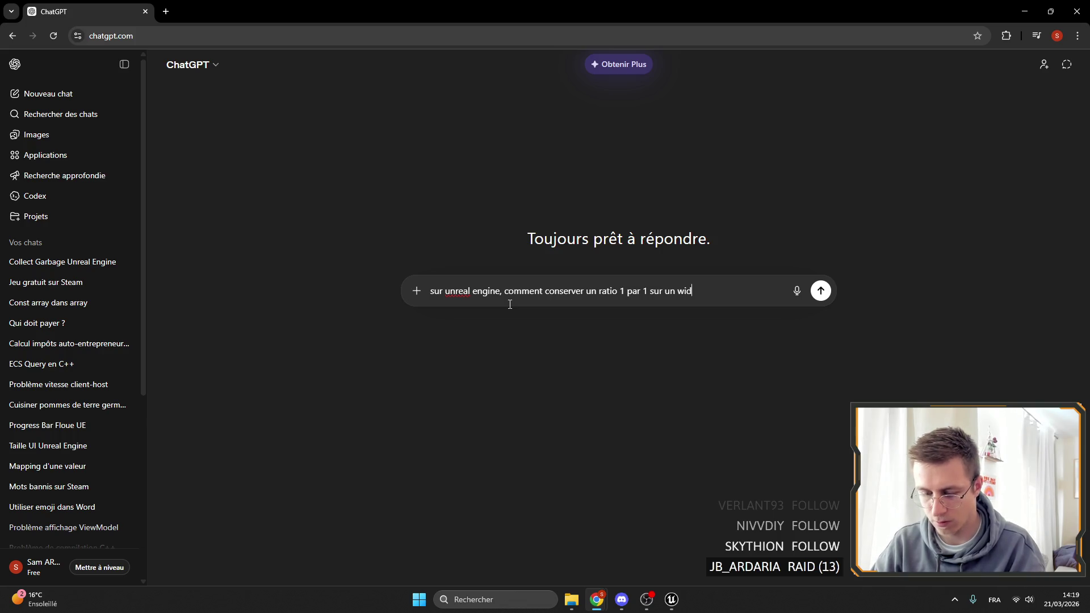
{"action": "type", "text": "get ?"}
{"action": "key", "text": "Return"}
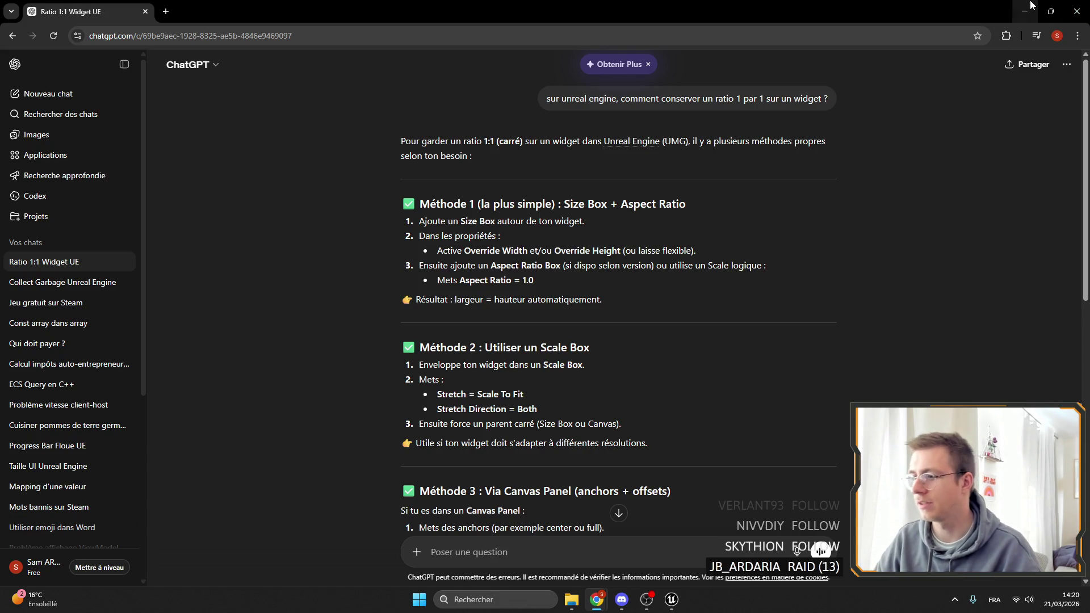
{"action": "scroll", "coordinate": [732, 330], "scroll_direction": "down", "scroll_amount": 2}
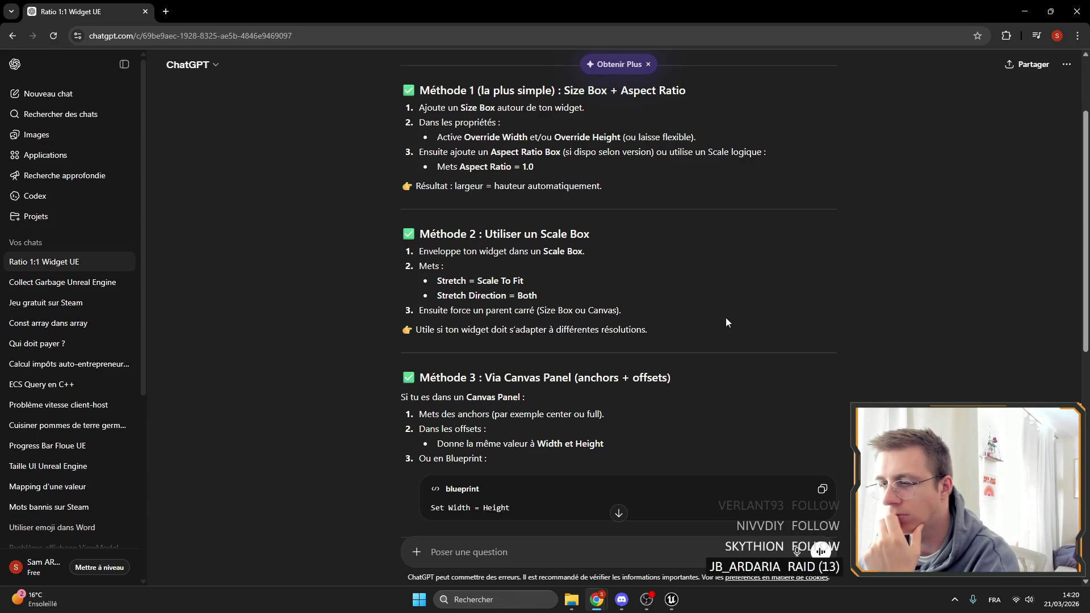
{"action": "left_click", "coordinate": [1025, 11]}
{"action": "left_click", "coordinate": [60, 377]}
Step: Wrap the Size Box in a new Scale Box
{"action": "left_click", "coordinate": [19, 368]}
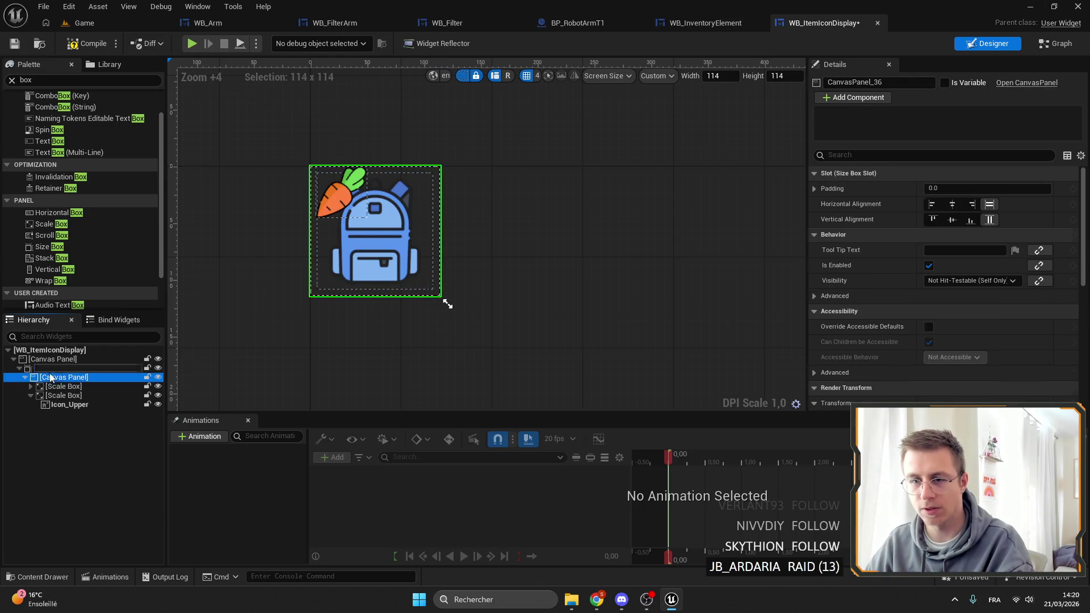
{"action": "left_click", "coordinate": [41, 370]}
{"action": "left_click", "coordinate": [19, 368]}
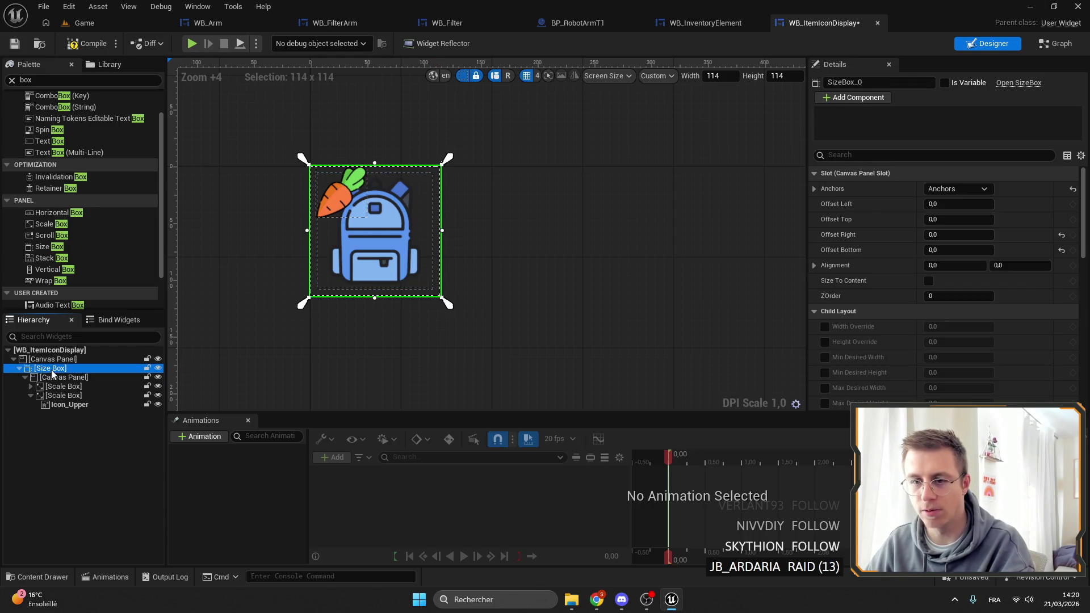
{"action": "right_click", "coordinate": [50, 370]}
{"action": "mouse_move", "coordinate": [97, 491]}
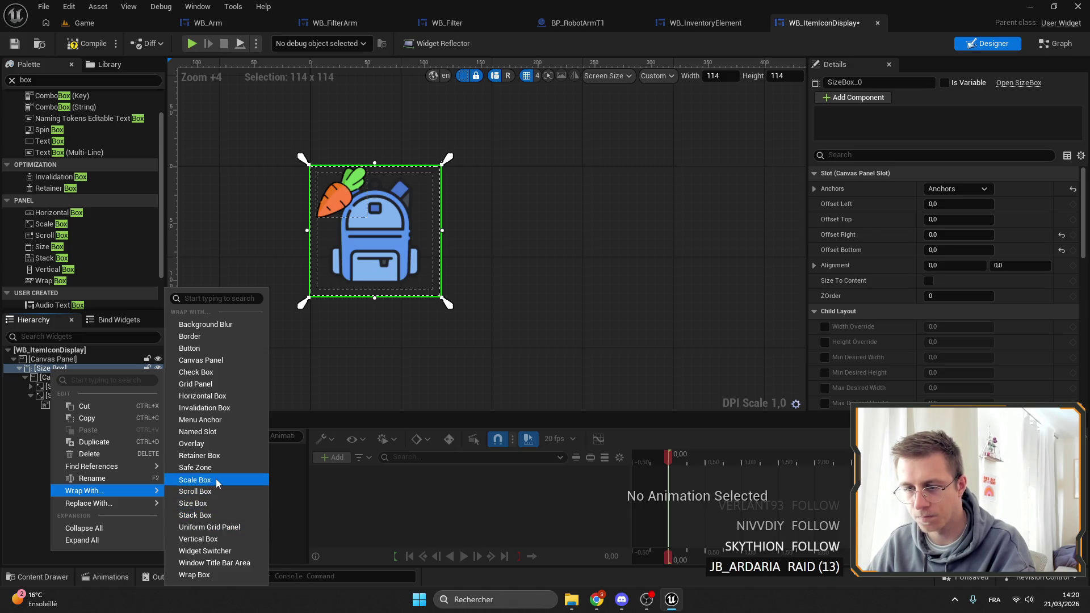
{"action": "left_click", "coordinate": [199, 479]}
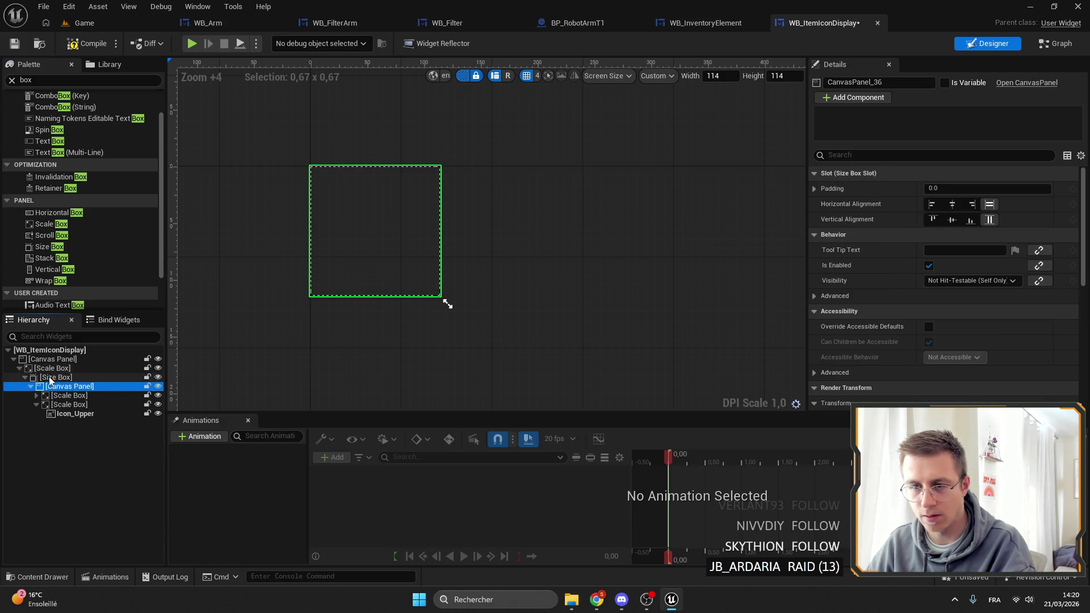
{"action": "key", "text": "Delete"}
{"action": "key", "text": "ctrl+z"}
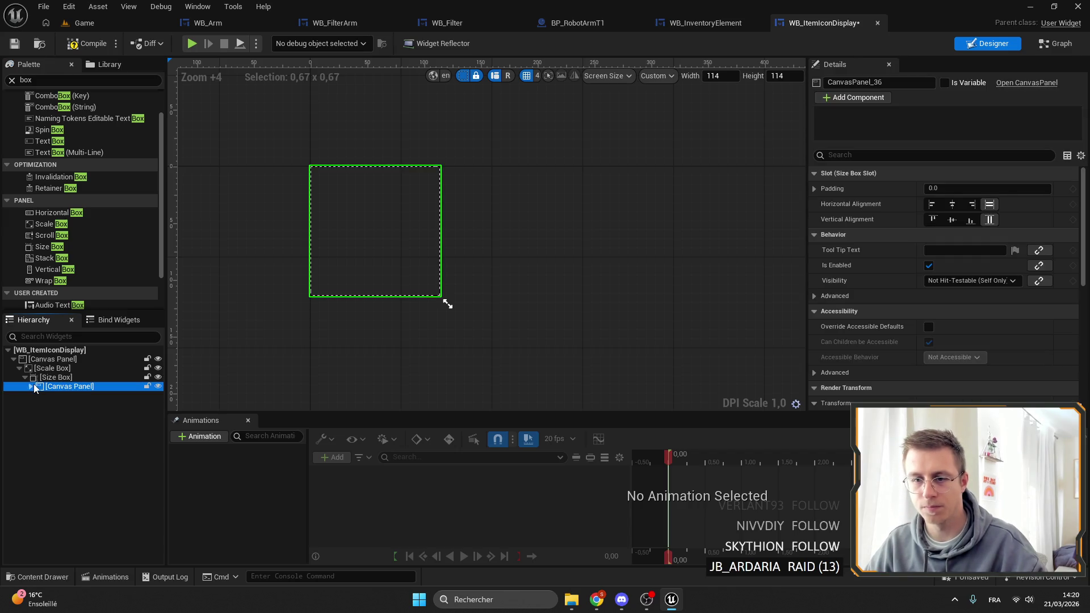
Step: Move the canvas panel directly under the Scale Box and expand both icon scale boxes
{"action": "left_click_drag", "start_coordinate": [47, 386], "coordinate": [47, 372]}
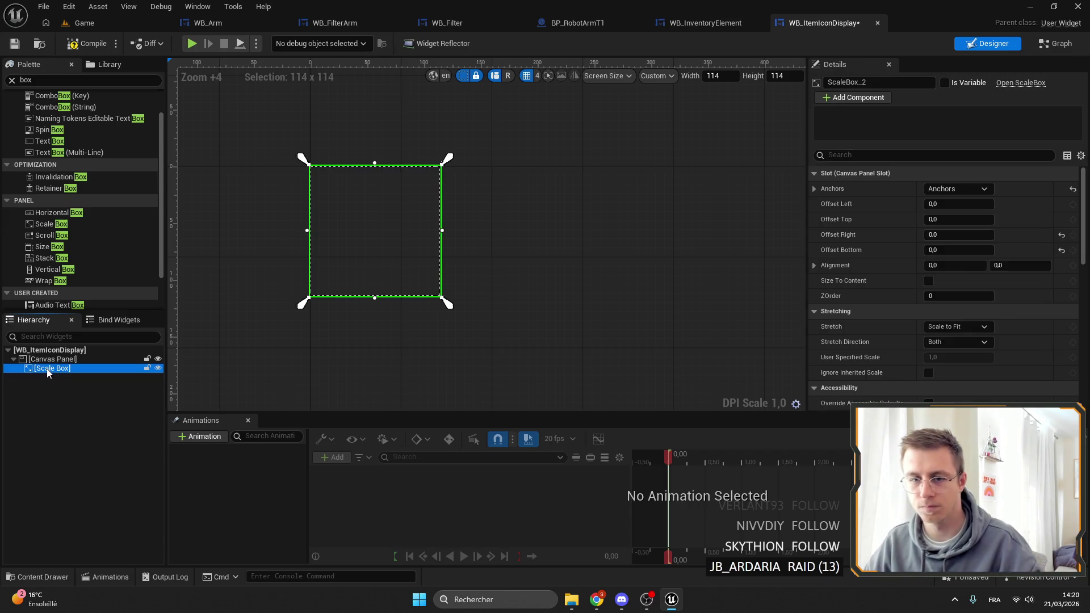
{"action": "key", "text": "ctrl+v"}
{"action": "key", "text": "ctrl+v"}
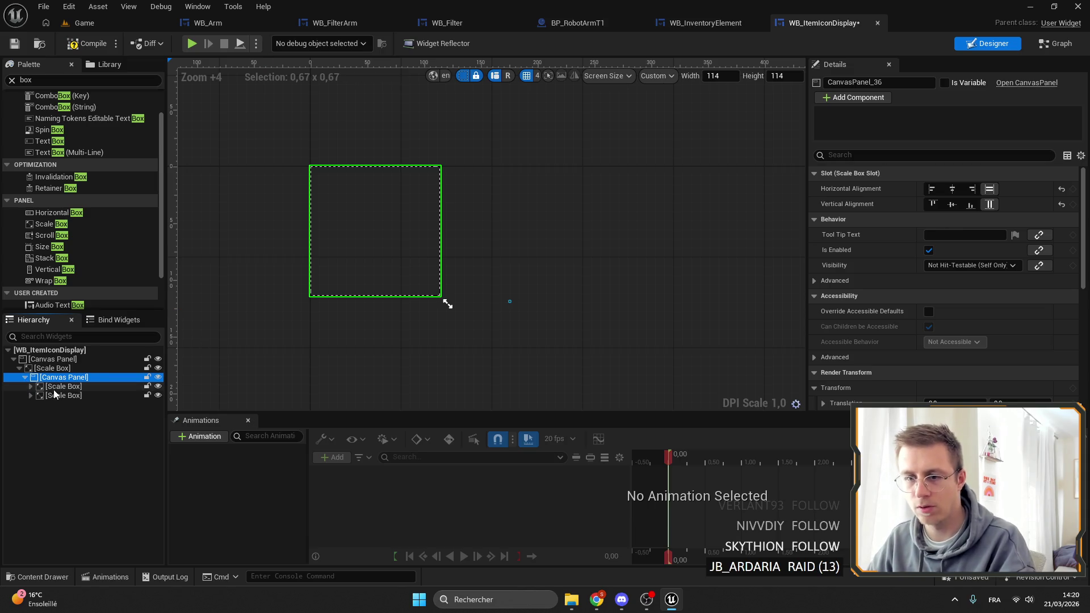
{"action": "key", "text": "Up"}
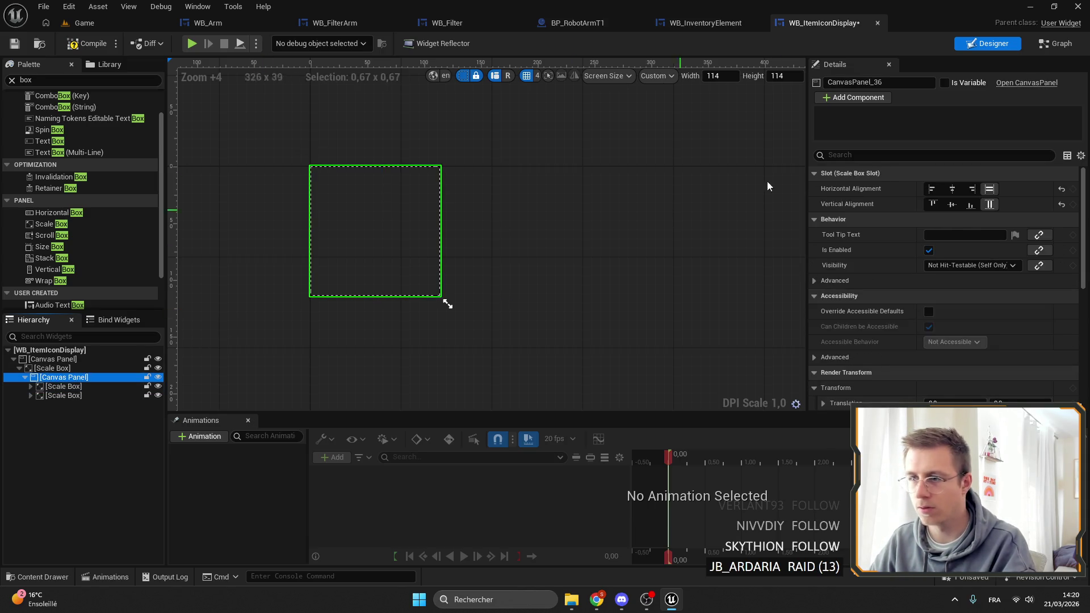
{"action": "left_click", "coordinate": [63, 387]}
{"action": "left_click", "coordinate": [31, 386]}
{"action": "double_click", "coordinate": [39, 404]}
{"action": "left_click", "coordinate": [62, 414]}
{"action": "left_click", "coordinate": [97, 386]}
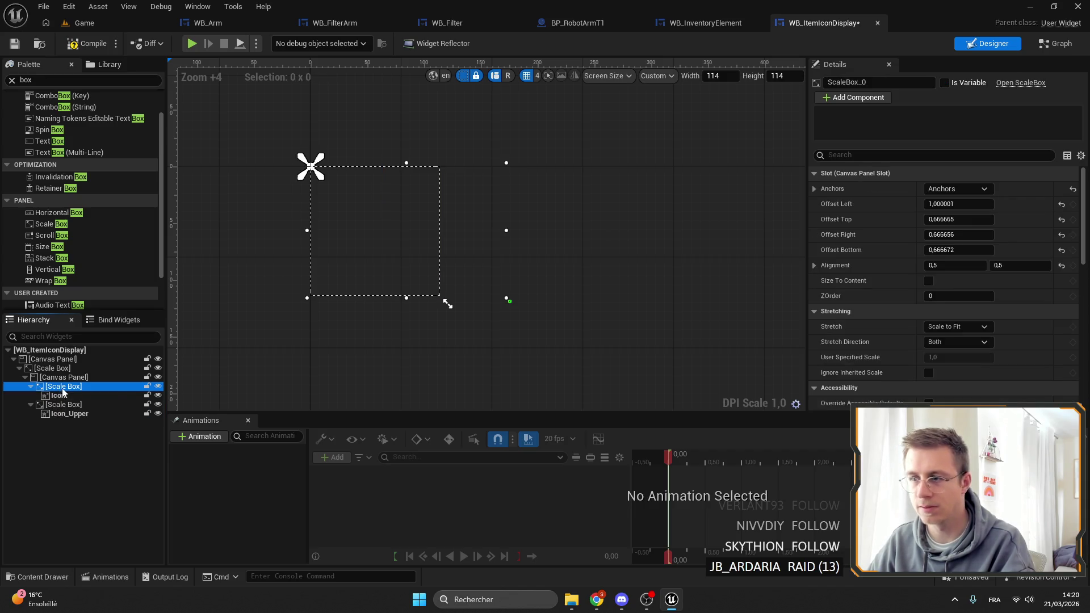
Step: Anchor the Icon's scale box to full stretch and check the Icon_Upper scale box
{"action": "left_click_drag", "start_coordinate": [369, 358], "coordinate": [469, 357]}
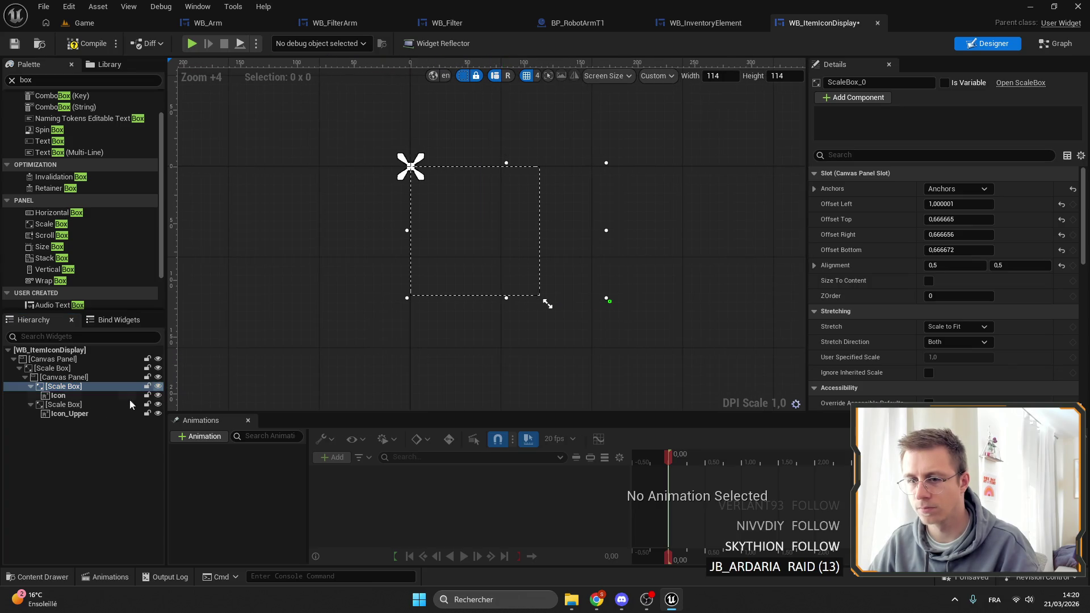
{"action": "left_click", "coordinate": [983, 190]}
{"action": "left_click", "coordinate": [1054, 335]}
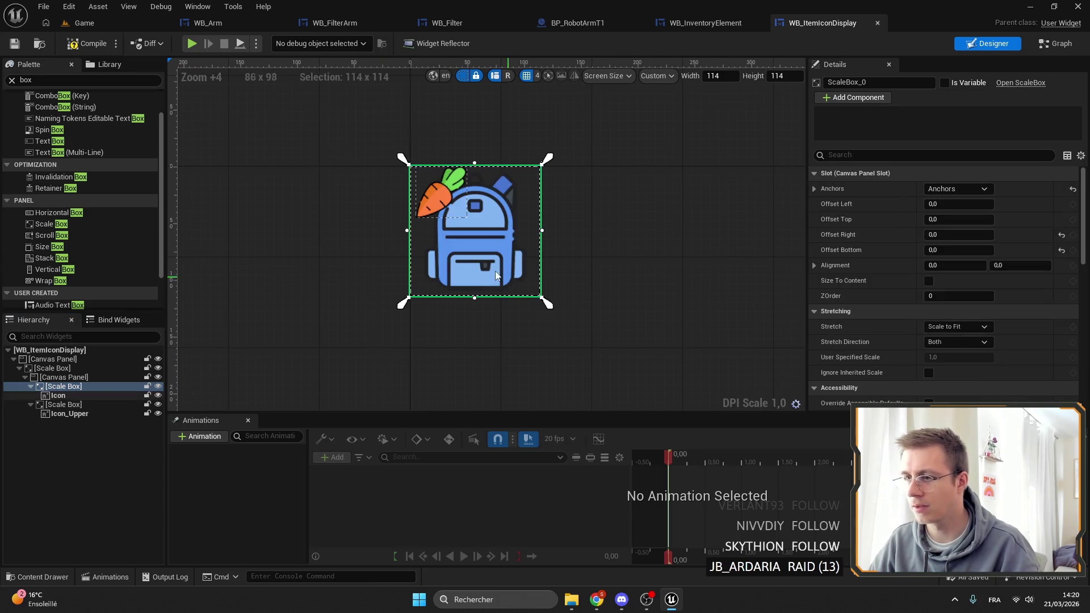
{"action": "left_click", "coordinate": [67, 405]}
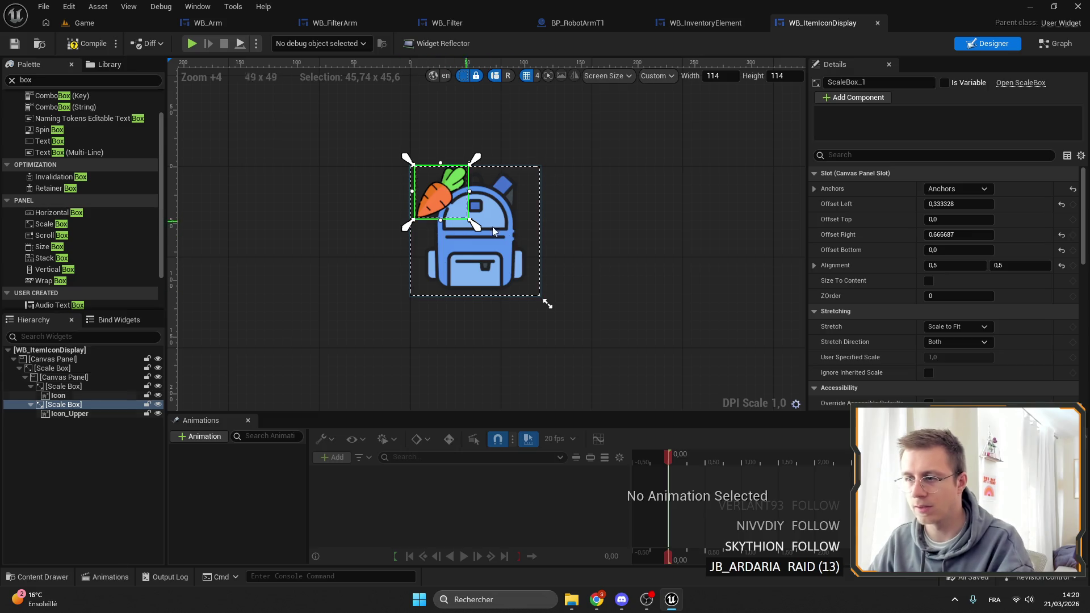
{"action": "left_click", "coordinate": [59, 396]}
{"action": "left_click", "coordinate": [65, 413]}
{"action": "left_click", "coordinate": [63, 404]}
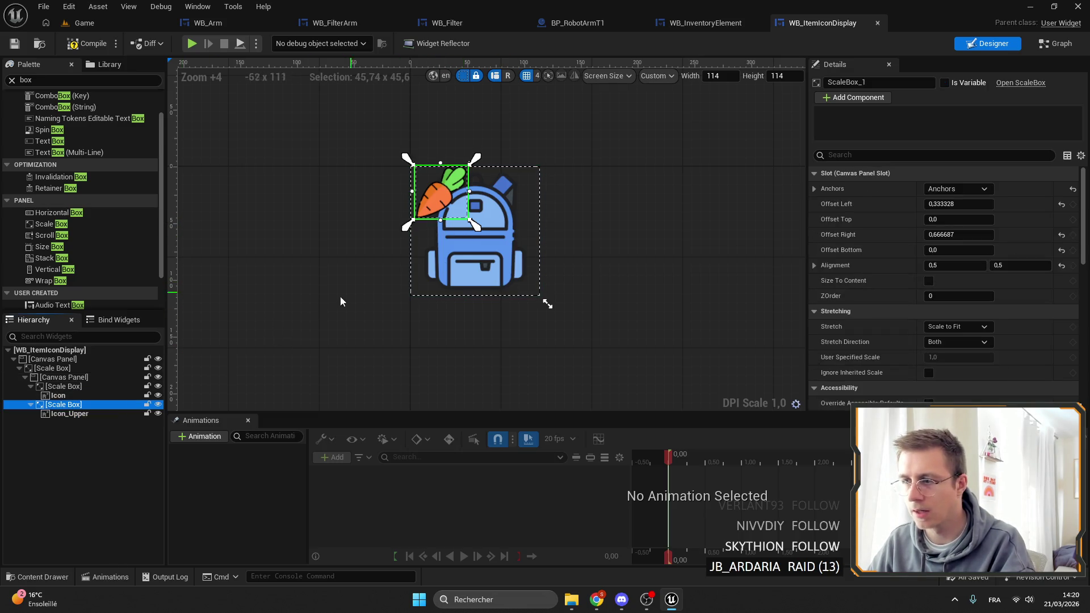
{"action": "left_click", "coordinate": [91, 386]}
{"action": "left_click", "coordinate": [698, 23]}
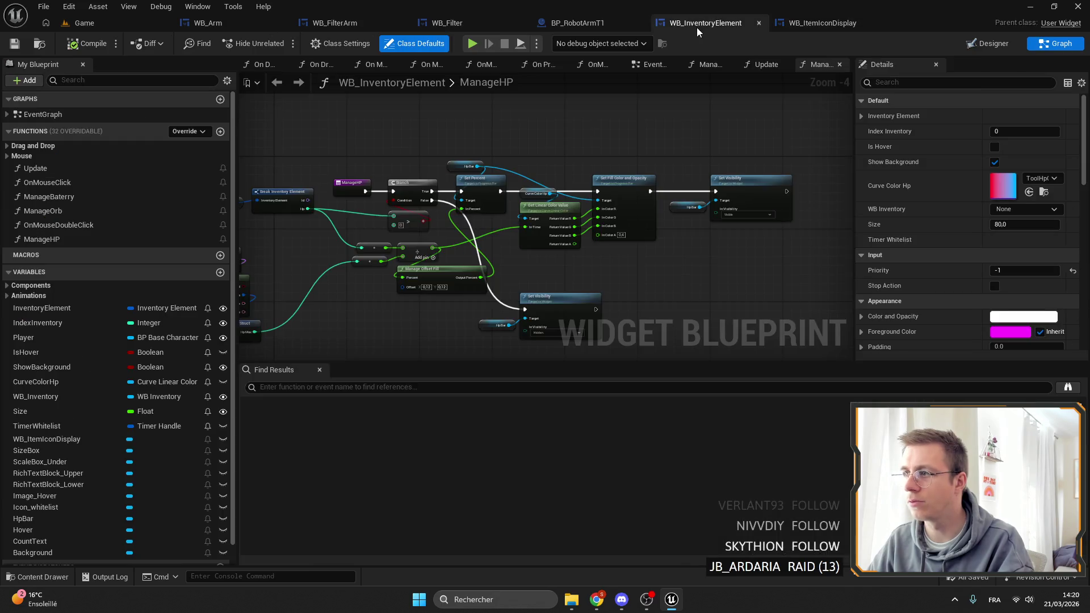
Step: Compile WB_Arm so the Drop slot icon refreshes, then return to WB_ItemIconDisplay
{"action": "left_click", "coordinate": [225, 23]}
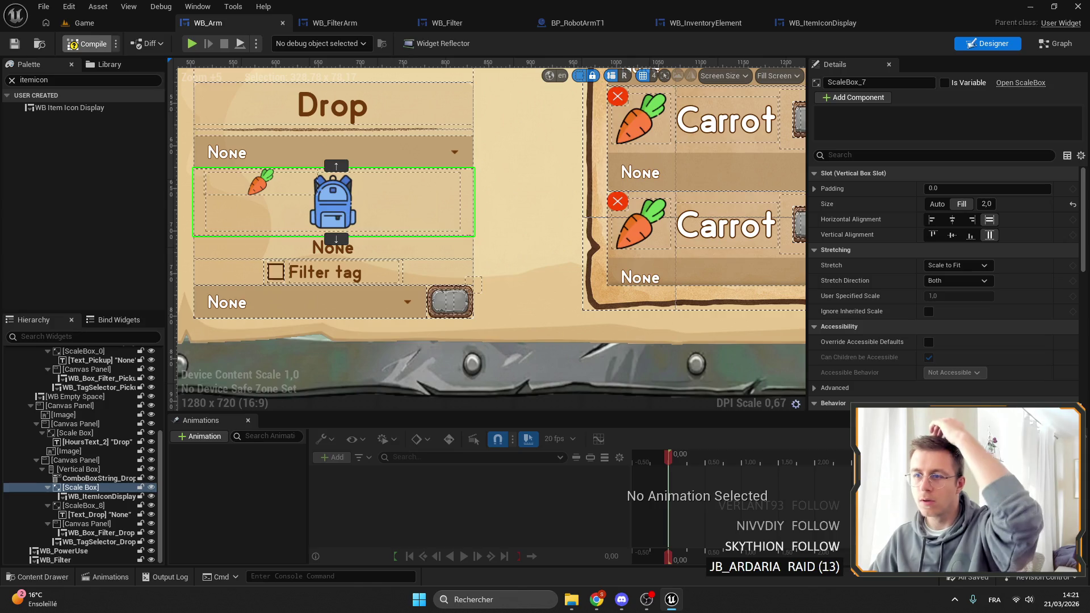
{"action": "left_click", "coordinate": [72, 44]}
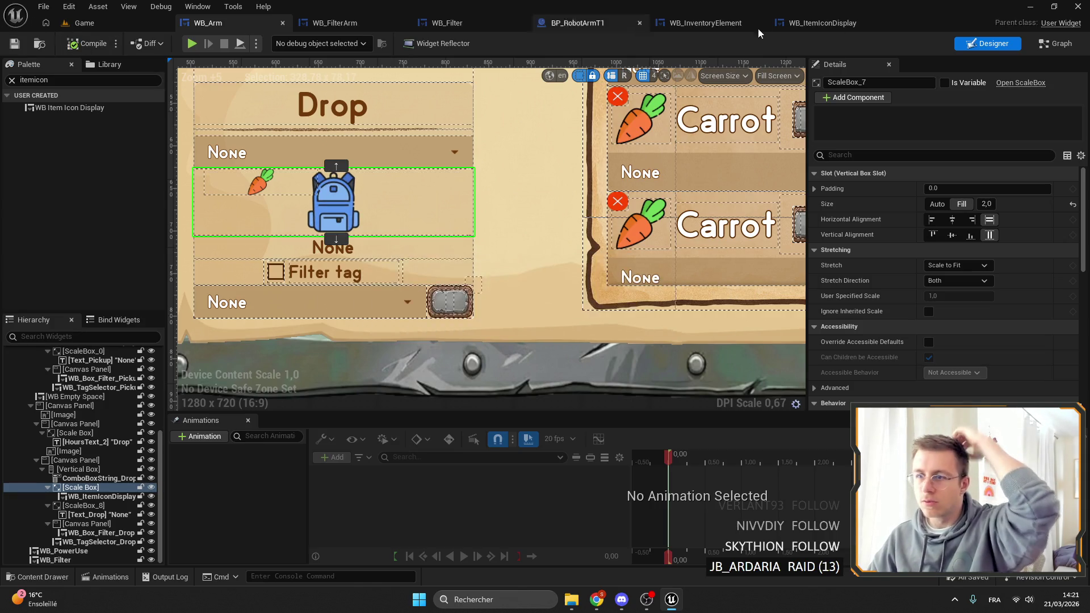
{"action": "left_click", "coordinate": [822, 22]}
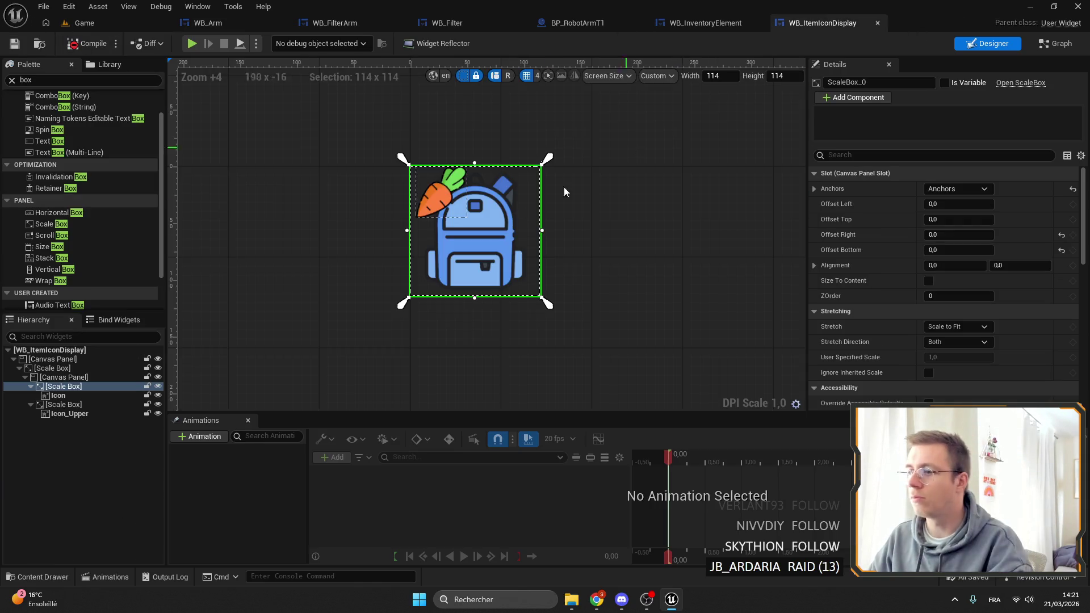
Step: Select the outer Scale Box and bring the ChatGPT browser window forward
{"action": "left_click", "coordinate": [72, 369]}
{"action": "scroll", "coordinate": [965, 284], "scroll_direction": "down", "scroll_amount": 2}
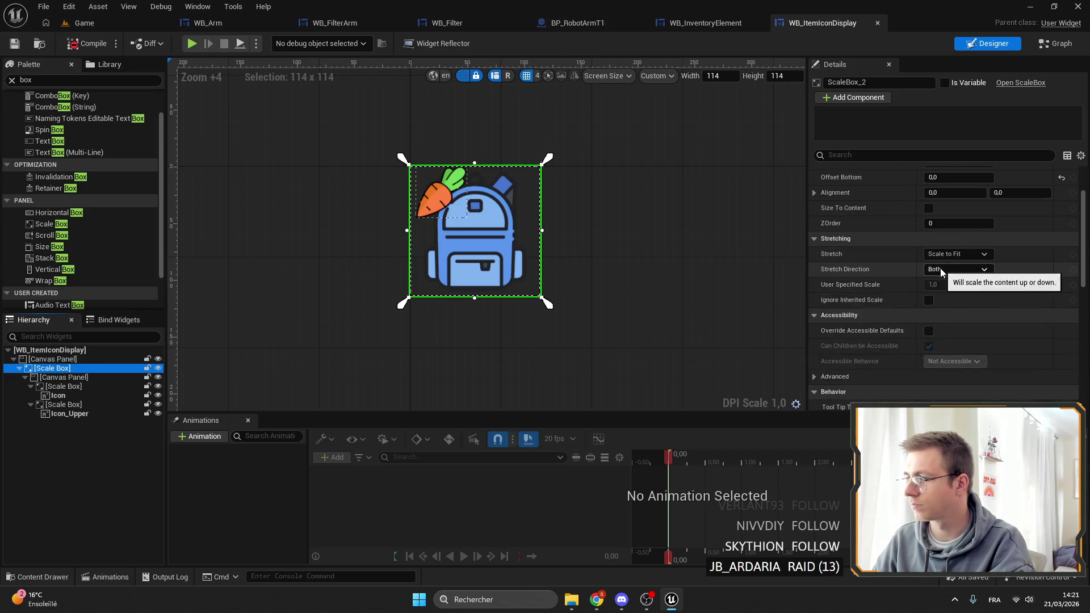
{"action": "mouse_move", "coordinate": [595, 599]}
{"action": "left_click", "coordinate": [656, 534]}
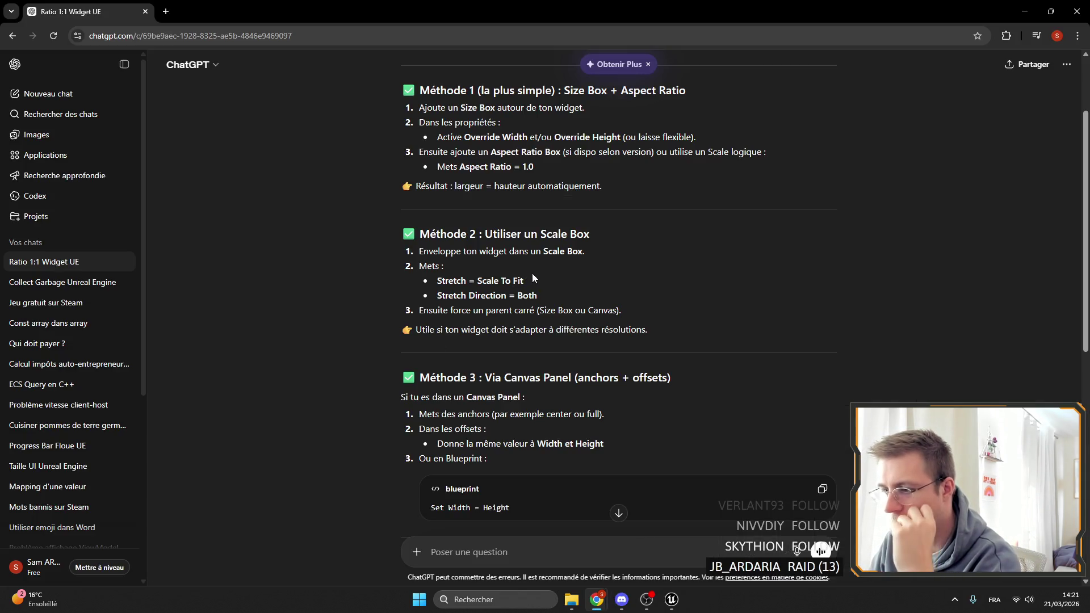
Step: Highlight the Méthode 2 Scale Box line in the ChatGPT answer while reading
{"action": "scroll", "coordinate": [559, 343], "scroll_direction": "up", "scroll_amount": 2}
{"action": "left_click", "coordinate": [511, 359]}
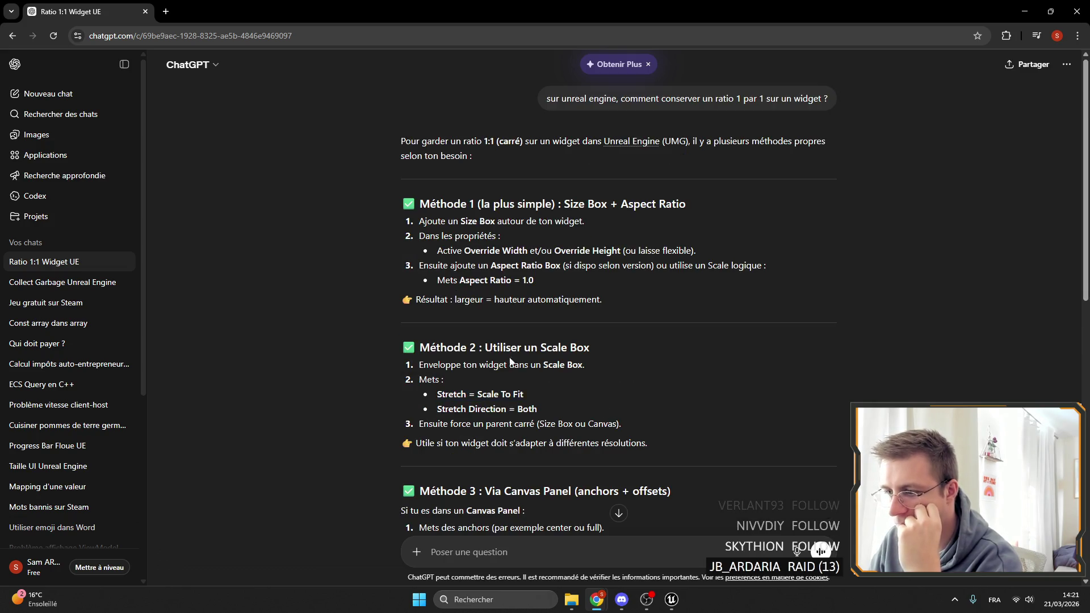
{"action": "left_click_drag", "start_coordinate": [485, 364], "coordinate": [625, 366]}
{"action": "left_click", "coordinate": [625, 366]}
{"action": "left_click_drag", "start_coordinate": [552, 365], "coordinate": [594, 381]}
{"action": "left_click", "coordinate": [594, 377]}
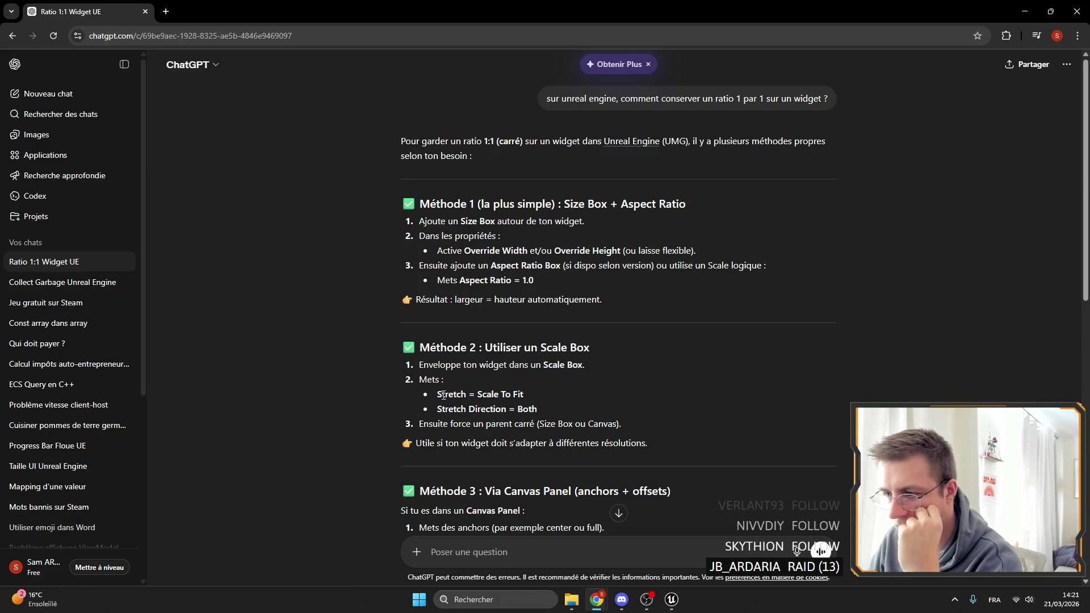
Step: Read the Stretch = Scale To Fit setting, then minimize Chrome
{"action": "left_click_drag", "start_coordinate": [496, 393], "coordinate": [561, 396]}
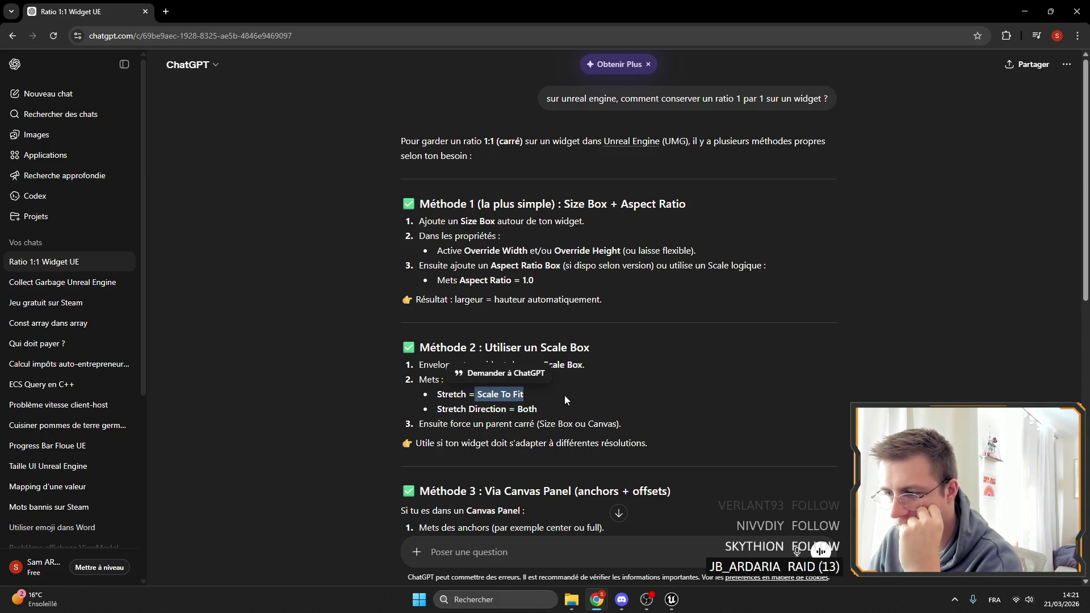
{"action": "left_click", "coordinate": [564, 395]}
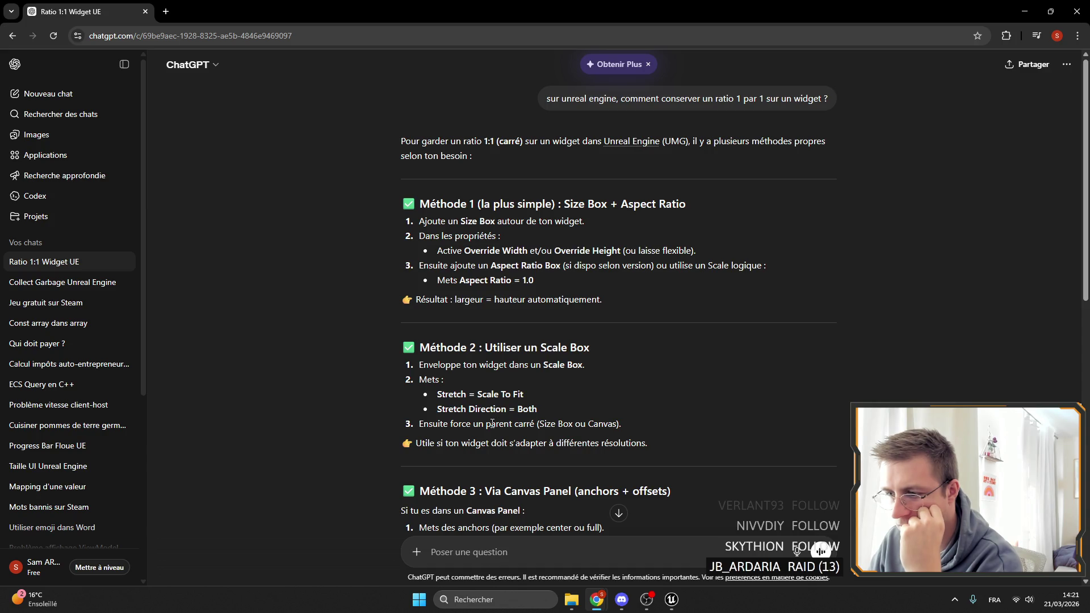
{"action": "left_click_drag", "start_coordinate": [473, 395], "coordinate": [502, 395]}
{"action": "left_click", "coordinate": [517, 411]}
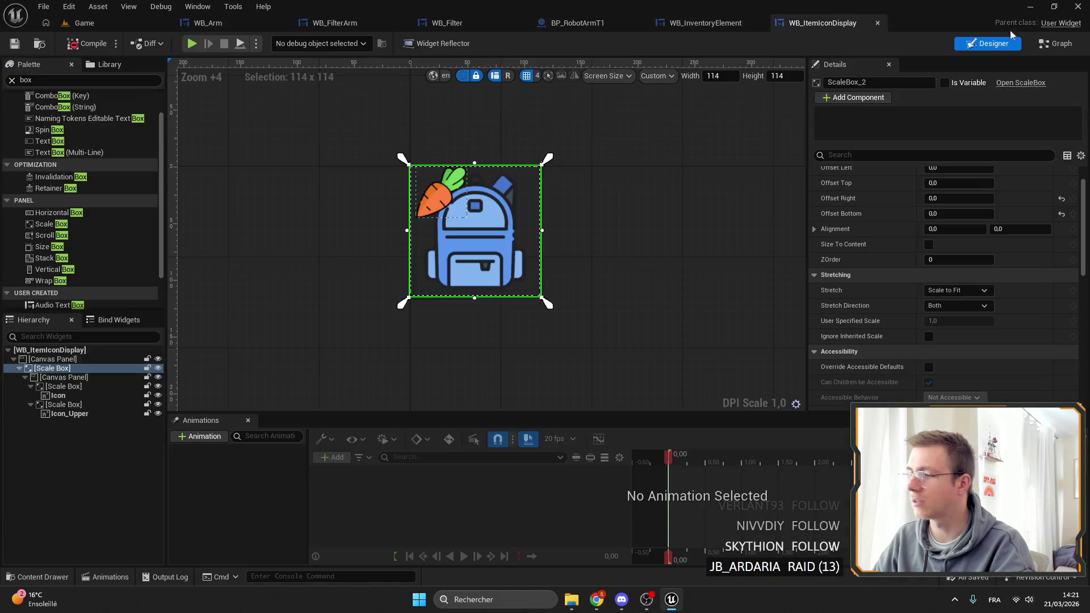
{"action": "left_click", "coordinate": [1025, 11]}
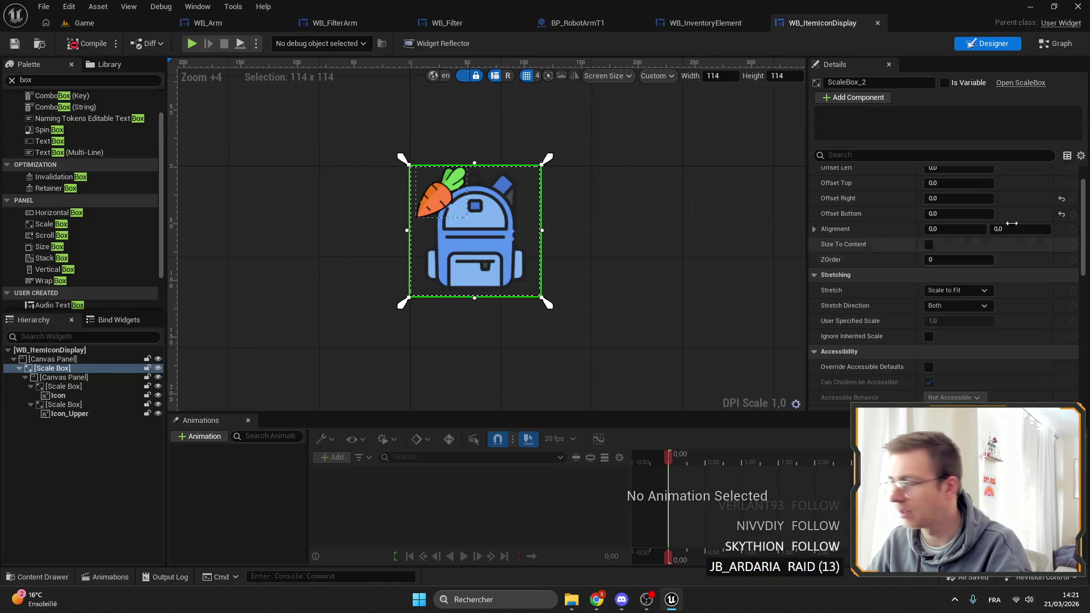
Step: Confirm the outer Scale Box keeps Stretch Scale to Fit and direction Both
{"action": "left_click", "coordinate": [957, 290]}
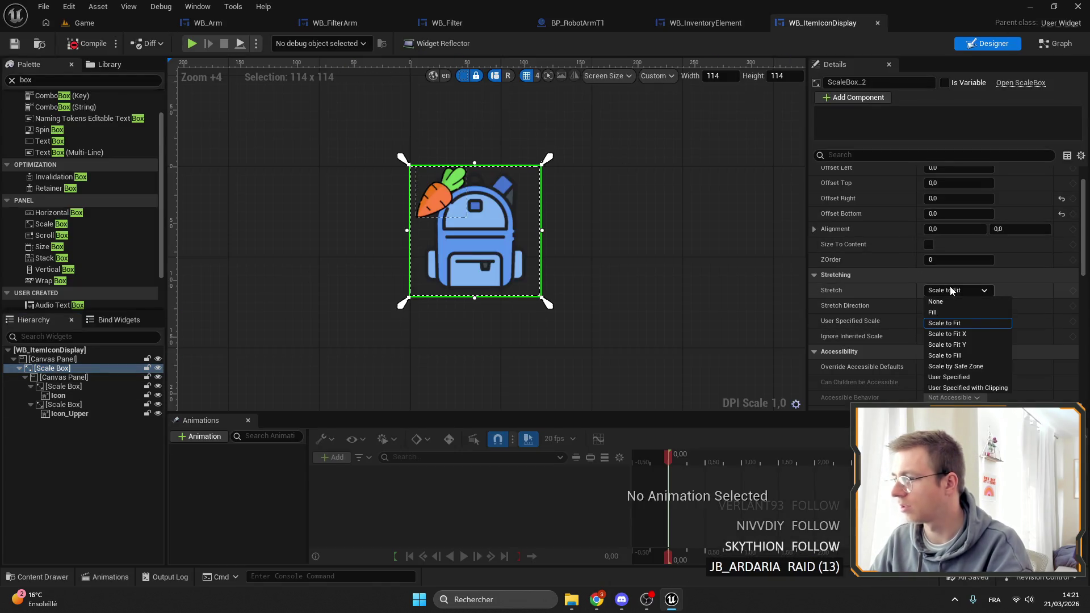
{"action": "left_click", "coordinate": [965, 323]}
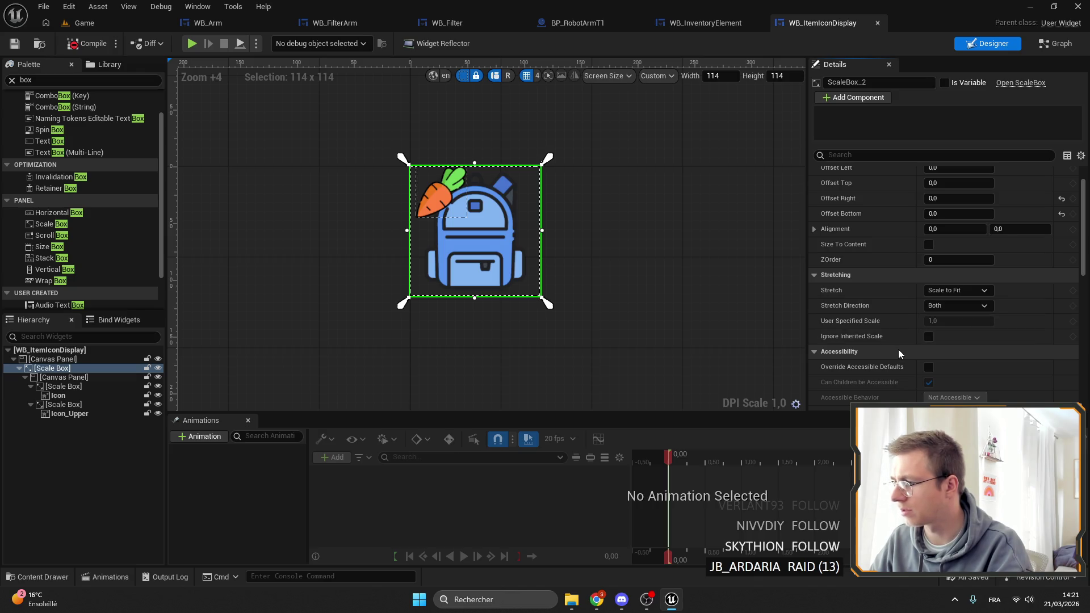
{"action": "left_click", "coordinate": [925, 338]}
{"action": "left_click", "coordinate": [925, 338]}
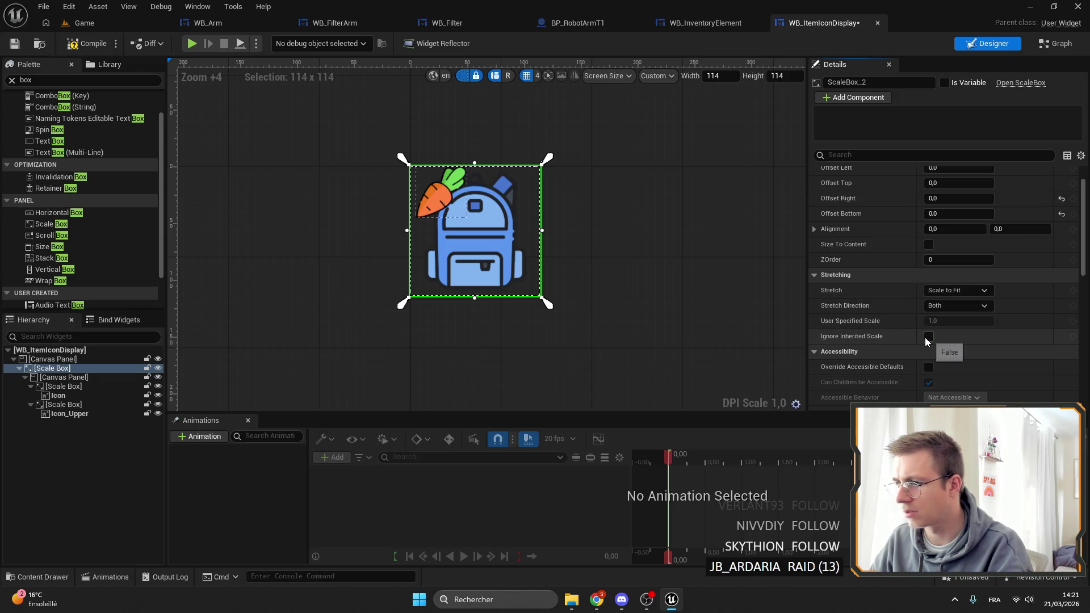
{"action": "left_click", "coordinate": [949, 306]}
{"action": "left_click", "coordinate": [949, 304]}
{"action": "left_click", "coordinate": [612, 268]}
Step: Resize the preview to 276×111 and set the inner Canvas Panel to Fill both ways
{"action": "left_click_drag", "start_coordinate": [559, 307], "coordinate": [742, 303]}
{"action": "left_click", "coordinate": [63, 377]}
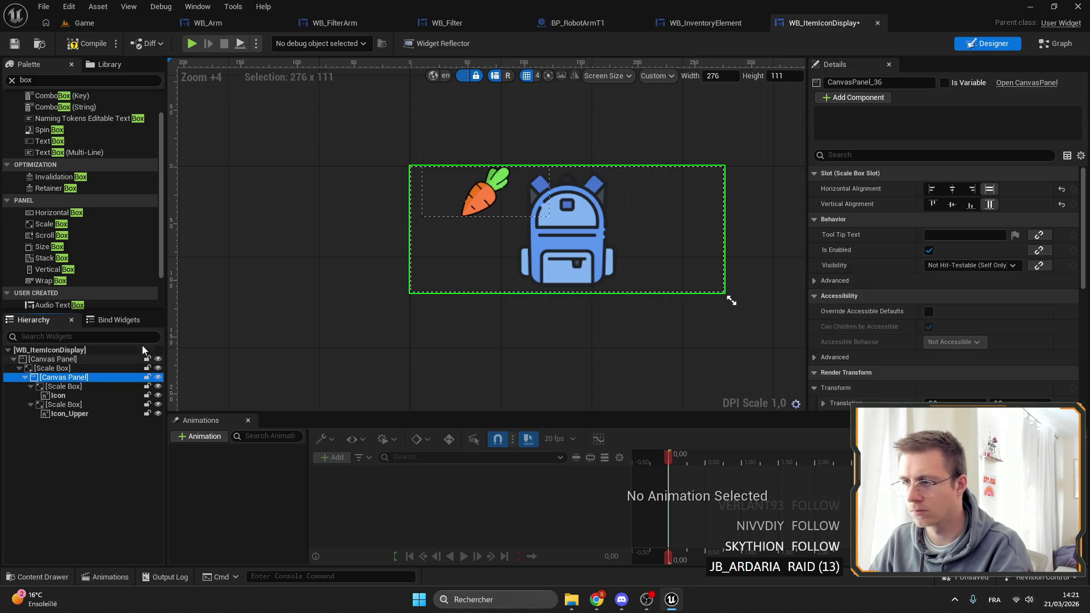
{"action": "left_click", "coordinate": [951, 205]}
{"action": "left_click", "coordinate": [953, 190]}
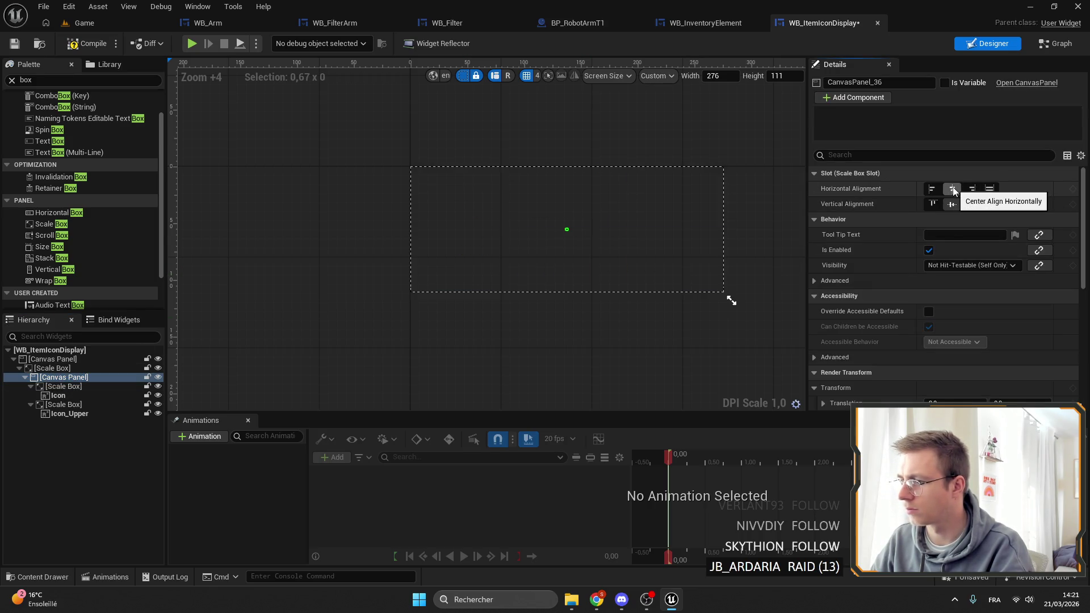
{"action": "left_click", "coordinate": [989, 204]}
{"action": "left_click", "coordinate": [989, 189]}
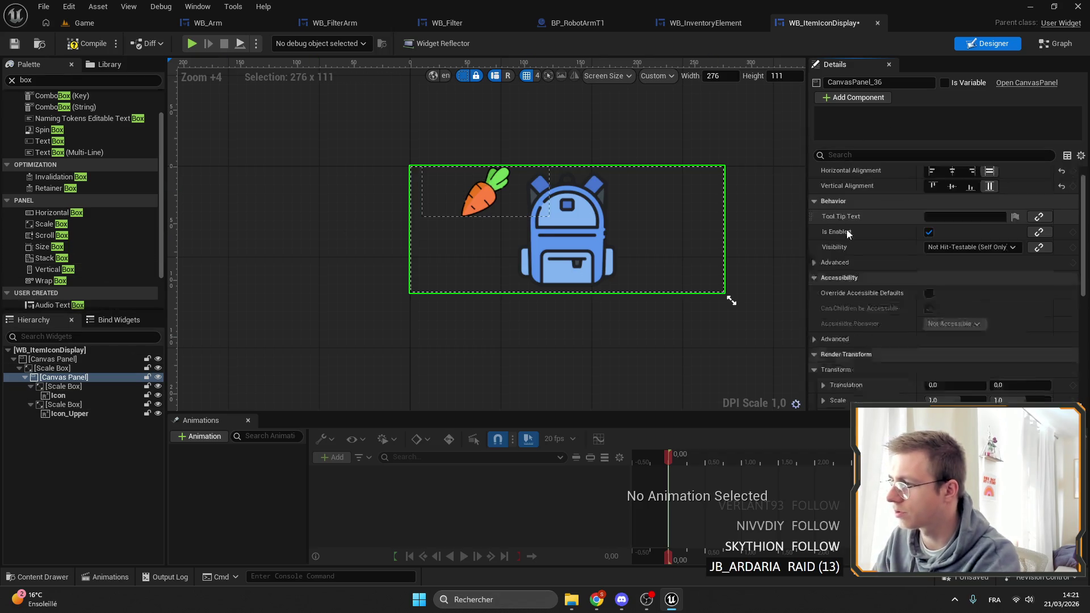
Step: Reselect the inner and outer Scale Boxes, then bring the Ratio 1:1 ChatGPT answer forward
{"action": "left_click", "coordinate": [26, 386]}
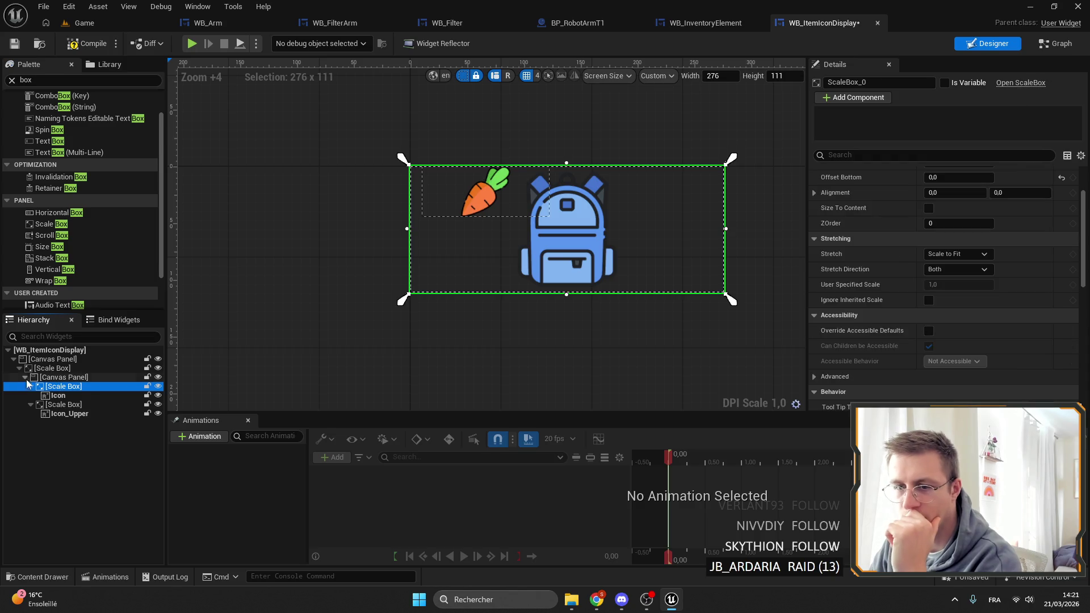
{"action": "left_click", "coordinate": [28, 368]}
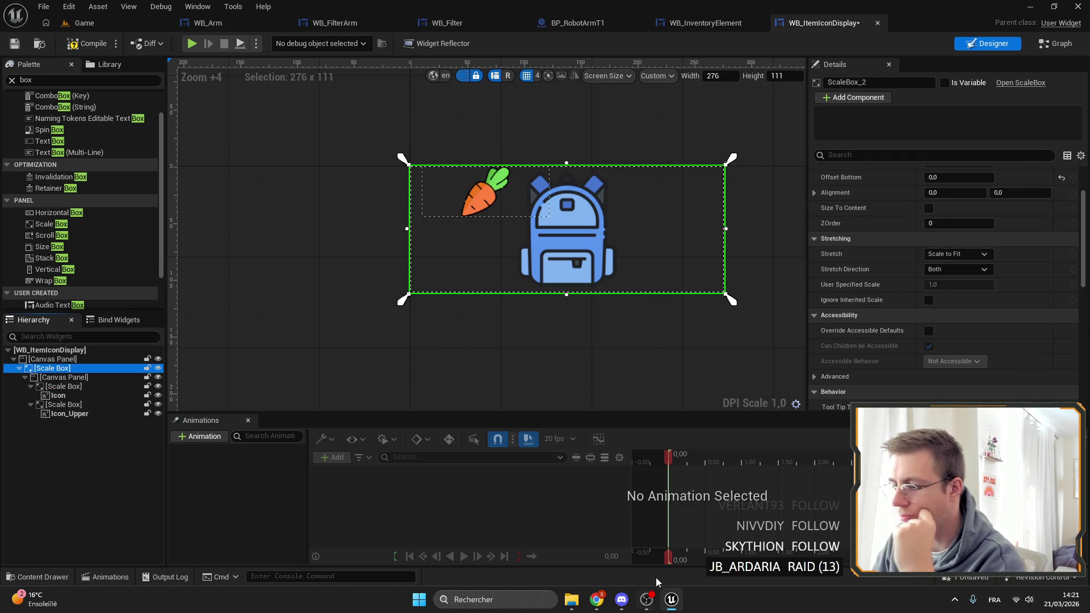
{"action": "mouse_move", "coordinate": [597, 599]}
{"action": "left_click", "coordinate": [651, 524]}
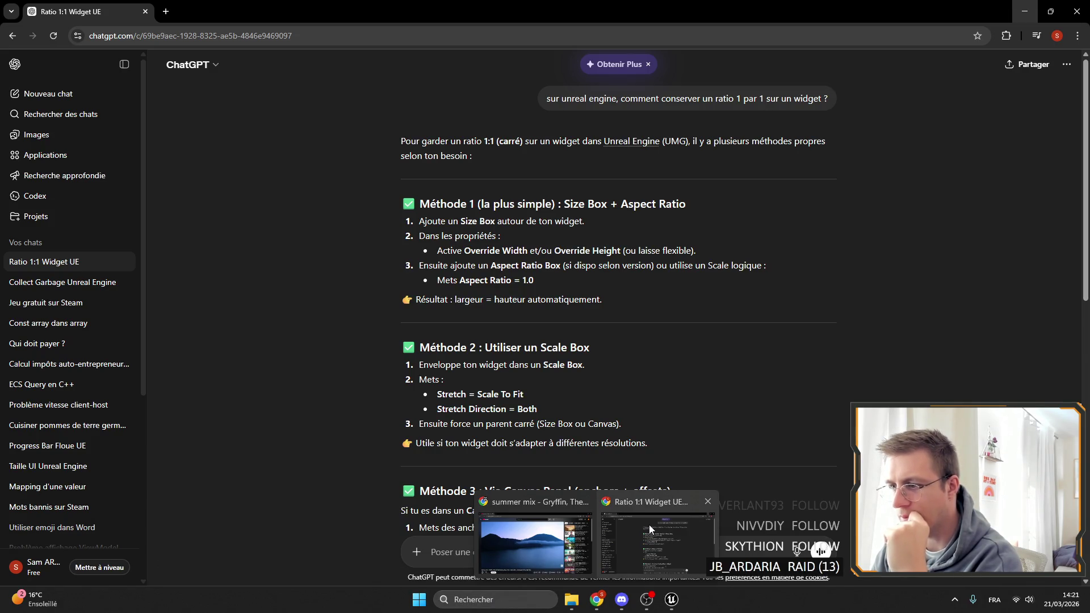
{"action": "key", "text": "alt+Tab"}
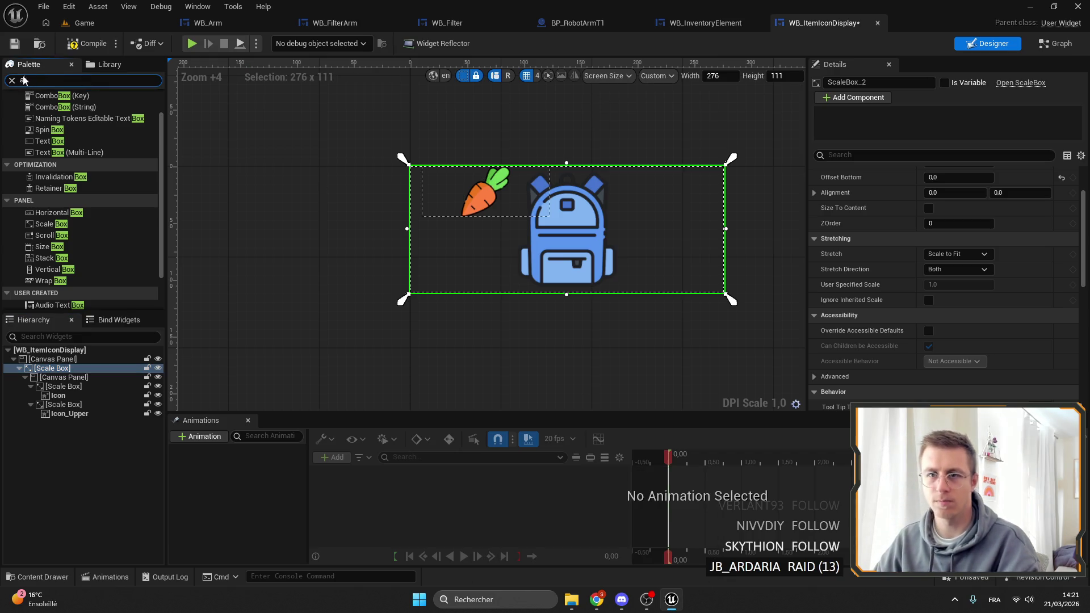
{"action": "type", "text": "aspe"}
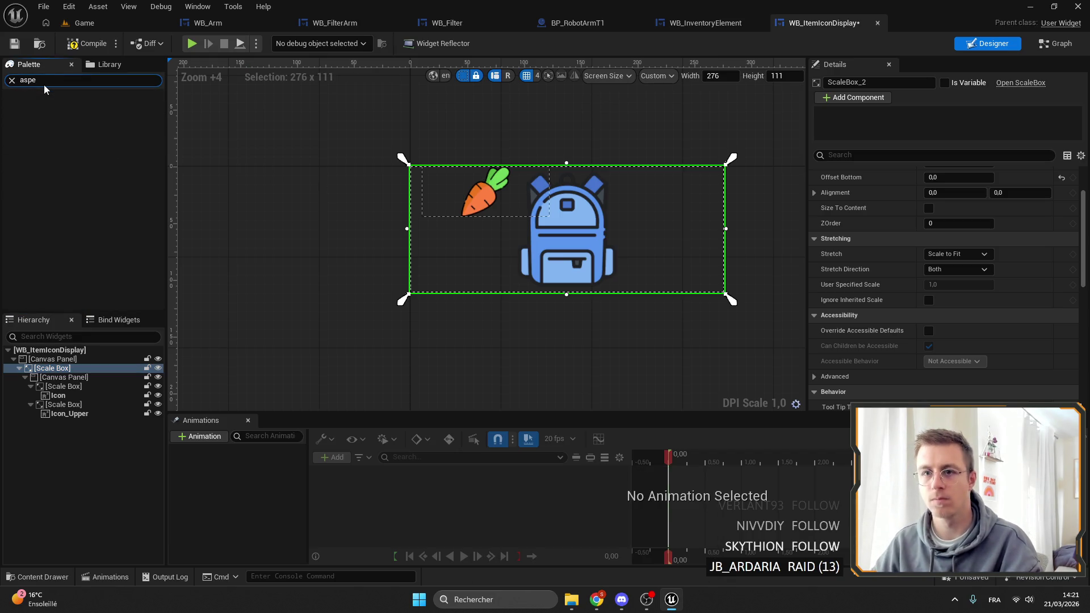
{"action": "key", "text": "Escape"}
{"action": "left_click_drag", "start_coordinate": [538, 180], "coordinate": [458, 164]}
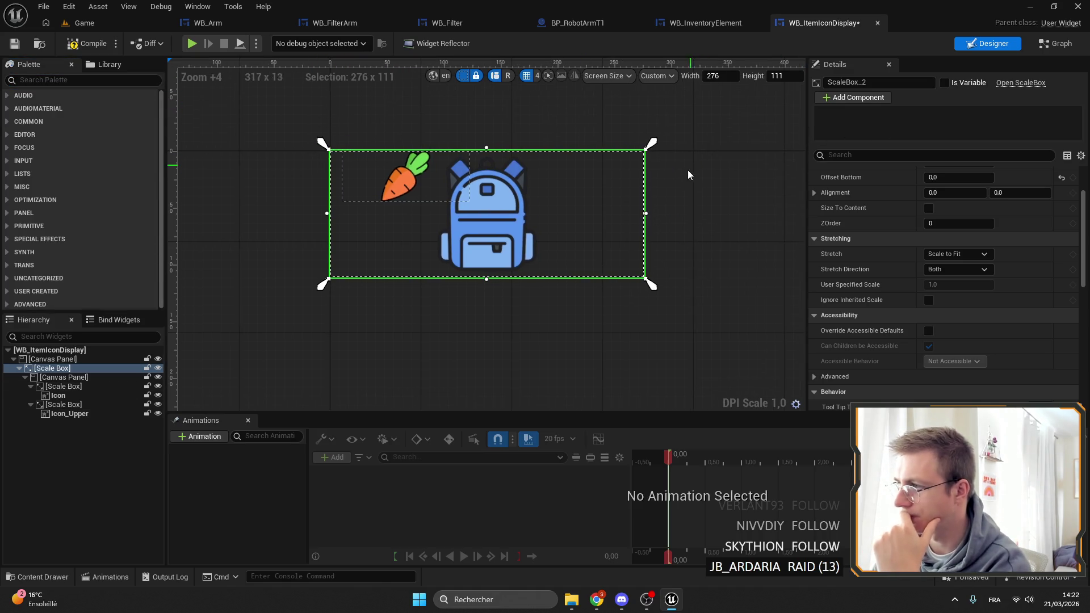
{"action": "left_click", "coordinate": [484, 200]}
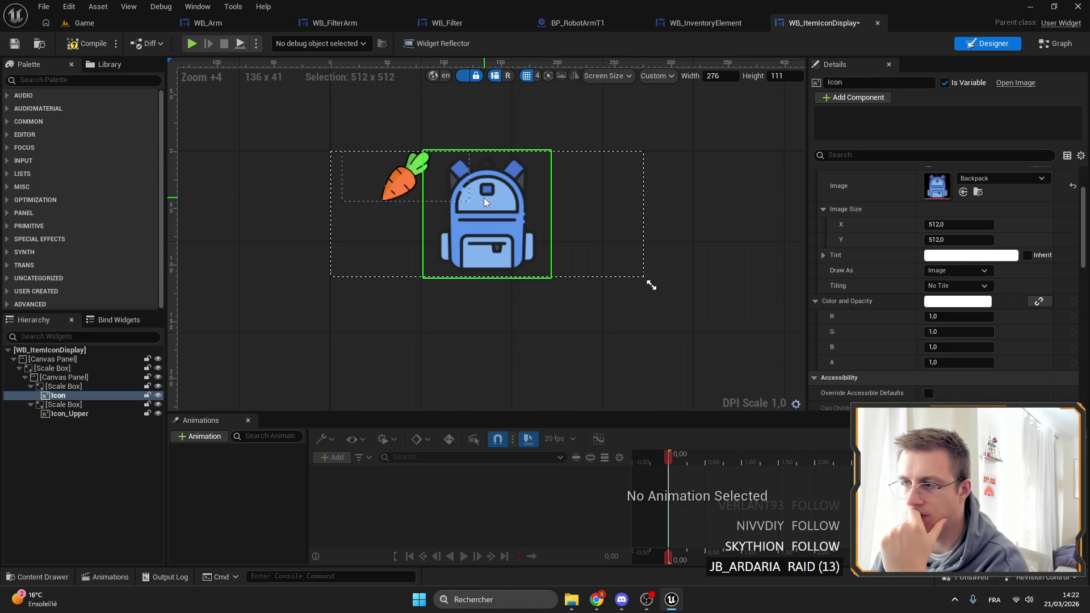
{"action": "left_click", "coordinate": [62, 386]}
{"action": "left_click", "coordinate": [62, 403]}
{"action": "left_click", "coordinate": [63, 387]}
{"action": "left_click", "coordinate": [63, 395]}
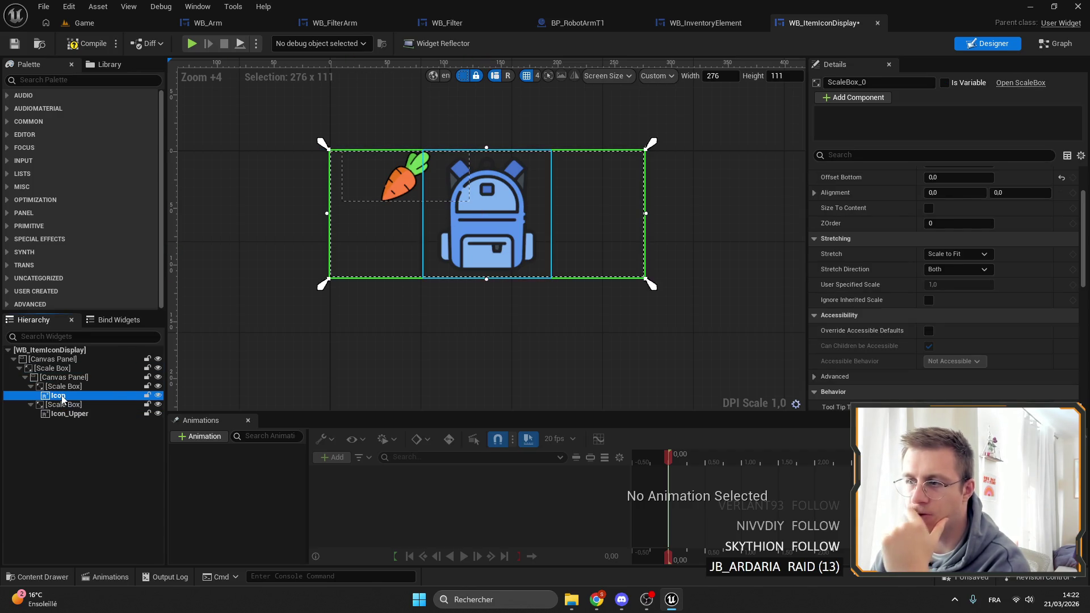
{"action": "left_click", "coordinate": [60, 377]}
{"action": "scroll", "coordinate": [939, 278], "scroll_direction": "up", "scroll_amount": 2}
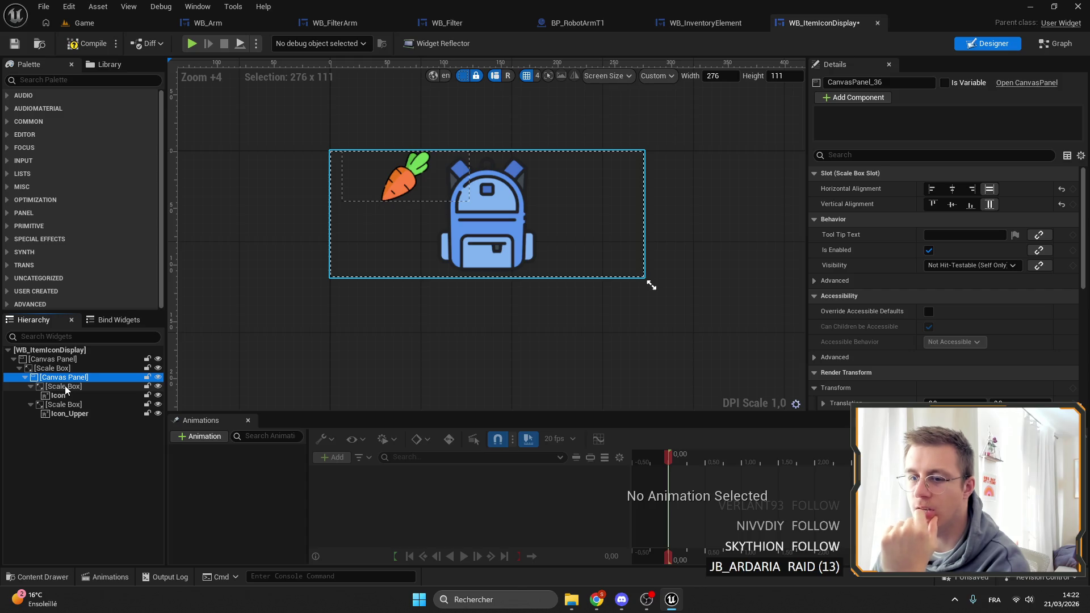
{"action": "left_click", "coordinate": [65, 386]}
{"action": "left_click", "coordinate": [72, 404]}
{"action": "key", "text": "Up"}
{"action": "key", "text": "Up"}
{"action": "key", "text": "Up"}
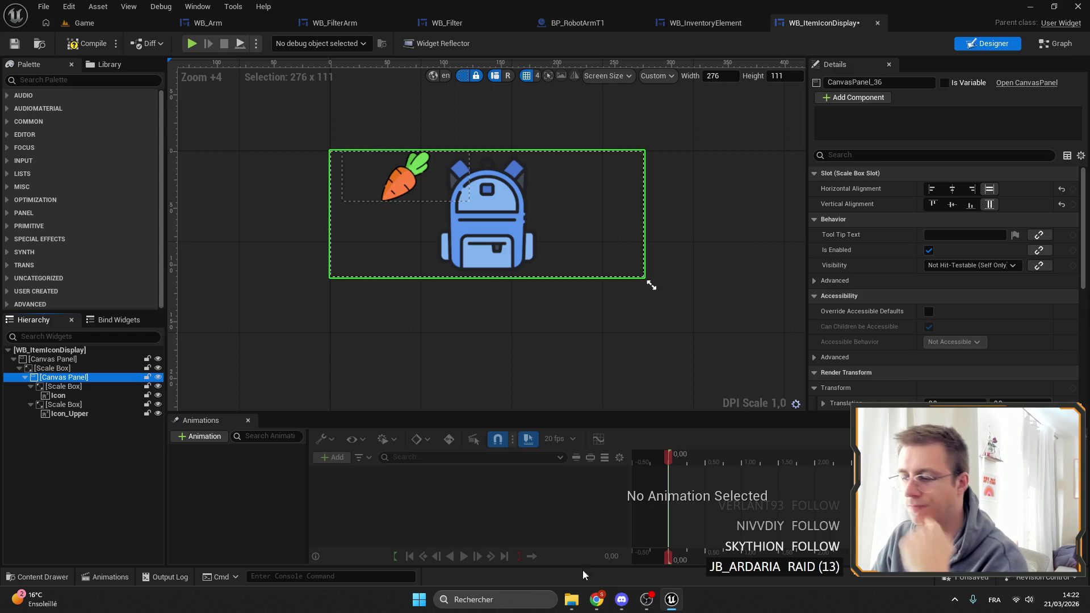
{"action": "left_click", "coordinate": [596, 599]}
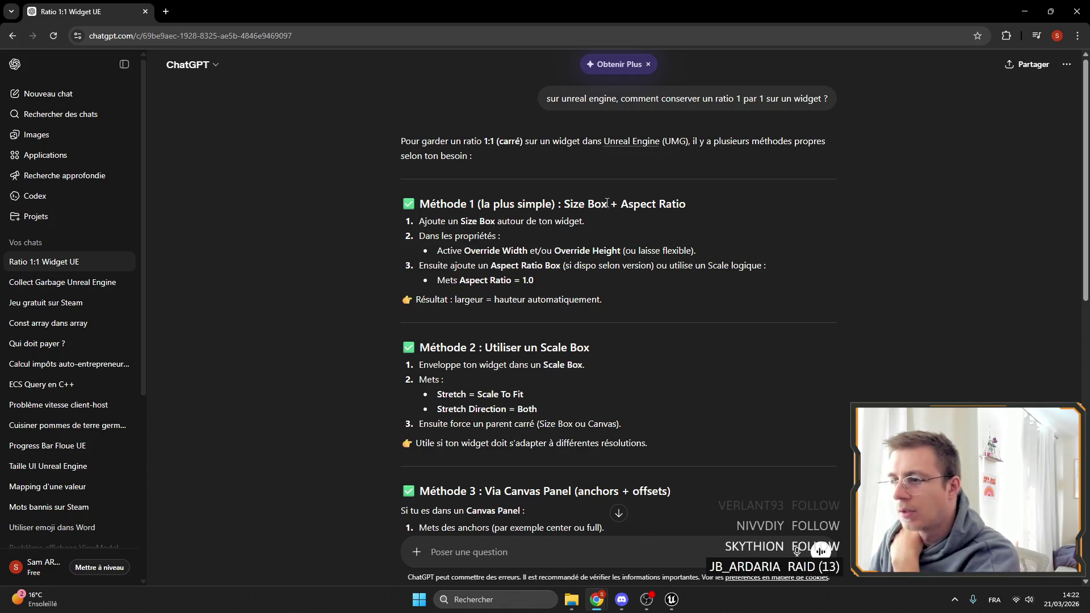
Step: Read the Size Box method with Override Width and Height in the ChatGPT answer
{"action": "left_click_drag", "start_coordinate": [463, 220], "coordinate": [673, 231]}
{"action": "left_click", "coordinate": [673, 231]}
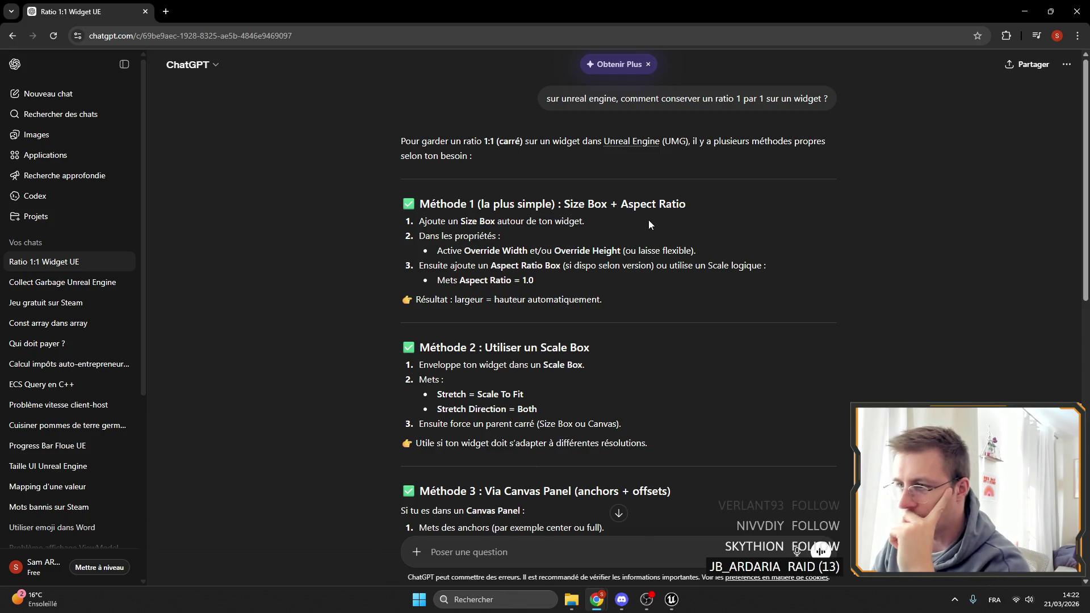
{"action": "left_click_drag", "start_coordinate": [465, 245], "coordinate": [621, 250]}
{"action": "left_click", "coordinate": [650, 252]}
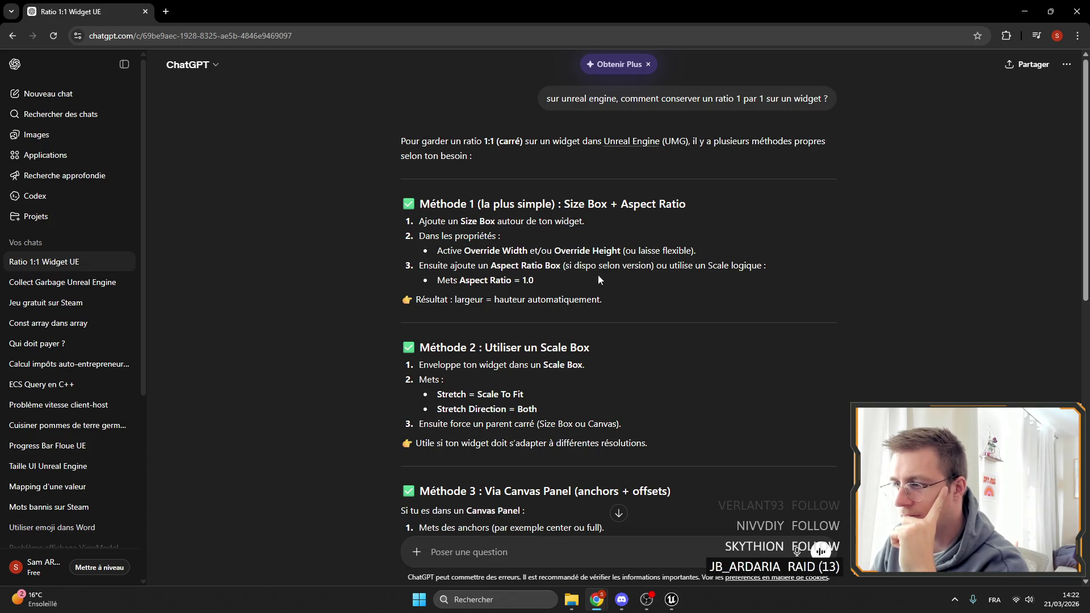
{"action": "left_click_drag", "start_coordinate": [490, 267], "coordinate": [562, 267]}
{"action": "left_click", "coordinate": [558, 271]}
{"action": "left_click_drag", "start_coordinate": [717, 267], "coordinate": [729, 267]}
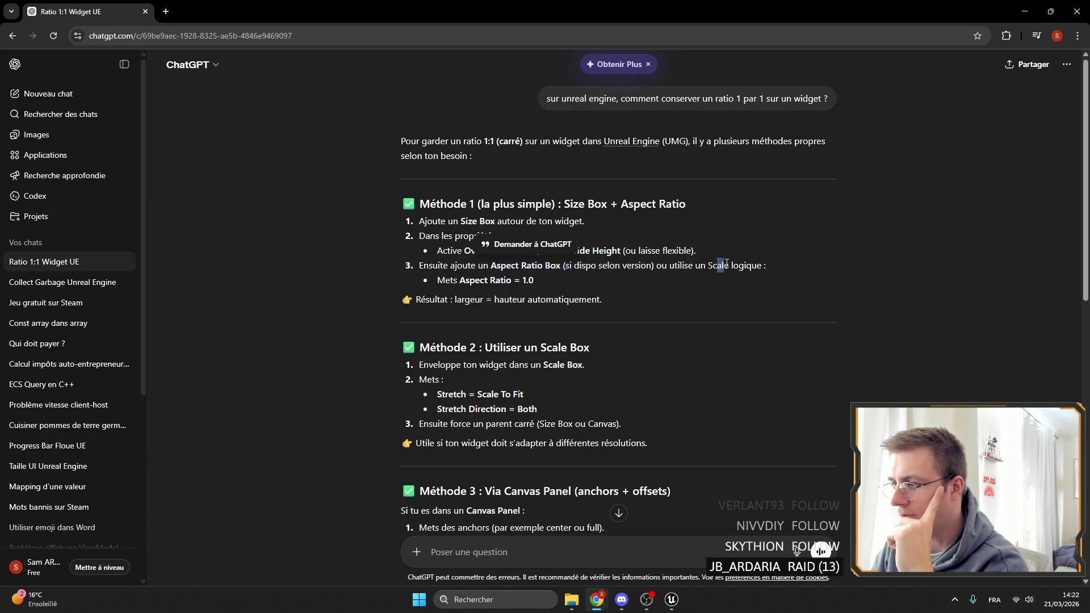
{"action": "scroll", "coordinate": [512, 293], "scroll_direction": "down", "scroll_amount": 2}
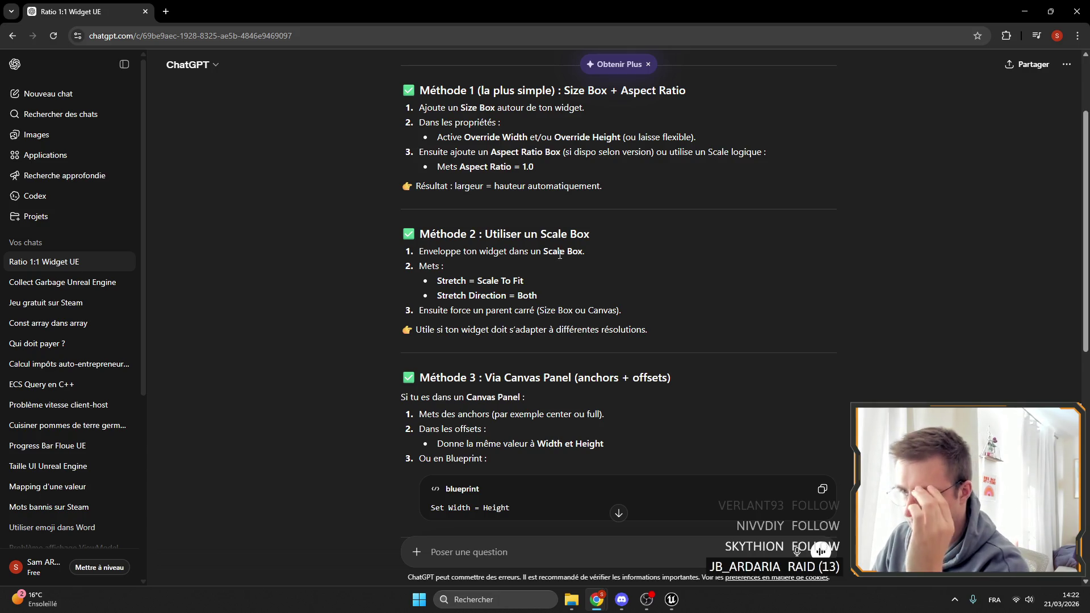
Step: Read the Scale Box method's Scale To Fit and Canvas parent notes, then restore down Chrome
{"action": "left_click_drag", "start_coordinate": [454, 279], "coordinate": [435, 296]}
{"action": "left_click", "coordinate": [433, 299]}
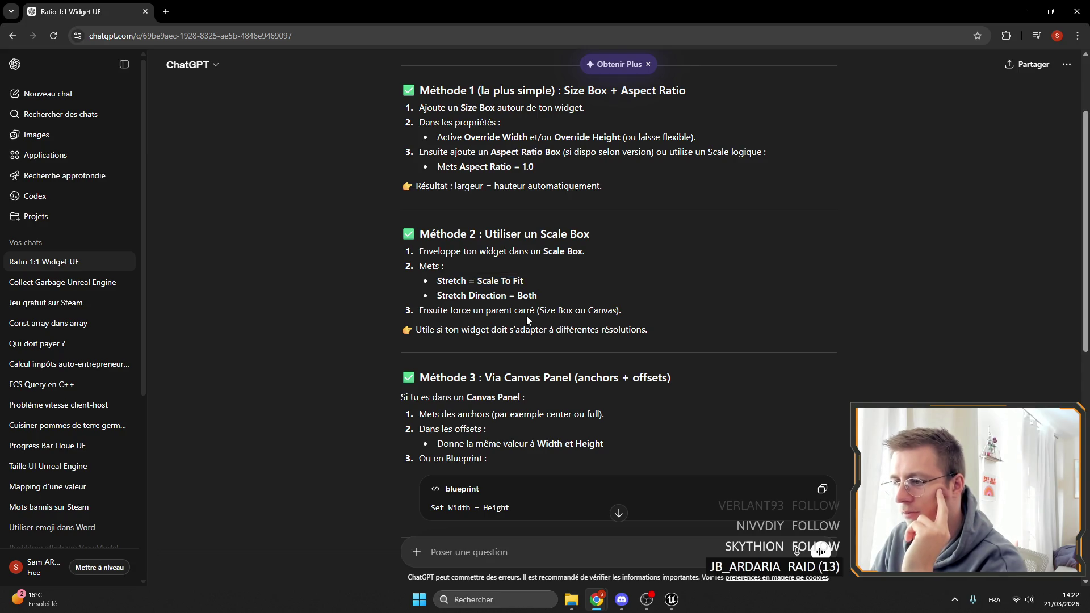
{"action": "double_click", "coordinate": [548, 310]}
{"action": "double_click", "coordinate": [602, 311]}
{"action": "left_click", "coordinate": [557, 310]}
{"action": "left_click", "coordinate": [1050, 11]}
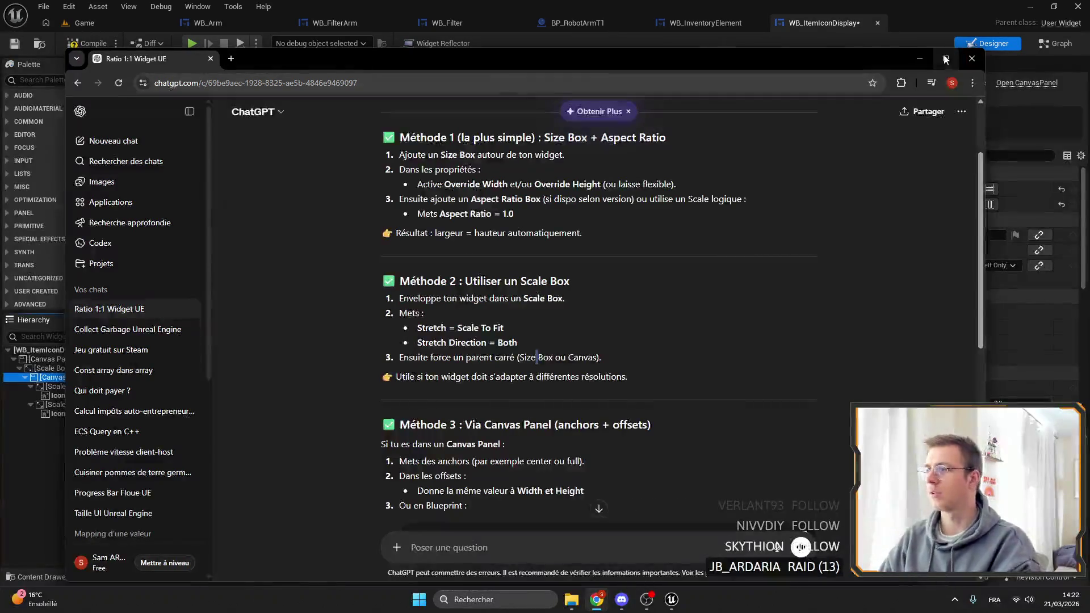
{"action": "left_click", "coordinate": [920, 58]}
Step: Wrap the inner Canvas Panel with a new Size Box
{"action": "right_click", "coordinate": [50, 380]}
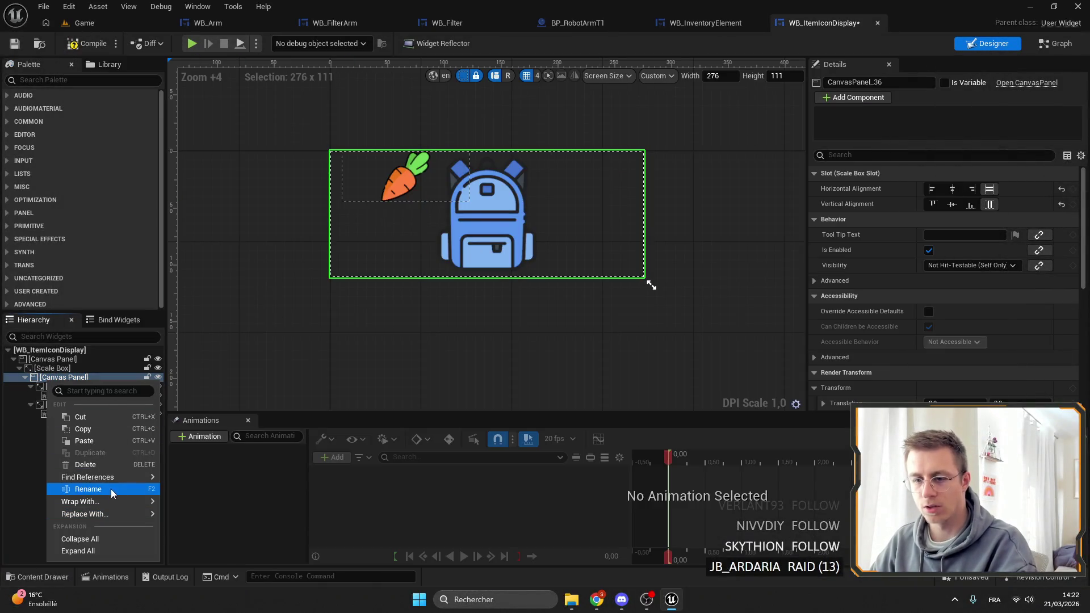
{"action": "mouse_move", "coordinate": [117, 501]}
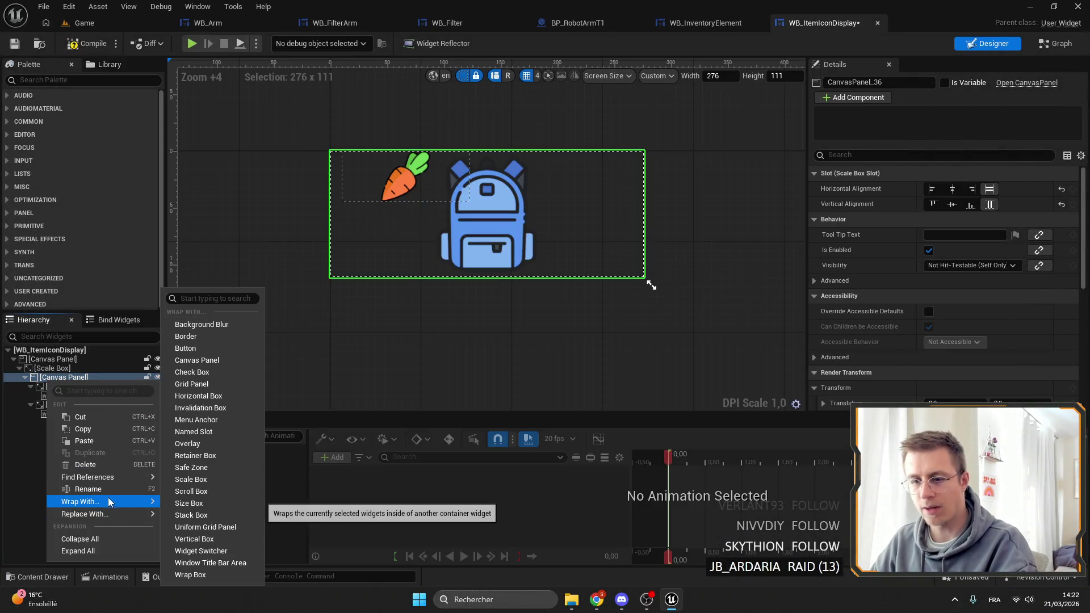
{"action": "left_click", "coordinate": [203, 504]}
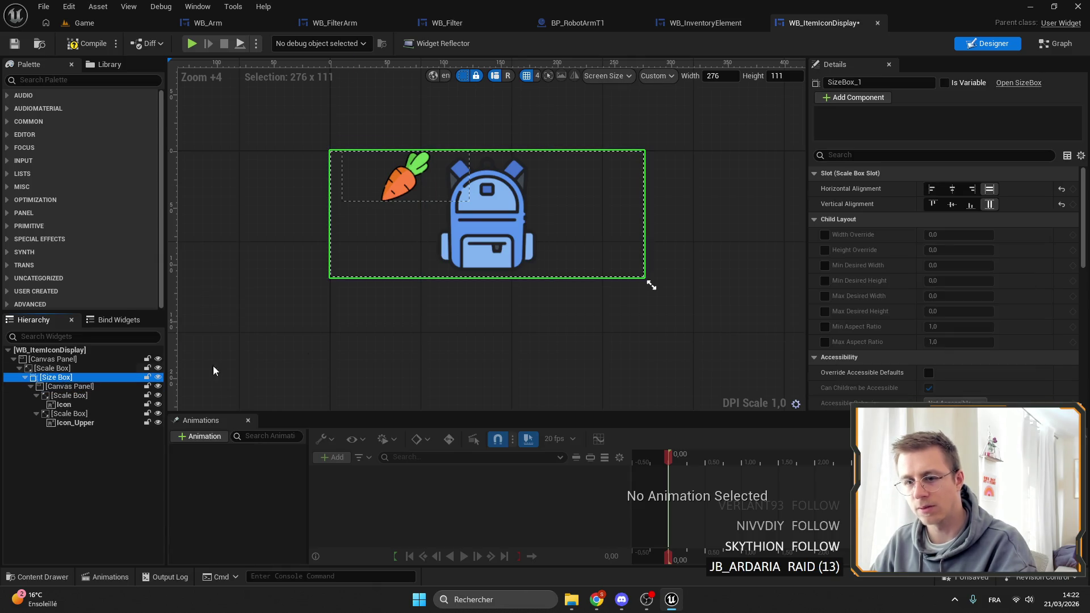
Step: Try the Size Box's width/height overrides and minimum desired size options
{"action": "left_click", "coordinate": [824, 234]}
{"action": "left_click", "coordinate": [824, 249]}
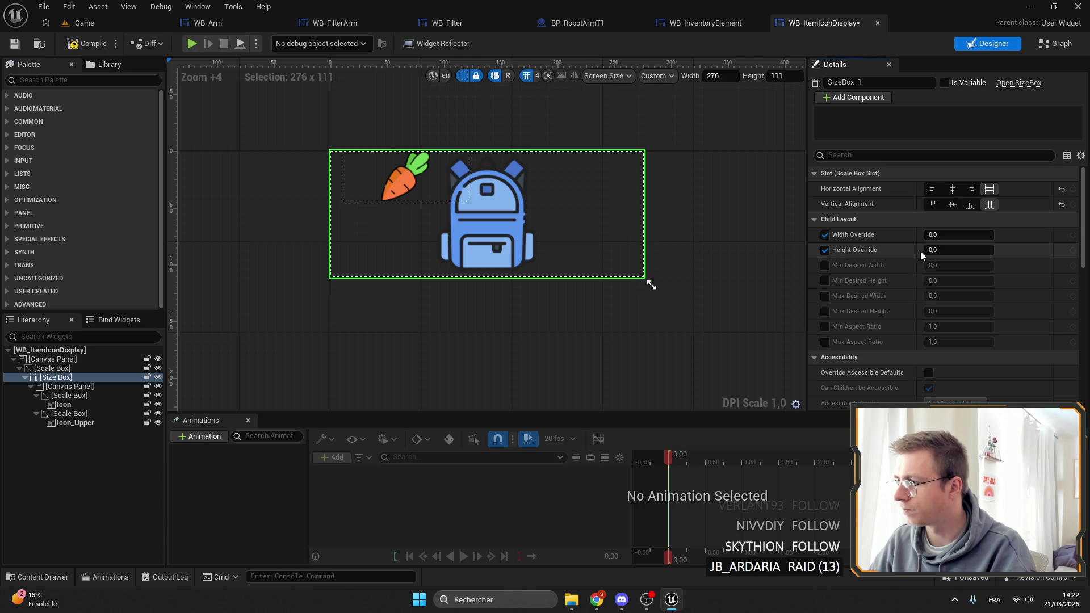
{"action": "left_click_drag", "start_coordinate": [945, 234], "coordinate": [959, 235]}
{"action": "left_click", "coordinate": [824, 234]}
{"action": "left_click", "coordinate": [824, 250]}
{"action": "left_click", "coordinate": [825, 265]}
{"action": "left_click", "coordinate": [825, 280]}
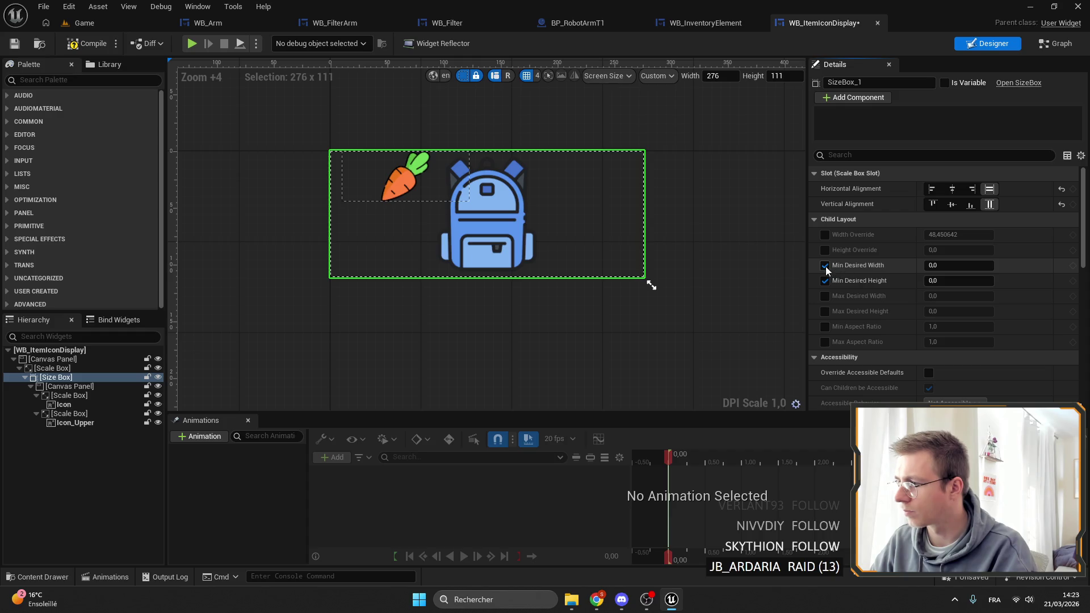
{"action": "left_click", "coordinate": [825, 266]}
{"action": "left_click", "coordinate": [825, 280]}
Step: Override the Size Box width and height to 226,636856, then save and compile
{"action": "left_click", "coordinate": [824, 250]}
{"action": "left_click", "coordinate": [825, 235]}
{"action": "mouse_move", "coordinate": [945, 235]}
{"action": "left_mouse_down"}
{"action": "mouse_move", "coordinate": [976, 234]}
{"action": "mouse_move", "coordinate": [931, 251]}
{"action": "mouse_move", "coordinate": [967, 246]}
{"action": "left_mouse_up"}
{"action": "key", "text": "shift+Tab"}
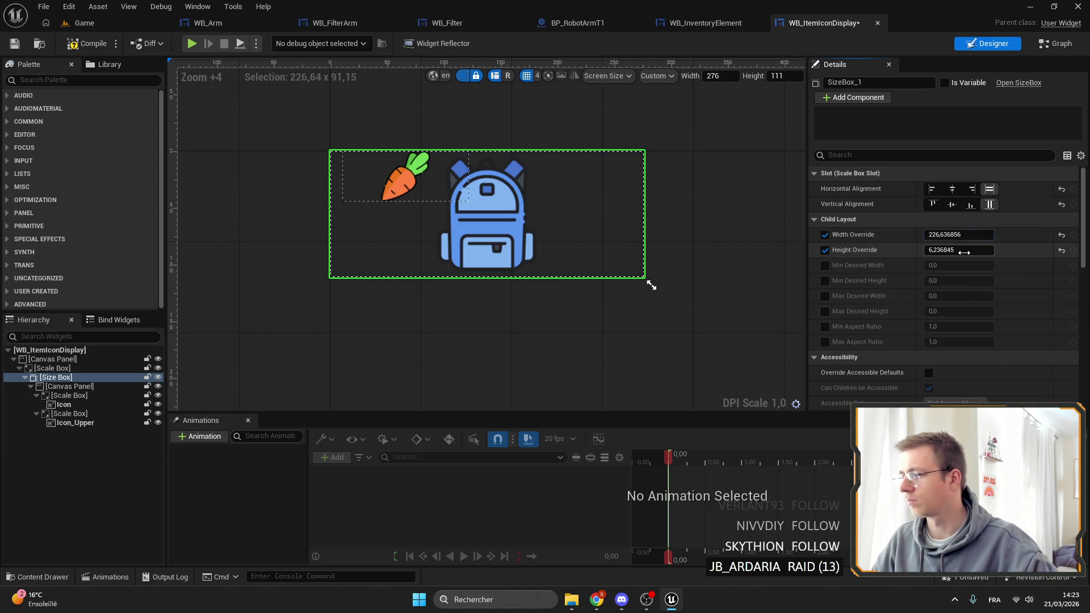
{"action": "key", "text": "Return"}
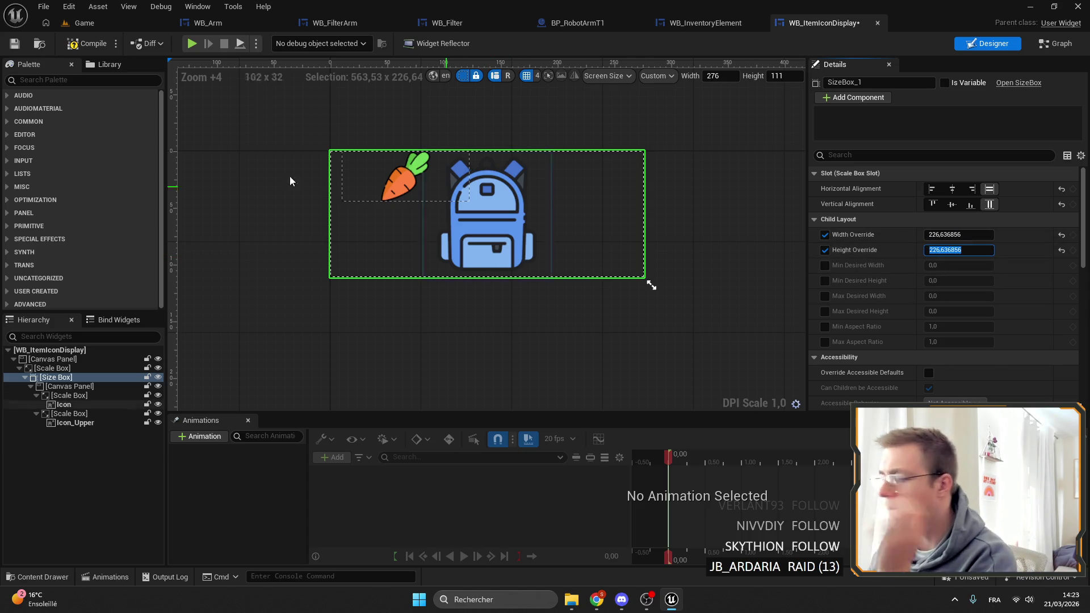
{"action": "left_click", "coordinate": [20, 45]}
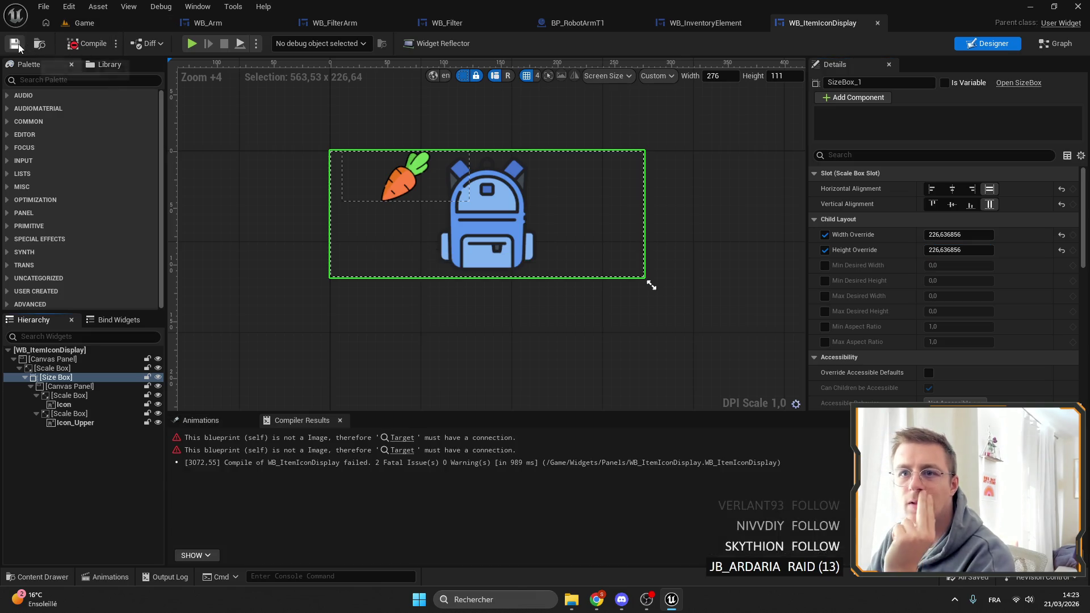
Step: Centre the Size Box horizontally and vertically, recompile, and jump to the Target error node
{"action": "left_click", "coordinate": [70, 388]}
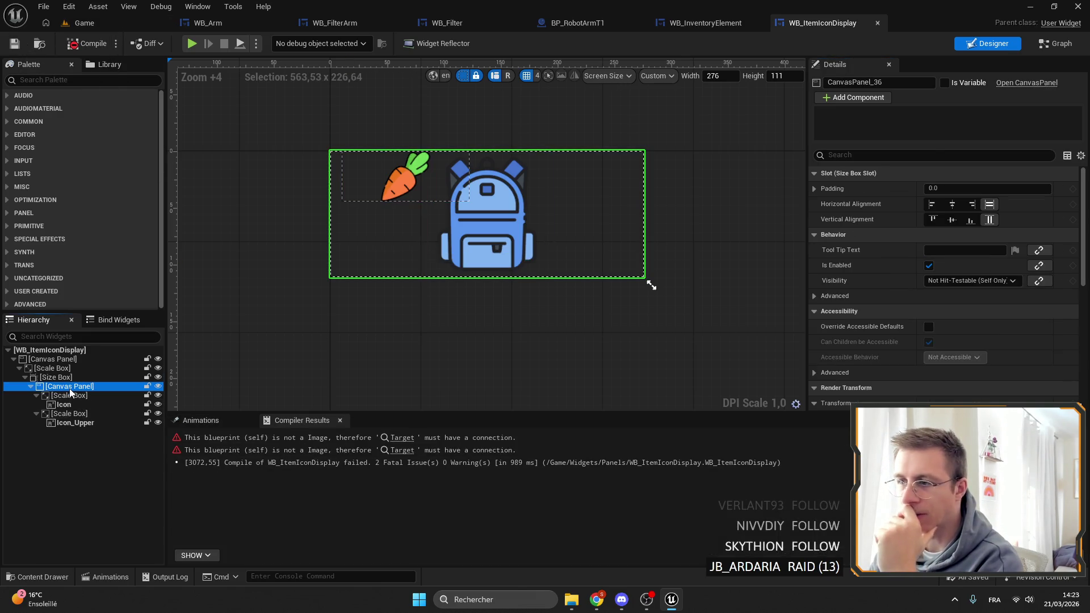
{"action": "left_click", "coordinate": [66, 380]}
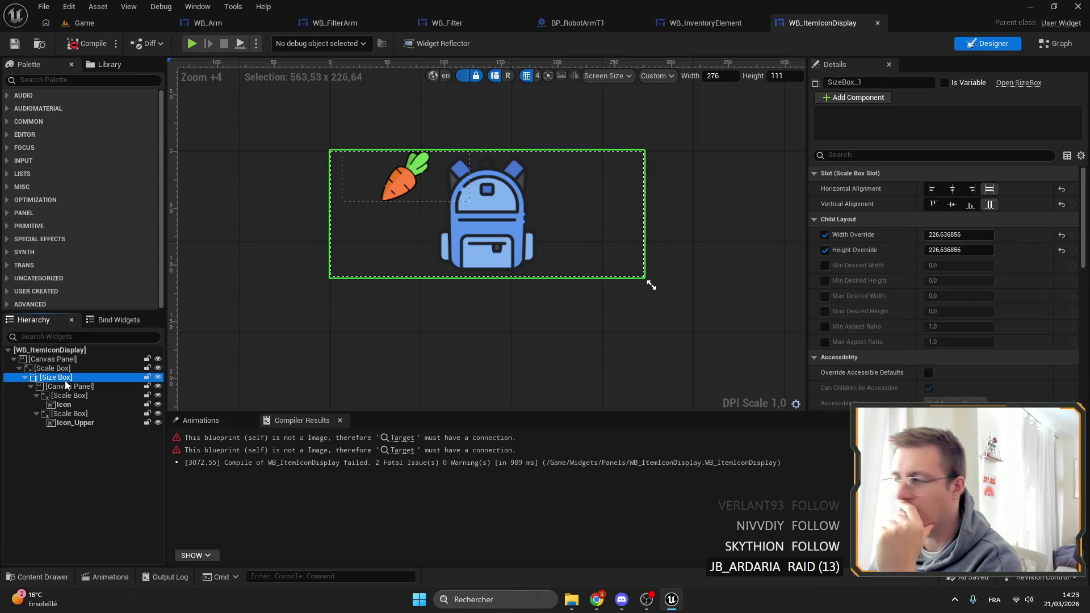
{"action": "left_click", "coordinate": [952, 188]}
{"action": "left_click", "coordinate": [952, 205]}
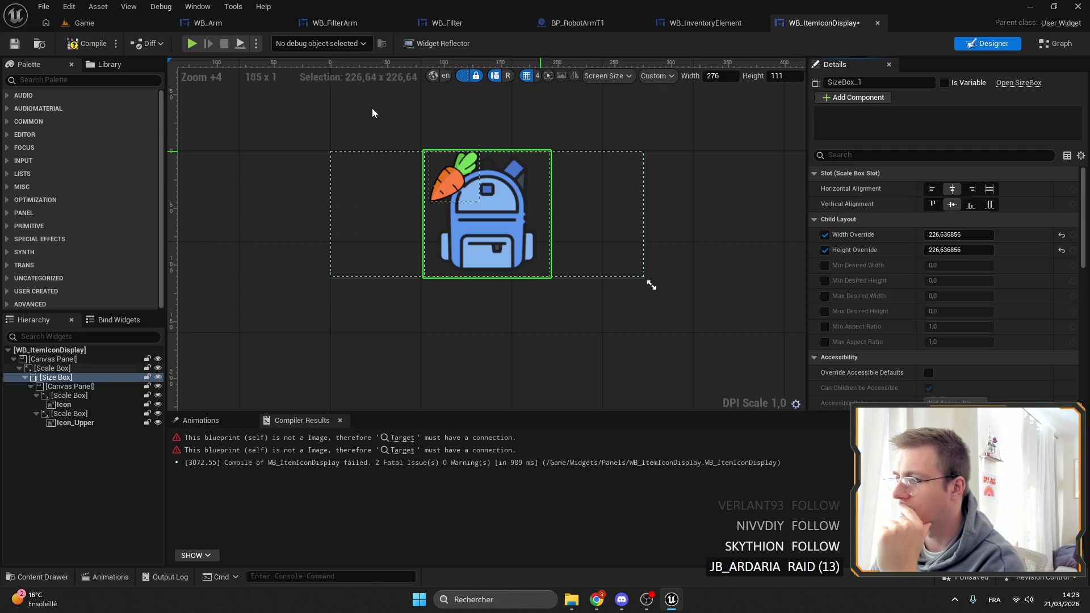
{"action": "left_click", "coordinate": [14, 44]}
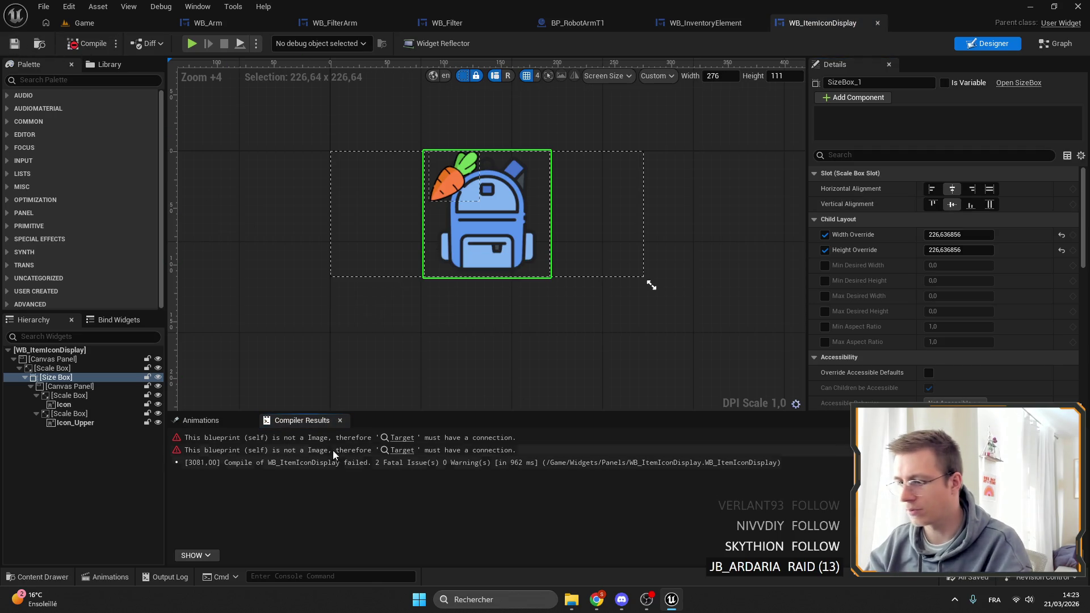
{"action": "left_click", "coordinate": [397, 441]}
Step: Wire Icon_Upper, not Icon, into Set Brush from Texture and both Set Visibility targets, then compile
{"action": "scroll", "coordinate": [477, 306], "scroll_direction": "down", "scroll_amount": 5}
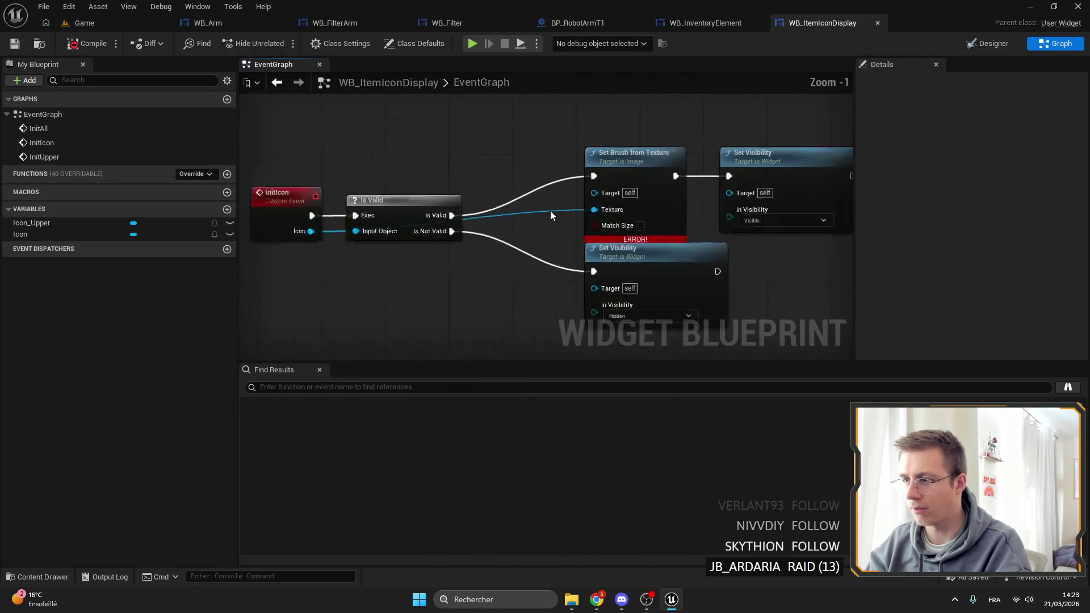
{"action": "left_click_drag", "start_coordinate": [23, 234], "coordinate": [529, 172]}
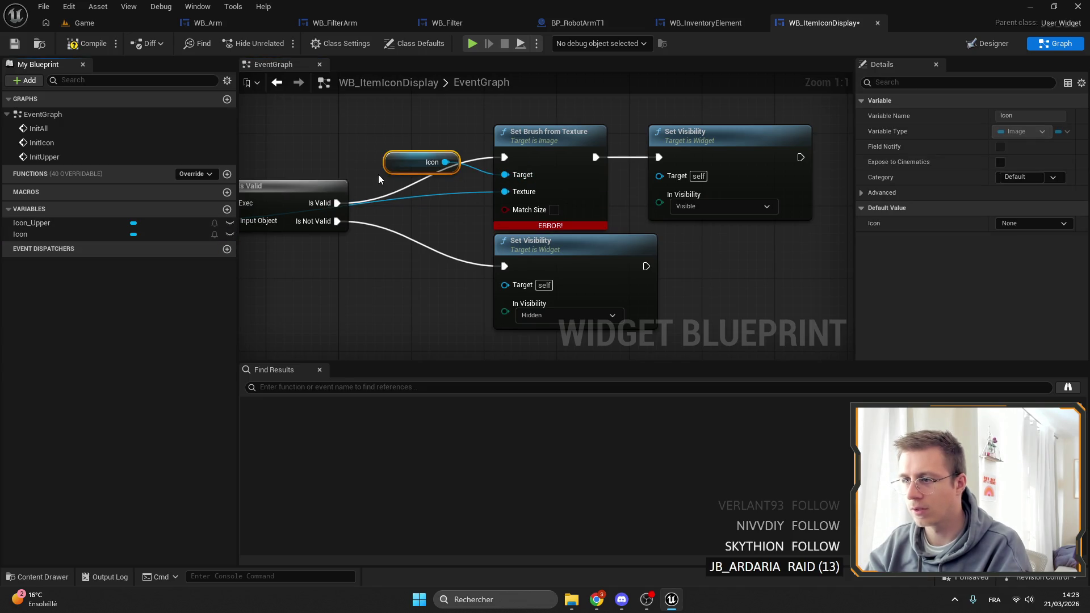
{"action": "mouse_move", "coordinate": [446, 171]}
{"action": "left_mouse_down"}
{"action": "mouse_move", "coordinate": [702, 195]}
{"action": "mouse_move", "coordinate": [659, 175]}
{"action": "left_mouse_up"}
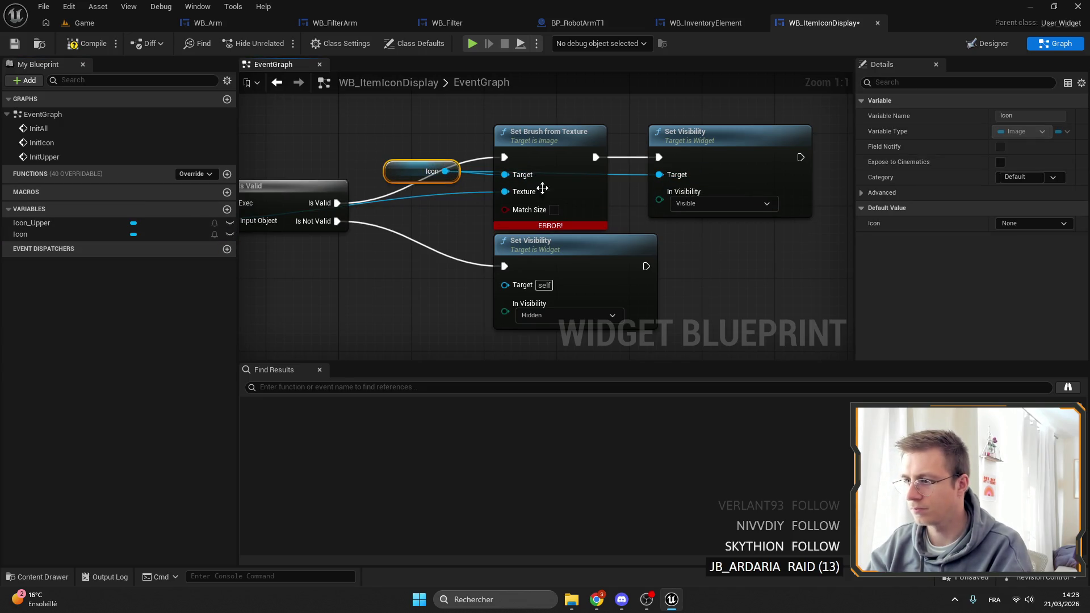
{"action": "key", "text": "Delete"}
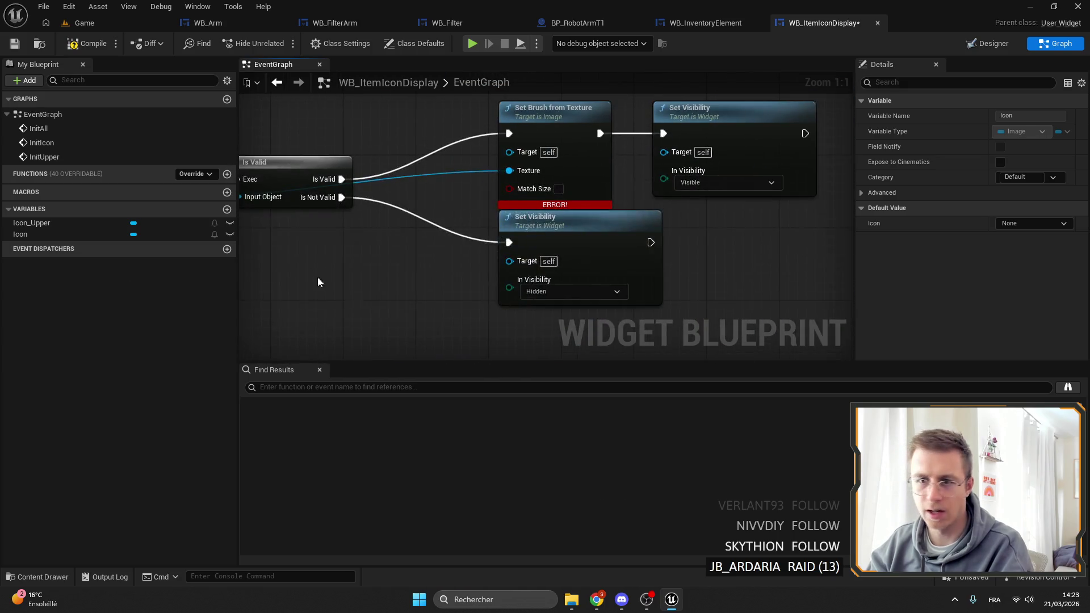
{"action": "left_click", "coordinate": [116, 223]}
{"action": "mouse_move", "coordinate": [116, 224]}
{"action": "left_mouse_down"}
{"action": "mouse_move", "coordinate": [509, 151]}
{"action": "mouse_move", "coordinate": [663, 151]}
{"action": "left_mouse_up"}
{"action": "left_click_drag", "start_coordinate": [450, 139], "coordinate": [509, 261]}
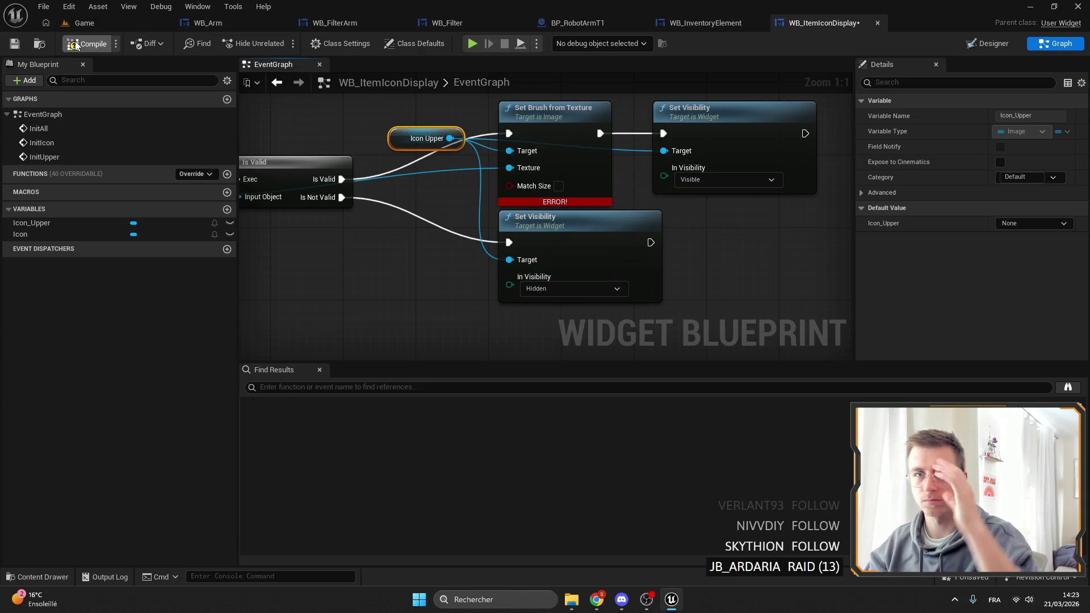
{"action": "key", "text": "ctrl+s"}
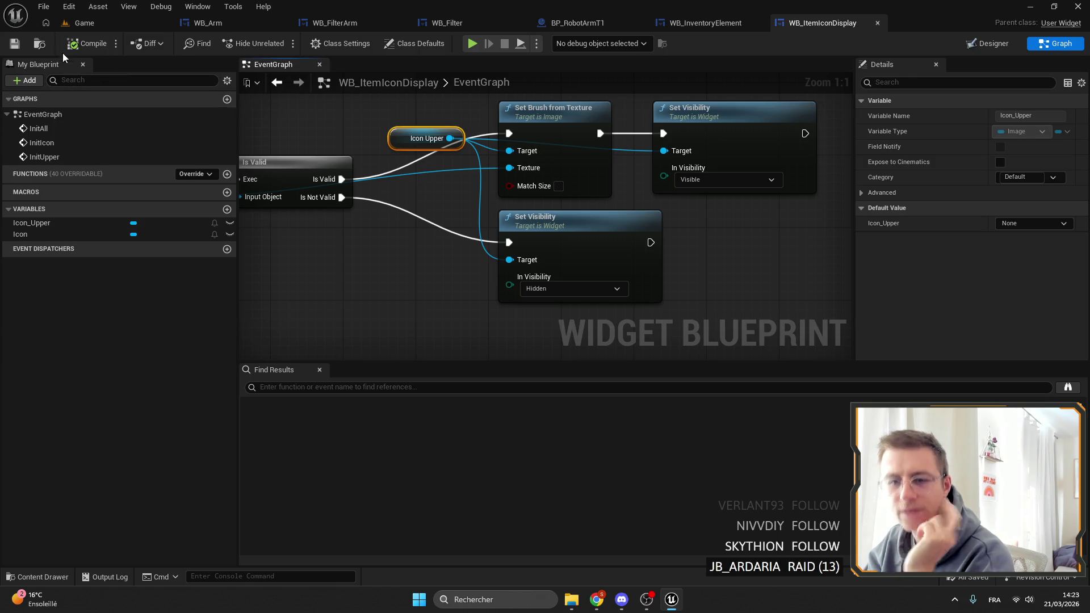
{"action": "left_click", "coordinate": [971, 48]}
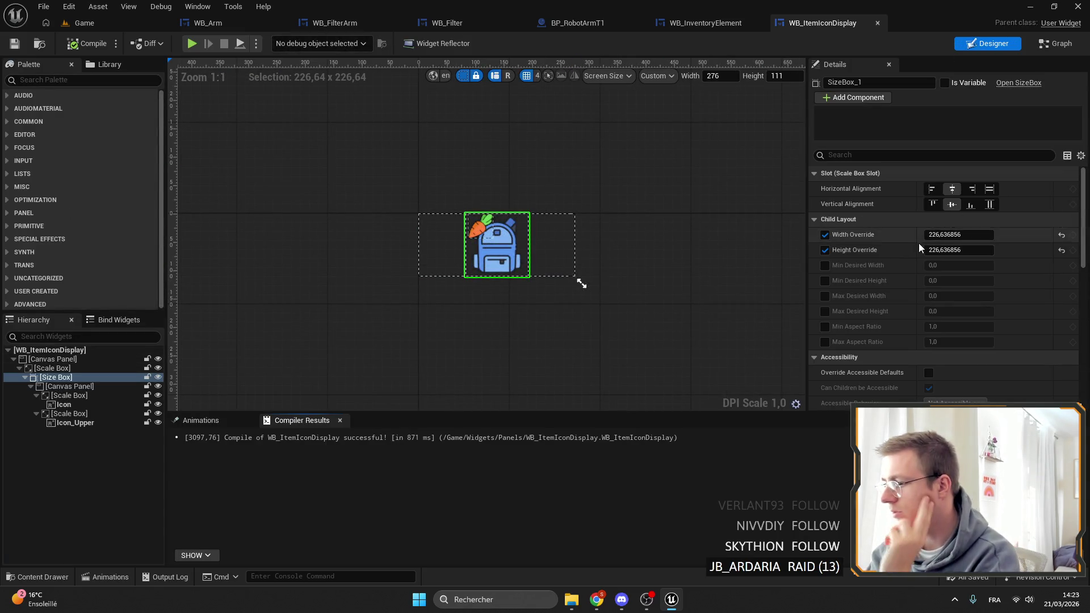
Step: Enable the Size Box's Min and Max Aspect Ratio at 1.0
{"action": "left_click", "coordinate": [874, 155]}
{"action": "type", "text": "rfa"}
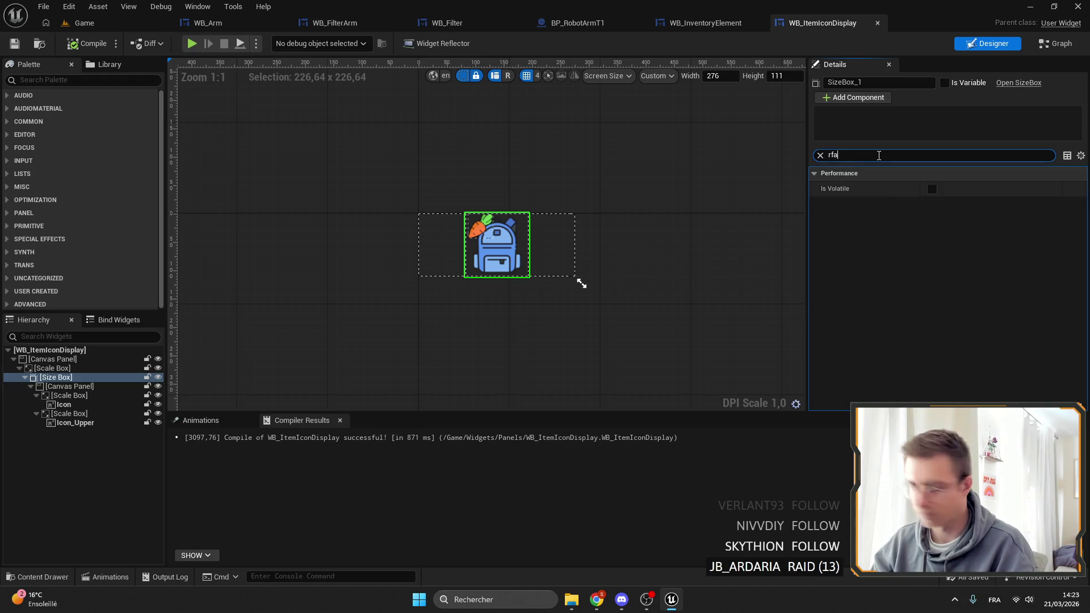
{"action": "key", "text": "BackSpace"}
{"action": "type", "text": "a"}
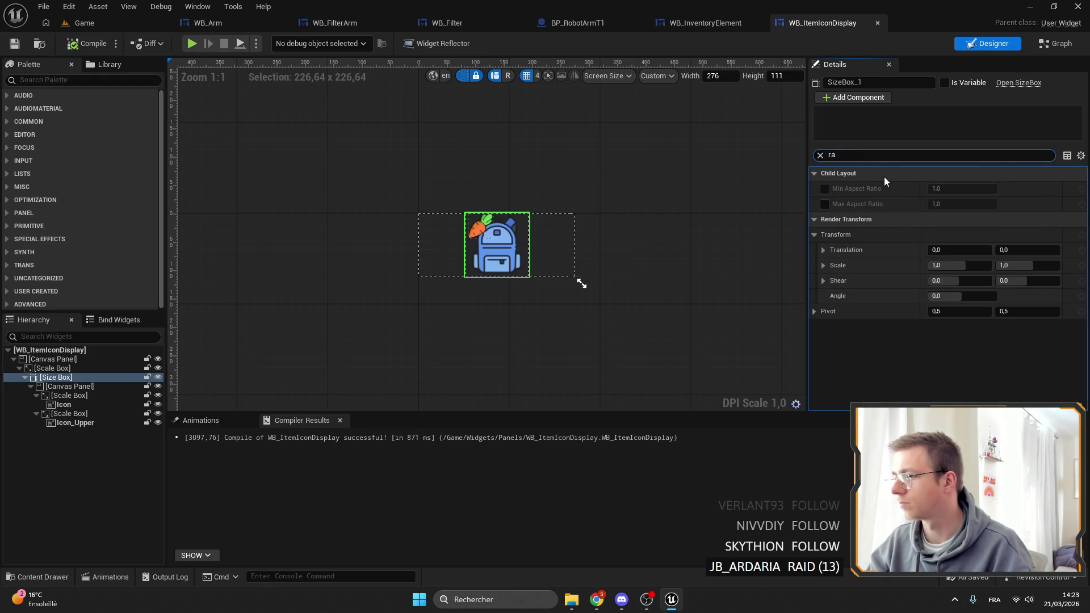
{"action": "left_click", "coordinate": [827, 190]}
{"action": "left_click", "coordinate": [826, 202]}
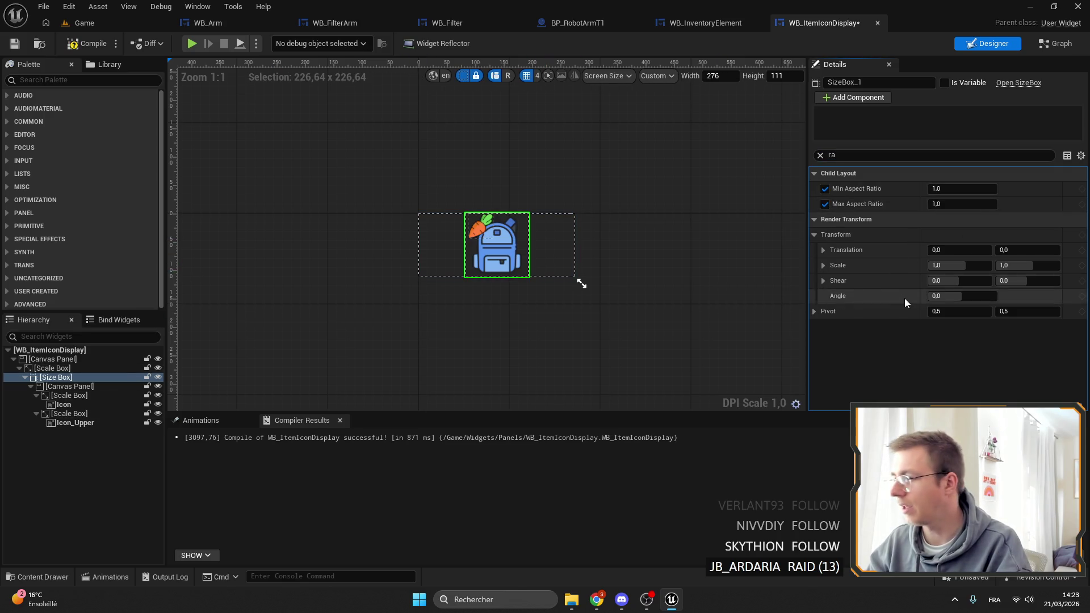
{"action": "left_click", "coordinate": [819, 155]}
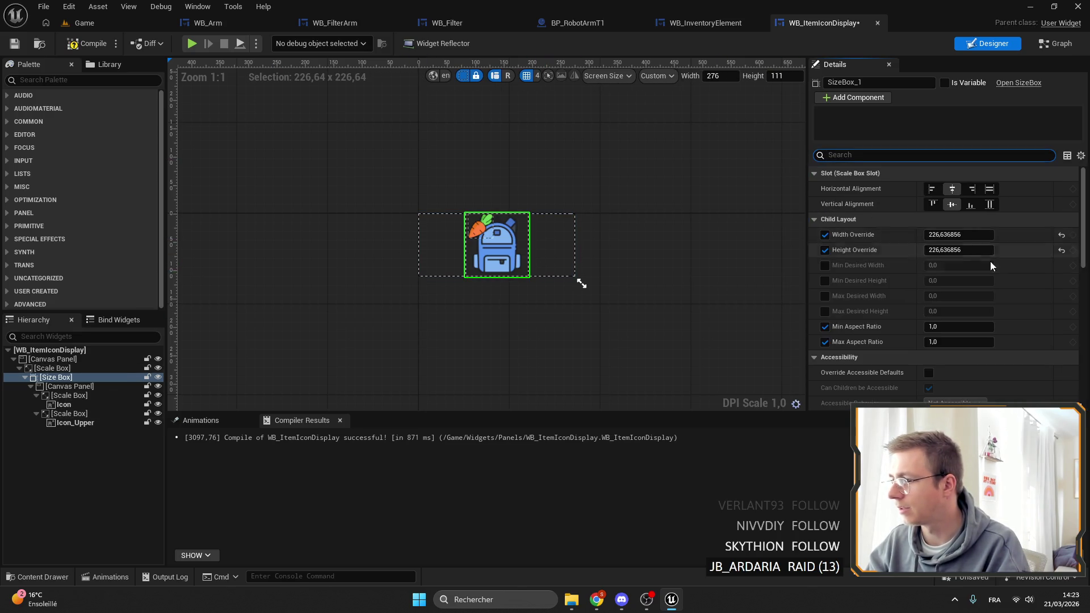
Step: Reset the width/height overrides, set both alignments to Fill, and compile and save
{"action": "left_click", "coordinate": [1061, 235]}
{"action": "left_click", "coordinate": [1061, 249]}
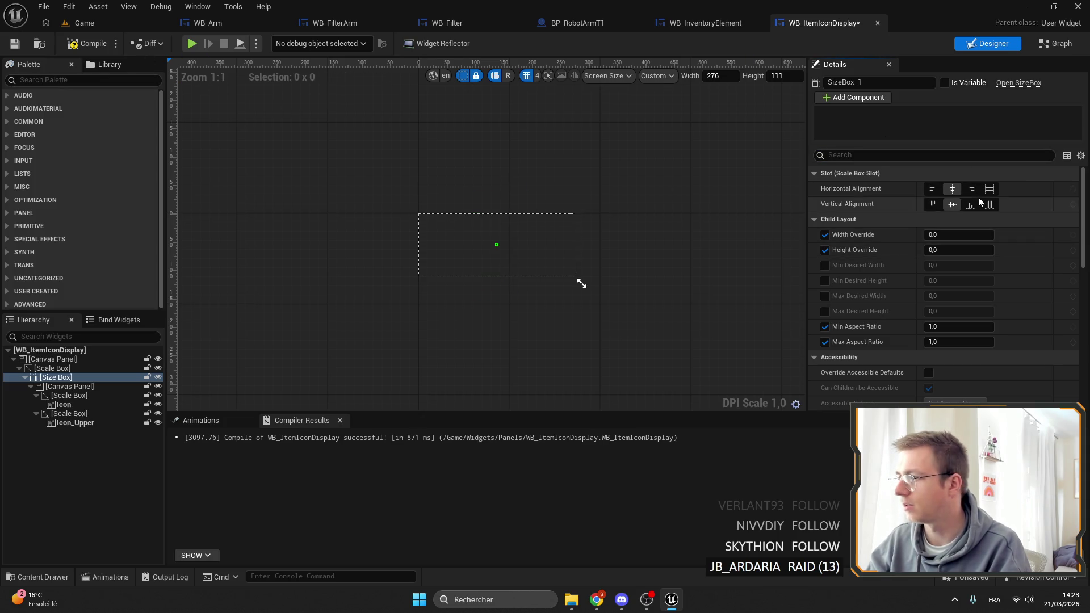
{"action": "left_click", "coordinate": [989, 189]}
{"action": "left_click", "coordinate": [991, 205]}
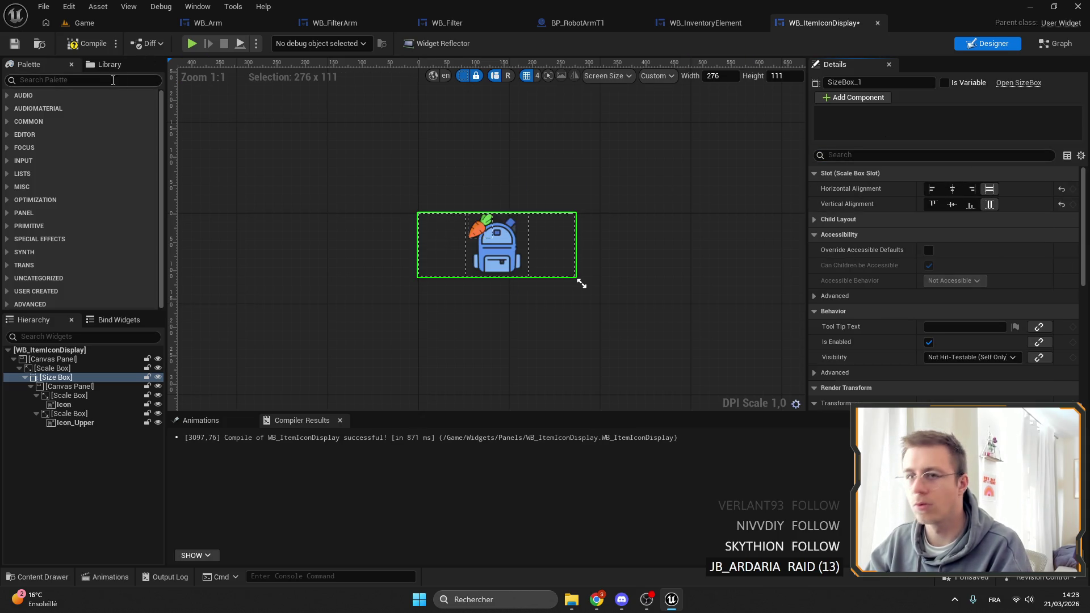
{"action": "left_click", "coordinate": [24, 42]}
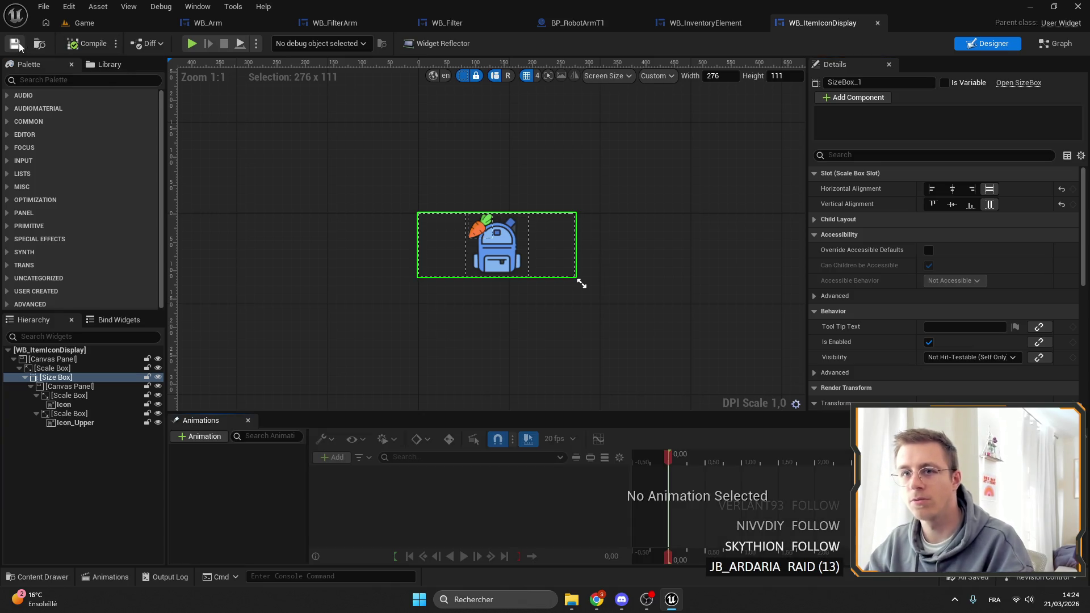
{"action": "scroll", "coordinate": [972, 234], "scroll_direction": "down", "scroll_amount": 5}
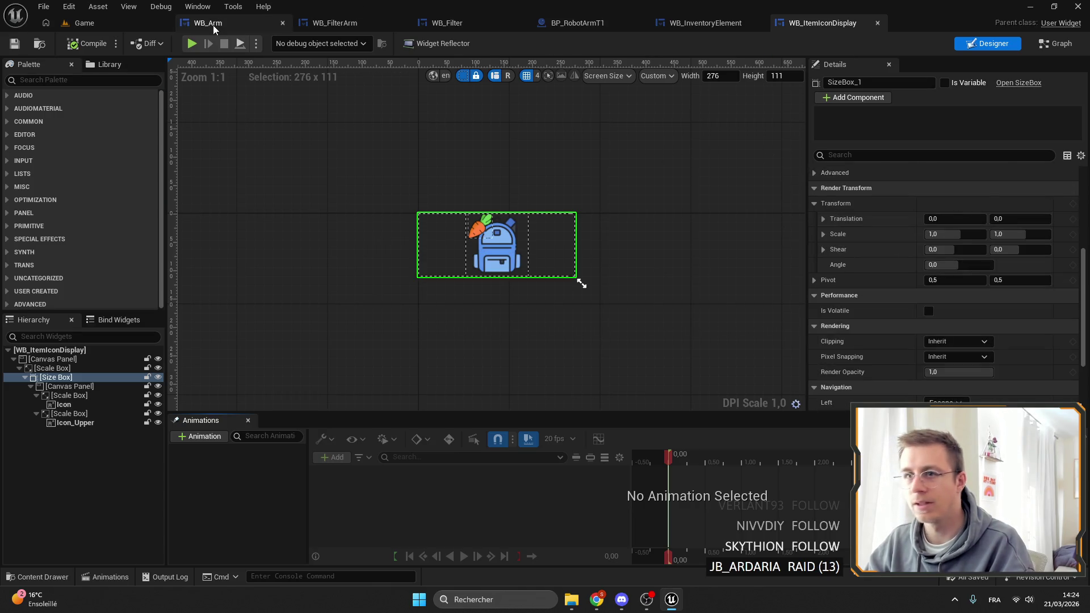
Step: Check the WB_Arm and BP_RobotArmT1 tabs, then return to WB_ItemIconDisplay
{"action": "left_click", "coordinate": [208, 23]}
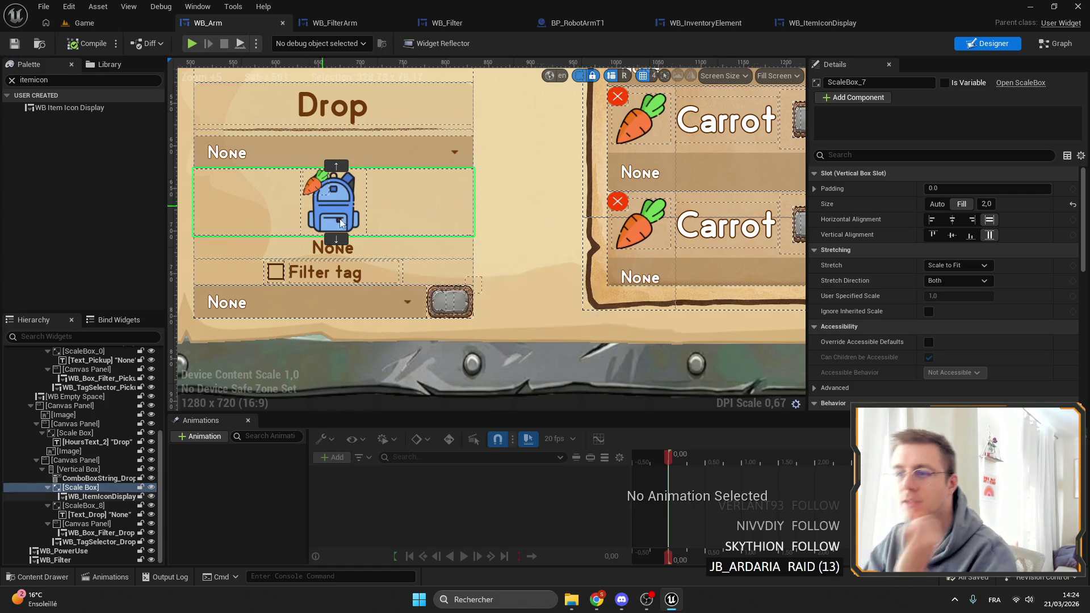
{"action": "scroll", "coordinate": [193, 159], "scroll_direction": "up", "scroll_amount": 4}
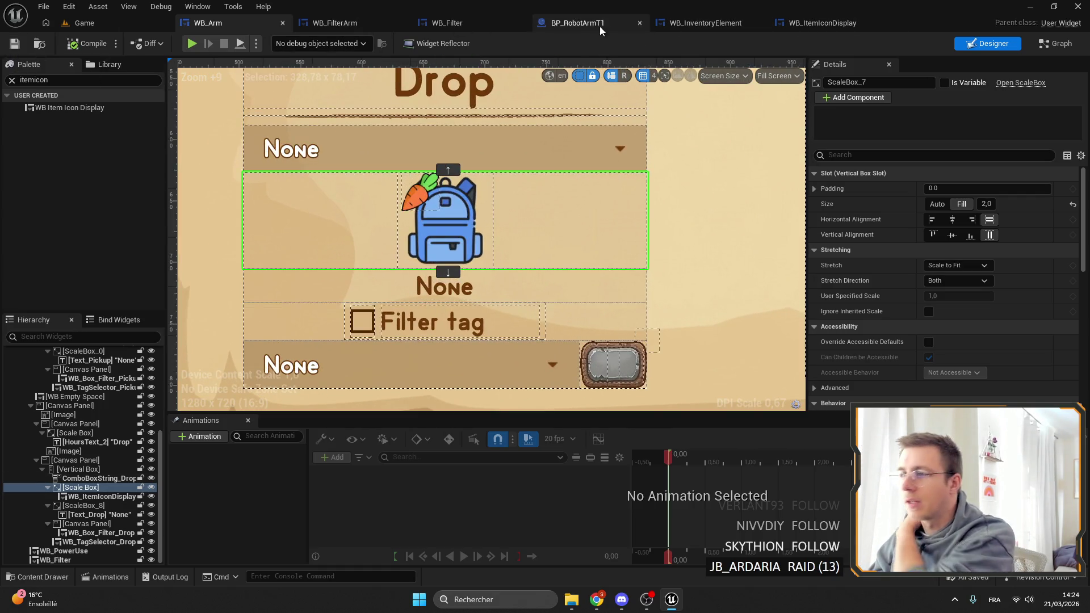
{"action": "left_click", "coordinate": [580, 26]}
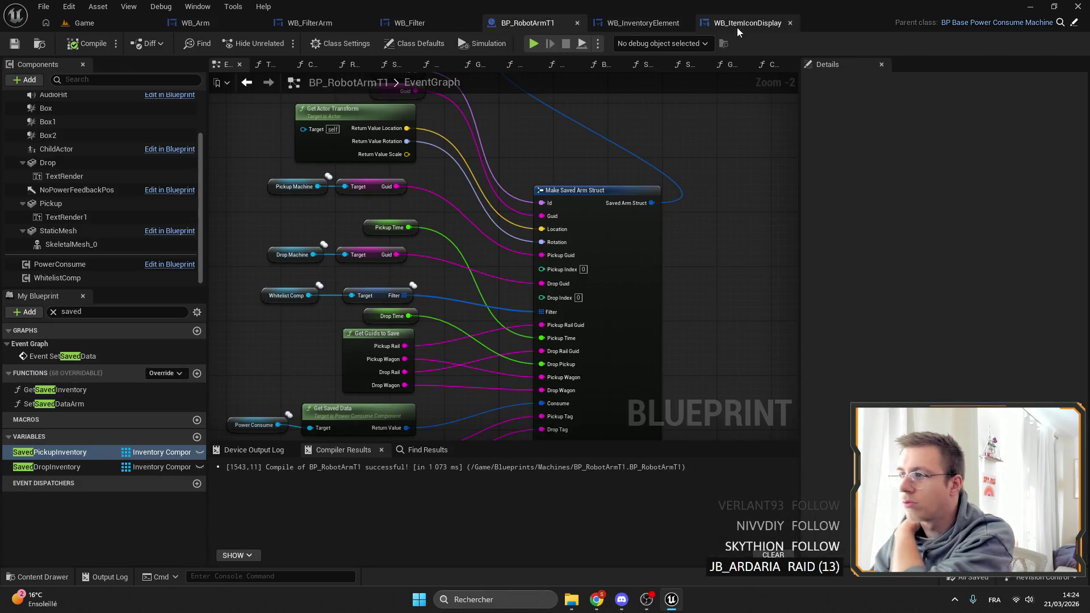
{"action": "left_click", "coordinate": [738, 25]}
Step: Move the Size Box under the root Canvas Panel with the full-stretch anchor, and save
{"action": "left_click", "coordinate": [22, 377]}
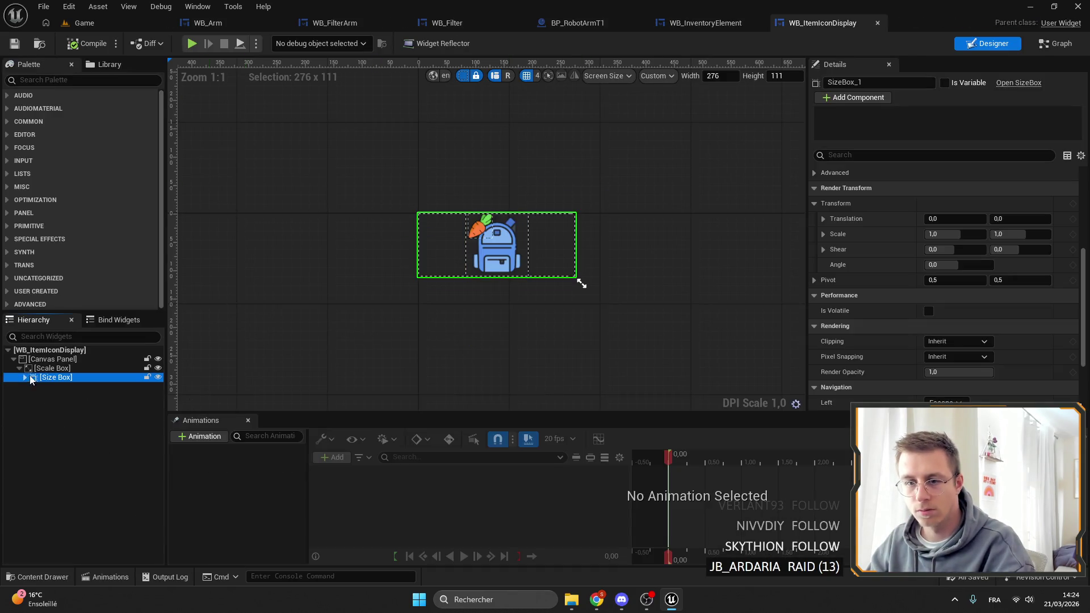
{"action": "key", "text": "Up"}
{"action": "left_click_drag", "start_coordinate": [45, 379], "coordinate": [50, 362]}
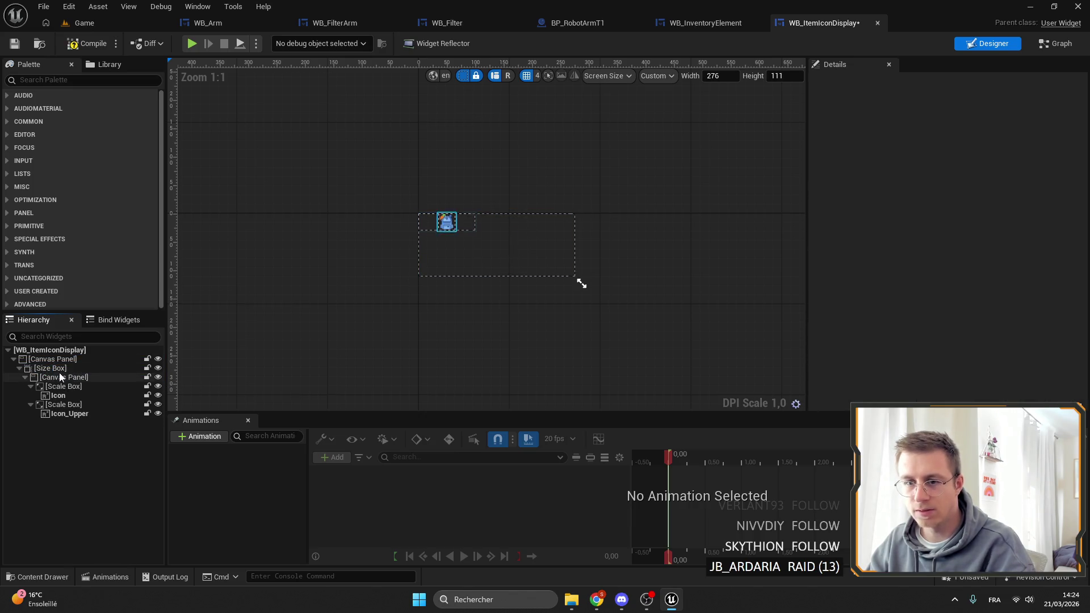
{"action": "left_click", "coordinate": [51, 369]}
{"action": "left_click", "coordinate": [983, 188]}
{"action": "left_click", "coordinate": [1061, 335]}
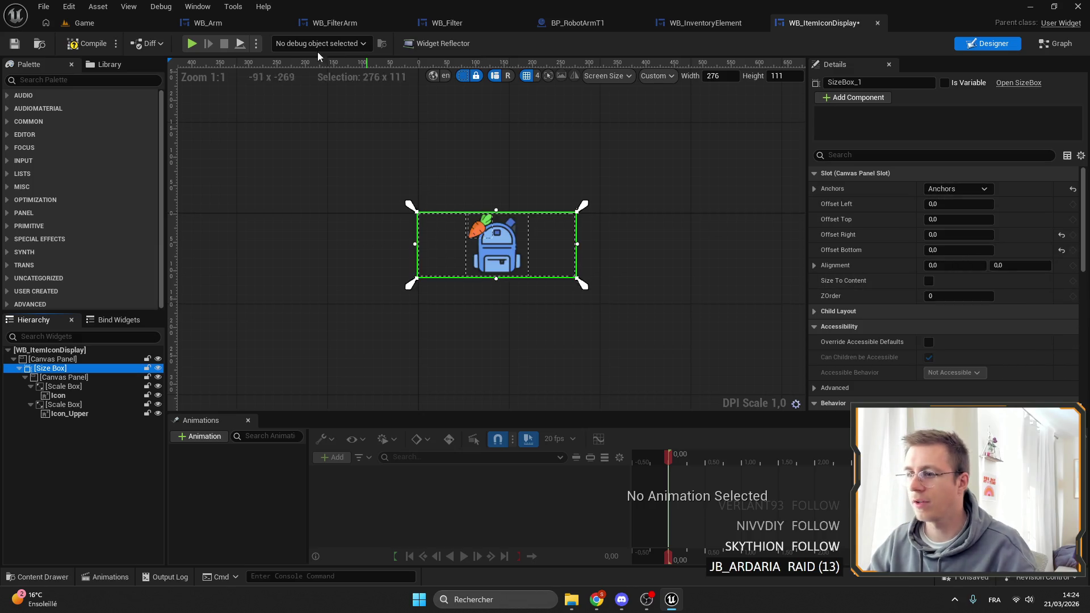
{"action": "left_click", "coordinate": [12, 45]}
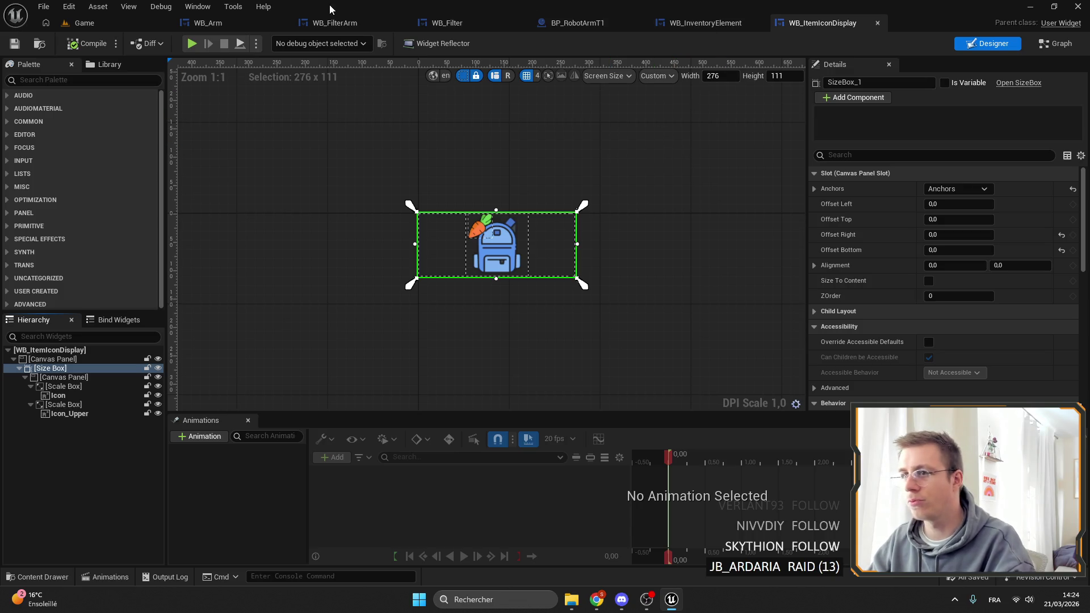
{"action": "left_click", "coordinate": [212, 23]}
Step: Re-seat WB_ItemIconDisplay_Pickup inside its Scale Box in WB_Arm
{"action": "scroll", "coordinate": [532, 224], "scroll_direction": "down", "scroll_amount": 2}
{"action": "scroll", "coordinate": [463, 200], "scroll_direction": "up", "scroll_amount": 3}
{"action": "scroll", "coordinate": [463, 199], "scroll_direction": "up", "scroll_amount": 1}
{"action": "scroll", "coordinate": [442, 259], "scroll_direction": "down", "scroll_amount": 1}
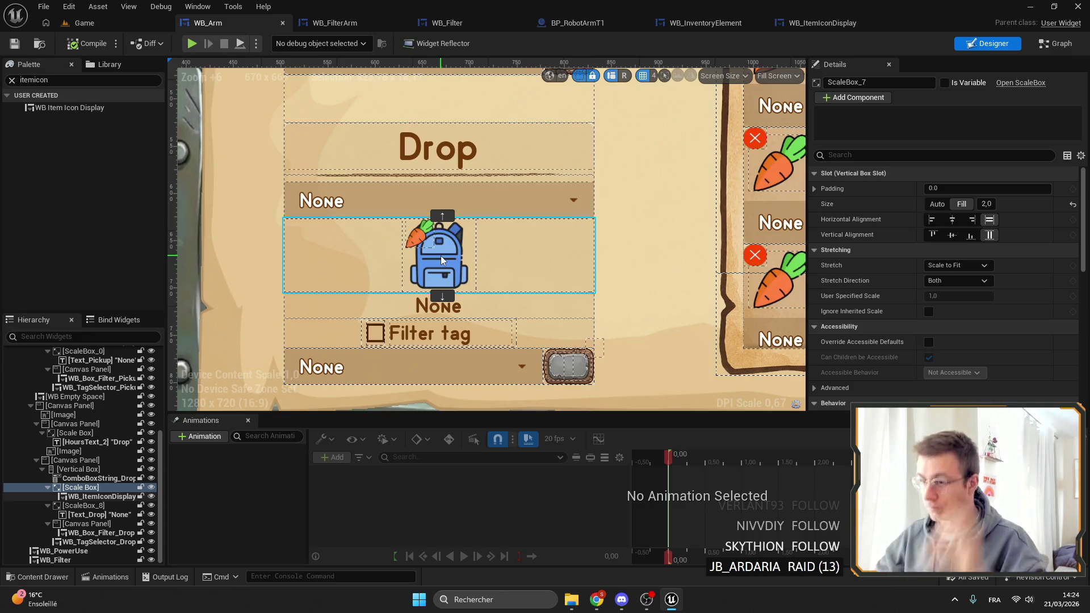
{"action": "scroll", "coordinate": [440, 255], "scroll_direction": "down", "scroll_amount": 4}
{"action": "left_click", "coordinate": [419, 147]}
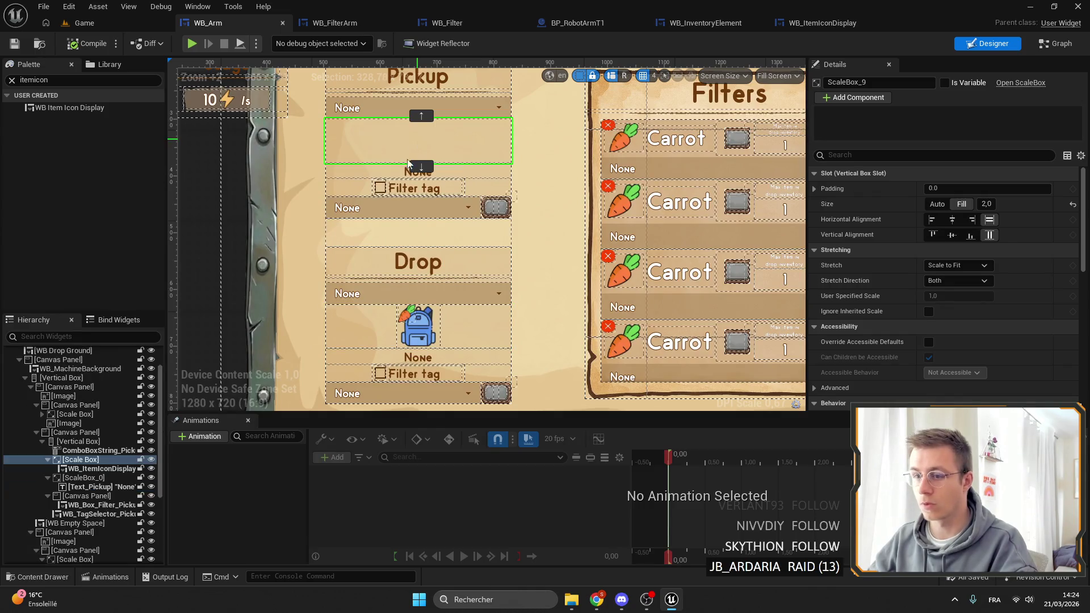
{"action": "left_click", "coordinate": [90, 469]}
{"action": "mouse_move", "coordinate": [90, 472]}
{"action": "left_mouse_down"}
{"action": "mouse_move", "coordinate": [84, 460]}
{"action": "mouse_move", "coordinate": [81, 471]}
{"action": "left_mouse_up"}
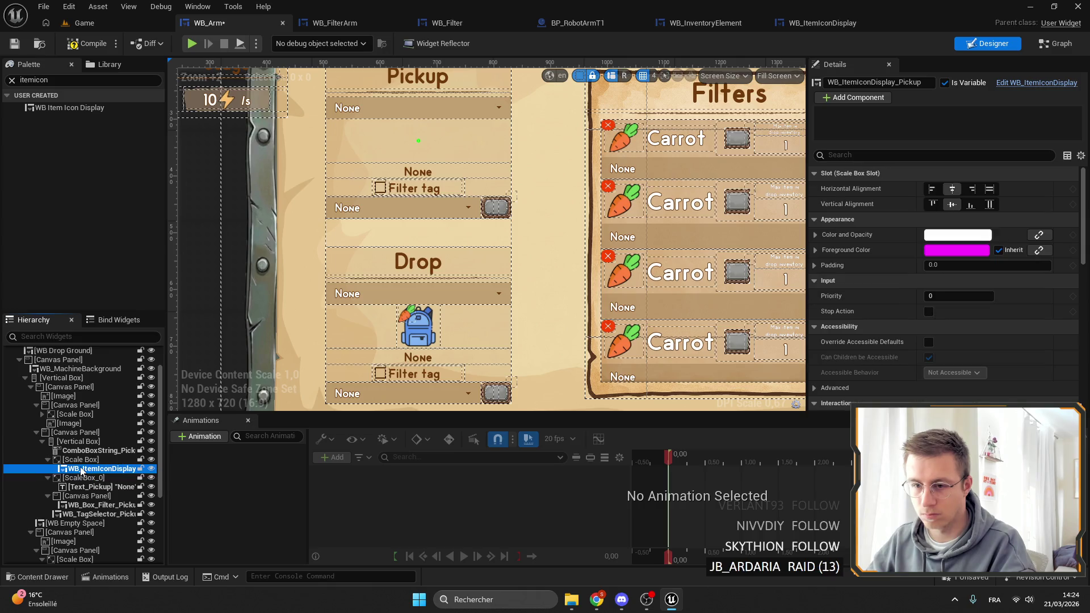
Step: Set the Pickup icon to Fill both ways, save WB_Arm, and return to the Game level
{"action": "left_click", "coordinate": [989, 189]}
{"action": "left_click", "coordinate": [989, 204]}
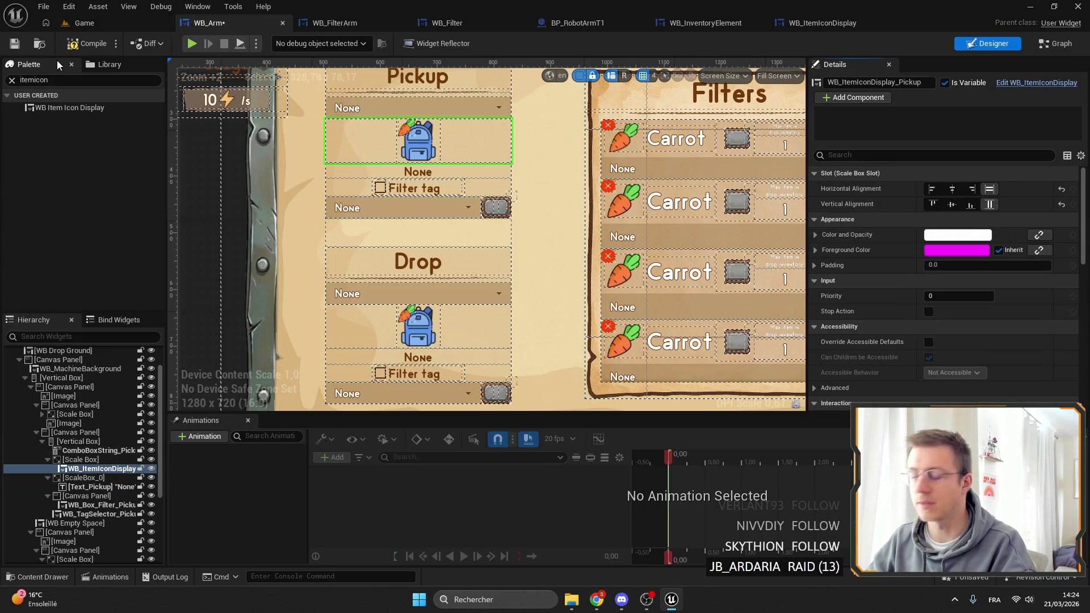
{"action": "left_click", "coordinate": [21, 45]}
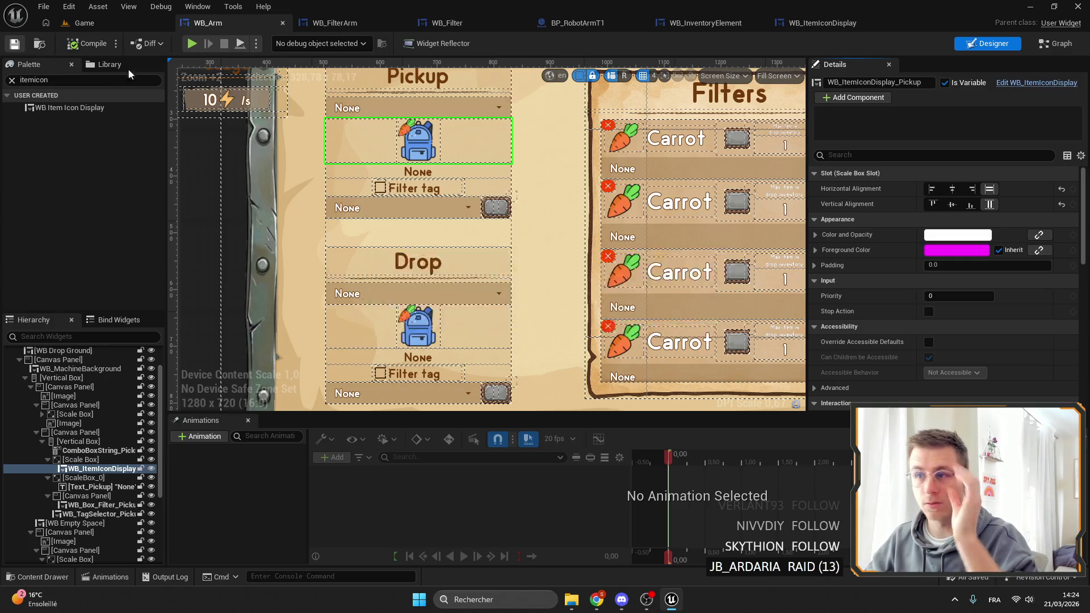
{"action": "left_click", "coordinate": [103, 25]}
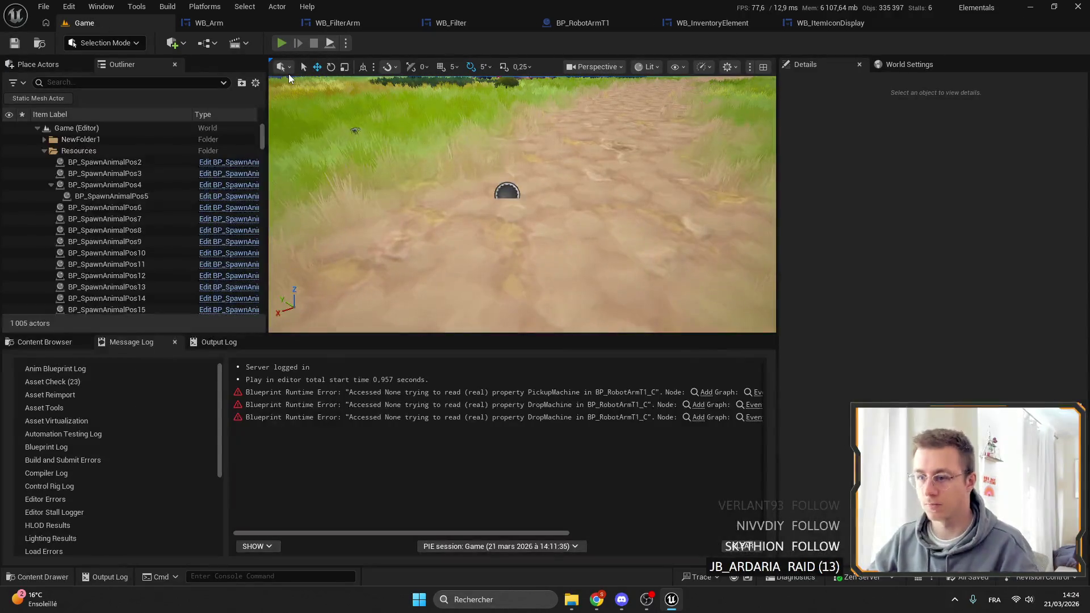
Step: Start a fullscreen play session and check the robotic arm's Pickup machine list
{"action": "left_click", "coordinate": [281, 43]}
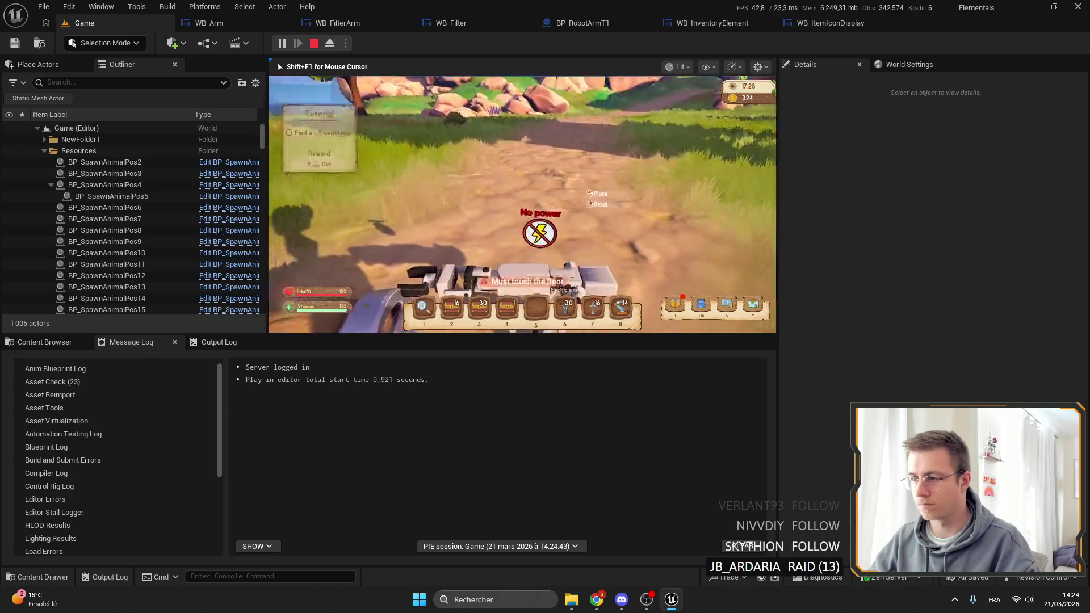
{"action": "key", "text": "e"}
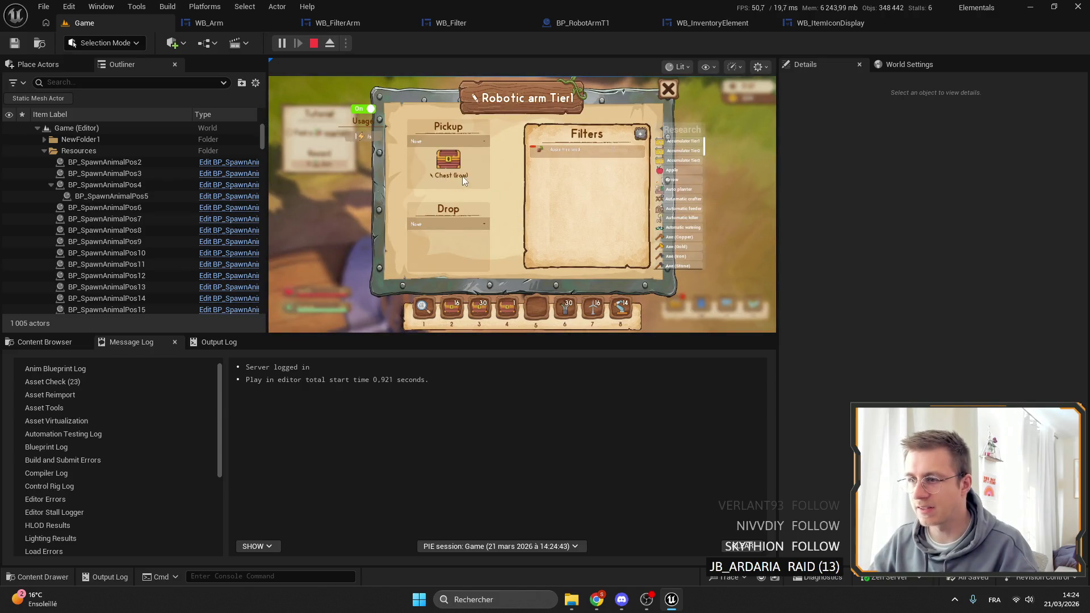
{"action": "key", "text": "e"}
{"action": "key", "text": "F11"}
{"action": "key", "text": "f"}
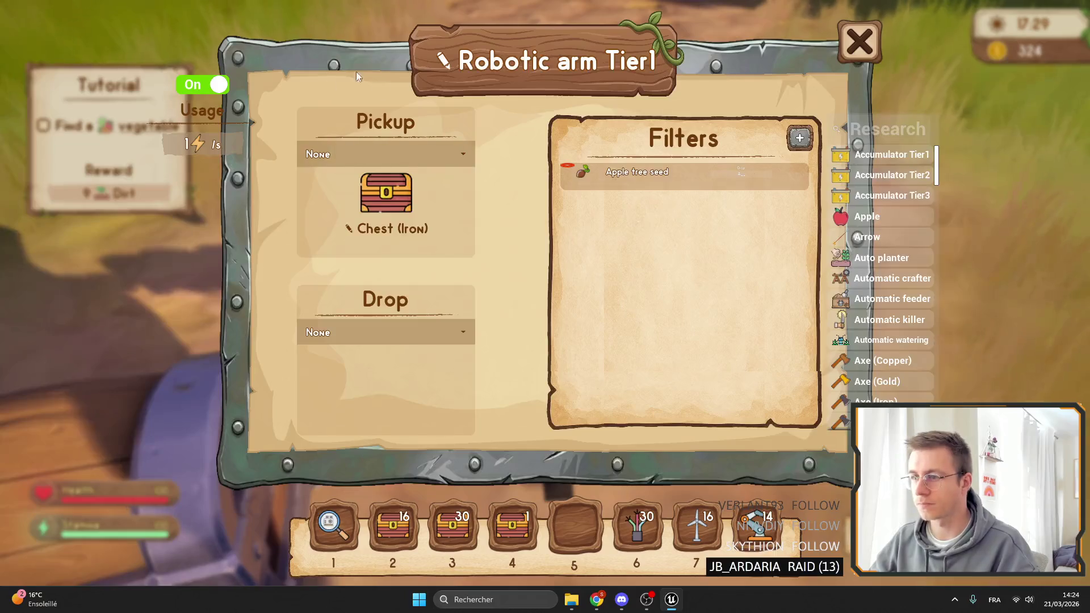
{"action": "left_click", "coordinate": [364, 162]}
{"action": "left_click", "coordinate": [372, 169]}
{"action": "left_click", "coordinate": [437, 162]}
{"action": "left_click", "coordinate": [321, 170]}
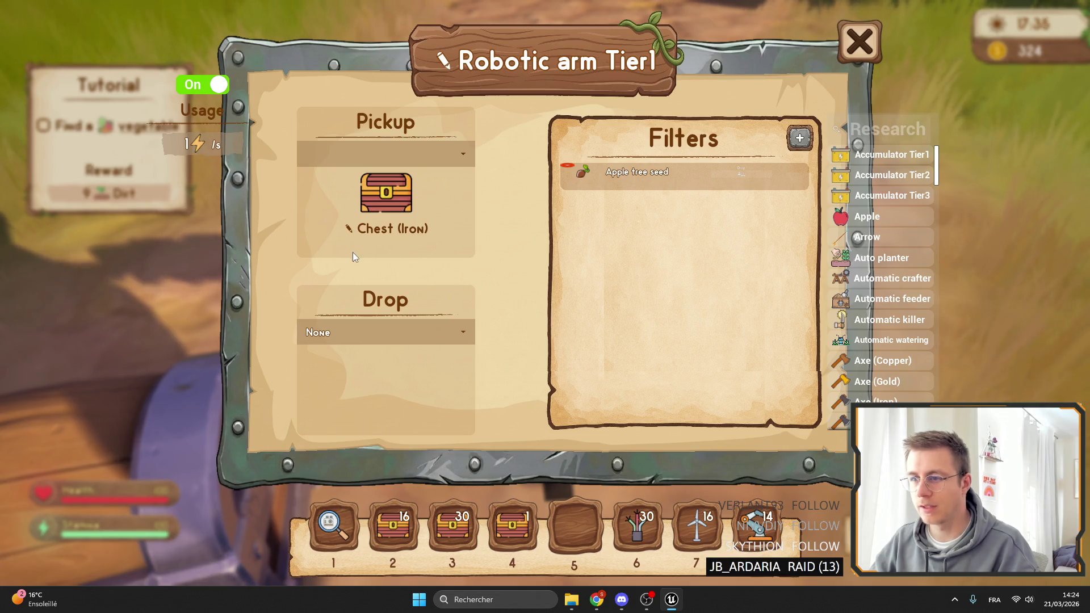
{"action": "key", "text": "Escape"}
{"action": "key", "text": "f"}
{"action": "key", "text": "Escape"}
Step: Place an iron chest beside the arm and set its Drop target to Chest (Iron)
{"action": "key", "text": "3"}
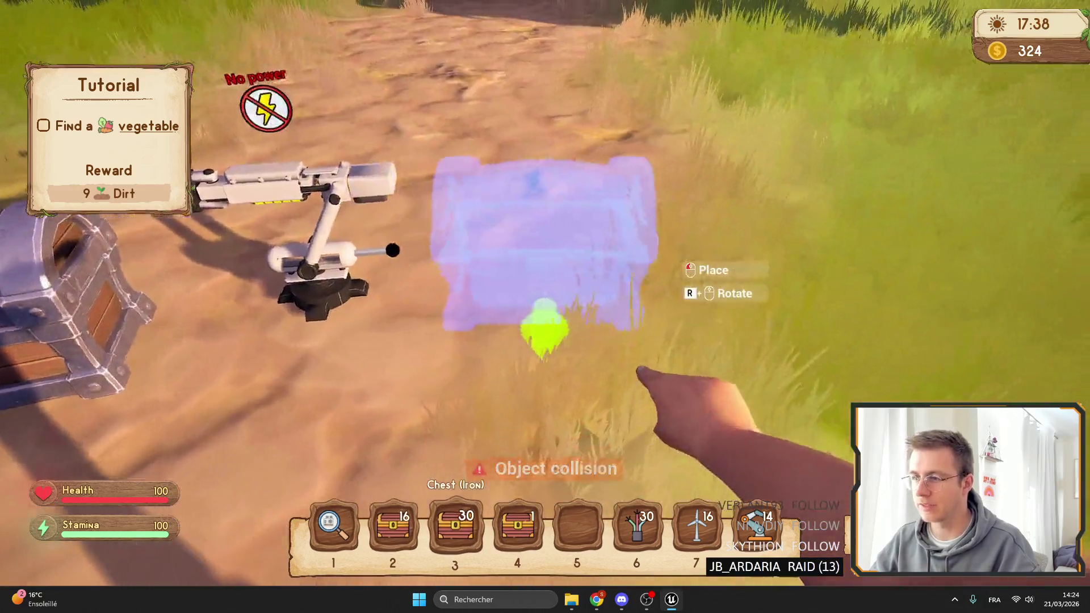
{"action": "left_click", "coordinate": [545, 306]}
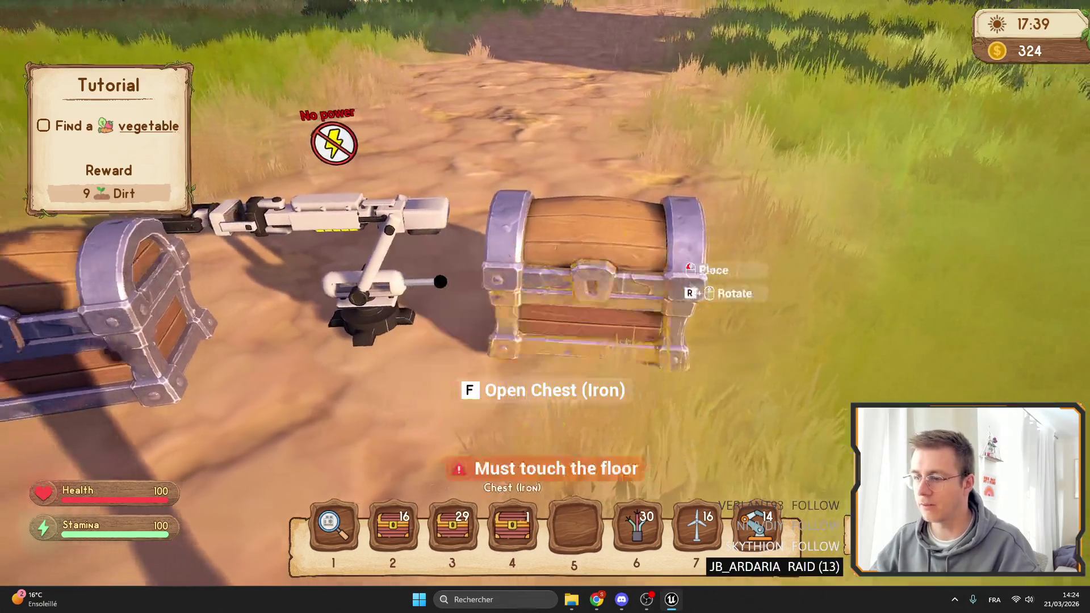
{"action": "key", "text": "f"}
{"action": "left_click", "coordinate": [401, 339]}
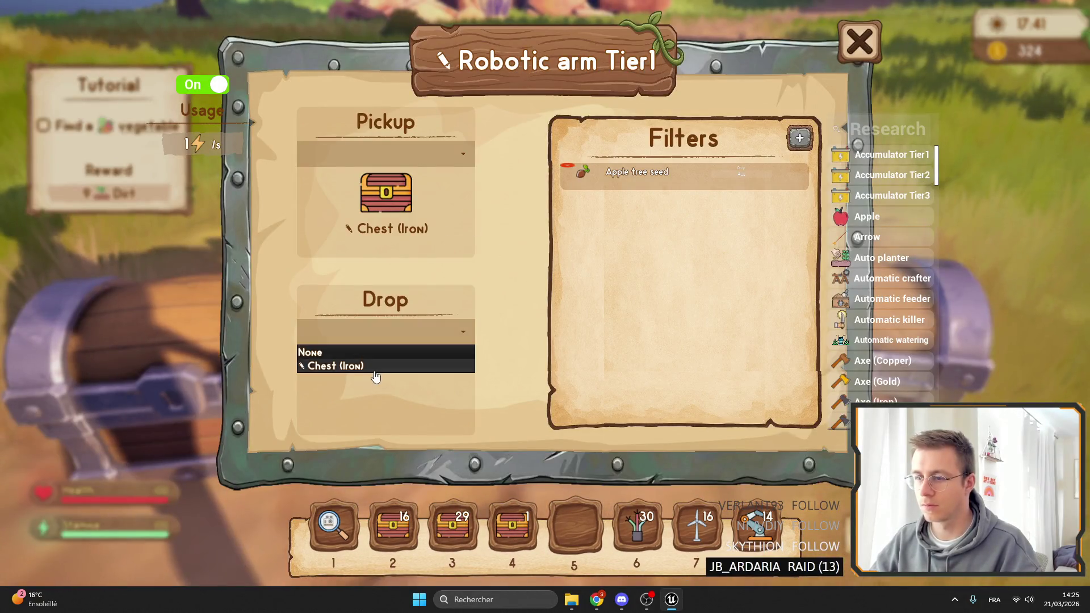
{"action": "left_click", "coordinate": [378, 364]}
{"action": "key", "text": "Escape"}
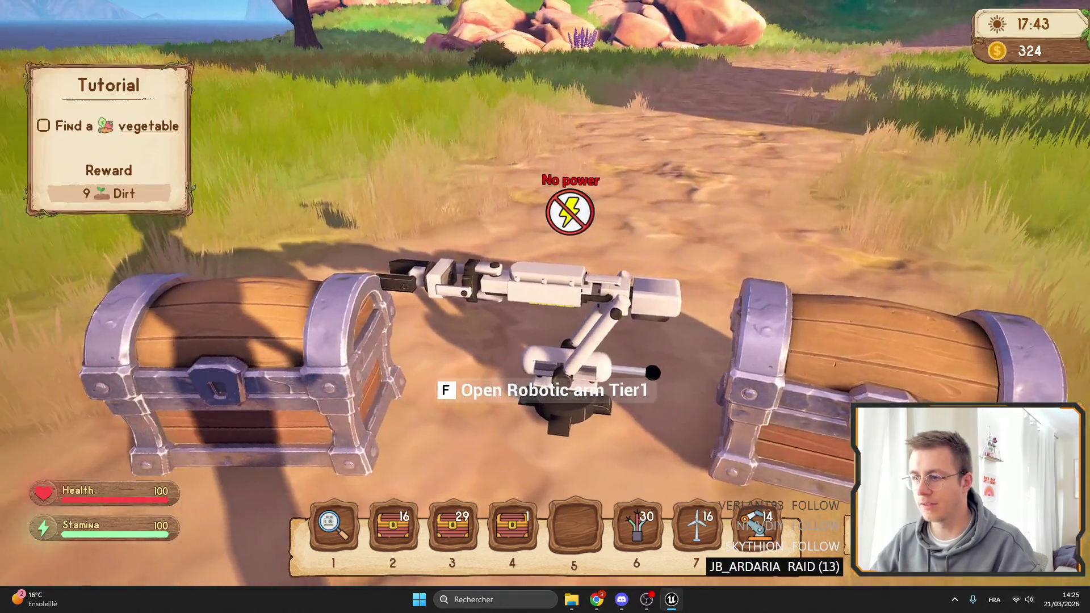
Step: Clear the robotic arm's Drop target back to None
{"action": "key", "text": "f"}
{"action": "left_click", "coordinate": [377, 335]}
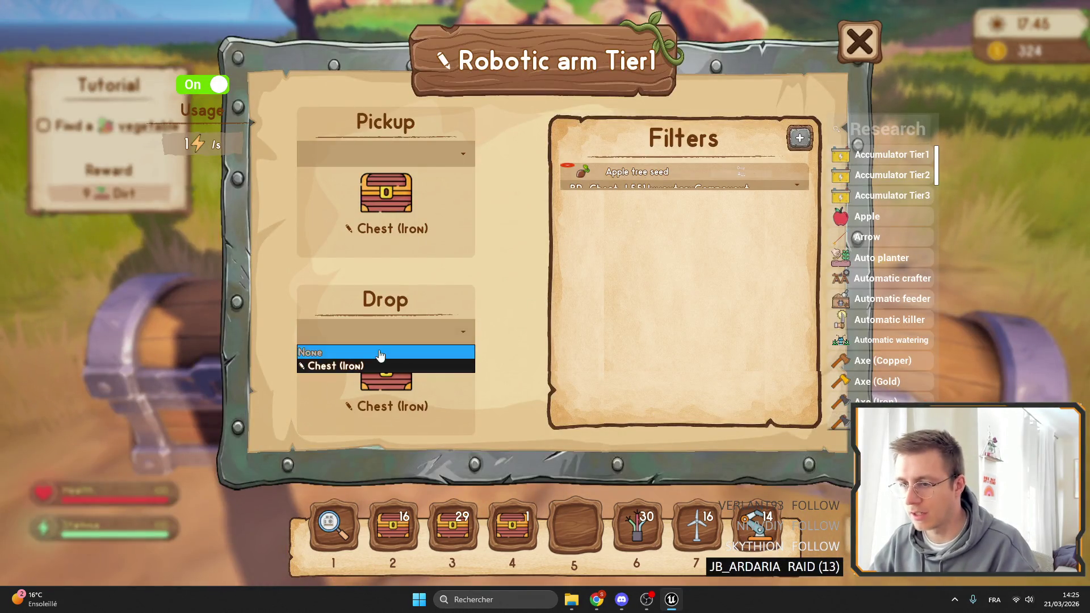
{"action": "left_click", "coordinate": [382, 353]}
{"action": "key", "text": "Escape"}
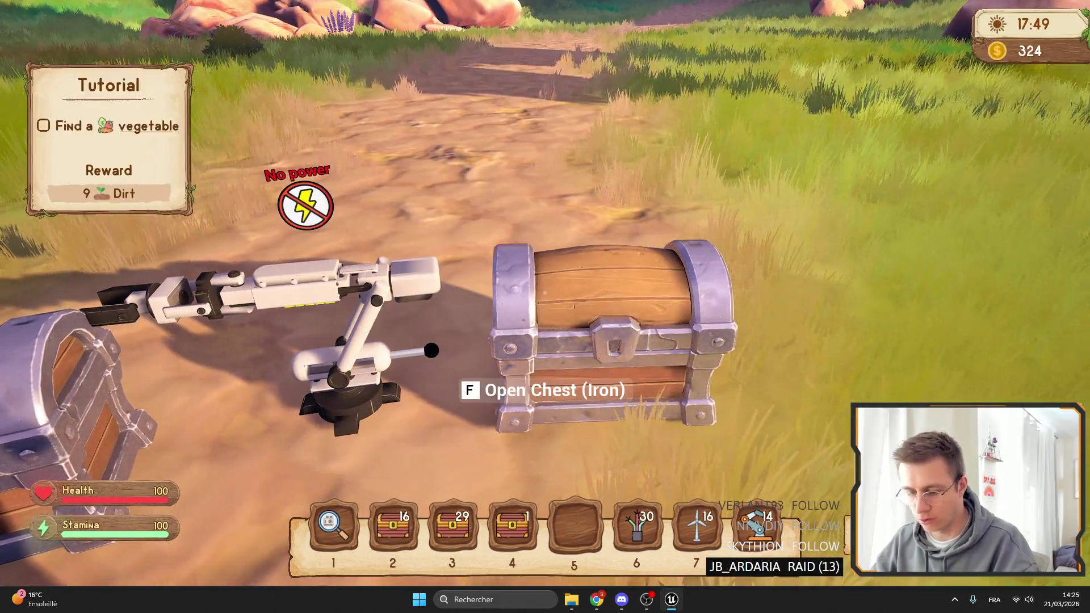
Step: Take the gold axe, break the iron chest, and place a wood chest beside the arm
{"action": "key", "text": "Tab"}
{"action": "scroll", "coordinate": [105, 380], "scroll_direction": "down", "scroll_amount": 5}
{"action": "left_click", "coordinate": [105, 379]}
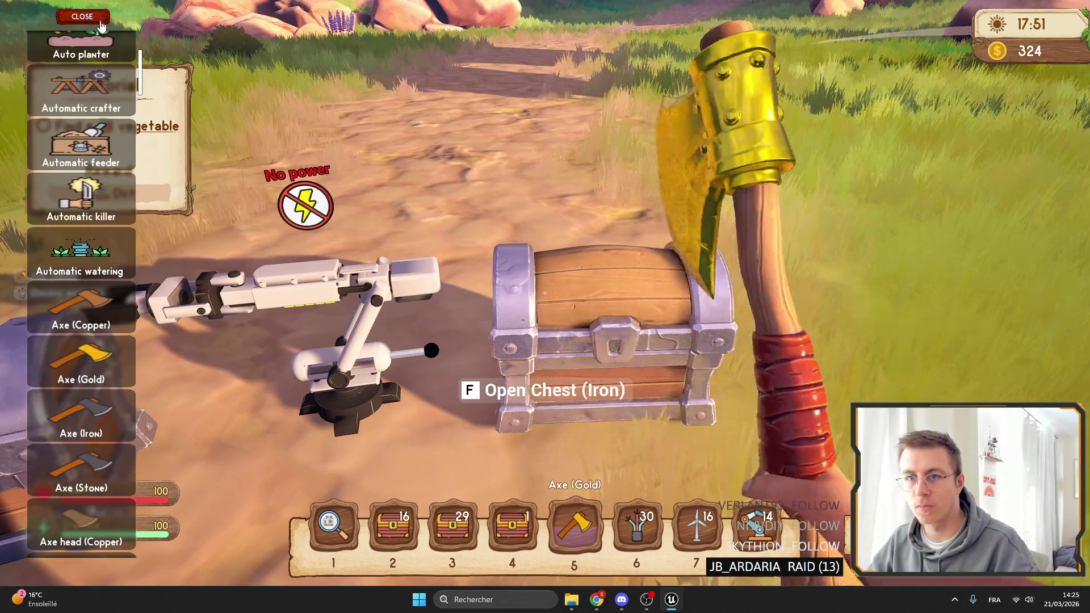
{"action": "key", "text": "Tab"}
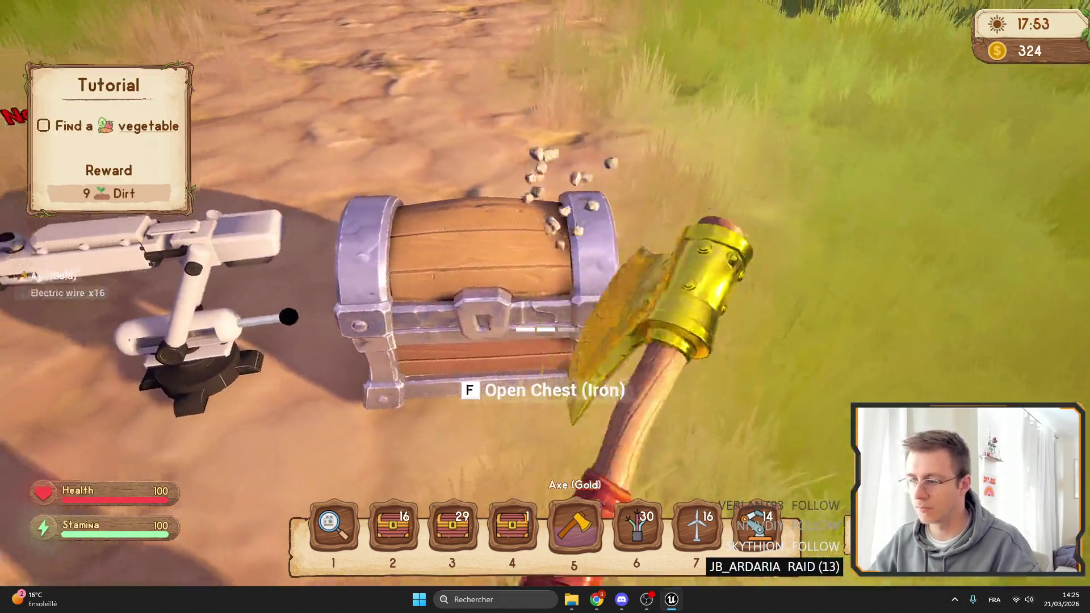
{"action": "left_click", "coordinate": [544, 329]}
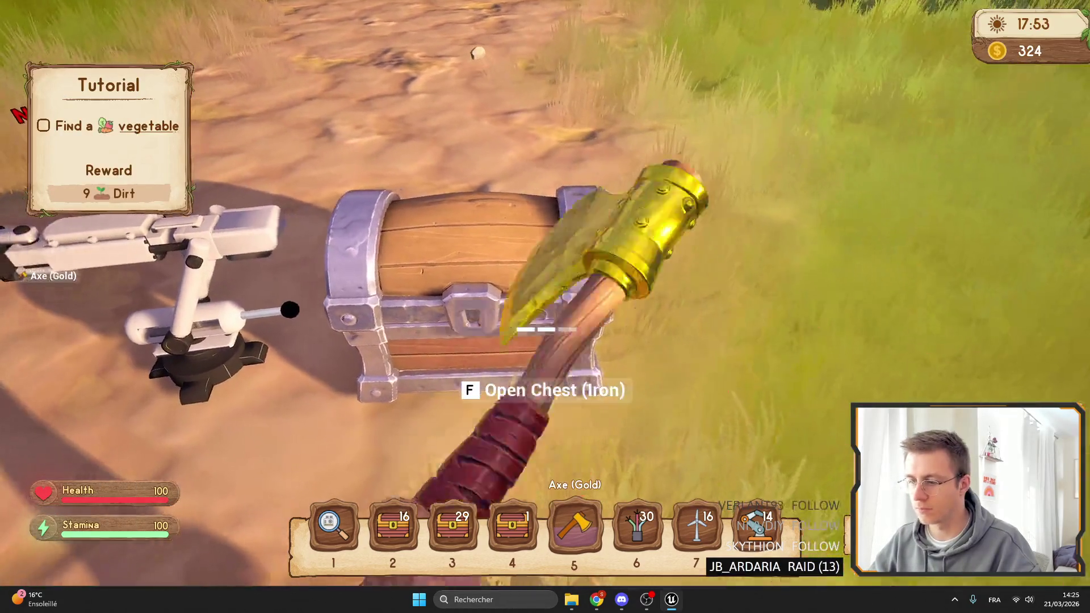
{"action": "key", "text": "4"}
{"action": "key", "text": "2"}
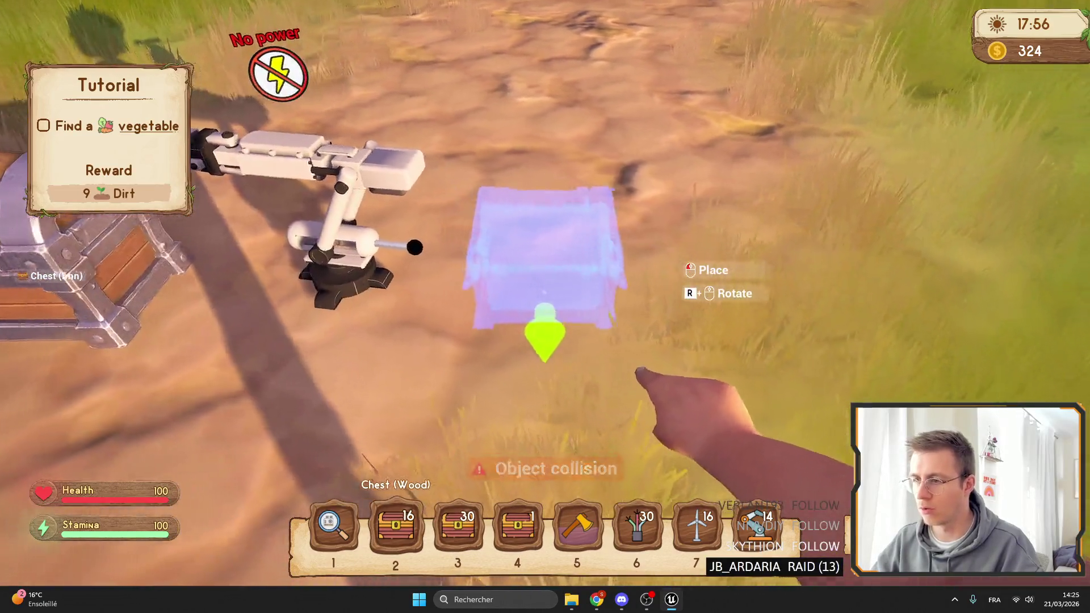
{"action": "left_click", "coordinate": [545, 306]}
{"action": "key", "text": "5"}
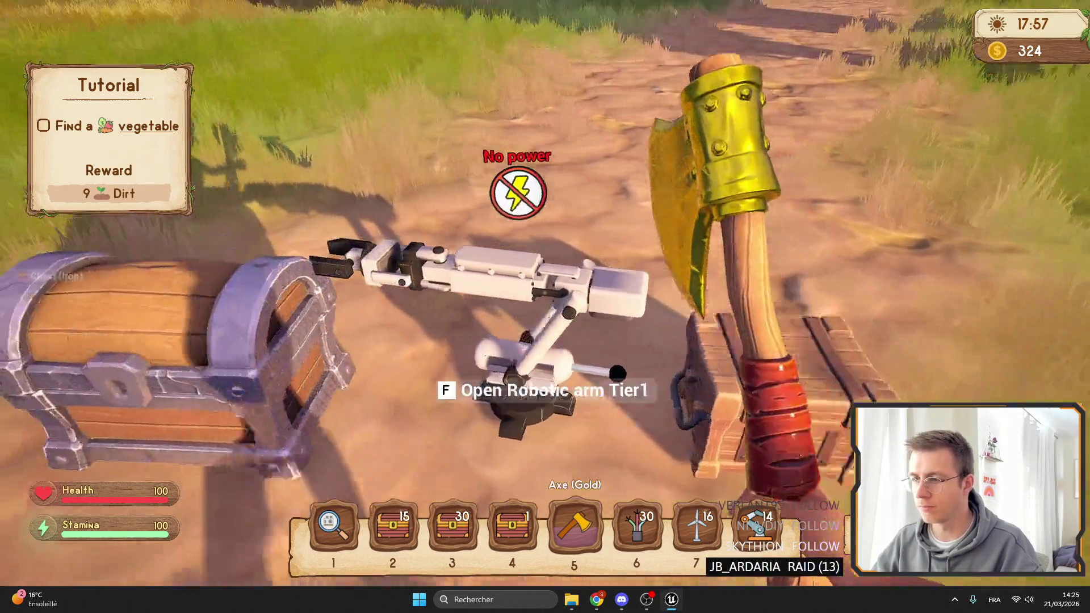
Step: Set the arm's Drop target to Chest (Wood), recheck it, and exit to the WB_Arm editor
{"action": "key", "text": "f"}
{"action": "left_click", "coordinate": [374, 332]}
{"action": "left_click", "coordinate": [363, 373]}
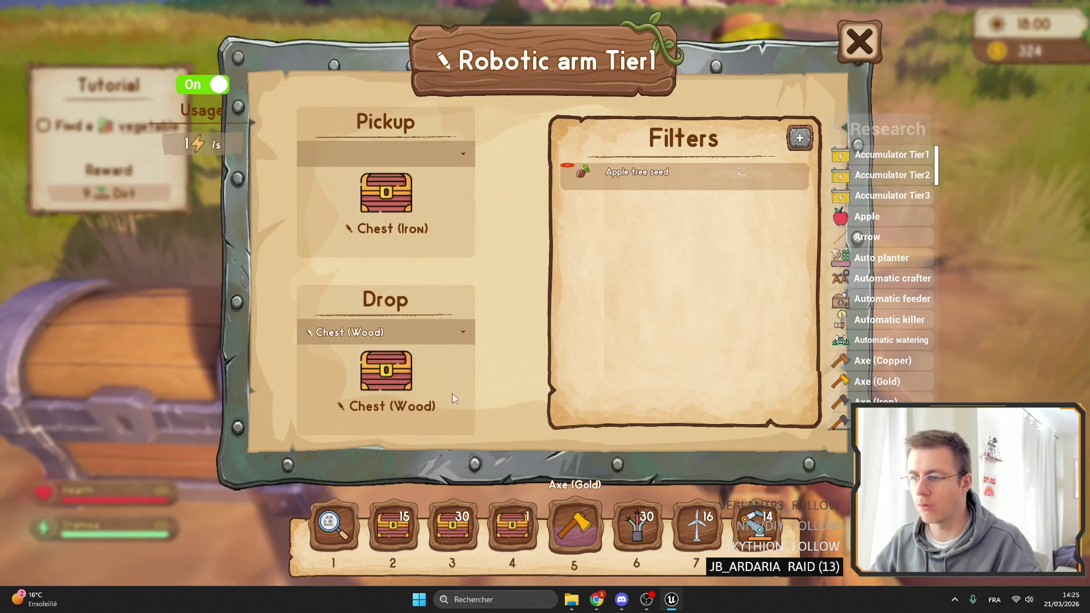
{"action": "key", "text": "Escape"}
{"action": "key", "text": "f"}
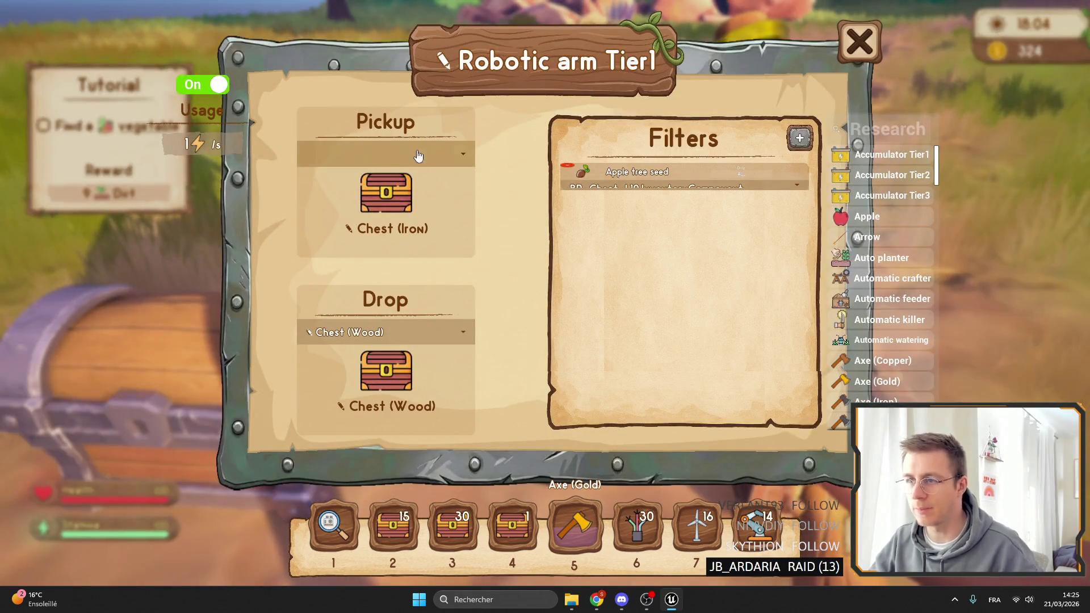
{"action": "key", "text": "Escape"}
{"action": "key", "text": "F11"}
{"action": "left_click", "coordinate": [221, 23]}
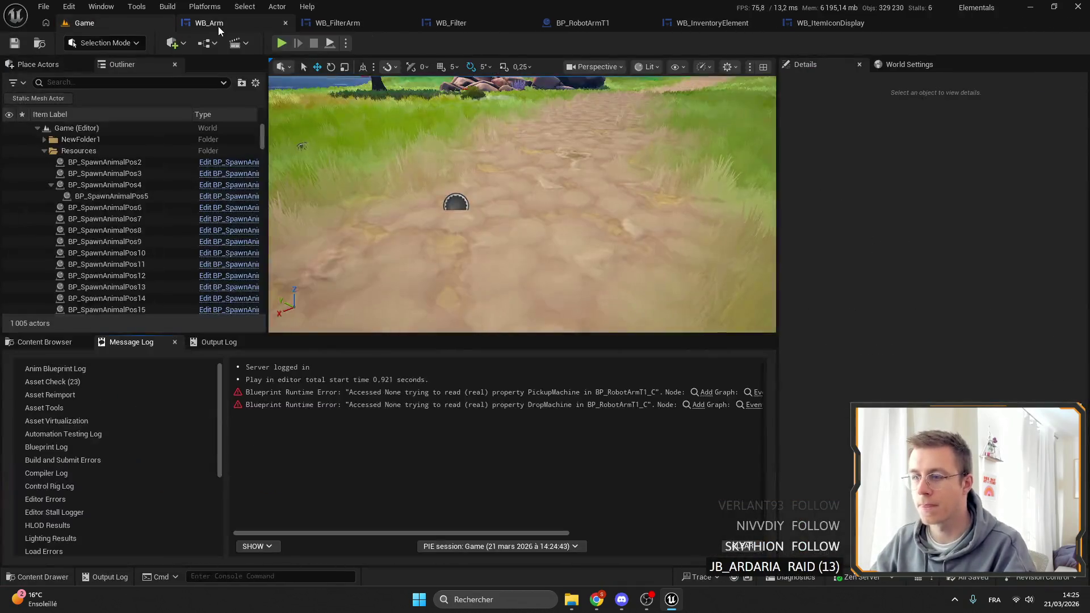
Step: Fit the WB_Arm designer view, select ComboBoxString_Pickup, and find its references
{"action": "left_click", "coordinate": [224, 20]}
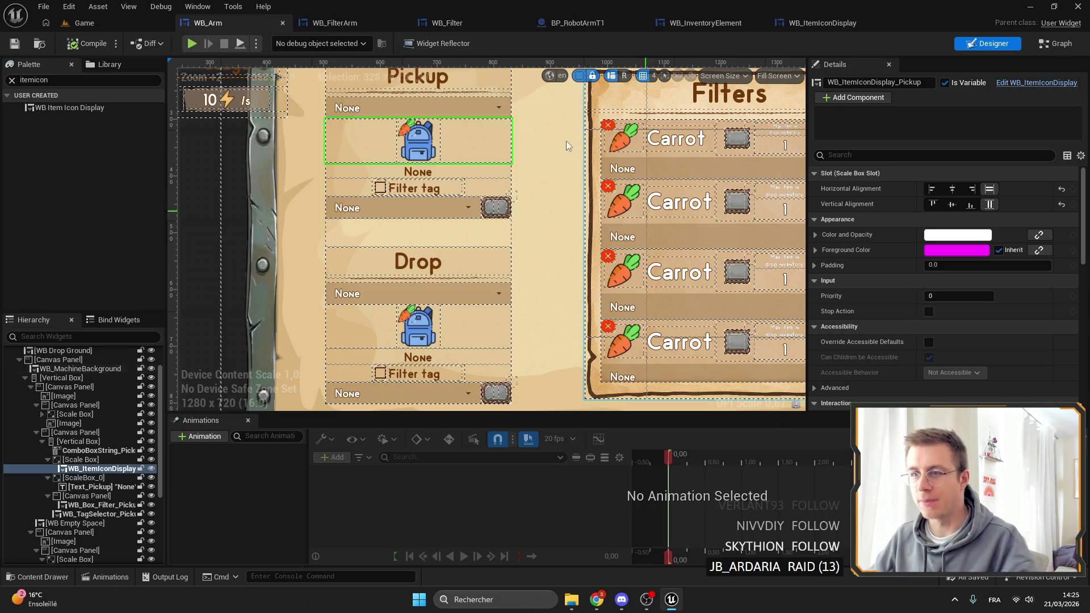
{"action": "key", "text": "Home"}
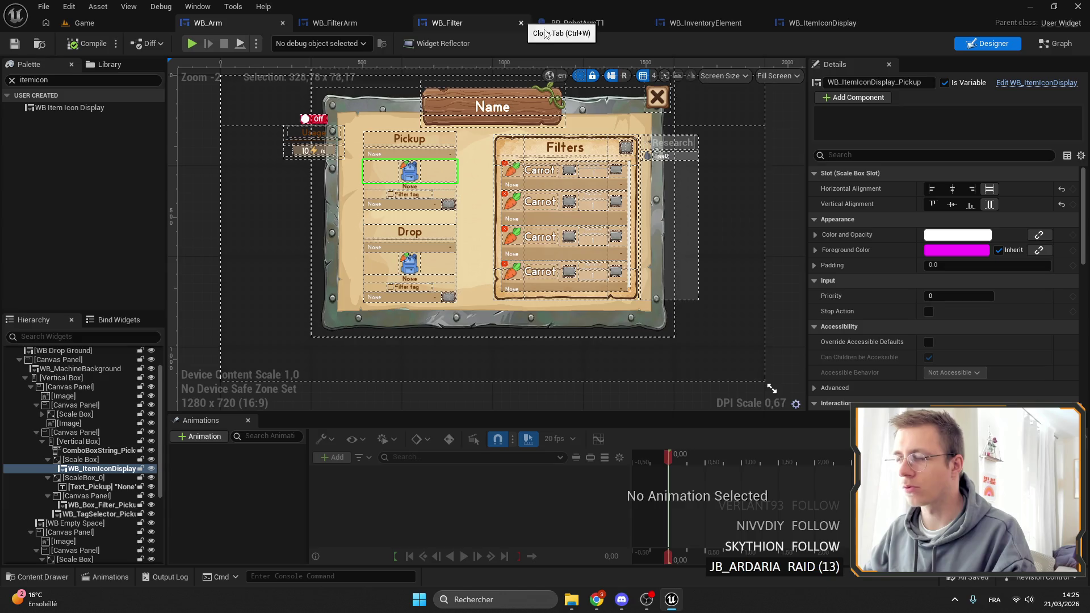
{"action": "scroll", "coordinate": [399, 158], "scroll_direction": "up", "scroll_amount": 2}
{"action": "left_click", "coordinate": [464, 152]}
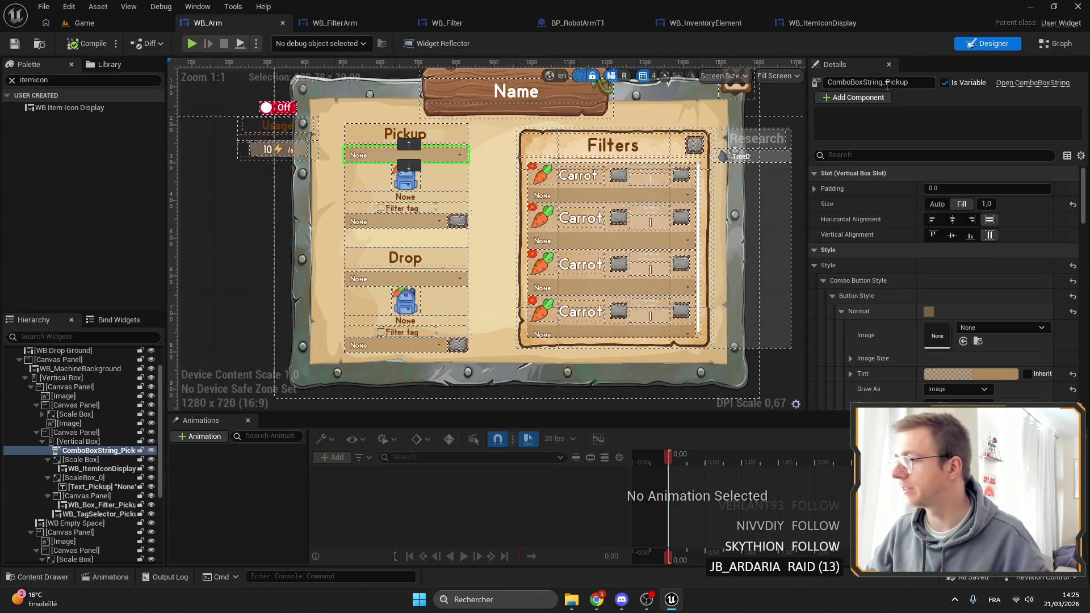
{"action": "left_click", "coordinate": [816, 106]}
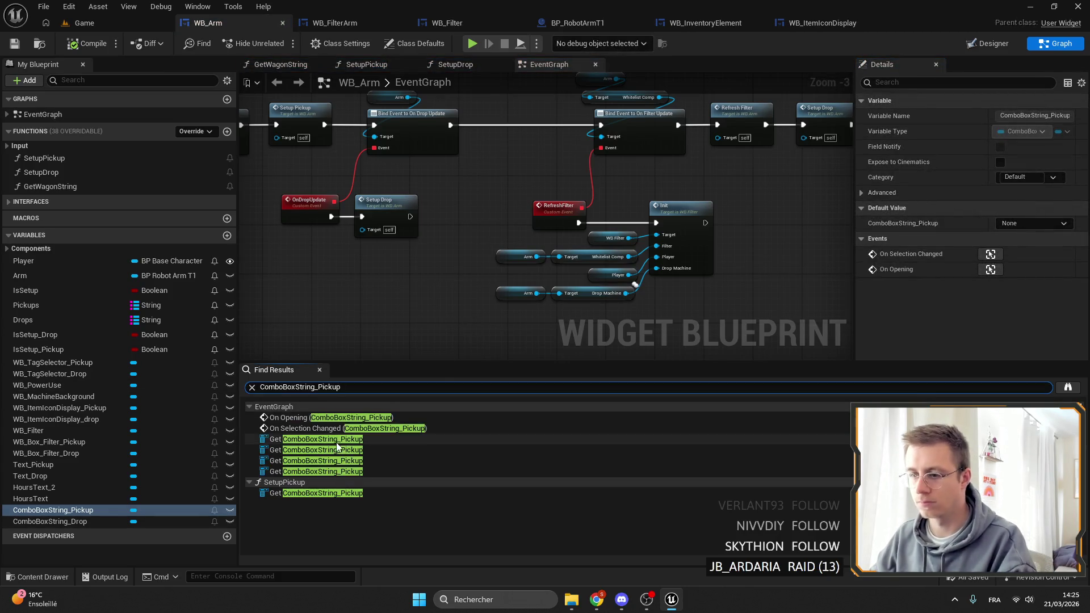
Step: Follow the Find Results to the ComboBoxString_Pickup reference inside SetupPickup and inspect its nodes
{"action": "left_click", "coordinate": [312, 439]}
{"action": "scroll", "coordinate": [529, 219], "scroll_direction": "down", "scroll_amount": 4}
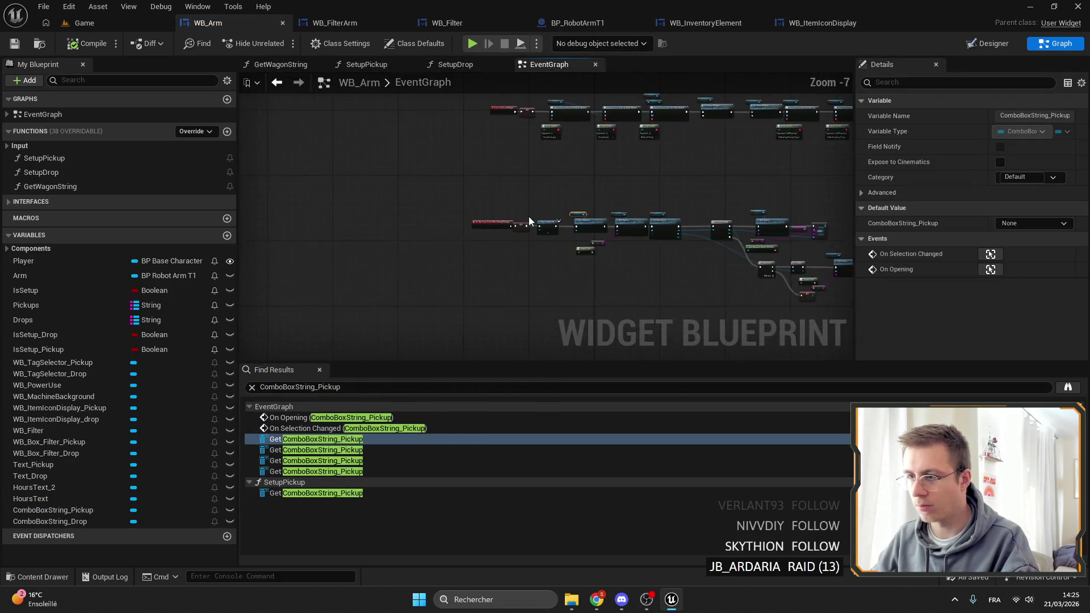
{"action": "left_click", "coordinate": [336, 449]}
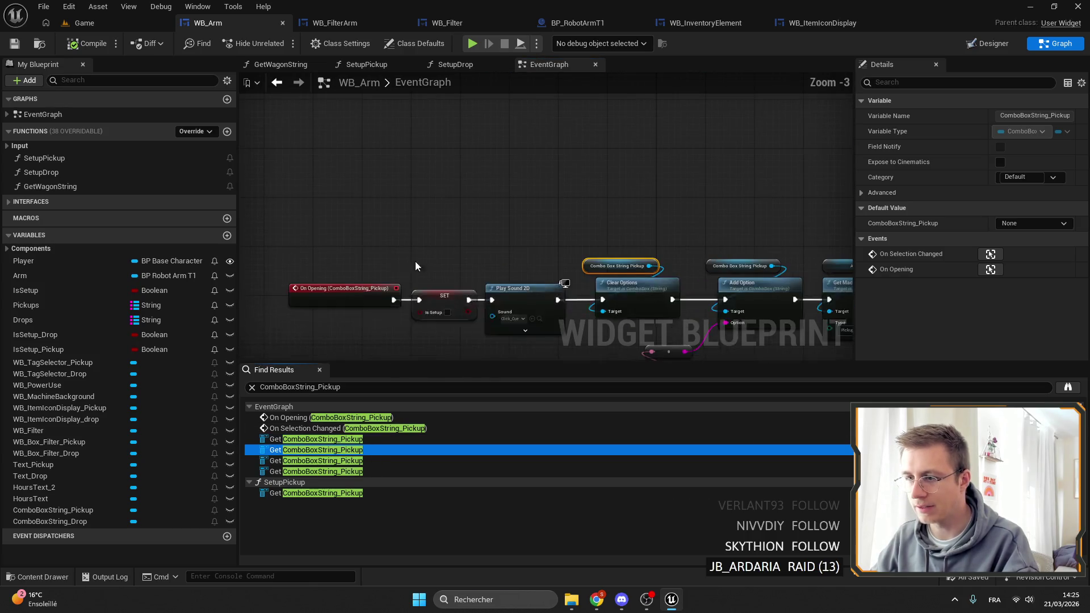
{"action": "left_click", "coordinate": [311, 493]}
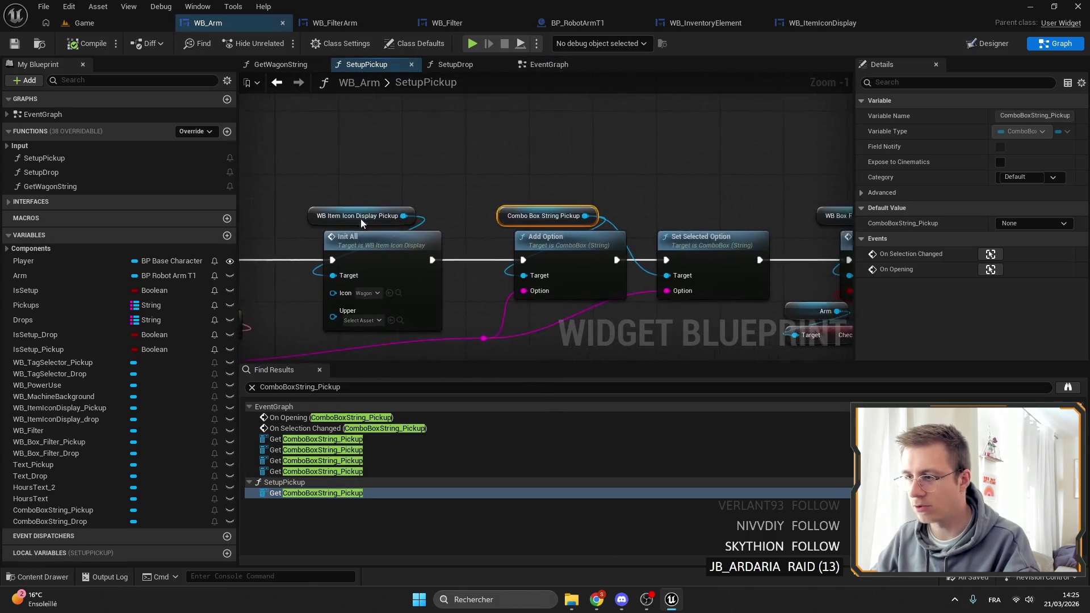
{"action": "left_click", "coordinate": [539, 275]}
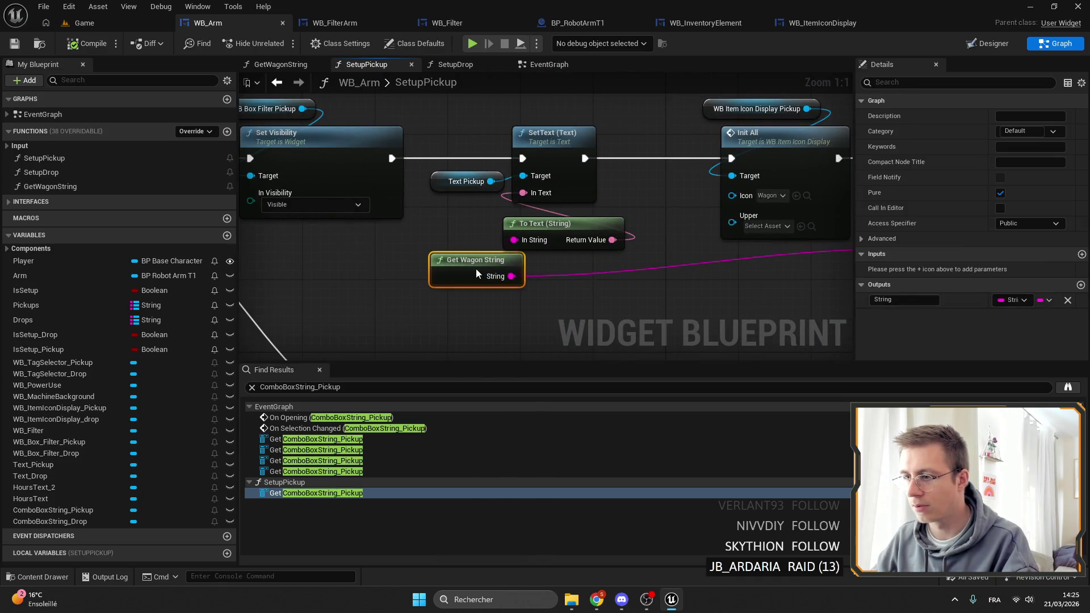
{"action": "scroll", "coordinate": [510, 267], "scroll_direction": "down", "scroll_amount": 7}
{"action": "scroll", "coordinate": [333, 131], "scroll_direction": "up", "scroll_amount": 3}
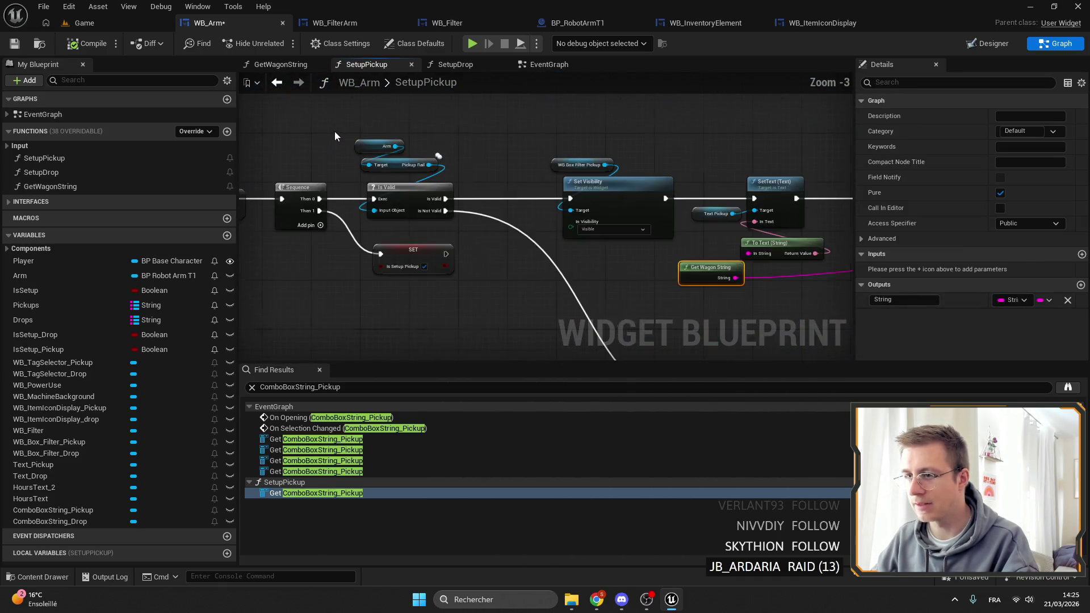
{"action": "left_click_drag", "start_coordinate": [410, 199], "coordinate": [273, 170]}
{"action": "mouse_move", "coordinate": [582, 221]}
{"action": "left_mouse_down"}
{"action": "mouse_move", "coordinate": [540, 204]}
{"action": "mouse_move", "coordinate": [488, 261]}
{"action": "mouse_move", "coordinate": [326, 337]}
{"action": "mouse_move", "coordinate": [394, 199]}
{"action": "mouse_move", "coordinate": [478, 120]}
{"action": "left_mouse_up"}
{"action": "scroll", "coordinate": [529, 101], "scroll_direction": "up", "scroll_amount": 3}
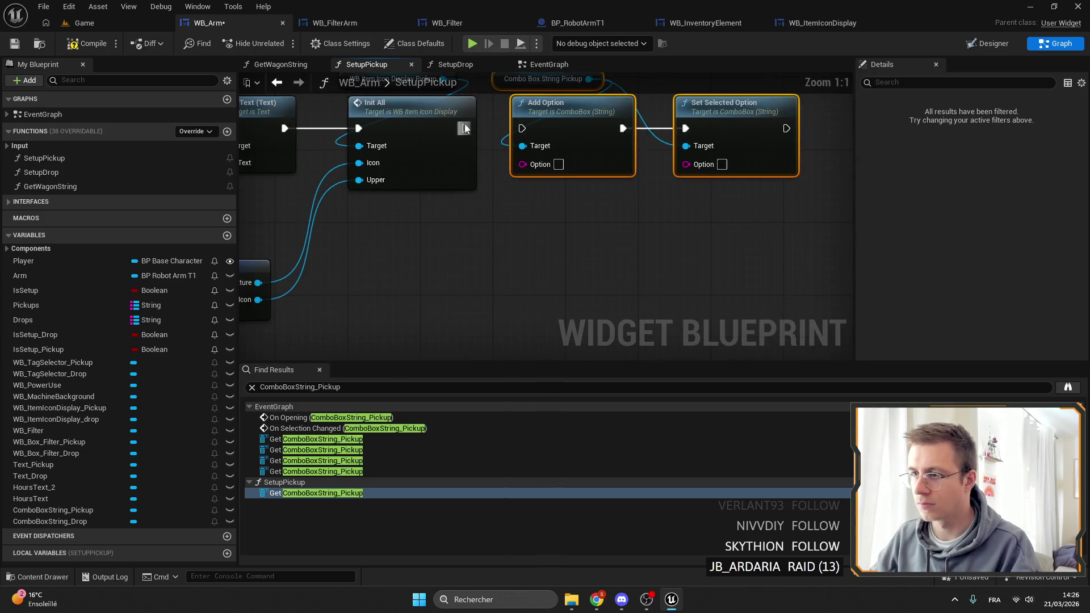
Step: Wire Get Machine Name Display's result through a reroute into Set Selected Option, then select those nodes
{"action": "left_click_drag", "start_coordinate": [568, 117], "coordinate": [989, 134]}
{"action": "mouse_move", "coordinate": [508, 209]}
{"action": "left_mouse_down"}
{"action": "mouse_move", "coordinate": [1036, 248]}
{"action": "mouse_move", "coordinate": [601, 180]}
{"action": "left_mouse_up"}
{"action": "mouse_move", "coordinate": [360, 168]}
{"action": "left_mouse_down"}
{"action": "mouse_move", "coordinate": [590, 243]}
{"action": "mouse_move", "coordinate": [602, 215]}
{"action": "mouse_move", "coordinate": [765, 181]}
{"action": "left_mouse_up"}
{"action": "scroll", "coordinate": [730, 231], "scroll_direction": "down", "scroll_amount": 2}
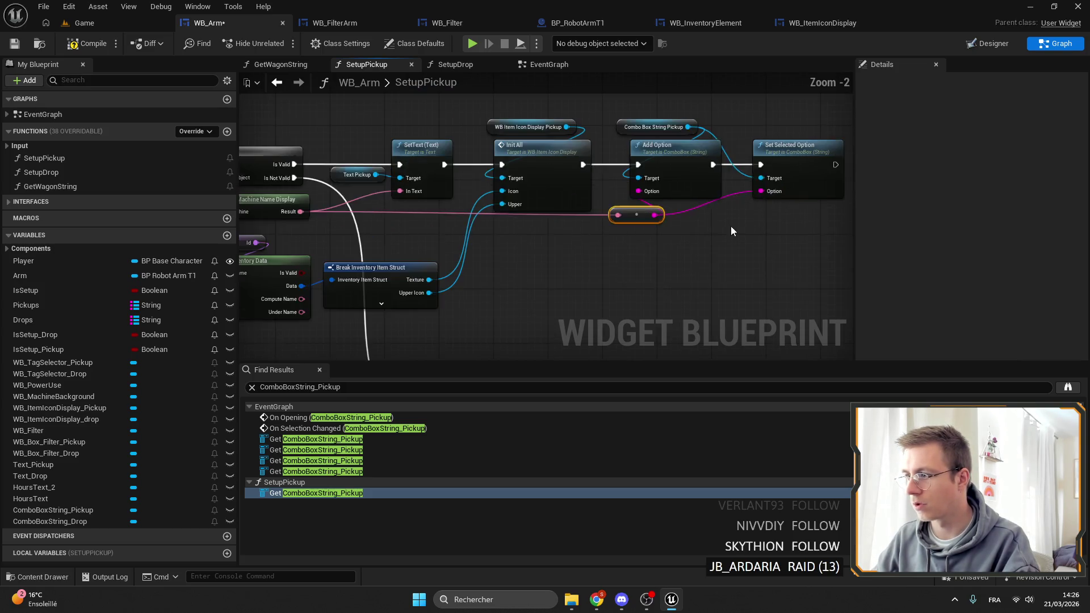
{"action": "left_click_drag", "start_coordinate": [650, 128], "coordinate": [648, 126]}
Step: Paste the option-setting nodes into SetupDrop after Init All and swap in ComboBoxString_Drop
{"action": "left_click", "coordinate": [455, 65]}
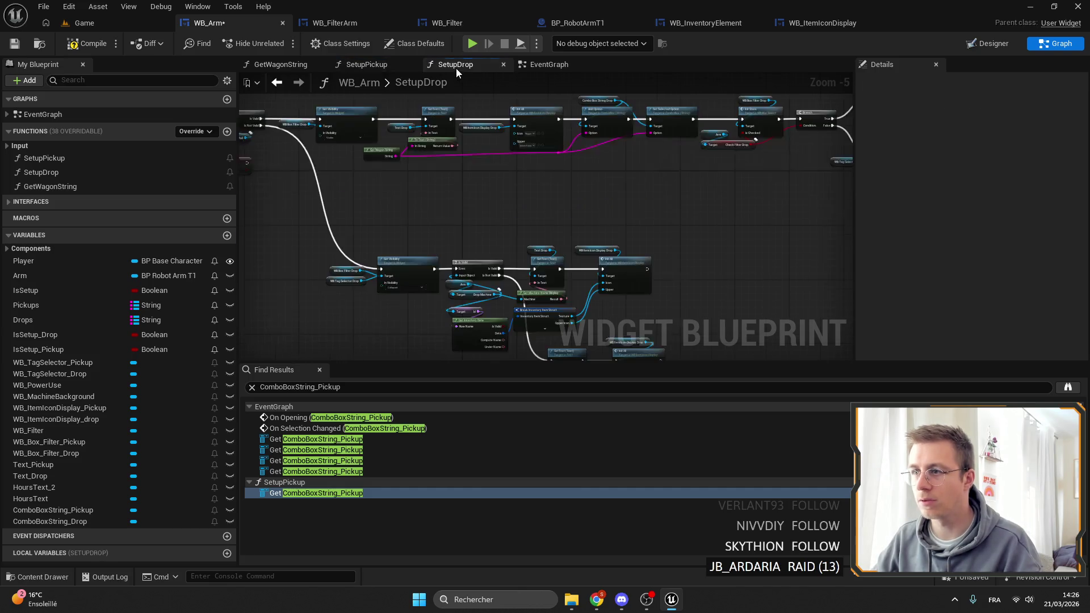
{"action": "scroll", "coordinate": [542, 200], "scroll_direction": "down", "scroll_amount": 2}
{"action": "scroll", "coordinate": [598, 177], "scroll_direction": "up", "scroll_amount": 5}
{"action": "key", "text": "ctrl+v"}
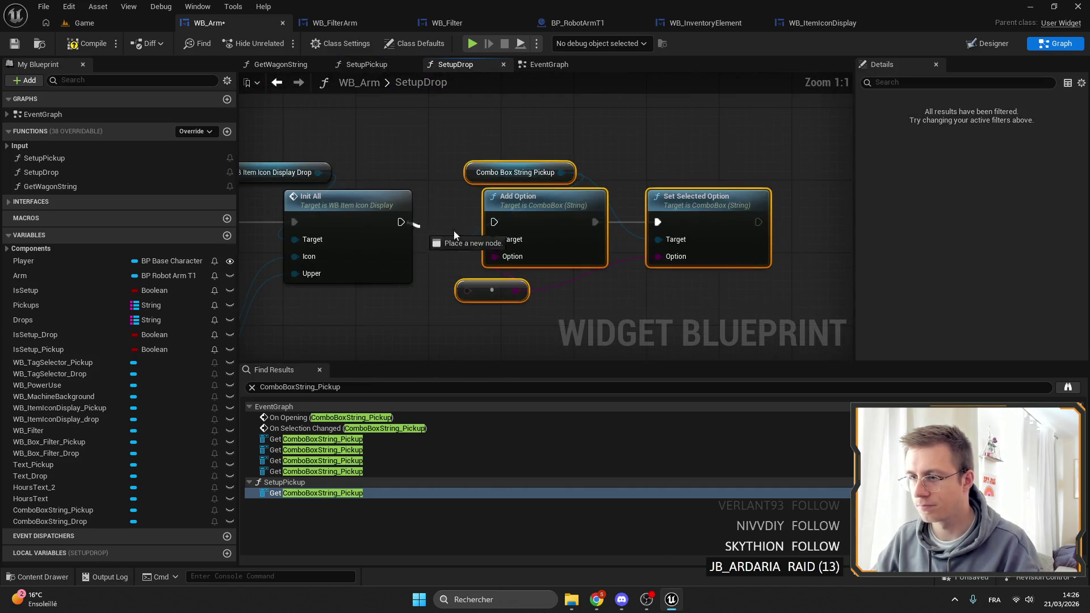
{"action": "left_click_drag", "start_coordinate": [507, 222], "coordinate": [490, 221]}
{"action": "left_click", "coordinate": [369, 141]}
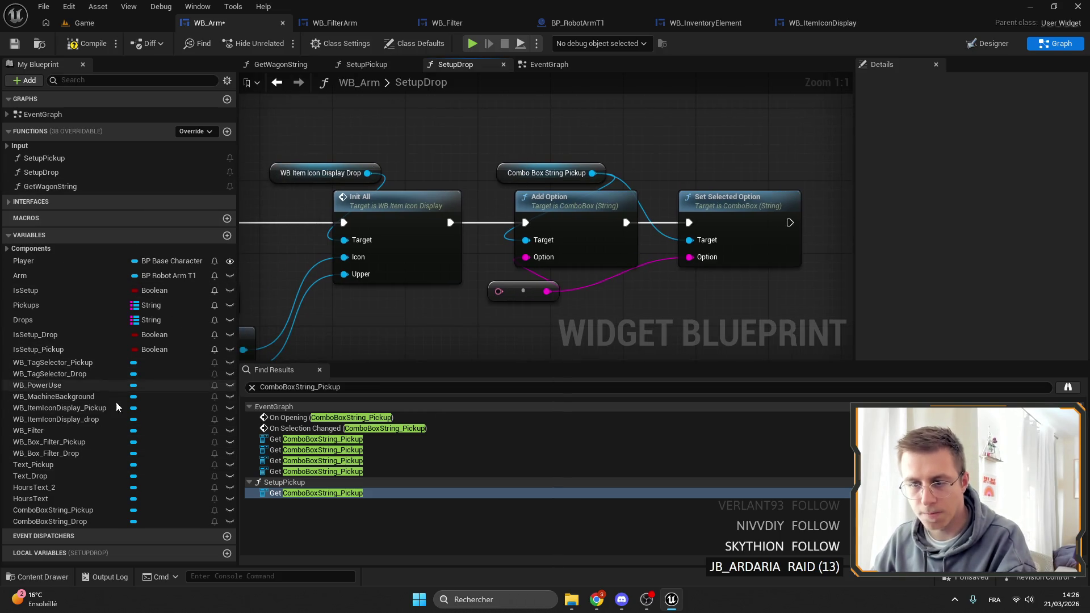
{"action": "mouse_move", "coordinate": [53, 521]}
{"action": "left_mouse_down"}
{"action": "mouse_move", "coordinate": [521, 226]}
{"action": "mouse_move", "coordinate": [499, 177]}
{"action": "left_mouse_up"}
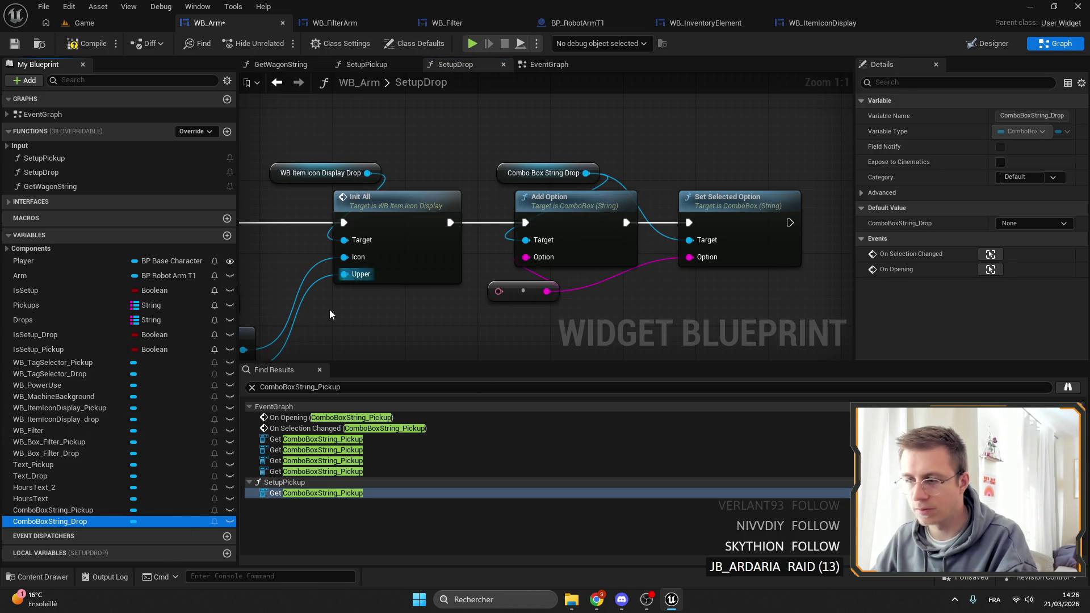
{"action": "scroll", "coordinate": [621, 220], "scroll_direction": "down", "scroll_amount": 1}
{"action": "mouse_move", "coordinate": [621, 221]}
{"action": "left_mouse_down"}
{"action": "mouse_move", "coordinate": [598, 215]}
{"action": "mouse_move", "coordinate": [749, 209]}
{"action": "mouse_move", "coordinate": [670, 227]}
{"action": "mouse_move", "coordinate": [564, 196]}
{"action": "left_mouse_up"}
Step: Save WB_Arm and start playing the Game level in the editor
{"action": "left_click", "coordinate": [17, 43]}
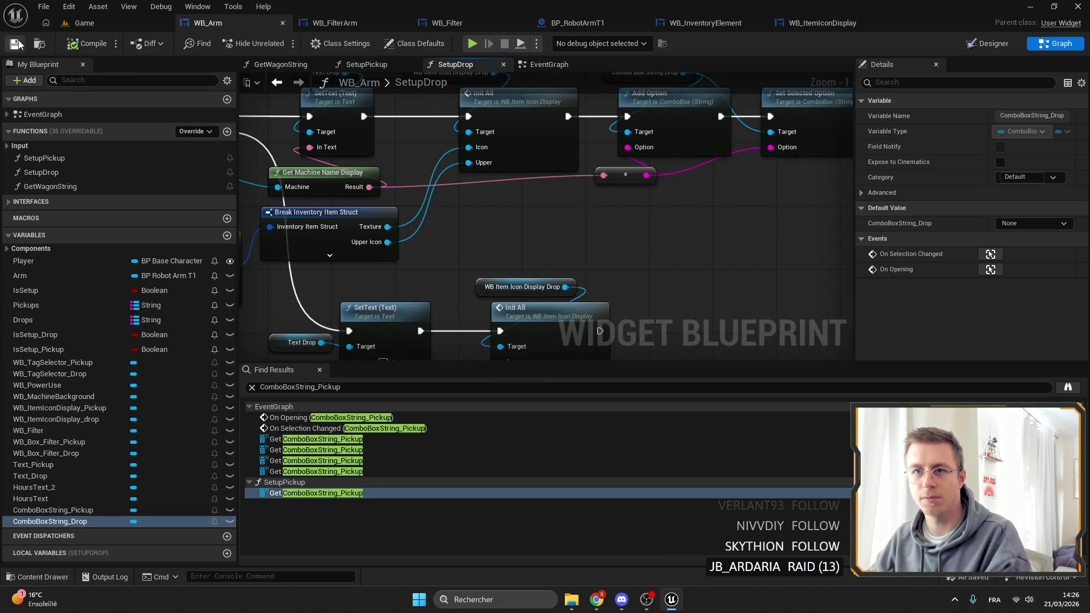
{"action": "left_click", "coordinate": [84, 23]}
{"action": "left_click", "coordinate": [281, 45]}
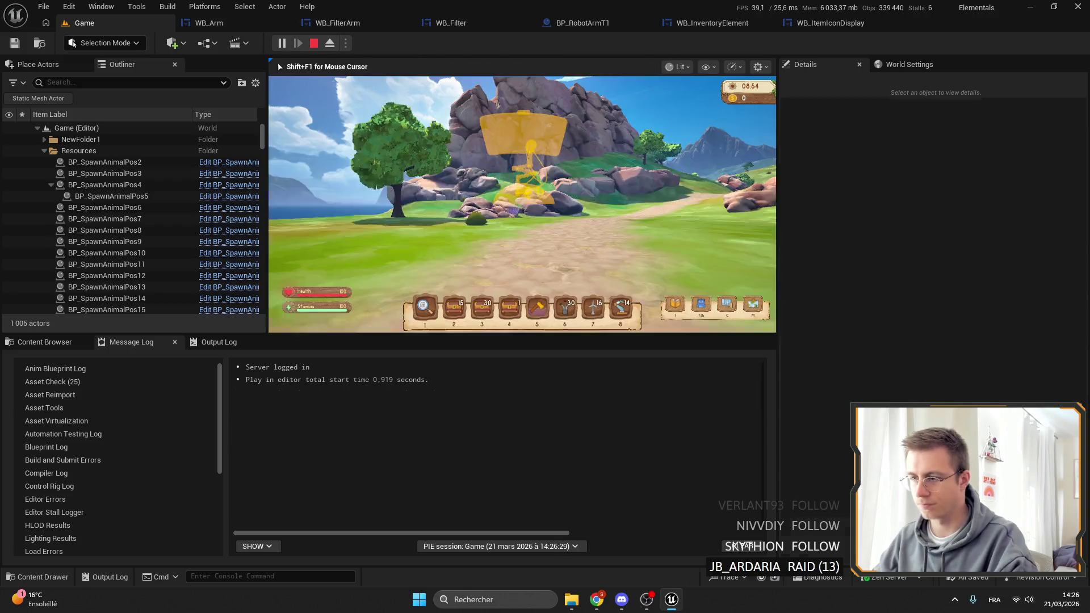
Step: In fullscreen play, place a wooden chest beside the barrel
{"action": "key", "text": "F11"}
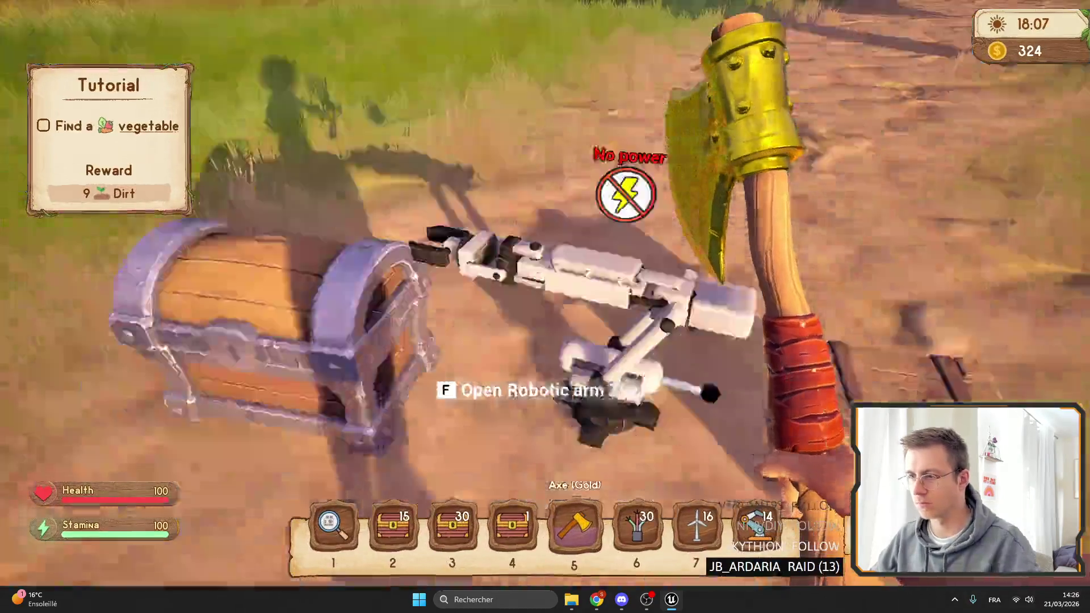
{"action": "key", "text": "f"}
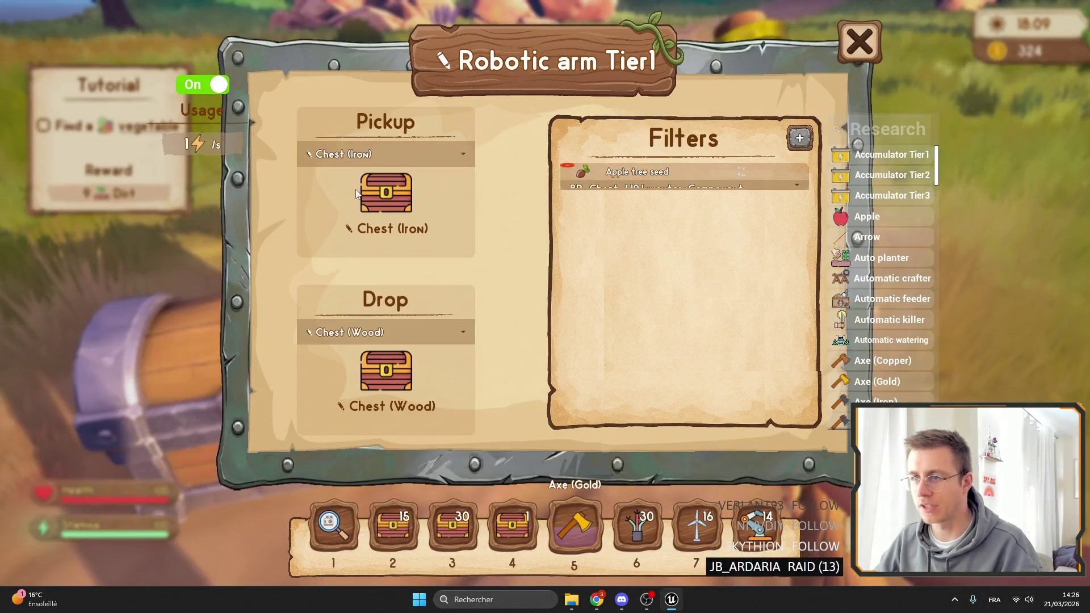
{"action": "key", "text": "Escape"}
{"action": "key", "text": "3"}
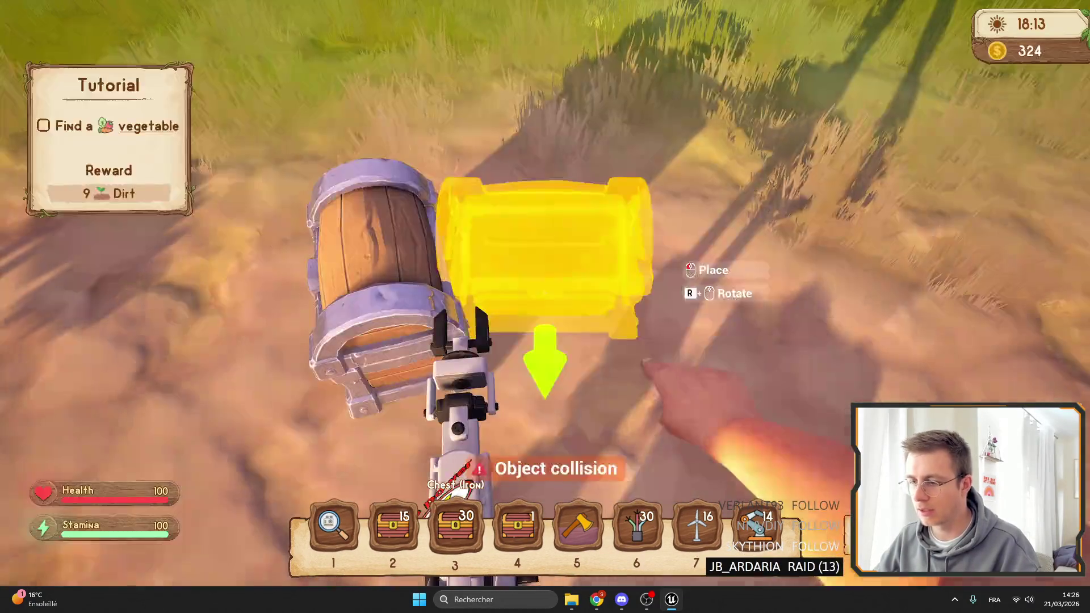
{"action": "key", "text": "2"}
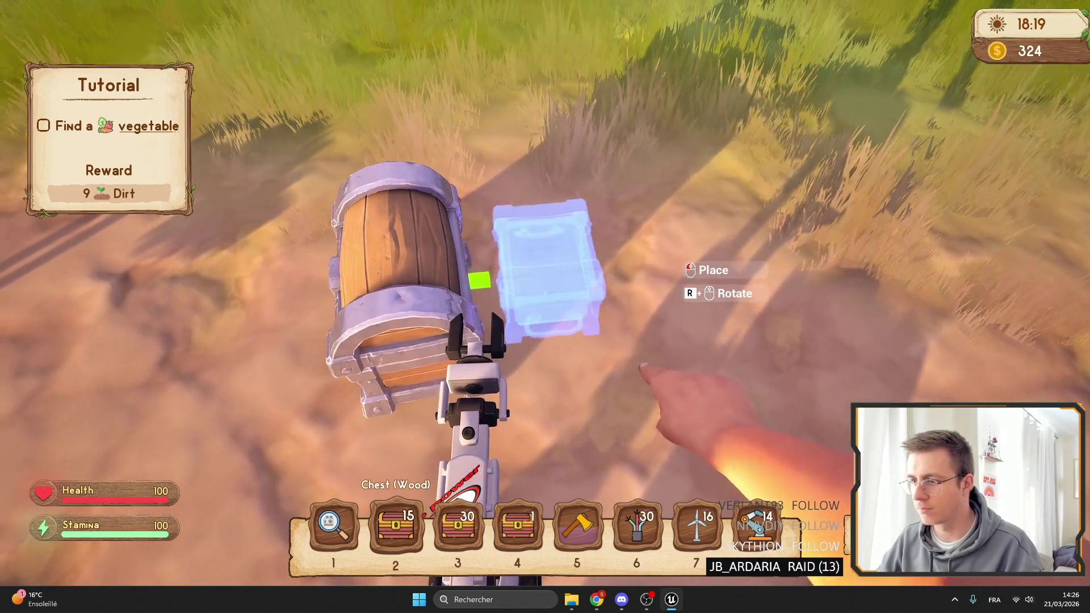
{"action": "left_click", "coordinate": [545, 307]}
{"action": "scroll", "coordinate": [544, 307], "scroll_direction": "down", "scroll_amount": 4}
Step: Switch the arm's Pickup to Chest (Iron) and back to Chest (Wood), then leave fullscreen
{"action": "key", "text": "f"}
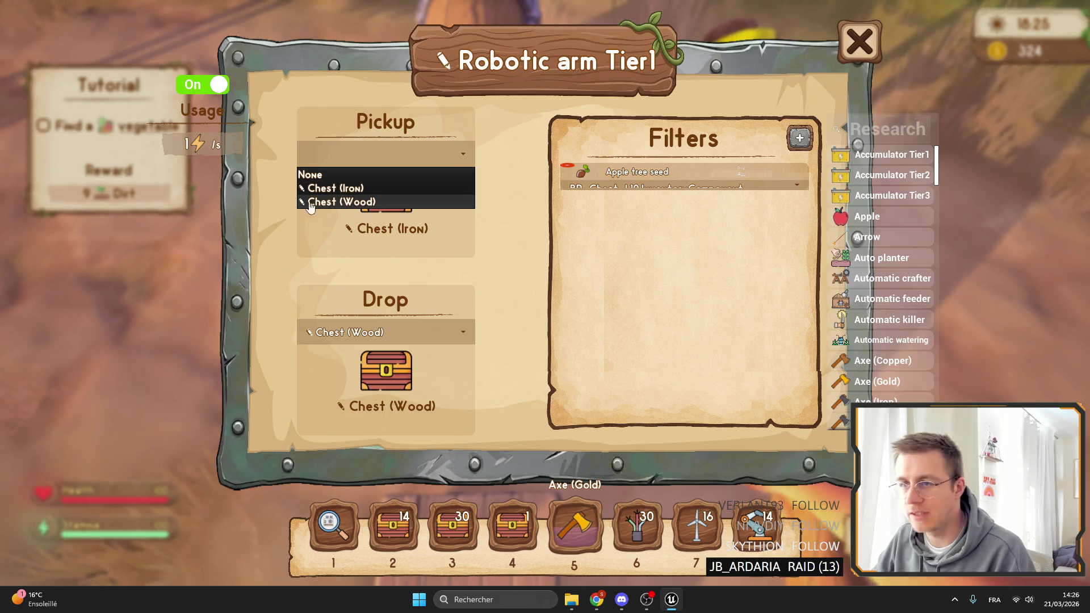
{"action": "left_click", "coordinate": [354, 189]}
{"action": "left_click", "coordinate": [386, 154]}
{"action": "left_click", "coordinate": [386, 154]}
{"action": "left_click", "coordinate": [386, 154]}
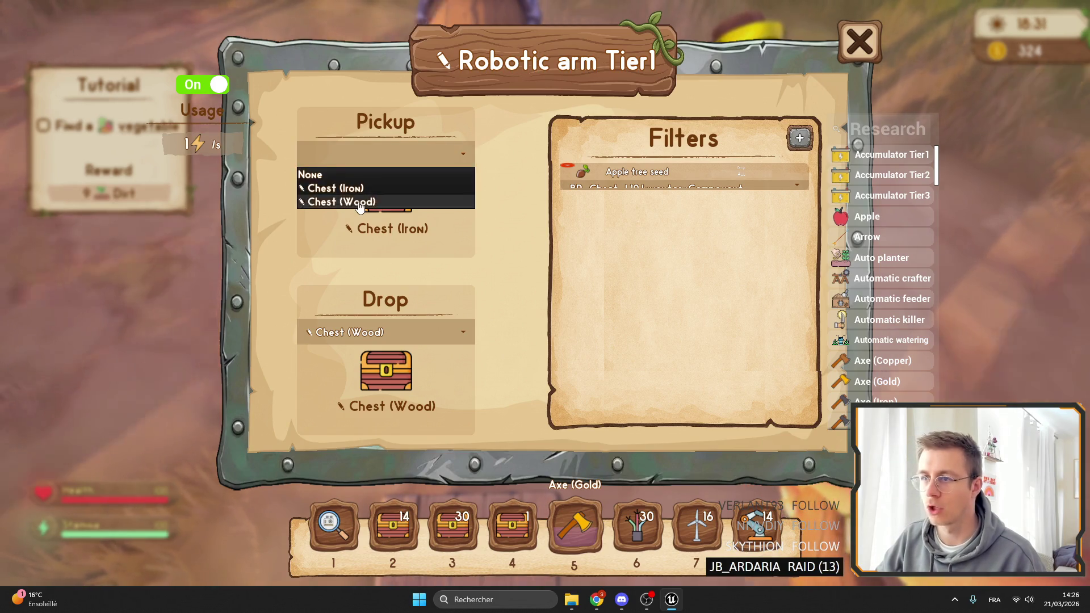
{"action": "left_click", "coordinate": [358, 202]}
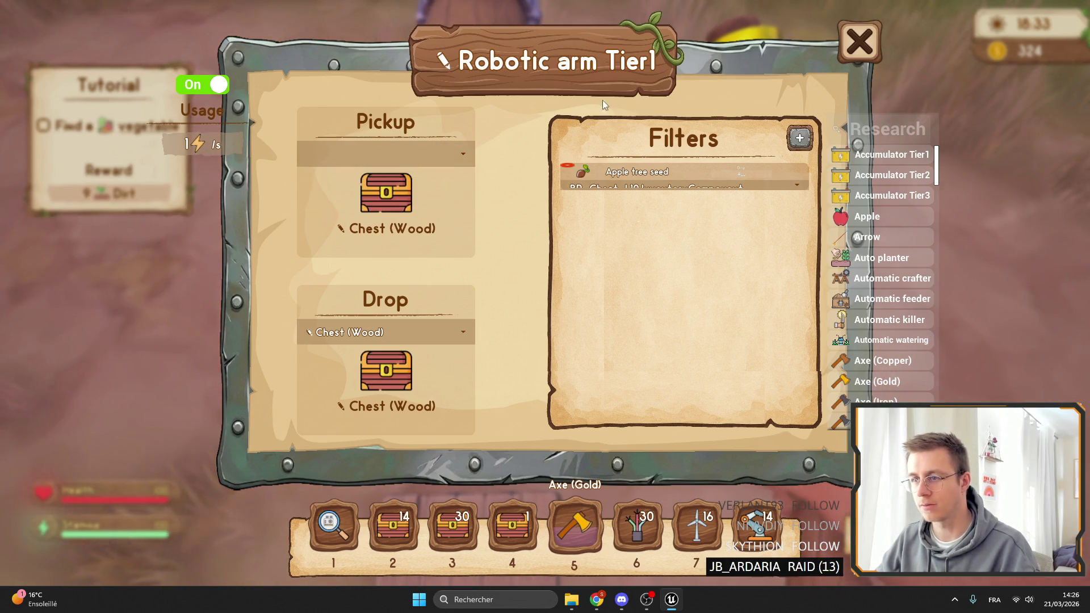
{"action": "key", "text": "Escape"}
{"action": "key", "text": "F11"}
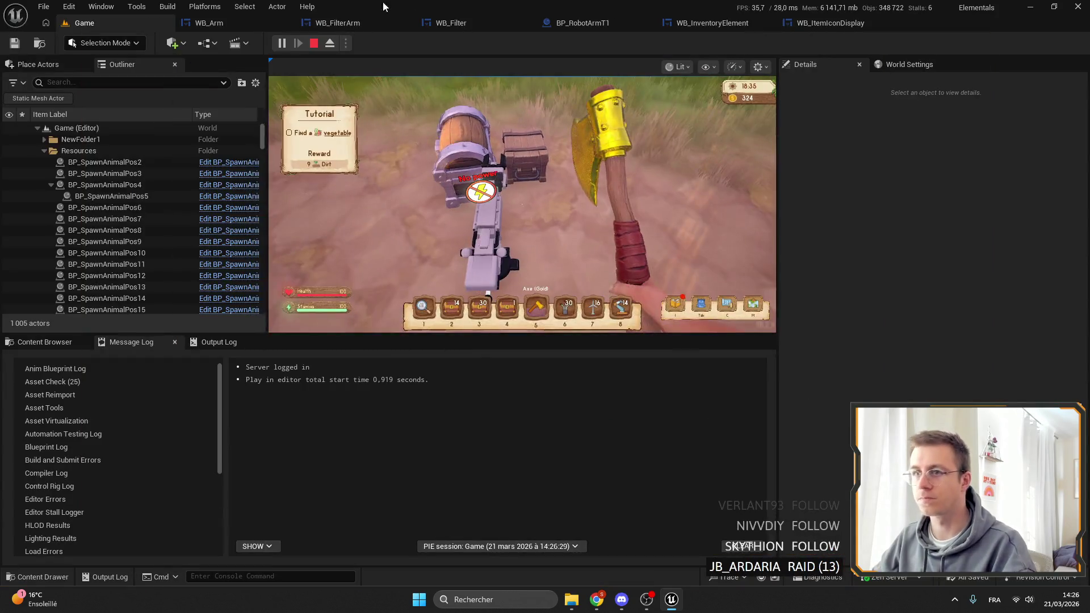
{"action": "key", "text": "Escape"}
Step: Bring up the Content Browser, type 'hest' into its search, and open the Data folder
{"action": "left_click", "coordinate": [43, 347]}
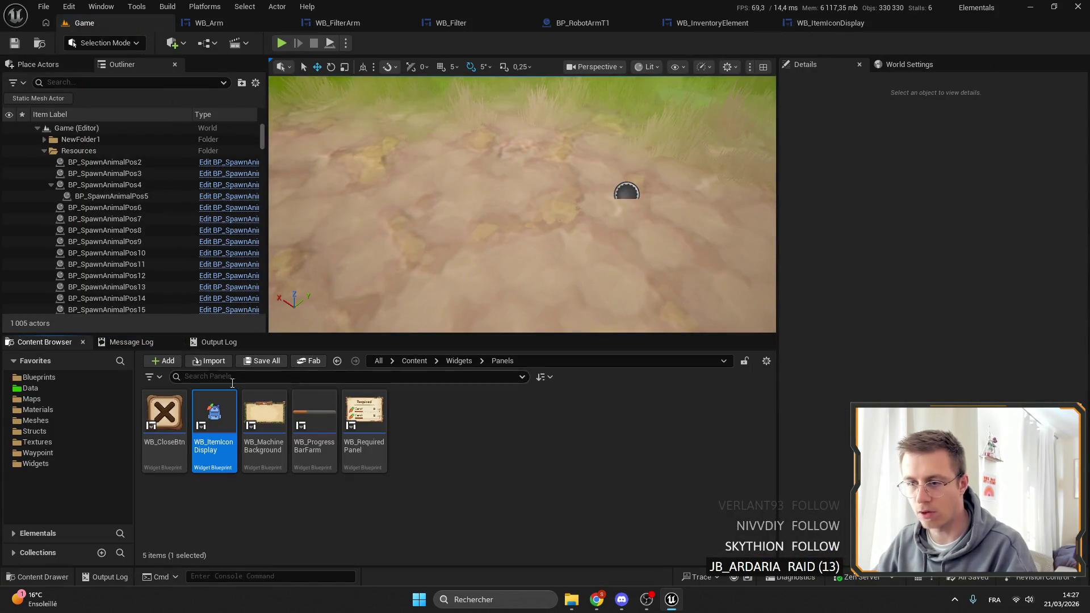
{"action": "type", "text": "chest"}
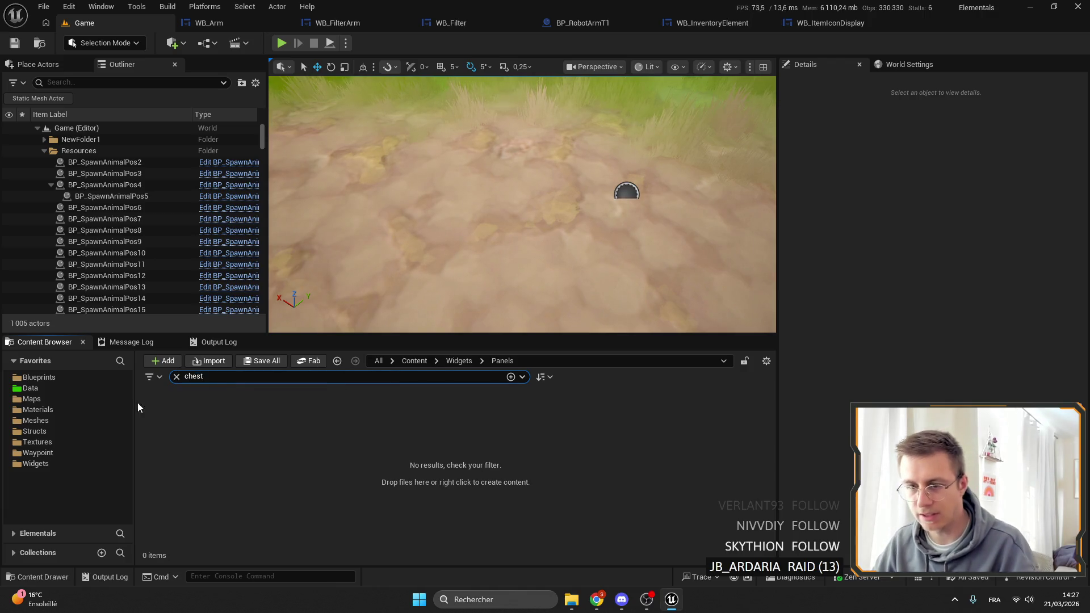
{"action": "left_click", "coordinate": [30, 388]}
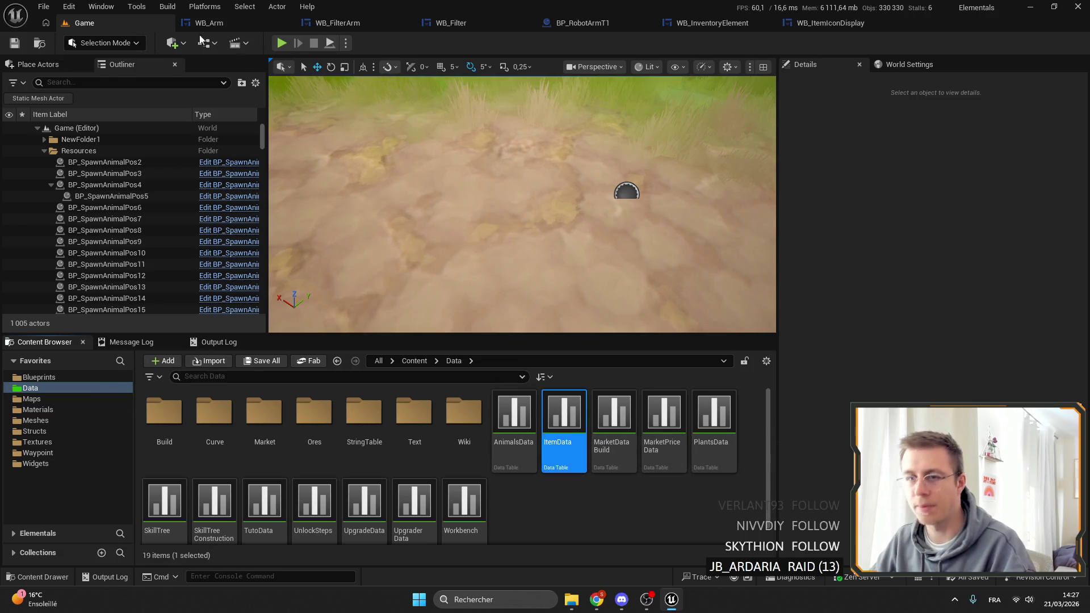
Step: Set ChestT1's UpperIcon to Wood and ChestT2's to bamboo
{"action": "type", "text": "chest"}
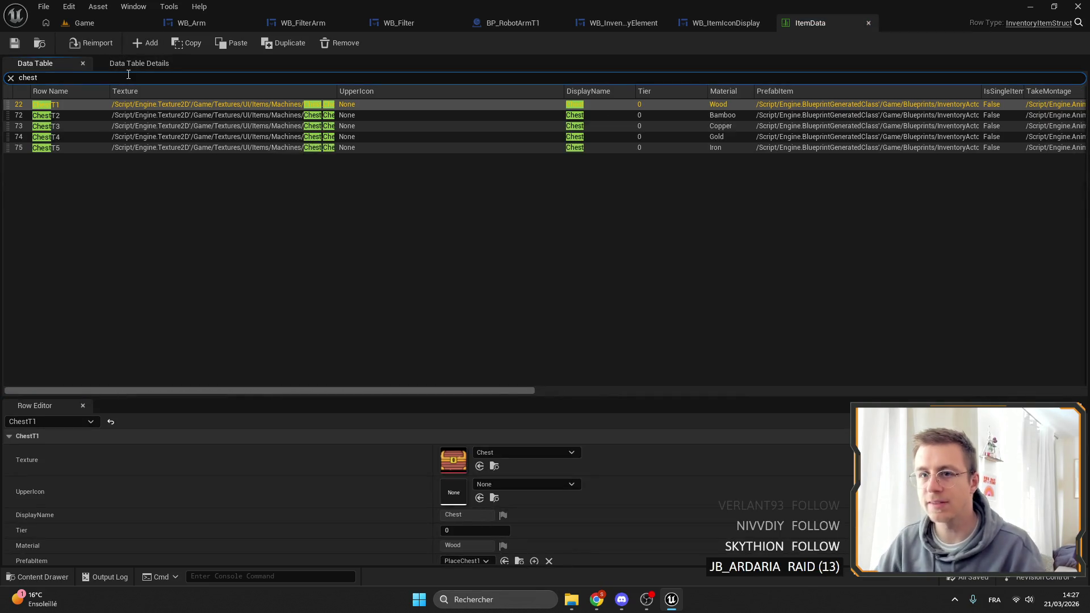
{"action": "left_click", "coordinate": [522, 485]}
{"action": "type", "text": "wood"}
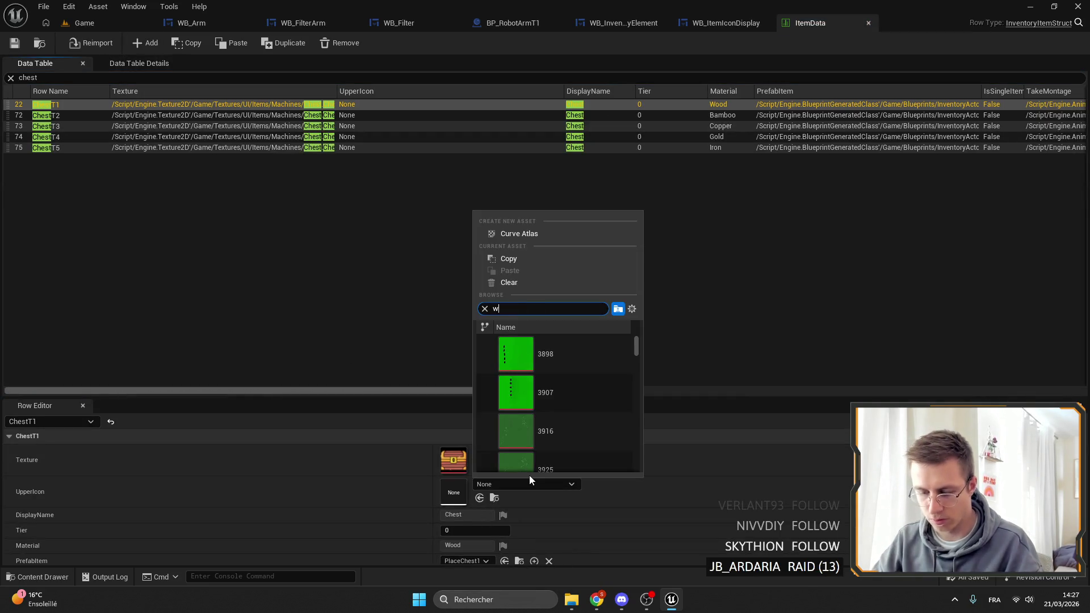
{"action": "left_click_drag", "start_coordinate": [637, 336], "coordinate": [640, 457]}
{"action": "left_click", "coordinate": [547, 414]}
{"action": "left_click", "coordinate": [74, 115]}
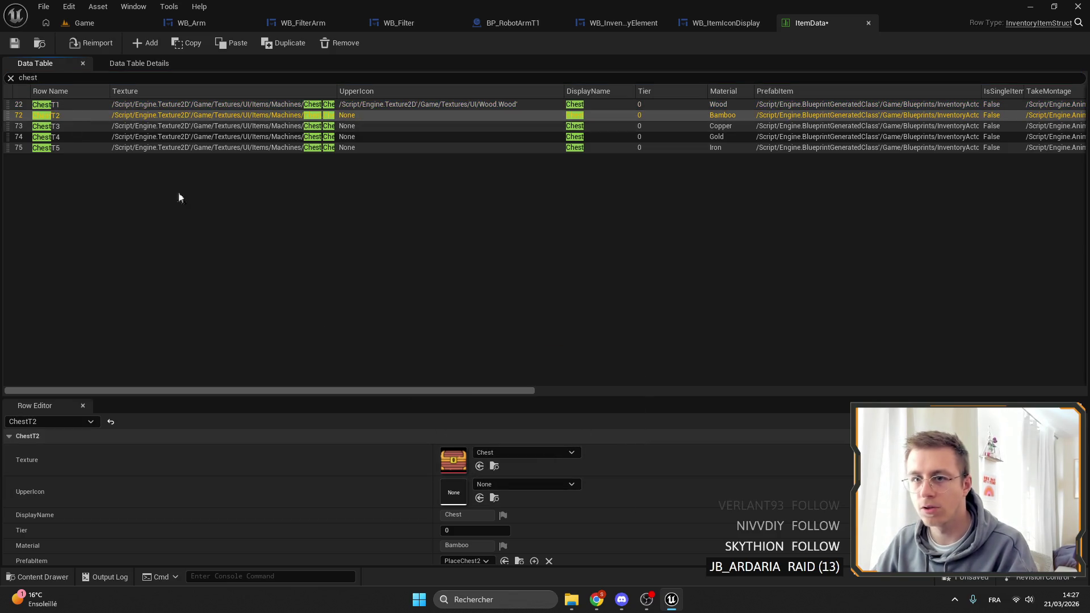
{"action": "left_click", "coordinate": [492, 484]}
{"action": "type", "text": "amboo"}
{"action": "left_click", "coordinate": [600, 351]}
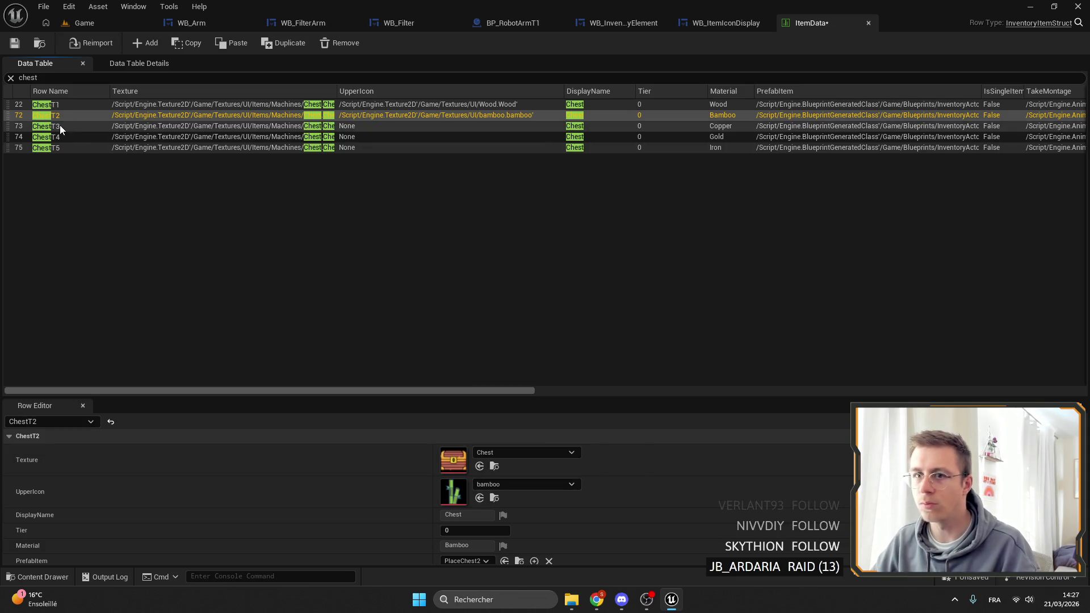
Step: Set ChestT3's UpperIcon to copper_Ingot and ChestT4's to gold_ingot
{"action": "left_click", "coordinate": [60, 126]}
{"action": "left_click", "coordinate": [498, 484]}
{"action": "type", "text": "coppe"}
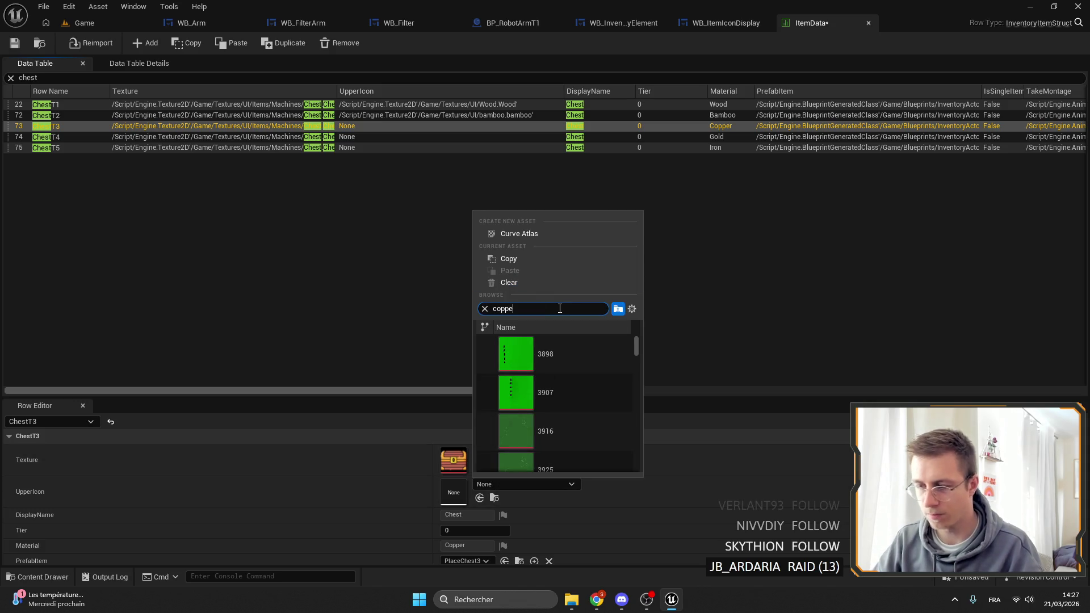
{"action": "type", "text": "r"}
{"action": "left_click", "coordinate": [580, 401]}
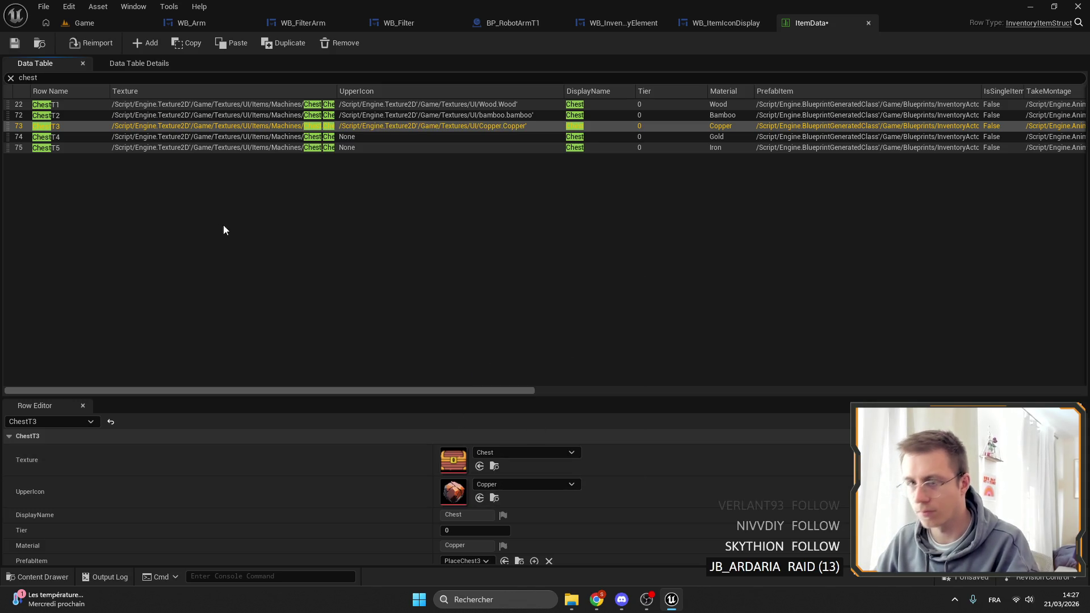
{"action": "left_click", "coordinate": [510, 488]}
{"action": "left_click", "coordinate": [556, 375]}
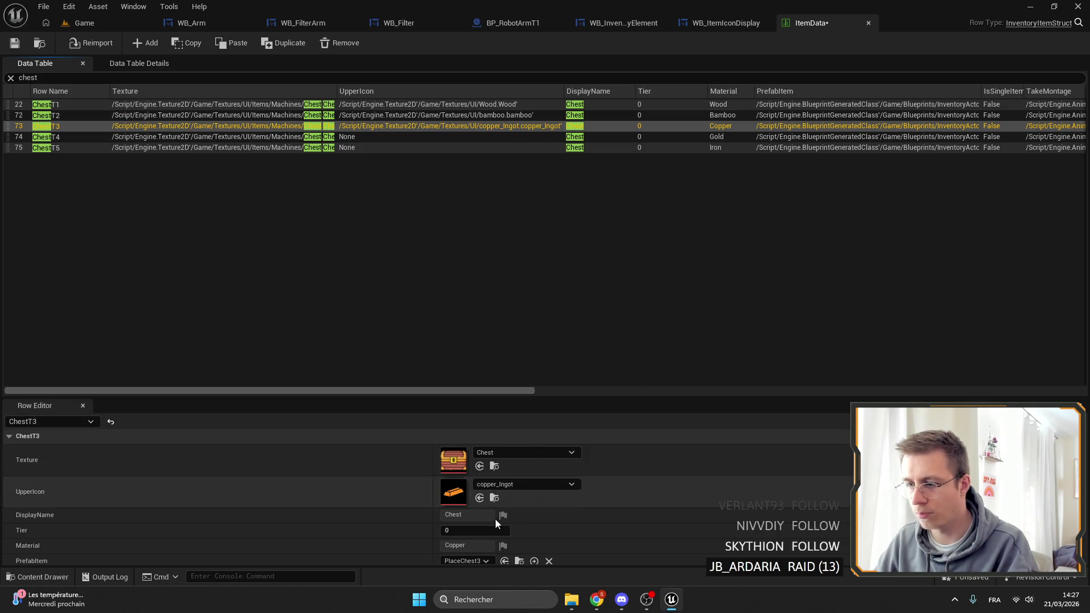
{"action": "left_click", "coordinate": [156, 150]}
{"action": "left_click", "coordinate": [144, 138]}
{"action": "left_click", "coordinate": [498, 482]}
{"action": "type", "text": "gold"}
{"action": "scroll", "coordinate": [619, 369], "scroll_direction": "down", "scroll_amount": 1}
{"action": "left_click_drag", "start_coordinate": [637, 368], "coordinate": [642, 441]}
{"action": "left_click", "coordinate": [552, 407]}
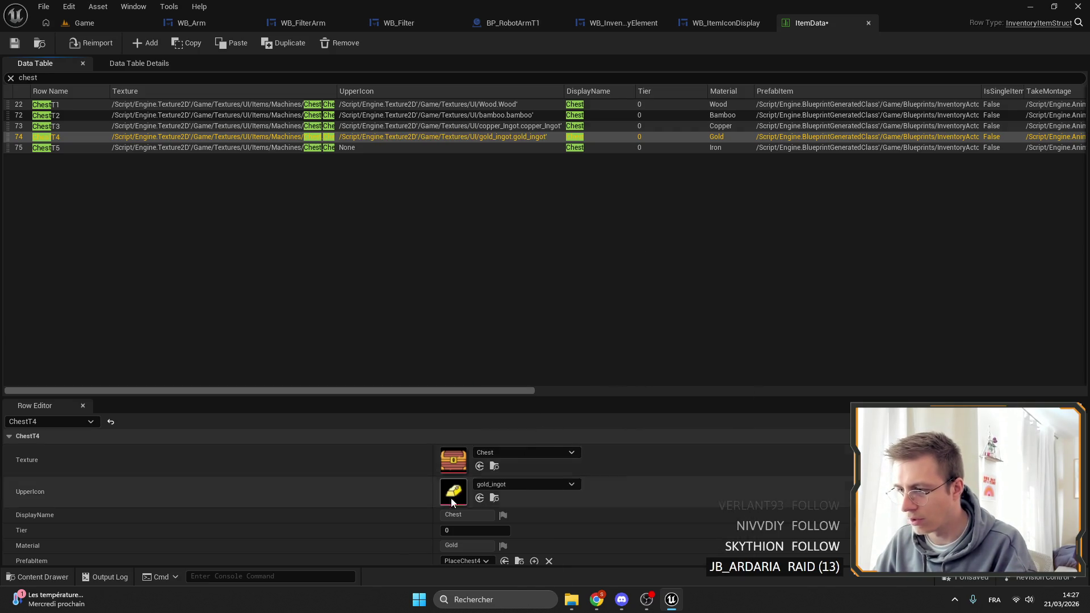
Step: Set ChestT5's UpperIcon to Iron_Ingot and return to the Game level
{"action": "left_click", "coordinate": [104, 148]}
{"action": "left_click", "coordinate": [496, 484]}
{"action": "type", "text": "iron"}
{"action": "mouse_move", "coordinate": [640, 350]}
{"action": "left_mouse_down"}
{"action": "mouse_move", "coordinate": [644, 471]}
{"action": "mouse_move", "coordinate": [650, 445]}
{"action": "left_mouse_up"}
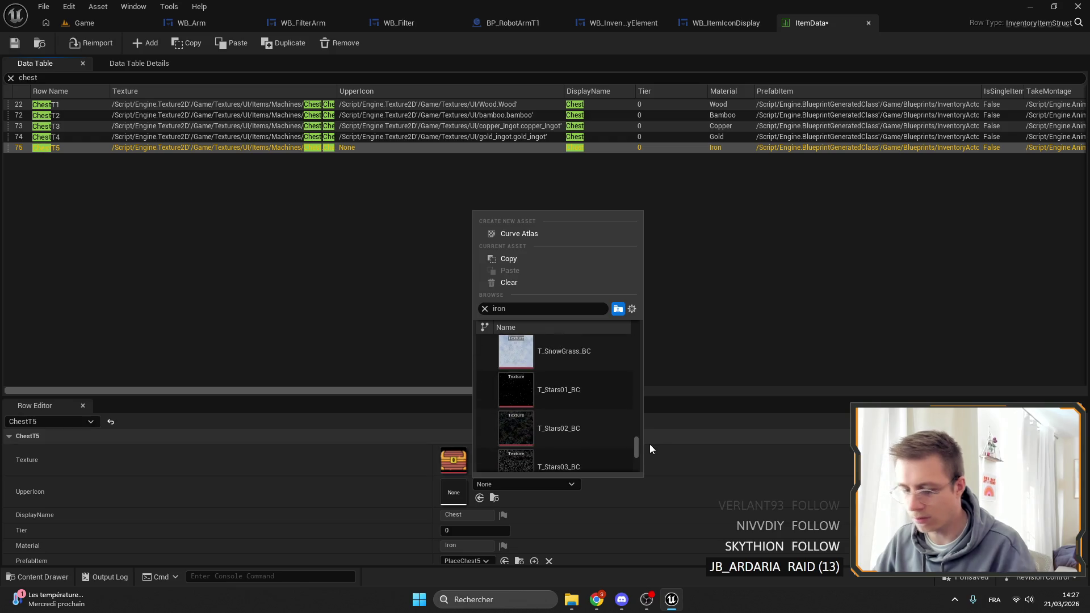
{"action": "type", "text": " ing"}
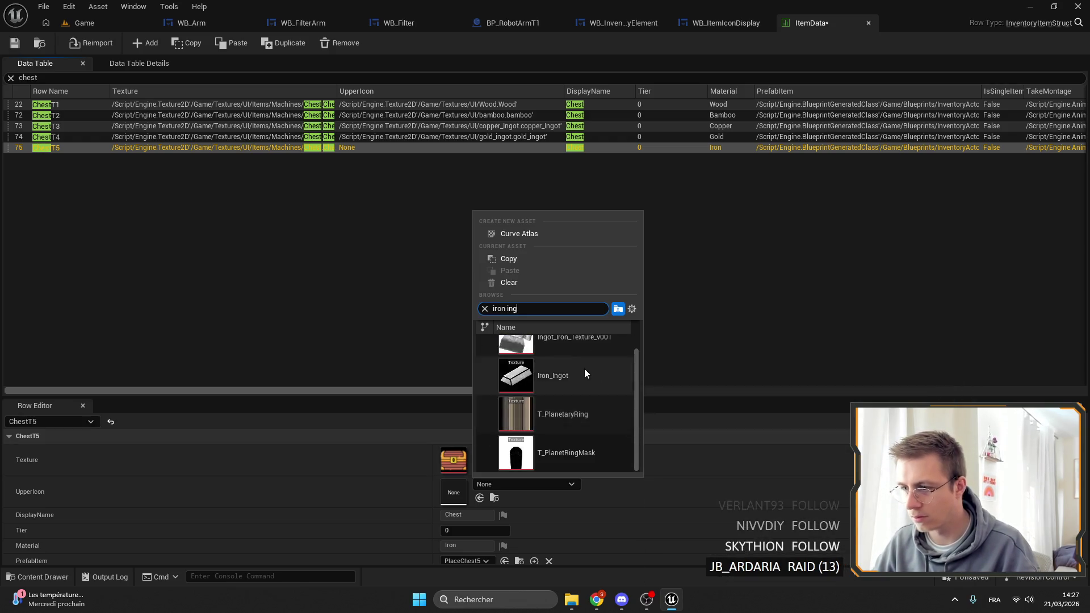
{"action": "left_click", "coordinate": [588, 373]}
{"action": "left_click", "coordinate": [144, 22]}
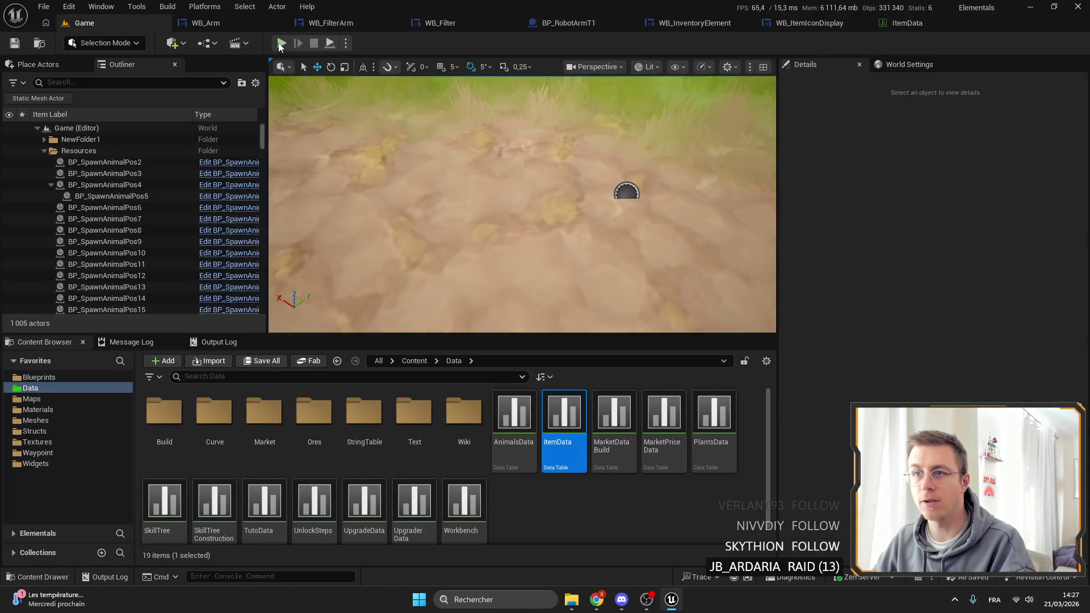
Step: Start a play session in the editor and hold the gold axe
{"action": "key", "text": "alt+p"}
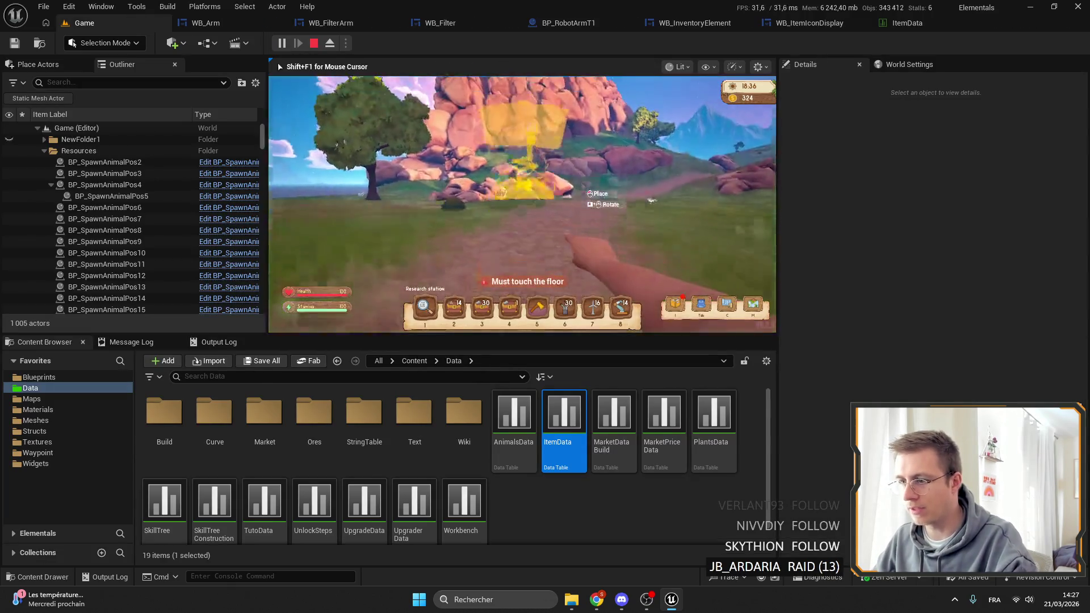
{"action": "key", "text": "5"}
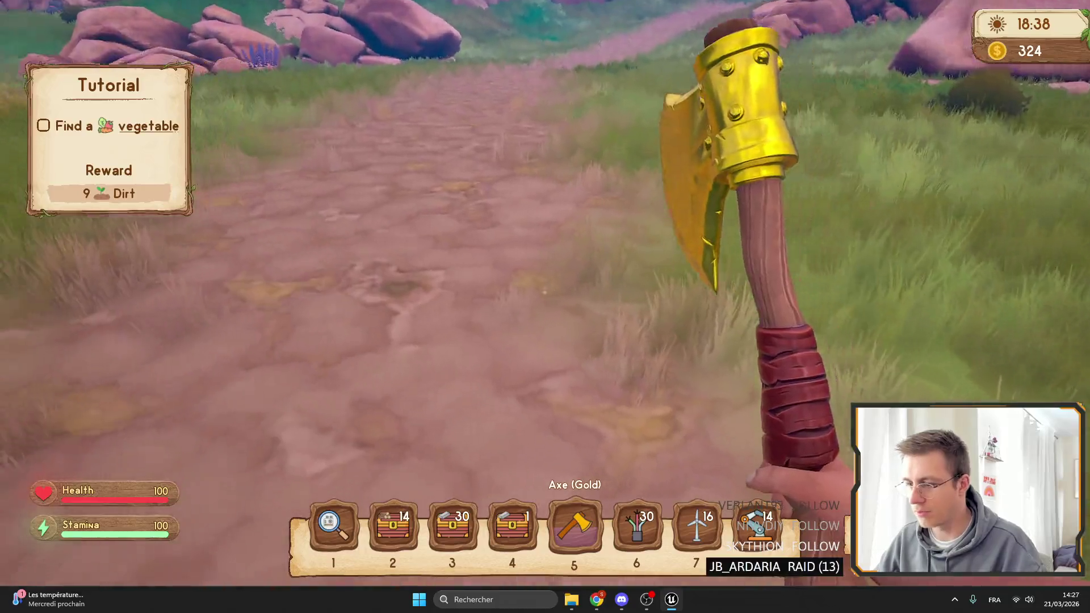
{"action": "key", "text": "4"}
{"action": "key", "text": "5"}
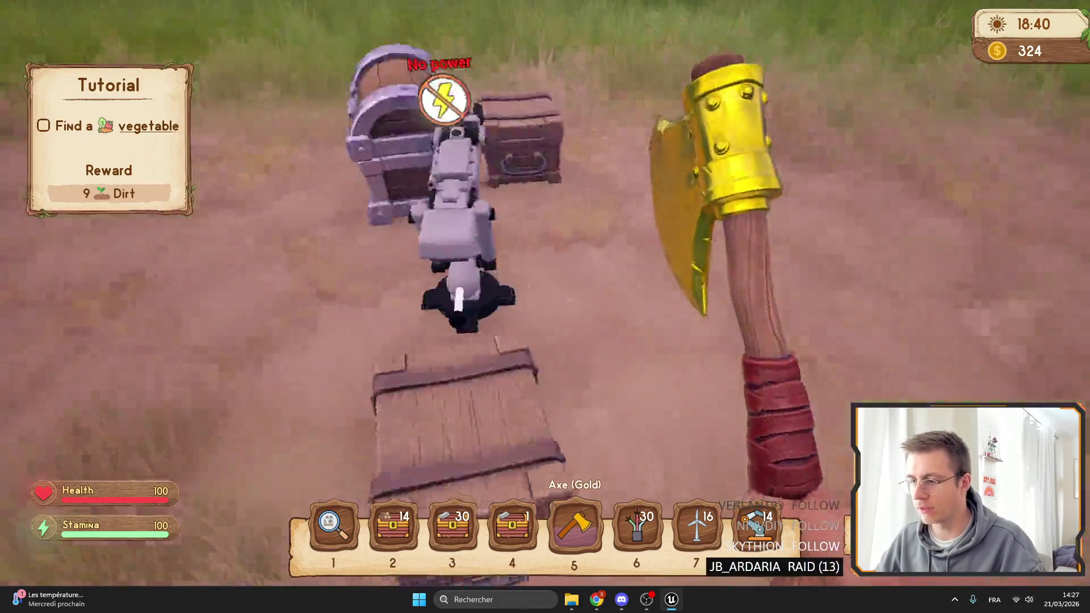
{"action": "key", "text": "alt+Tab"}
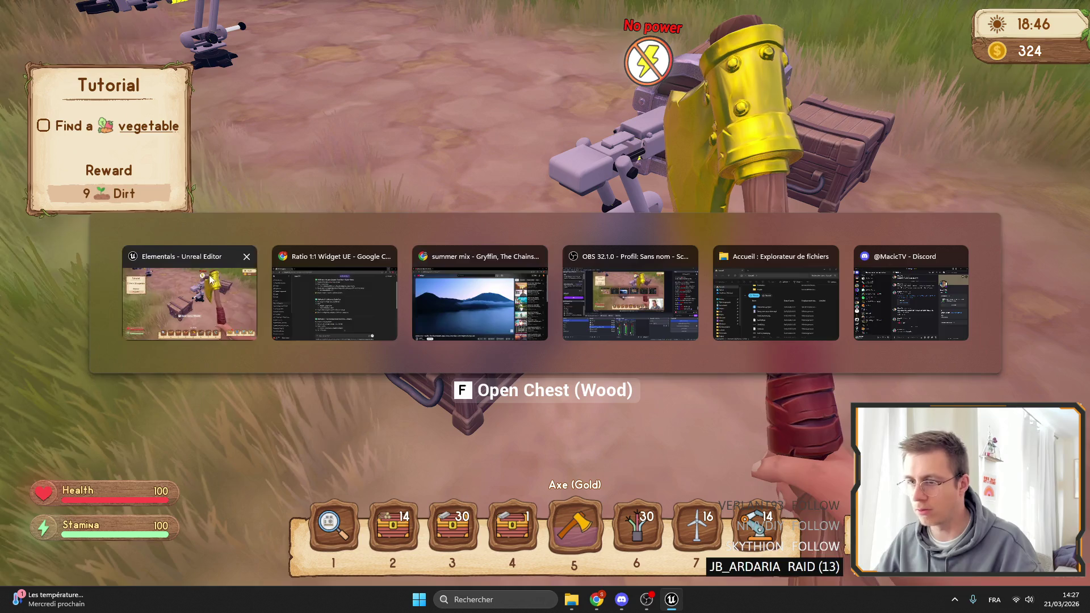
{"action": "key", "text": "Escape"}
Step: Set the robotic arm's Pickup chest to Chest (Iron) in its settings window
{"action": "key", "text": "f"}
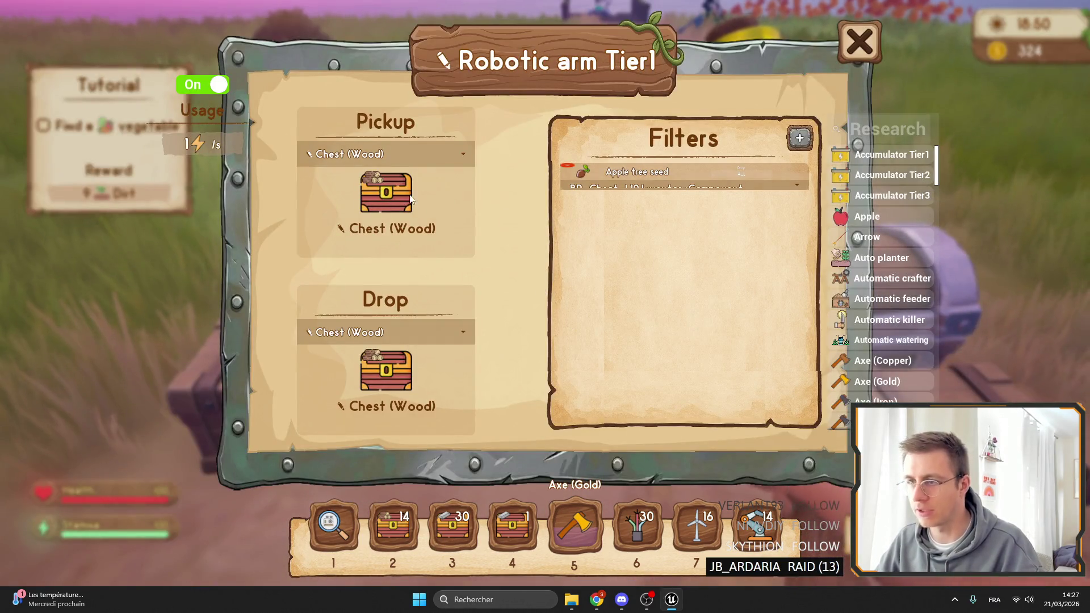
{"action": "left_click", "coordinate": [413, 154]}
{"action": "left_click", "coordinate": [383, 190]}
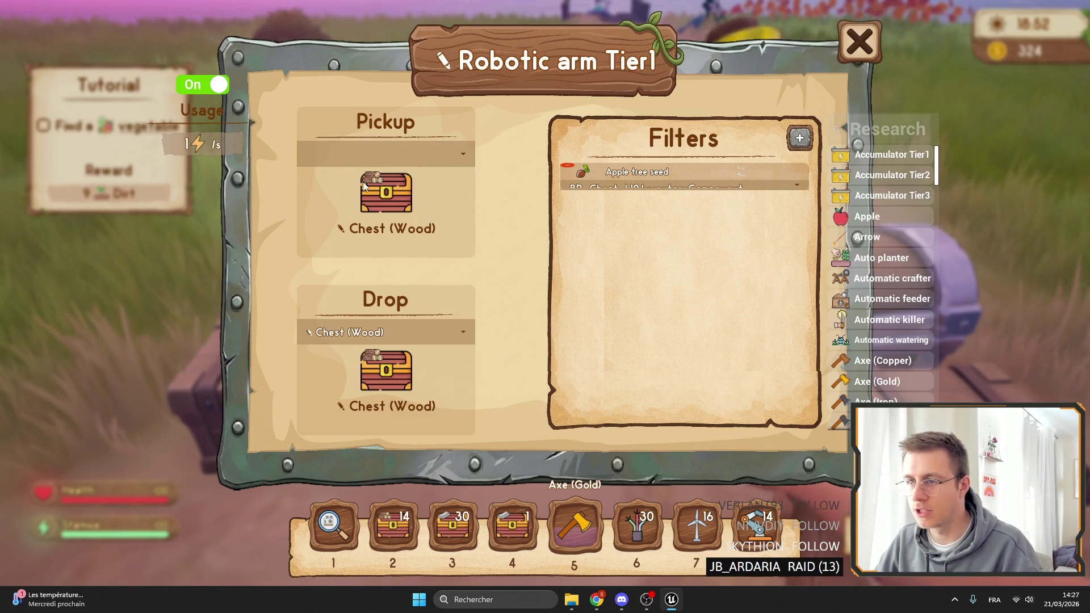
{"action": "left_click", "coordinate": [383, 162]}
{"action": "left_click", "coordinate": [379, 171]}
{"action": "left_click", "coordinate": [375, 164]}
{"action": "left_click", "coordinate": [391, 182]}
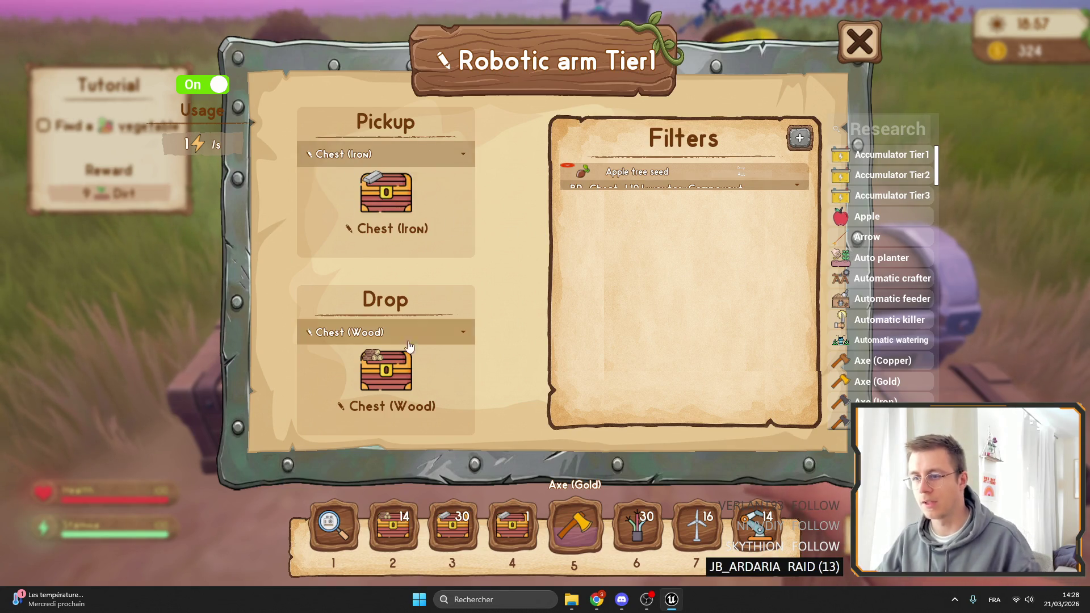
{"action": "left_click", "coordinate": [857, 42]}
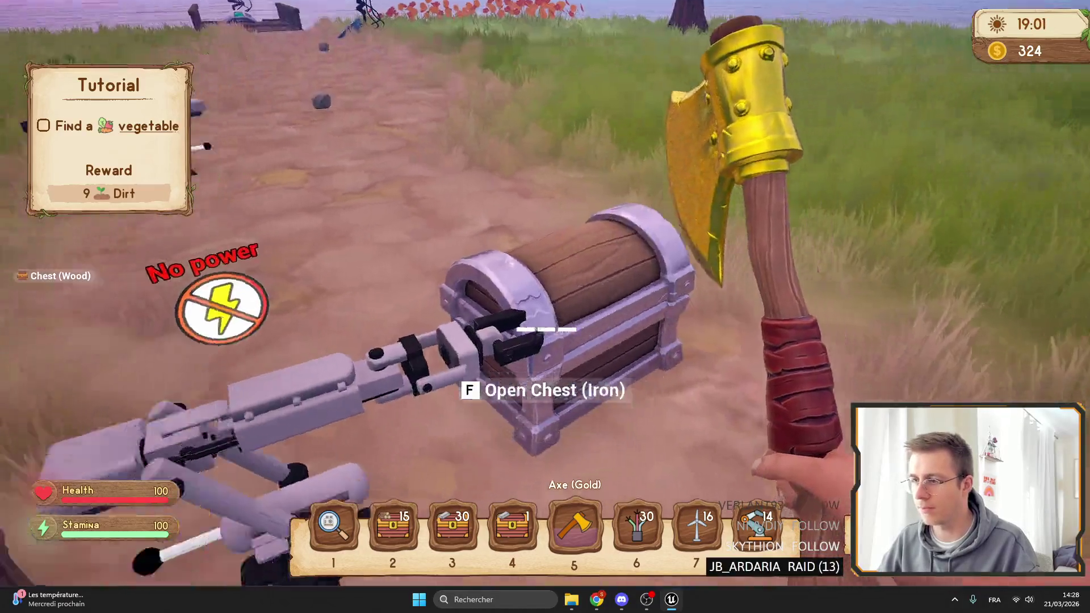
Step: Place a wind turbine near the arm and wire it to the robotic arm
{"action": "scroll", "coordinate": [545, 306], "scroll_direction": "down", "scroll_amount": 3}
{"action": "scroll", "coordinate": [545, 306], "scroll_direction": "up", "scroll_amount": 1}
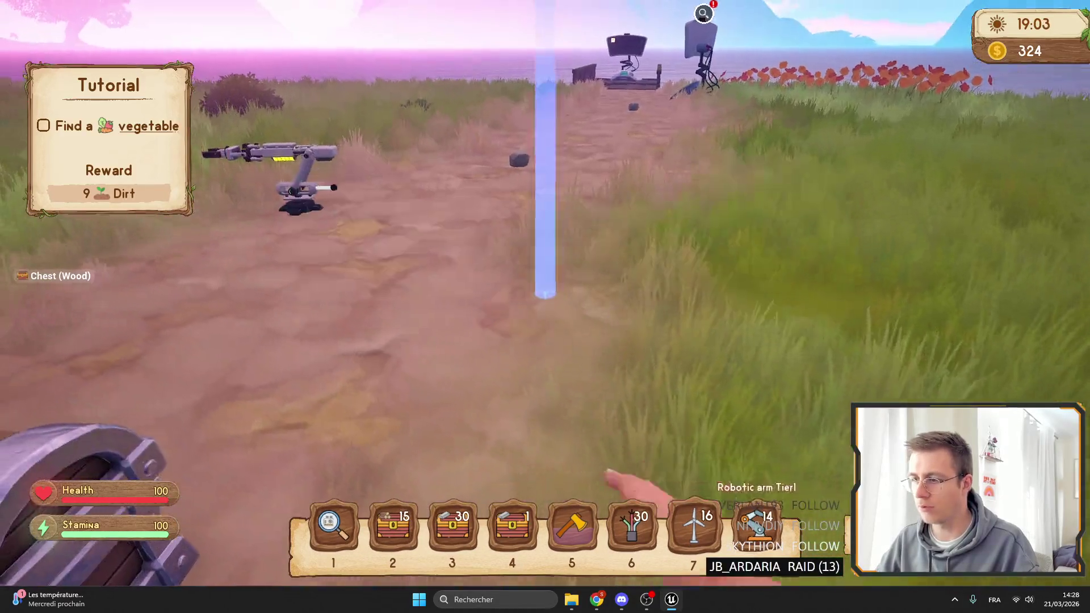
{"action": "left_click", "coordinate": [545, 307]}
{"action": "scroll", "coordinate": [545, 307], "scroll_direction": "up", "scroll_amount": 1}
{"action": "left_click", "coordinate": [545, 307]}
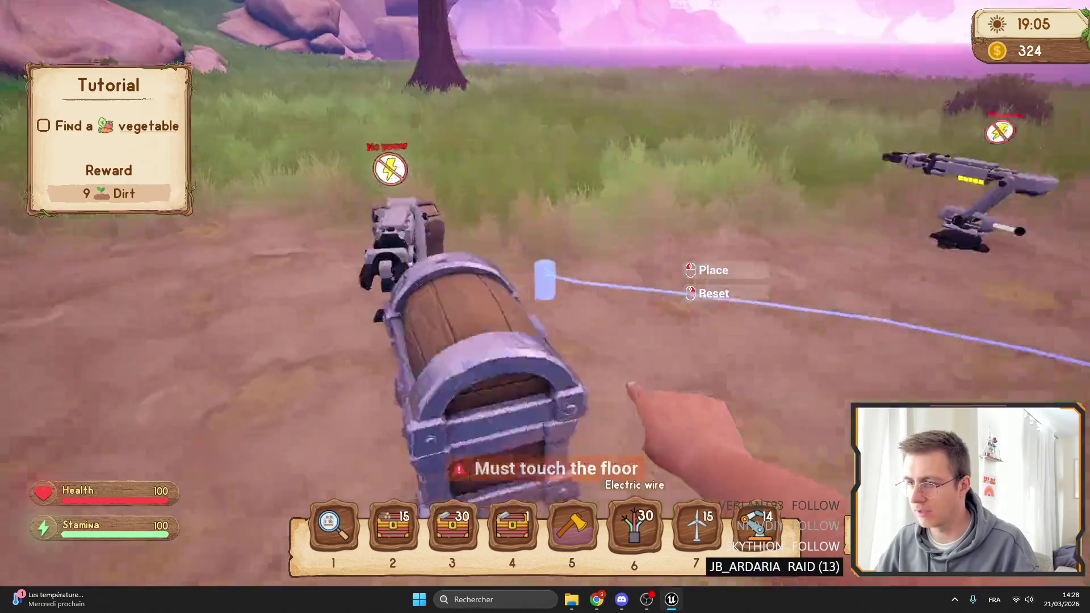
{"action": "left_click", "coordinate": [545, 307]}
Step: Check the iron chest's inventory, then move the backpack's beets into the wooden chest
{"action": "scroll", "coordinate": [545, 306], "scroll_direction": "down", "scroll_amount": 1}
{"action": "scroll", "coordinate": [545, 306], "scroll_direction": "up", "scroll_amount": 3}
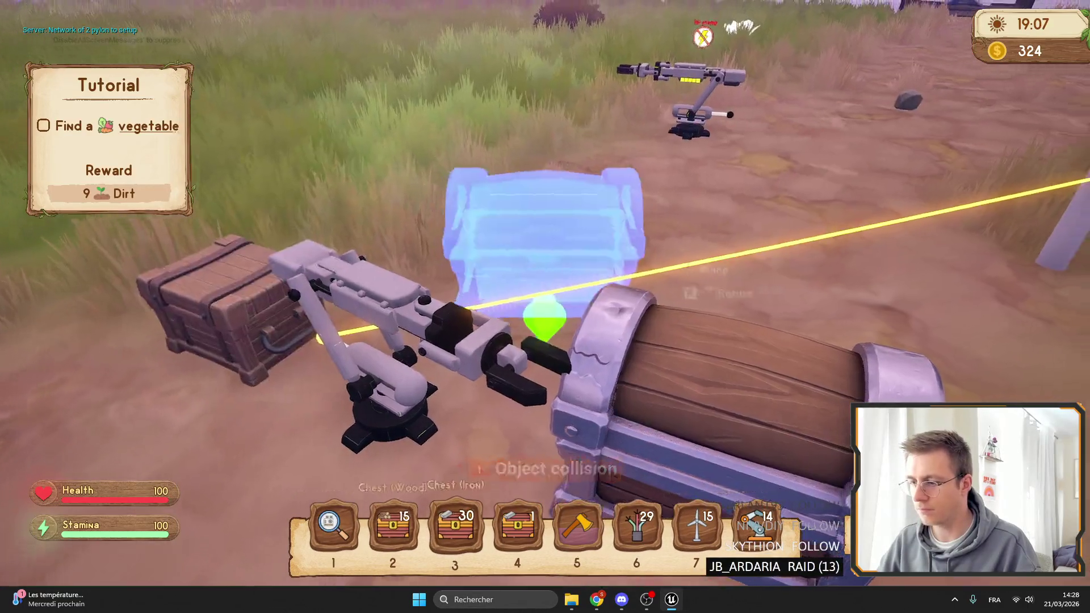
{"action": "scroll", "coordinate": [545, 307], "scroll_direction": "down", "scroll_amount": 1}
{"action": "key", "text": "f"}
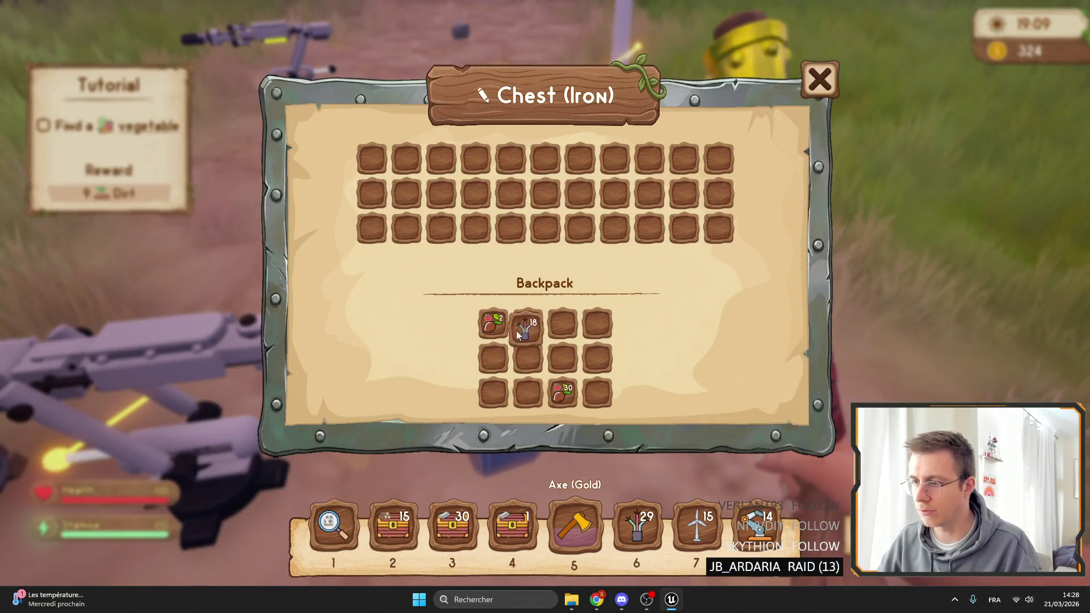
{"action": "key", "text": "Escape"}
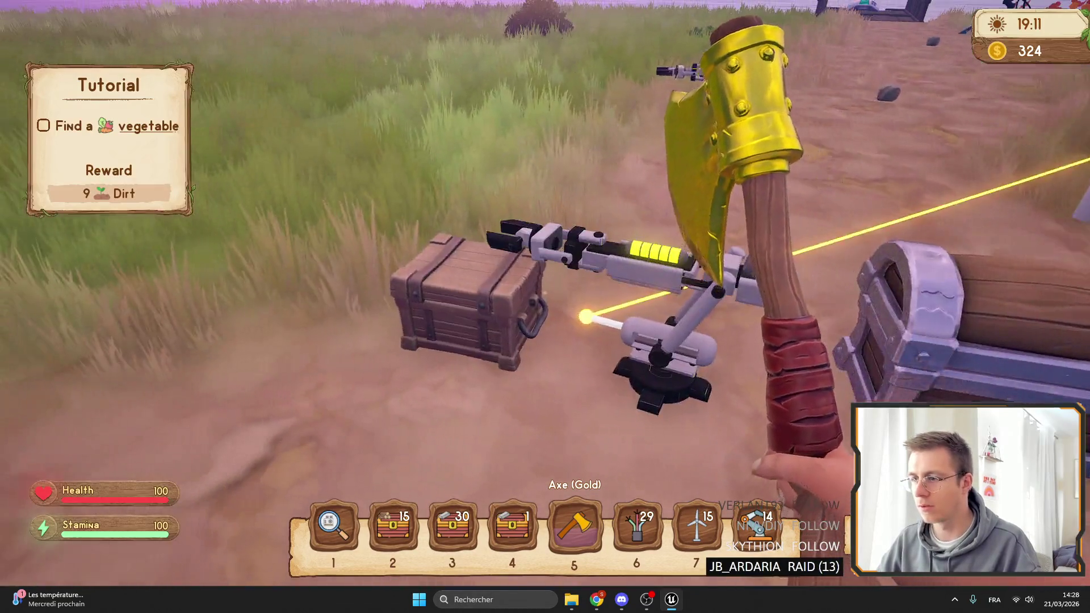
{"action": "key", "text": "f"}
{"action": "left_click", "coordinate": [492, 324]}
{"action": "key", "text": "Escape"}
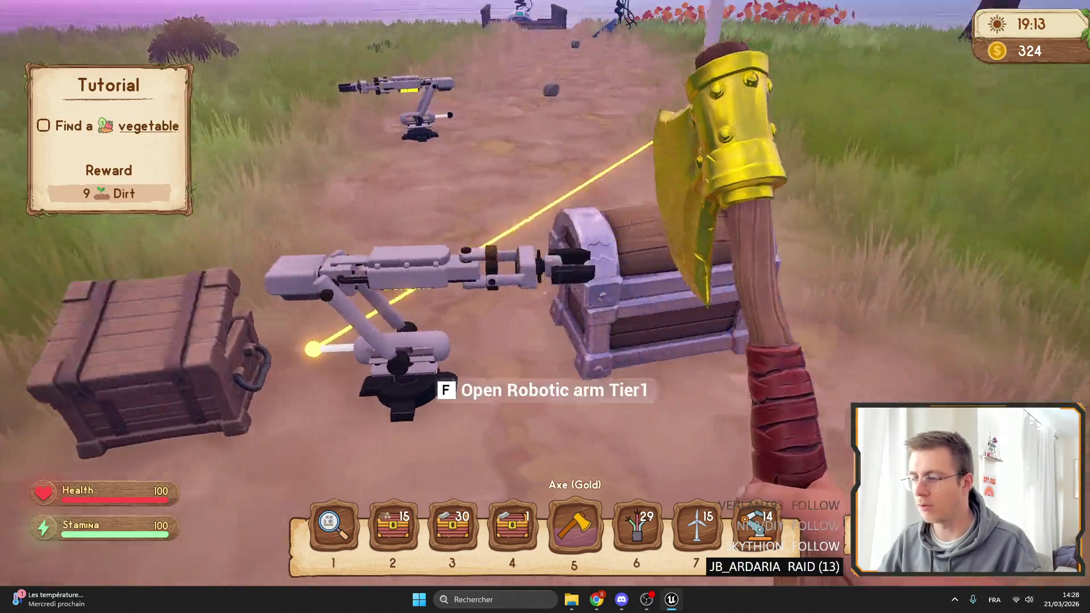
Step: Recheck the robotic arm's Pickup and Drop slot icons, then release the game view to the editor
{"action": "key", "text": "f"}
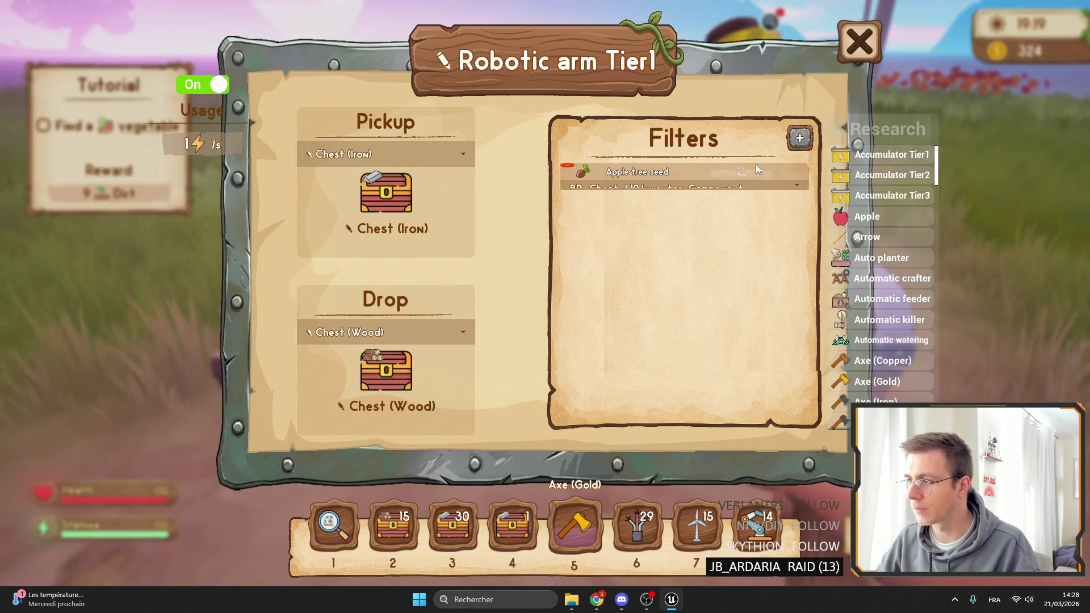
{"action": "key", "text": "Escape"}
{"action": "key", "text": "F11"}
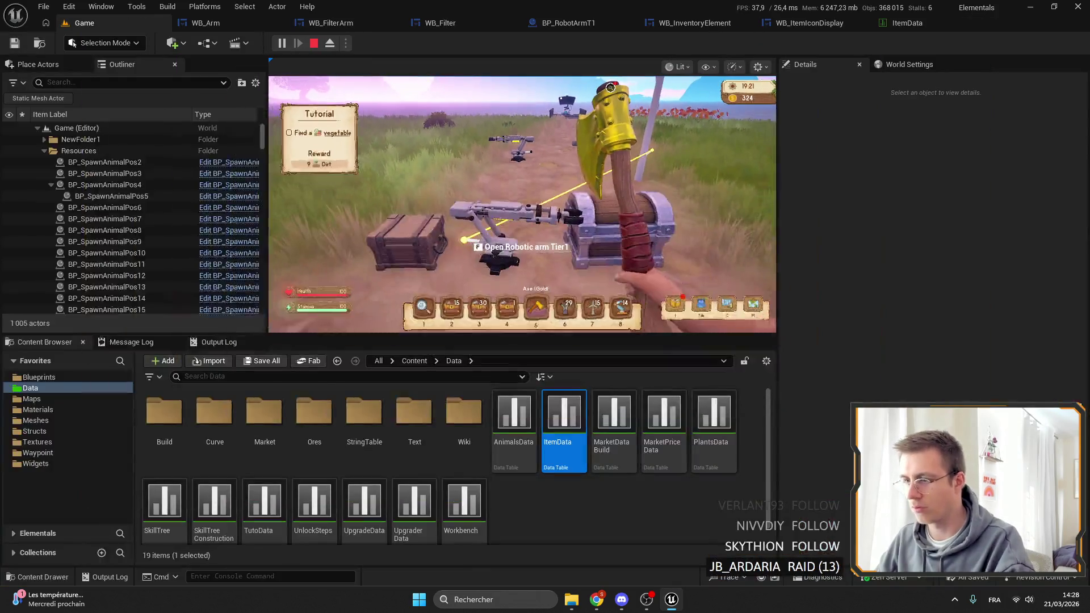
Step: Stop play, give WB_Filter's Create WB Filter Arm Widget a 105.9468 height override, and compile and save
{"action": "key", "text": "Escape"}
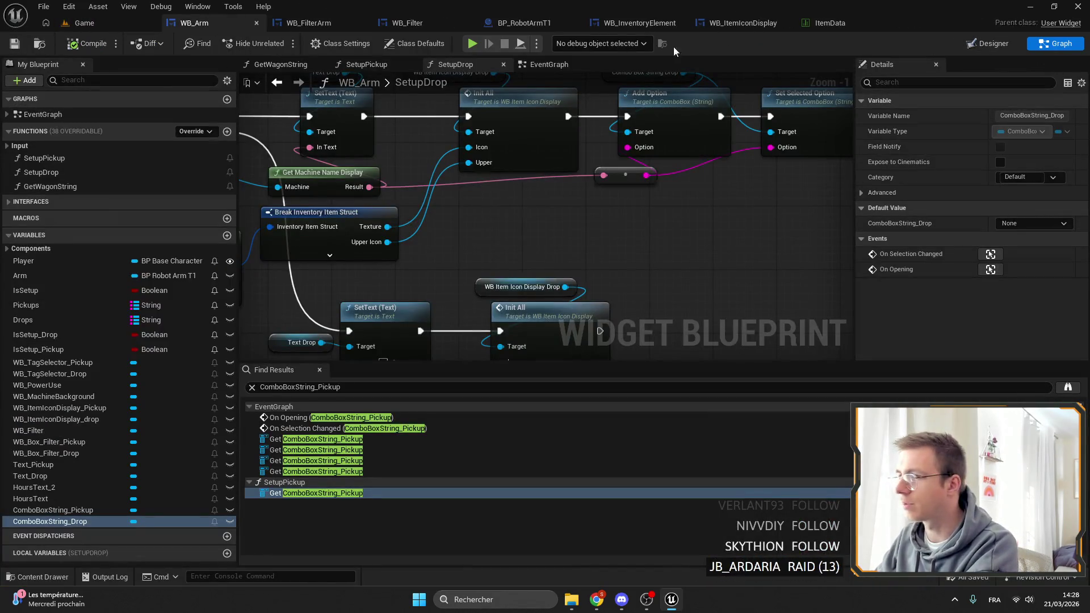
{"action": "left_click", "coordinate": [397, 23]}
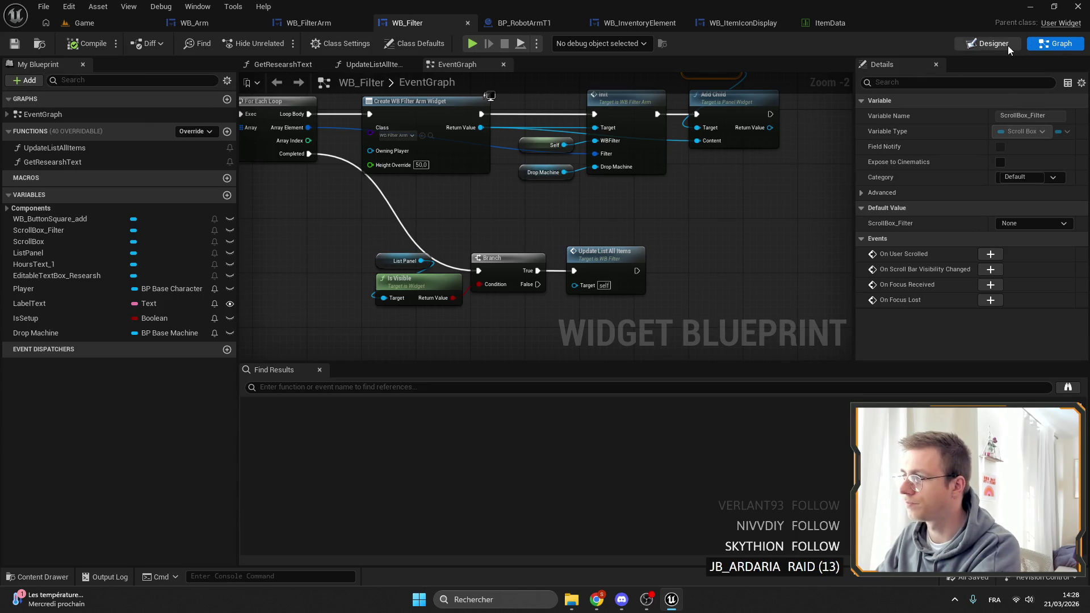
{"action": "left_click", "coordinate": [988, 43]}
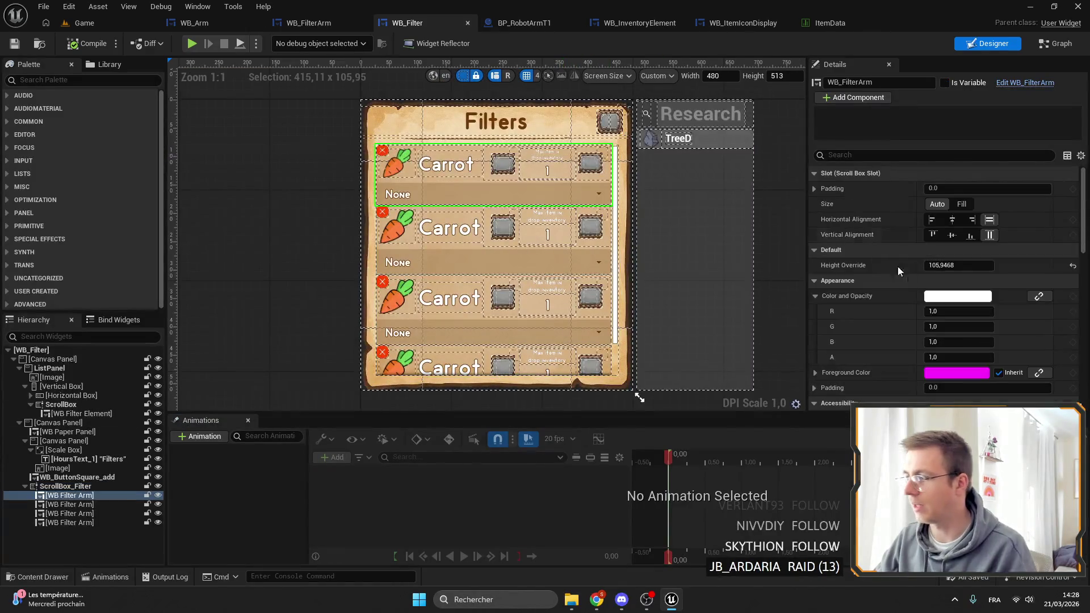
{"action": "left_click", "coordinate": [1060, 45]}
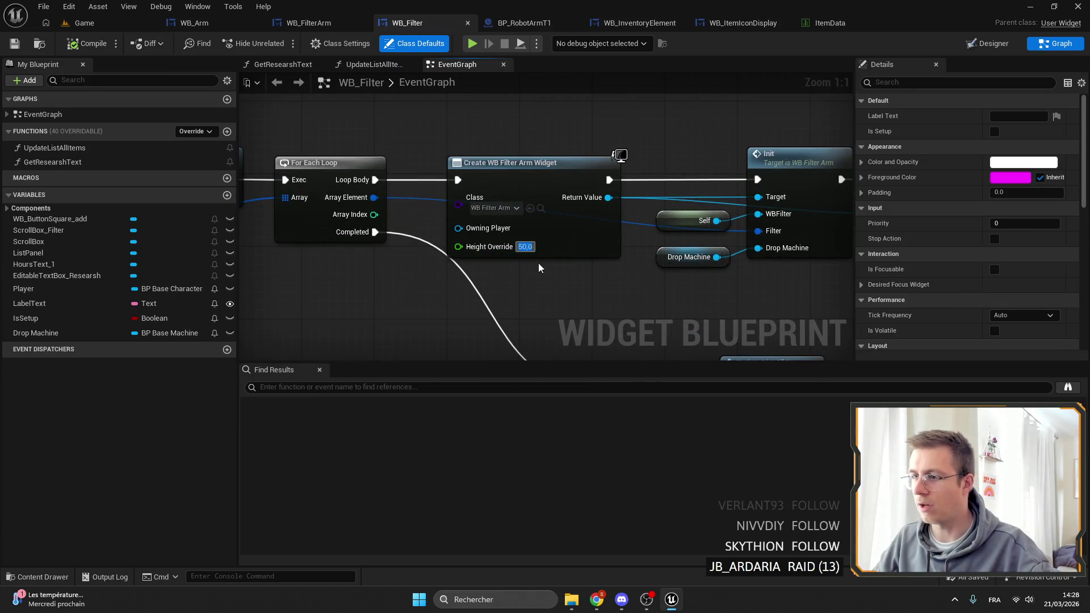
{"action": "scroll", "coordinate": [591, 288], "scroll_direction": "down", "scroll_amount": 3}
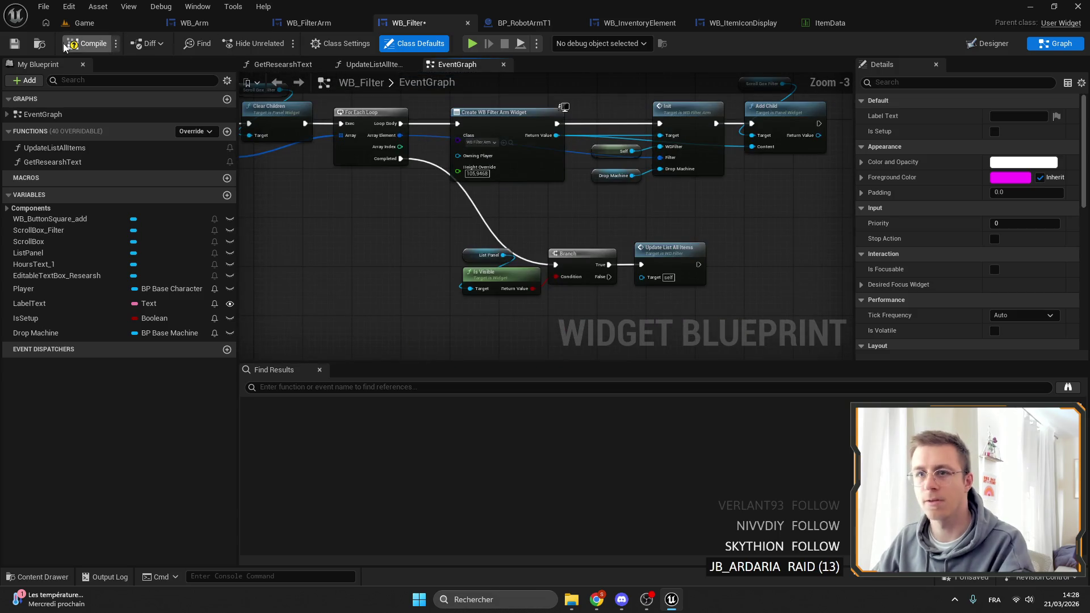
{"action": "left_click", "coordinate": [14, 43]}
{"action": "left_click", "coordinate": [98, 22]}
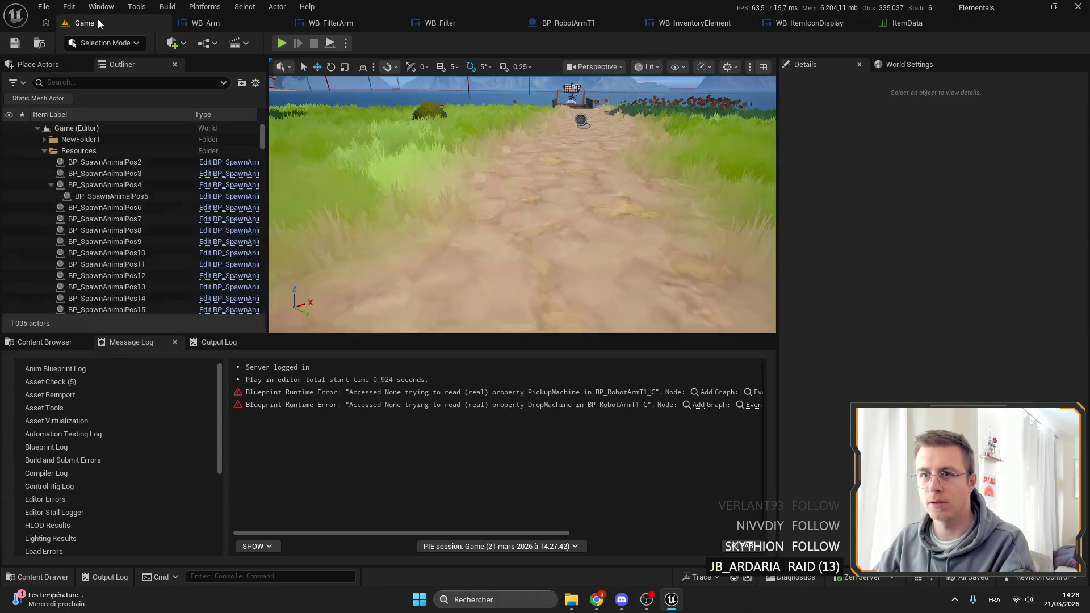
Step: Start a play session holding the golden axe with the game view full screen
{"action": "key", "text": "alt+p"}
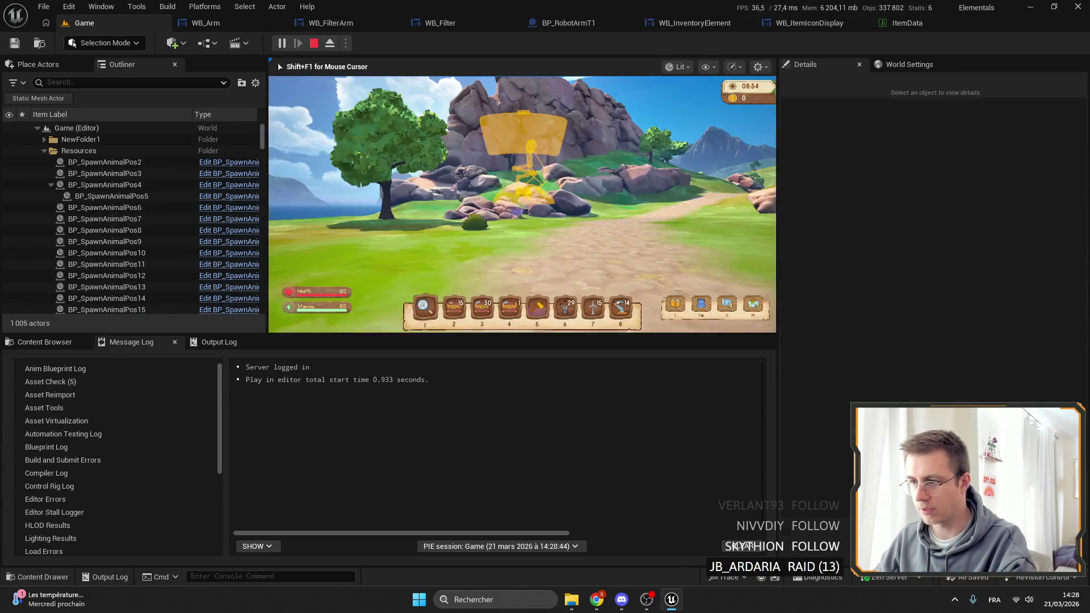
{"action": "key", "text": "5"}
{"action": "key", "text": "F11"}
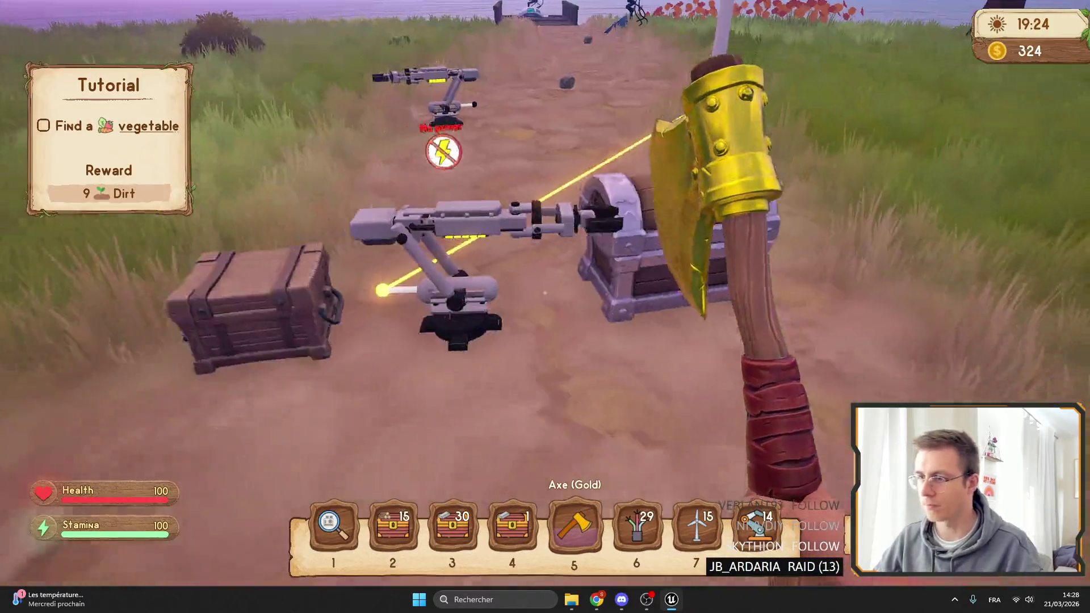
Step: In the robotic arm's settings window, inspect the filter row's inventory choices without changing them
{"action": "key", "text": "f"}
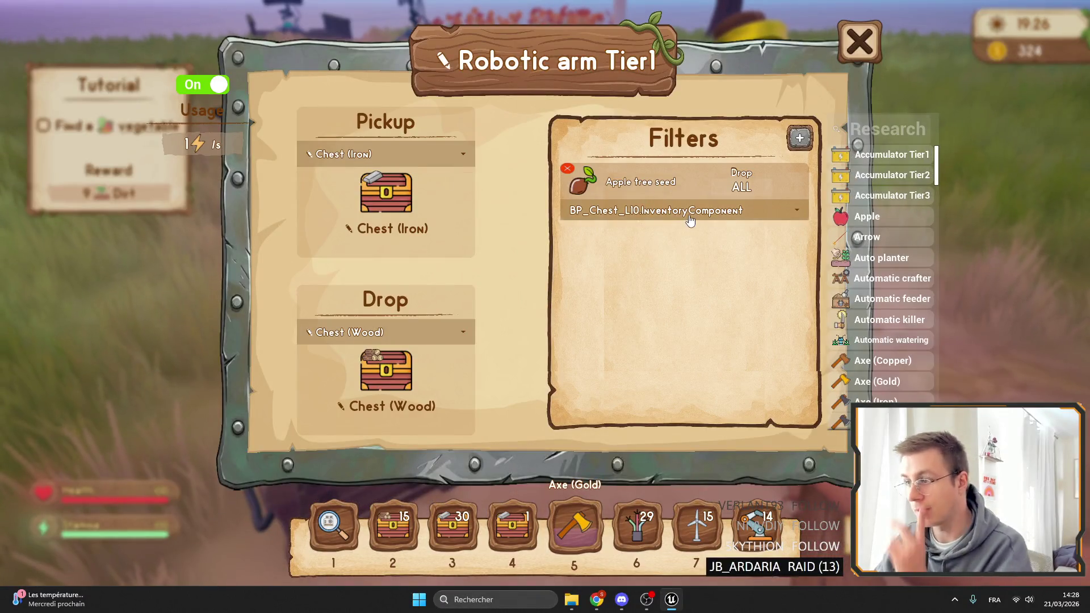
{"action": "left_click", "coordinate": [688, 211]}
{"action": "left_click", "coordinate": [663, 223]}
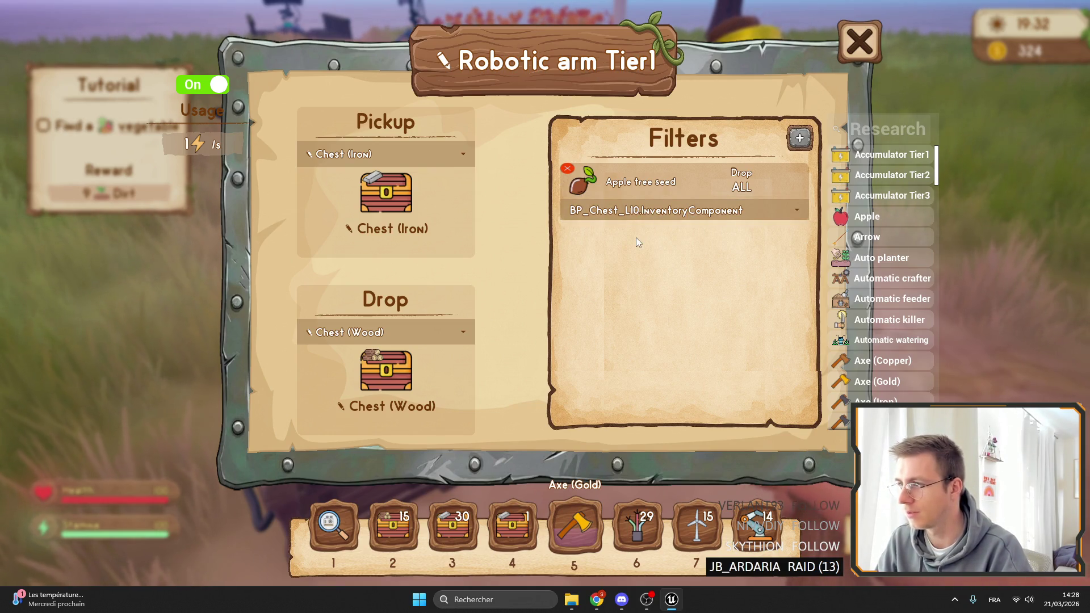
{"action": "left_click", "coordinate": [704, 216]}
{"action": "left_click", "coordinate": [704, 224]}
{"action": "left_click", "coordinate": [800, 145]}
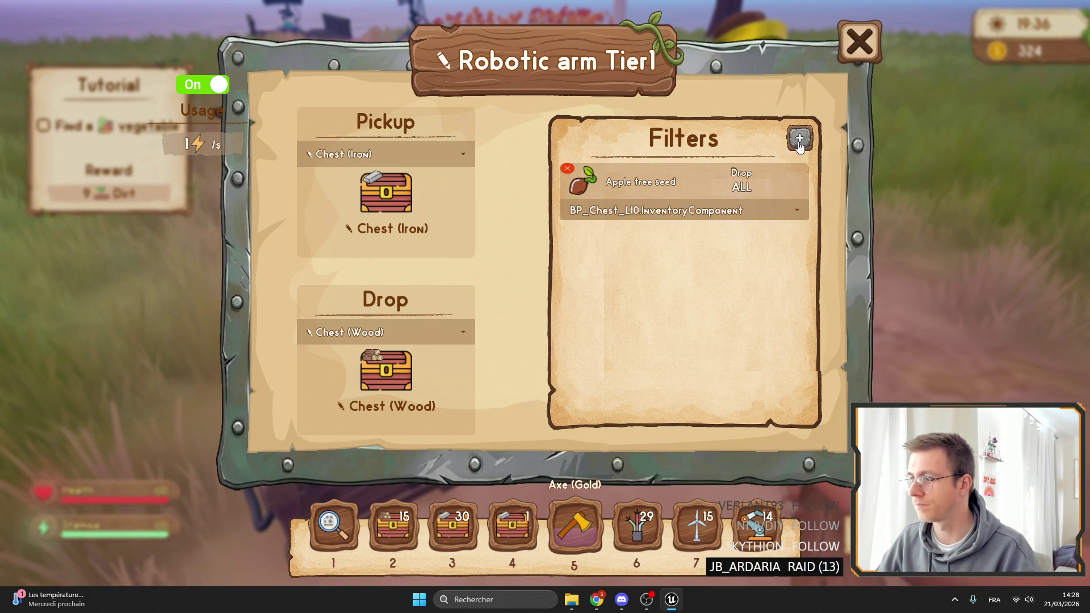
Step: Add Apple and Arrow filter rows, then remove both to test row sizing
{"action": "left_click", "coordinate": [795, 151]}
{"action": "left_click", "coordinate": [867, 219]}
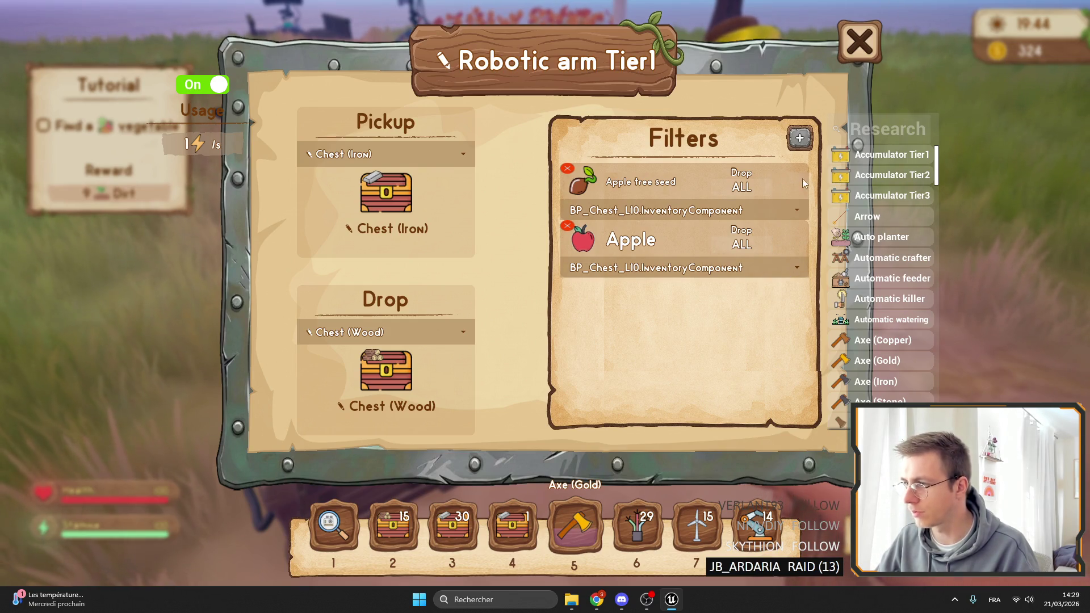
{"action": "left_click", "coordinate": [567, 228]}
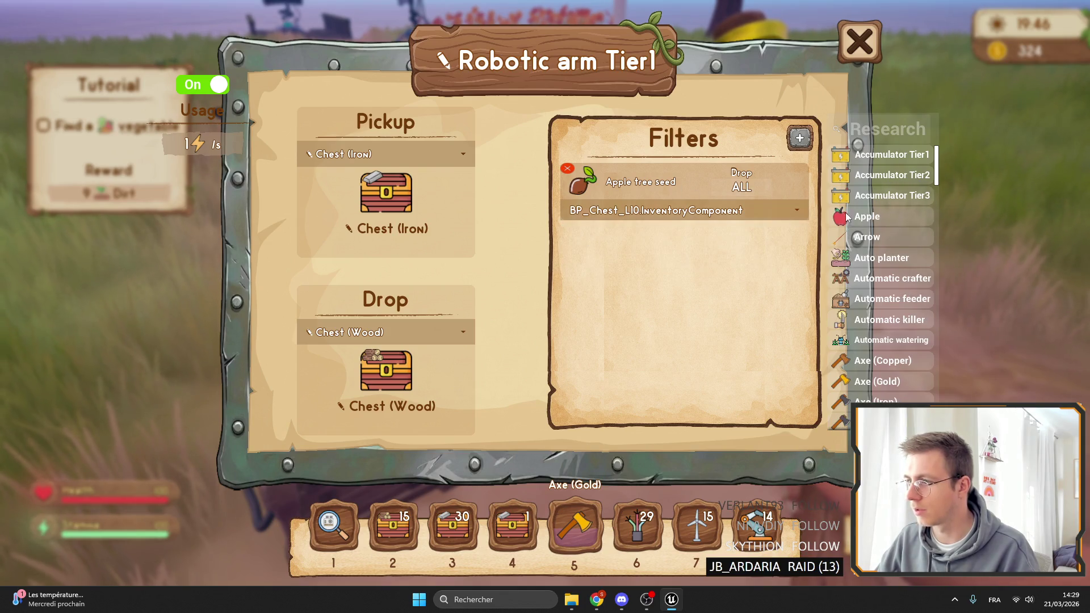
{"action": "left_click", "coordinate": [825, 217]}
{"action": "left_click", "coordinate": [825, 216]}
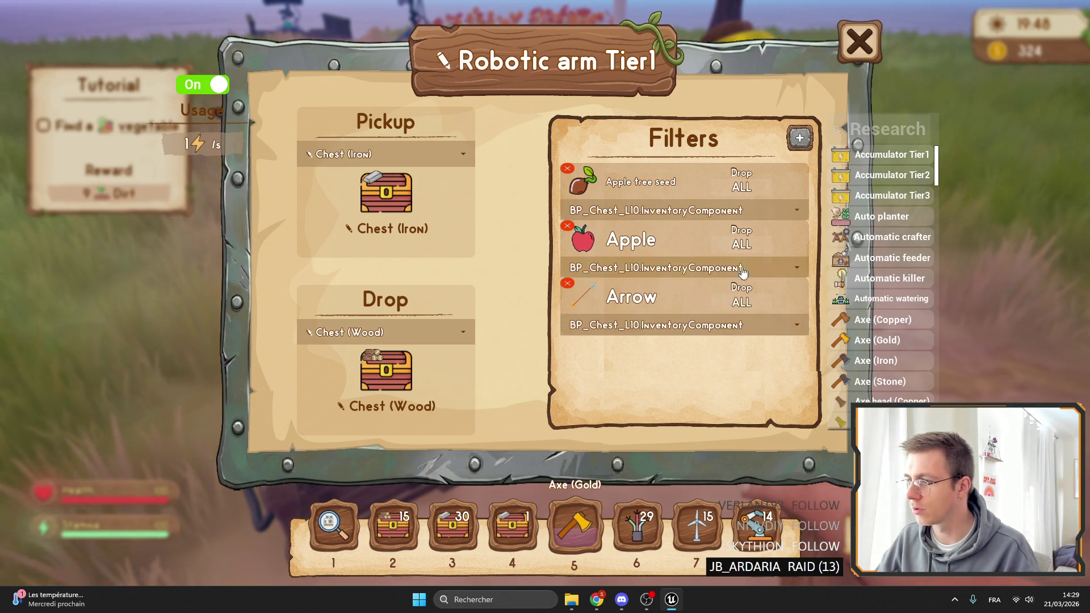
{"action": "left_click", "coordinate": [568, 283]}
{"action": "left_click", "coordinate": [567, 226]}
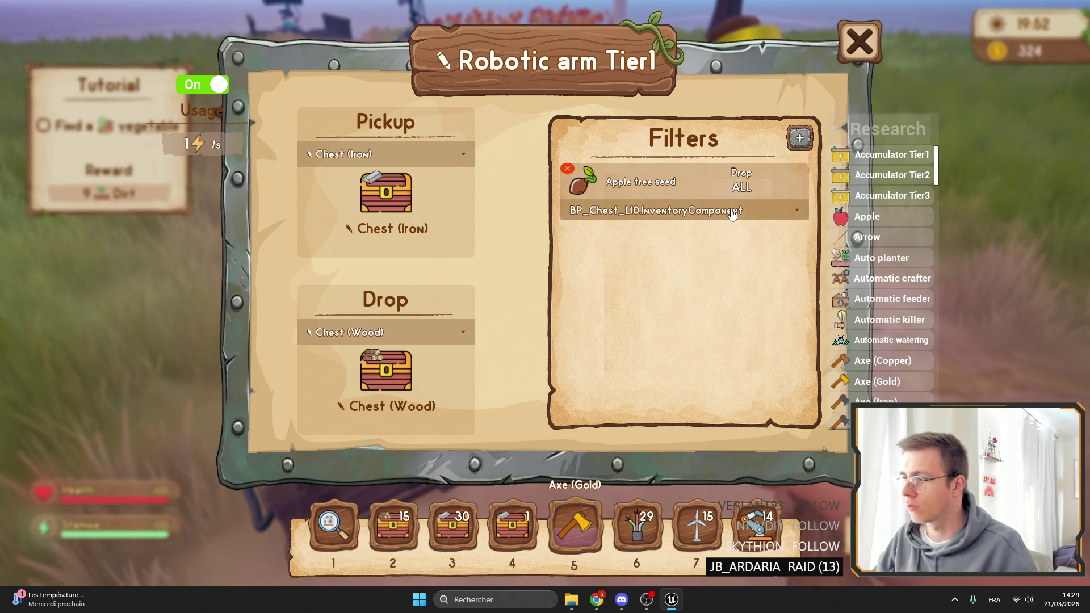
Step: Close the arm window, stop the play session, and return to the WB_Filter blueprint
{"action": "key", "text": "Escape"}
{"action": "key", "text": "F11"}
{"action": "left_click", "coordinate": [313, 43]}
{"action": "left_click", "coordinate": [485, 22]}
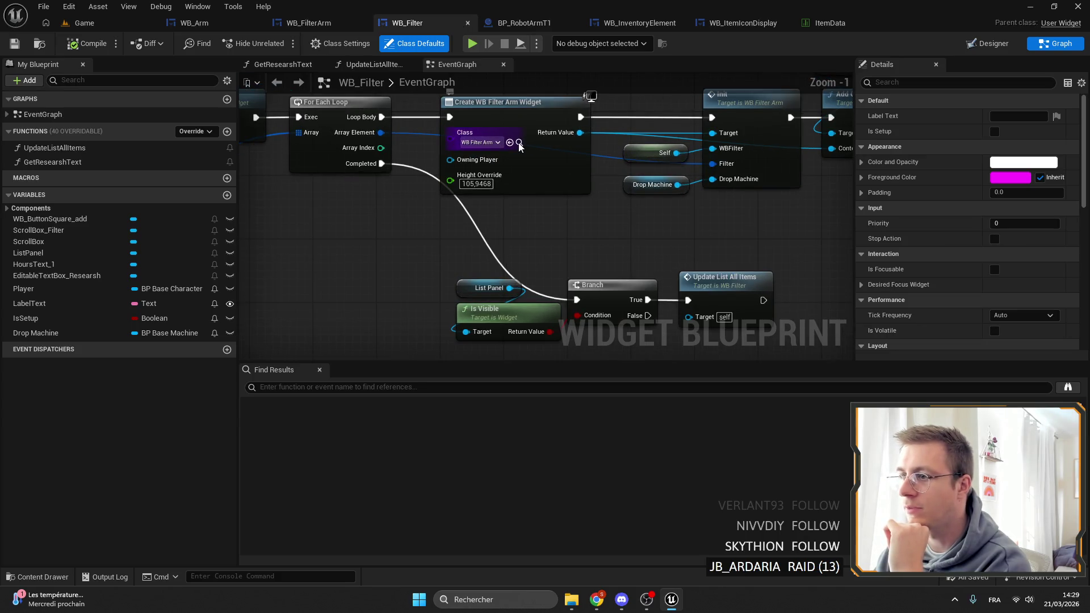
Step: Open WB_FilterArm, select the WB_Button_Add widget, and go to its EventGraph
{"action": "left_click", "coordinate": [324, 25]}
{"action": "scroll", "coordinate": [592, 340], "scroll_direction": "up", "scroll_amount": 5}
{"action": "left_click", "coordinate": [640, 152]}
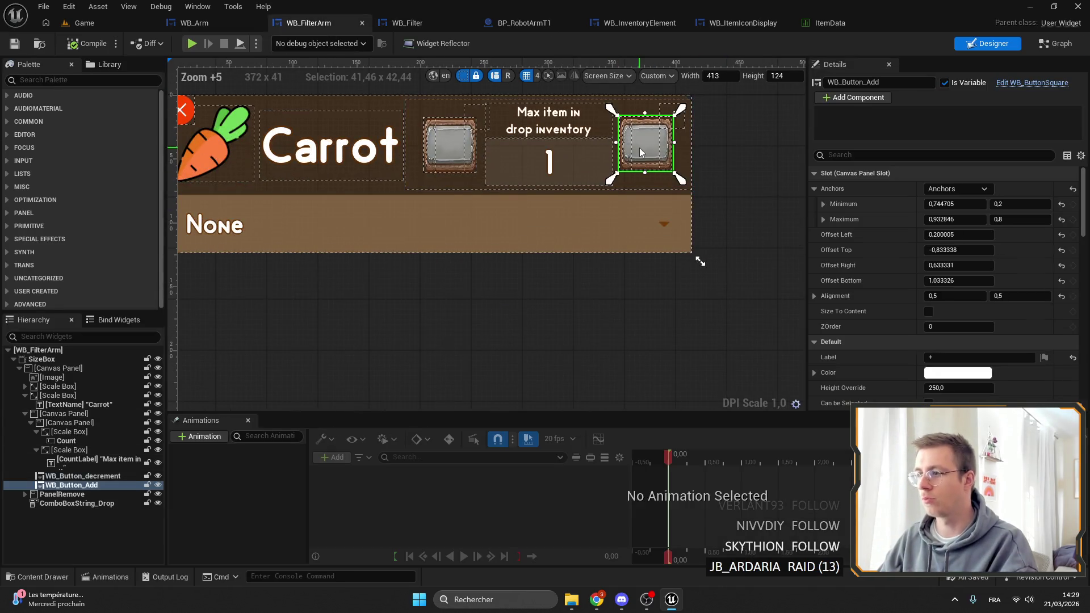
{"action": "left_click", "coordinate": [1055, 43]}
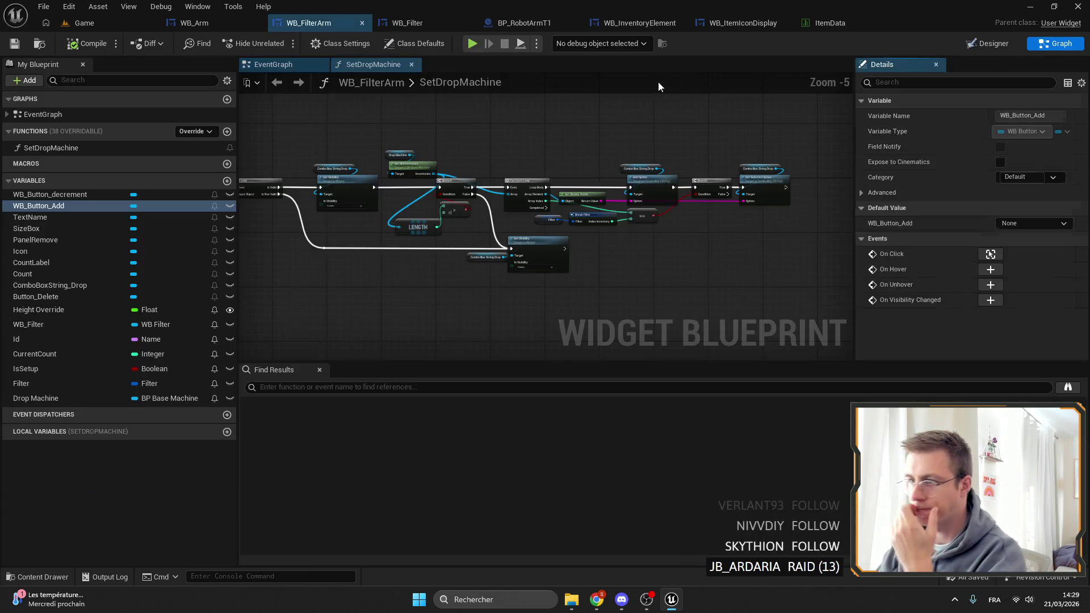
{"action": "left_click", "coordinate": [342, 82]}
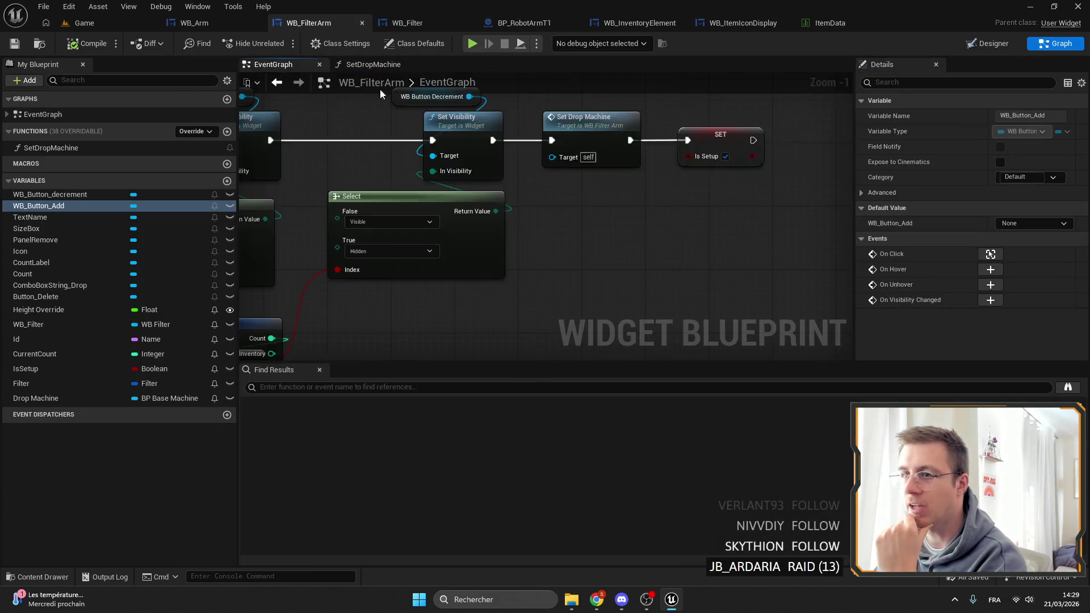
{"action": "scroll", "coordinate": [653, 154], "scroll_direction": "down", "scroll_amount": 5}
{"action": "scroll", "coordinate": [653, 155], "scroll_direction": "up", "scroll_amount": 6}
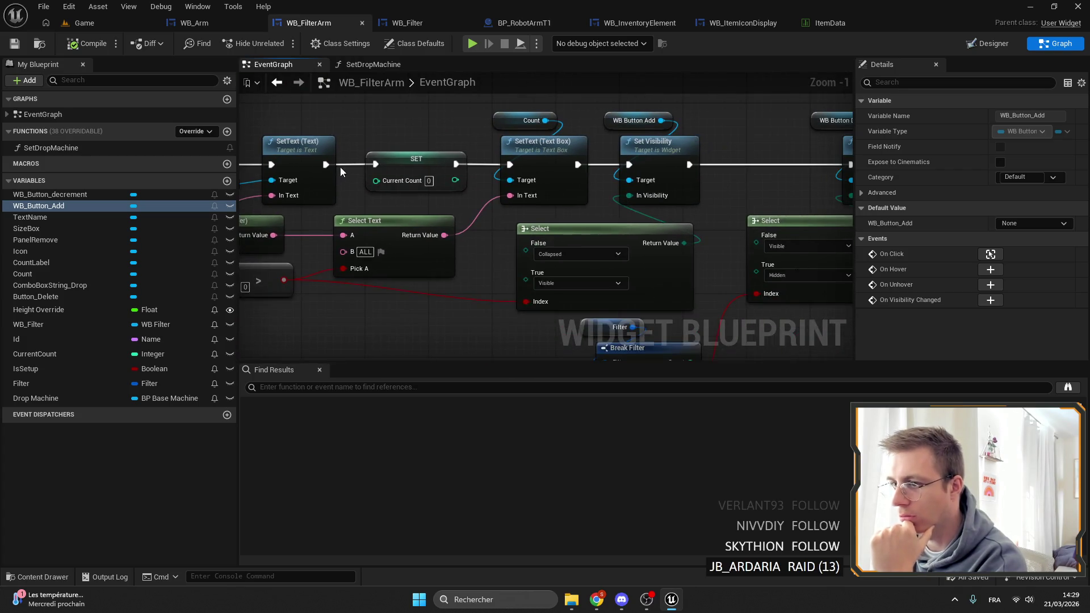
Step: Delete the add button's Set Visibility nodes and wire SetText's execution into Set Visibility
{"action": "left_click_drag", "start_coordinate": [602, 164], "coordinate": [602, 106]}
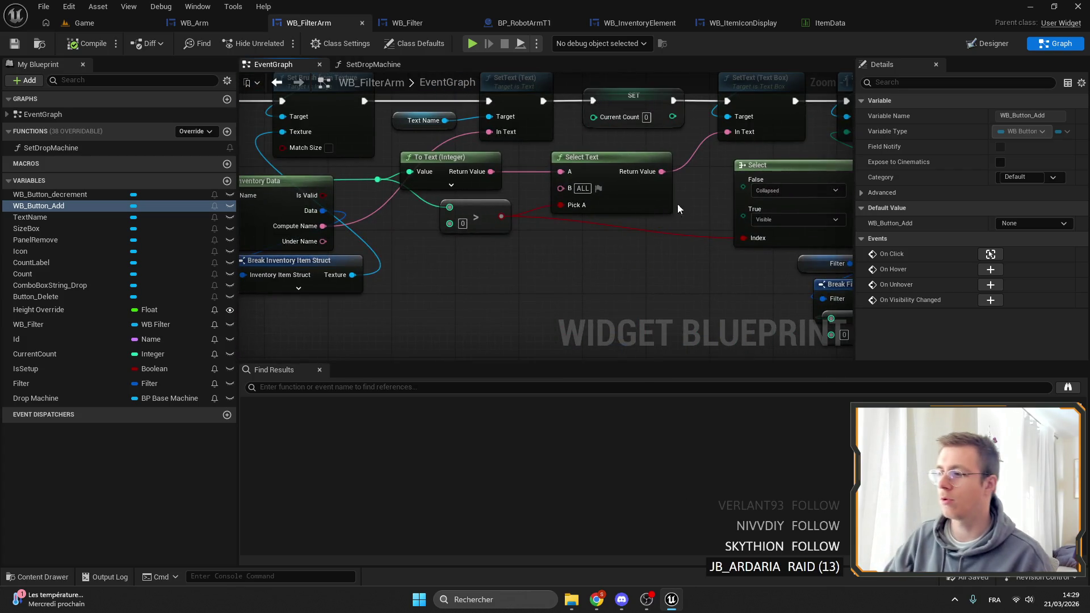
{"action": "scroll", "coordinate": [683, 213], "scroll_direction": "up", "scroll_amount": 1}
{"action": "left_click_drag", "start_coordinate": [683, 213], "coordinate": [579, 231]}
{"action": "mouse_move", "coordinate": [634, 201]}
{"action": "left_mouse_down"}
{"action": "mouse_move", "coordinate": [521, 219]}
{"action": "mouse_move", "coordinate": [559, 218]}
{"action": "mouse_move", "coordinate": [358, 198]}
{"action": "left_mouse_up"}
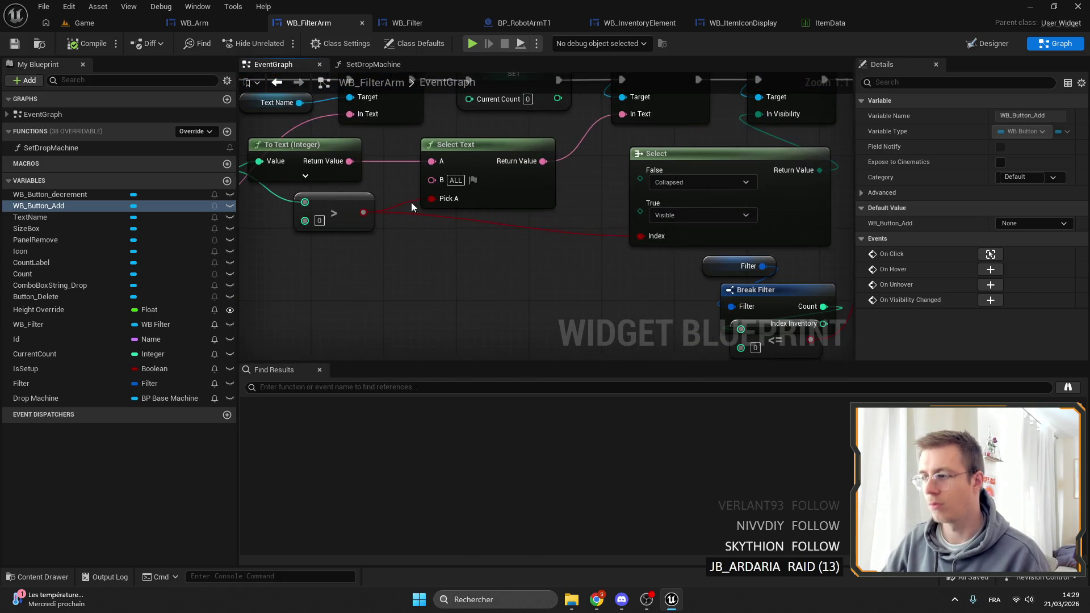
{"action": "mouse_move", "coordinate": [581, 231]}
{"action": "left_mouse_down"}
{"action": "mouse_move", "coordinate": [461, 227]}
{"action": "mouse_move", "coordinate": [454, 239]}
{"action": "mouse_move", "coordinate": [499, 227]}
{"action": "mouse_move", "coordinate": [520, 196]}
{"action": "mouse_move", "coordinate": [430, 139]}
{"action": "mouse_move", "coordinate": [479, 176]}
{"action": "left_mouse_up"}
{"action": "key", "text": "Delete"}
{"action": "mouse_move", "coordinate": [366, 206]}
{"action": "left_mouse_down"}
{"action": "mouse_move", "coordinate": [681, 207]}
{"action": "mouse_move", "coordinate": [789, 86]}
{"action": "left_mouse_up"}
Step: Delete the Collapsed/Visible Select node from the EventGraph
{"action": "left_click", "coordinate": [454, 157]}
{"action": "key", "text": "Delete"}
{"action": "left_click_drag", "start_coordinate": [610, 251], "coordinate": [570, 209]}
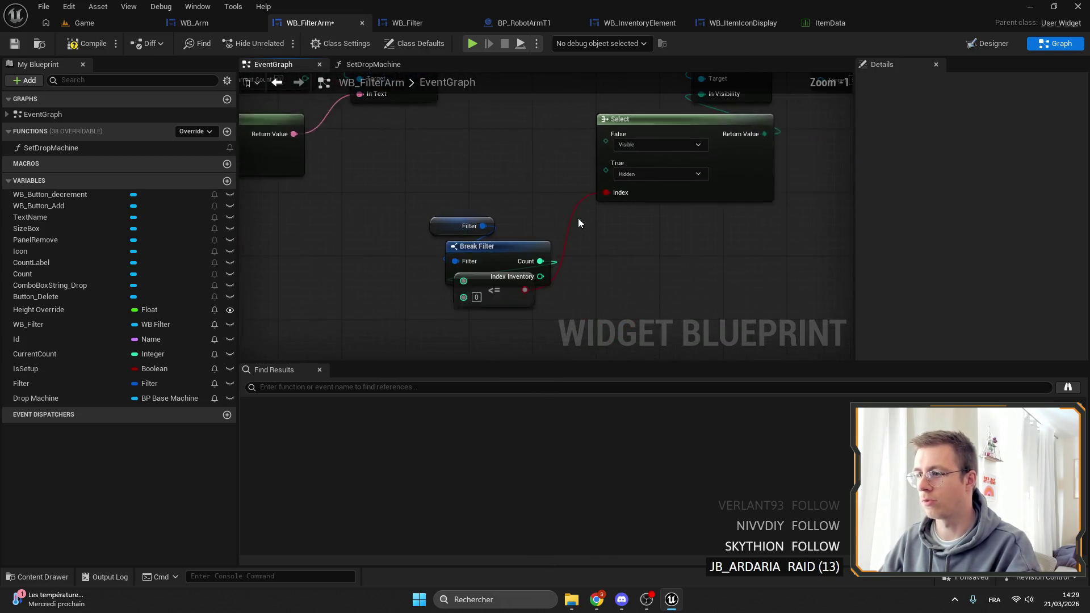